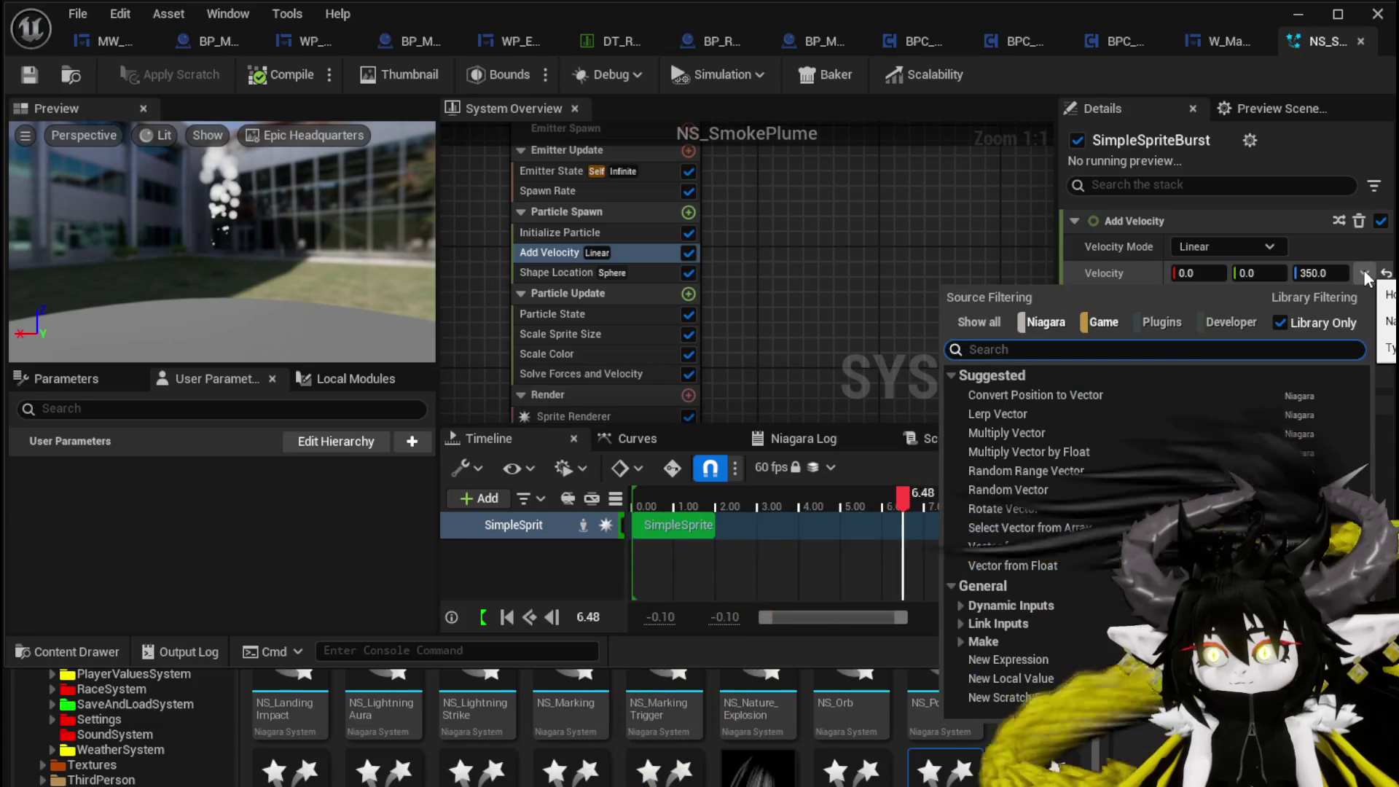
- Switch NS_SmokePlume's Add Velocity input from a fixed vector to Vector from Curve
left_click(1029, 562)
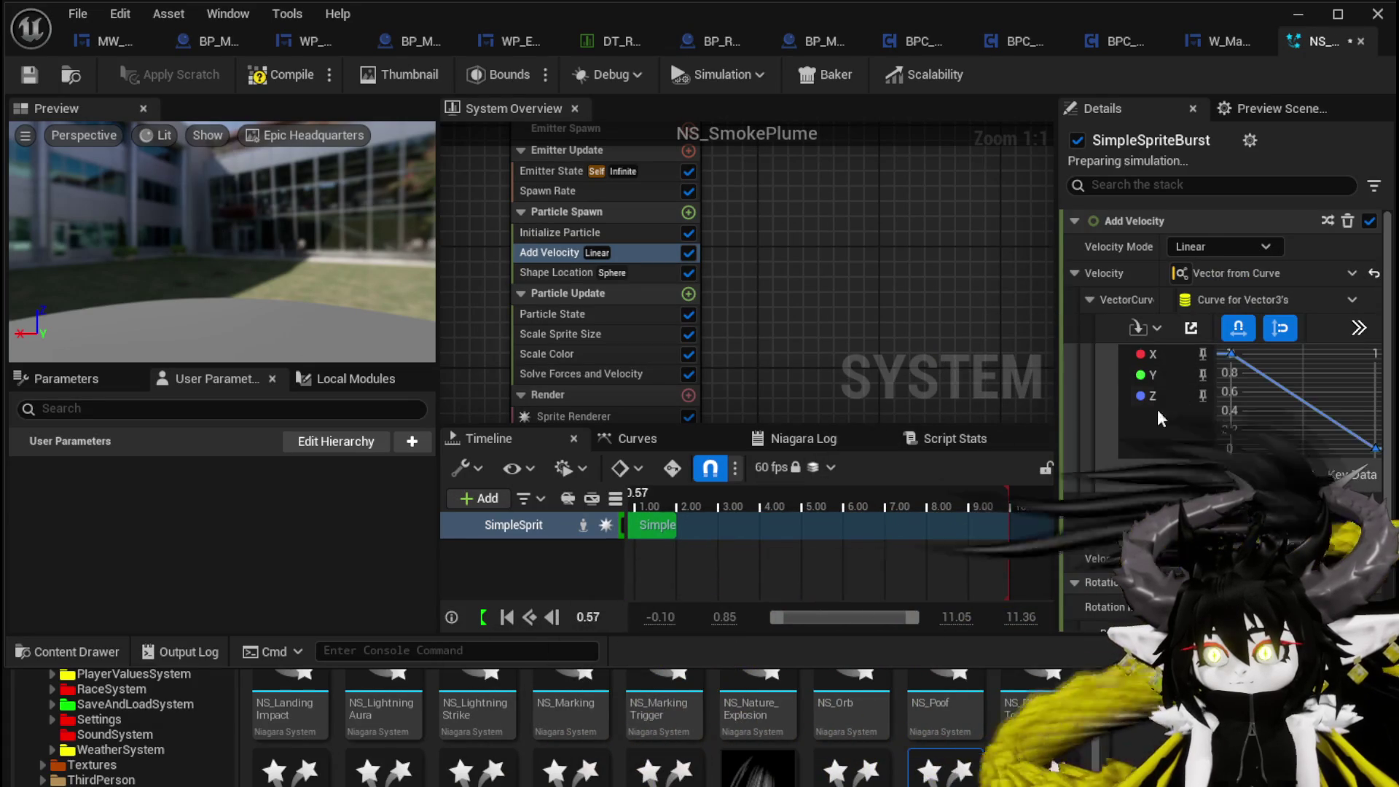
scroll(1268, 403, "down", 2)
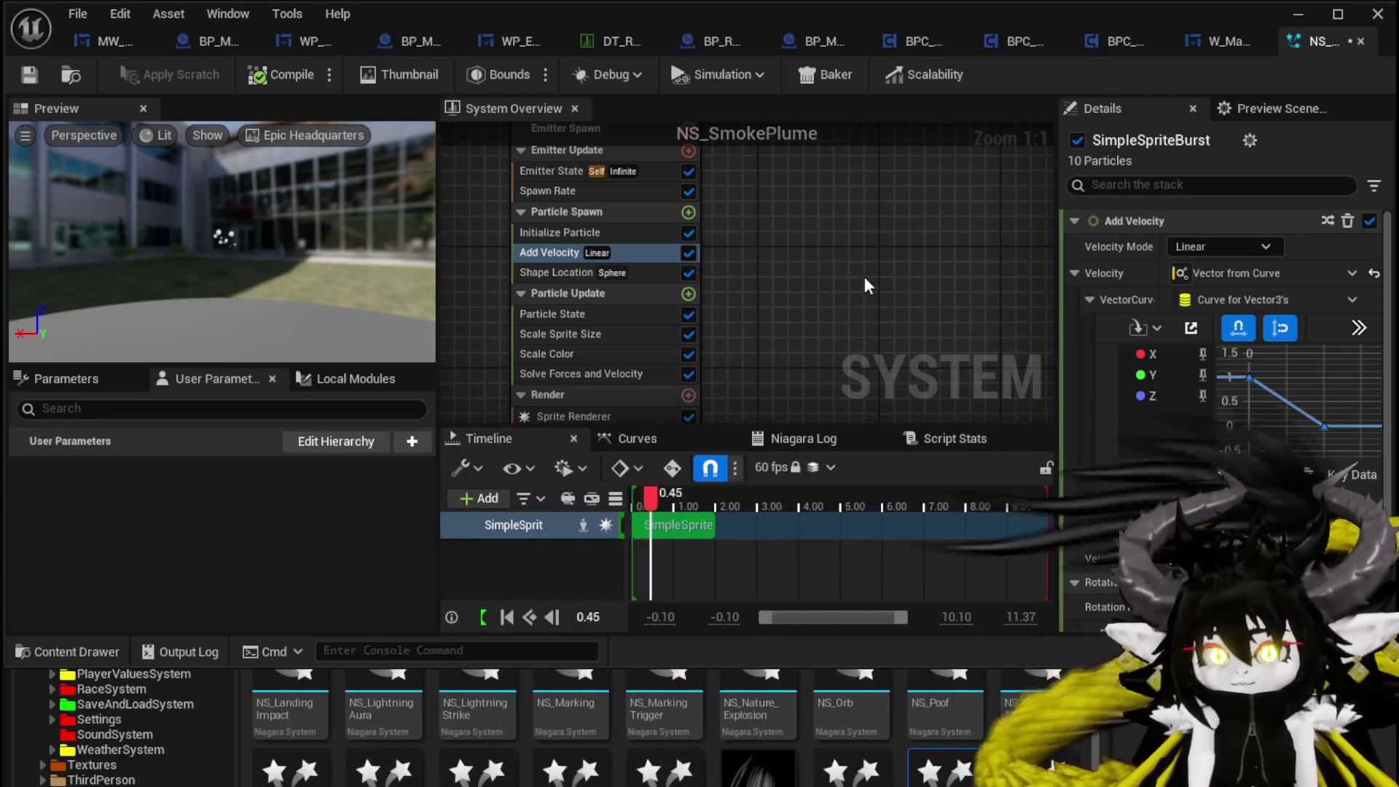
- Drag the Z curve keys, raising Z's second key above the Y curve
mouse_move(1325, 427)
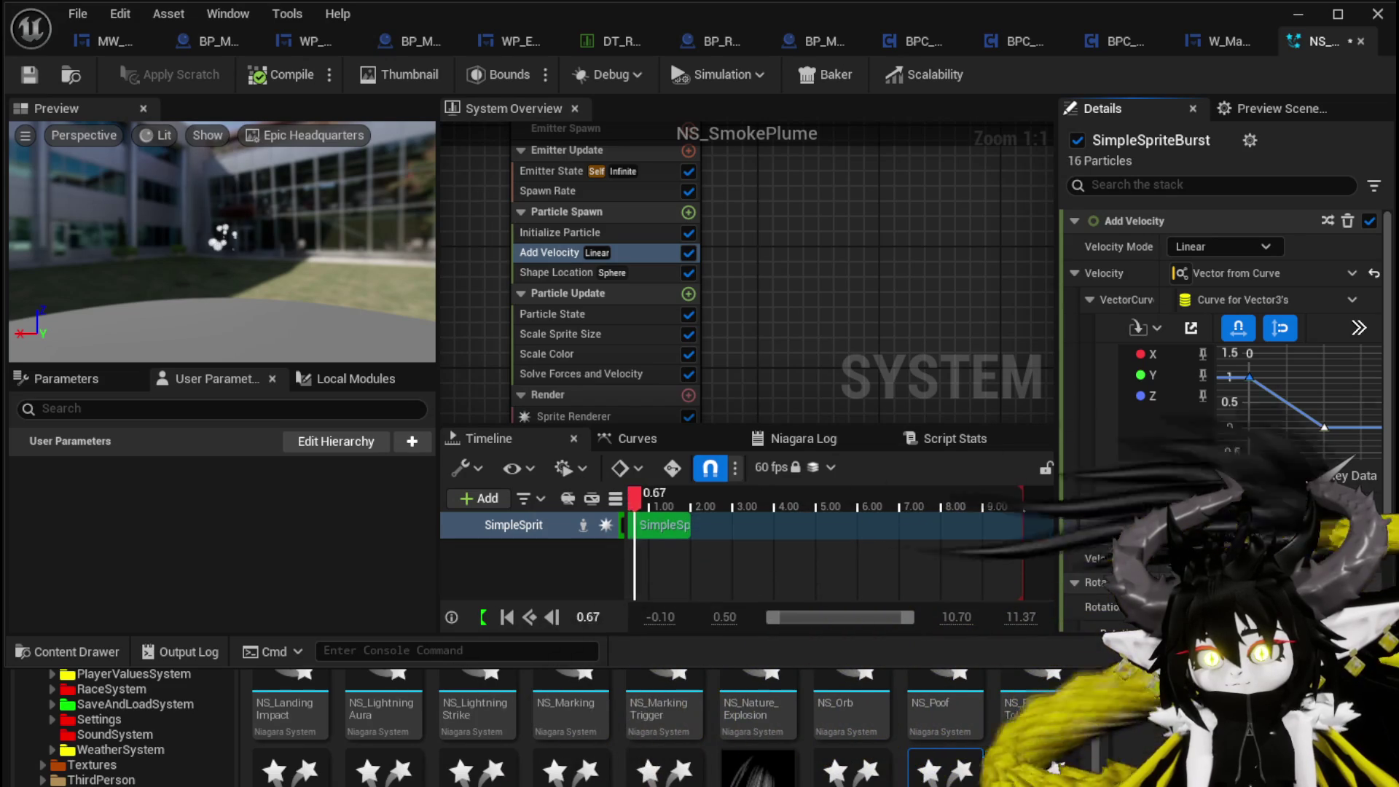
left_click_drag(1312, 532, 1337, 540)
mouse_move(1250, 378)
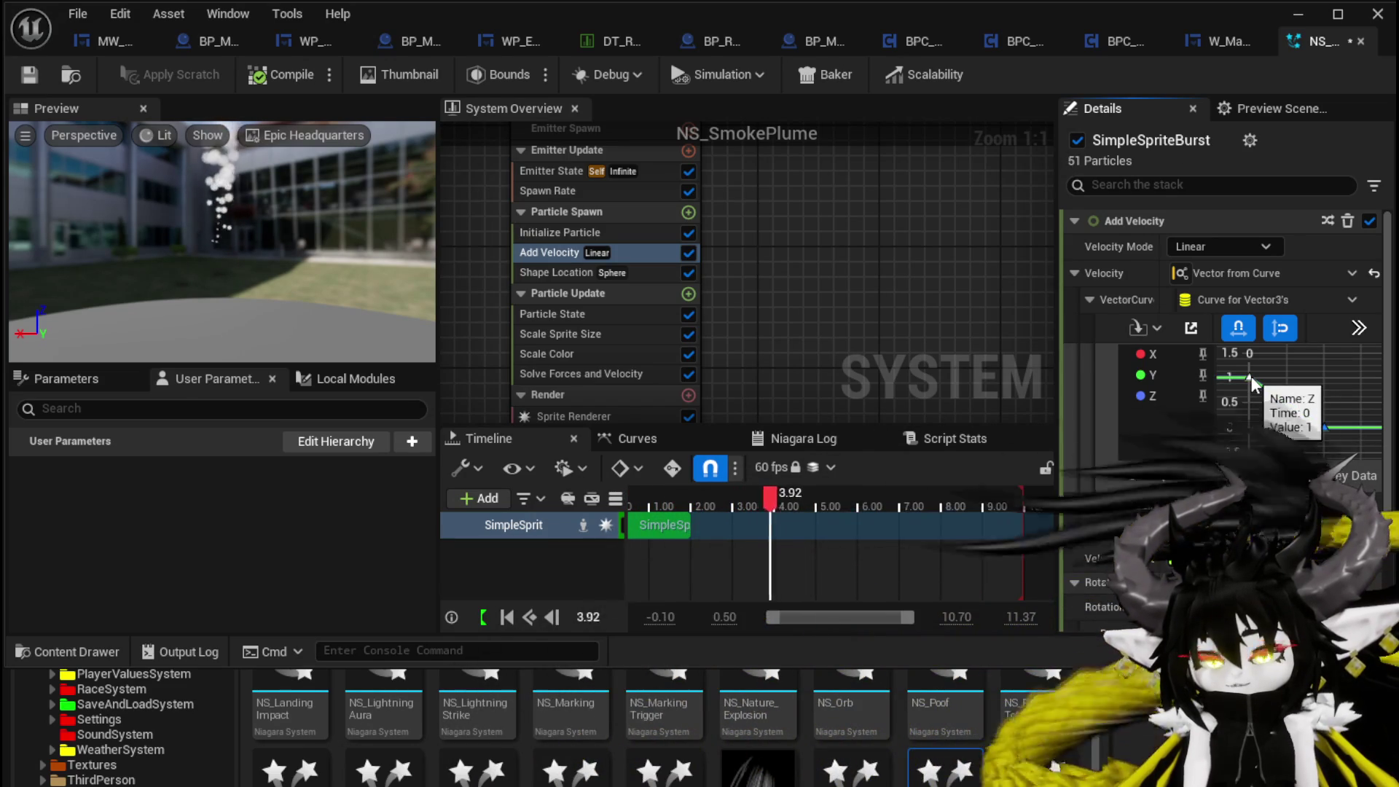
scroll(1277, 405, "down", 2)
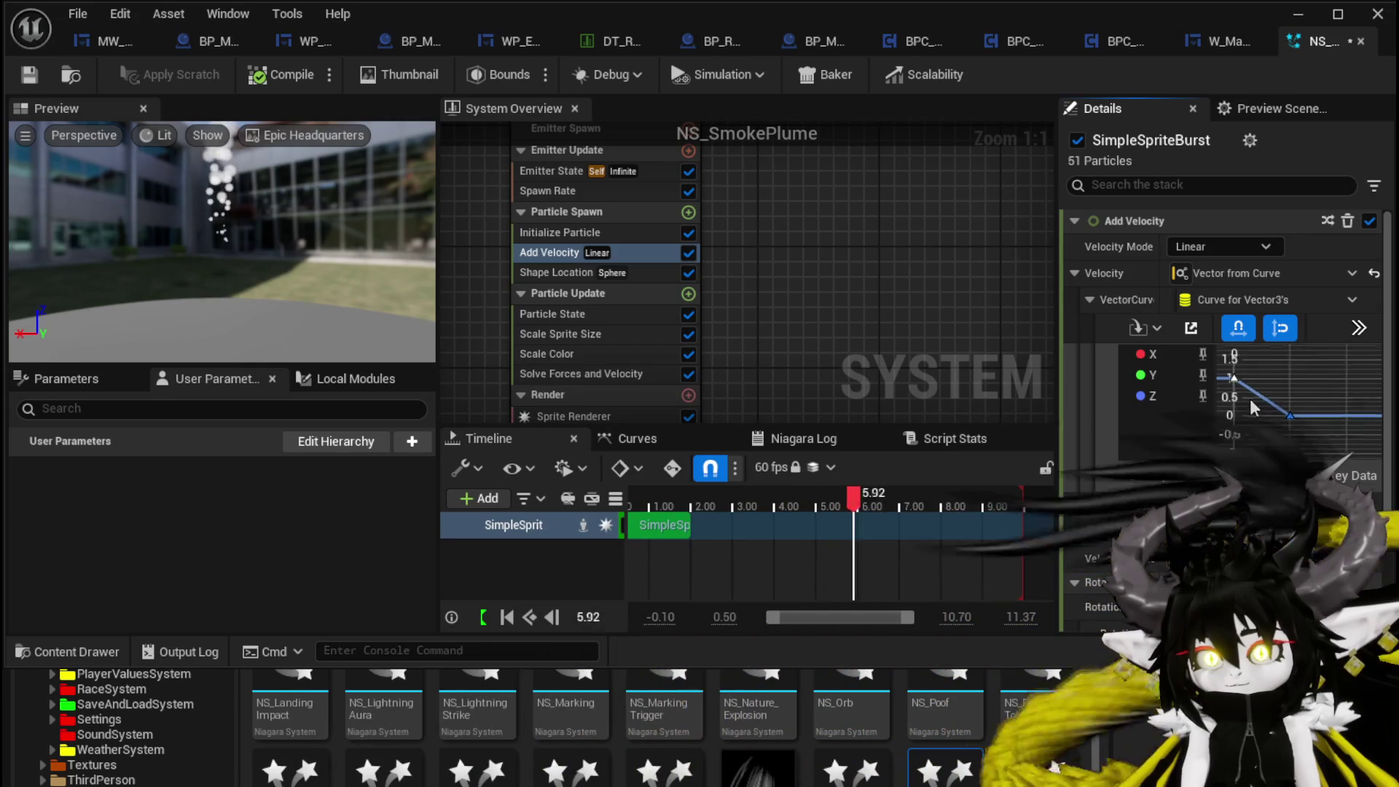
left_click(1315, 425)
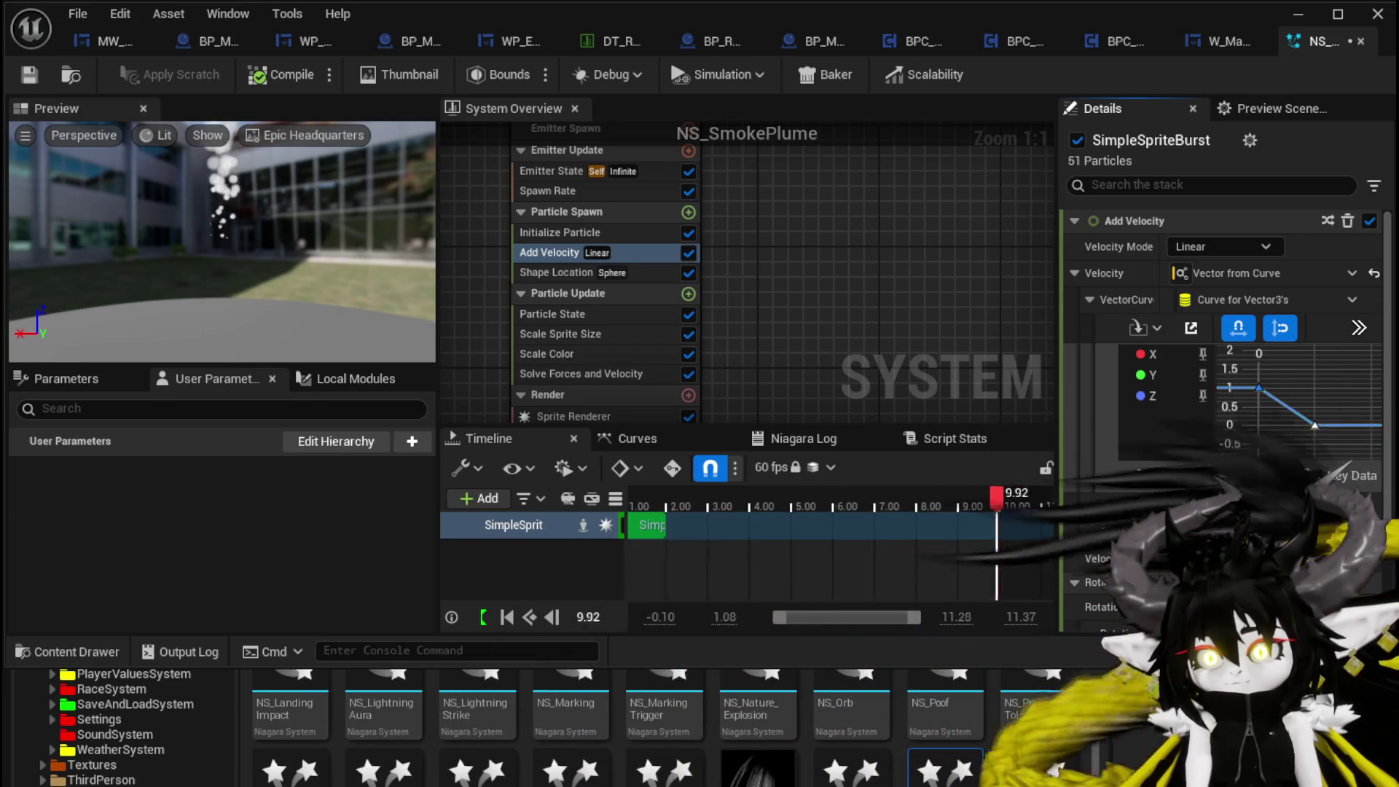
mouse_move(1313, 425)
left_mouse_down()
mouse_move(1294, 376)
mouse_move(1276, 377)
mouse_move(1271, 406)
left_mouse_up()
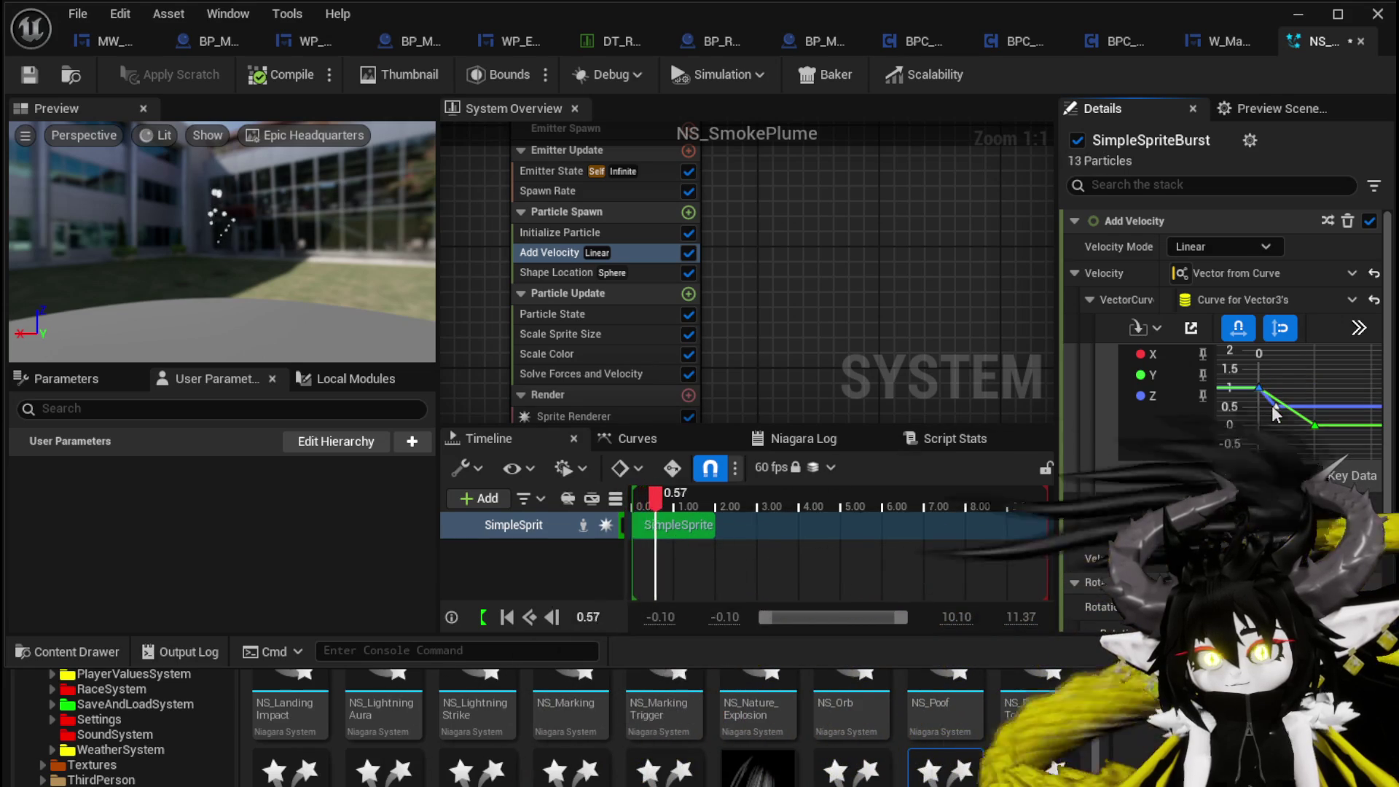
- Add a new key on the Z curve, pull it down to zero, and reshape the keys
right_click(1319, 417)
left_click(1348, 468)
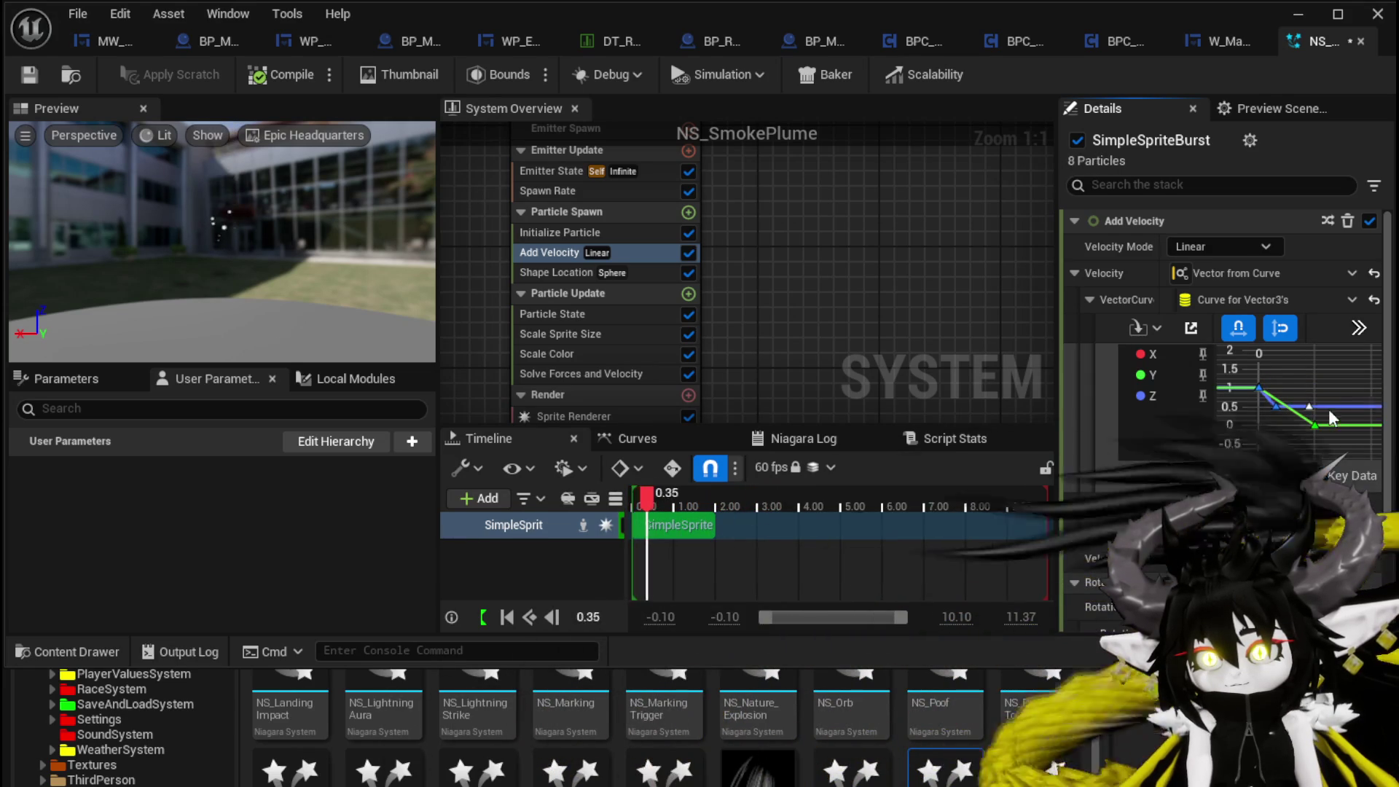
left_click_drag(1313, 417, 1315, 427)
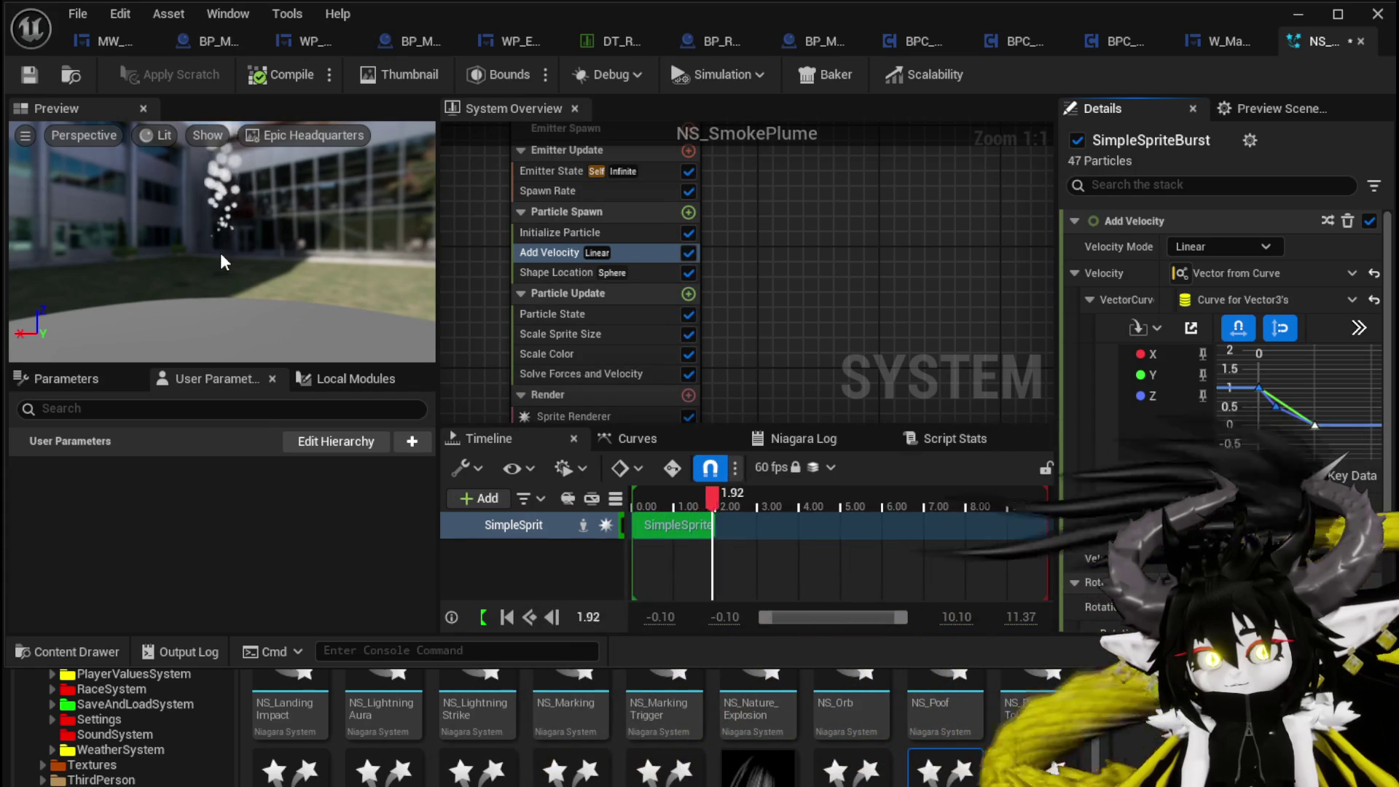
mouse_move(1291, 405)
left_mouse_down()
mouse_move(1316, 433)
mouse_move(1271, 421)
left_mouse_up()
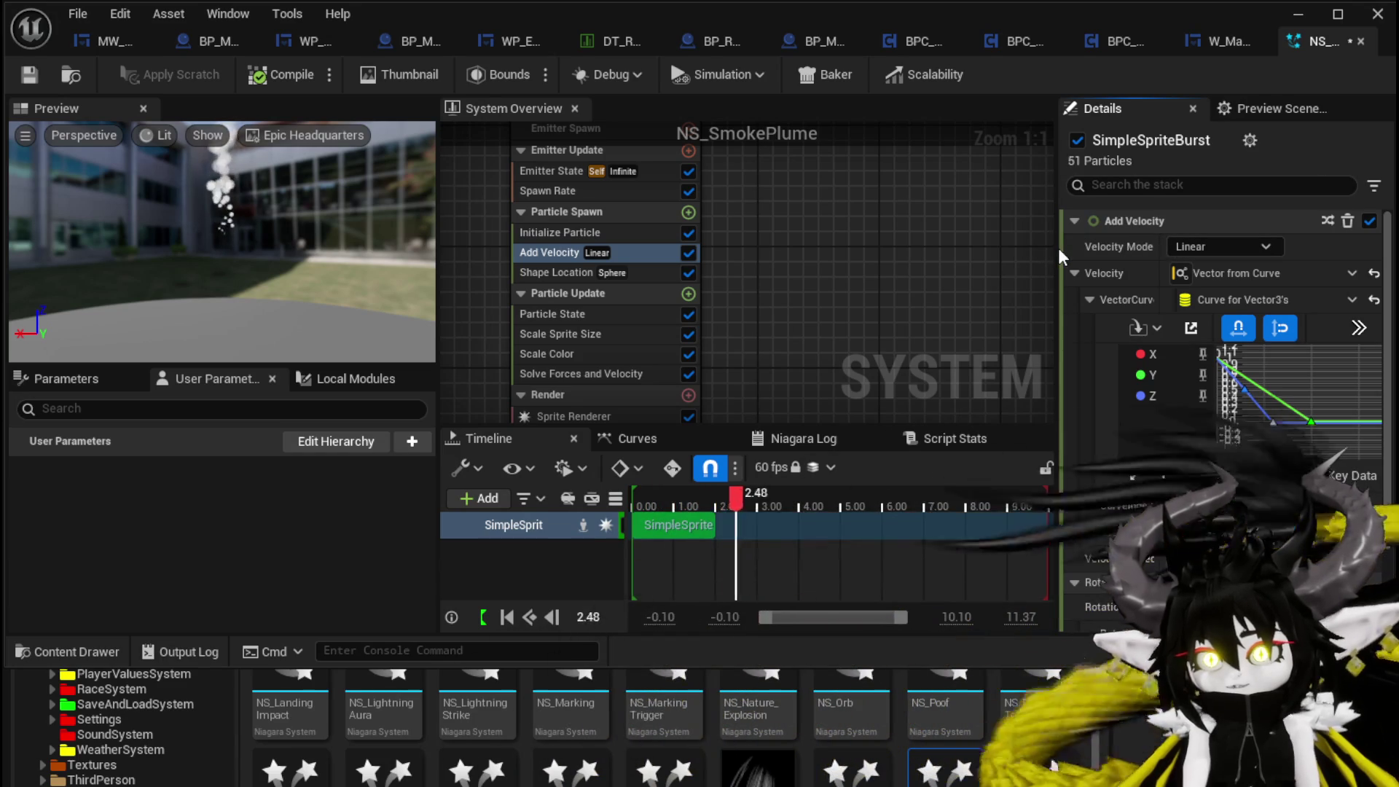
- Widen the curve graph and move the key at time 0.3 to 0.2
left_click_drag(1058, 248, 788, 270)
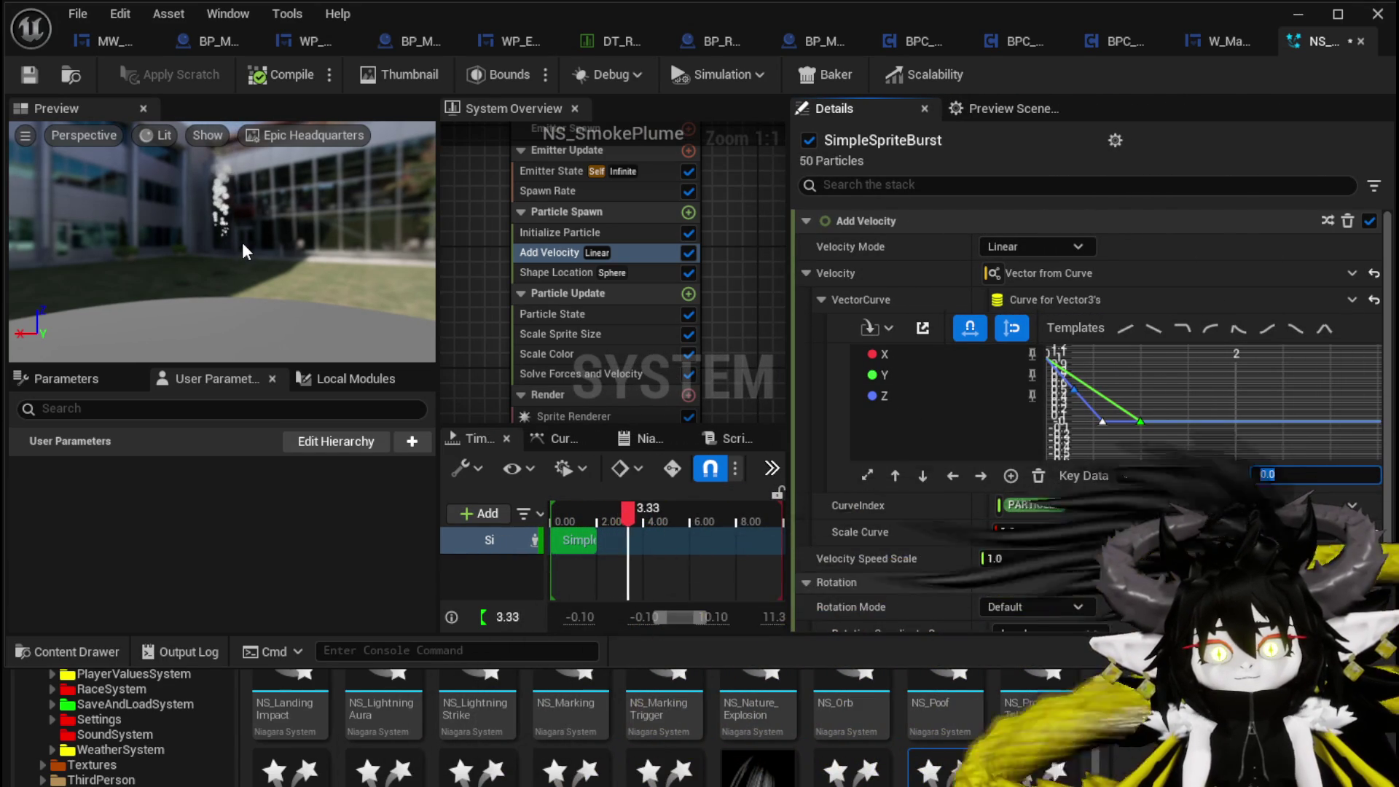
scroll(1326, 386, "up", 3)
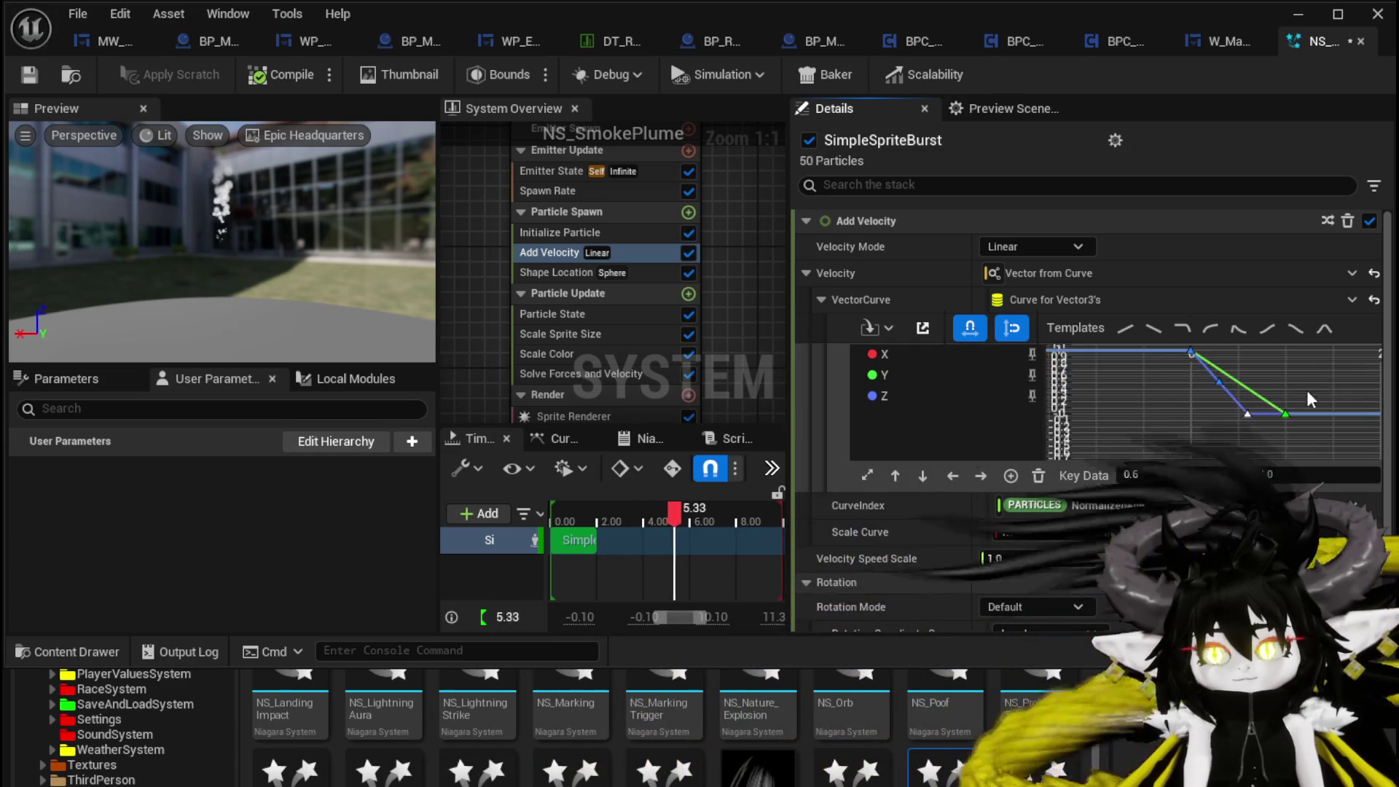
left_click(1219, 380)
left_click_drag(1222, 383, 1211, 383)
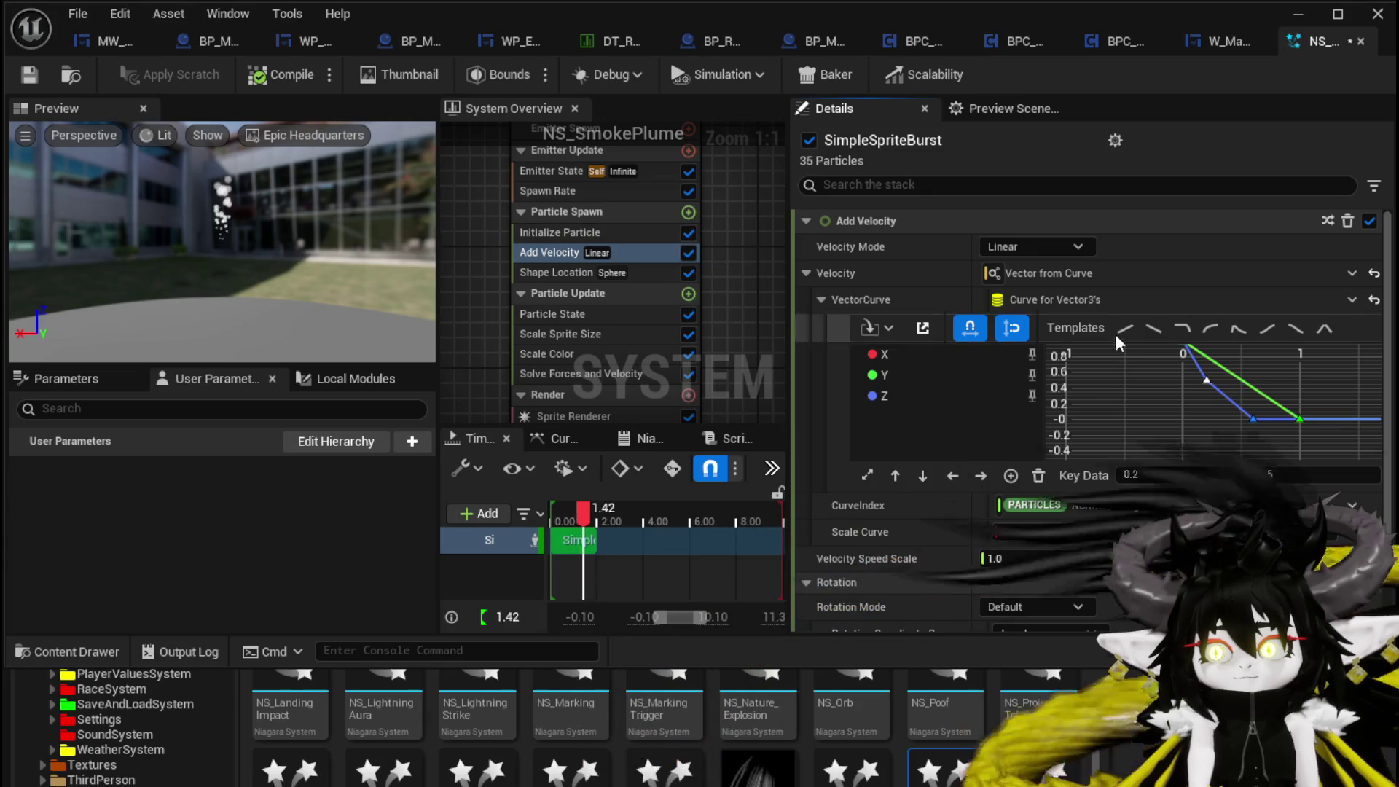
left_click(1026, 252)
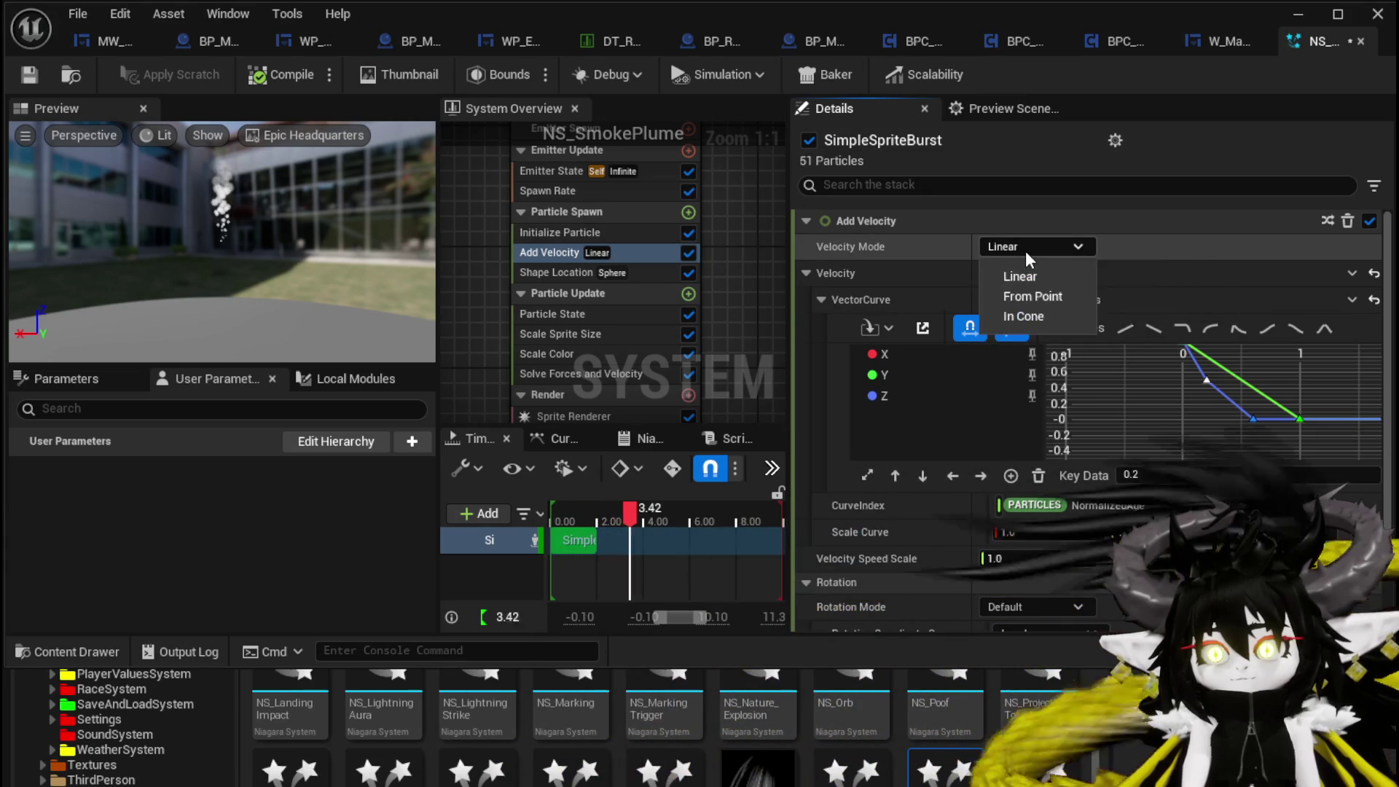
- Reset Add Velocity to a plain vector and set its Z to 500
left_click(1375, 280)
left_click(1374, 277)
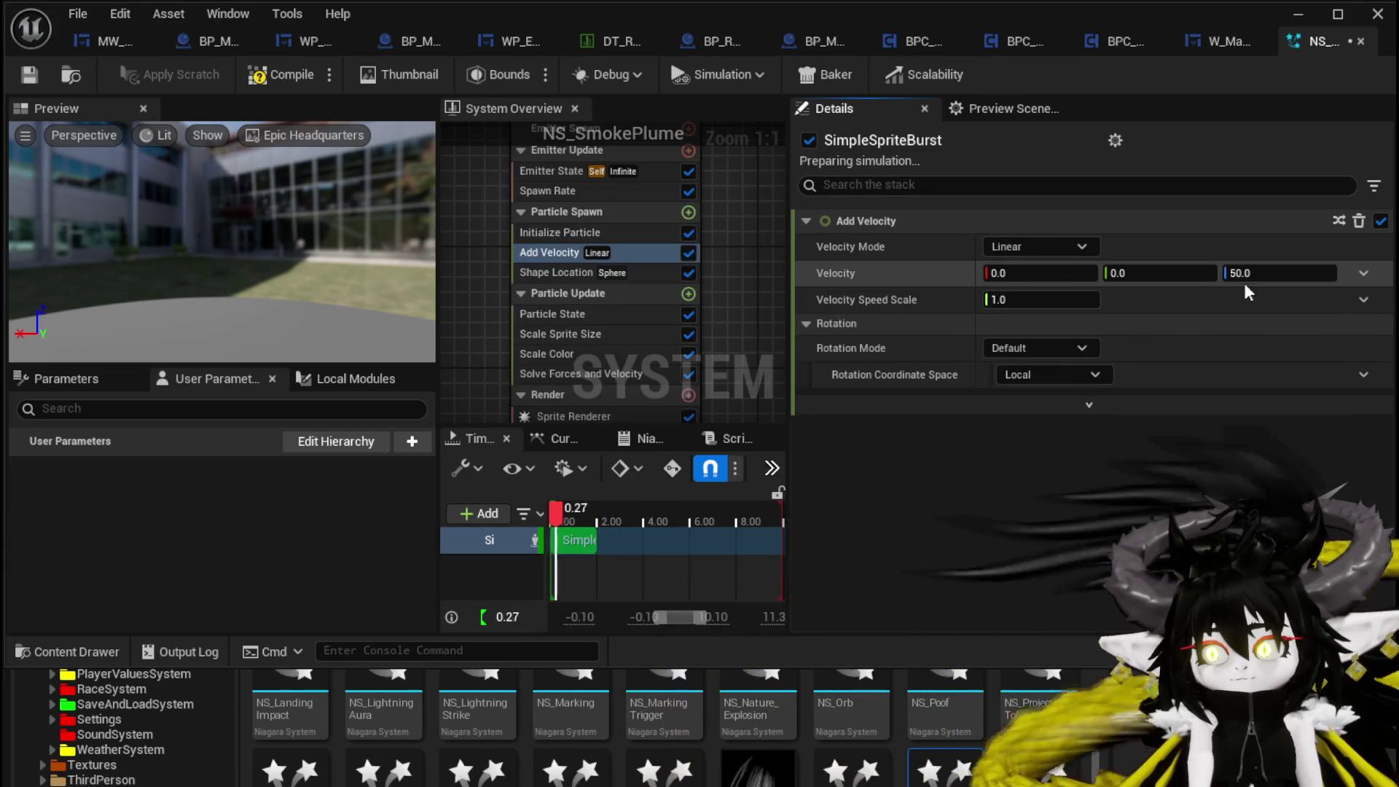
left_click(1278, 271)
type("500")
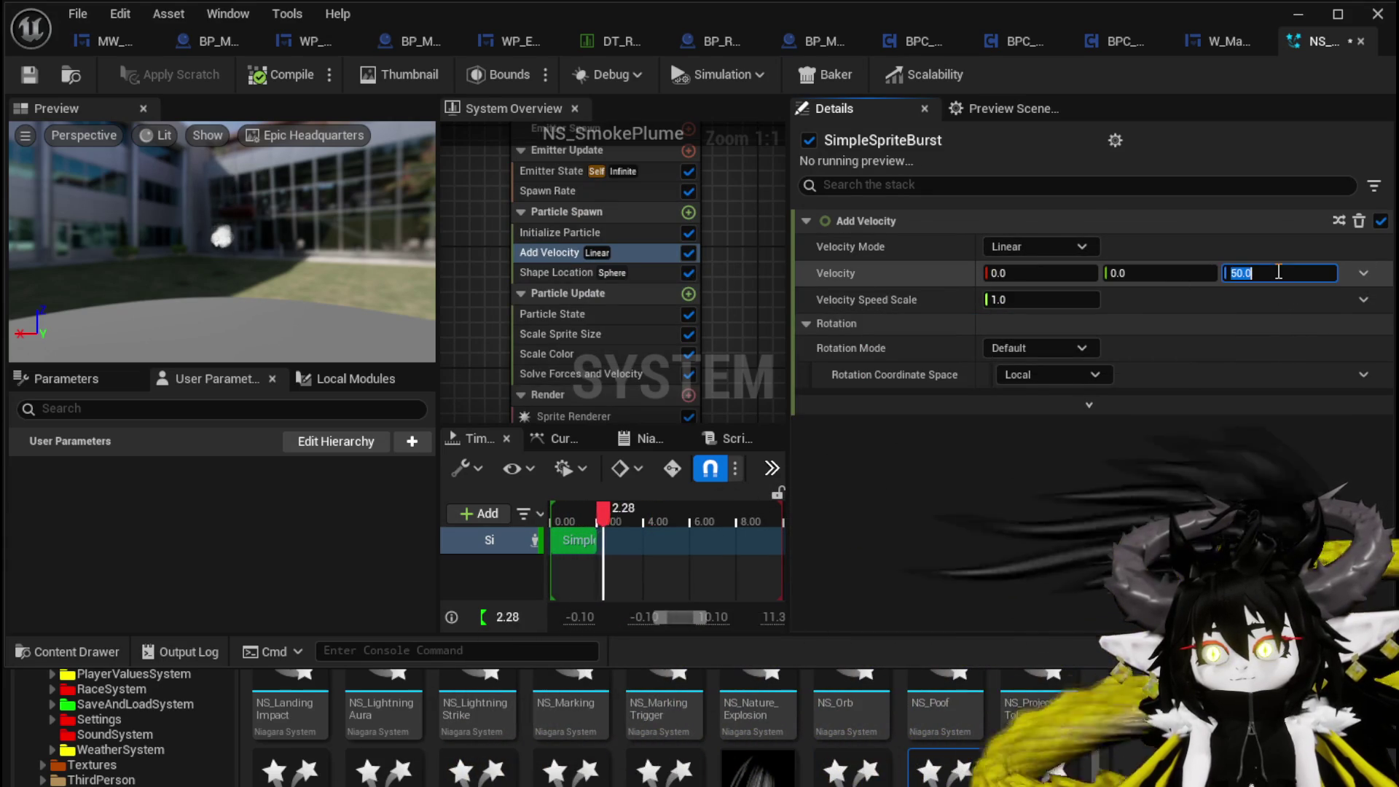
- Add a Scale Velocity module to Particle Update, with Velocity Scale driven by Vector from Curve
left_click(687, 294)
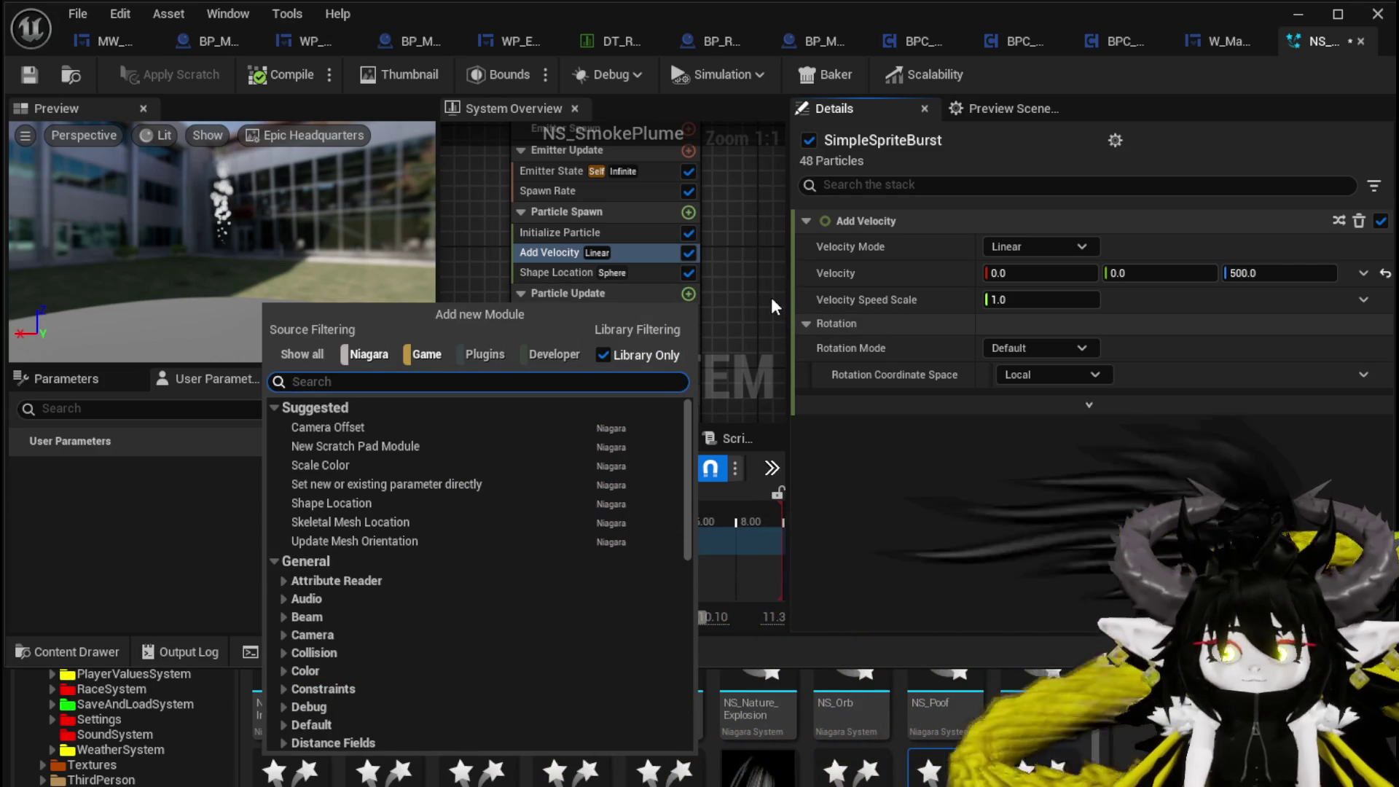
type("veloc")
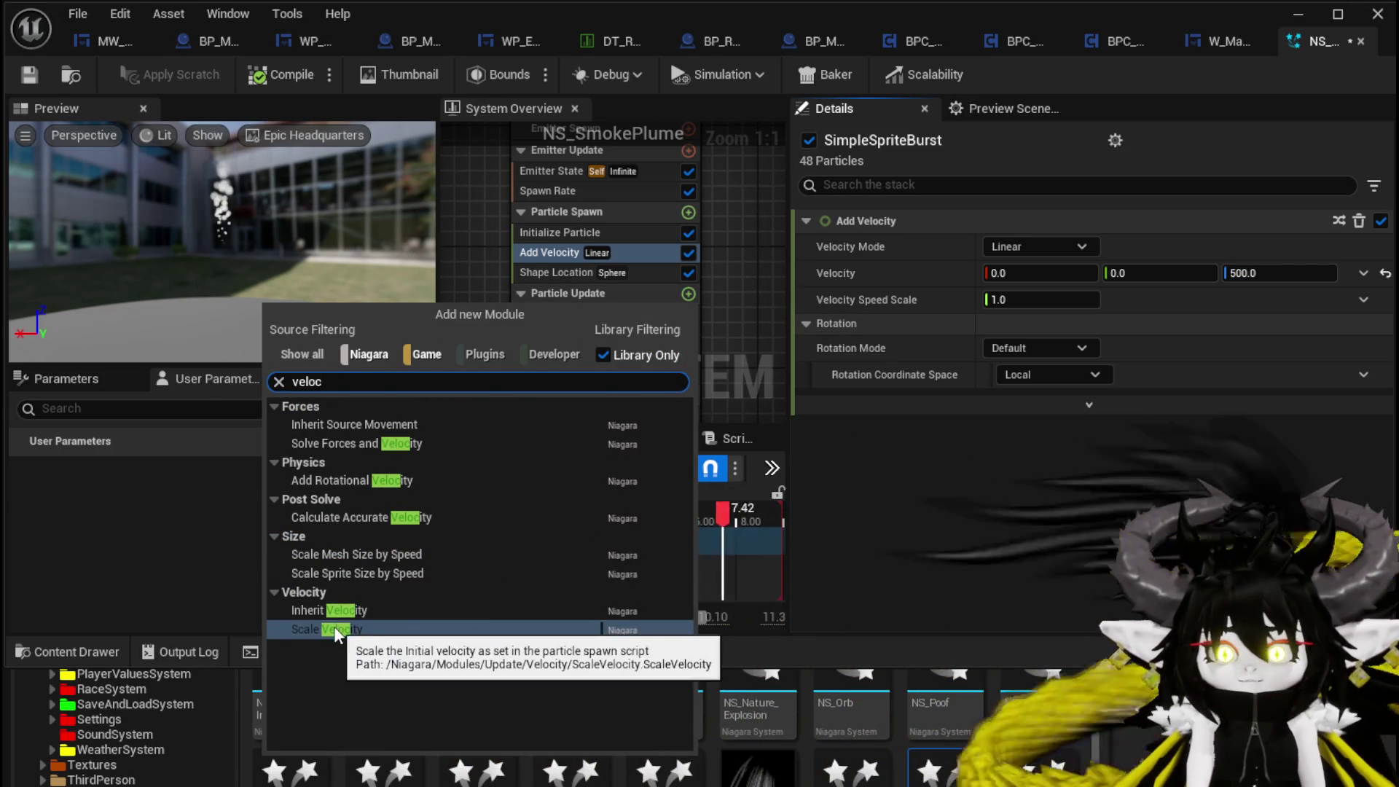
left_click(335, 628)
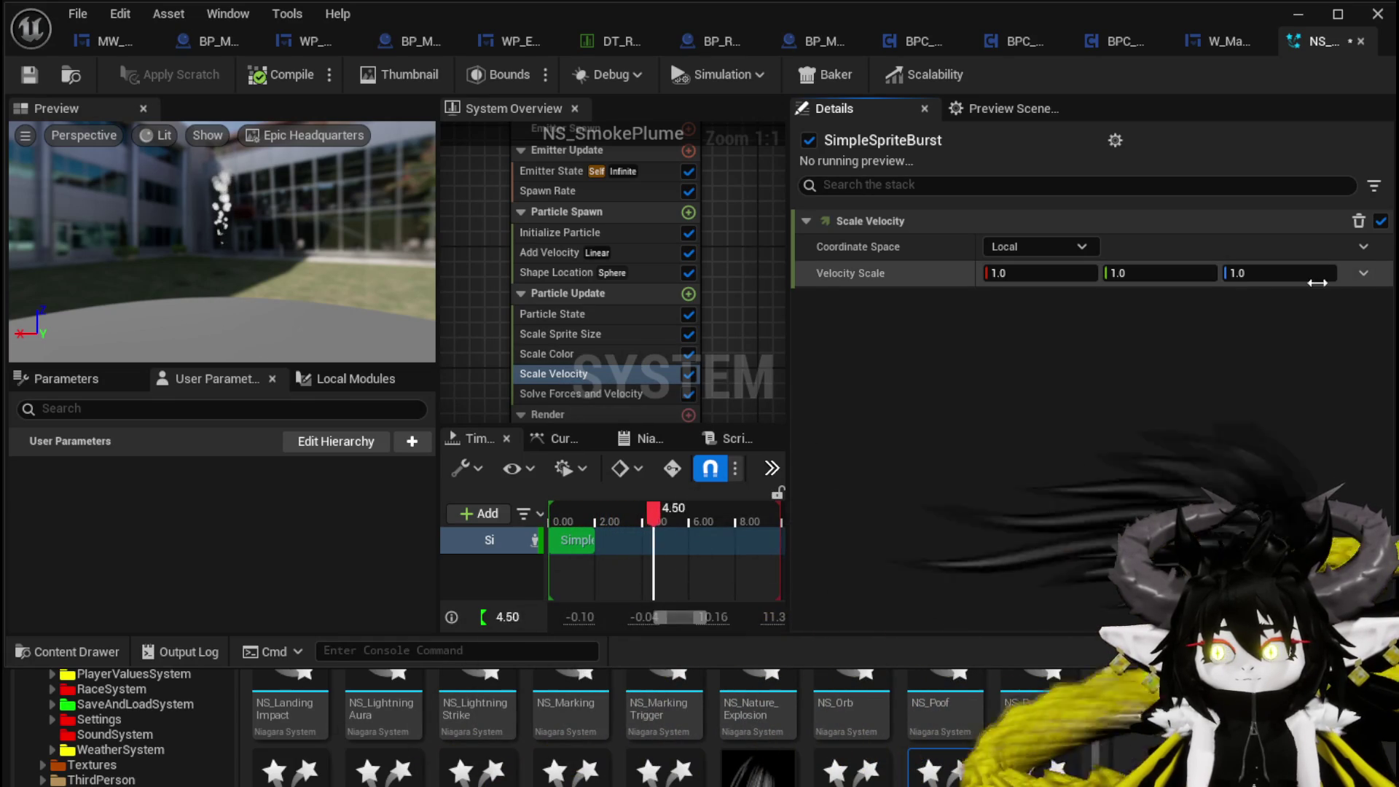
left_click(1363, 272)
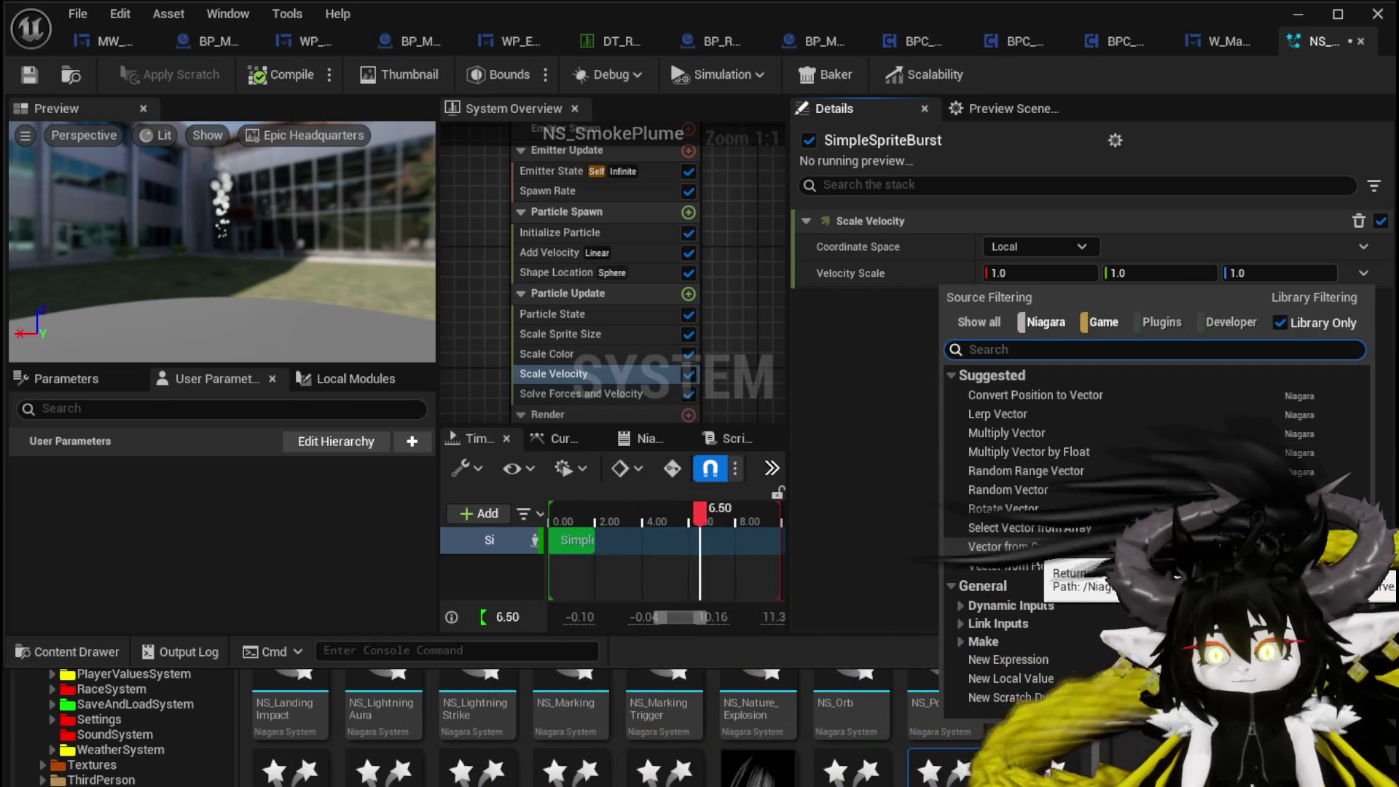
left_click(1030, 549)
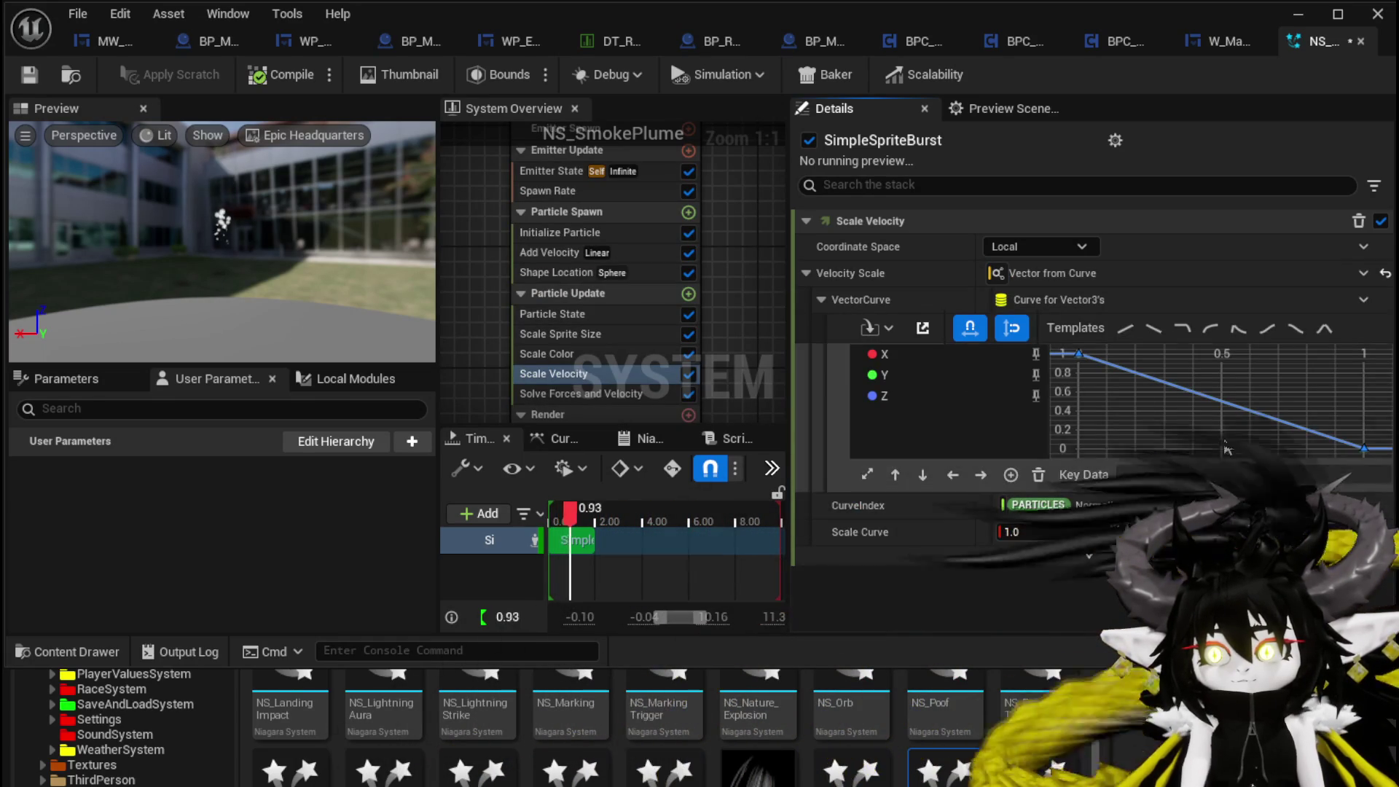
- Move the Velocity Scale curve's end key to about 0.7 and set its first key to 2
left_click(1035, 385)
left_click(1128, 371)
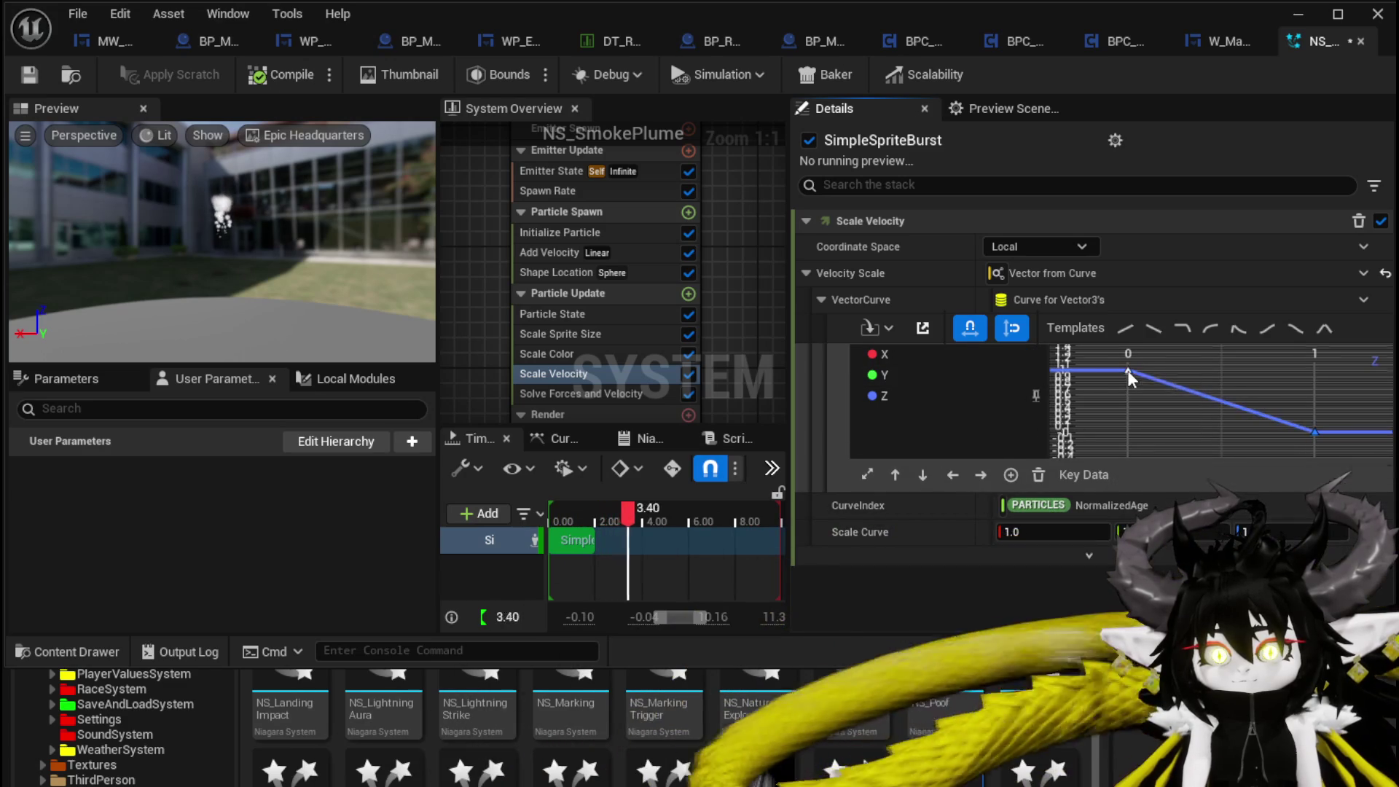
left_click(1314, 435)
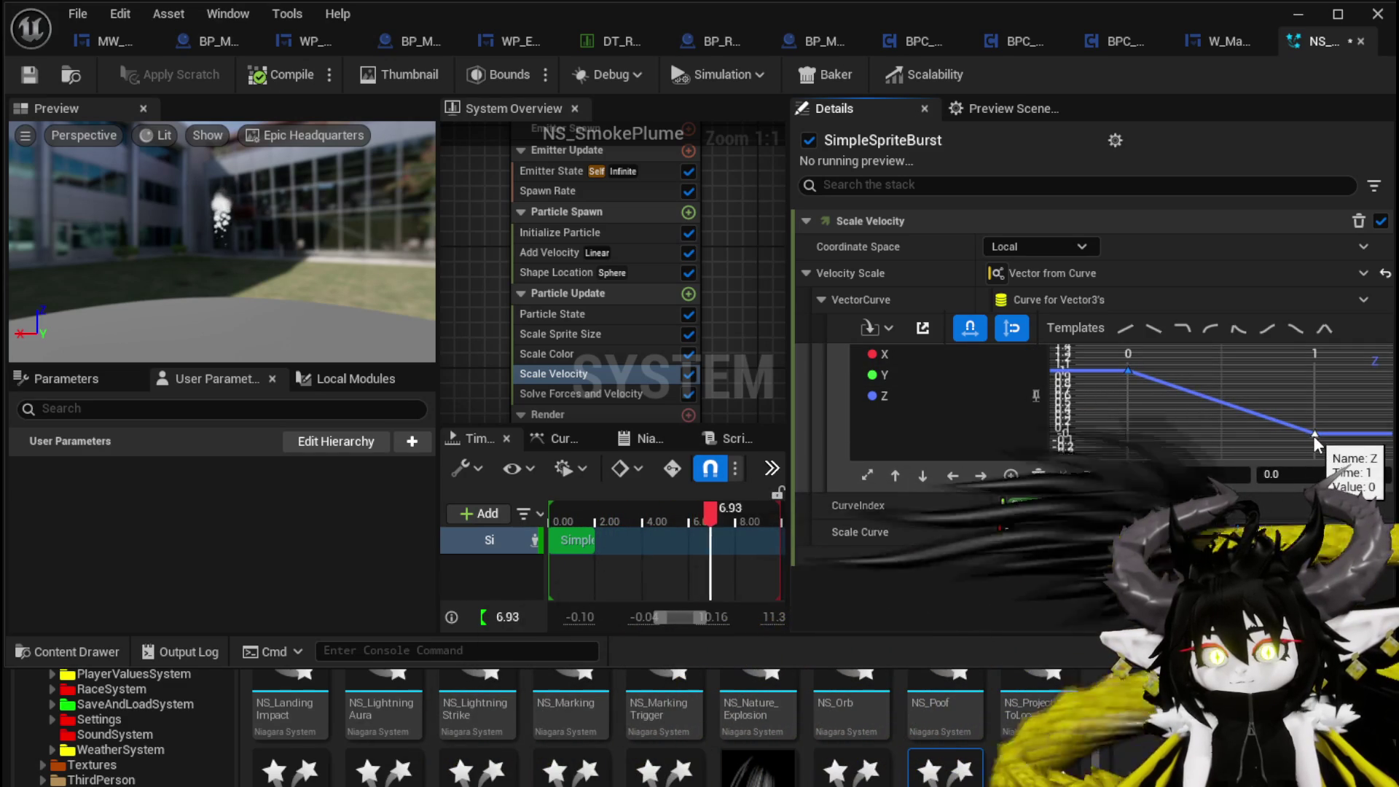
left_click_drag(1315, 436, 1259, 435)
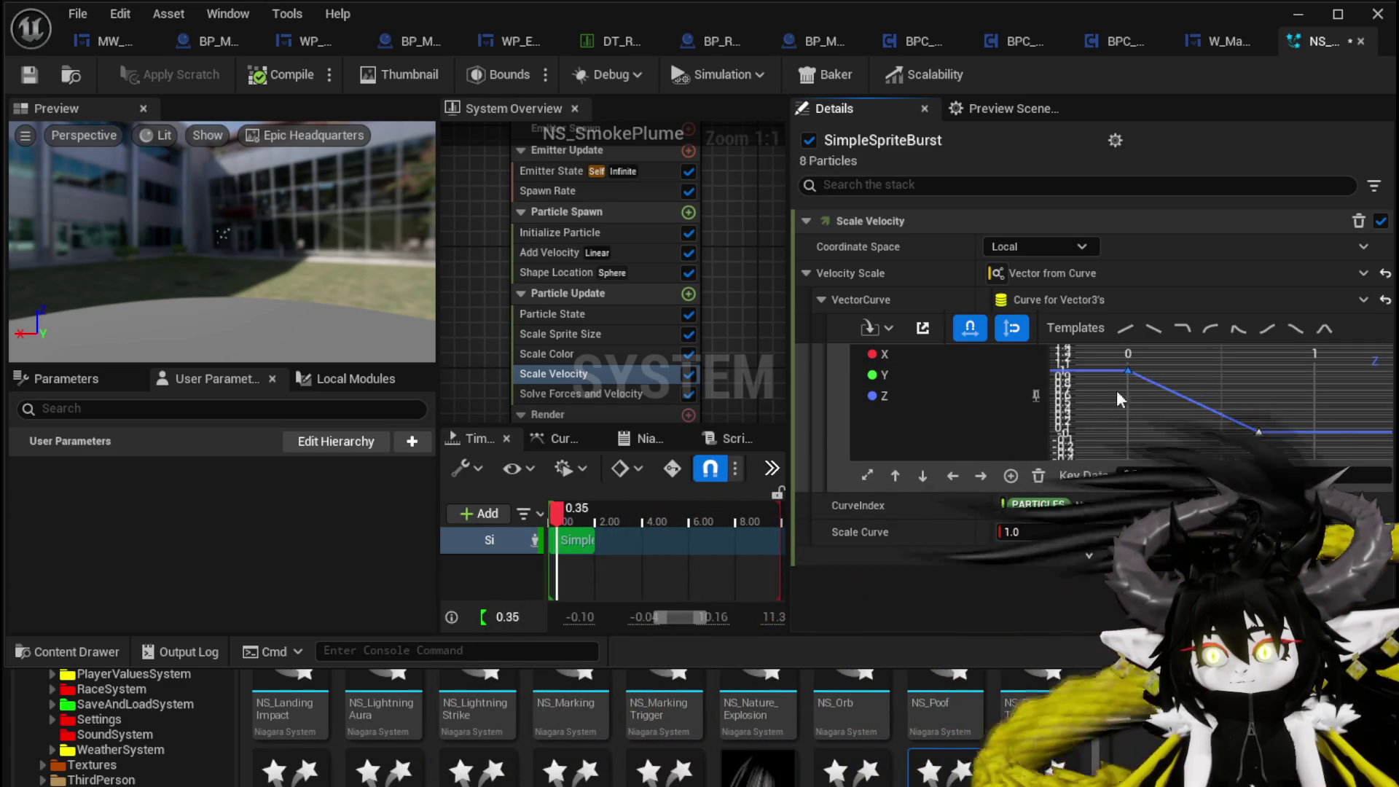
left_click(1128, 371)
left_click(1310, 474)
type("2")
key("Return")
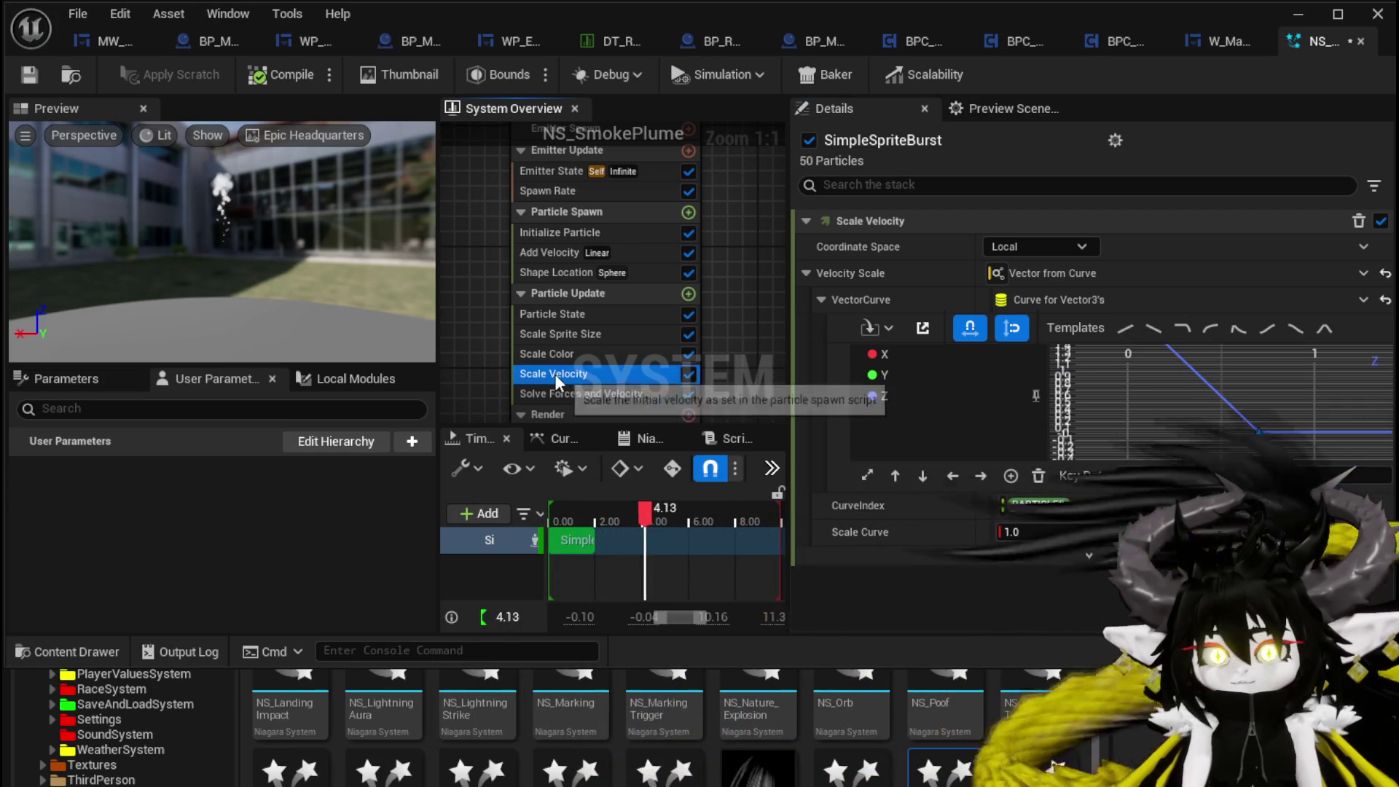
left_click(689, 294)
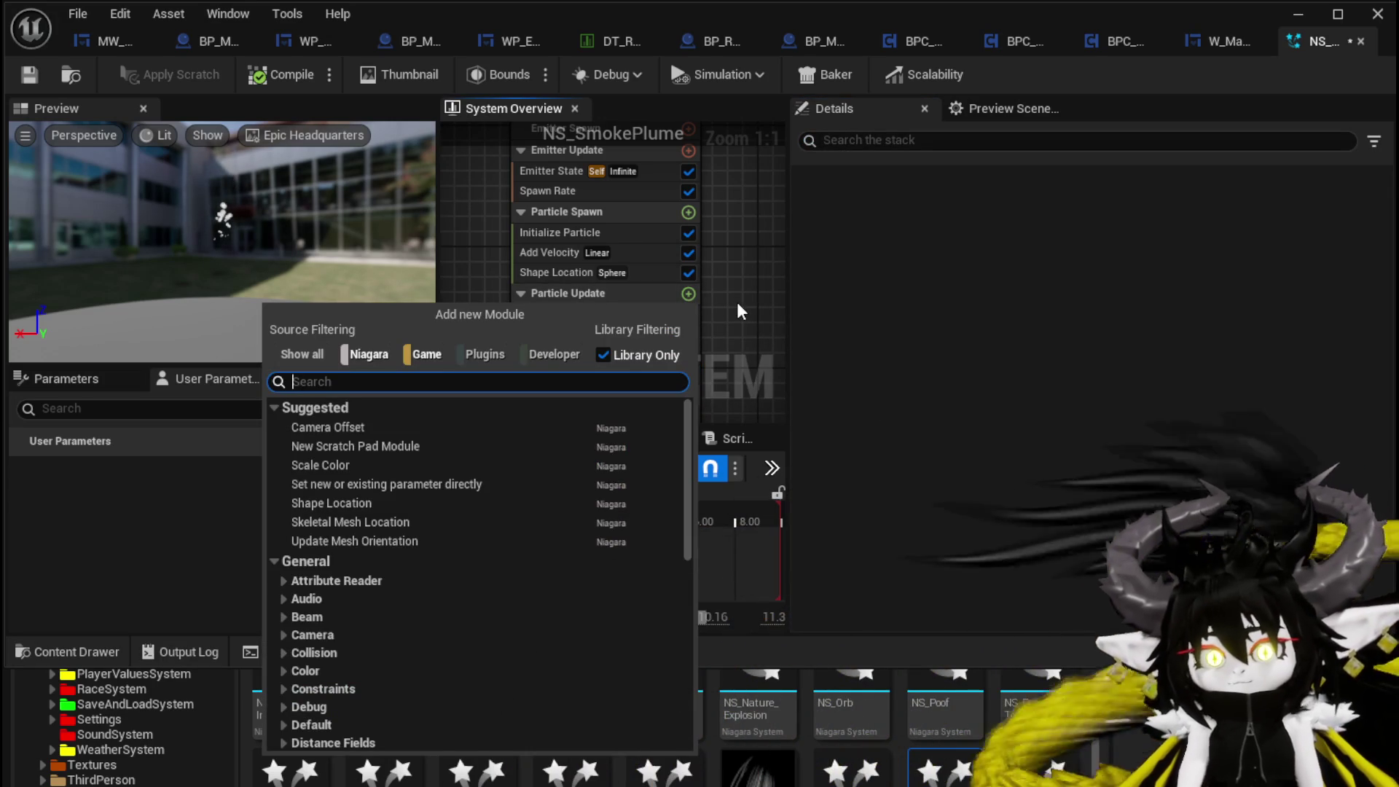
- Add a Drag module to Particle Update with a drag amount of 0.2
type("Dra")
left_click(303, 478)
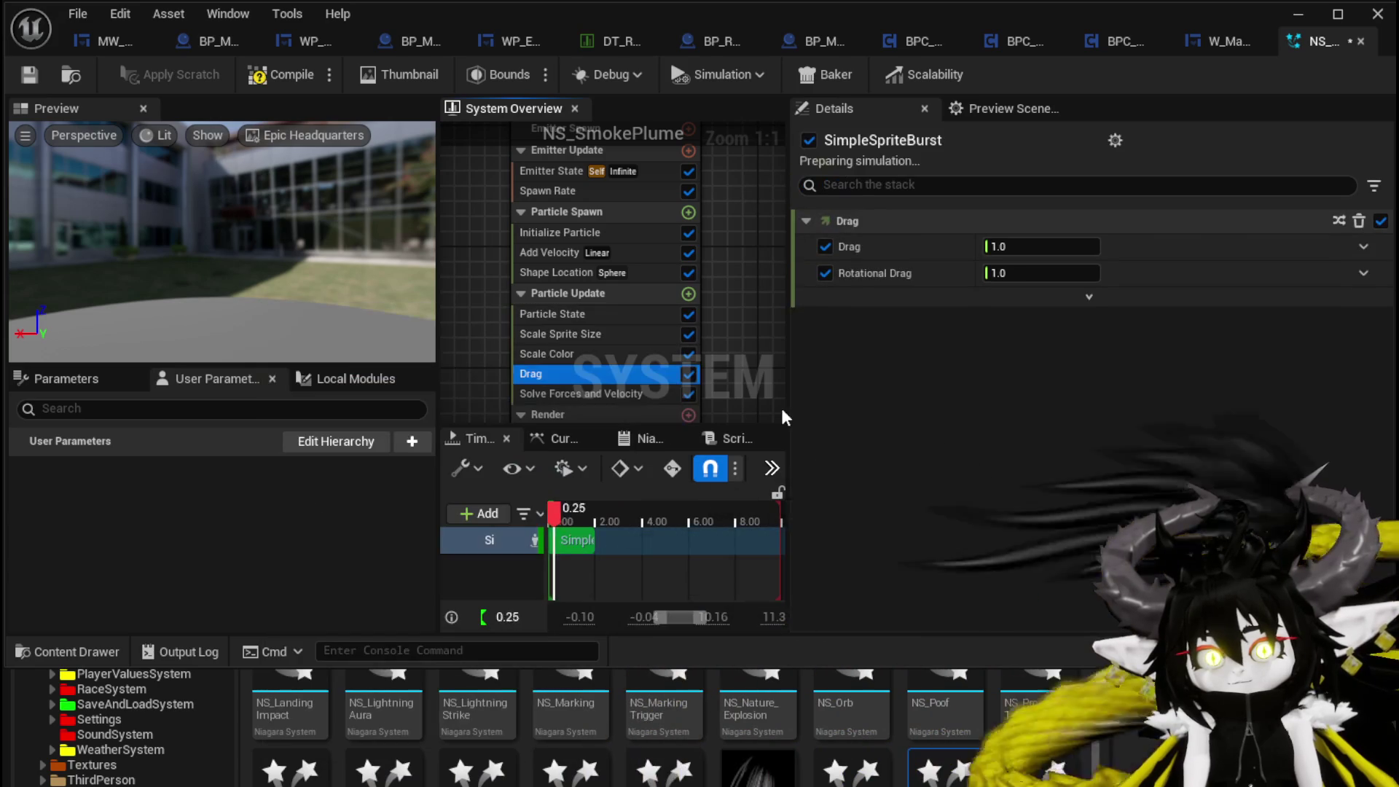
left_click(1035, 248)
type("0.2")
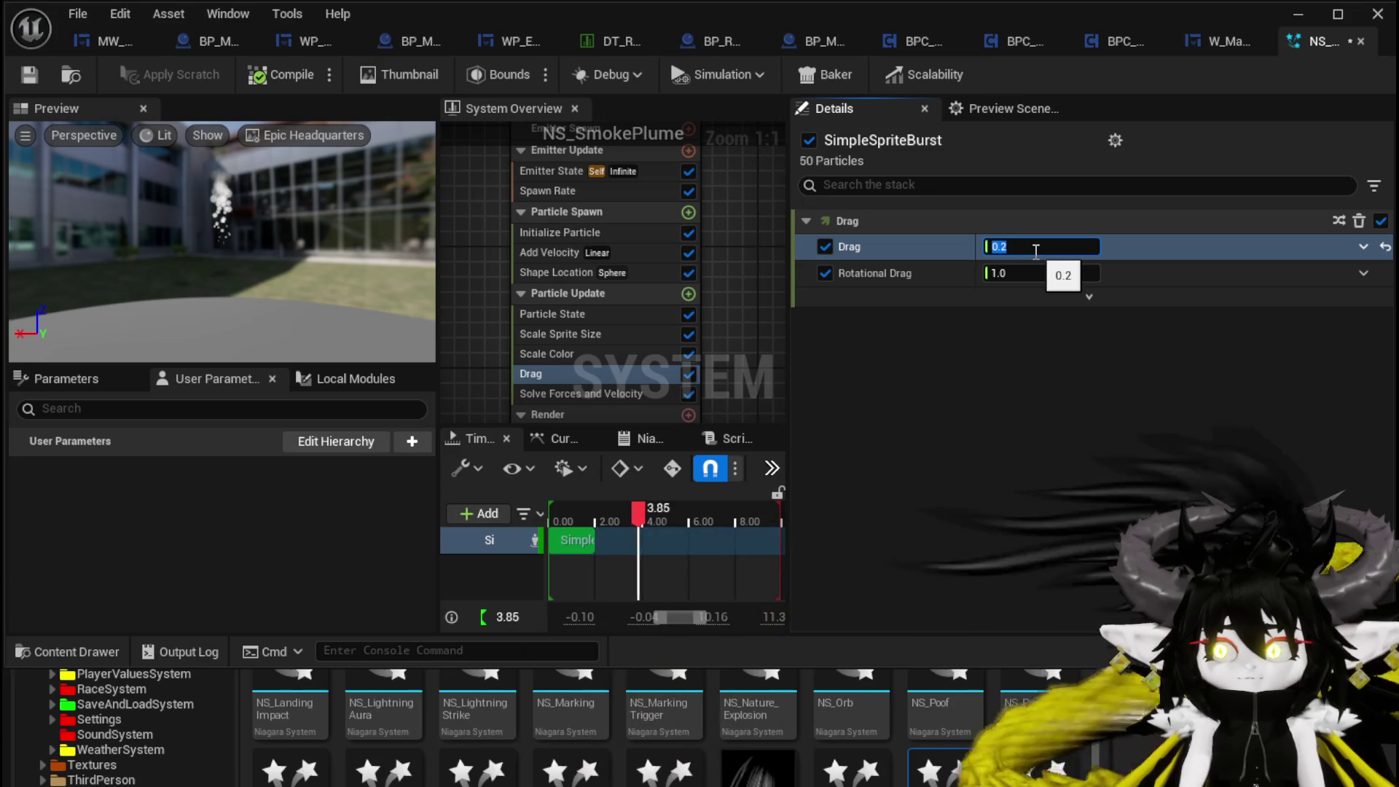
- Raise the Scale Sprite Size curve's end key at time 1 to 2.0
left_click(567, 333)
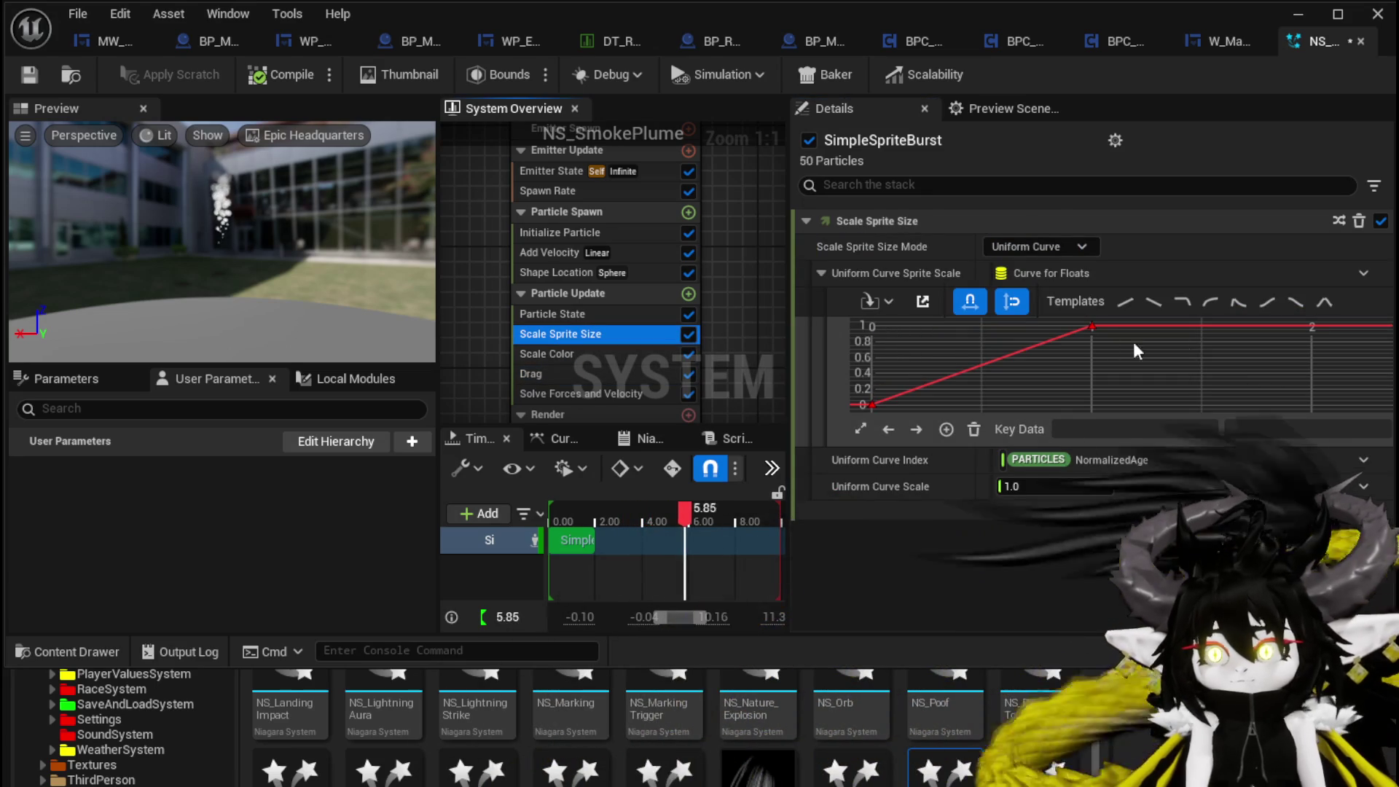
left_click(1091, 326)
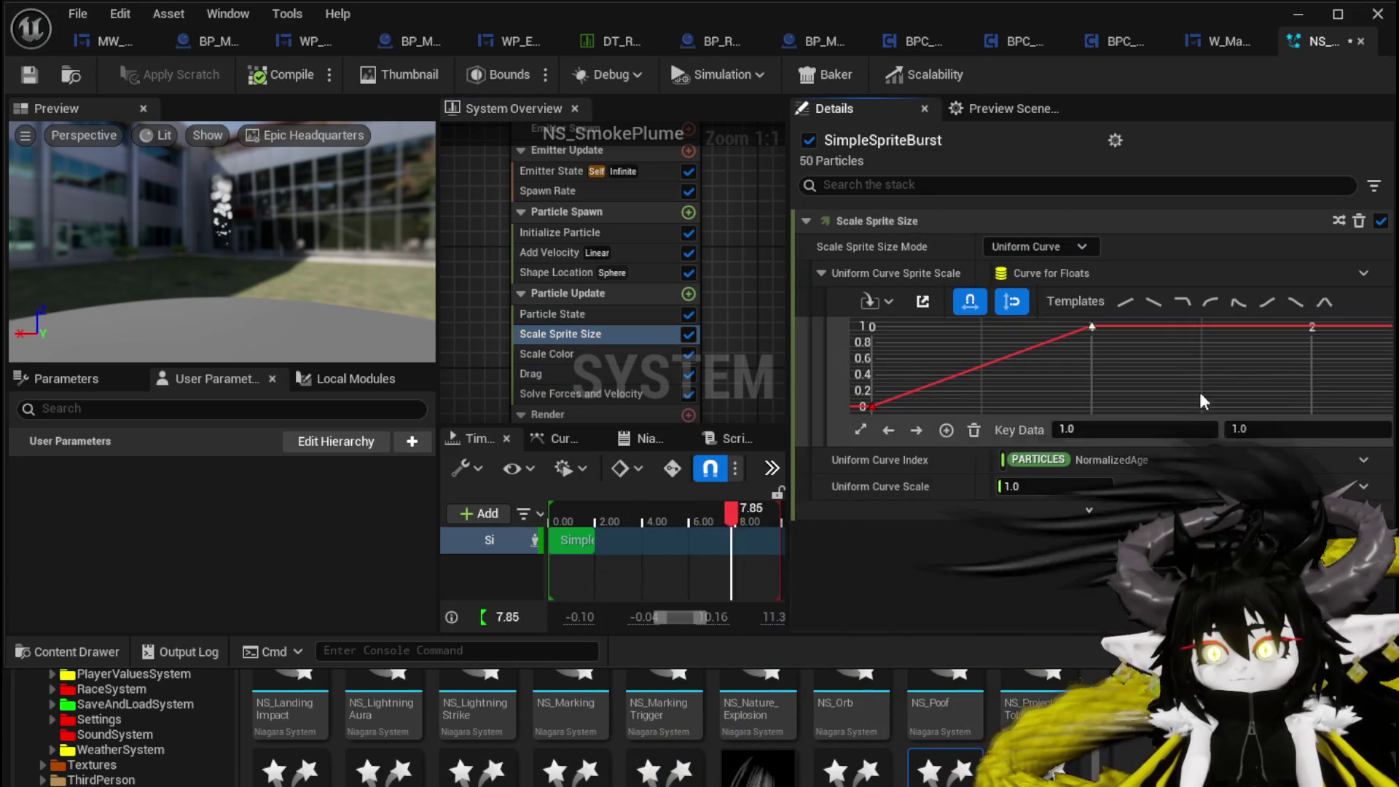
left_click_drag(1253, 430, 1265, 433)
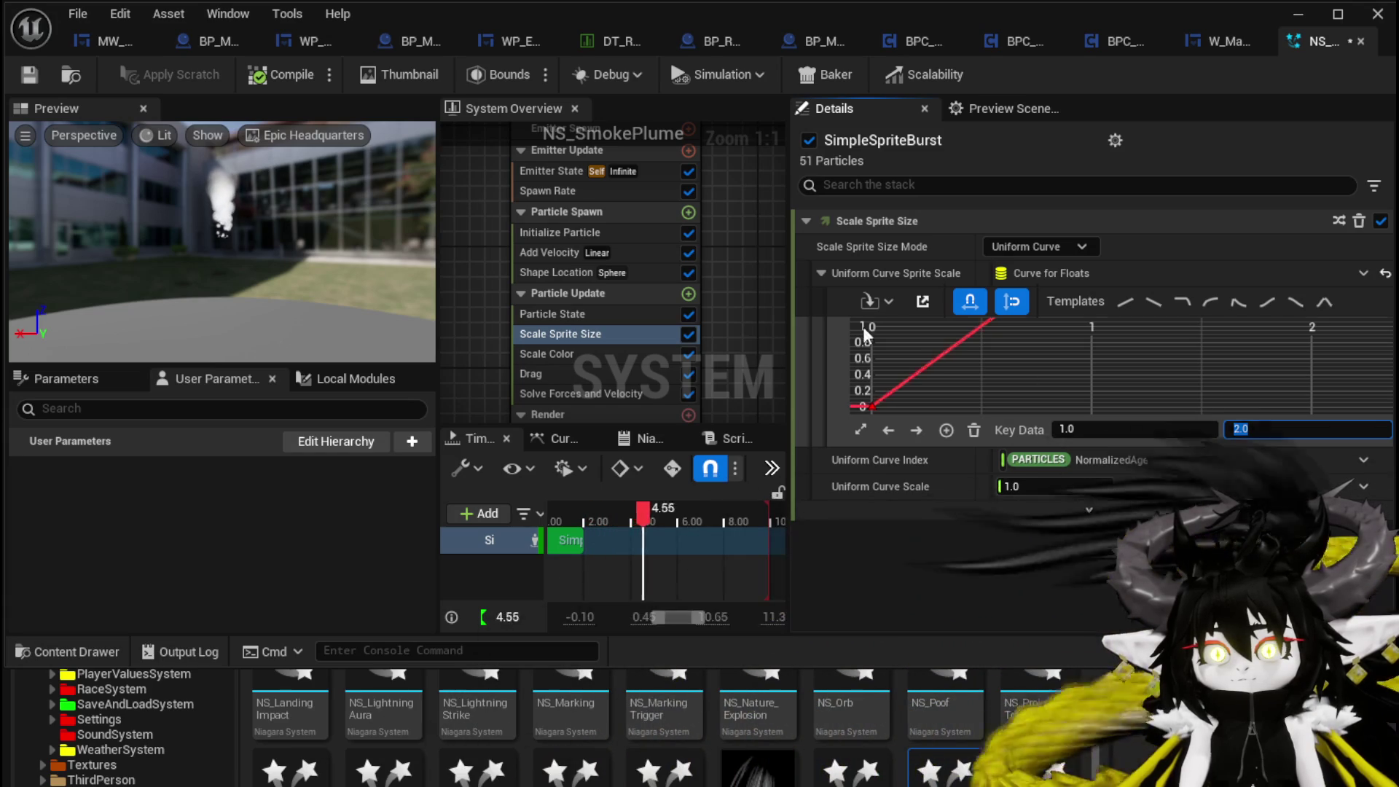
left_click(566, 234)
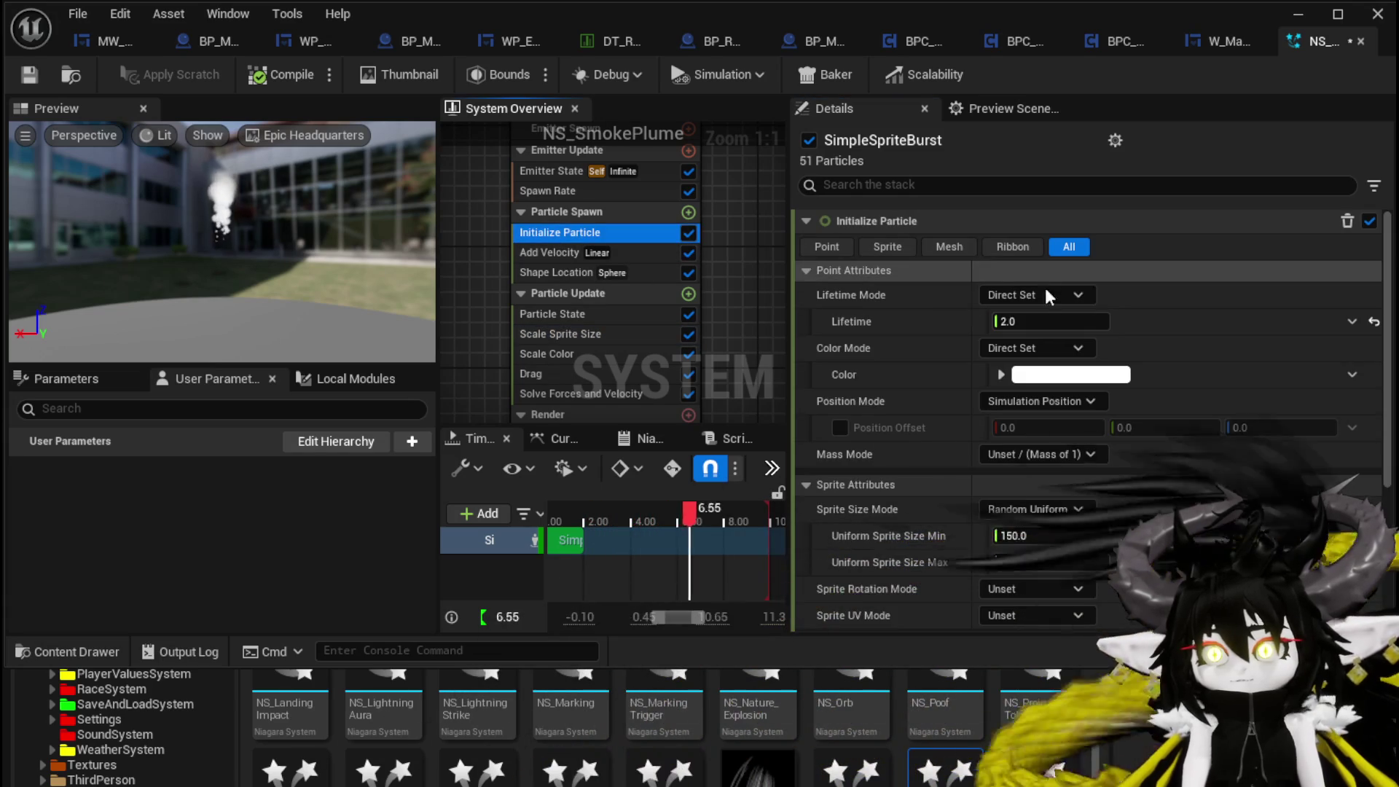
- Set Initialize Particle's Lifetime Mode to Random with Lifetime Min 5.0 and Max 8.0
left_click(1077, 293)
left_click(1062, 345)
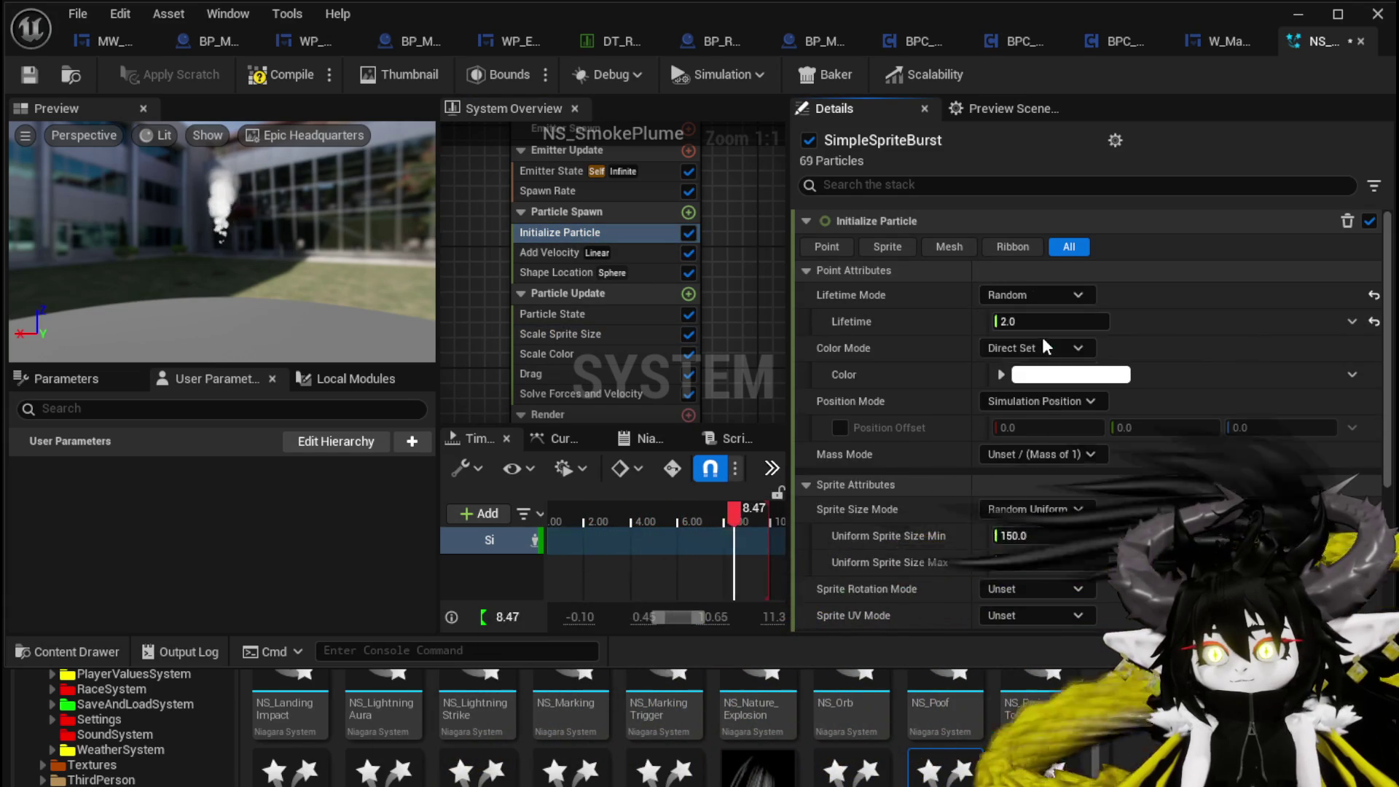
left_click(1042, 324)
type("5")
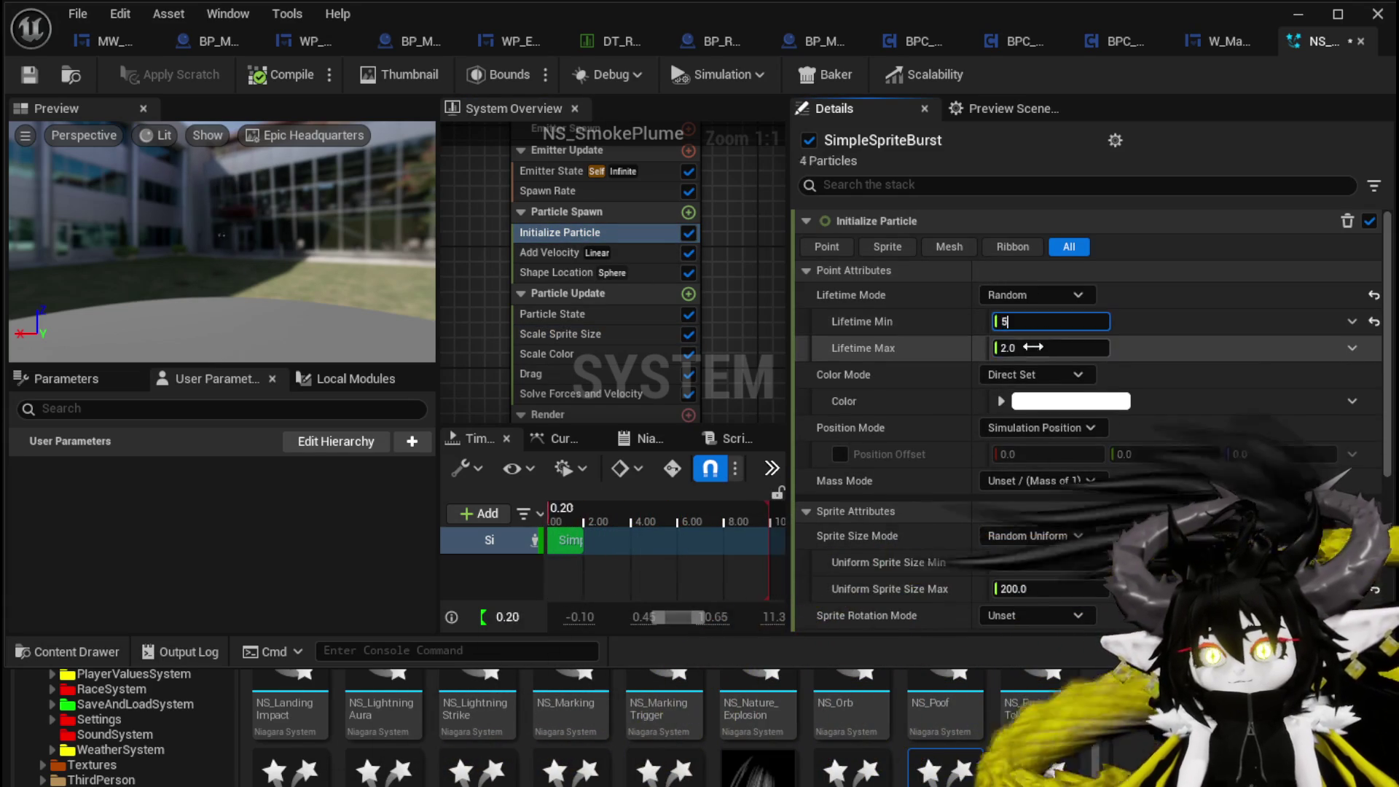
left_click(1034, 349)
type("8")
key("Return")
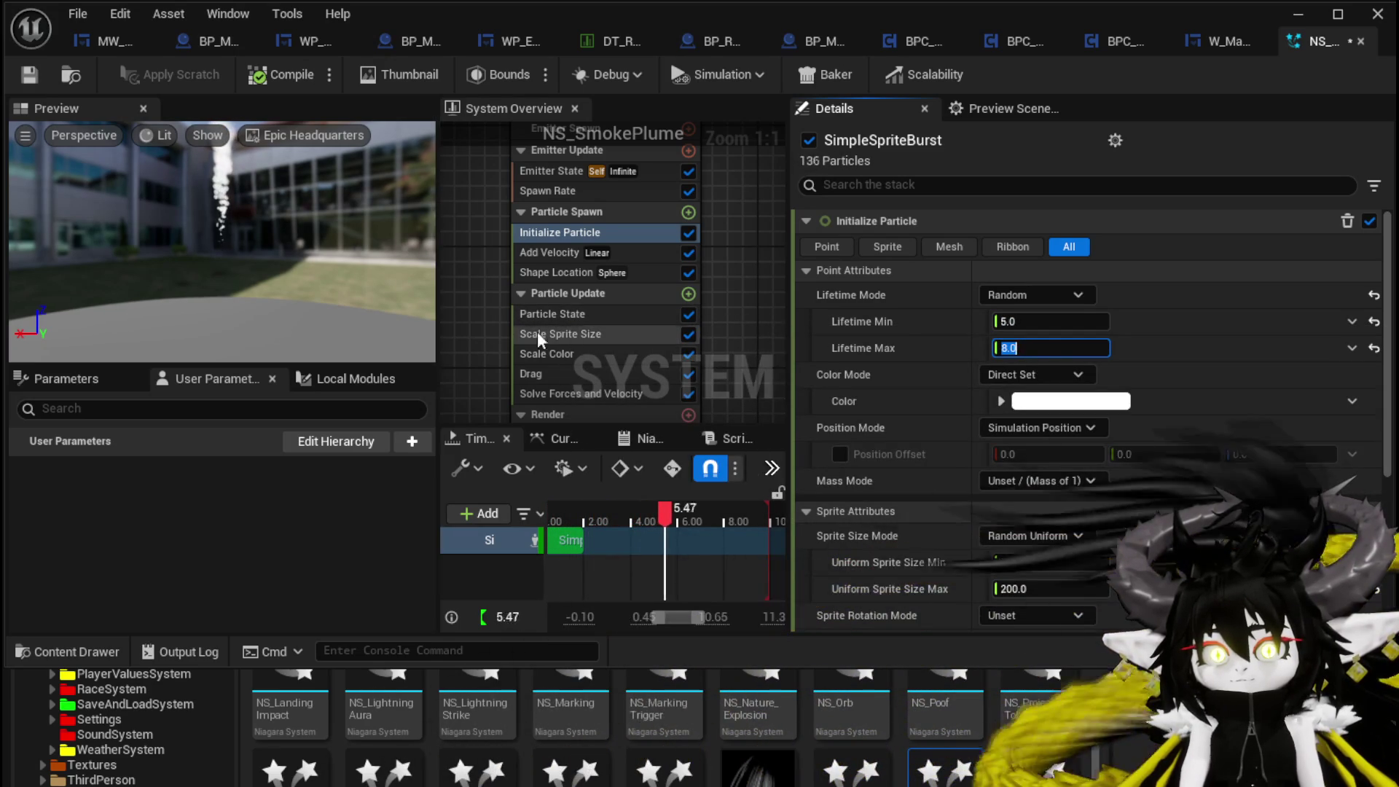
left_click(579, 333)
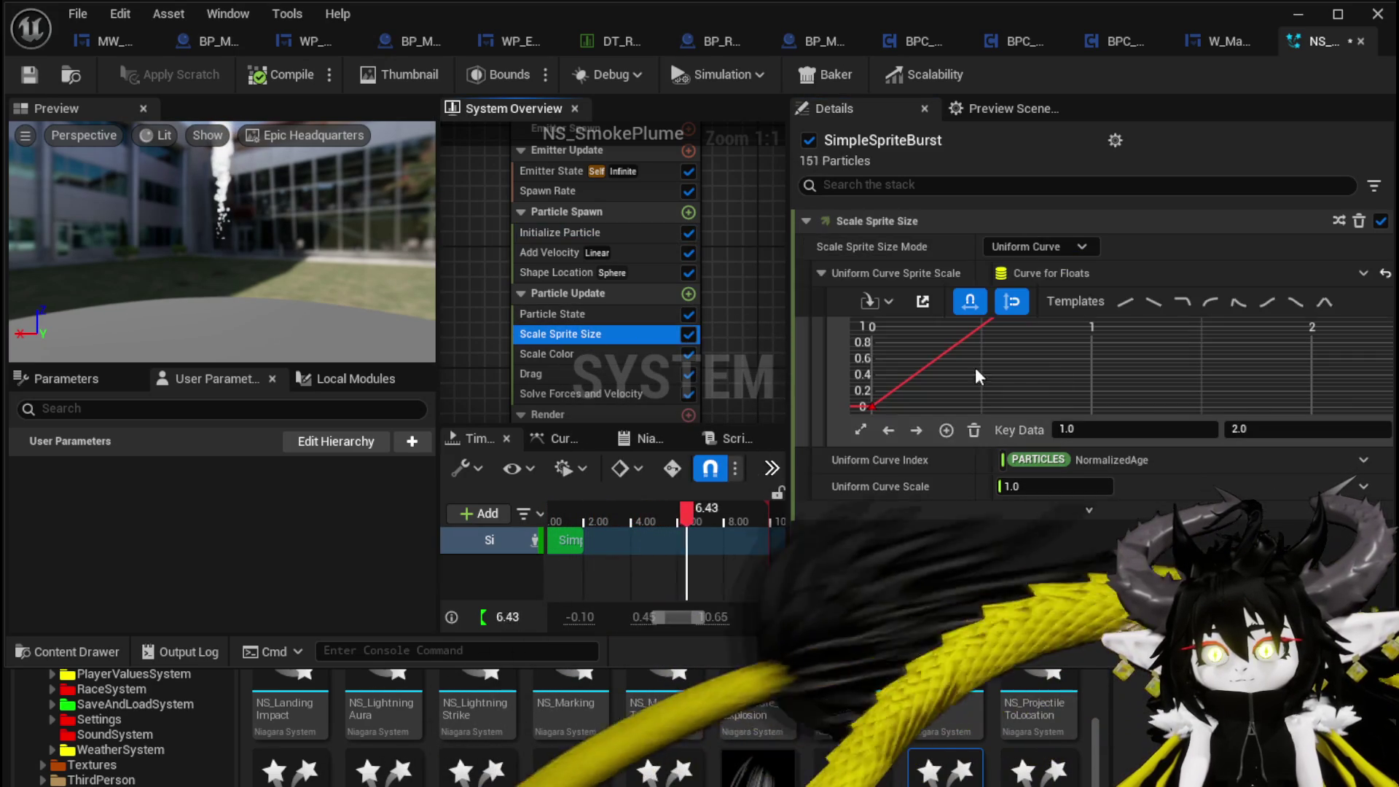
- Set the Scale Sprite Size curve's starting key at time 0 to 0.5
left_click(906, 379)
scroll(907, 364, "down", 2)
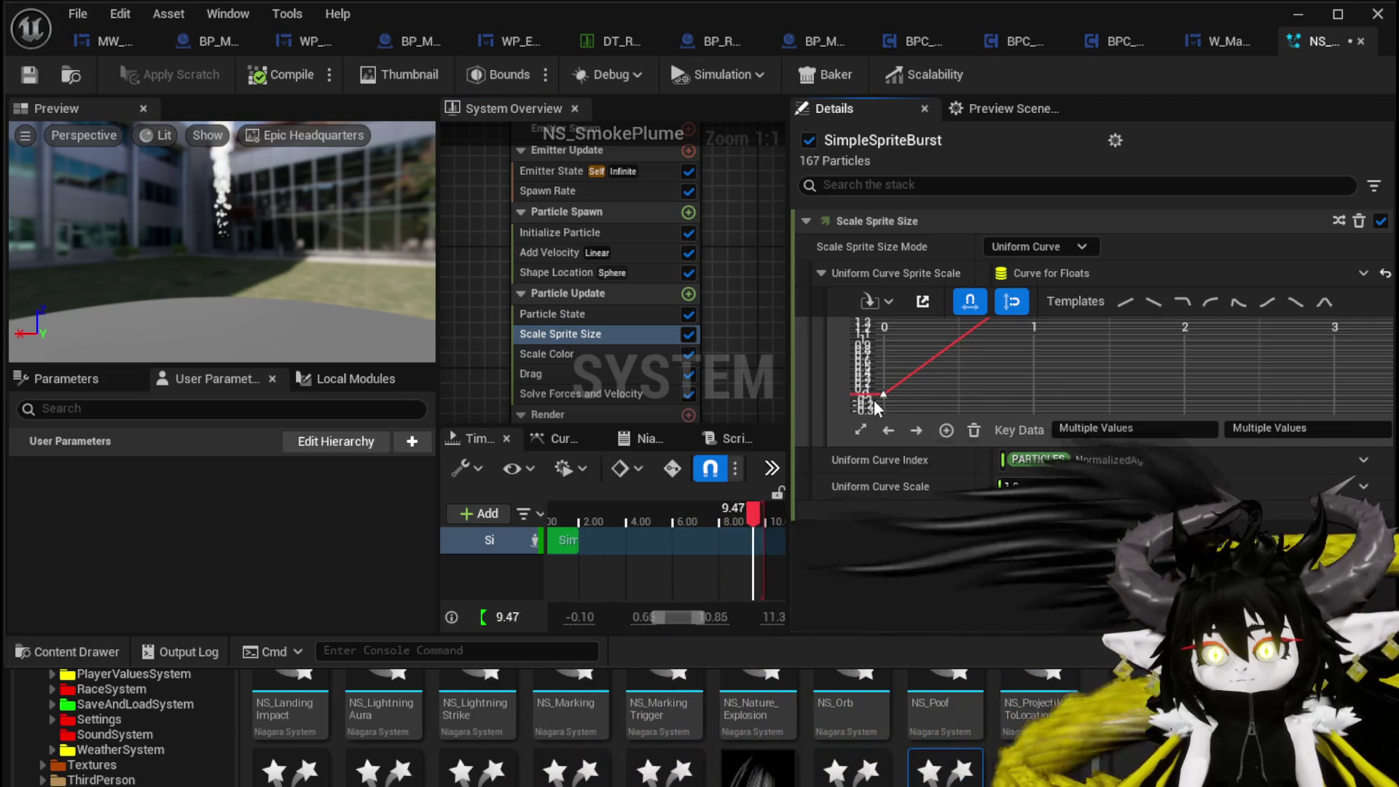
left_click(884, 394)
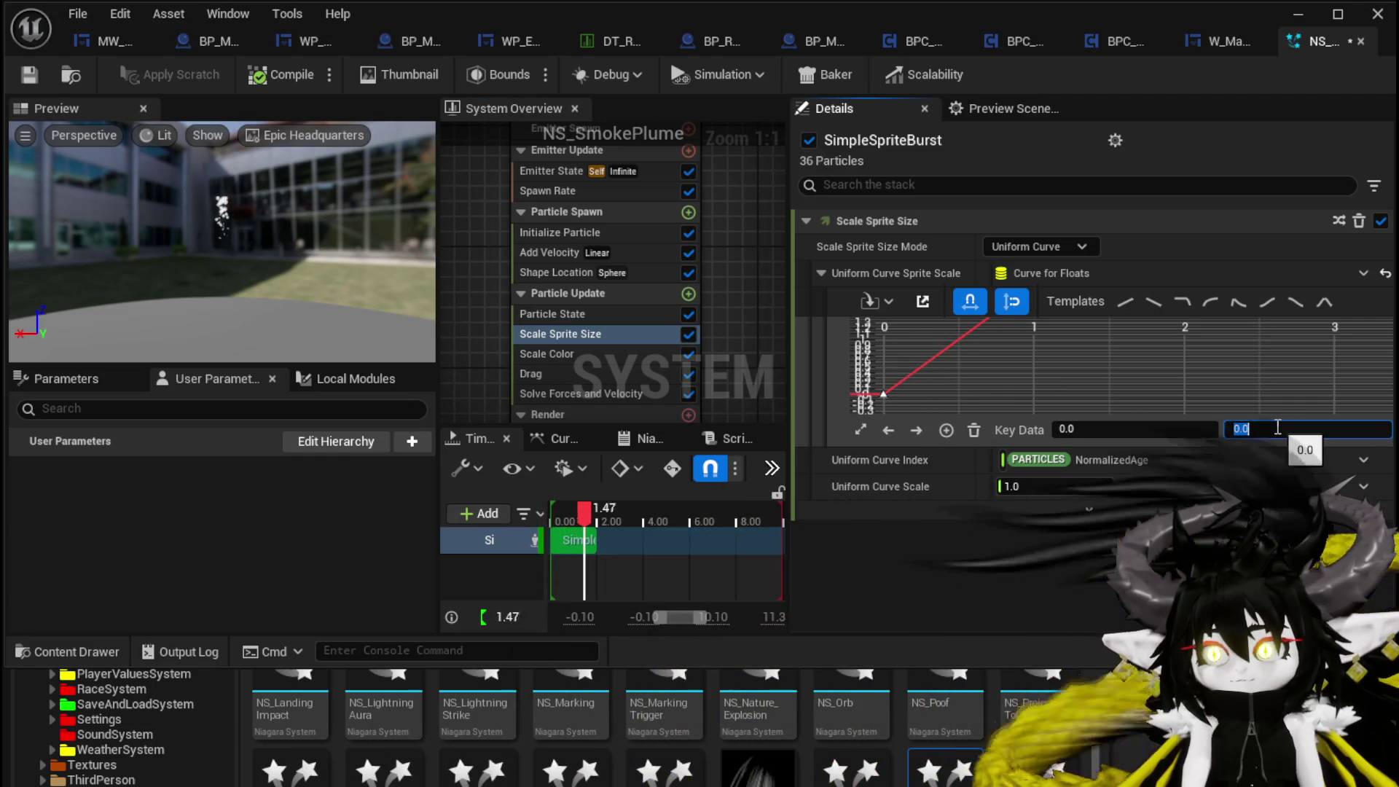
type("1")
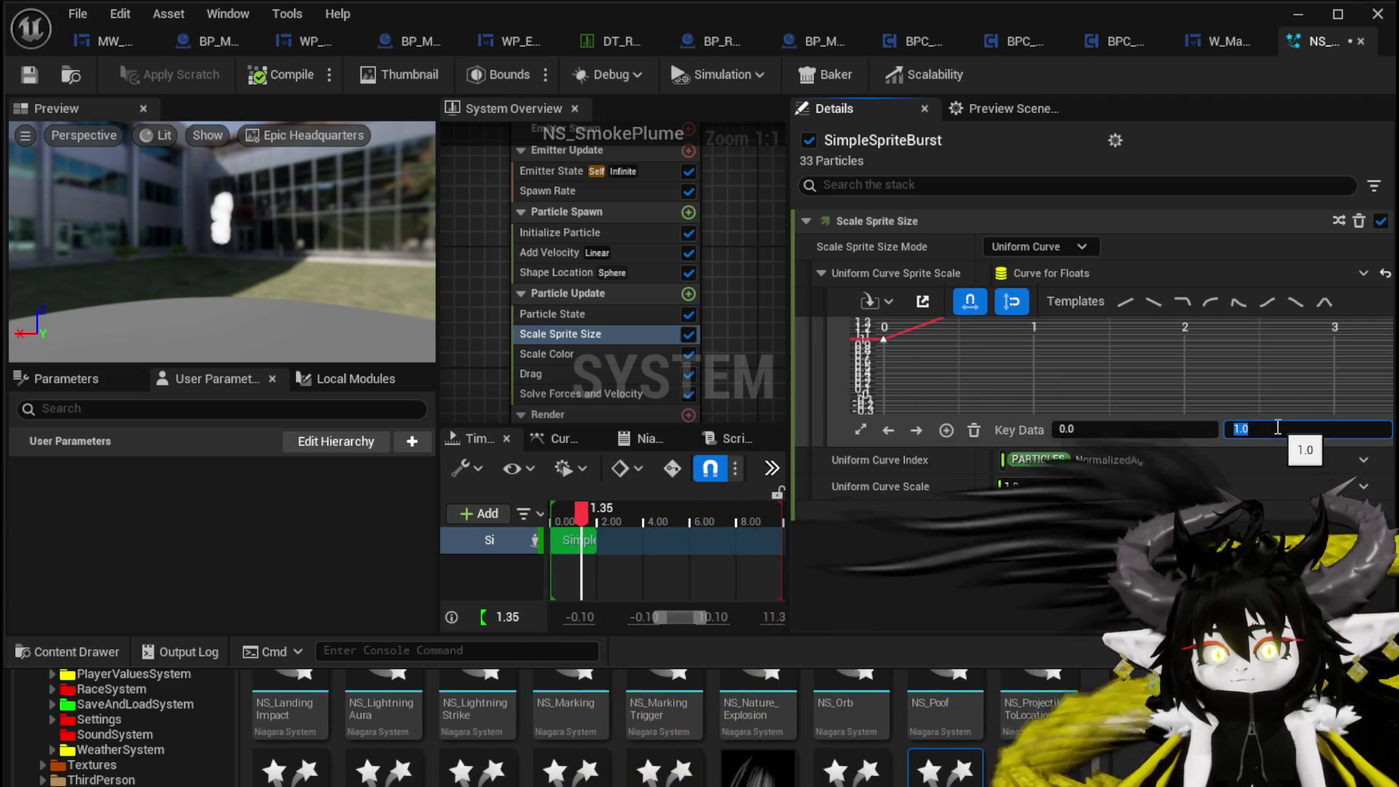
type("0.5")
key("Return")
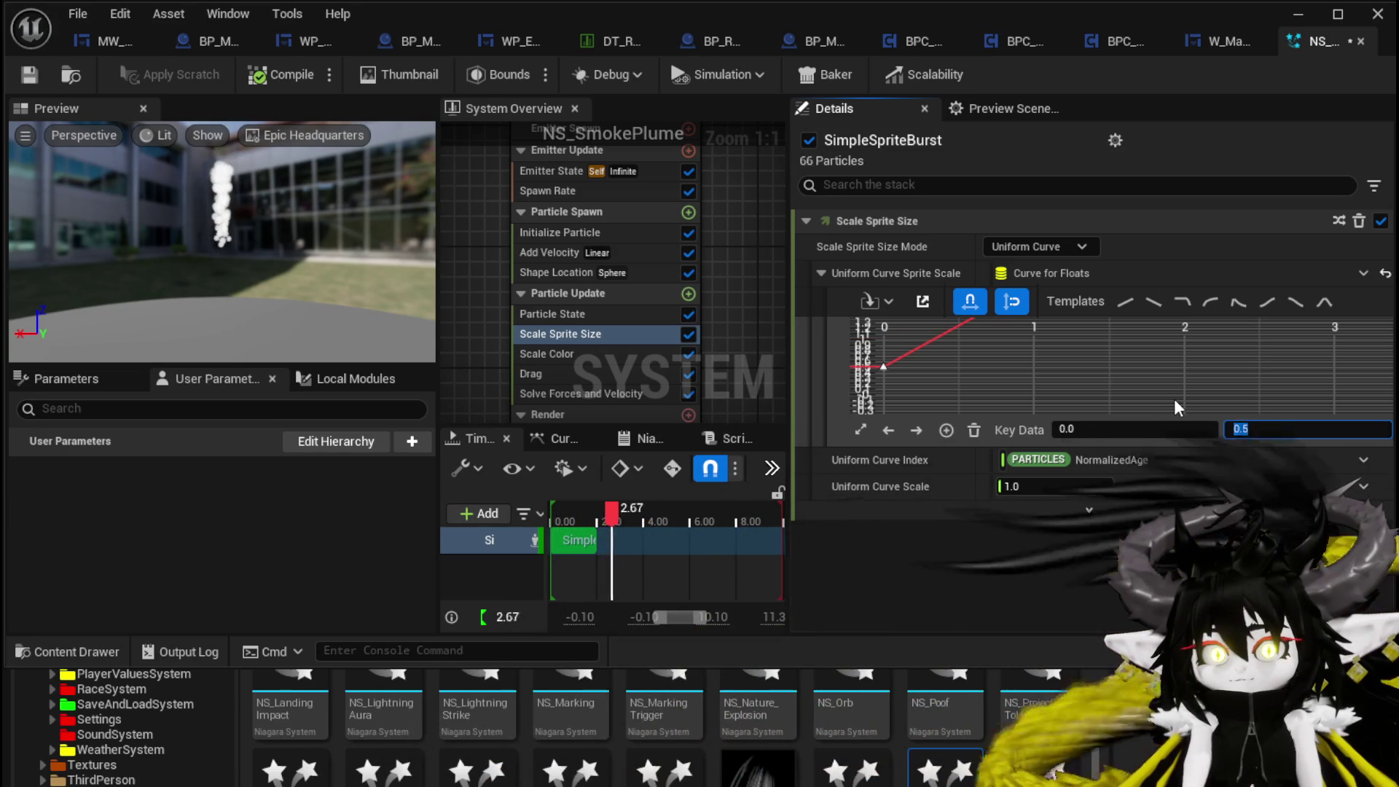
- Orbit the preview to view the plume's base and save NS_SmokePlume
left_click(332, 276)
left_click_drag(333, 276, 291, 217)
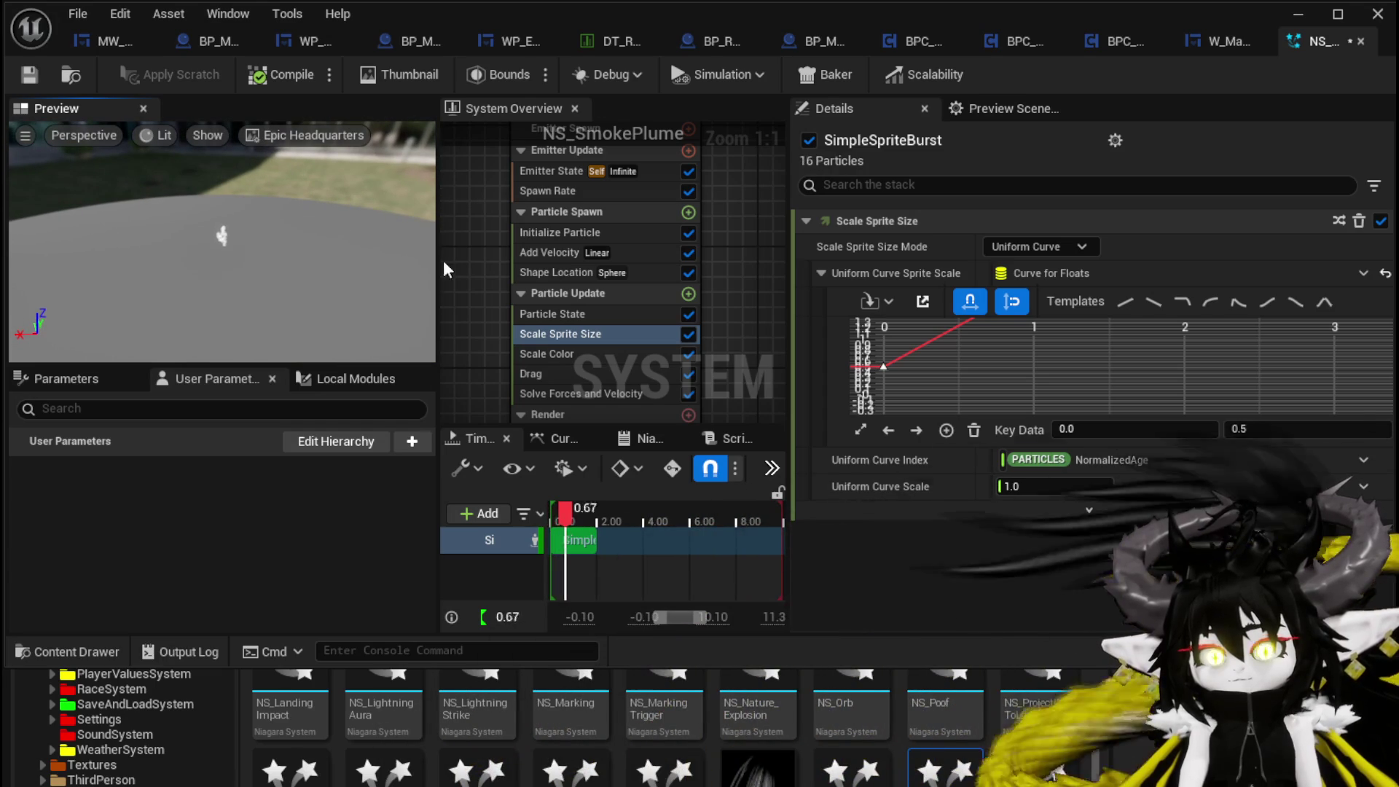
left_click(36, 81)
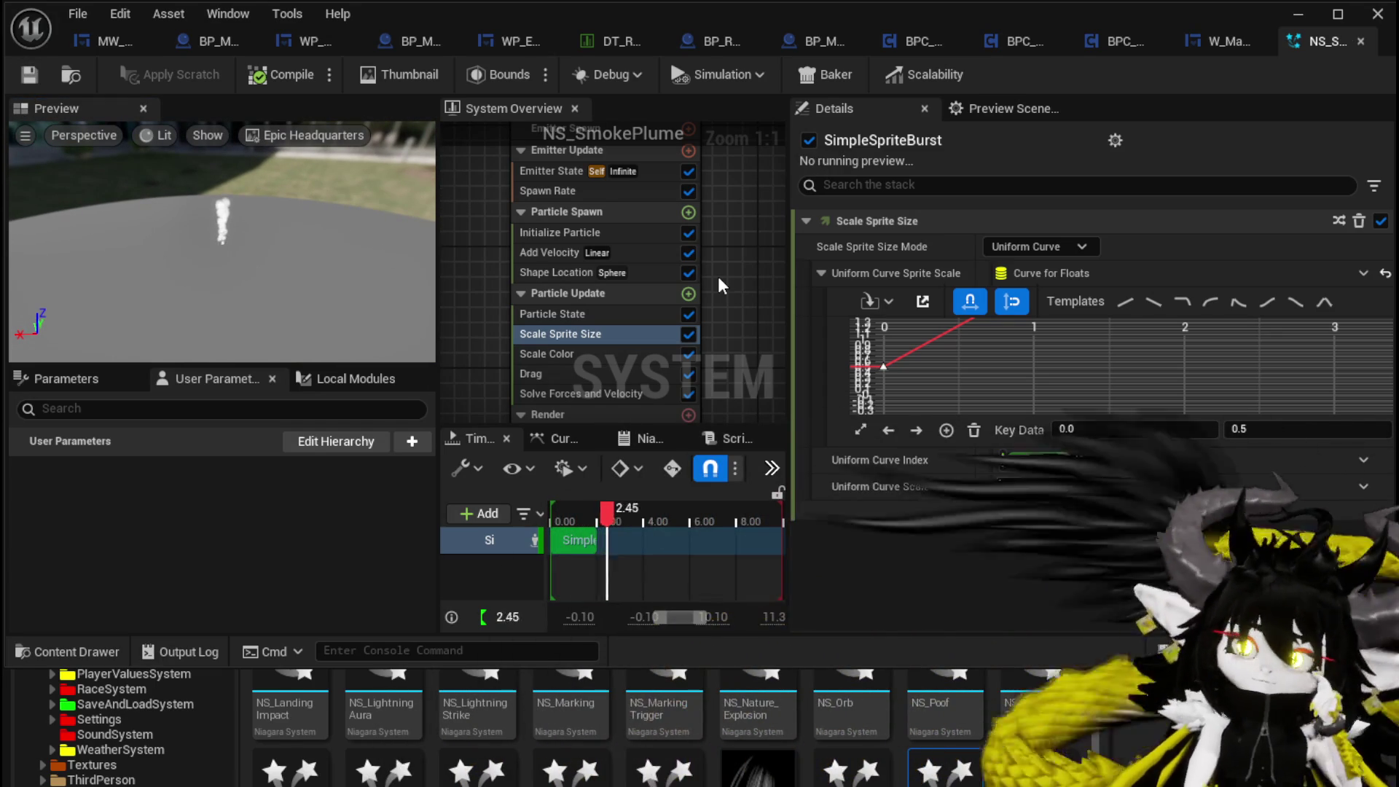
- Review the Initialize Particle settings, then minimize the Niagara editor and face the level view toward the plume
left_click(588, 235)
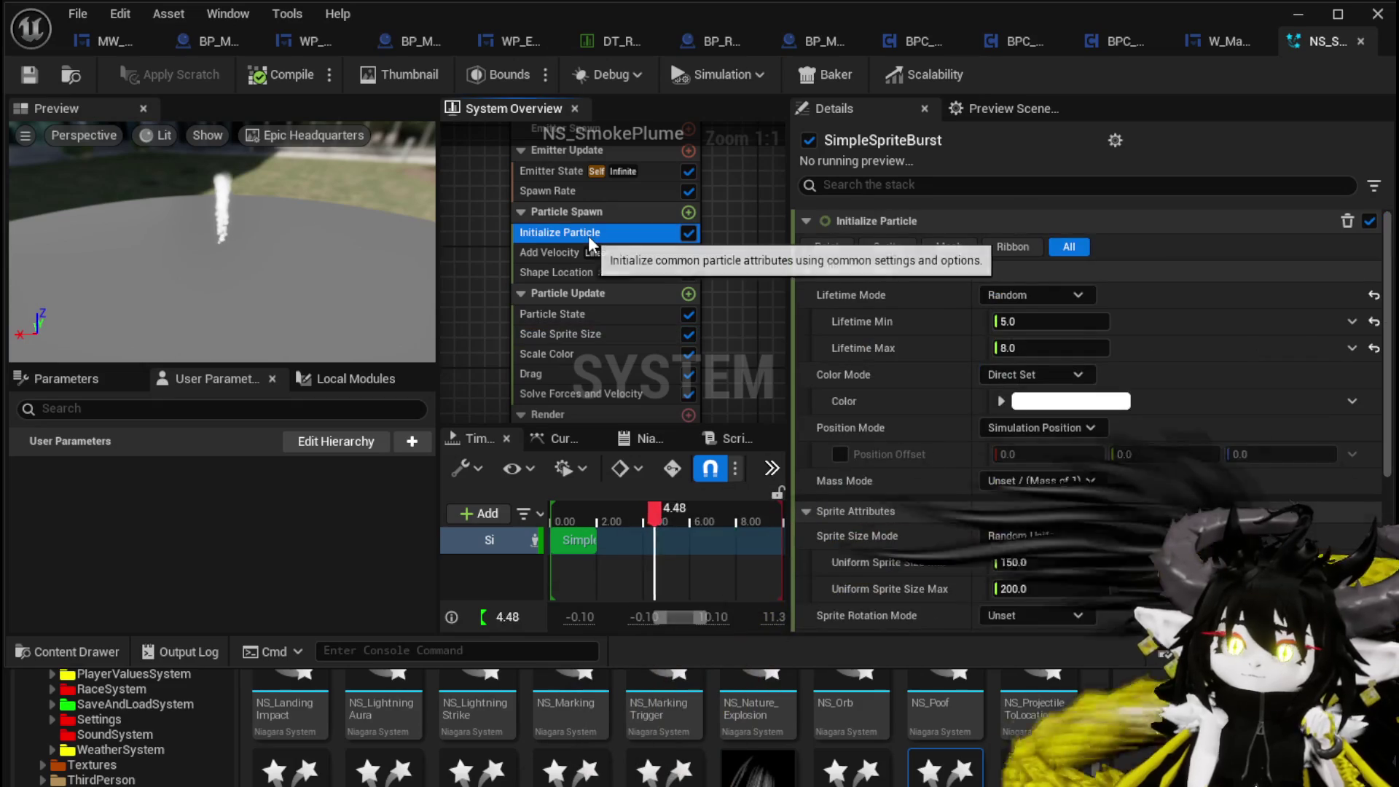
left_click(582, 250)
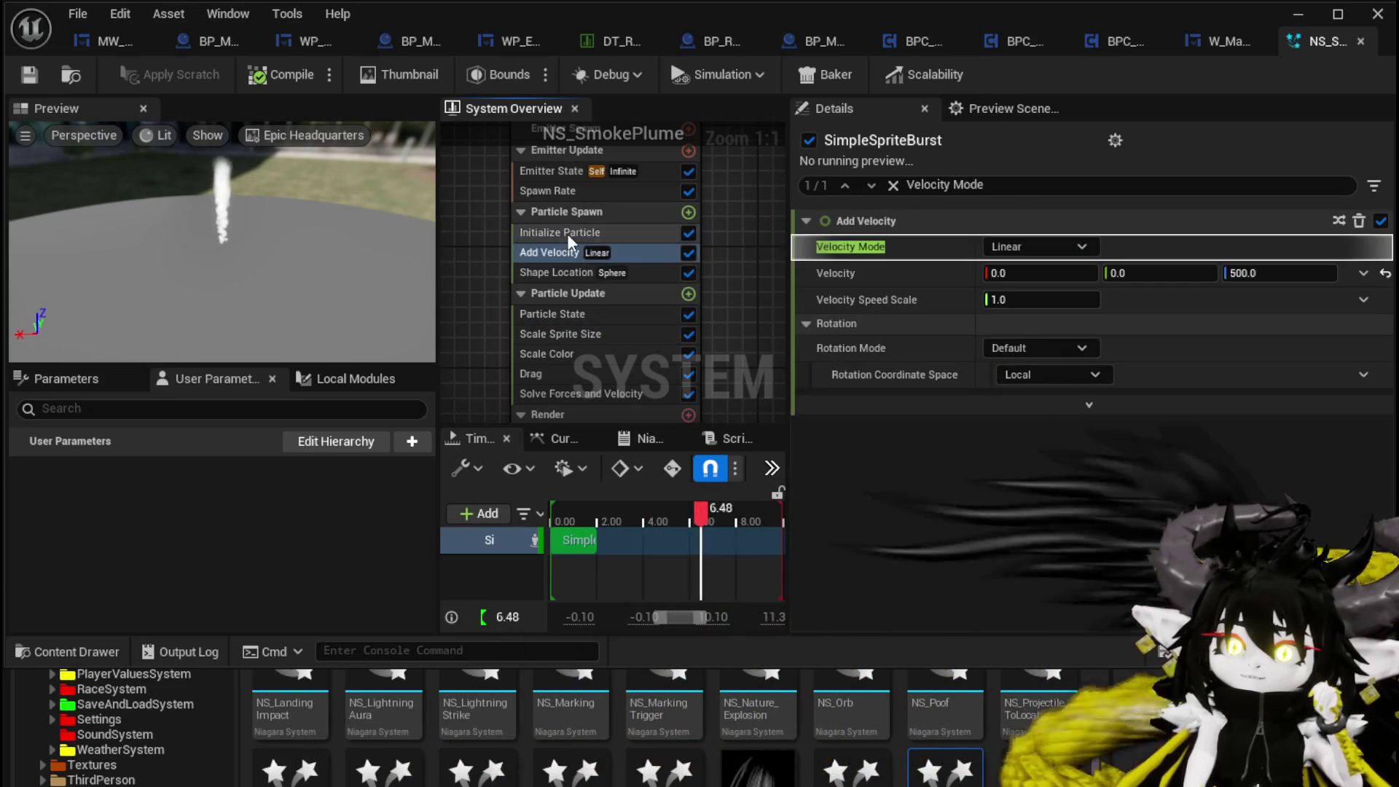
left_click(581, 336)
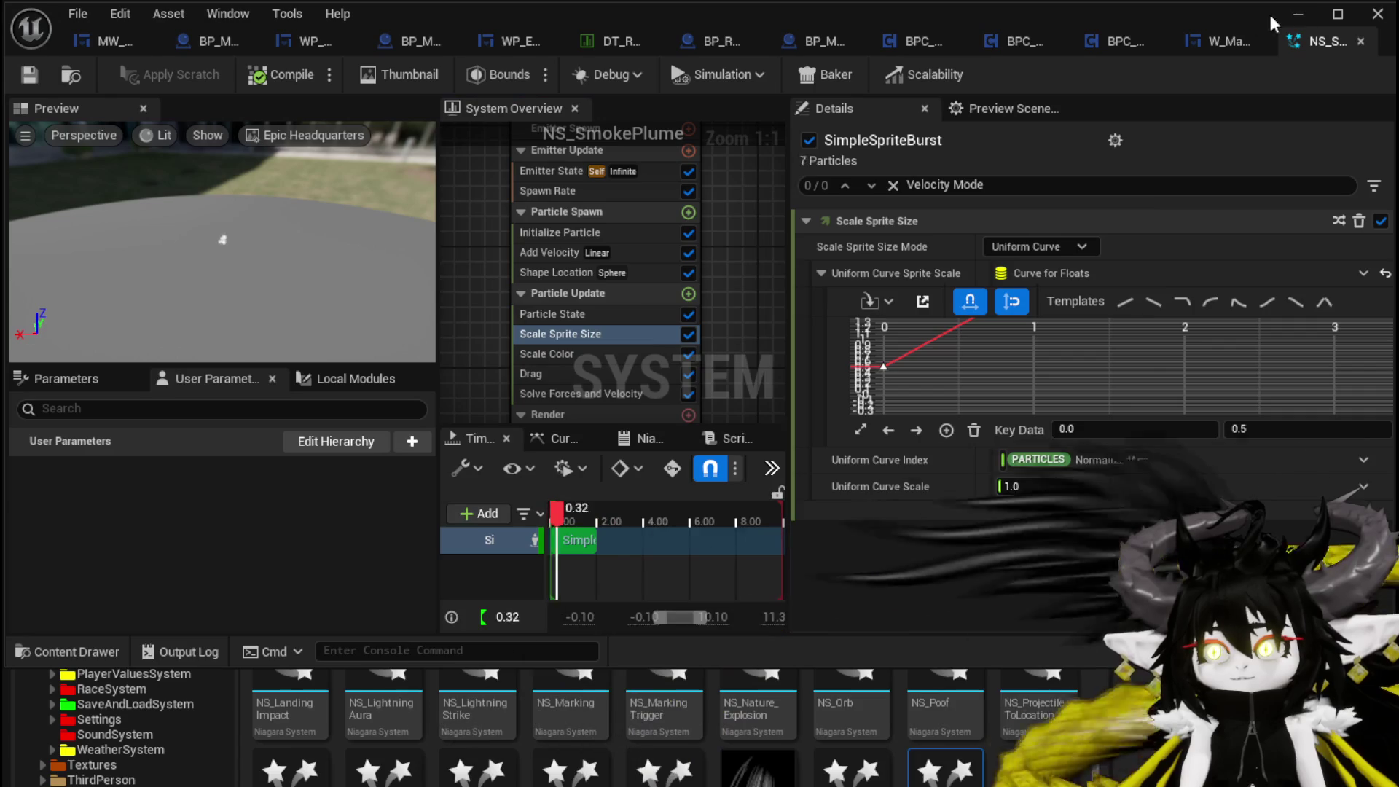
left_click(1297, 14)
left_click_drag(693, 391, 656, 378)
- Fly the view down to the smoke column, save L_DungeonCreationTest, and return to NS_SmokePlume
mouse_move(945, 656)
left_mouse_down()
mouse_move(448, 486)
mouse_move(455, 398)
left_mouse_up()
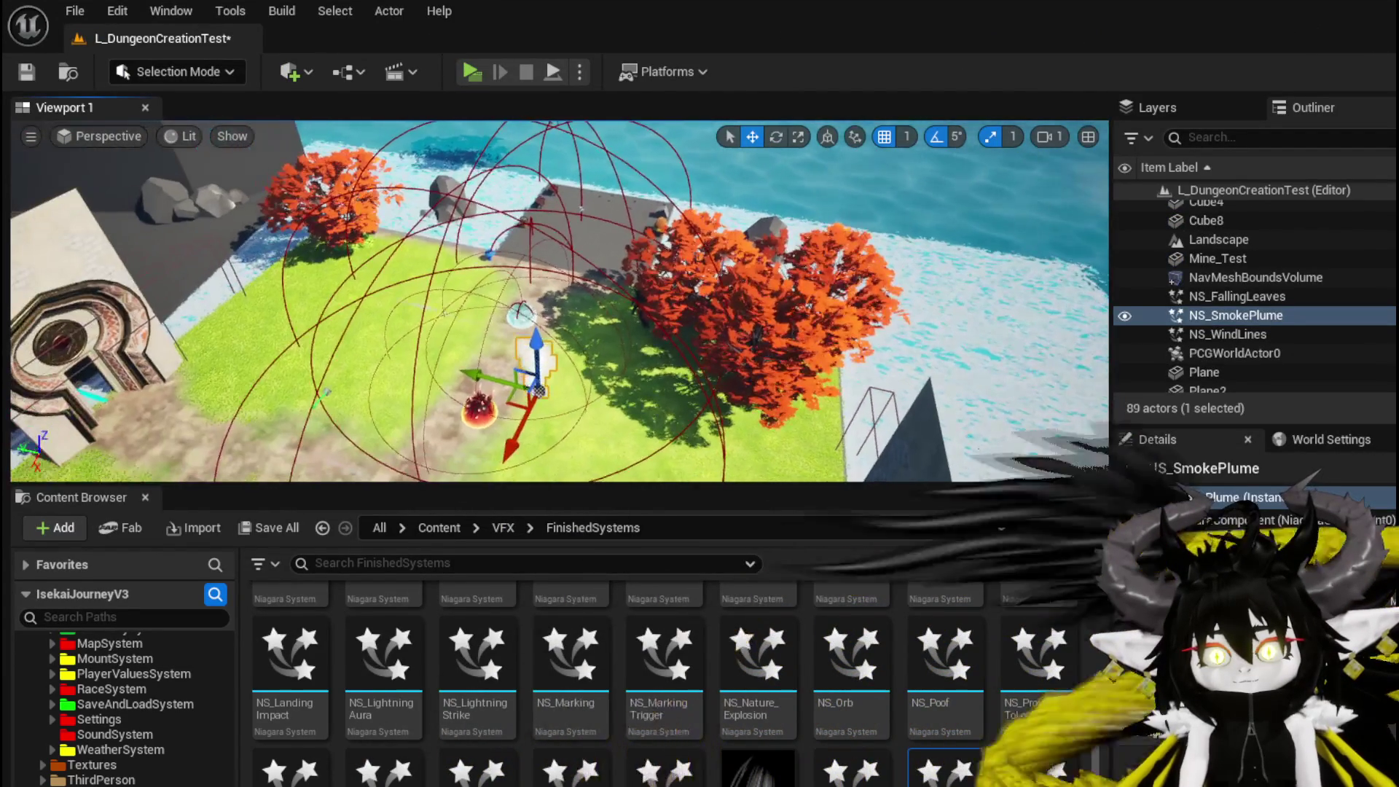
mouse_move(554, 299)
left_mouse_down()
mouse_move(474, 241)
mouse_move(635, 361)
left_mouse_up()
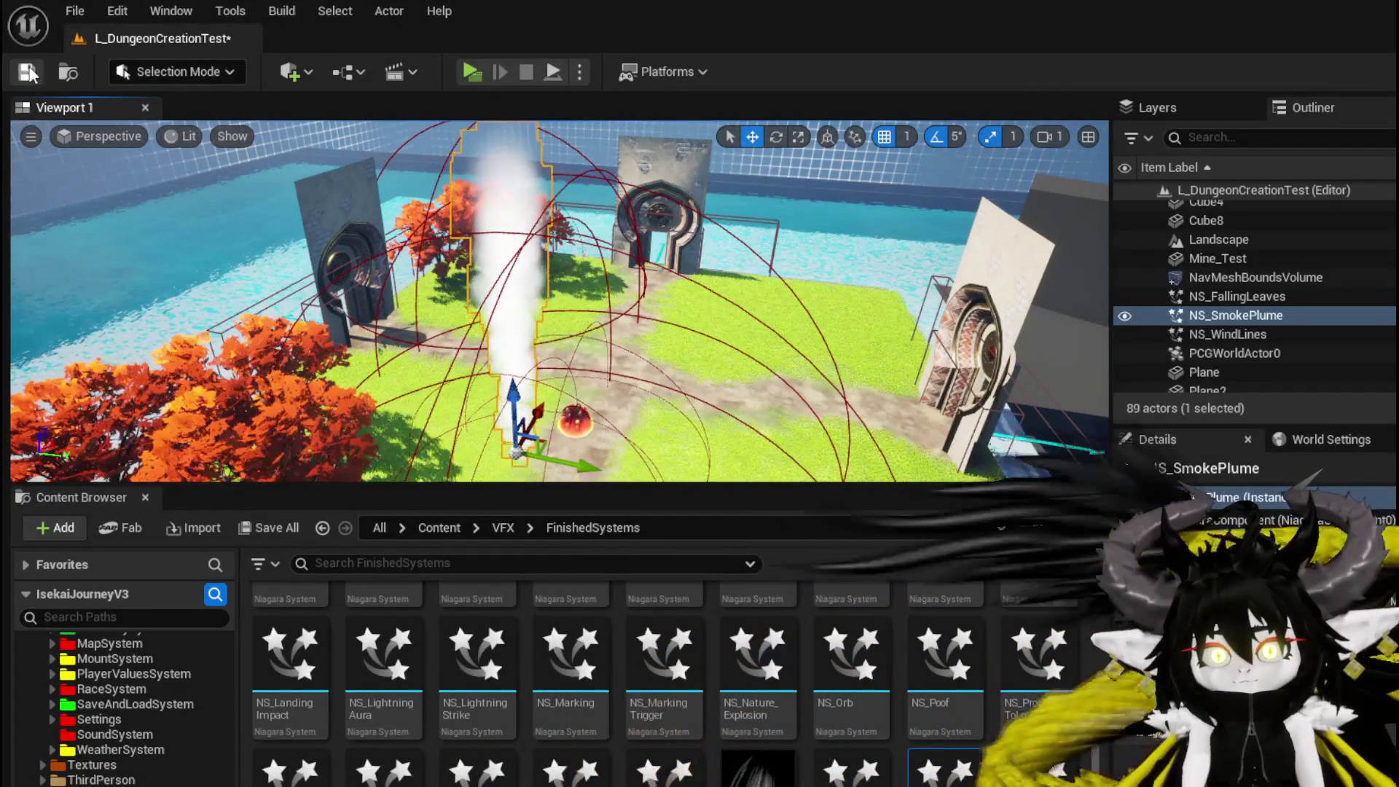
key("ctrl+s")
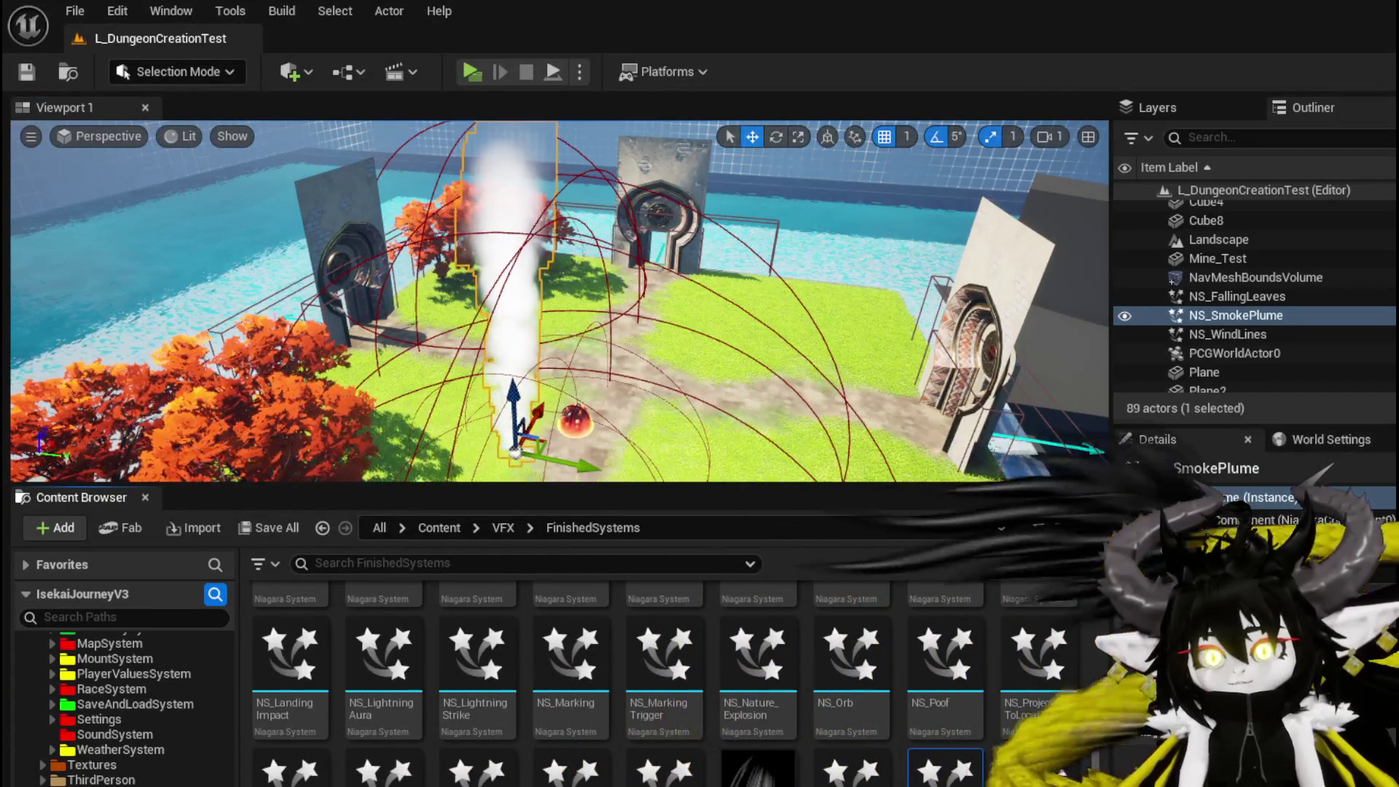
key("alt+Tab")
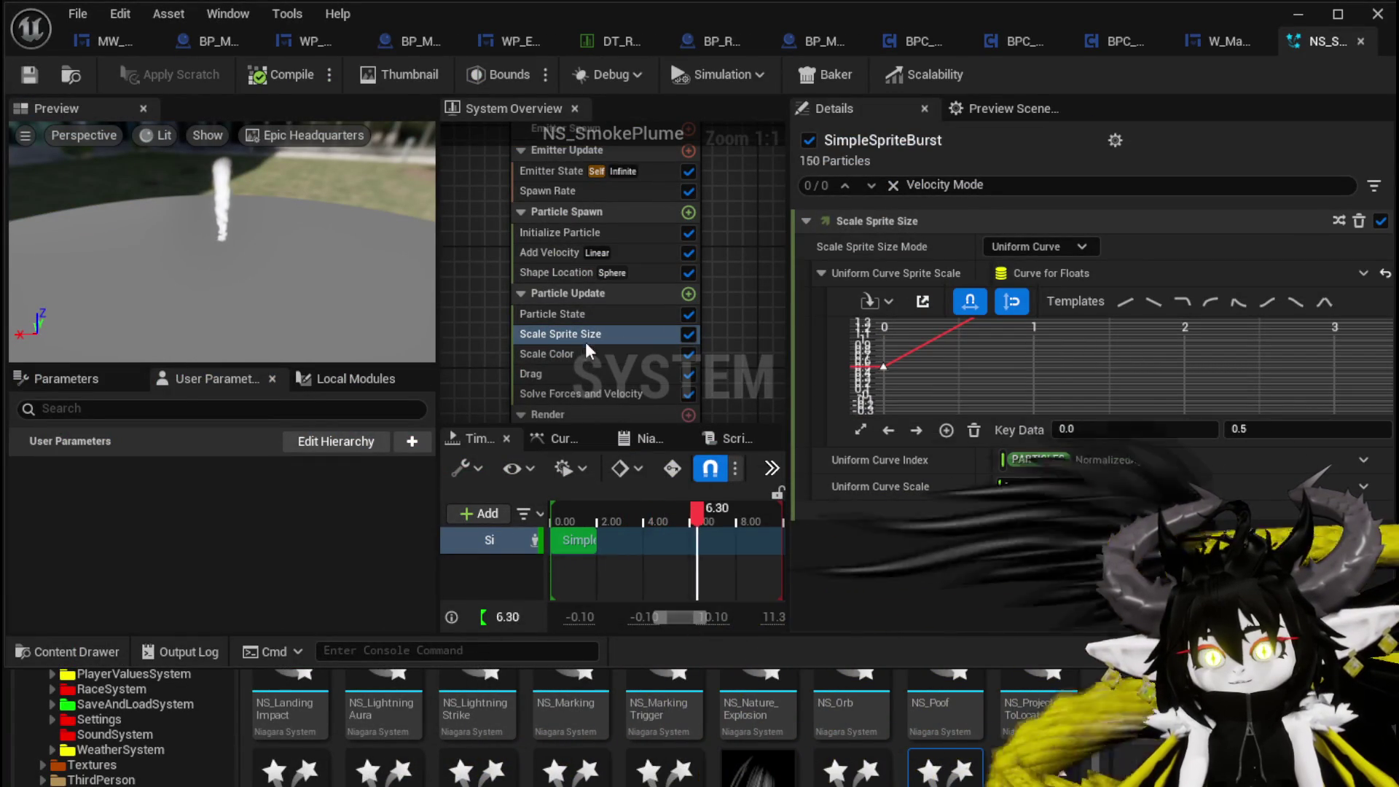
- Add a Scale Velocity module to Particle Update by searching 'sca'
left_click(692, 298)
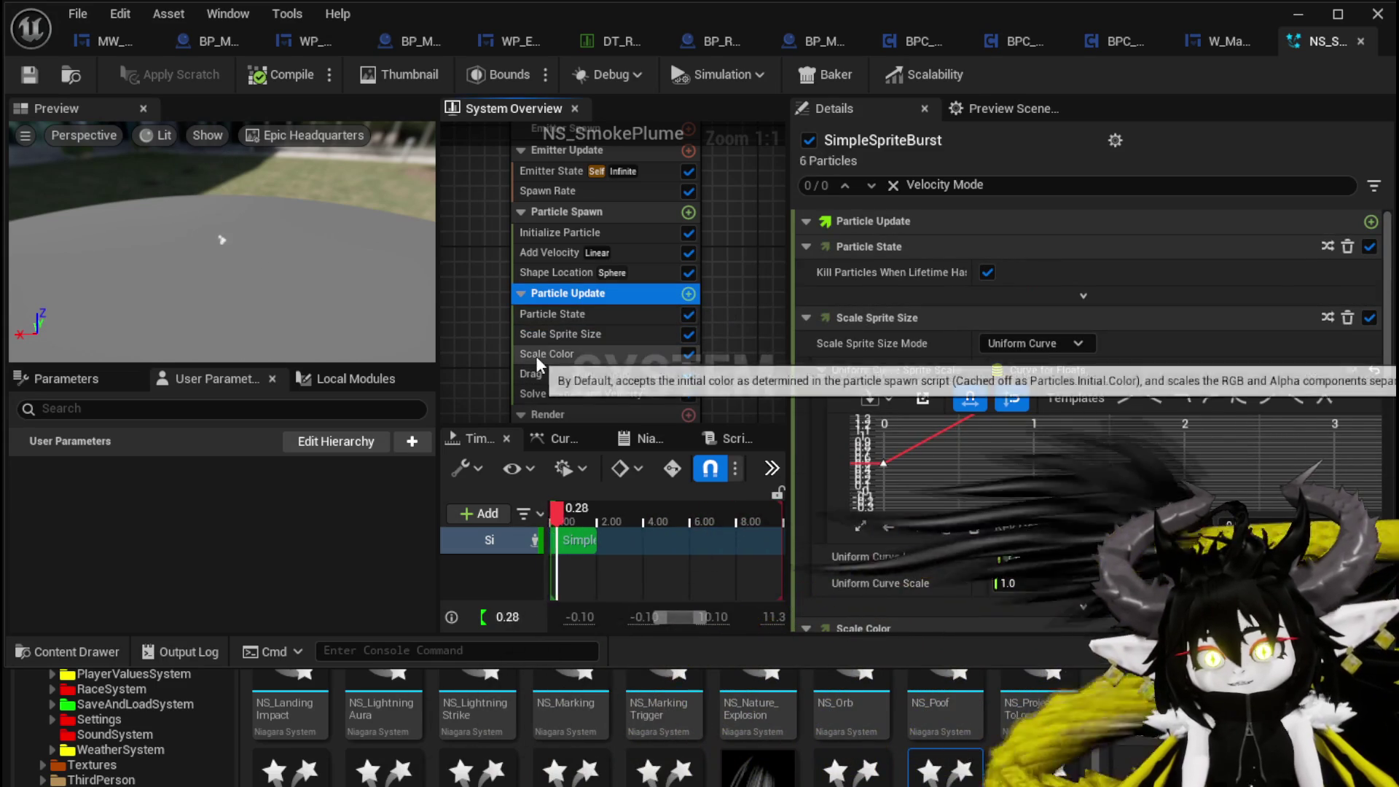
left_click(688, 294)
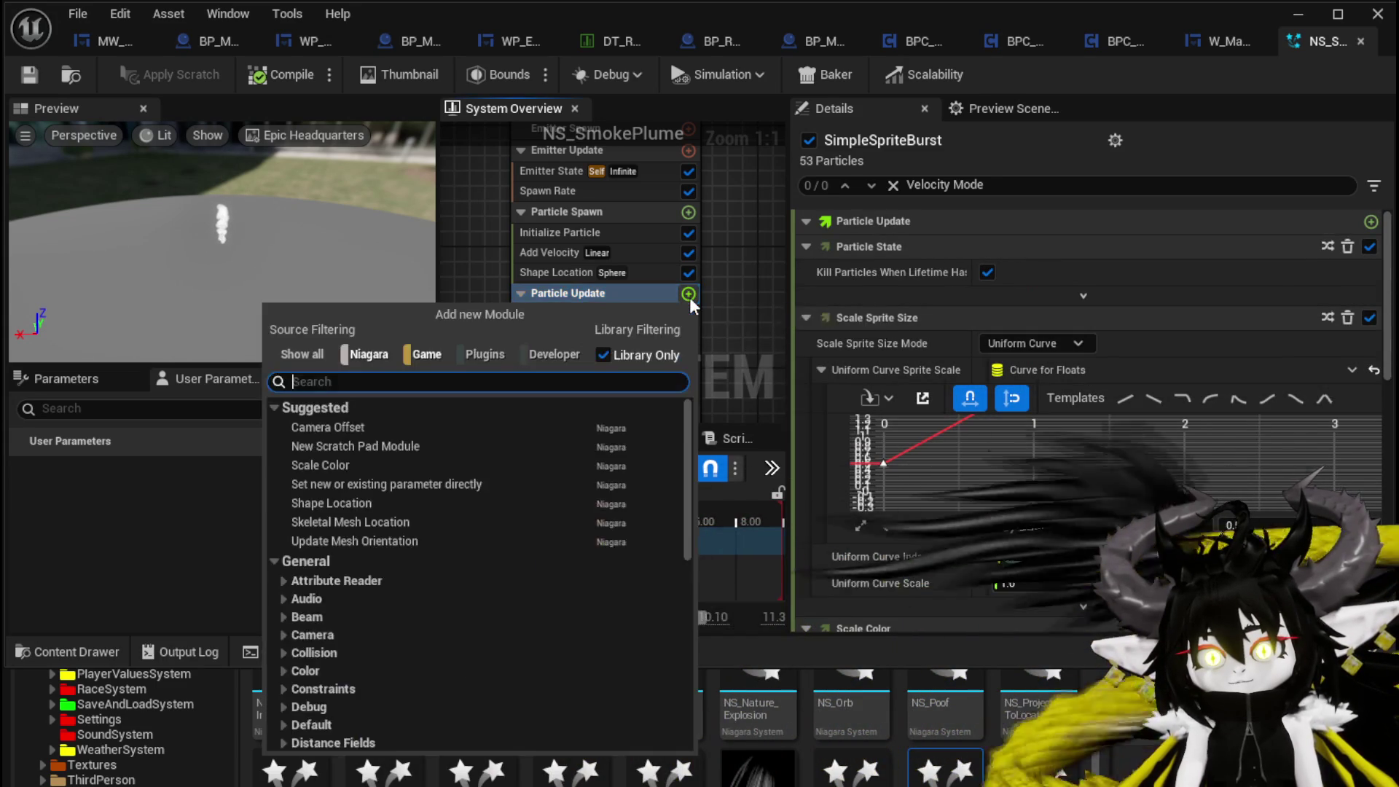
type("sca")
scroll(573, 476, "down", 1)
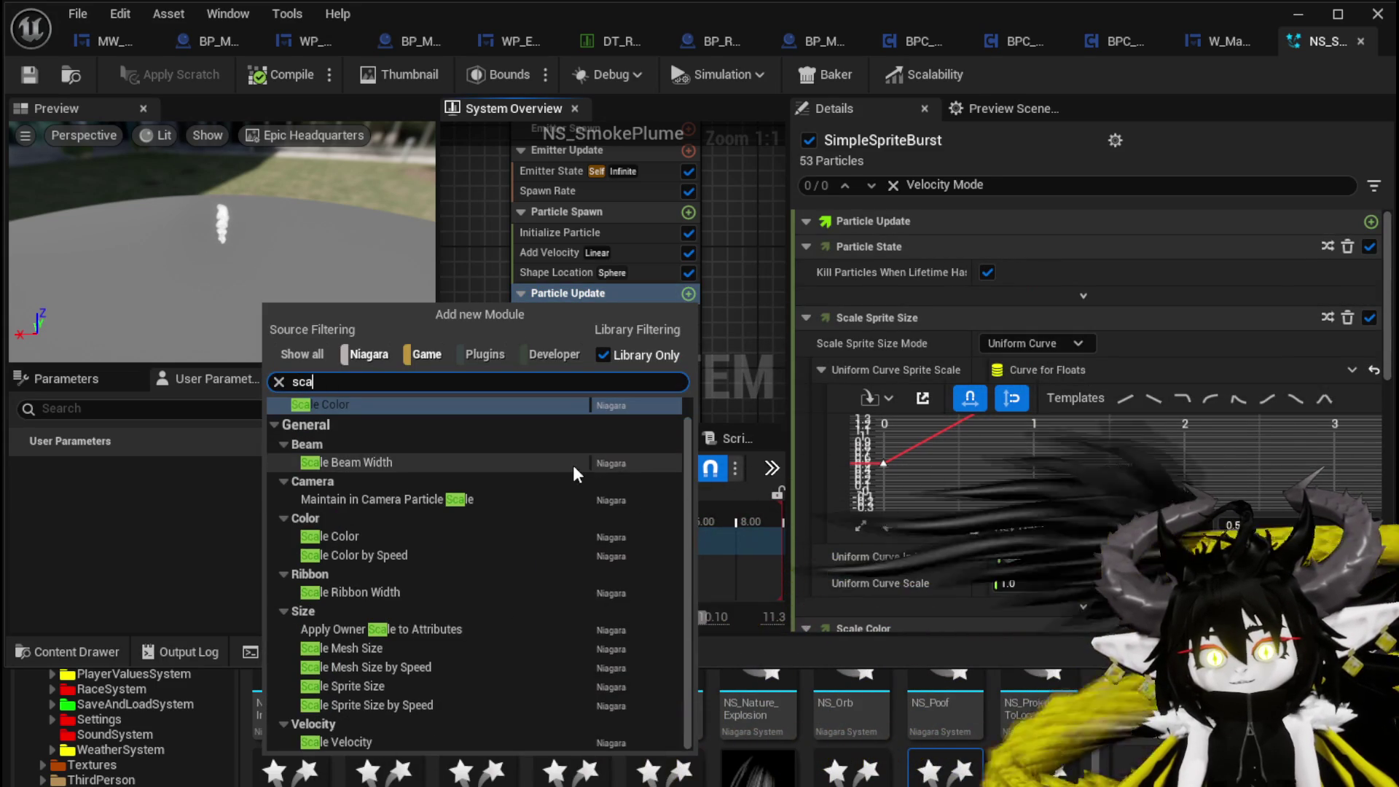
left_click(364, 742)
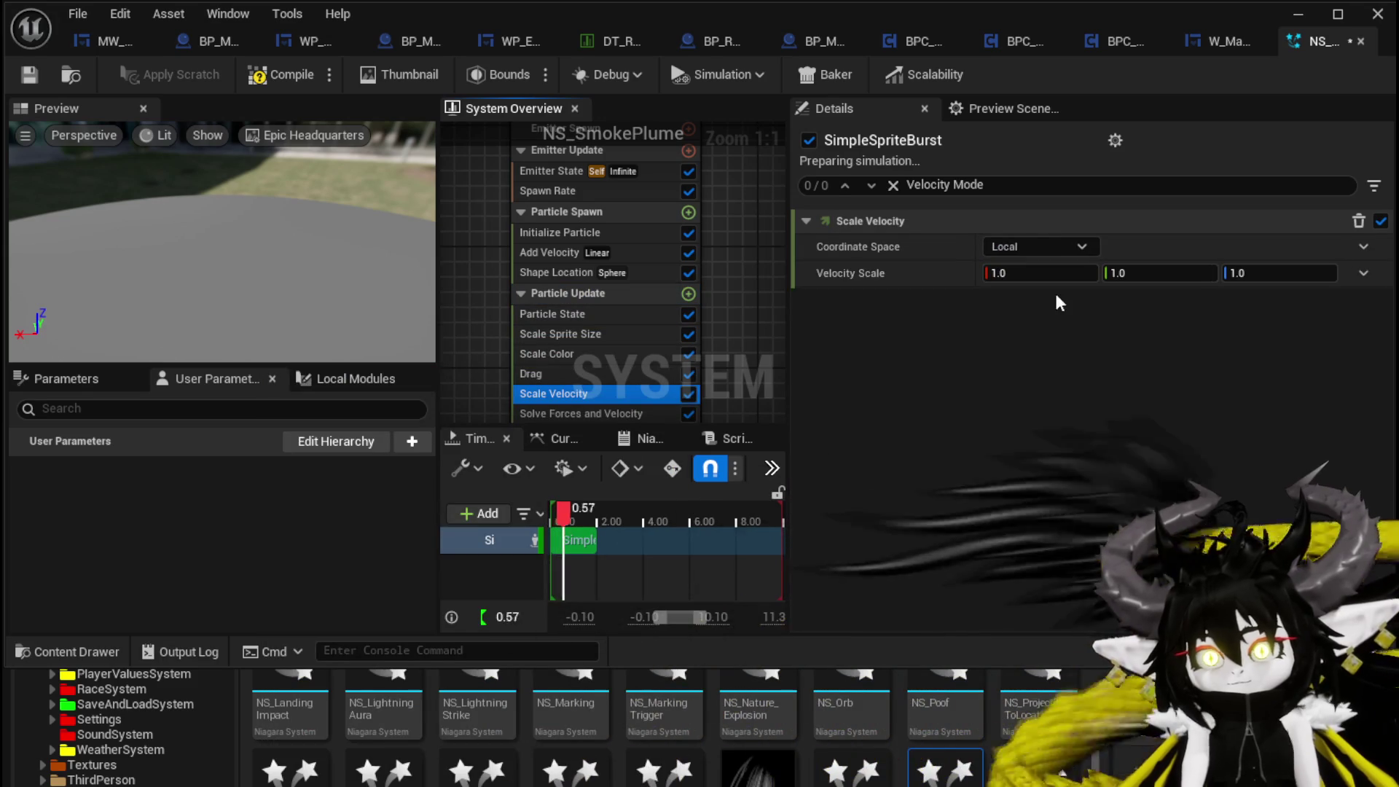
- Set the Velocity Scale Y and X values to 0
left_click(1125, 280)
type("50")
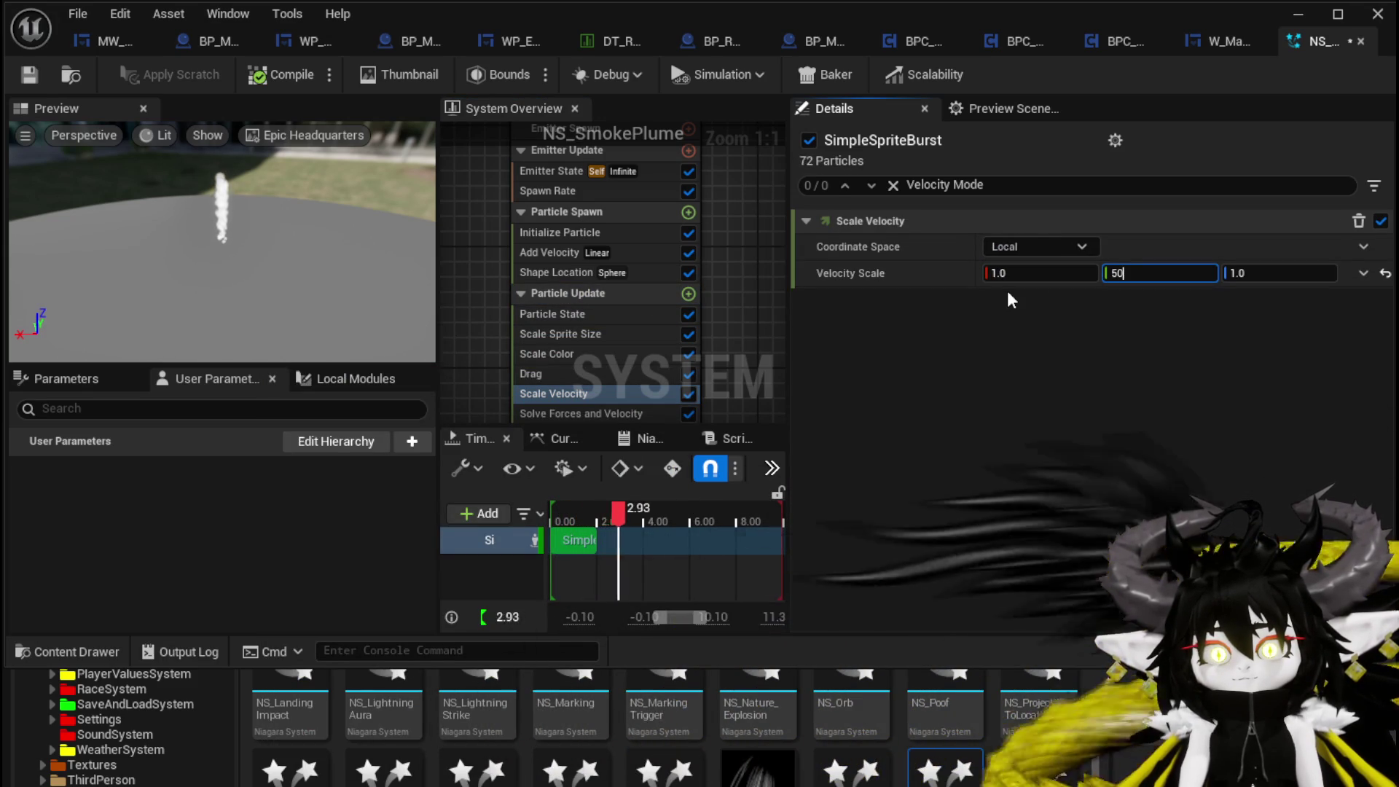
left_click(1025, 273)
type("50")
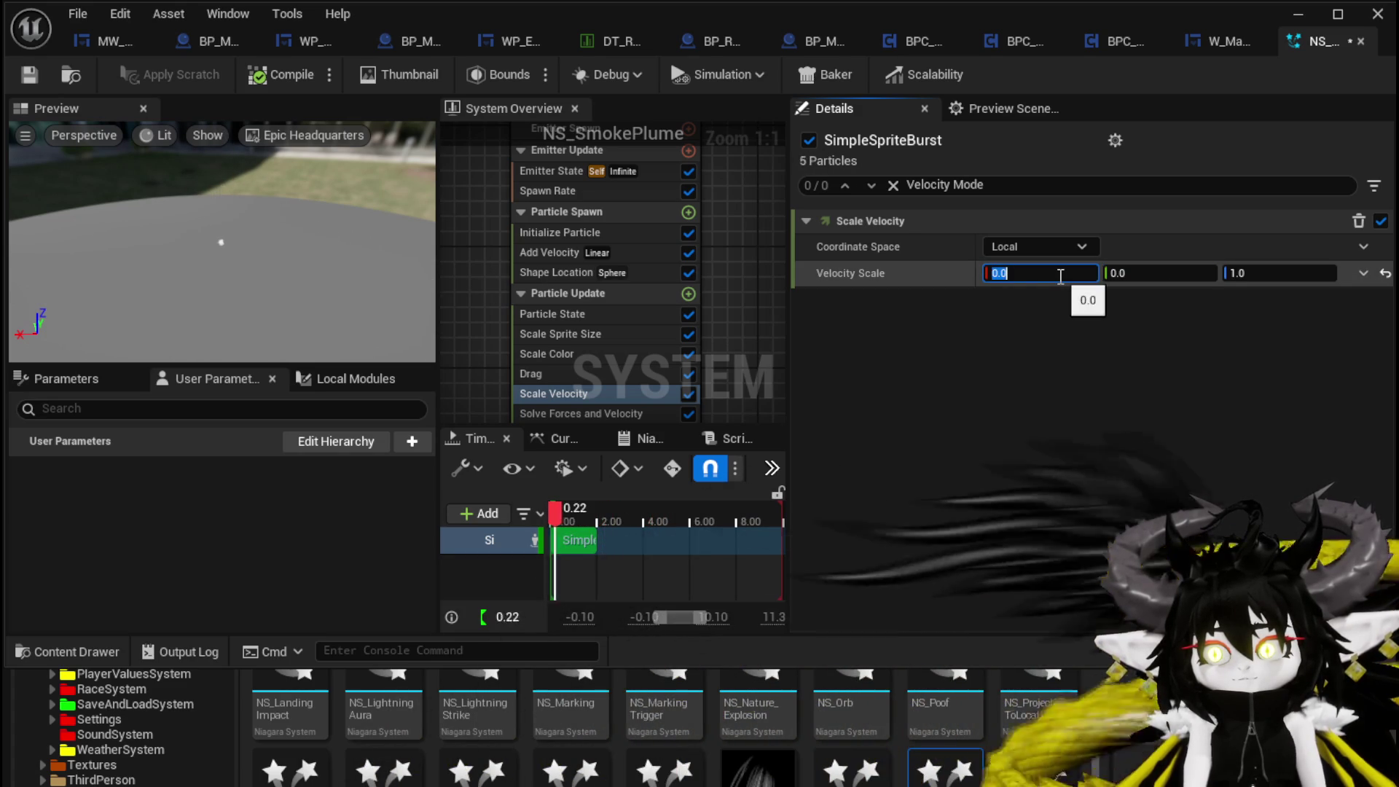
- Change Add Velocity from 500, 0, 500 to 0, 500, 500, undoing a stray Y entry
left_click(576, 252)
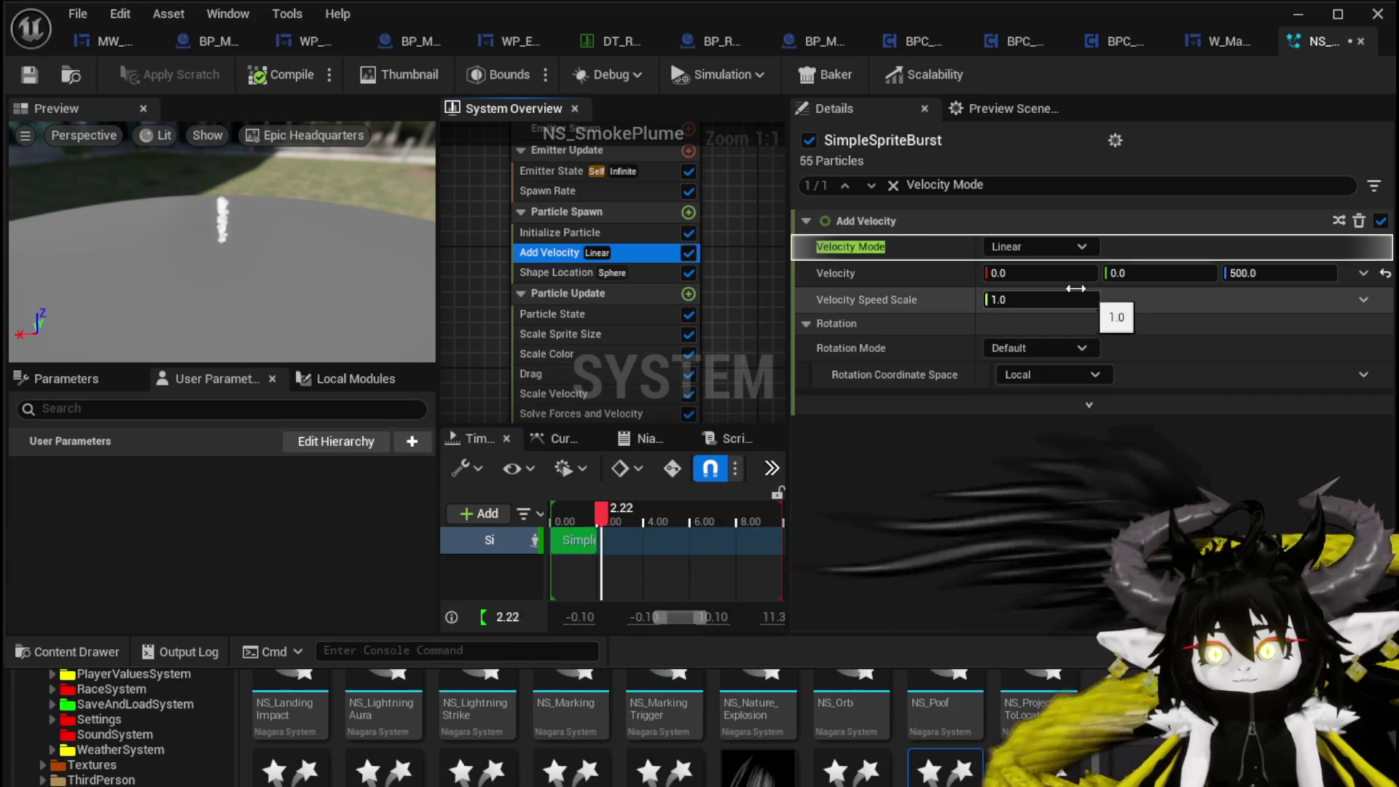
left_click(1127, 273)
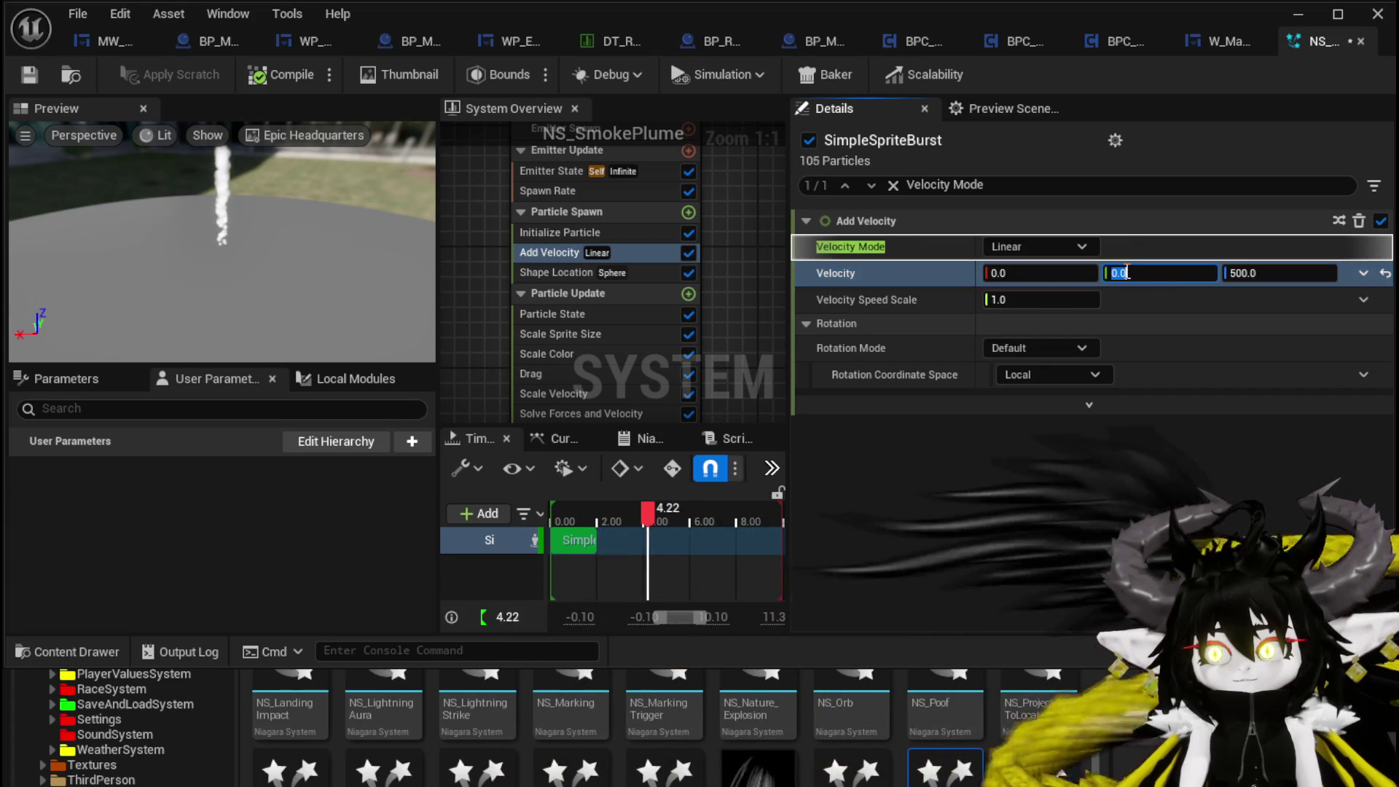
type("1")
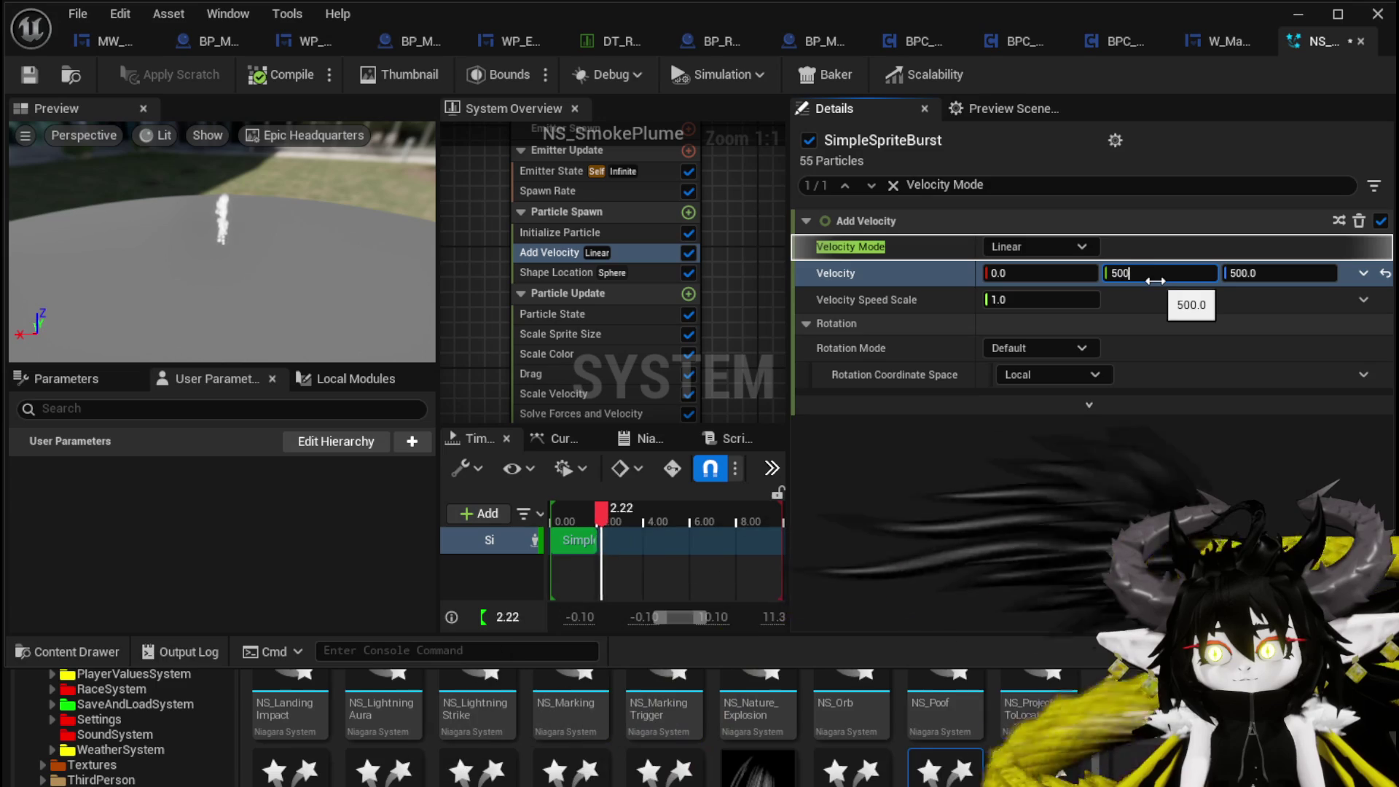
key("ctrl+z")
type("500")
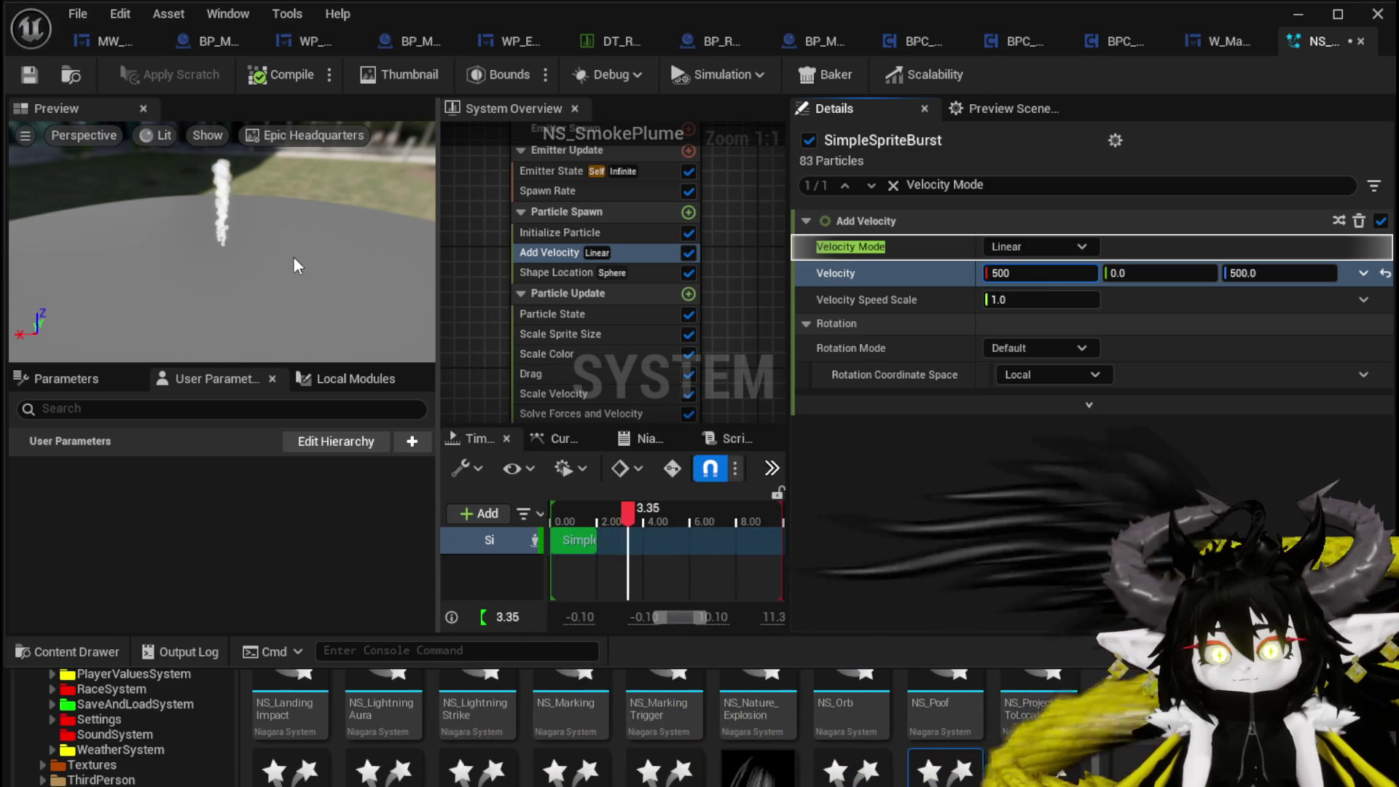
mouse_move(293, 257)
left_mouse_down()
mouse_move(293, 330)
mouse_move(293, 256)
left_mouse_up()
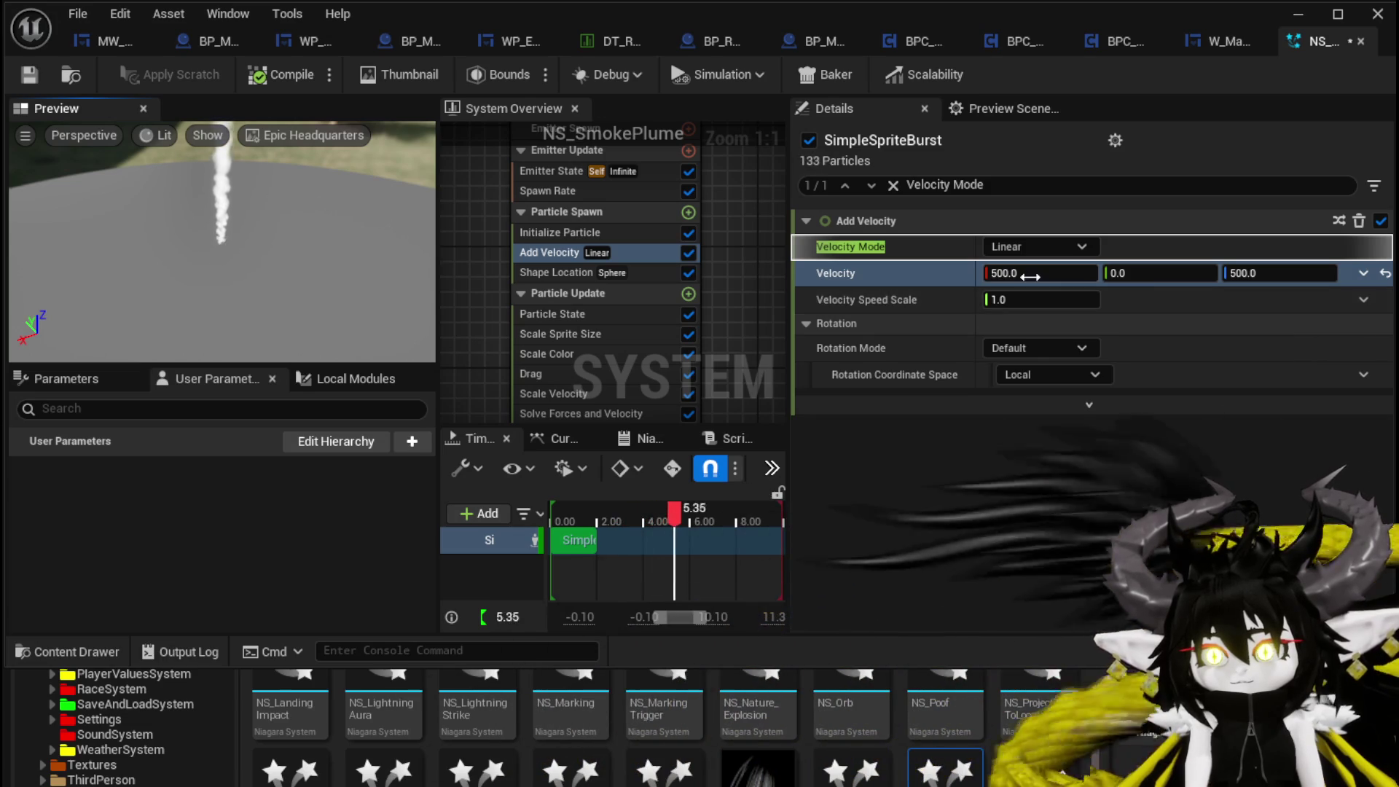
left_click(1310, 273)
type("0")
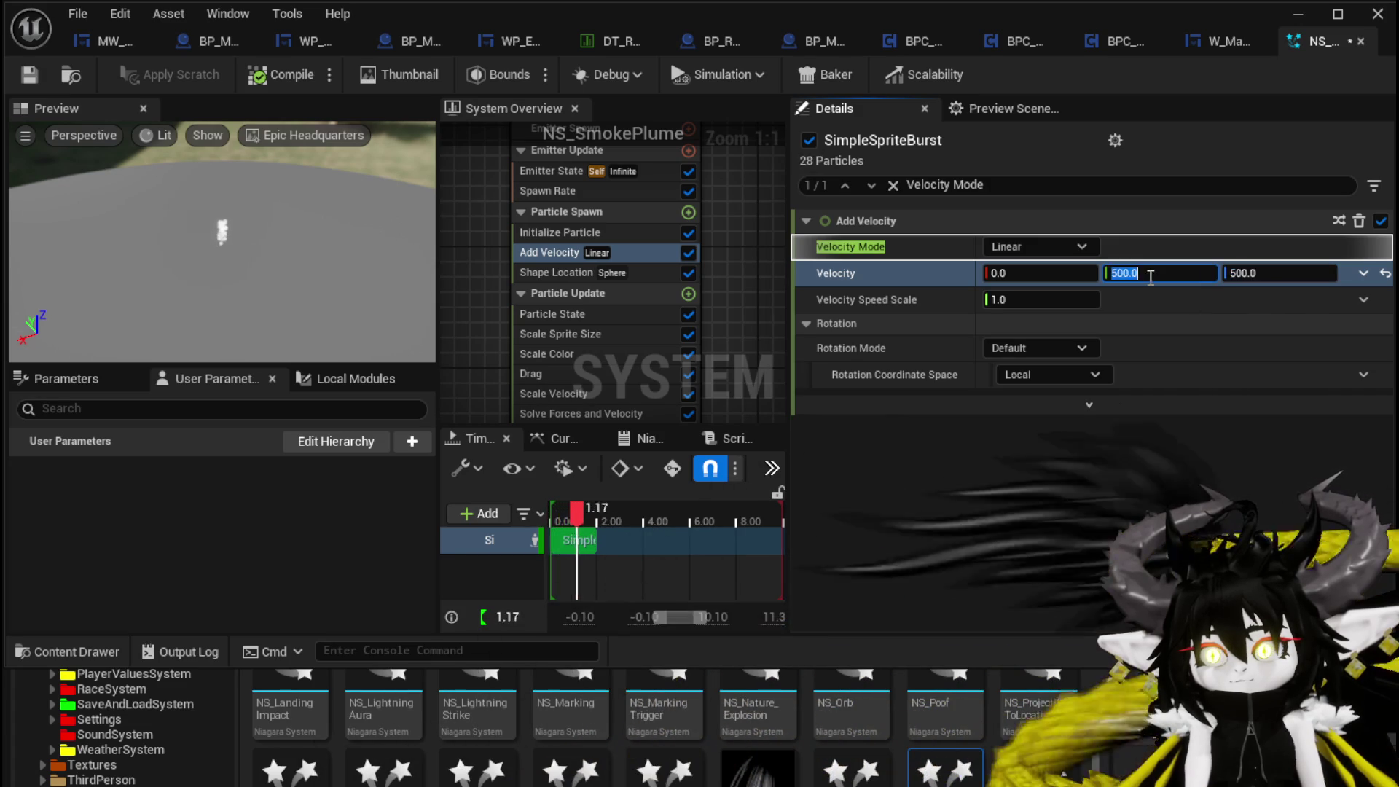
left_click(605, 397)
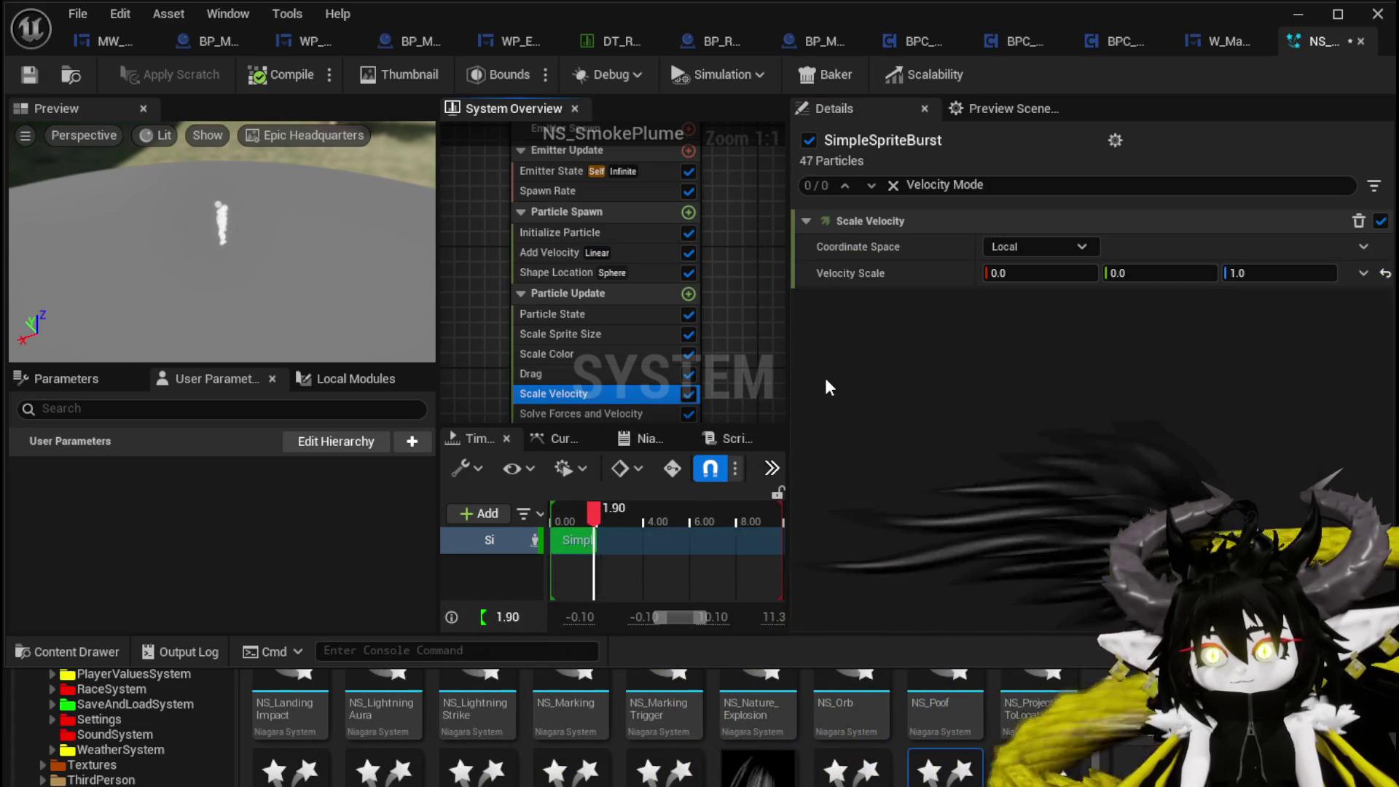
- Set Velocity Scale to 1.0 on each axis and Add Velocity X to 1.0
left_click_drag(1020, 273, 1122, 273)
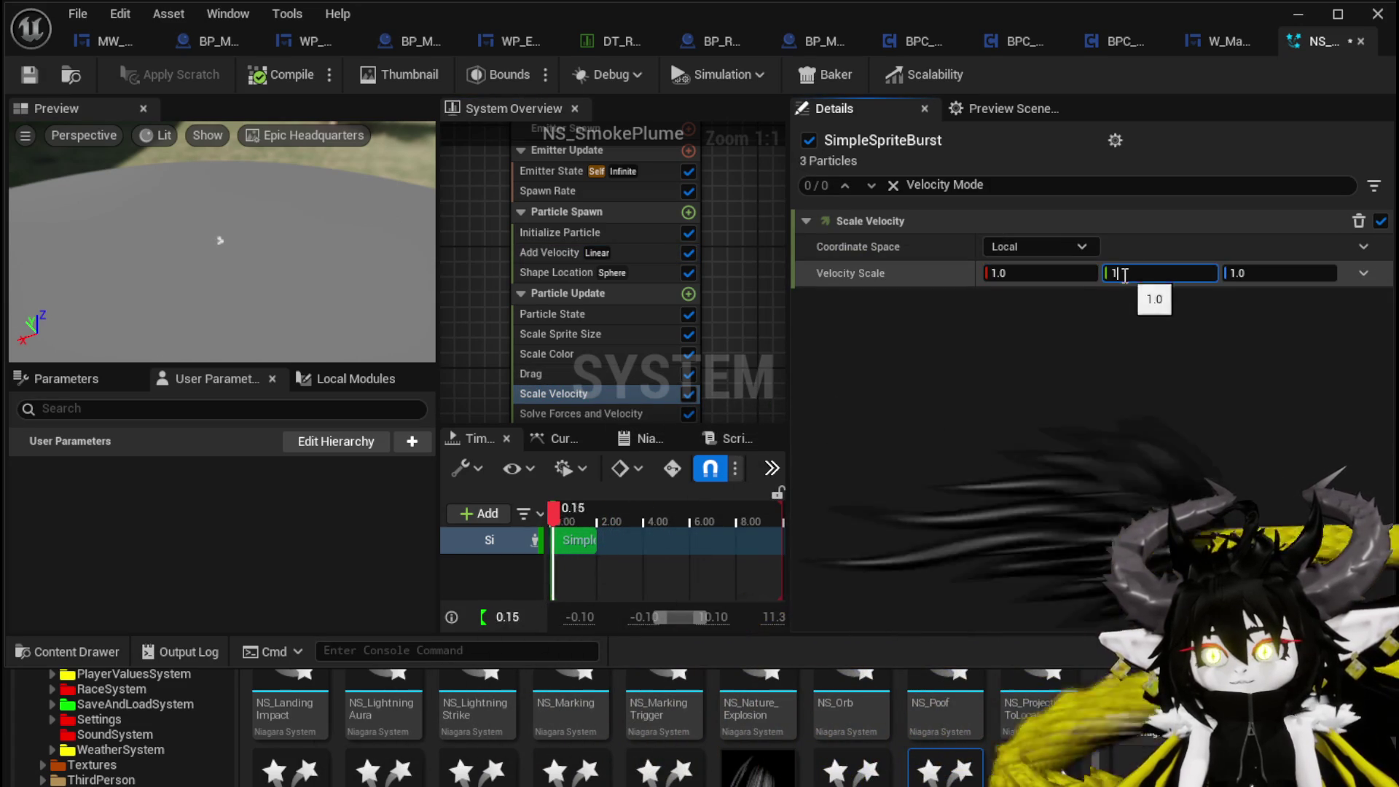
key("Return")
left_click(558, 251)
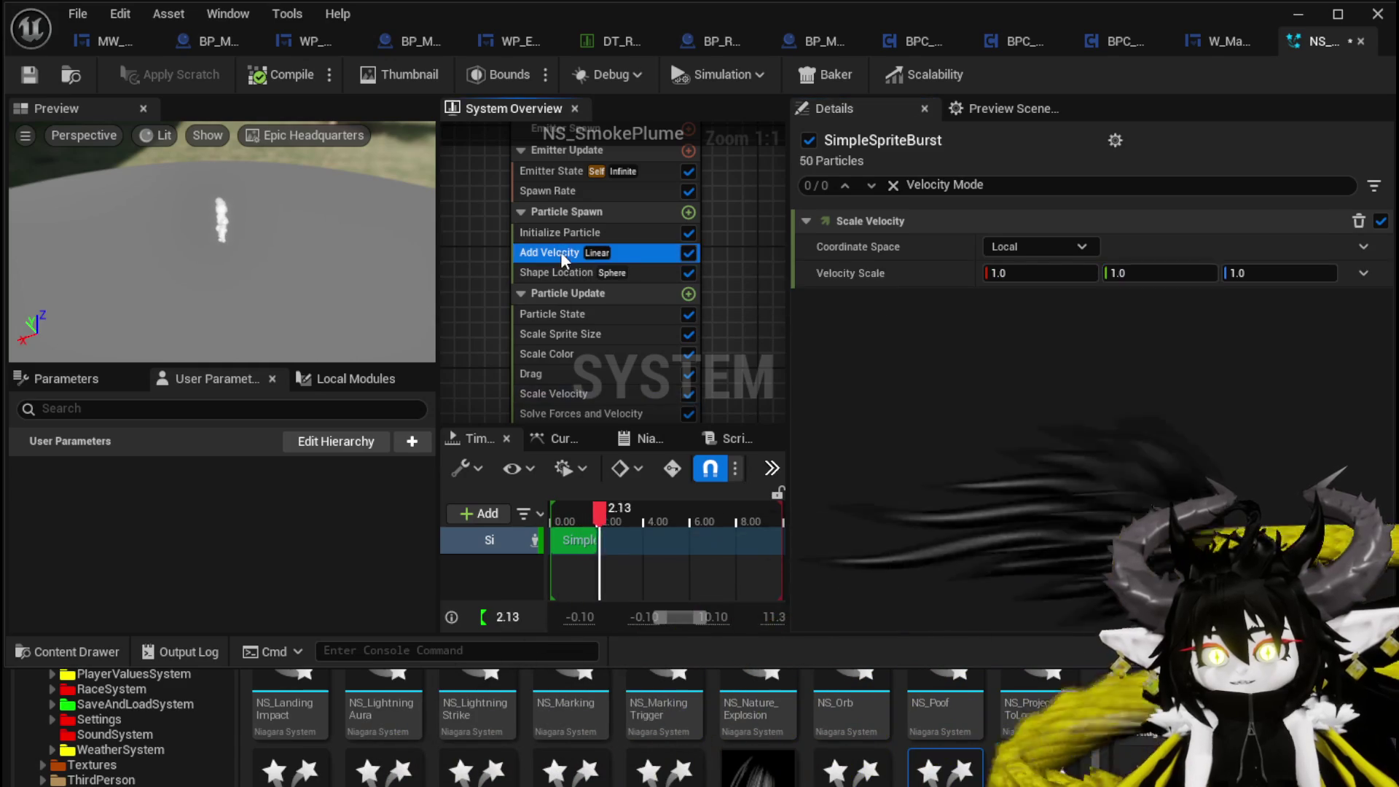
left_click(1037, 273)
type("500.0")
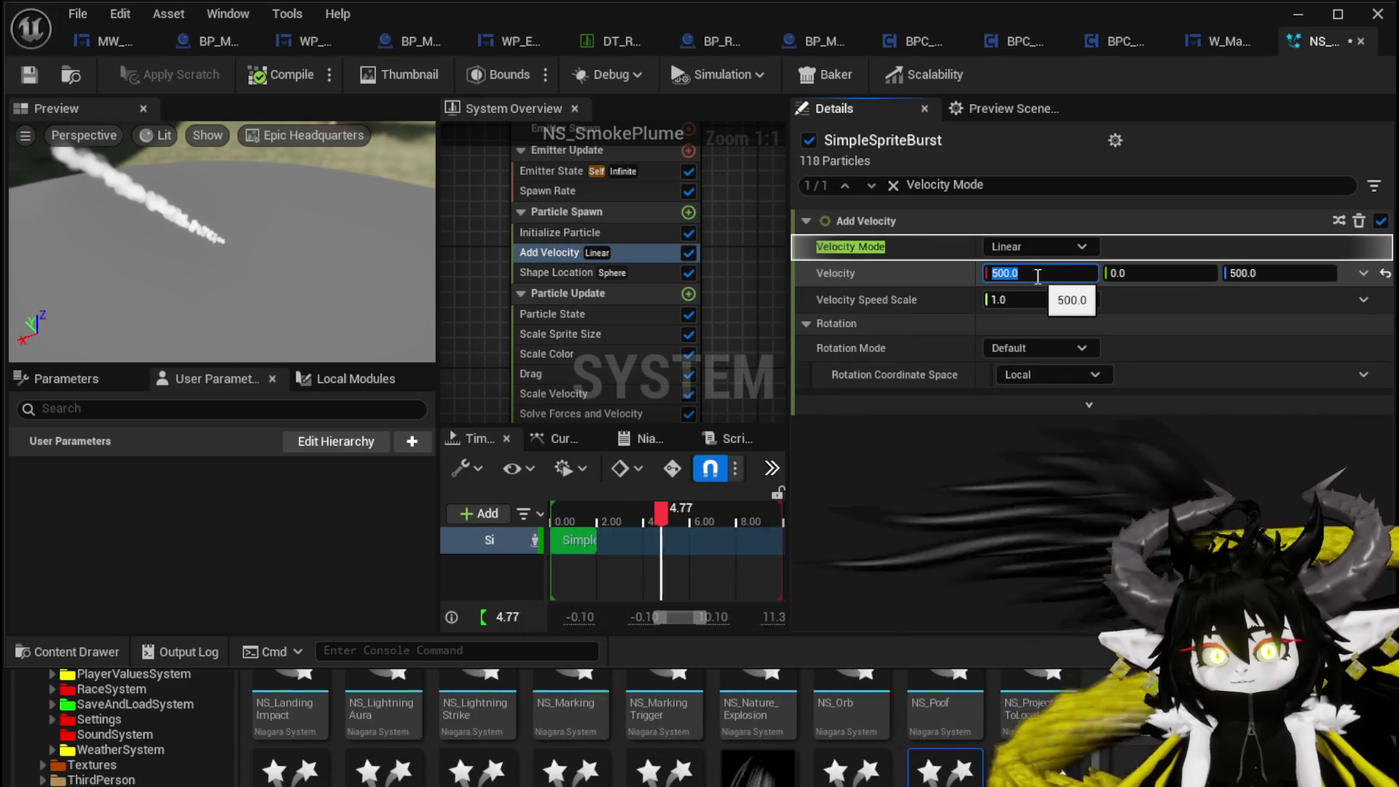
type("1")
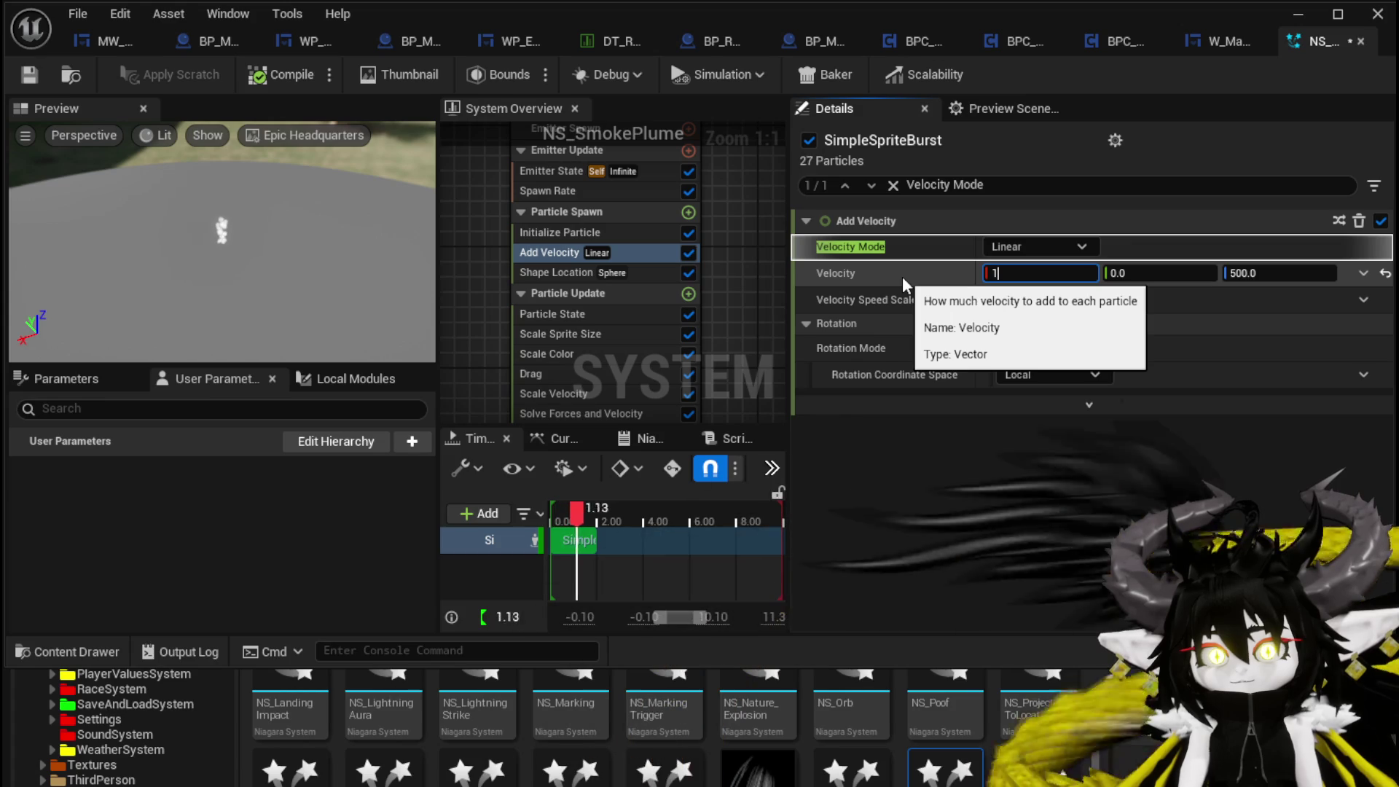
key("Return")
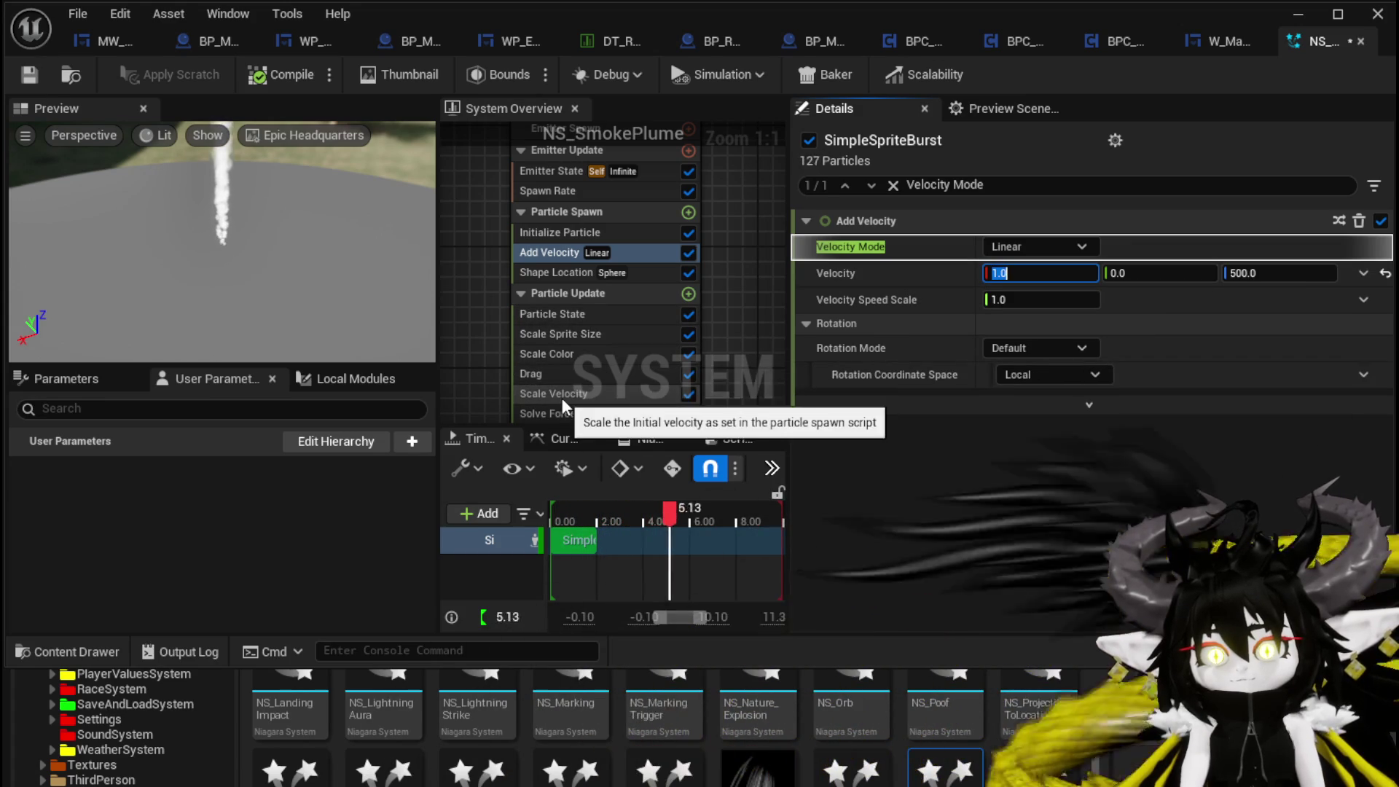
- Switch Scale Velocity's Velocity Scale to Vector from Curve
left_click(562, 394)
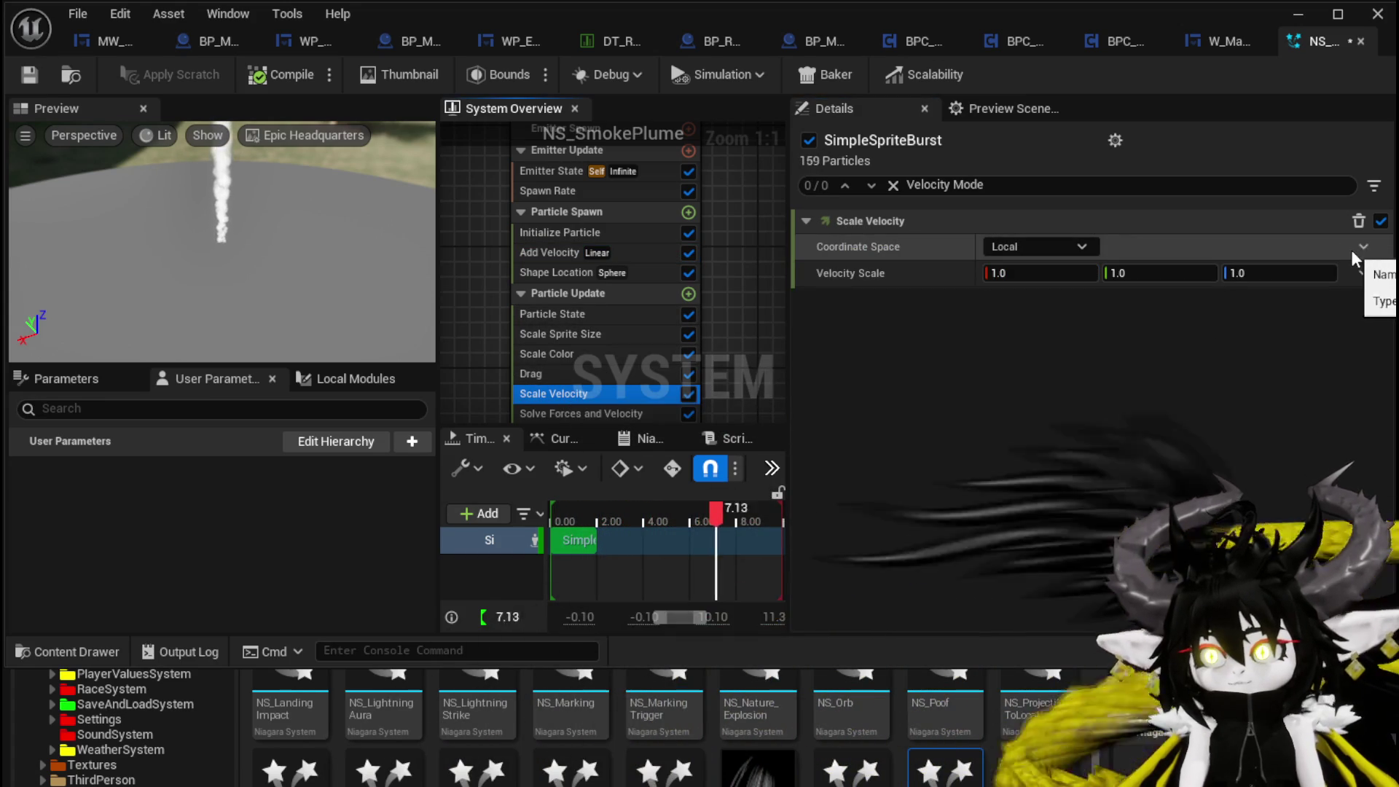
left_click(1356, 249)
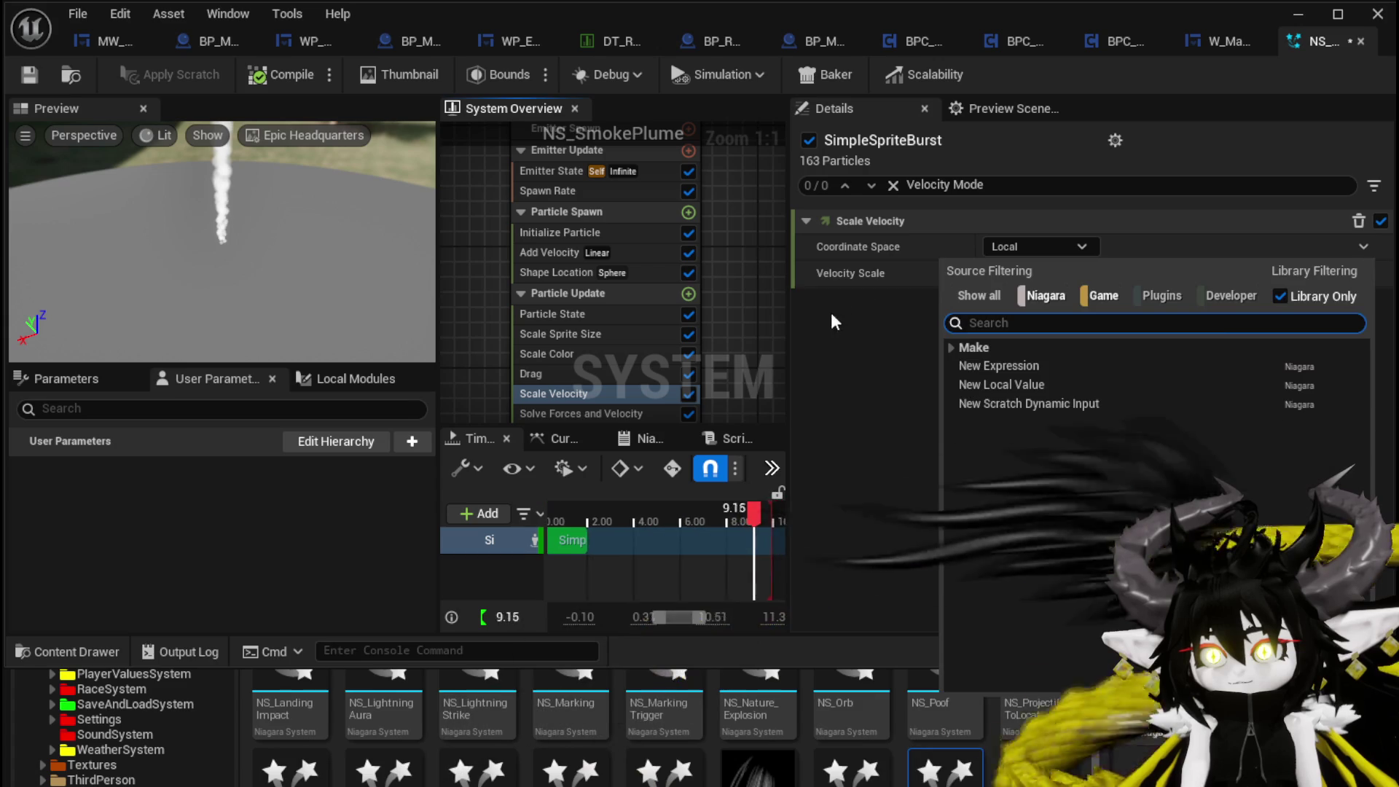
left_click(833, 297)
left_click(1362, 274)
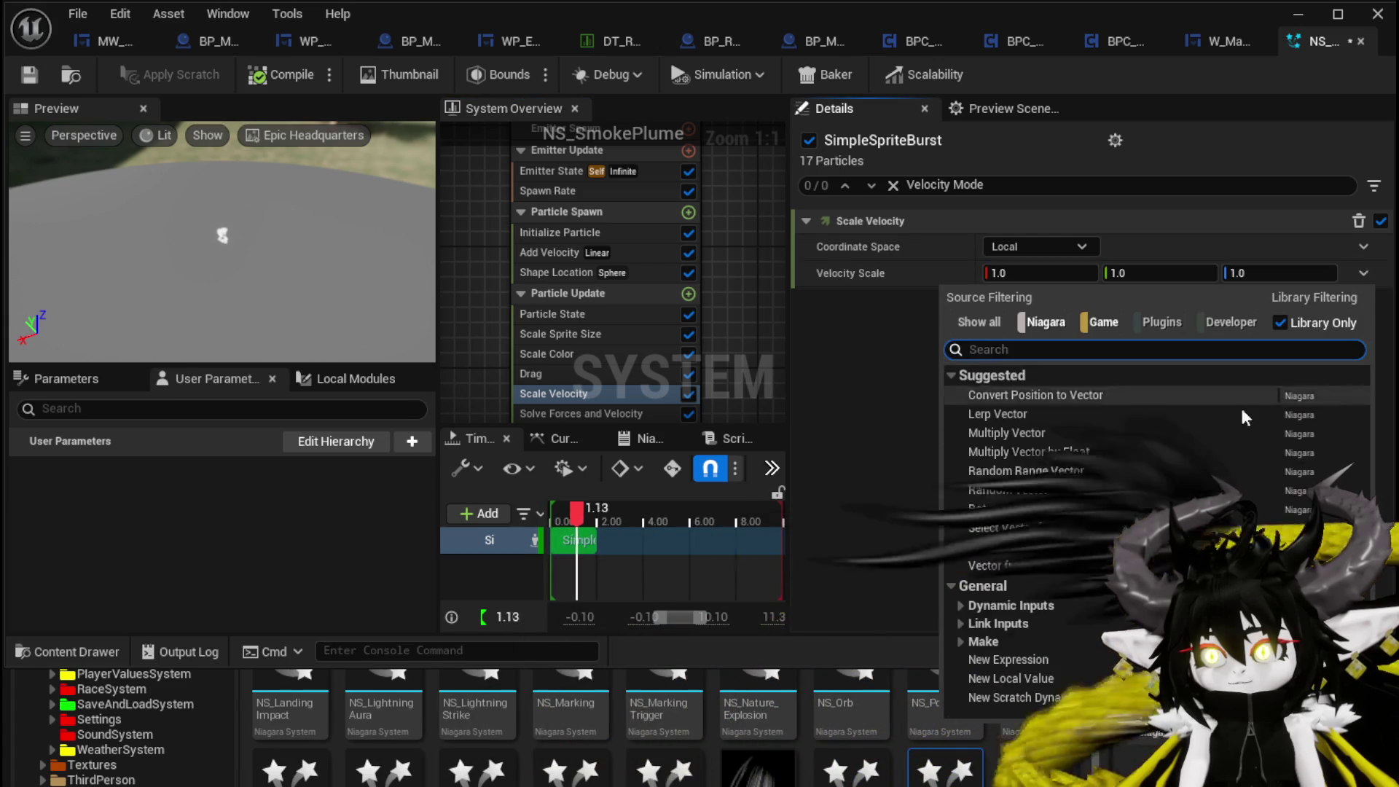
left_click(1006, 545)
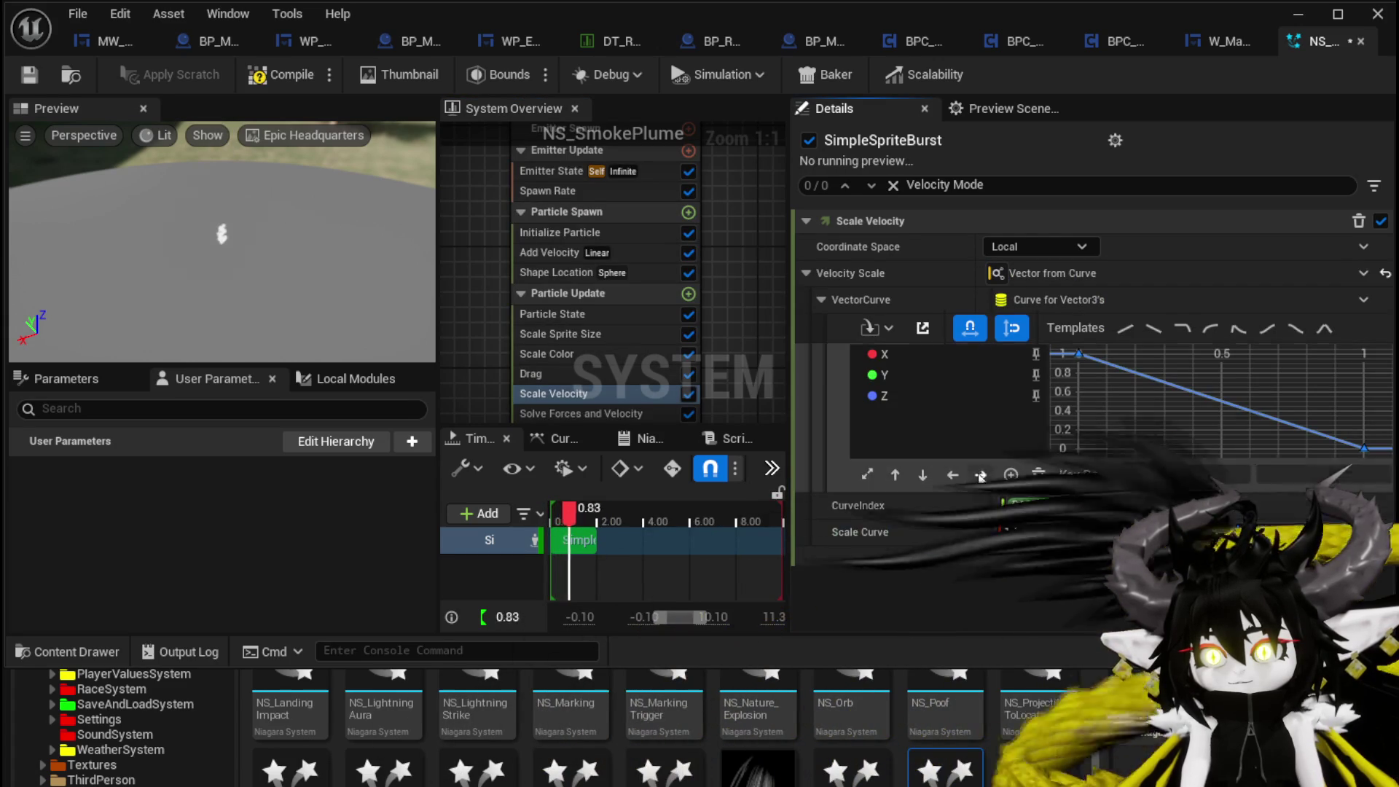
- Select the Velocity Scale curve's keys and set the first key's value to 2
left_click(1363, 448)
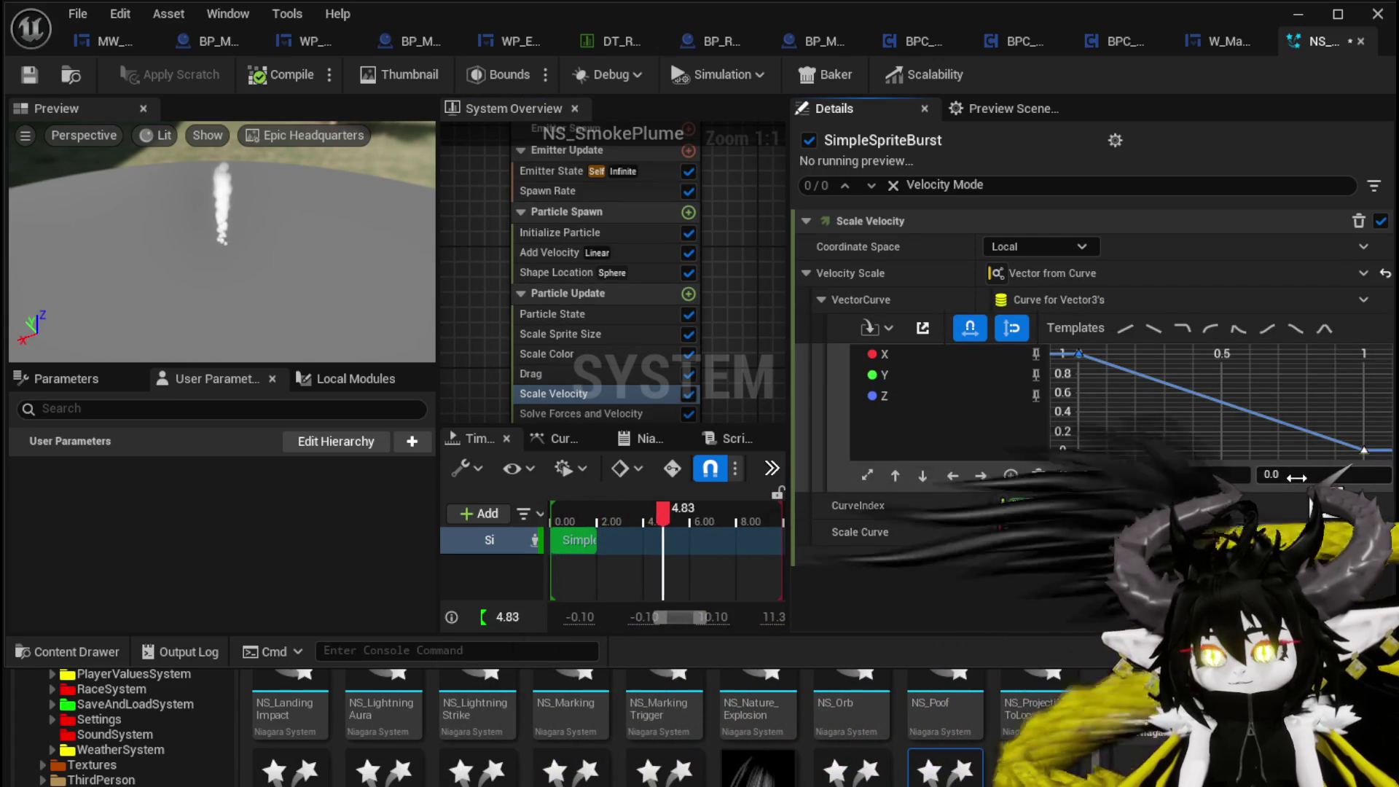
left_click(1078, 355)
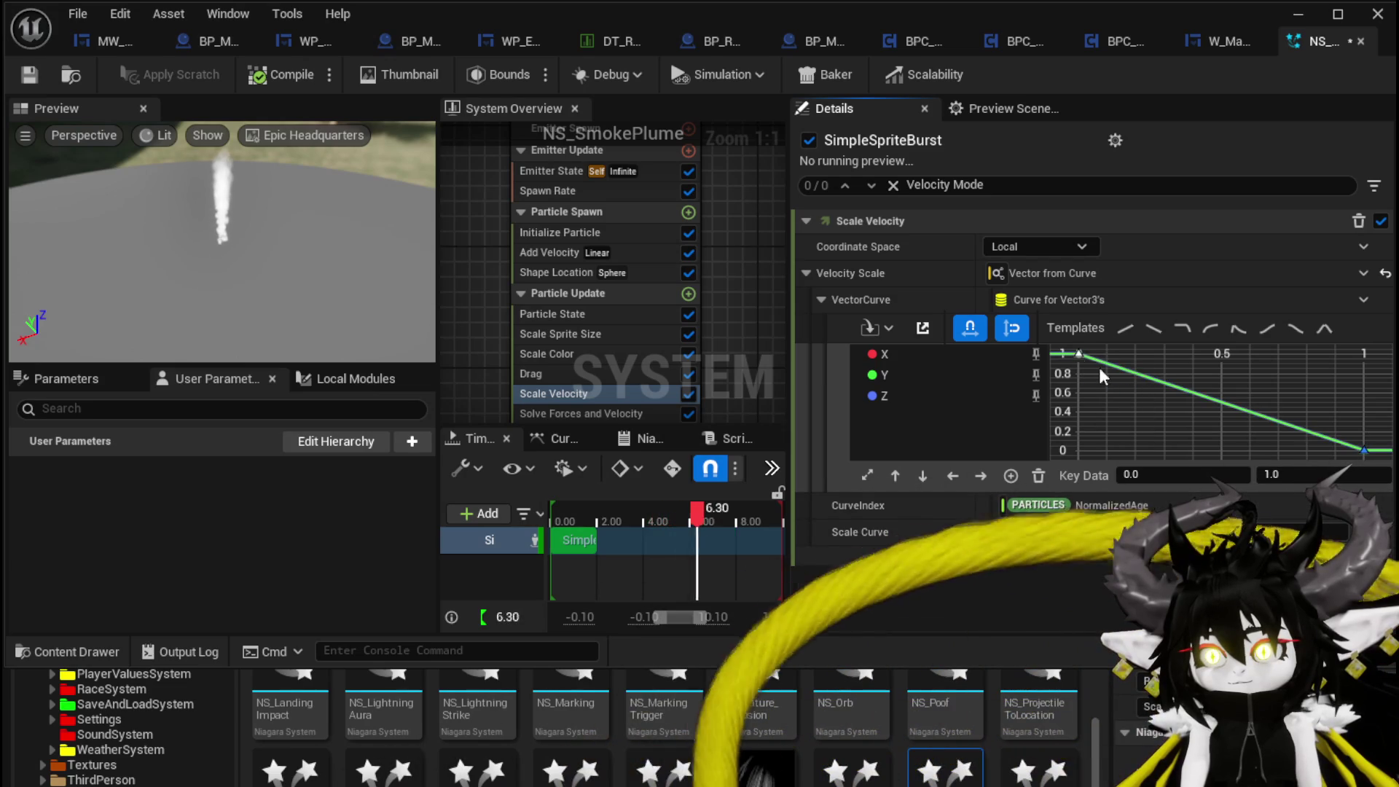
left_click(1295, 475)
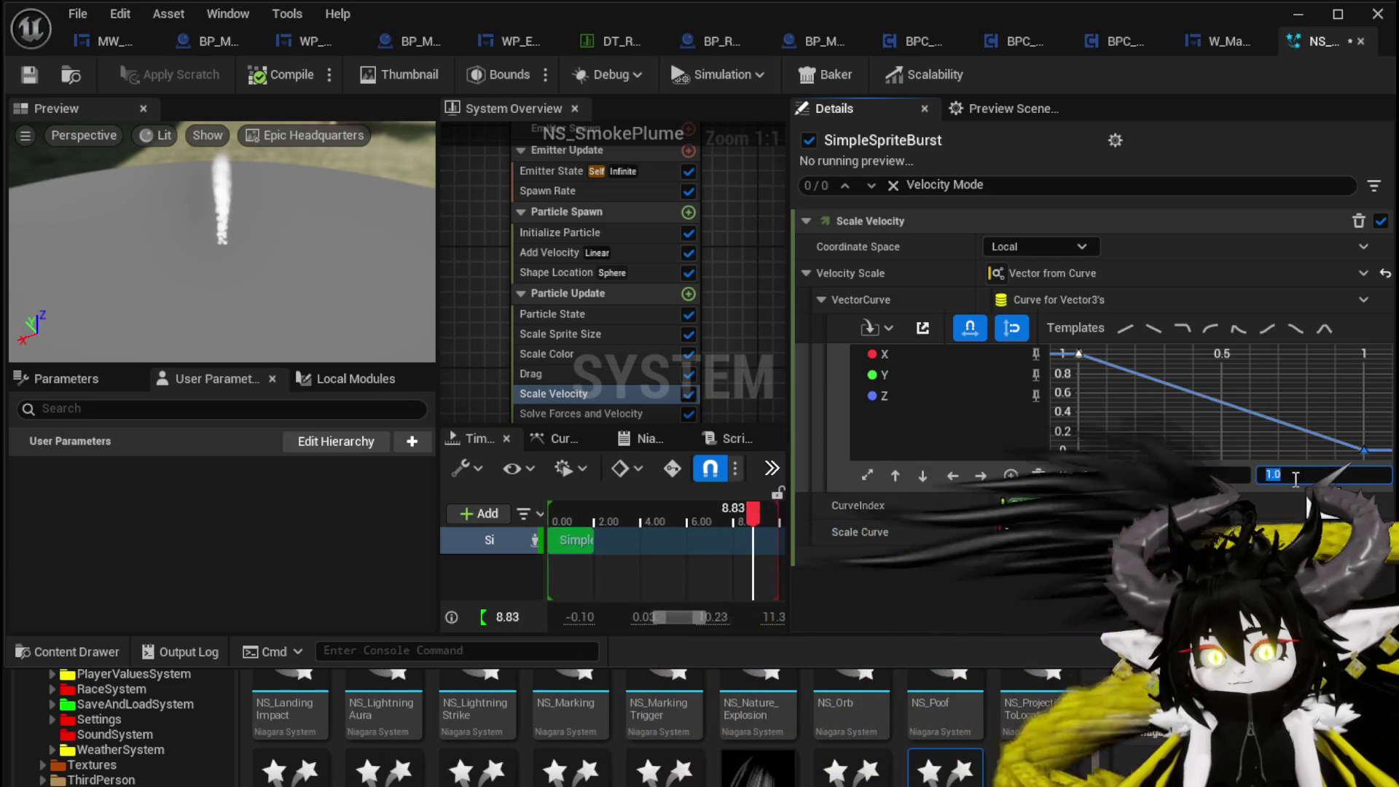
type("2")
key("Return")
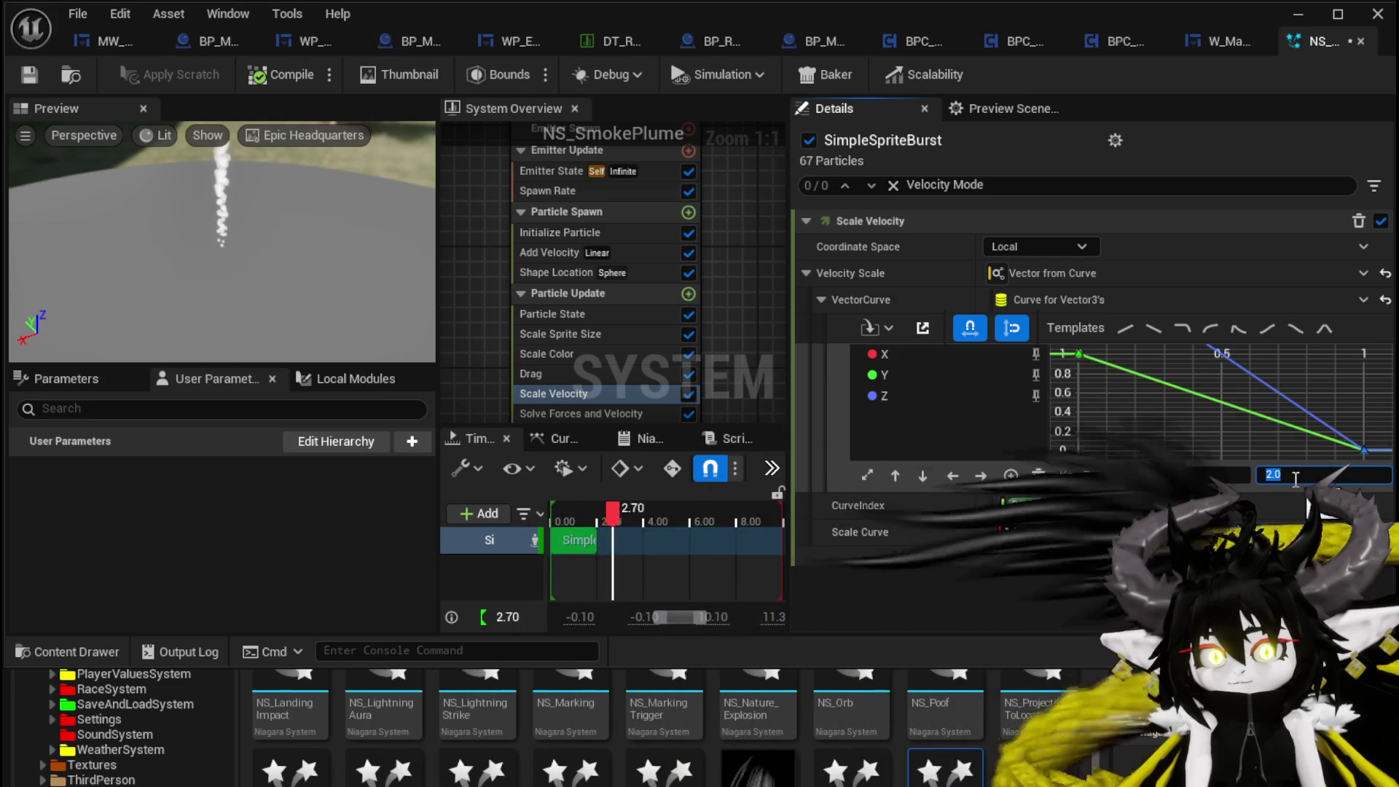
- Isolate the X channel in the curve graph by hiding the Y and Z curves
left_click(915, 352)
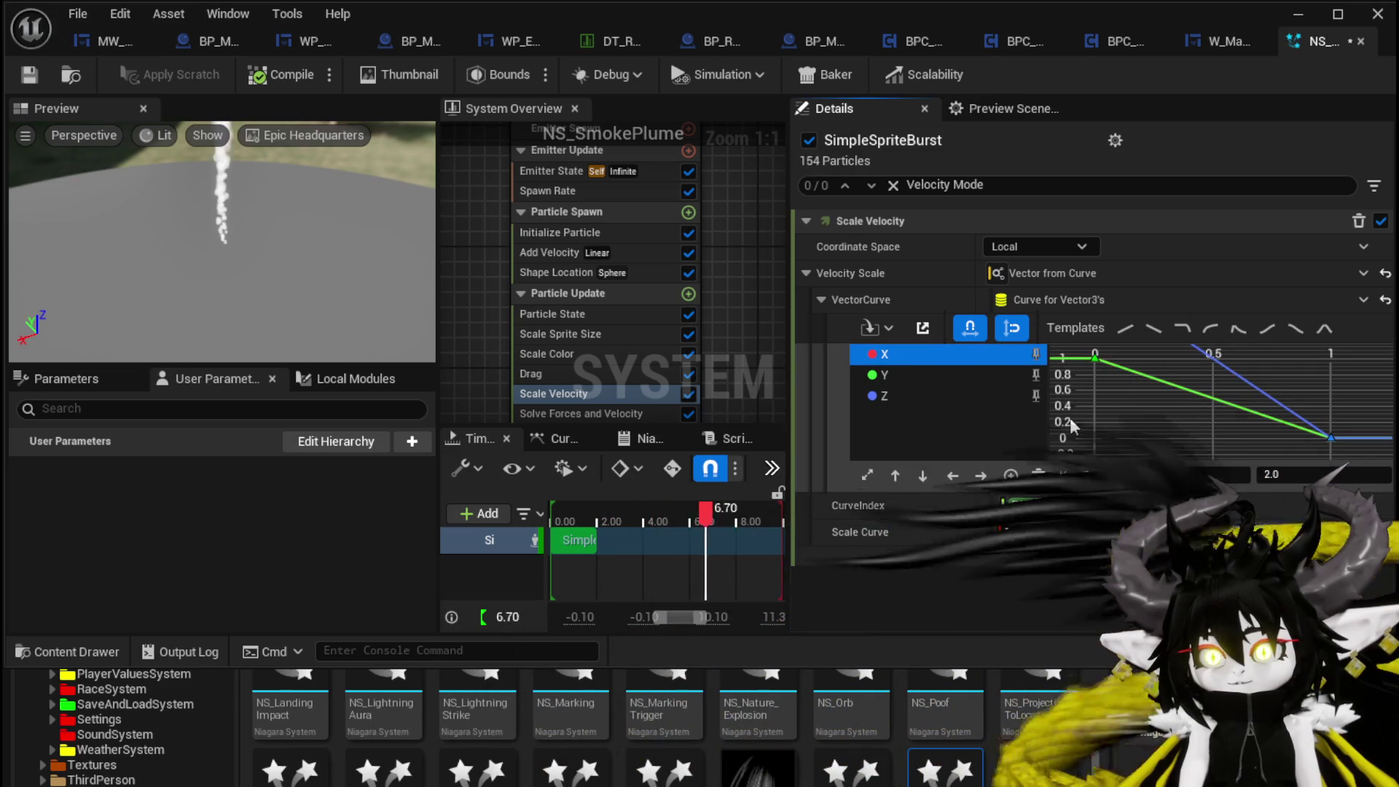
left_click(1033, 375)
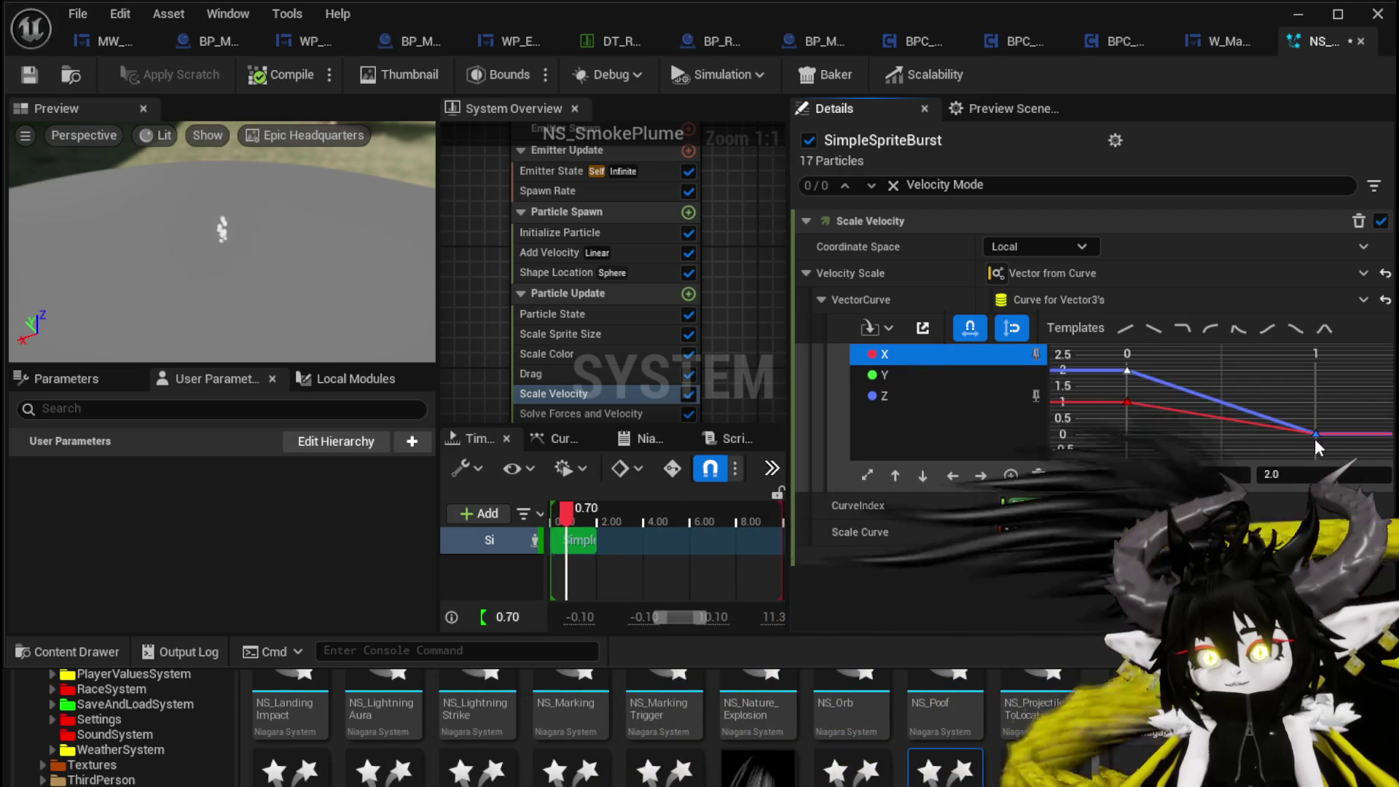
scroll(1314, 440, "up", 3)
left_click(1324, 431)
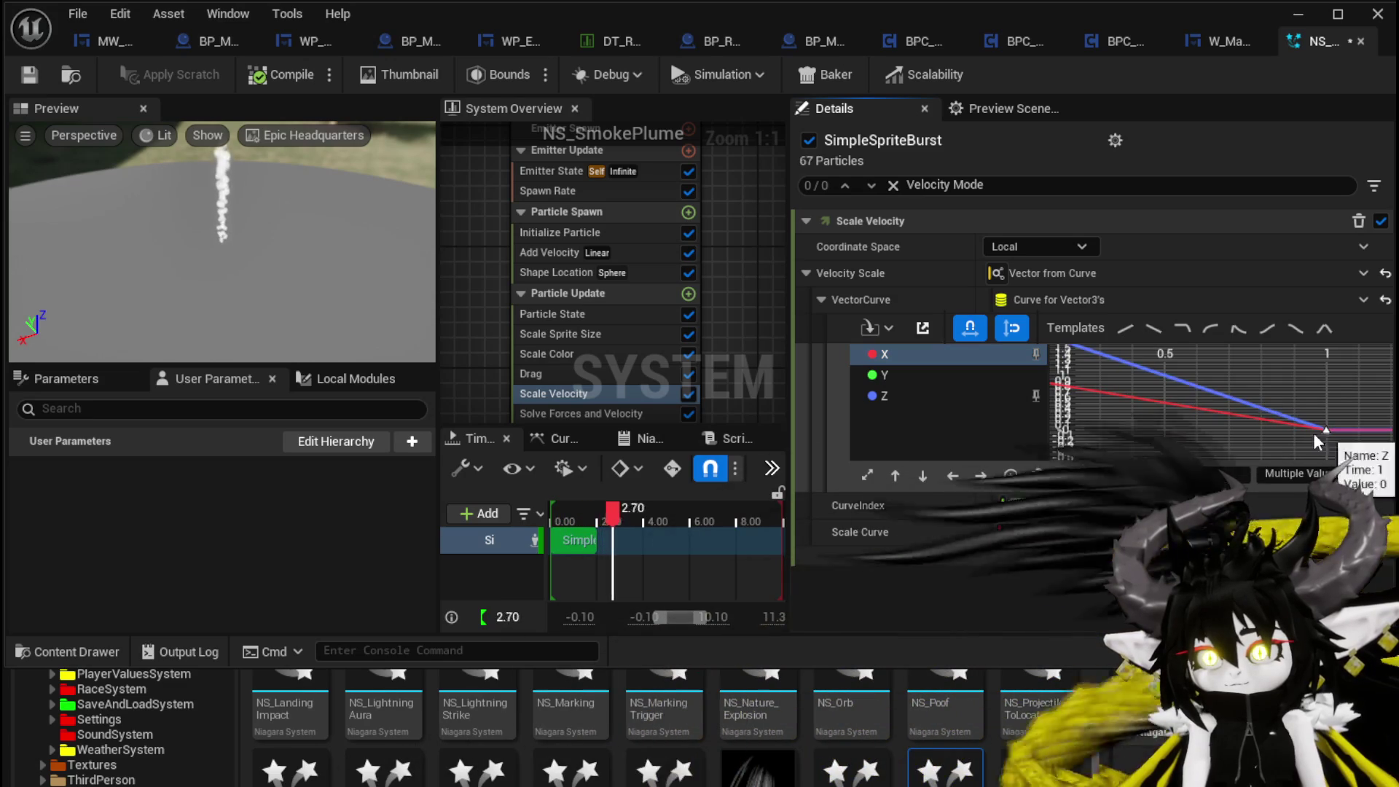
left_click(1035, 395)
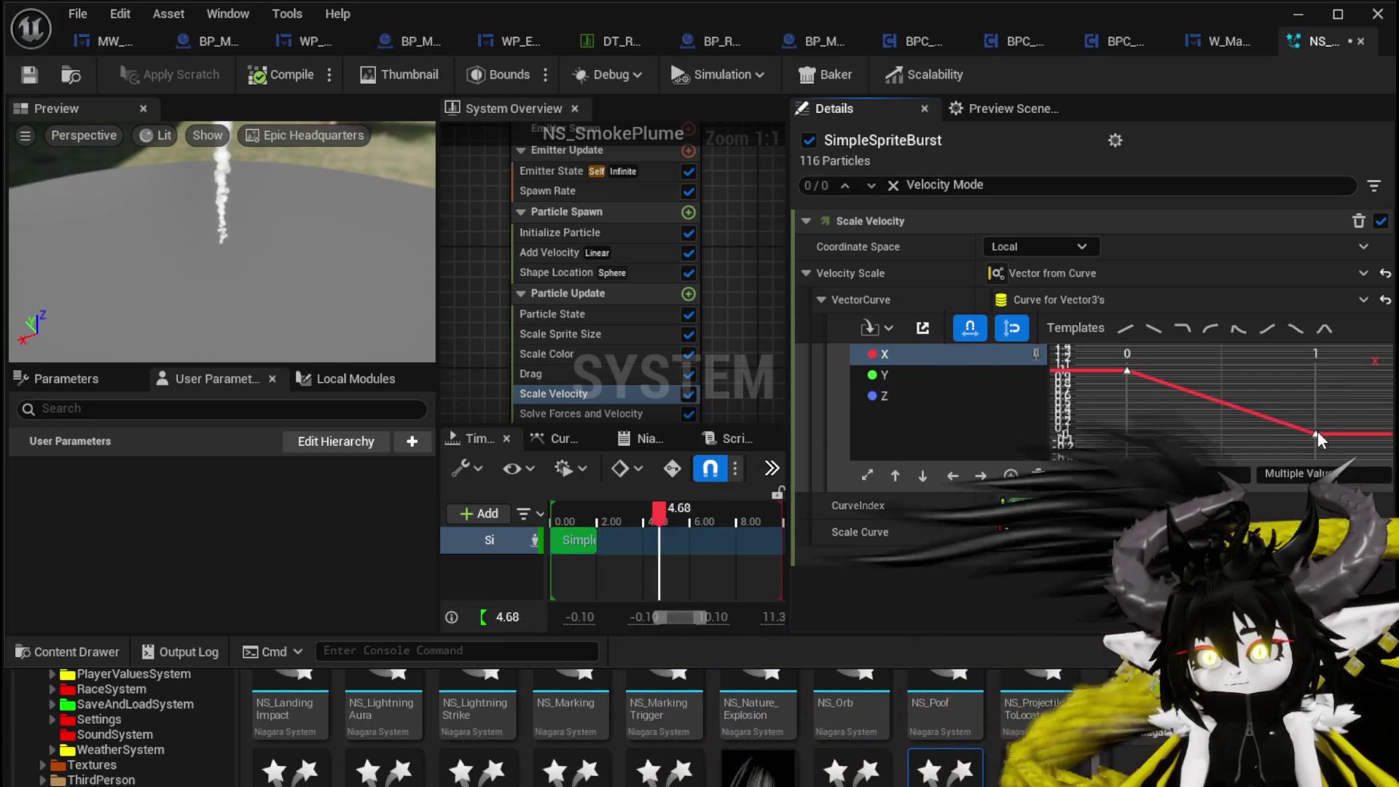
- Set the selected X curve keys to a flat value of 500
left_click(1300, 472)
type("2")
key("Return")
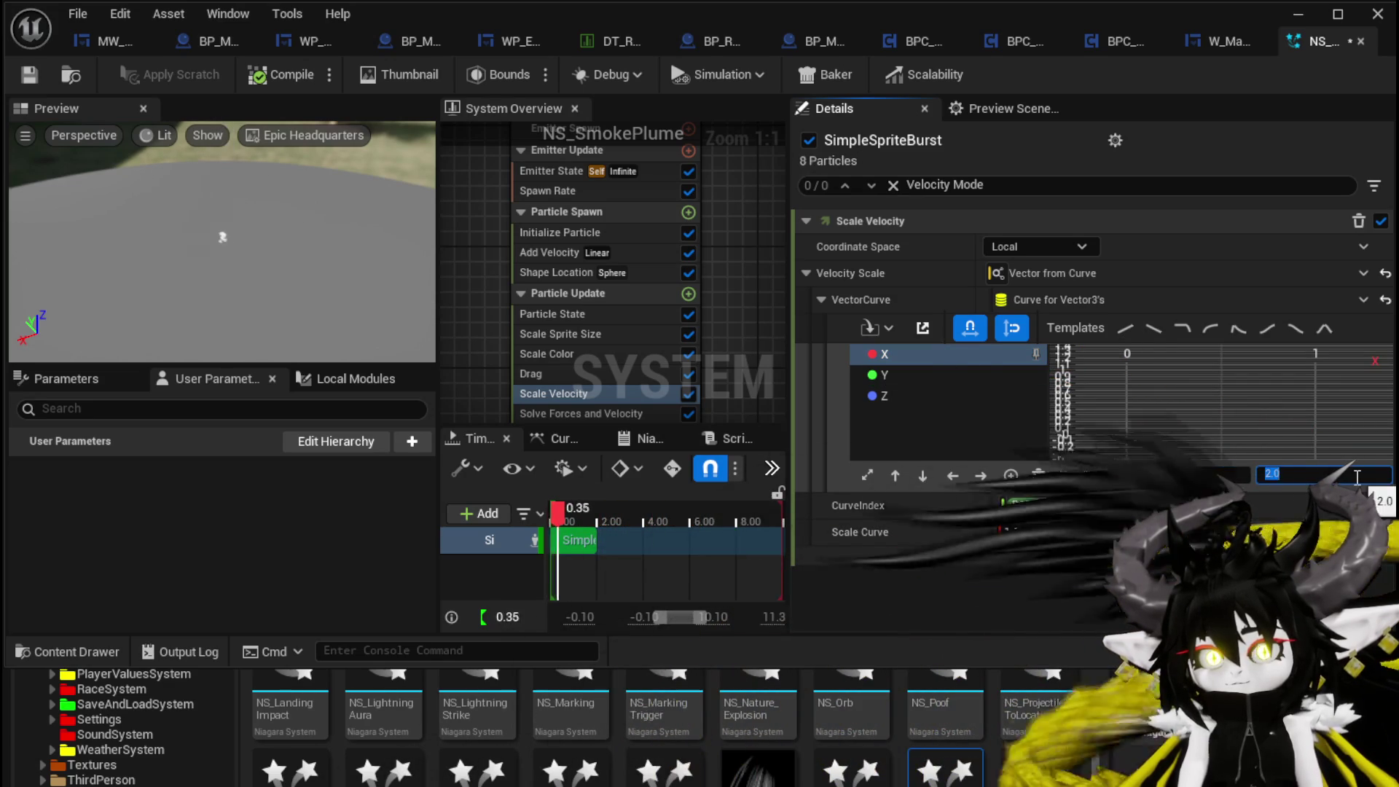
type("500")
key("Return")
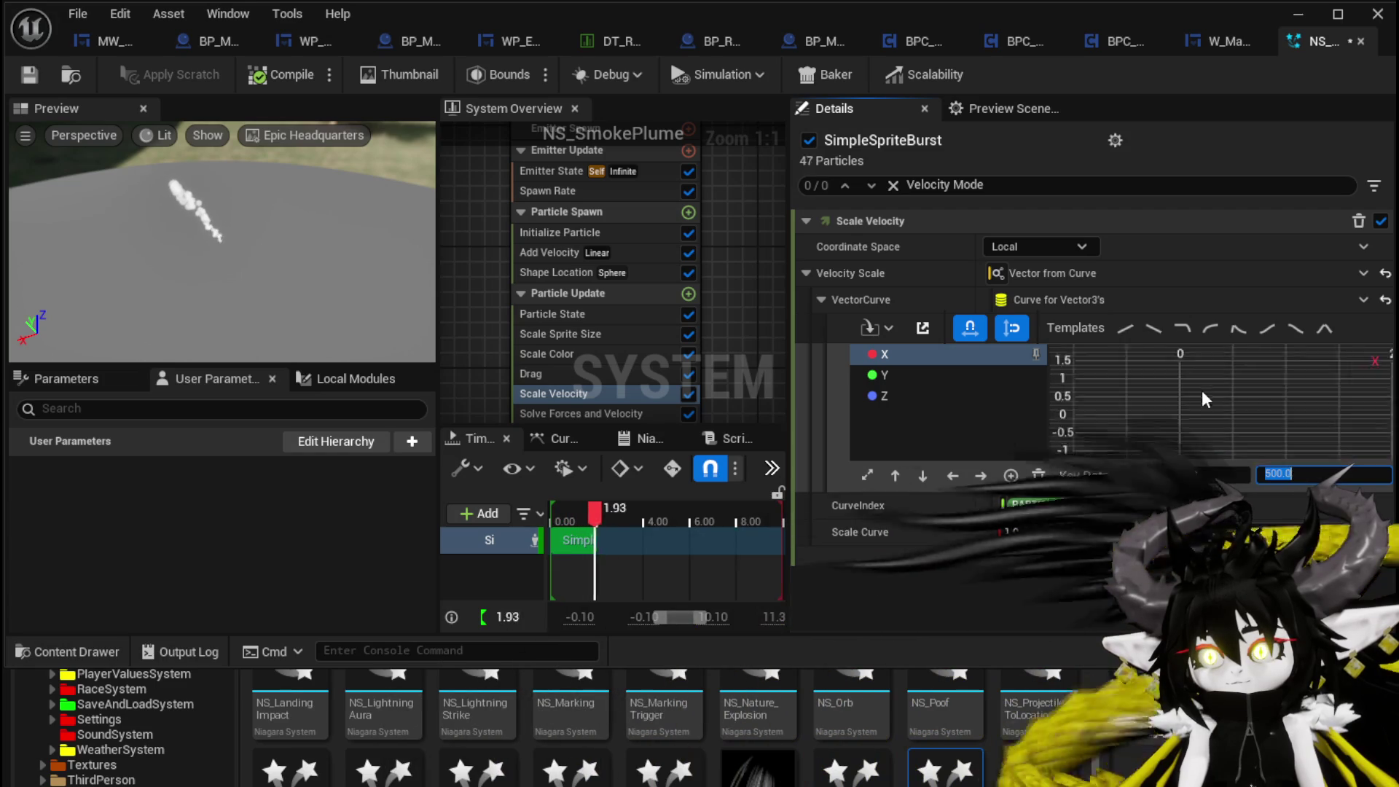
type("f")
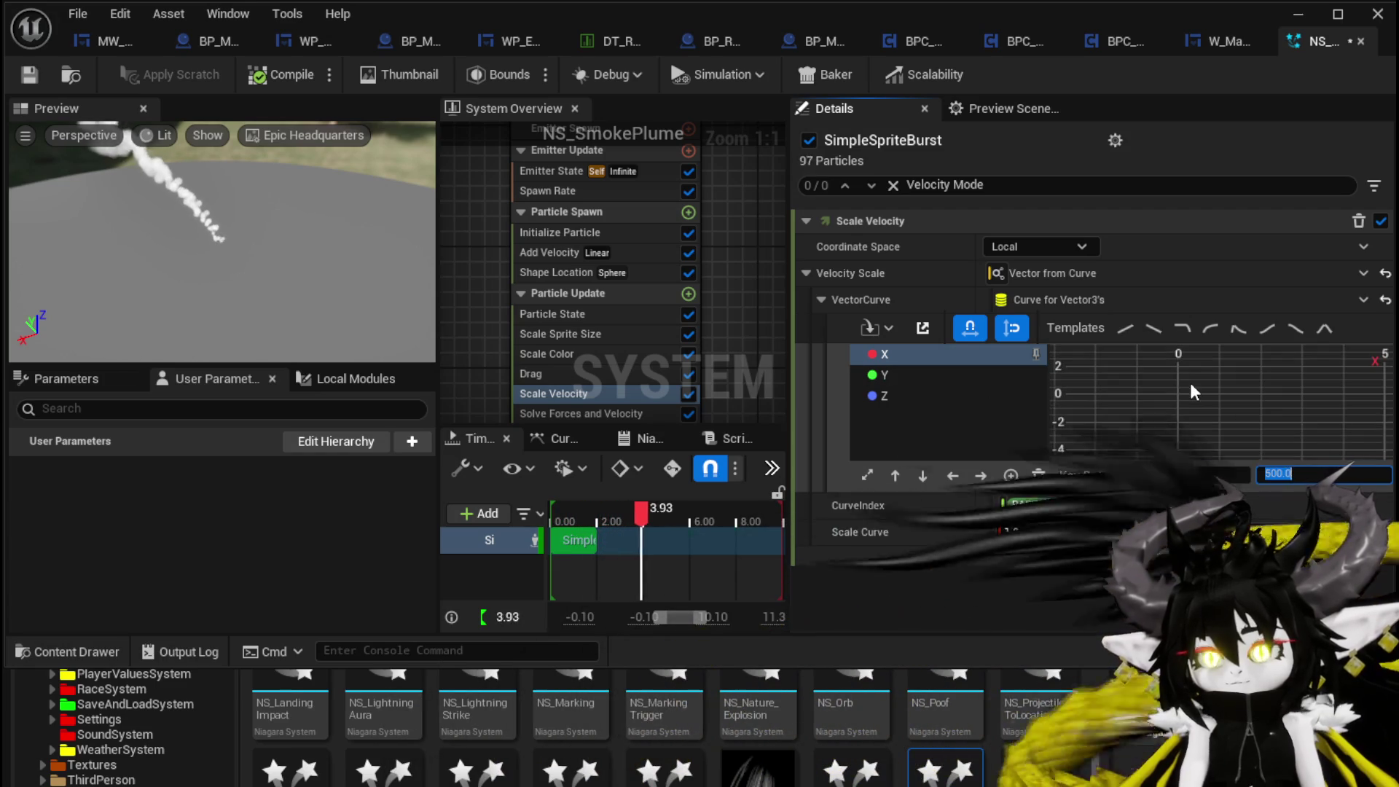
key("BackSpace")
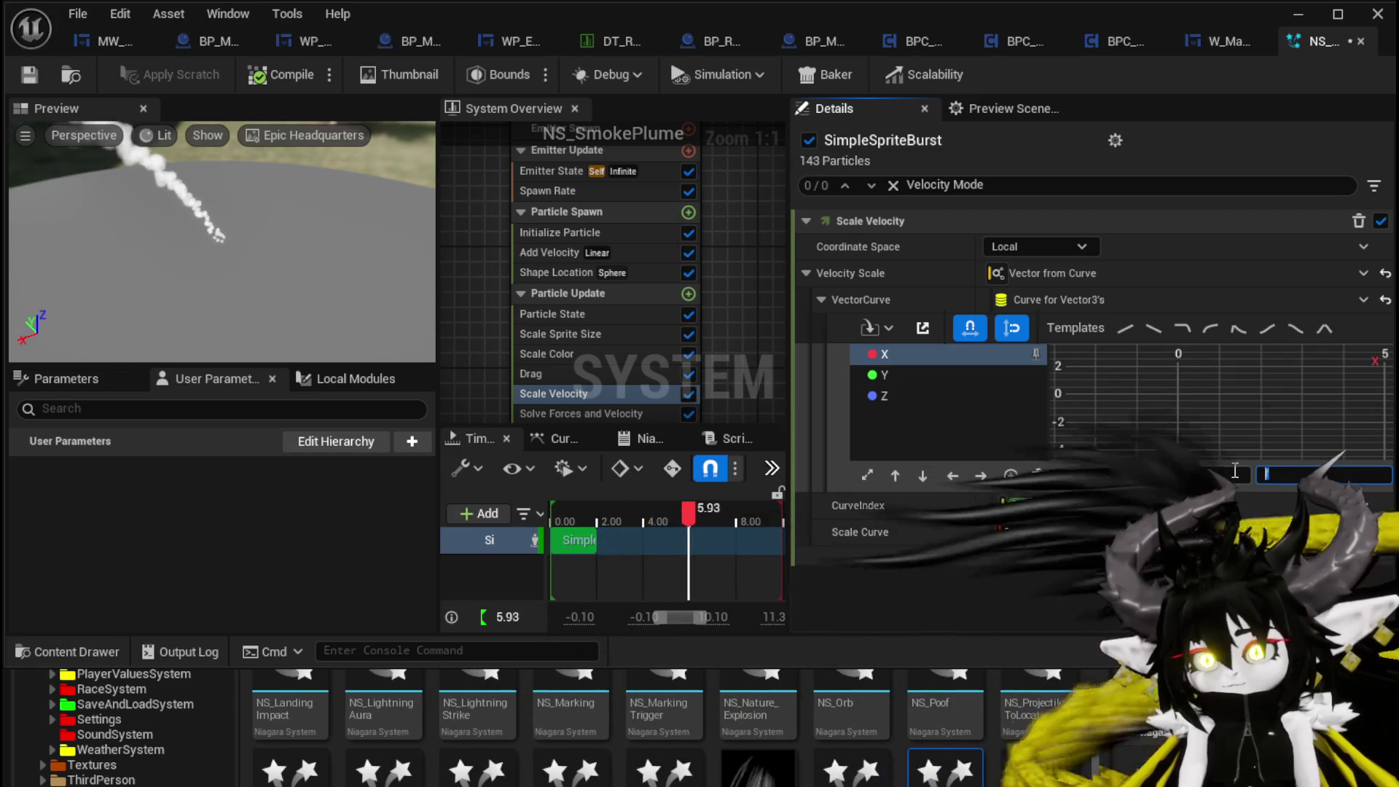
type("500")
left_click(1176, 380)
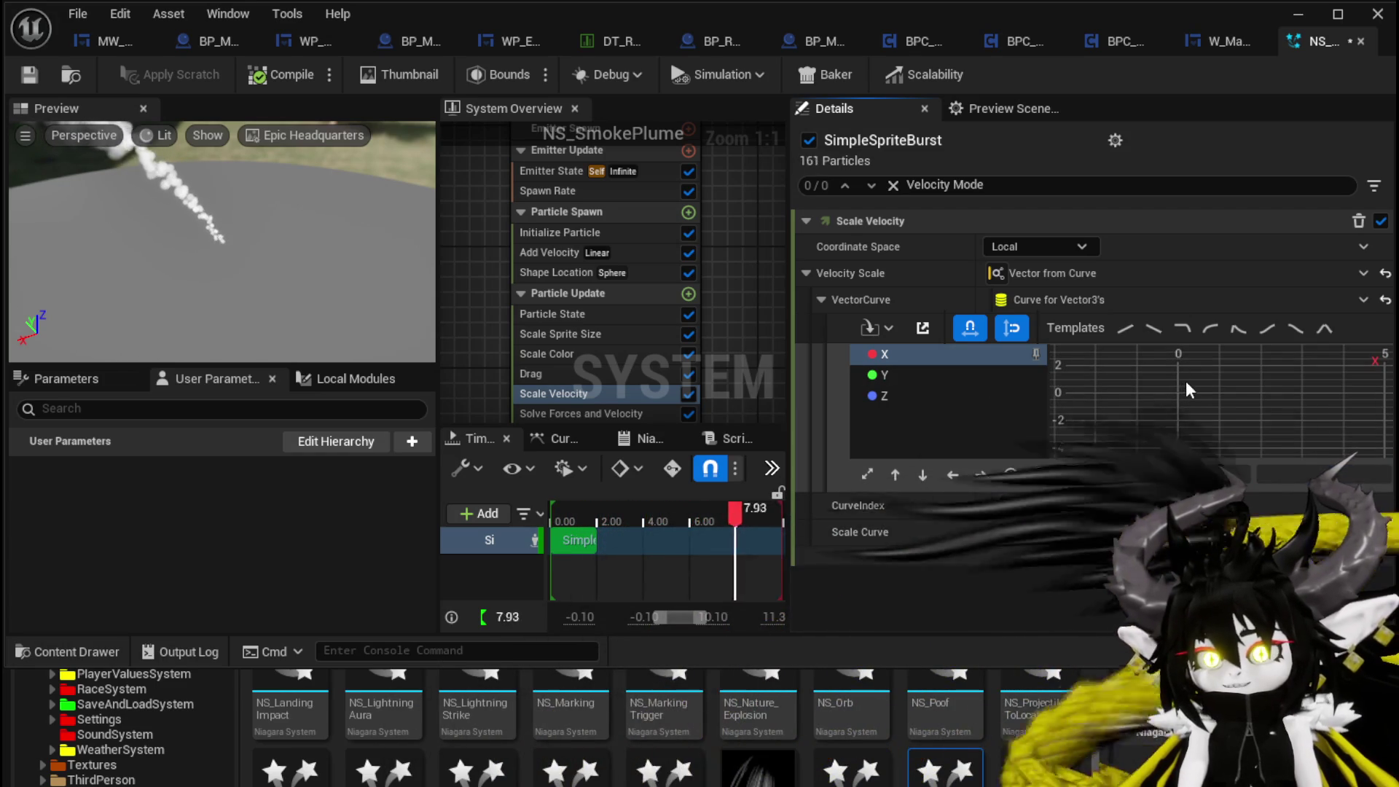
- Add a middle key at time 0.5 on the X curve with value 0
key("f")
left_click(1128, 402)
right_click(1222, 400)
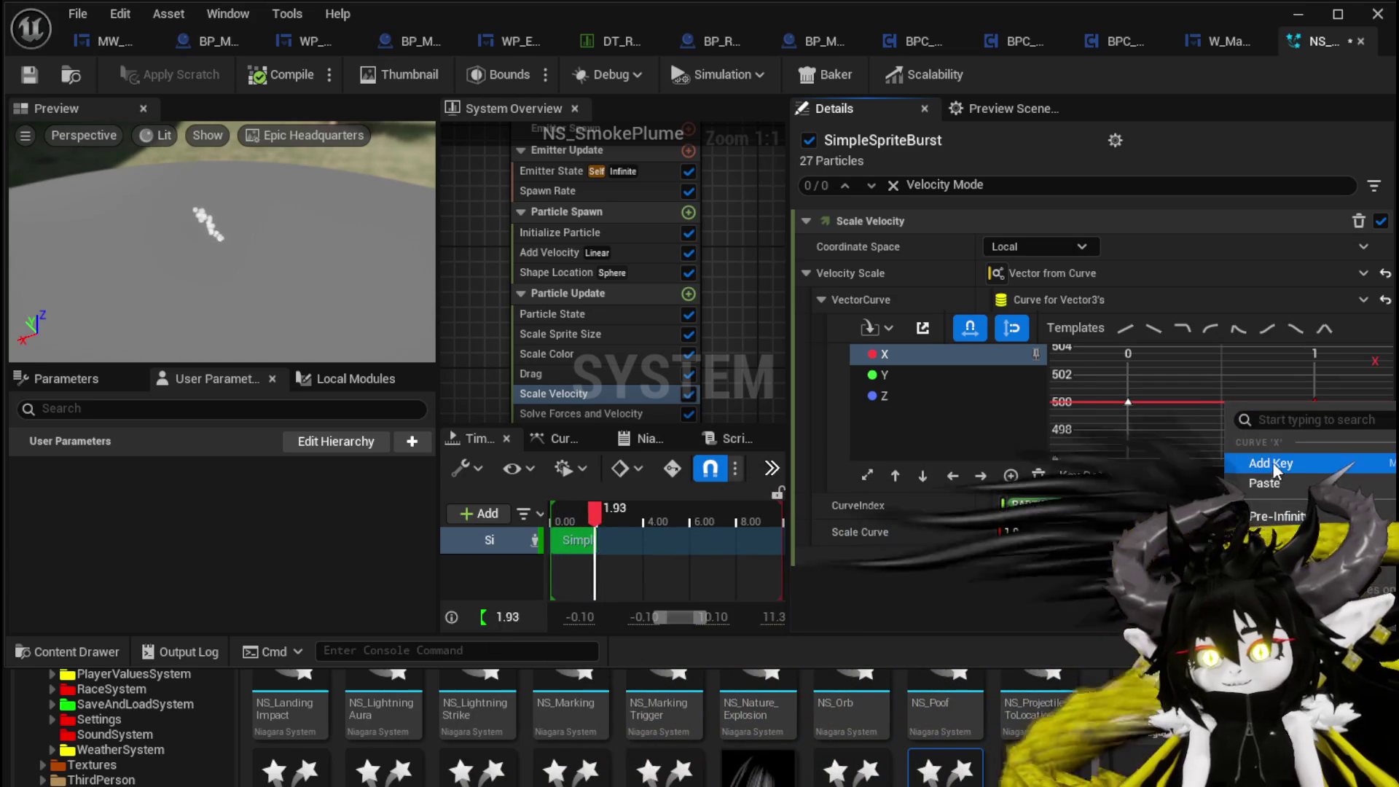
left_click(1266, 459)
left_click(1318, 475)
type("0")
key("Return")
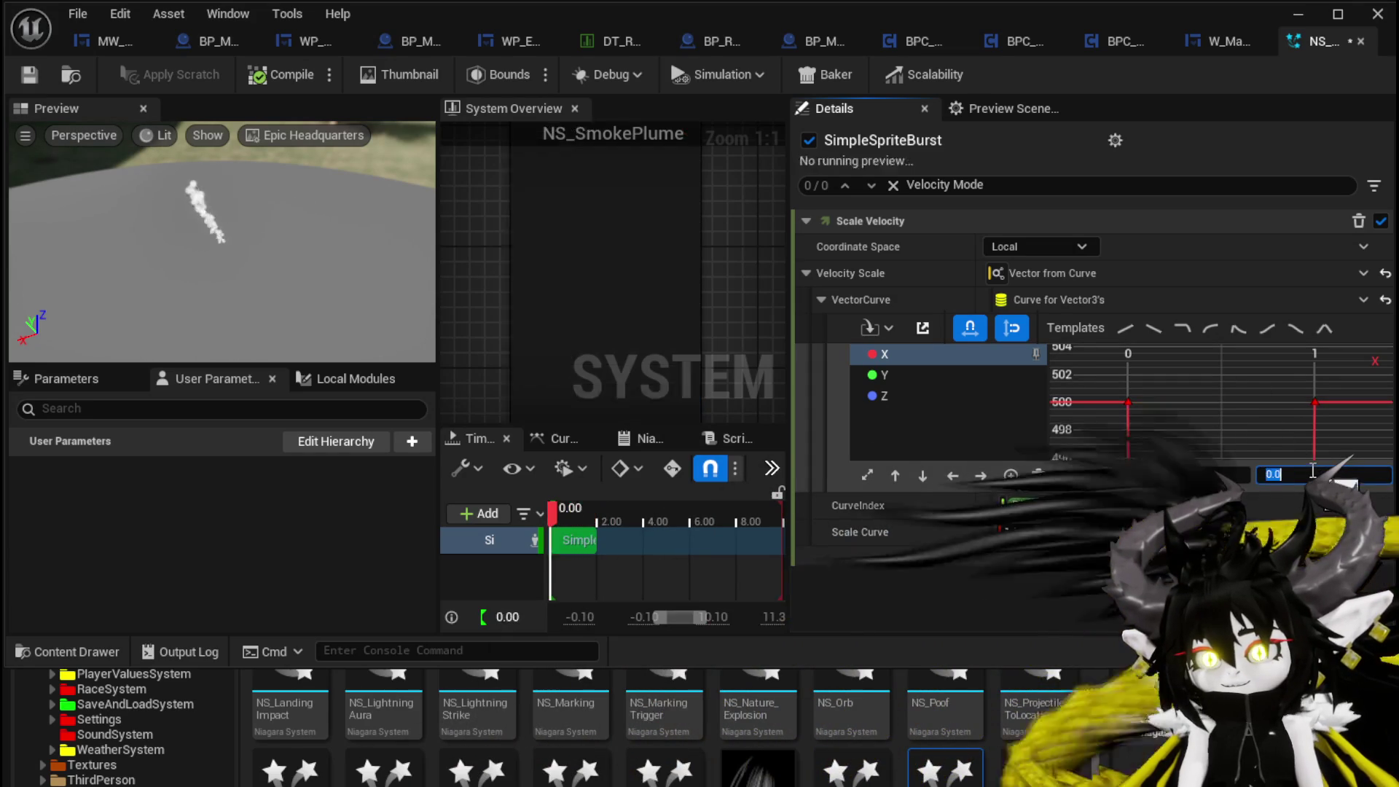
- Set the X curve's first key value to 0
left_click(1127, 401)
left_click(1319, 475)
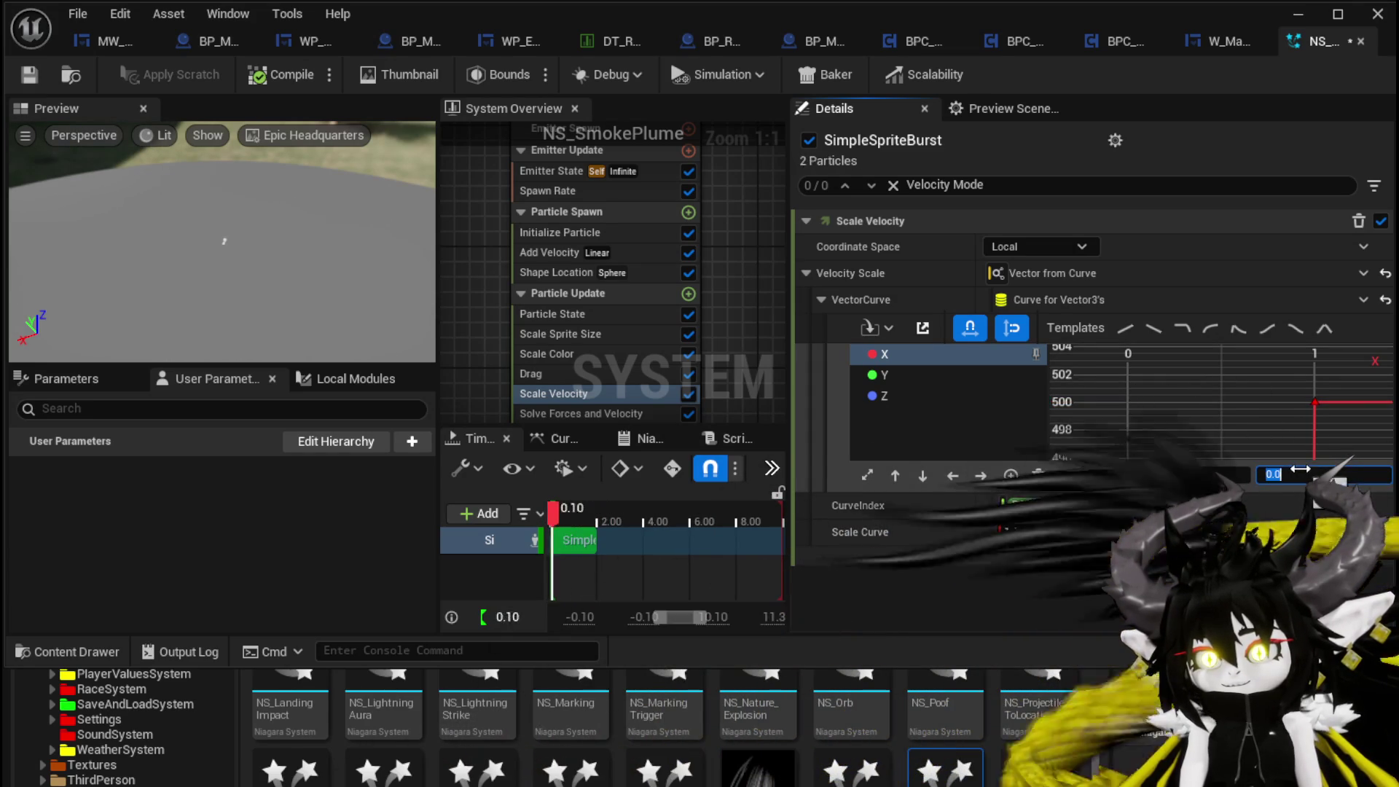
type("0")
key("Return")
left_click(342, 264)
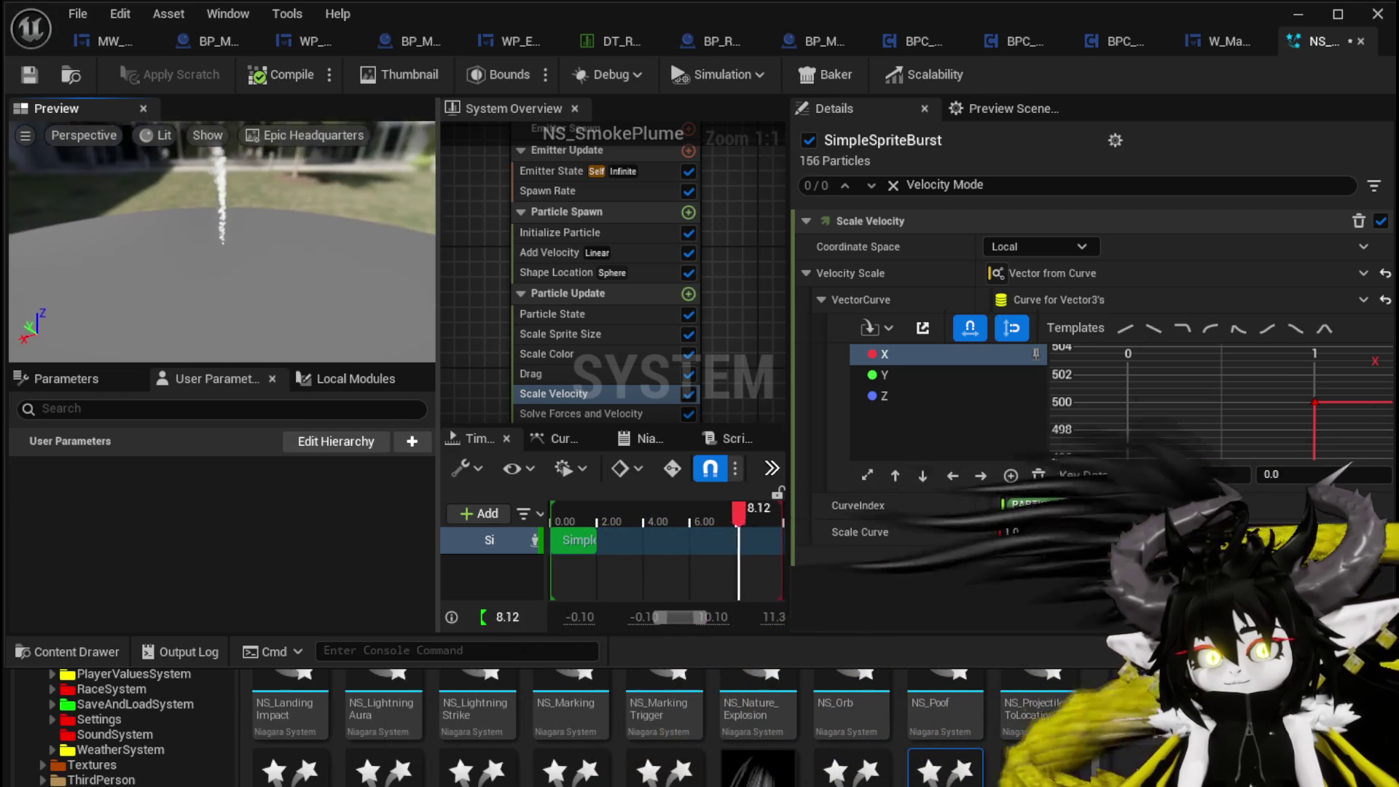
- Frame the whole curve and move the middle key's time to 0.3
scroll(1222, 436, "down", 2)
scroll(1122, 359, "down", 2)
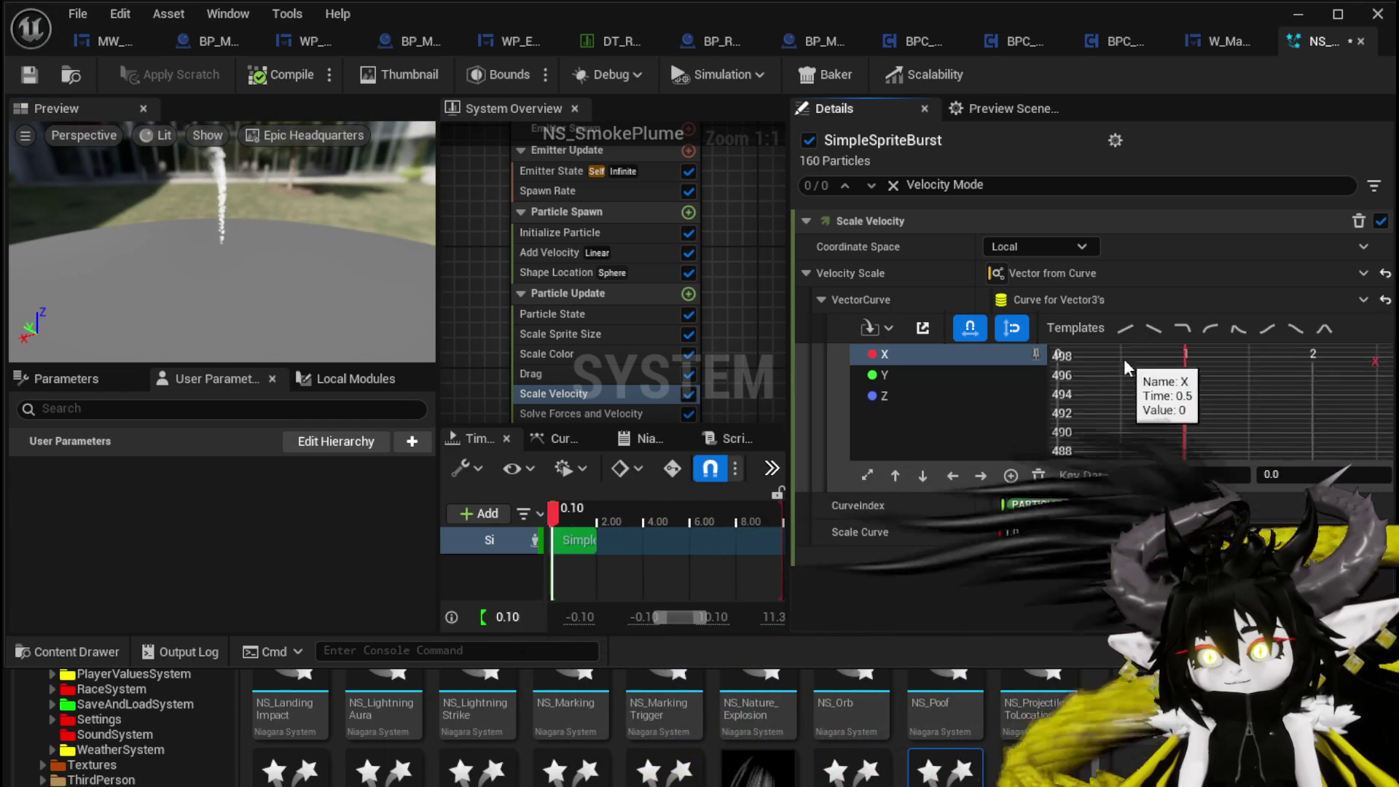
scroll(1138, 402, "down", 1)
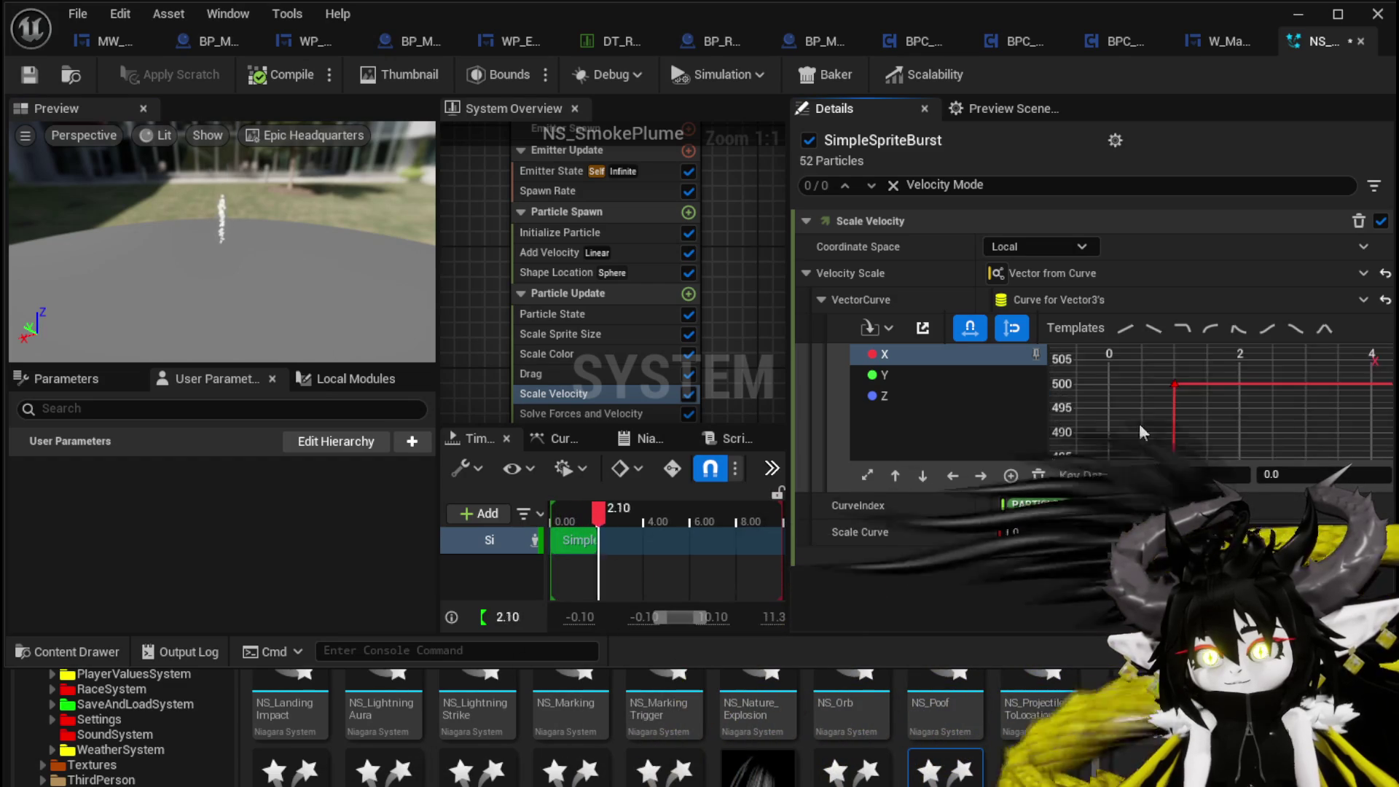
key("f")
left_click(1220, 434)
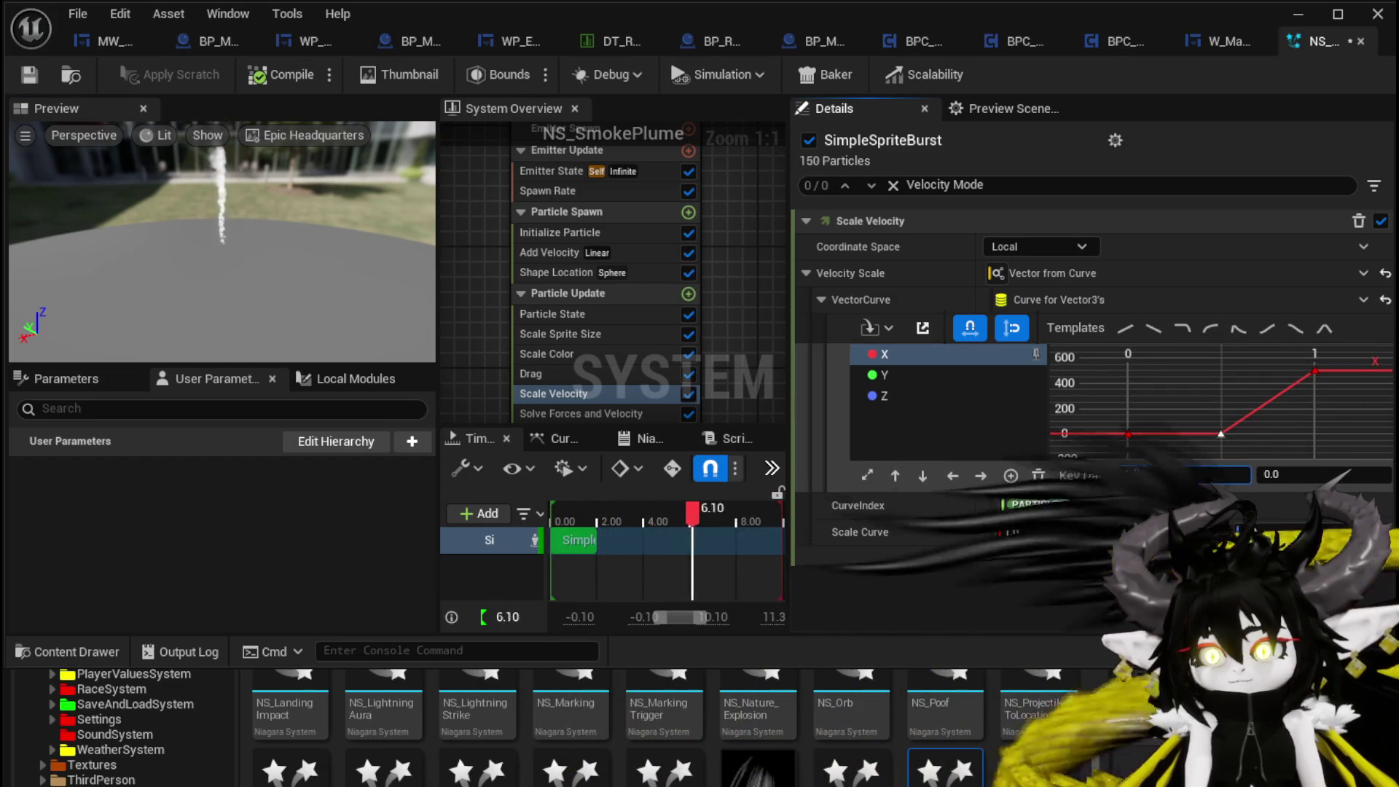
left_click(1134, 476)
type("0.3")
key("Return")
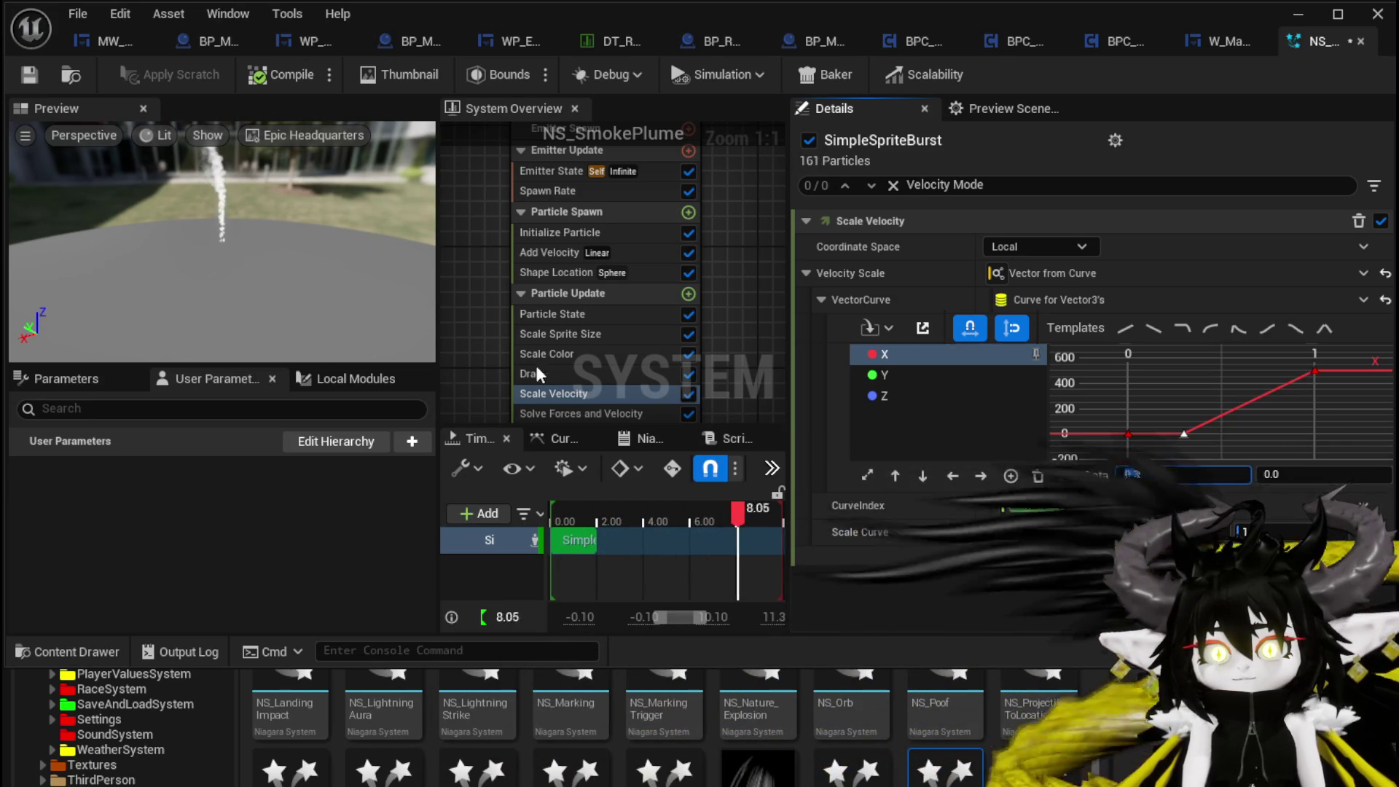
left_click(231, 219)
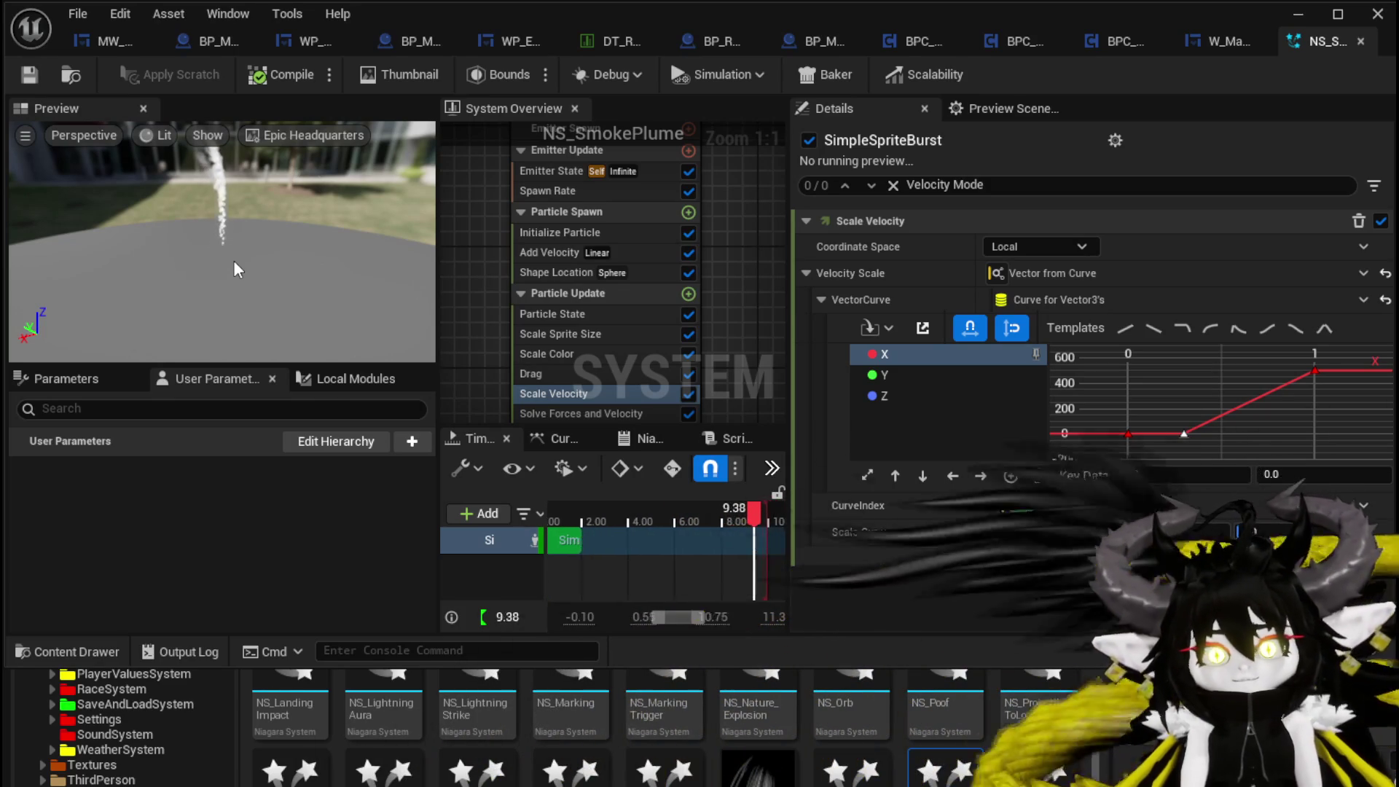
- Set Initialize Particle's Lifetime Min to 8.0 and Lifetime Max to 12.0
left_click(574, 314)
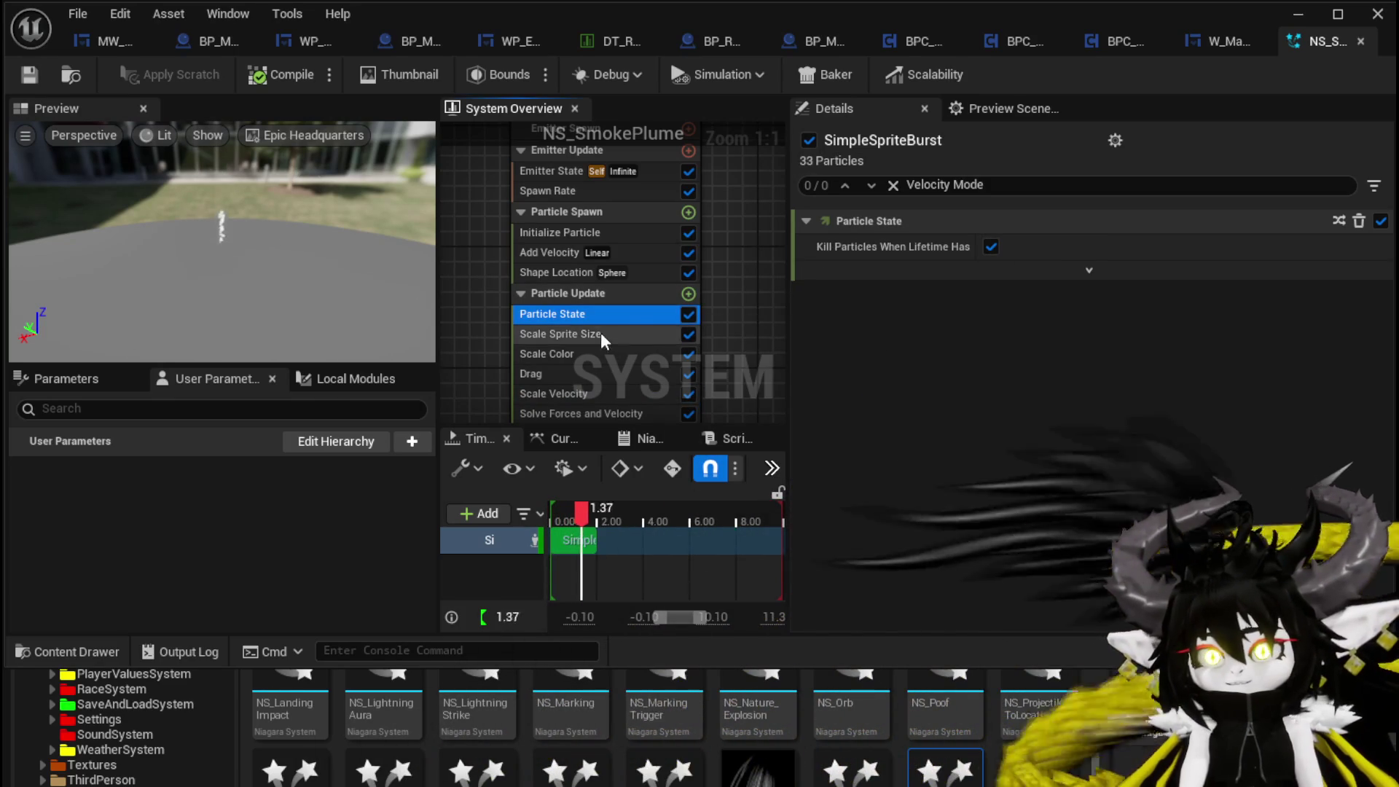
left_click(566, 274)
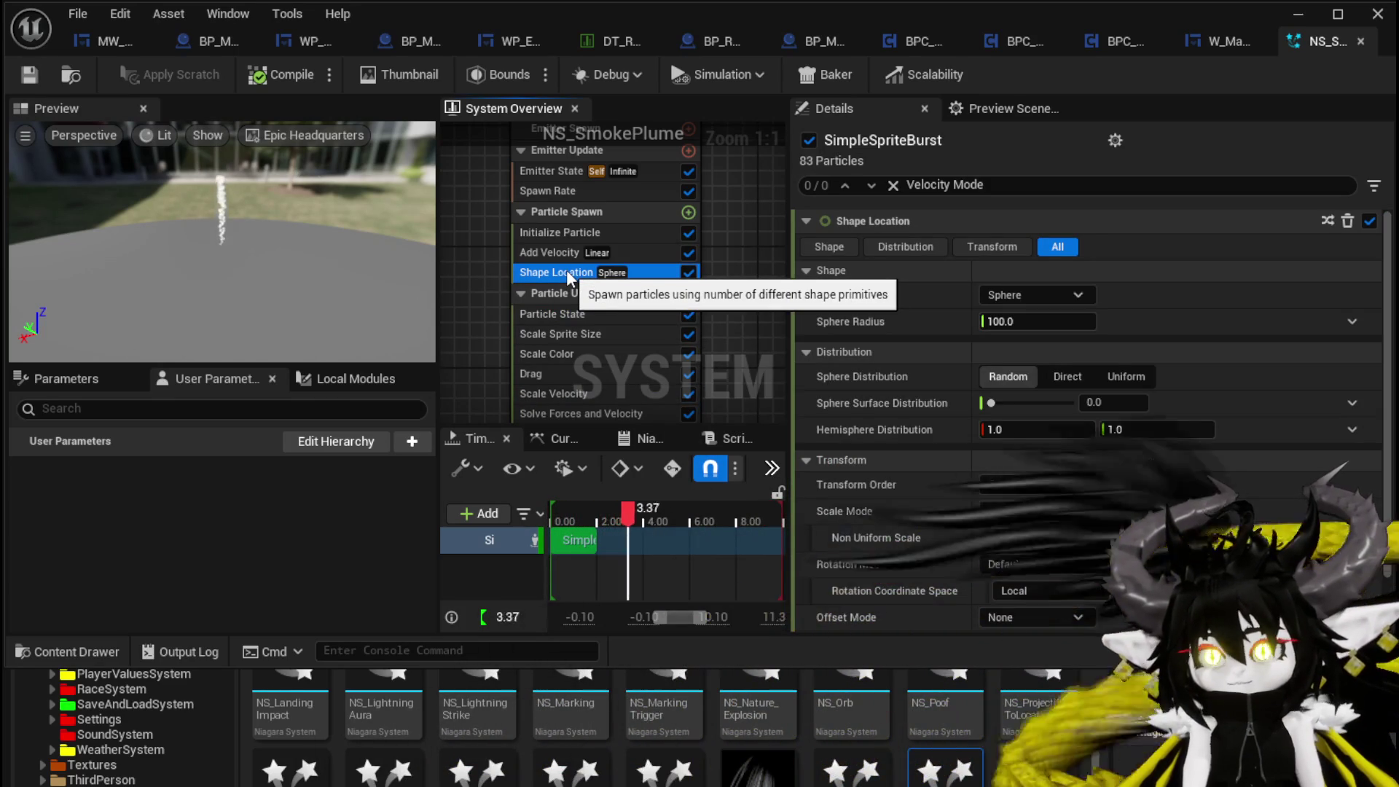
left_click(565, 259)
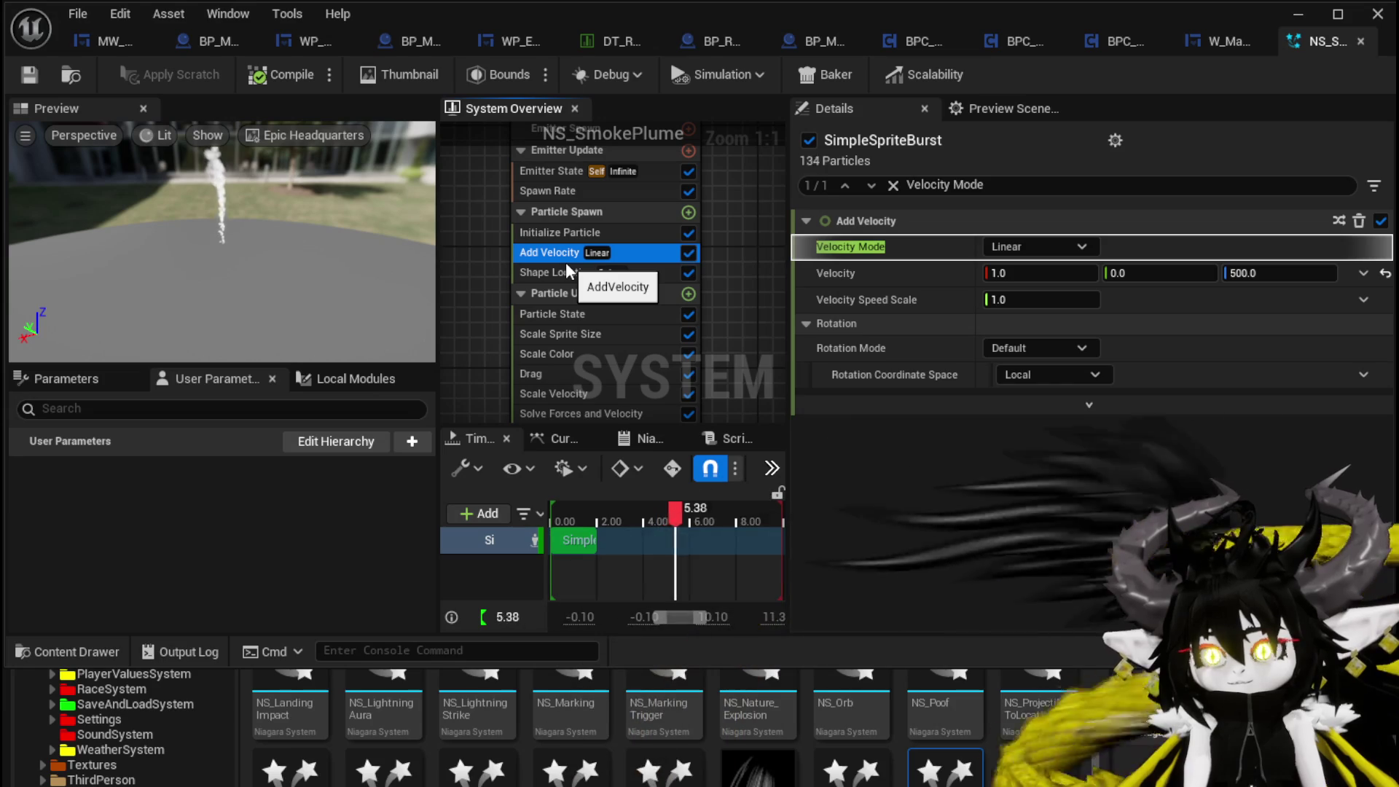
left_click(652, 235)
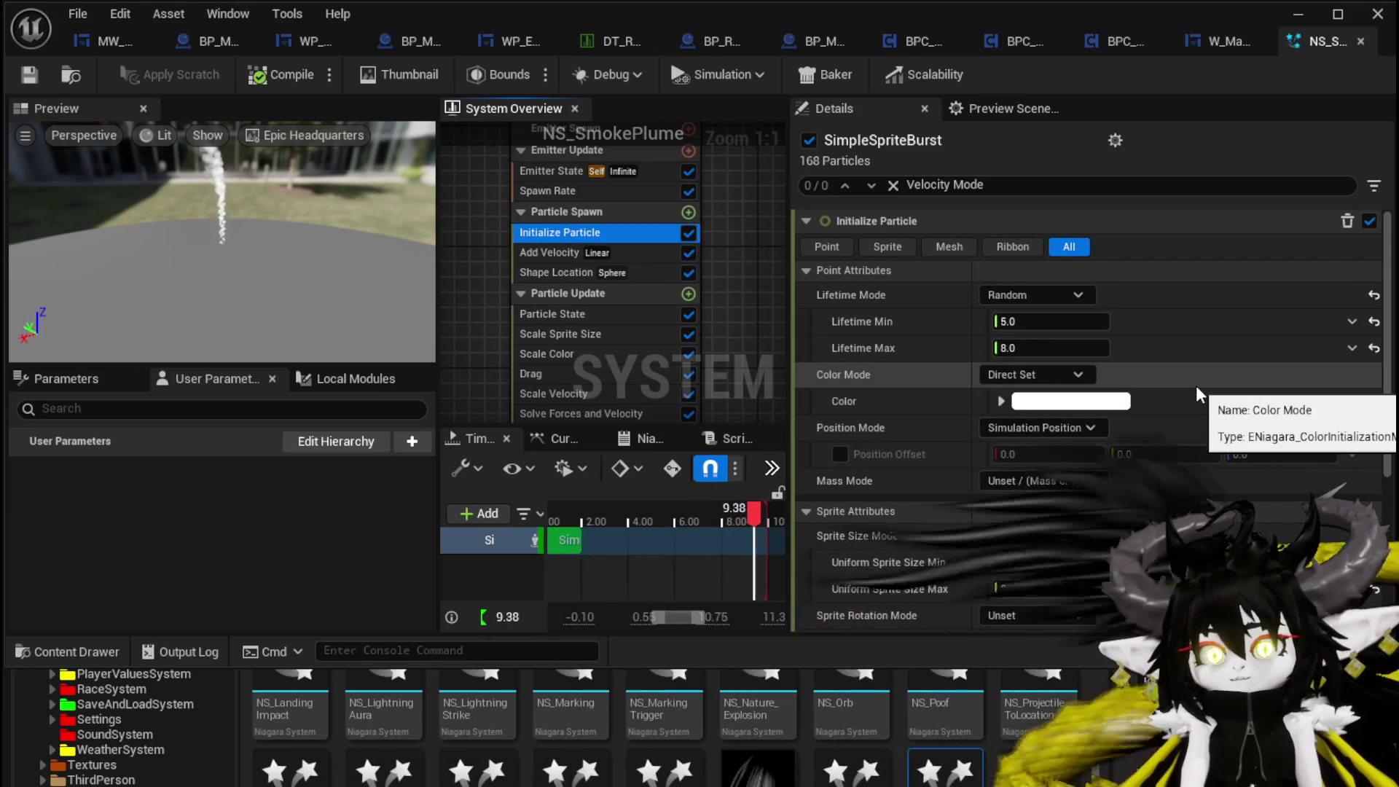
left_click(1058, 349)
type("12")
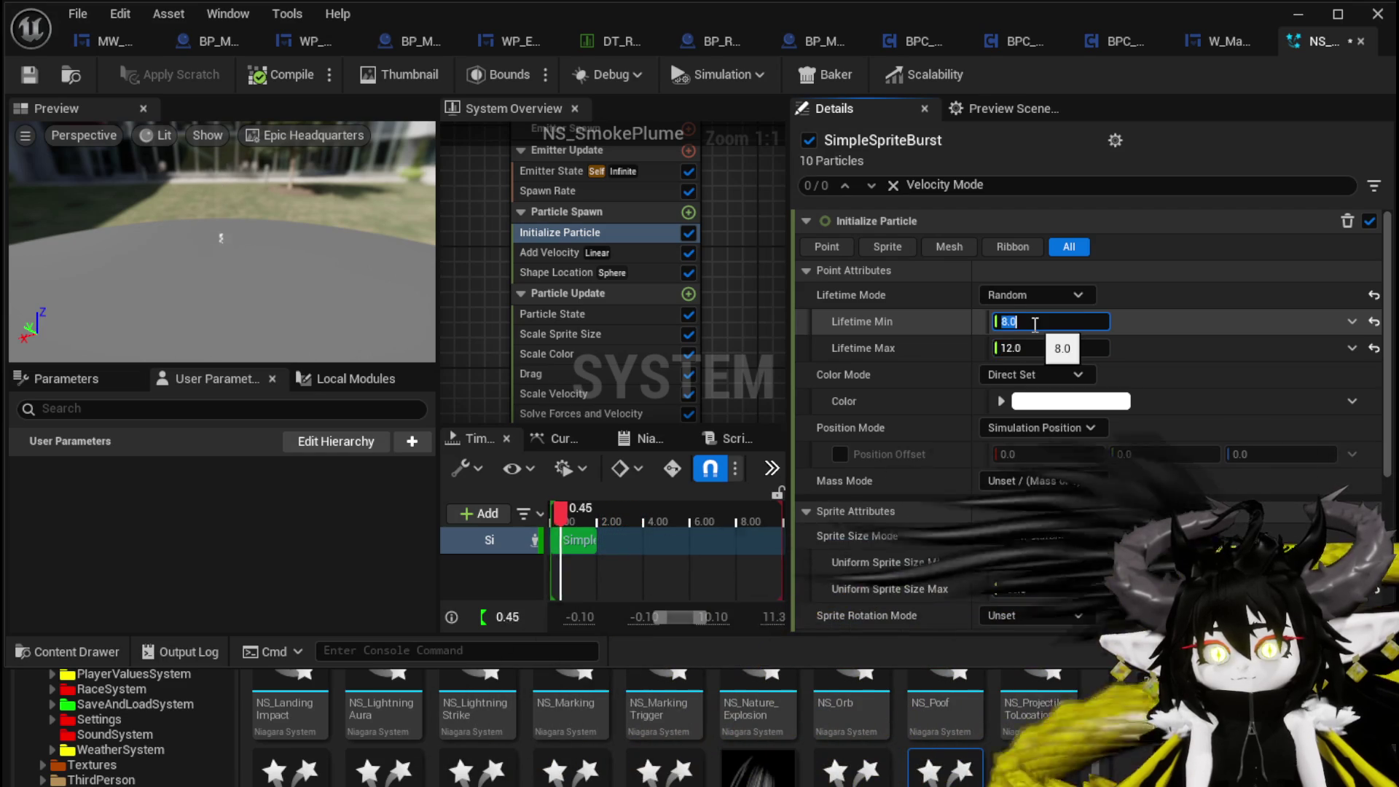
left_click(311, 253)
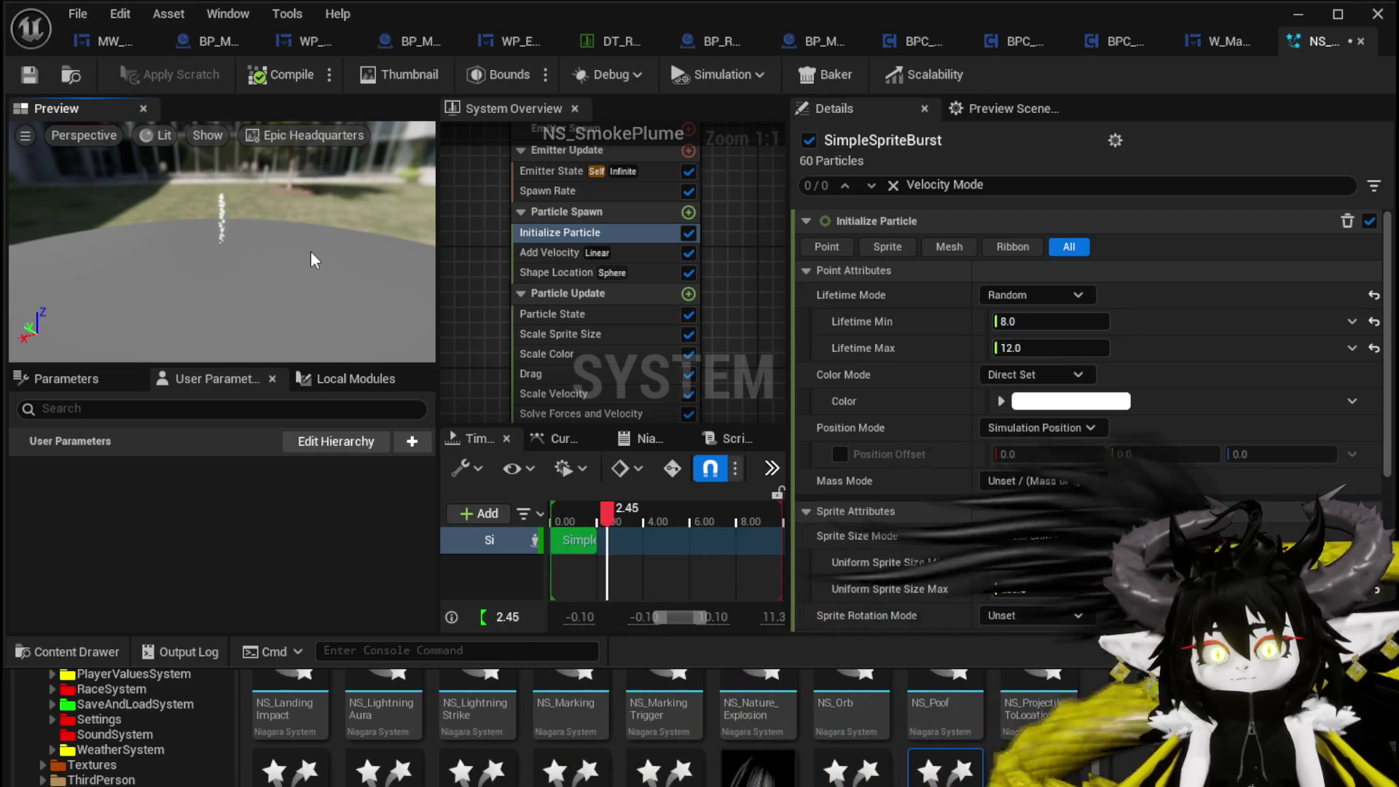
left_click(582, 332)
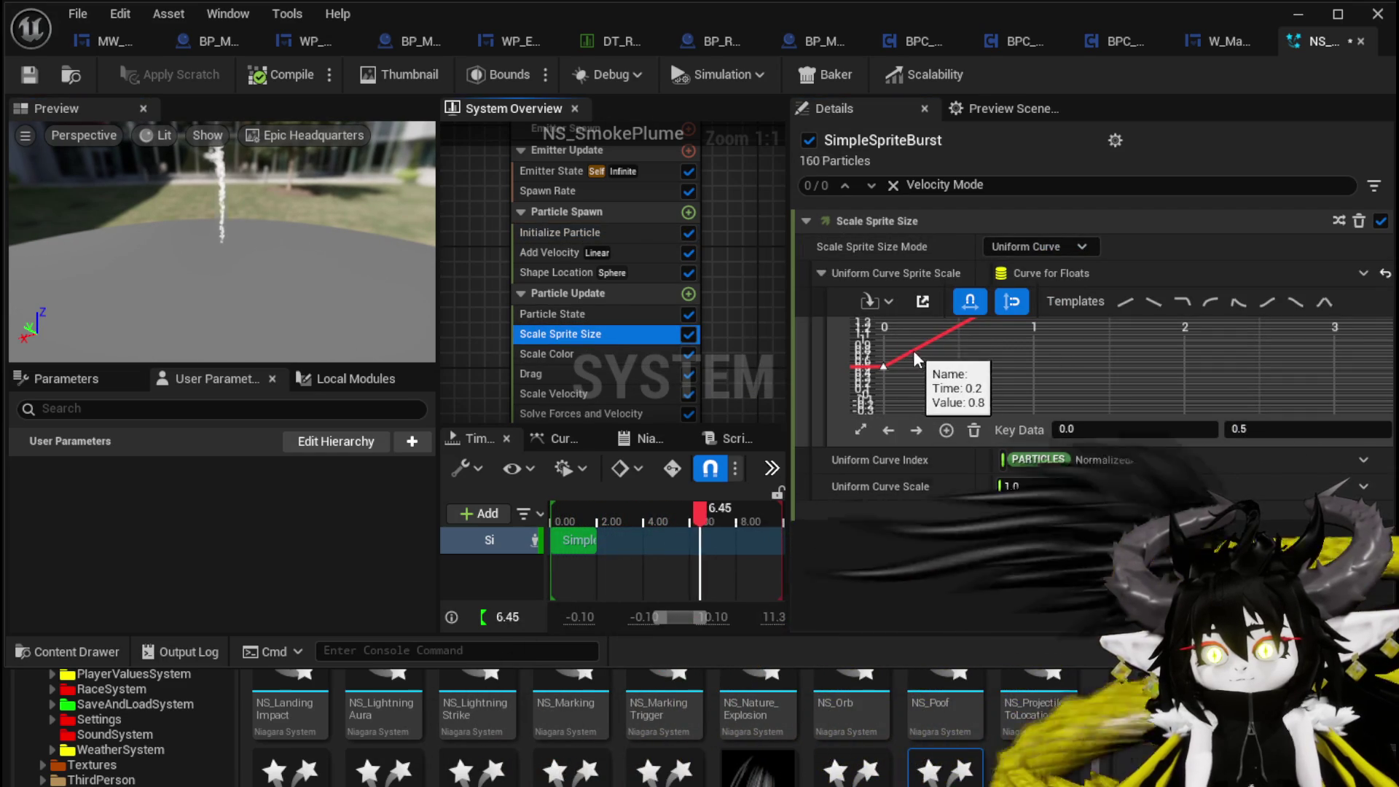
- Add a Scale Sprite Size key at time 0.2 and raise it to 1.25
right_click(919, 347)
left_click(973, 409)
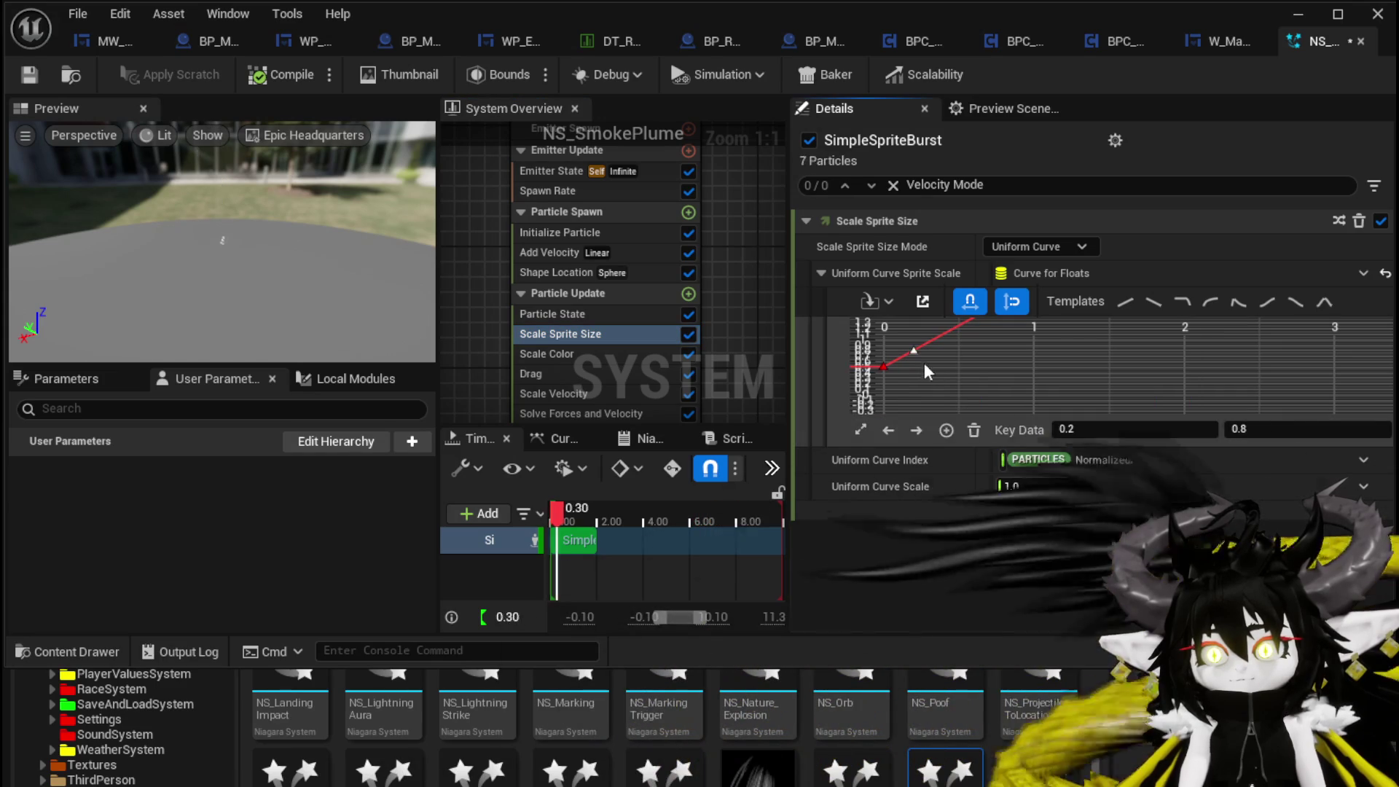
key("f")
left_click(1039, 382)
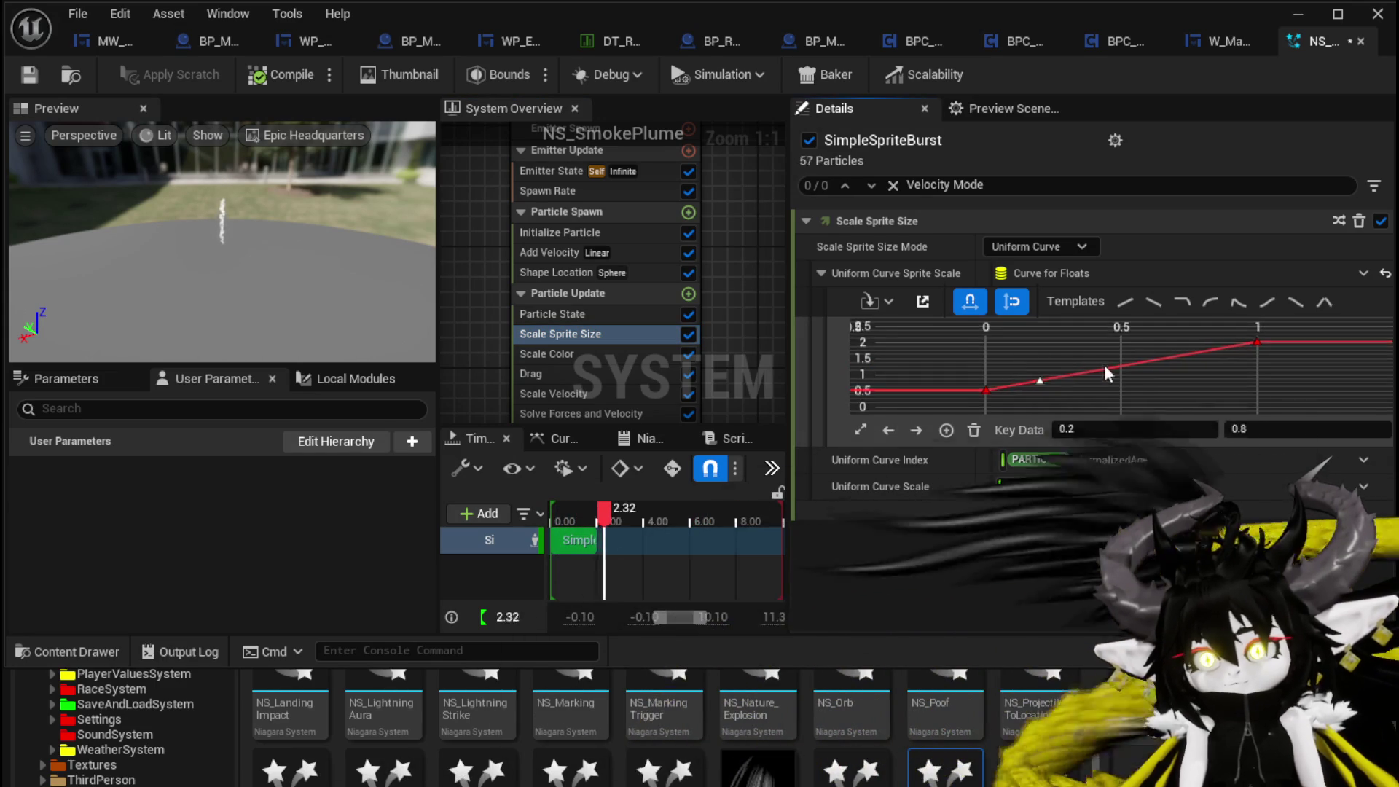
left_click_drag(1047, 377, 1043, 365)
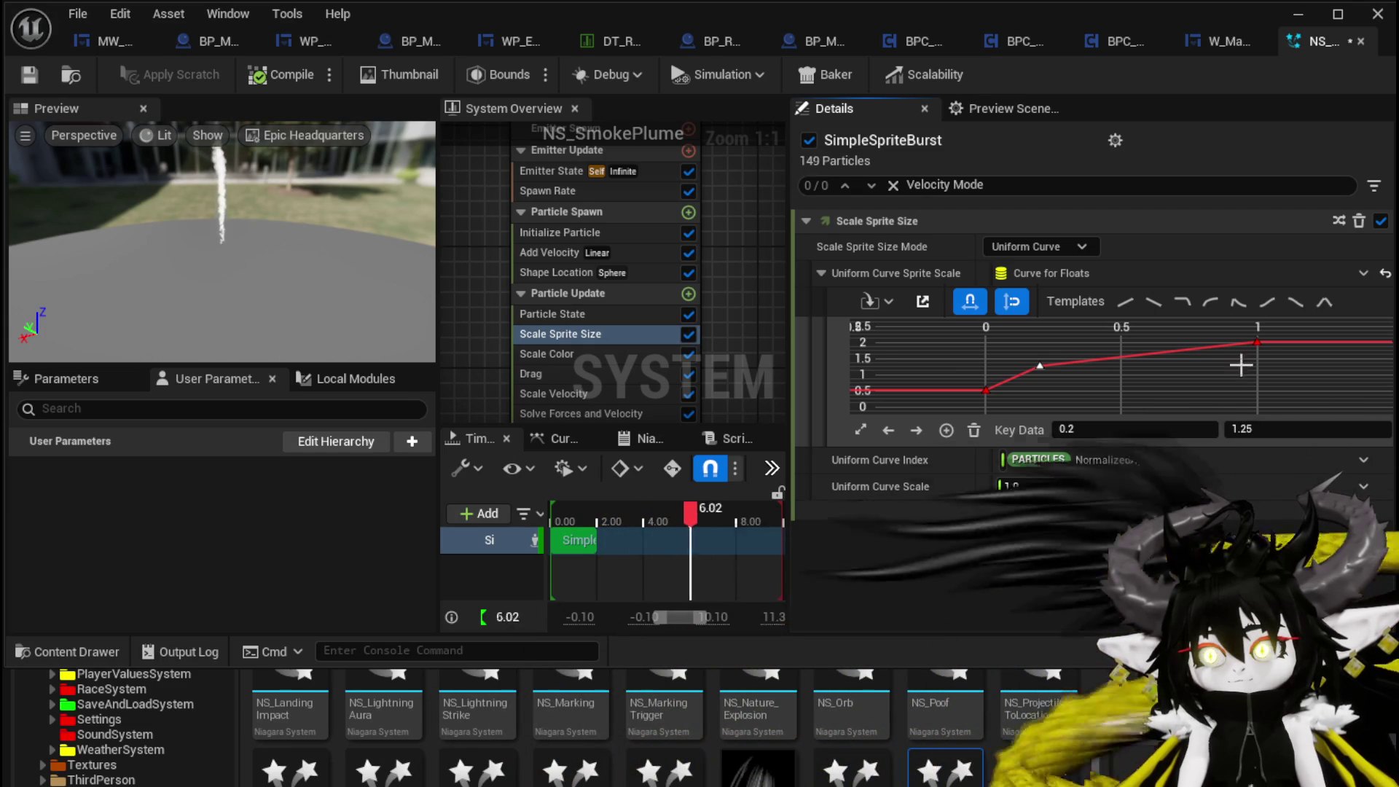
- Set the size curve's end key to 3.0, then view the plume in the level
left_click(1257, 342)
type("3")
key("Return")
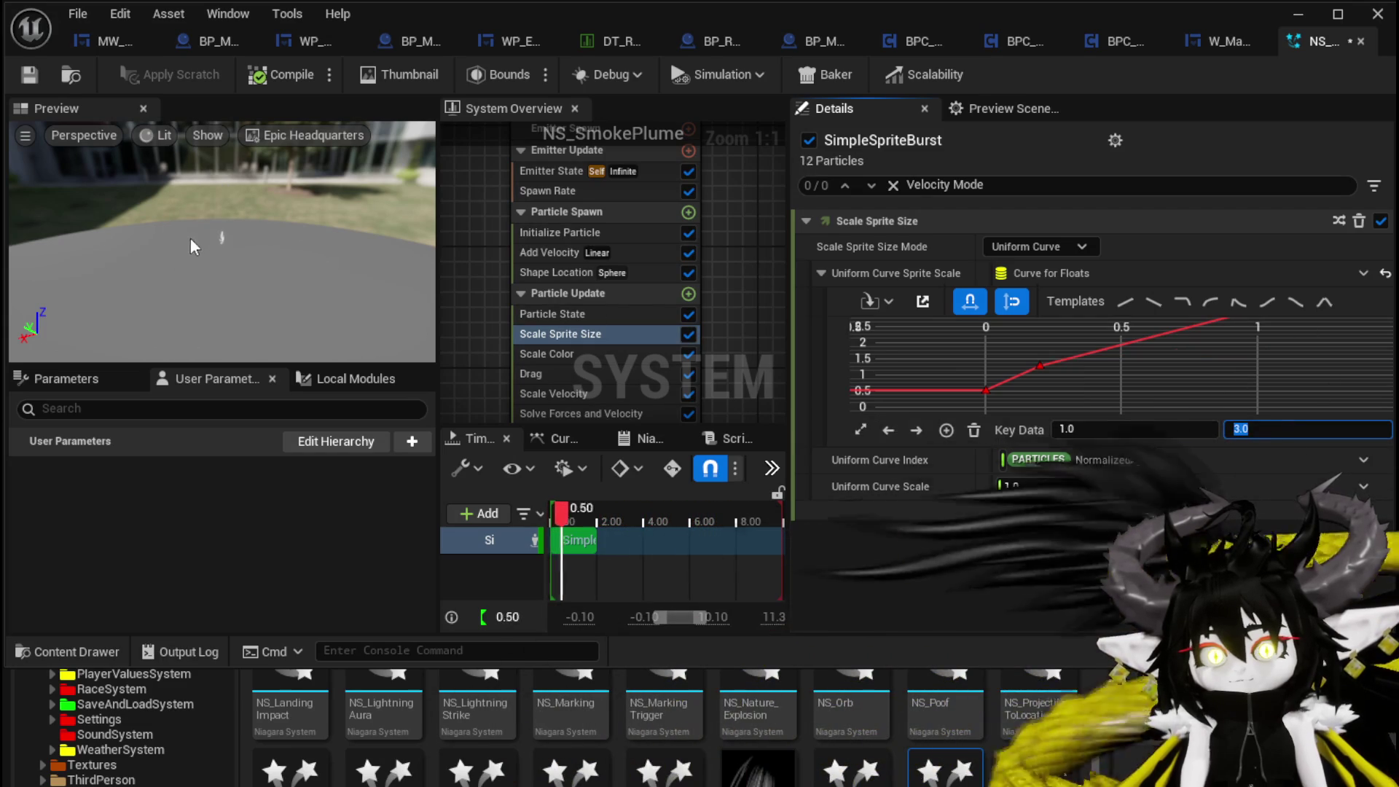
left_click(335, 233)
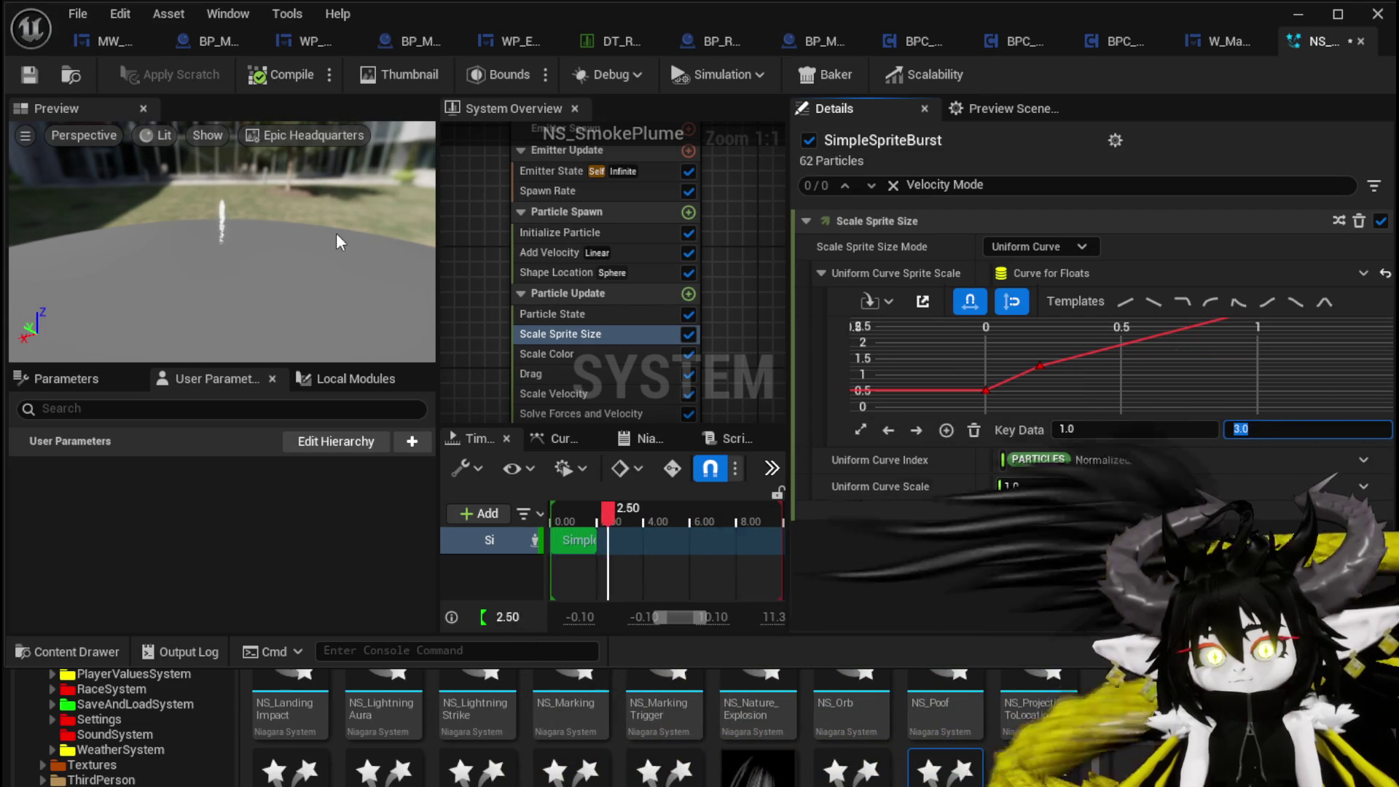
left_click(1298, 14)
mouse_move(707, 284)
left_mouse_down()
mouse_move(655, 321)
mouse_move(641, 298)
mouse_move(700, 262)
mouse_move(706, 298)
mouse_move(706, 282)
mouse_move(670, 373)
left_mouse_up()
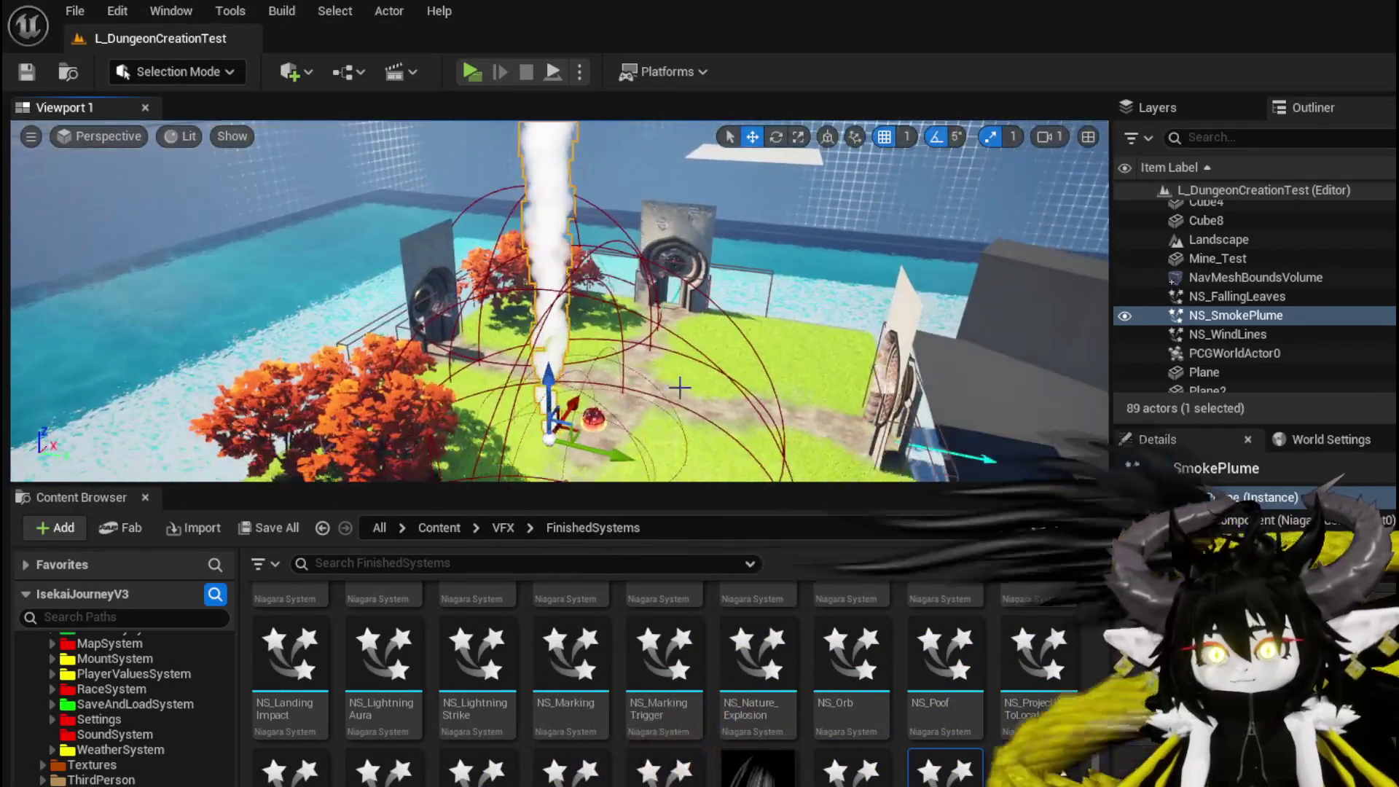
- Reopen NS_SmokePlume and set Add Velocity's Z value to 250
double_click(1209, 576)
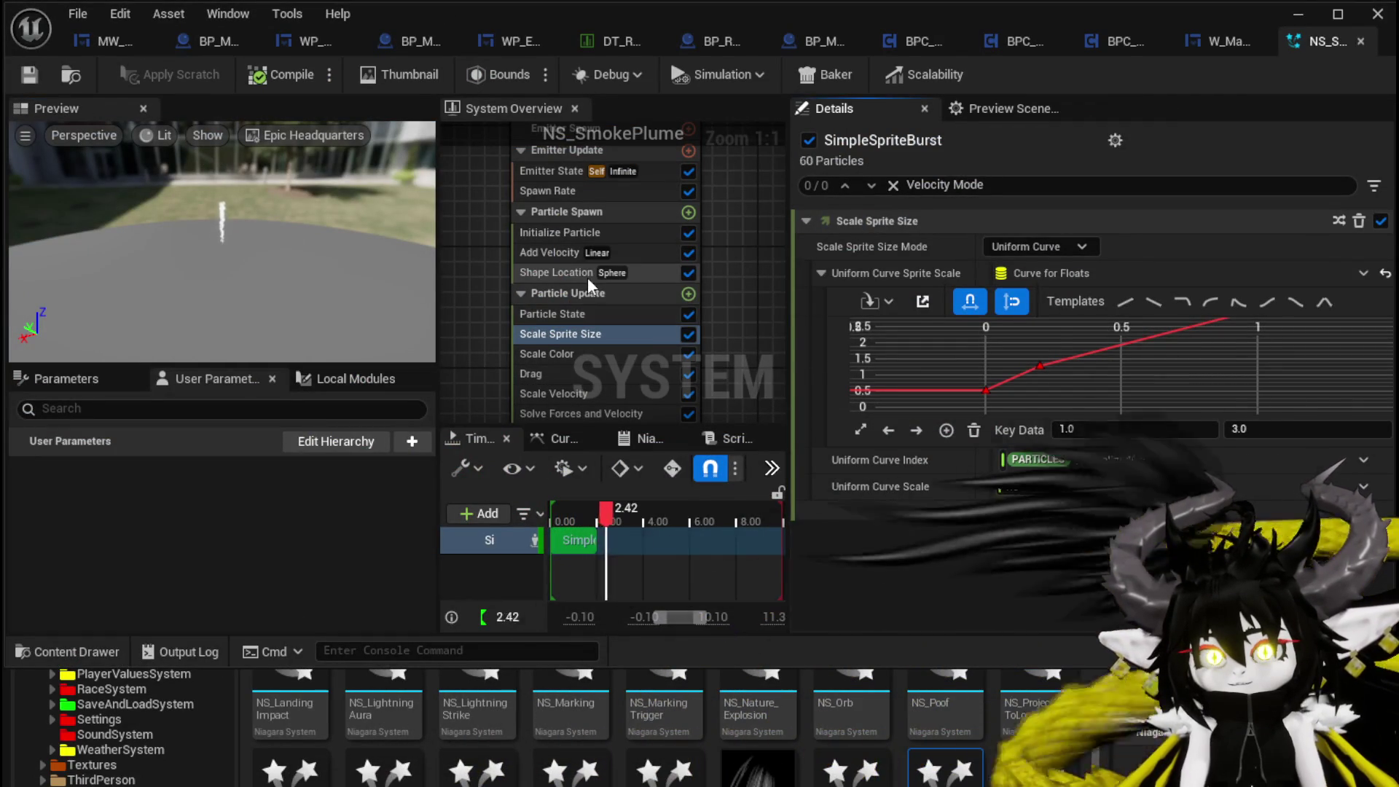
left_click(587, 277)
left_click(545, 253)
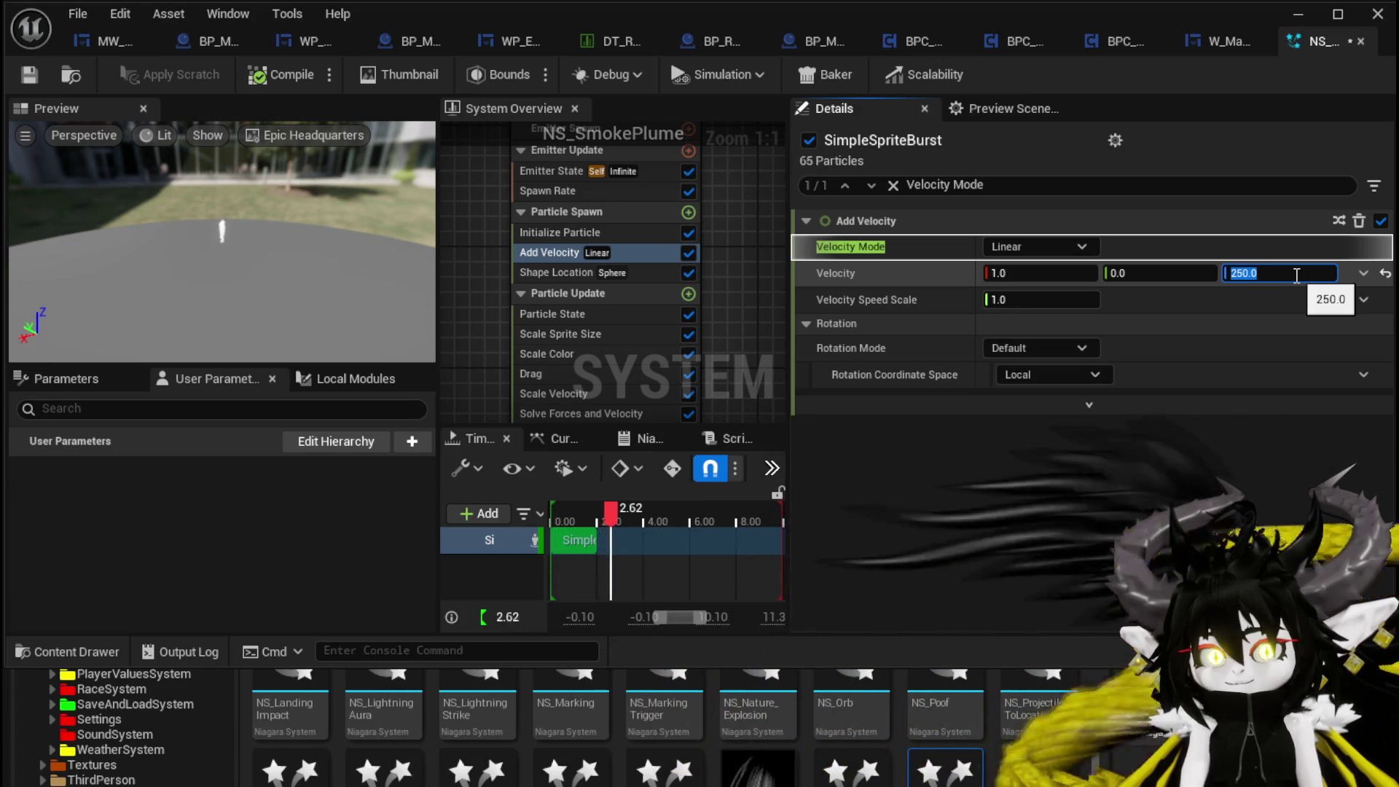
key("Return")
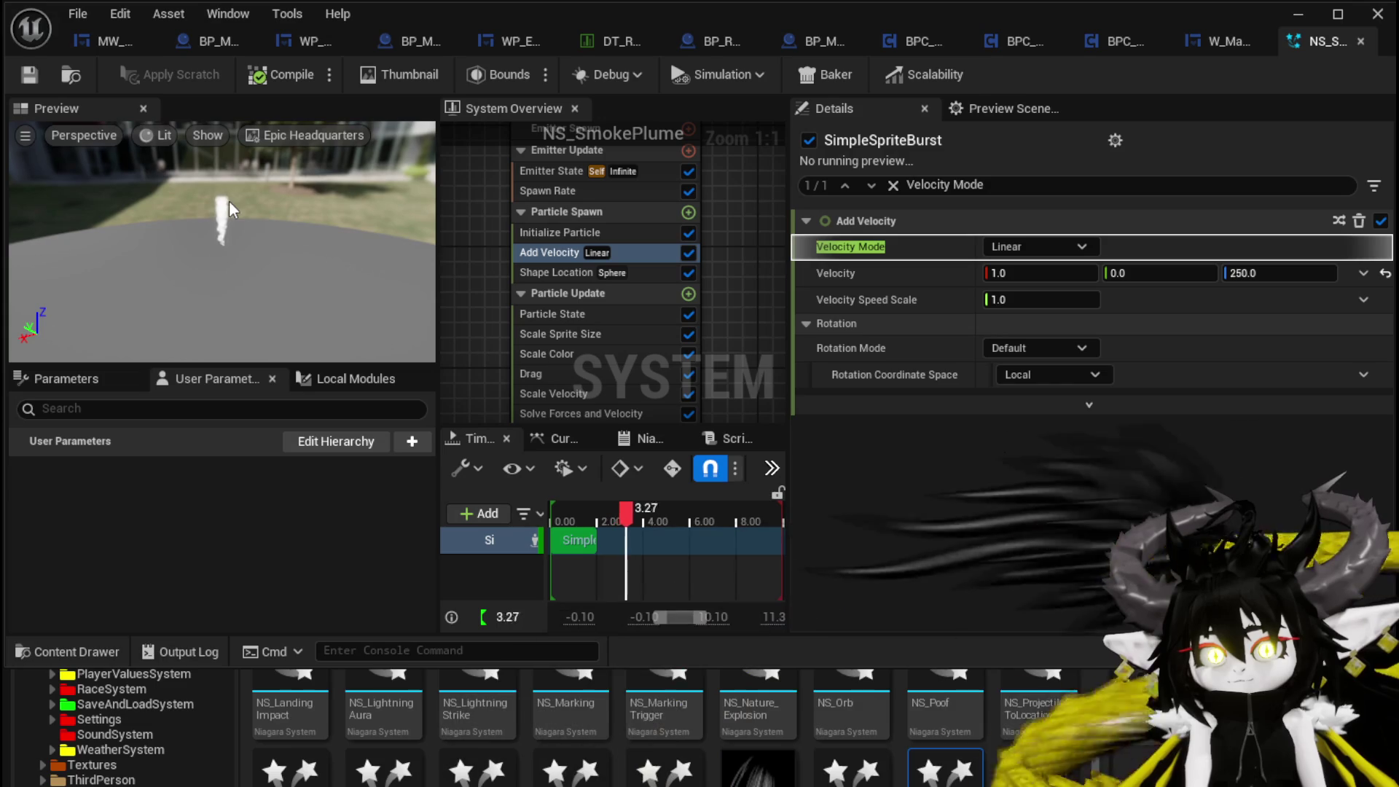
left_click_drag(232, 198, 231, 255)
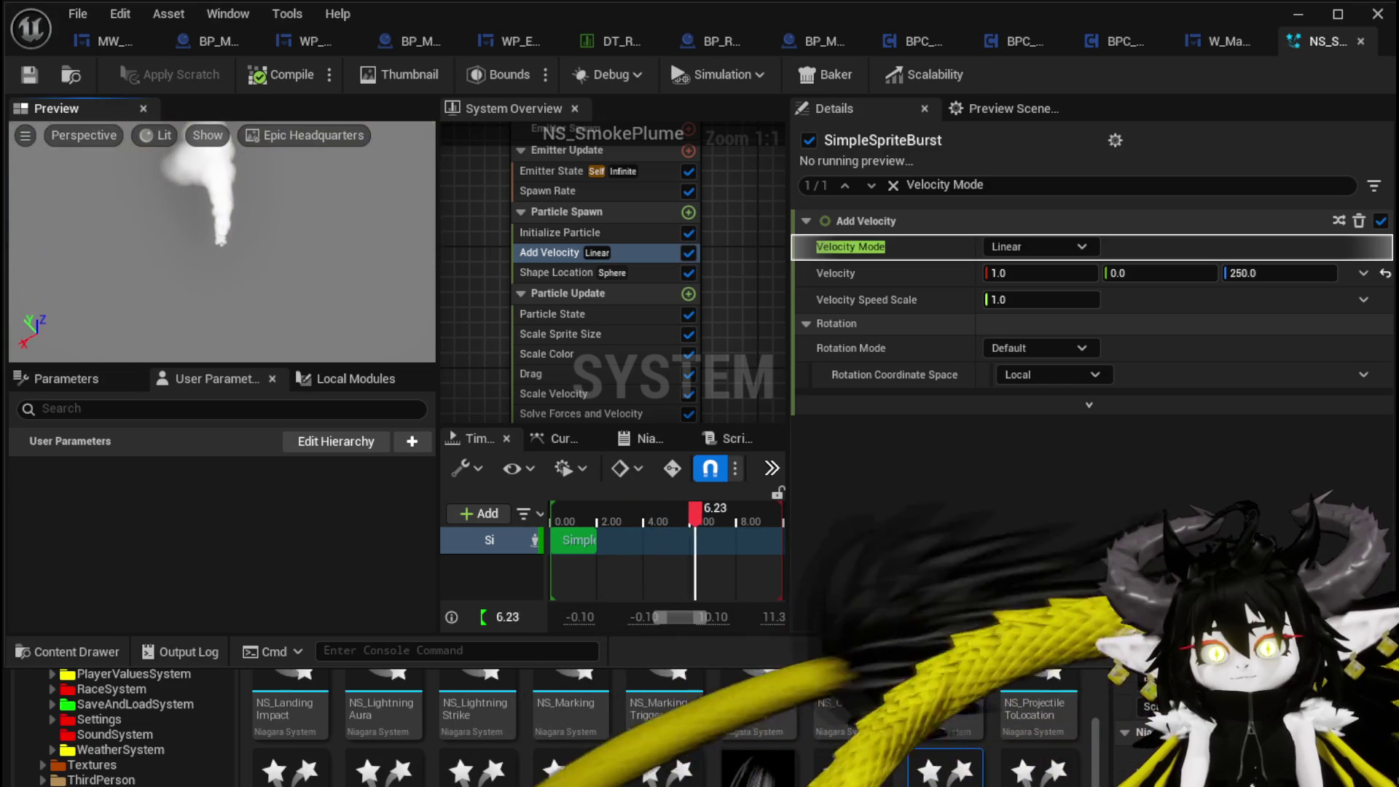
- Save NS_SmokePlume, check the plume in the level, and save all with Ctrl+S
left_click(29, 75)
left_click(1259, 42)
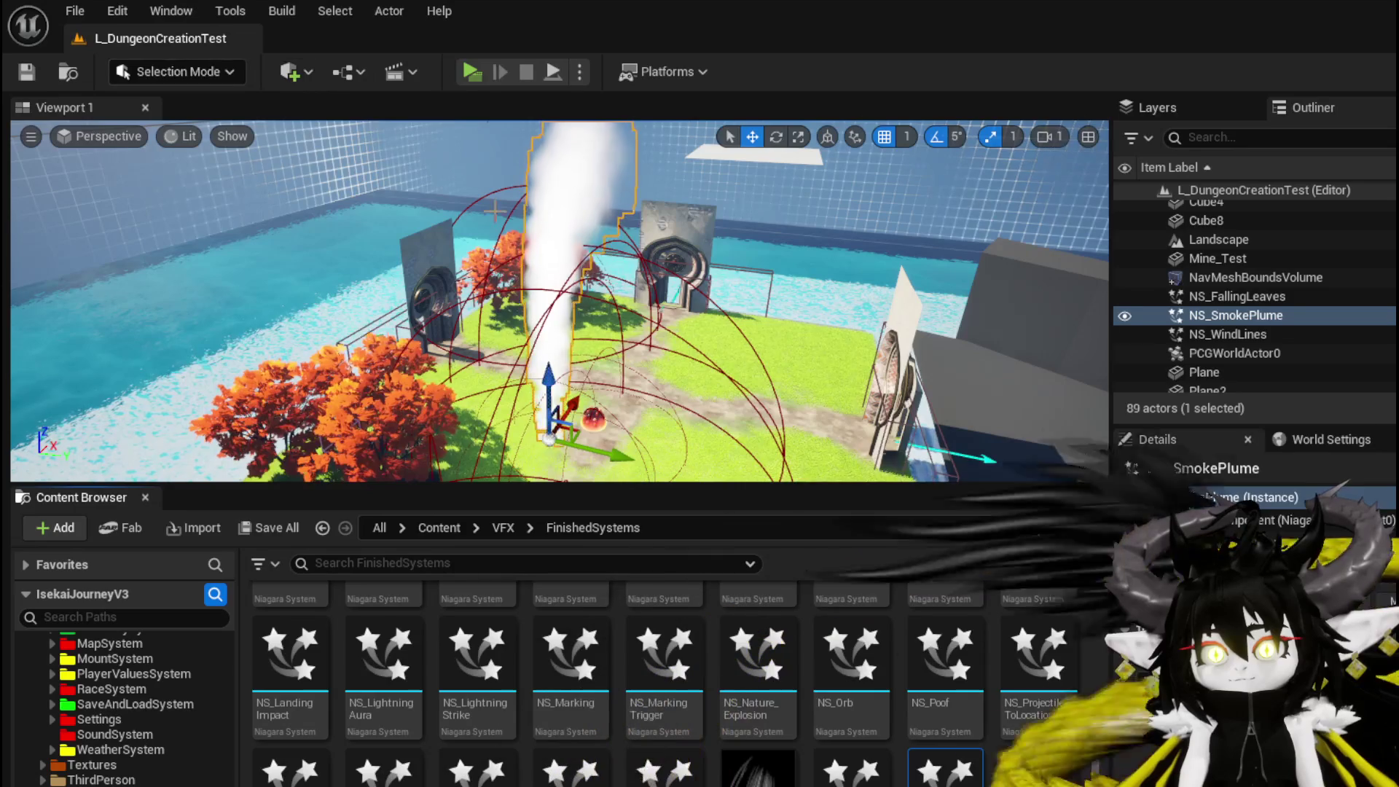
key("ctrl+s")
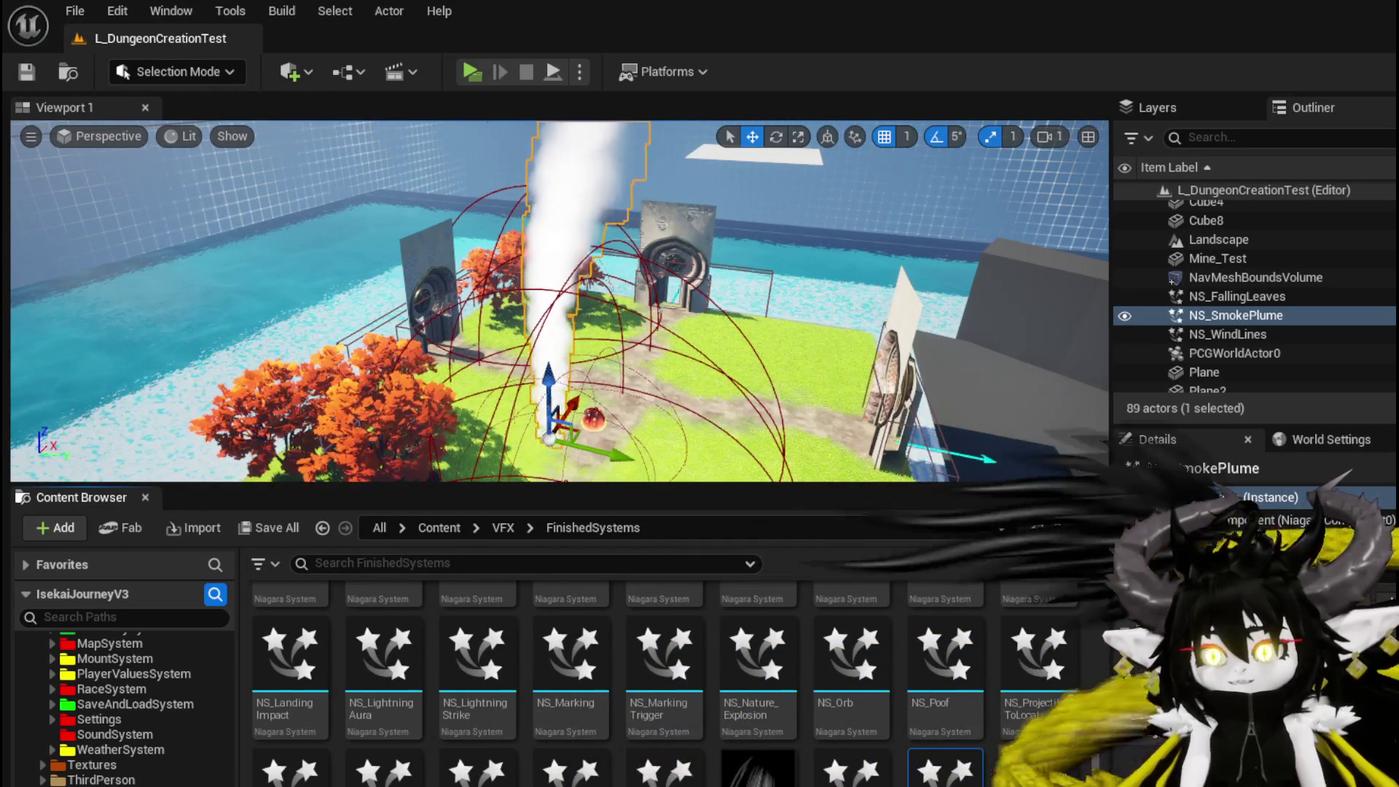
key("alt+Tab")
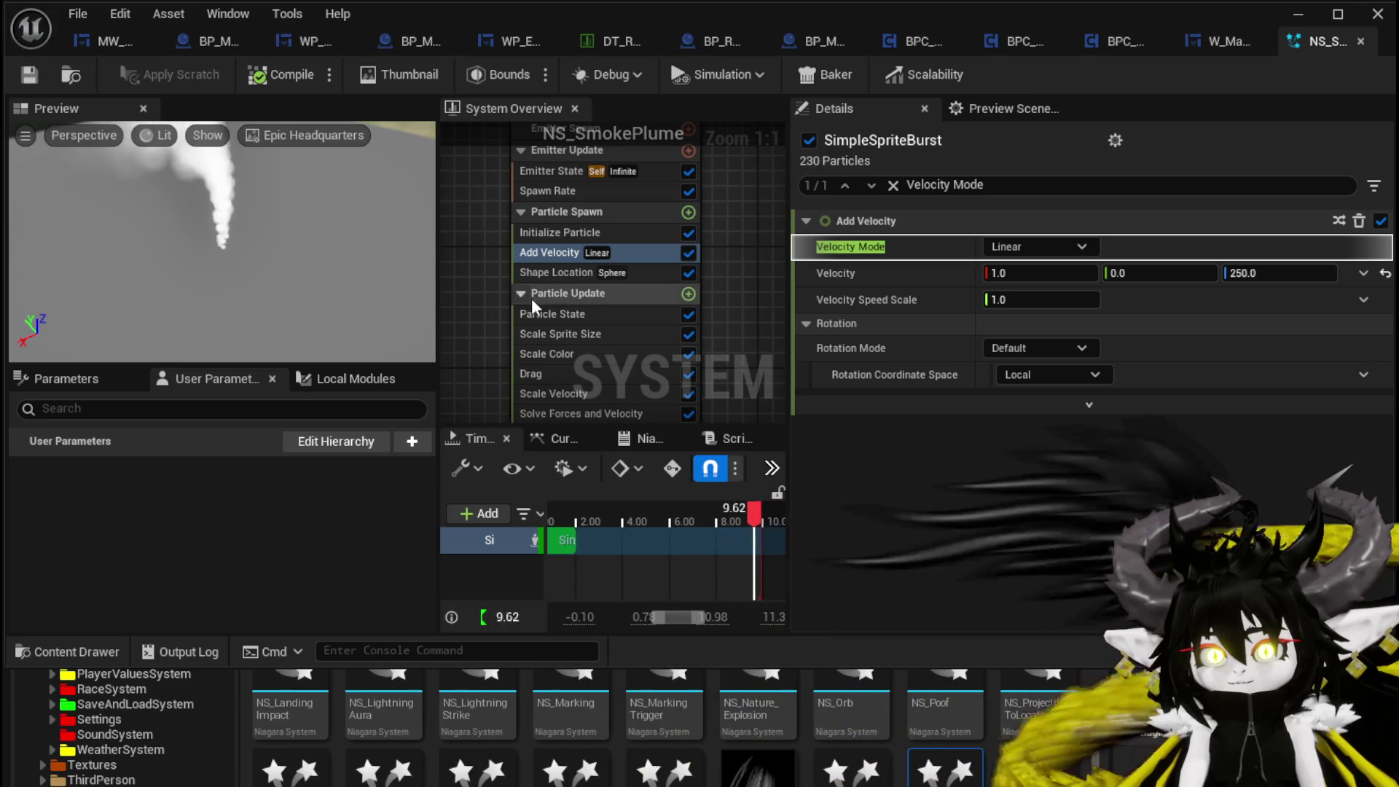
- Add a second Scale Color module to Particle Update
left_click(688, 294)
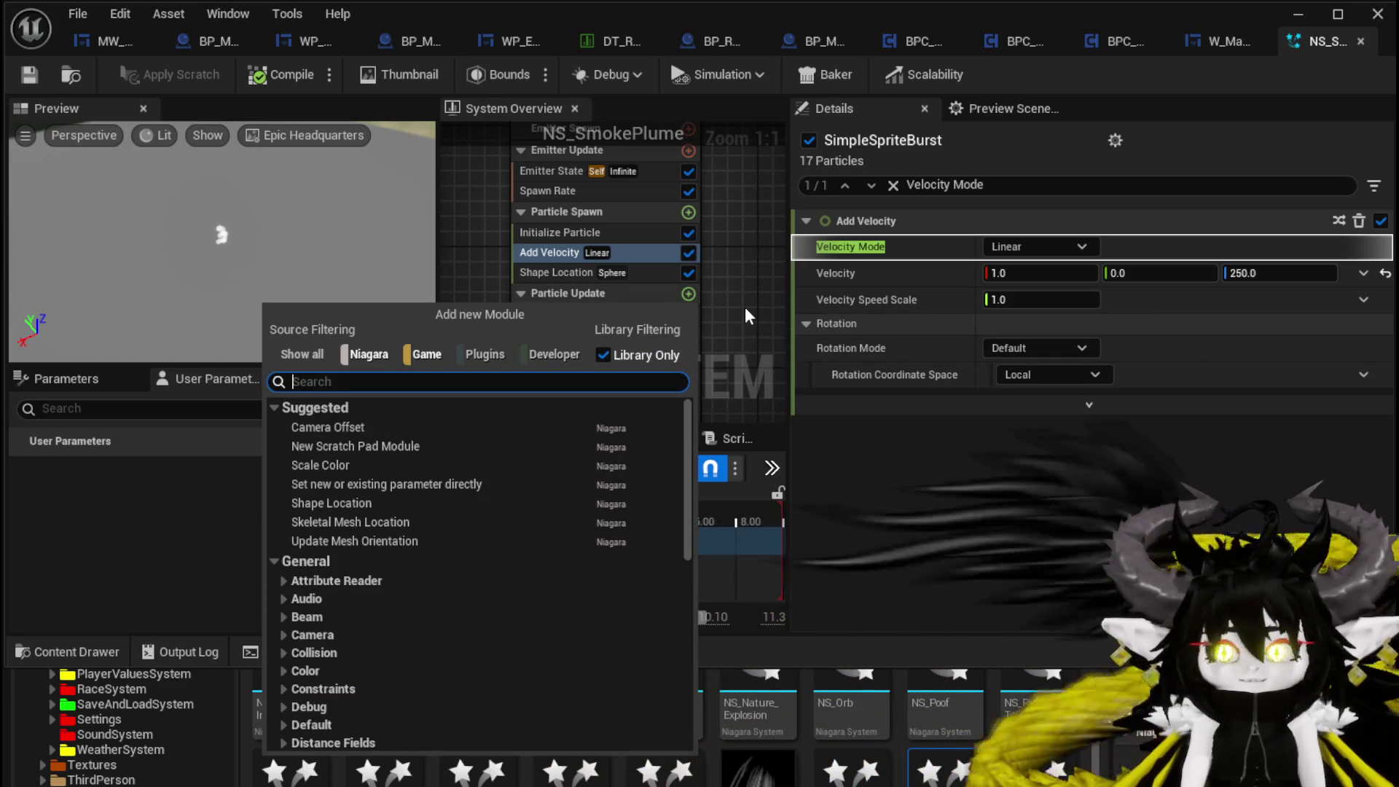
type("Scale")
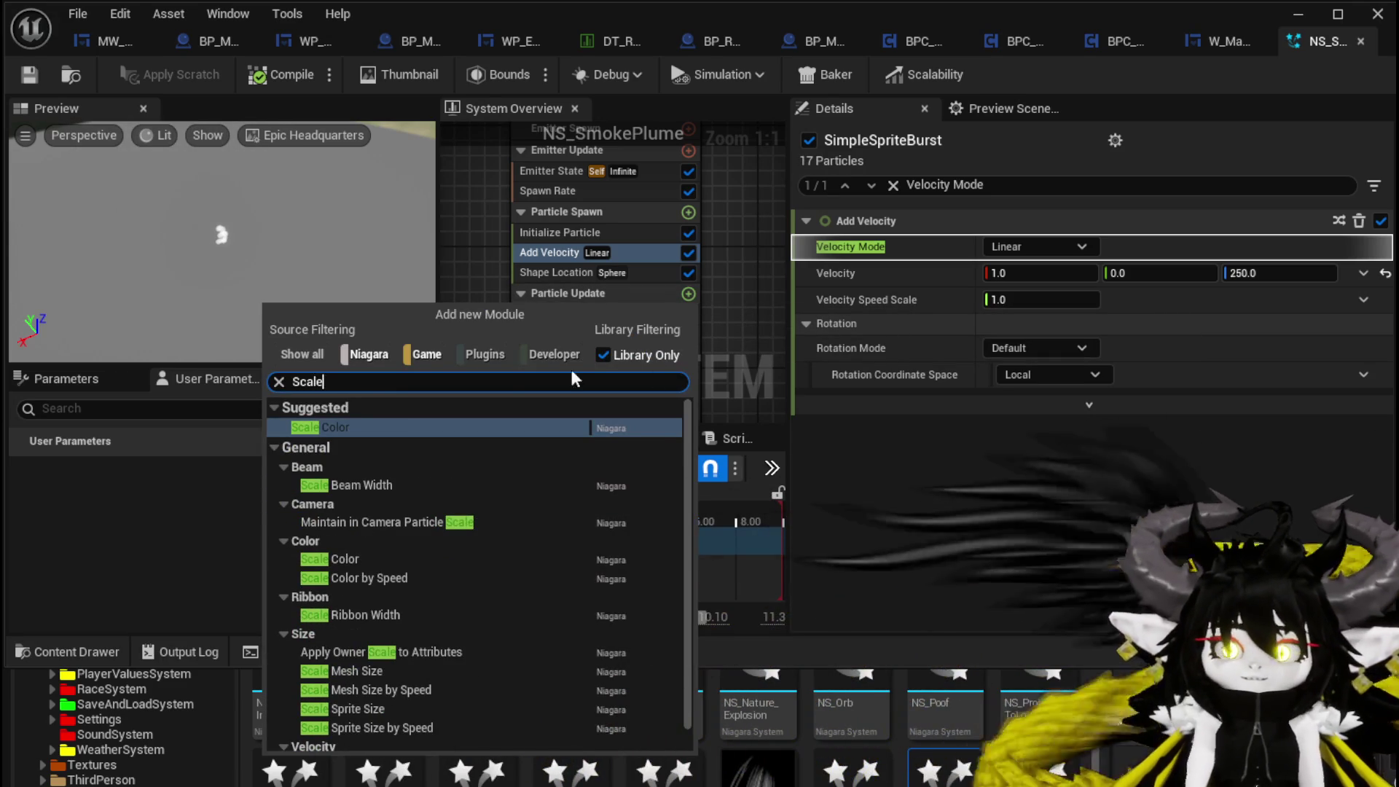
left_click(440, 429)
scroll(512, 368, "down", 3)
scroll(483, 321, "up", 3)
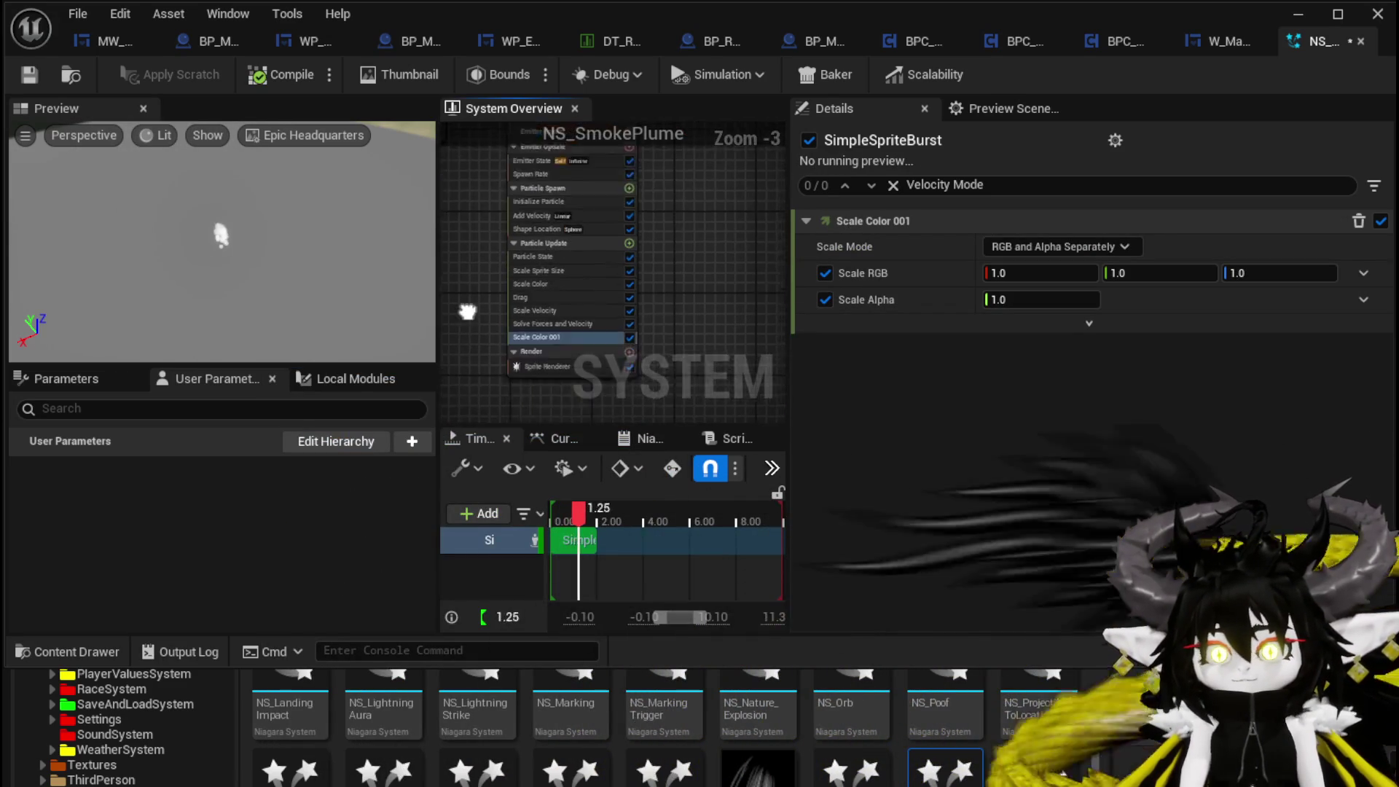
left_click(553, 319)
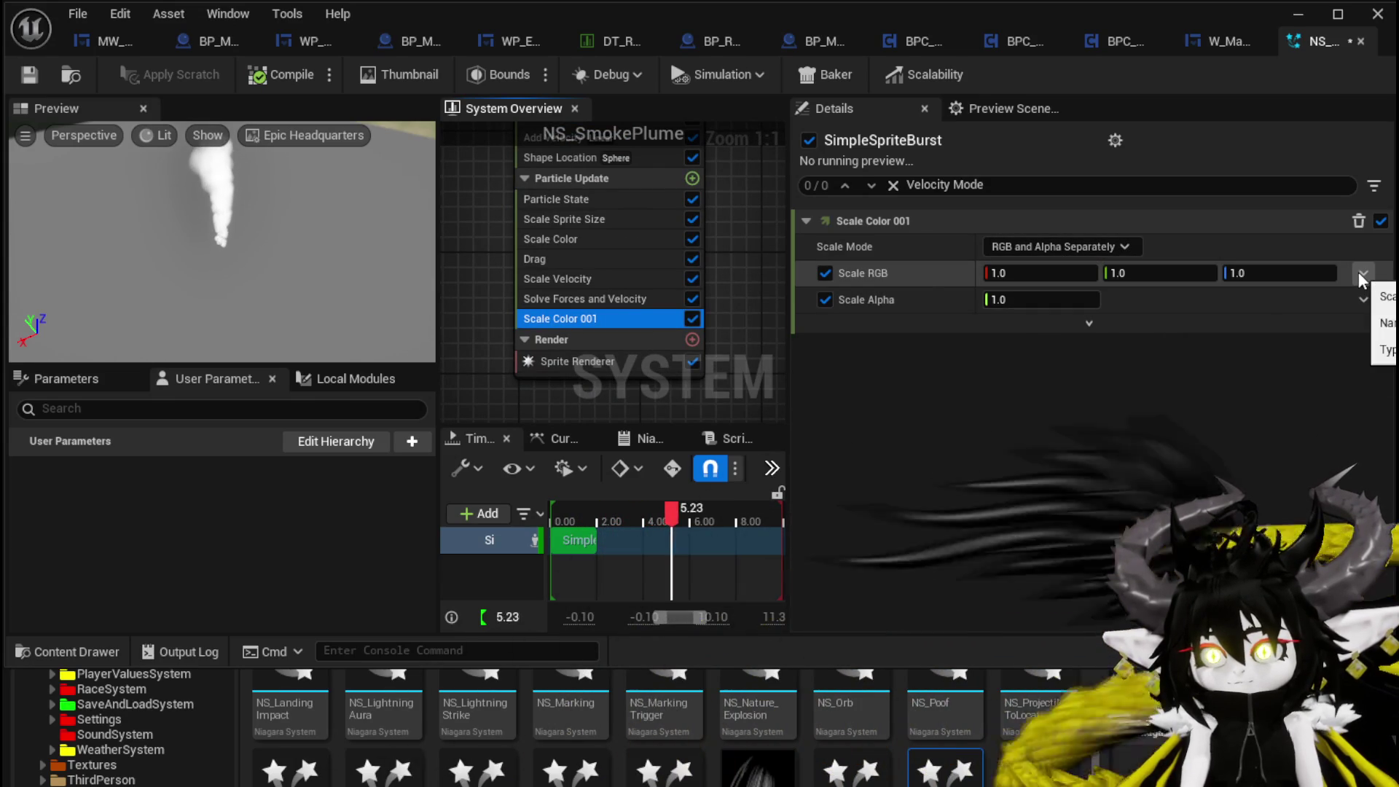
- Set Scale RGB to Multiply Vector by Float, with the Float from Curve
left_click(1361, 273)
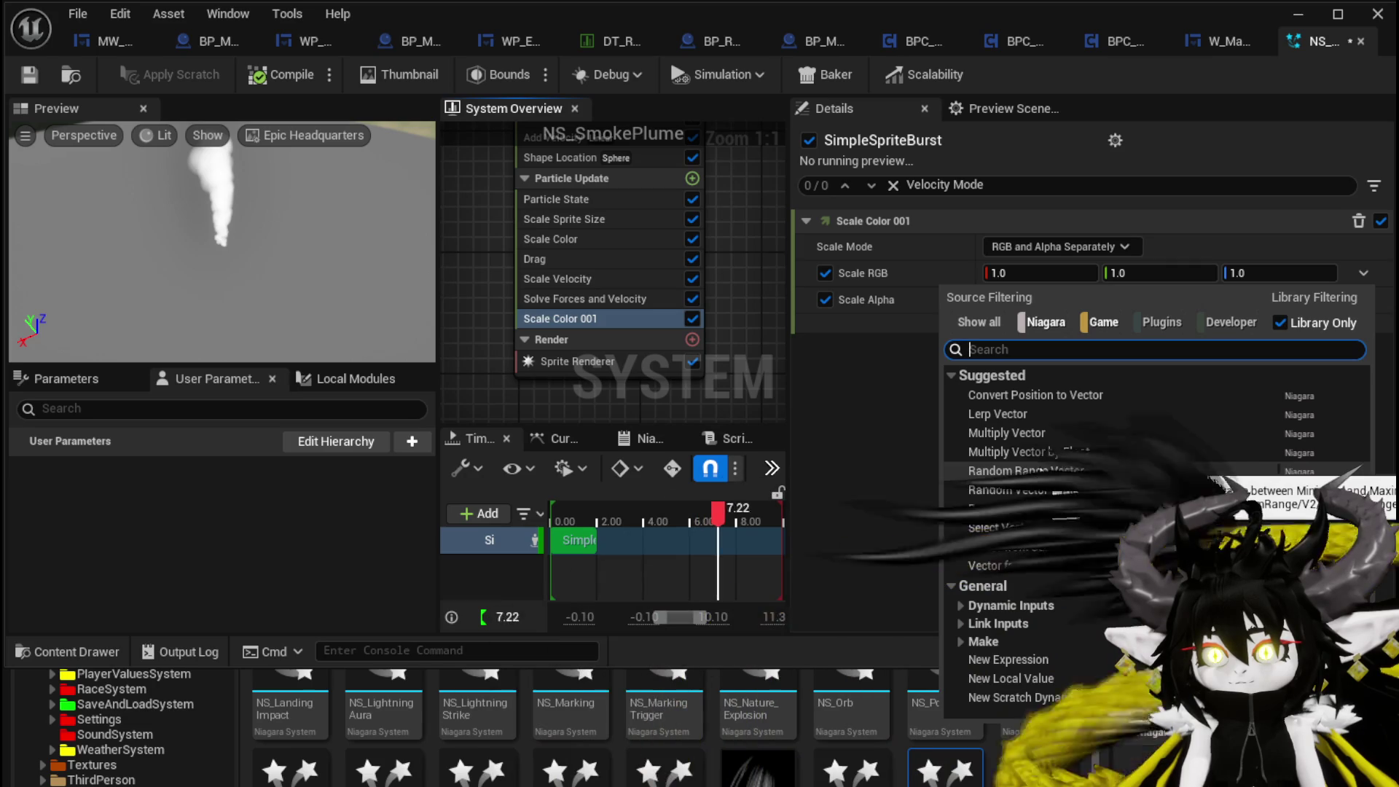
left_click(1043, 452)
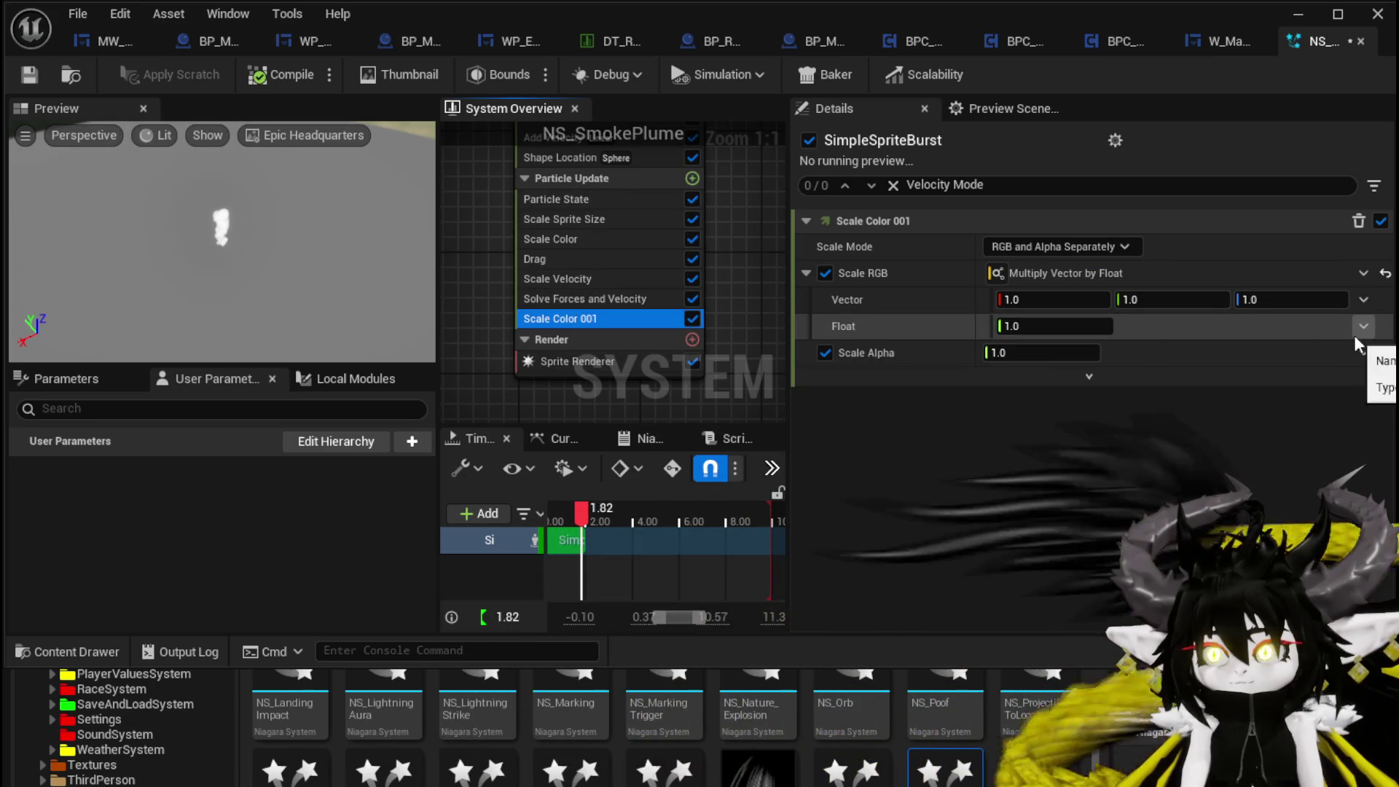
left_click(1363, 326)
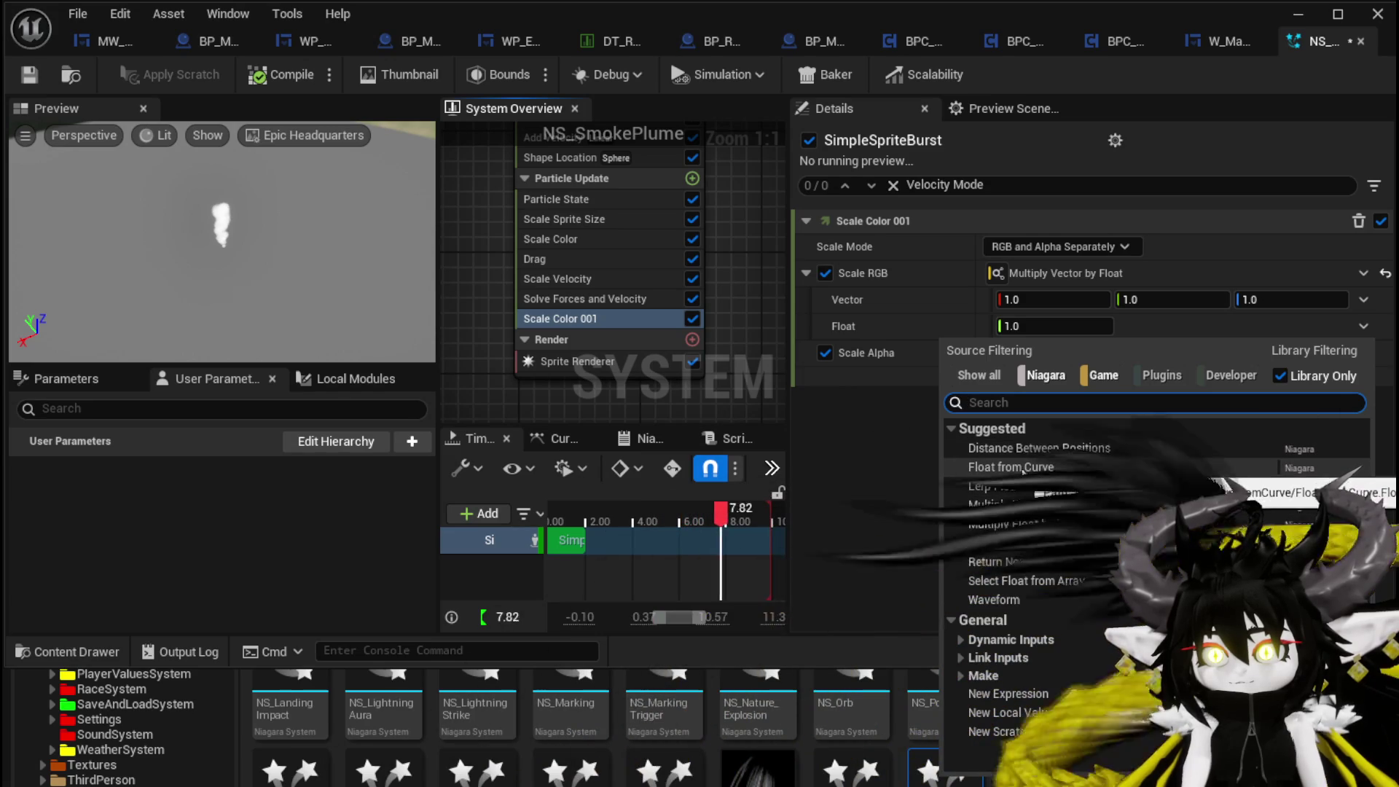
left_click(1020, 469)
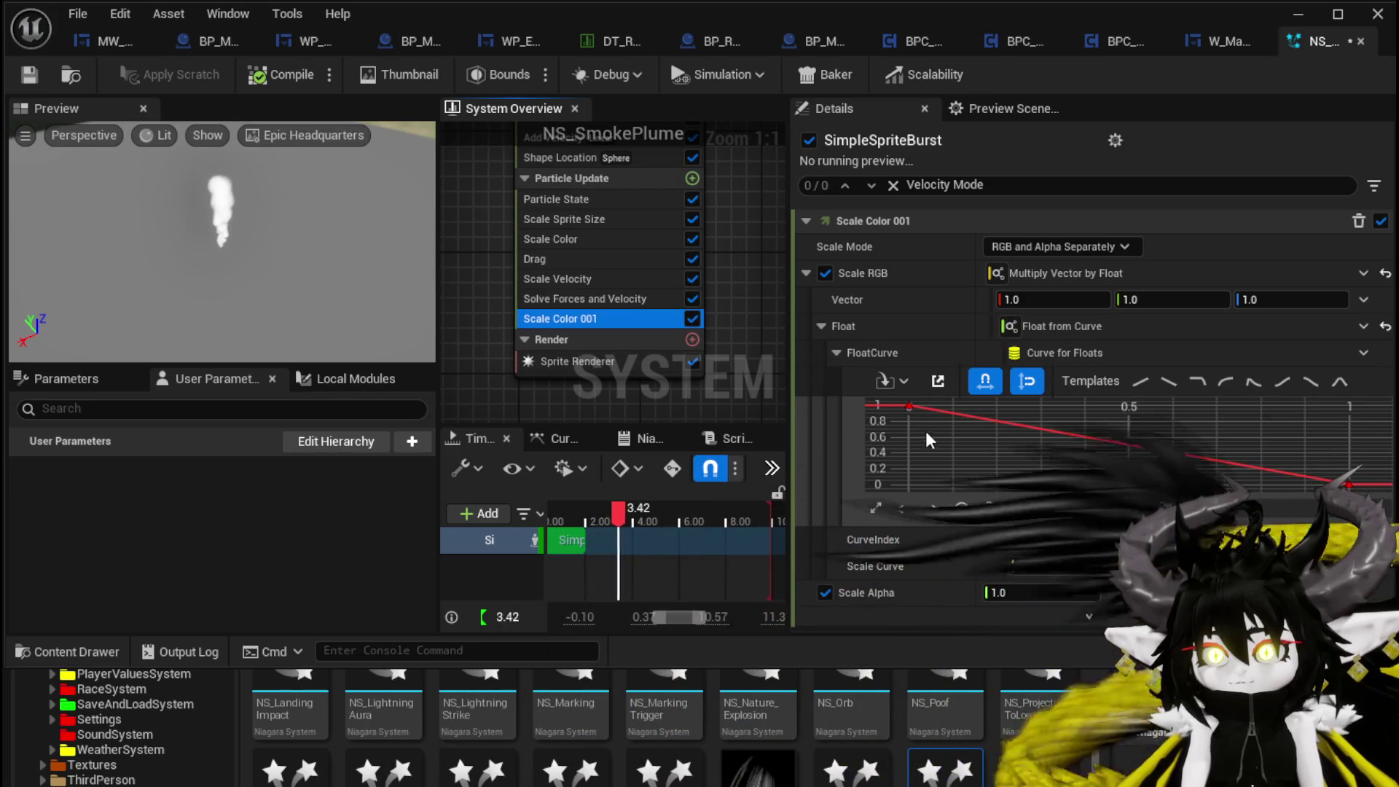
- Raise the colour curve's last key to 1 so it ramps from 0 to 1
mouse_move(895, 421)
left_mouse_down()
mouse_move(930, 399)
mouse_move(910, 486)
left_mouse_up()
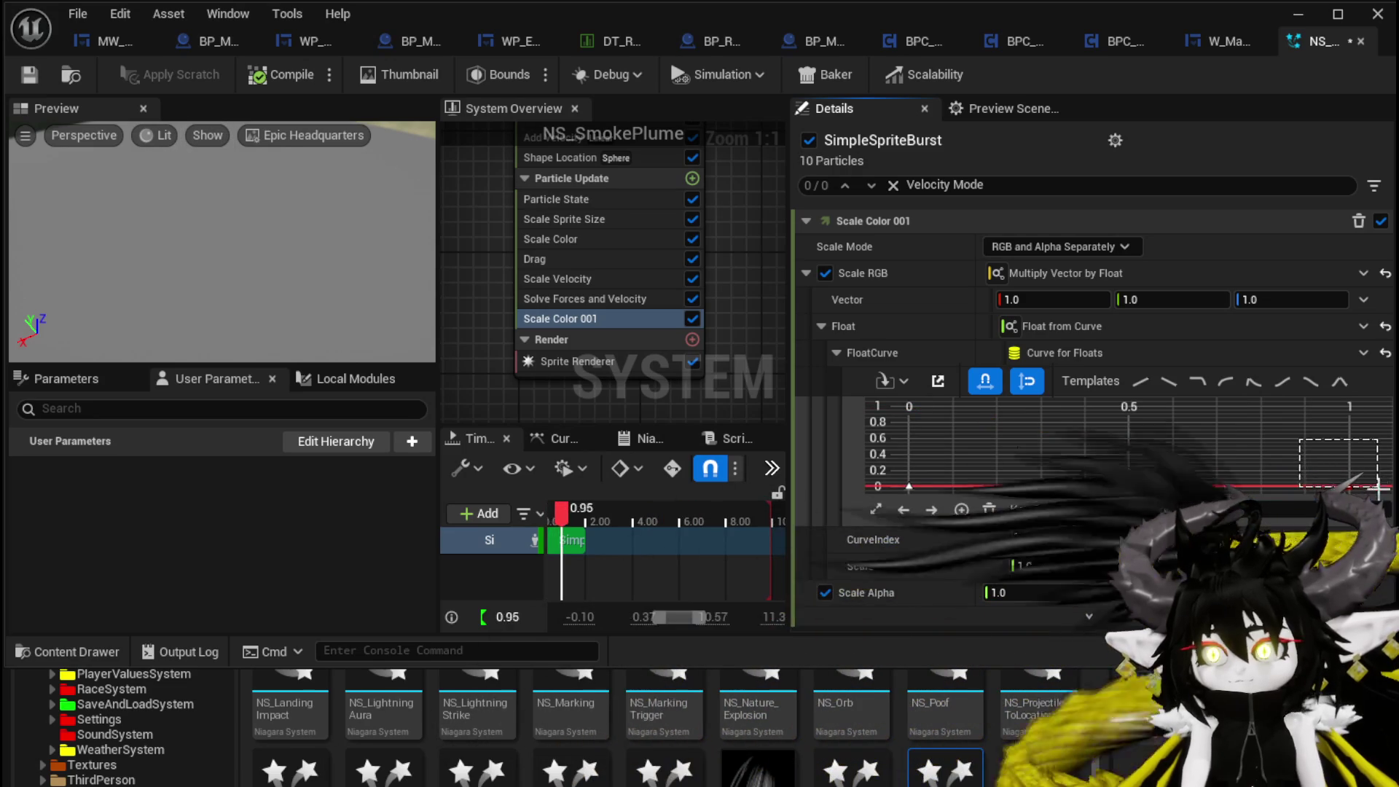
left_click_drag(1350, 486, 1349, 405)
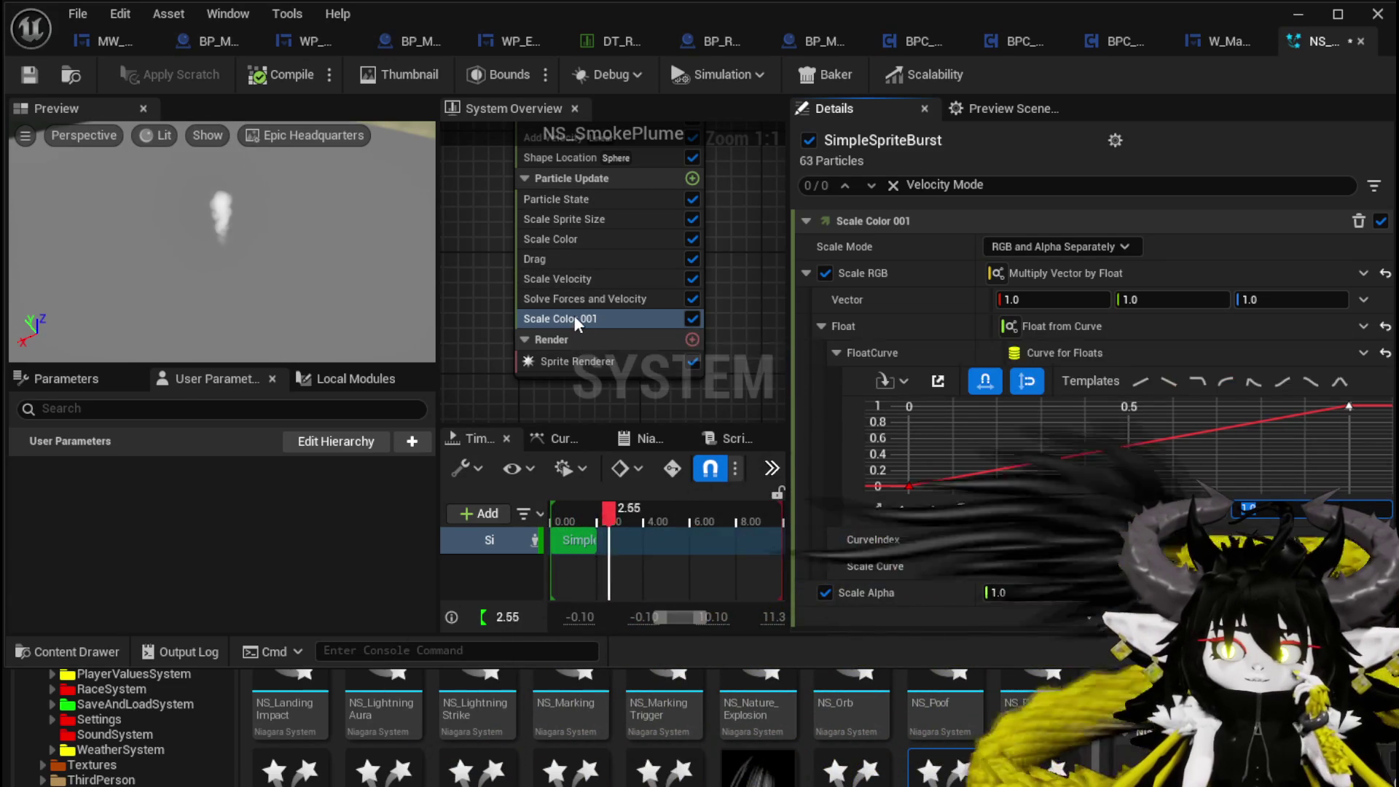
left_click(574, 317)
- Delete the original Scale Color module, then save and close NS_SmokePlume
left_click(565, 242)
key("Delete")
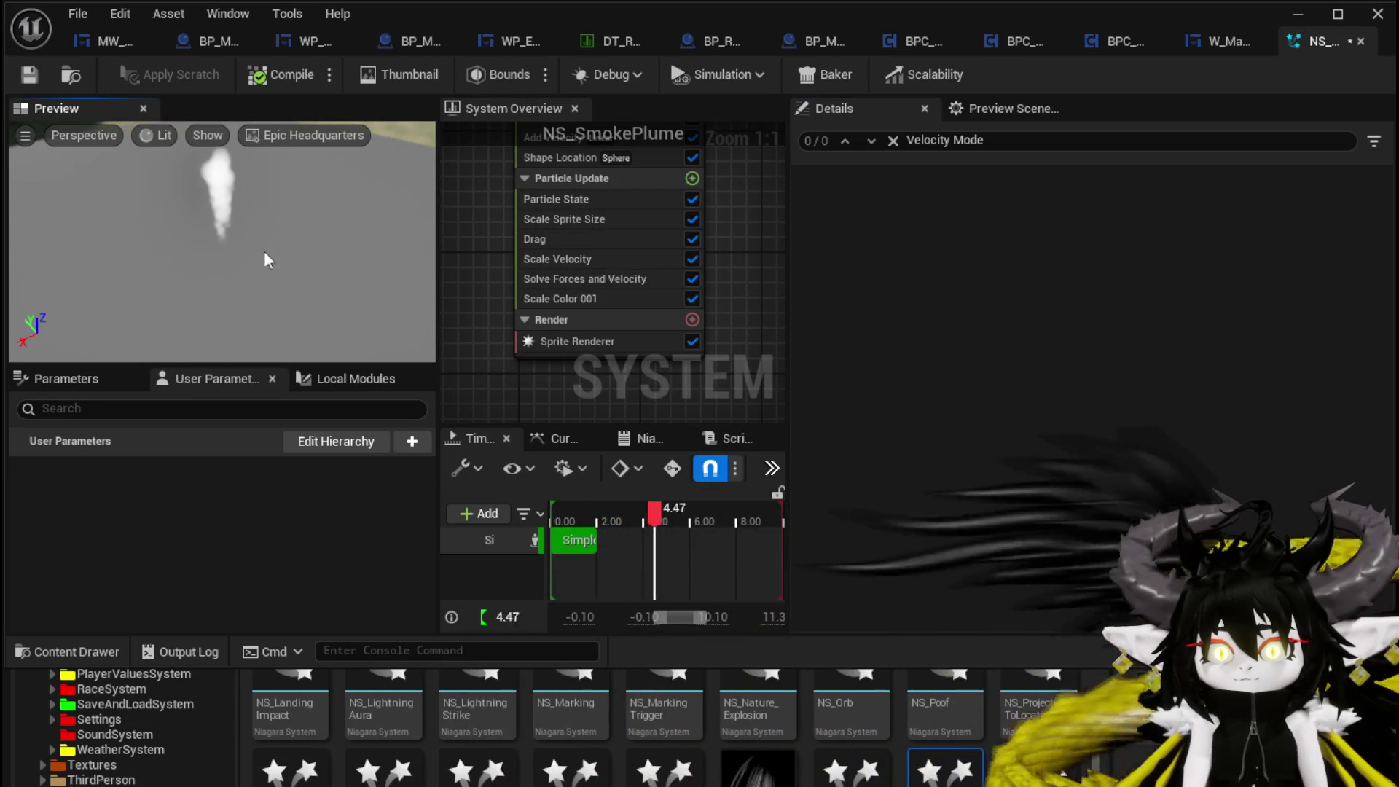
left_click(572, 297)
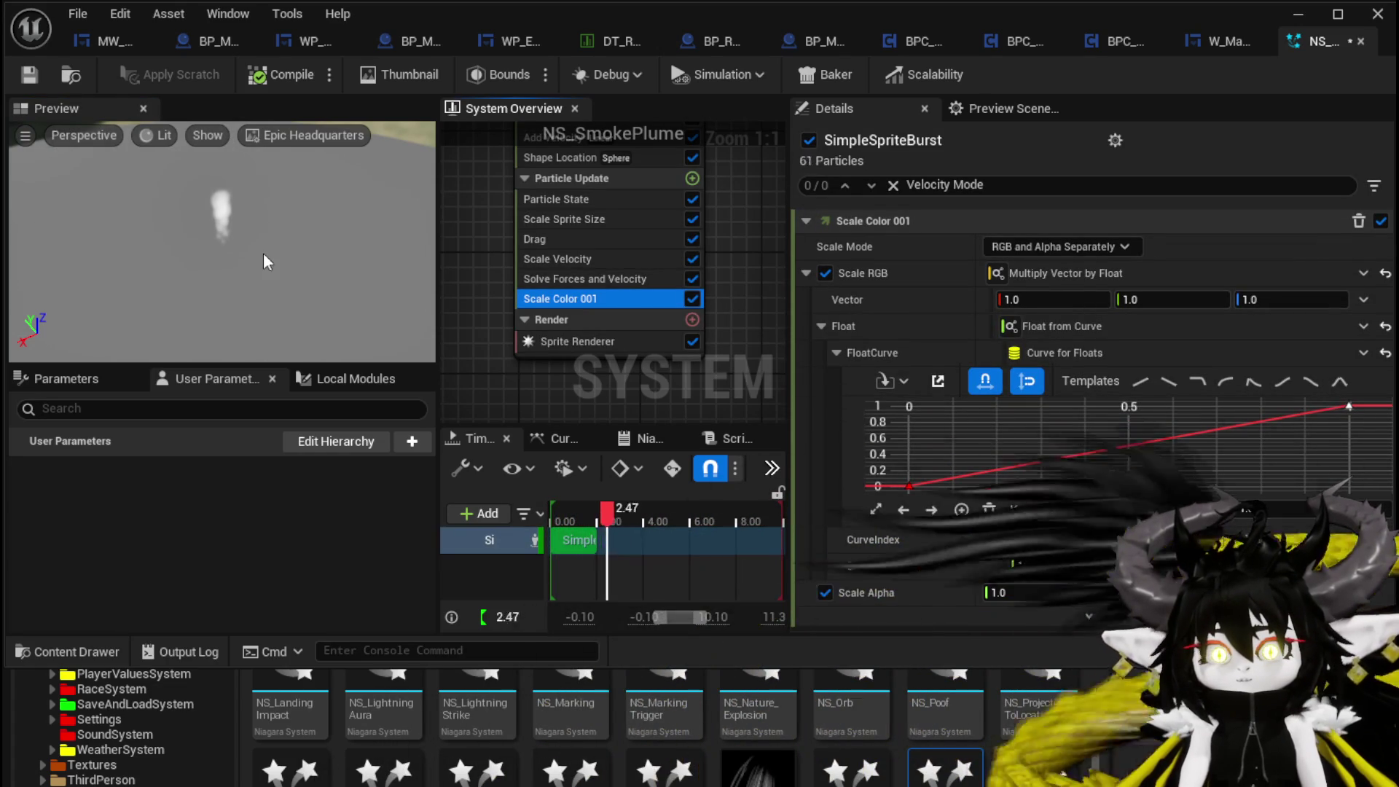
left_click(30, 75)
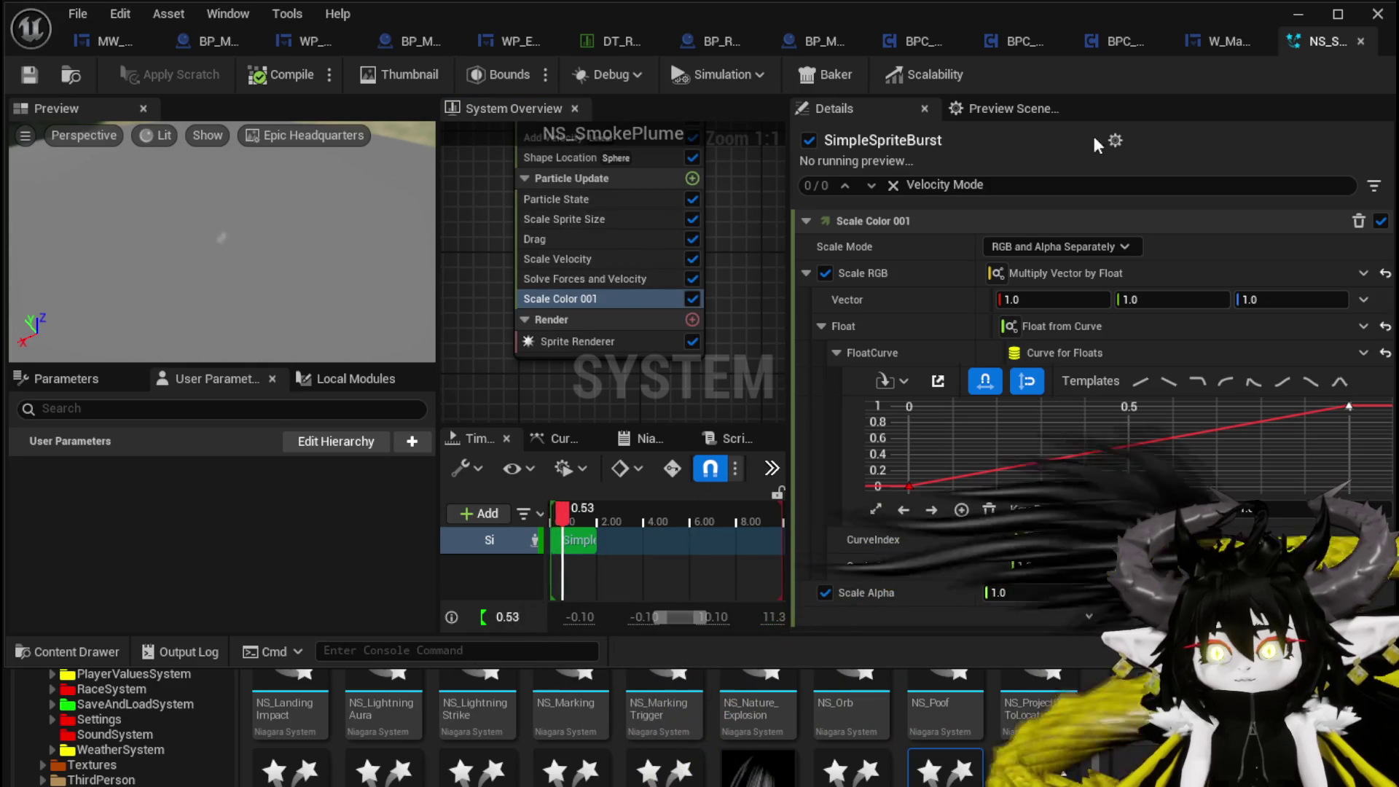
left_click(1363, 41)
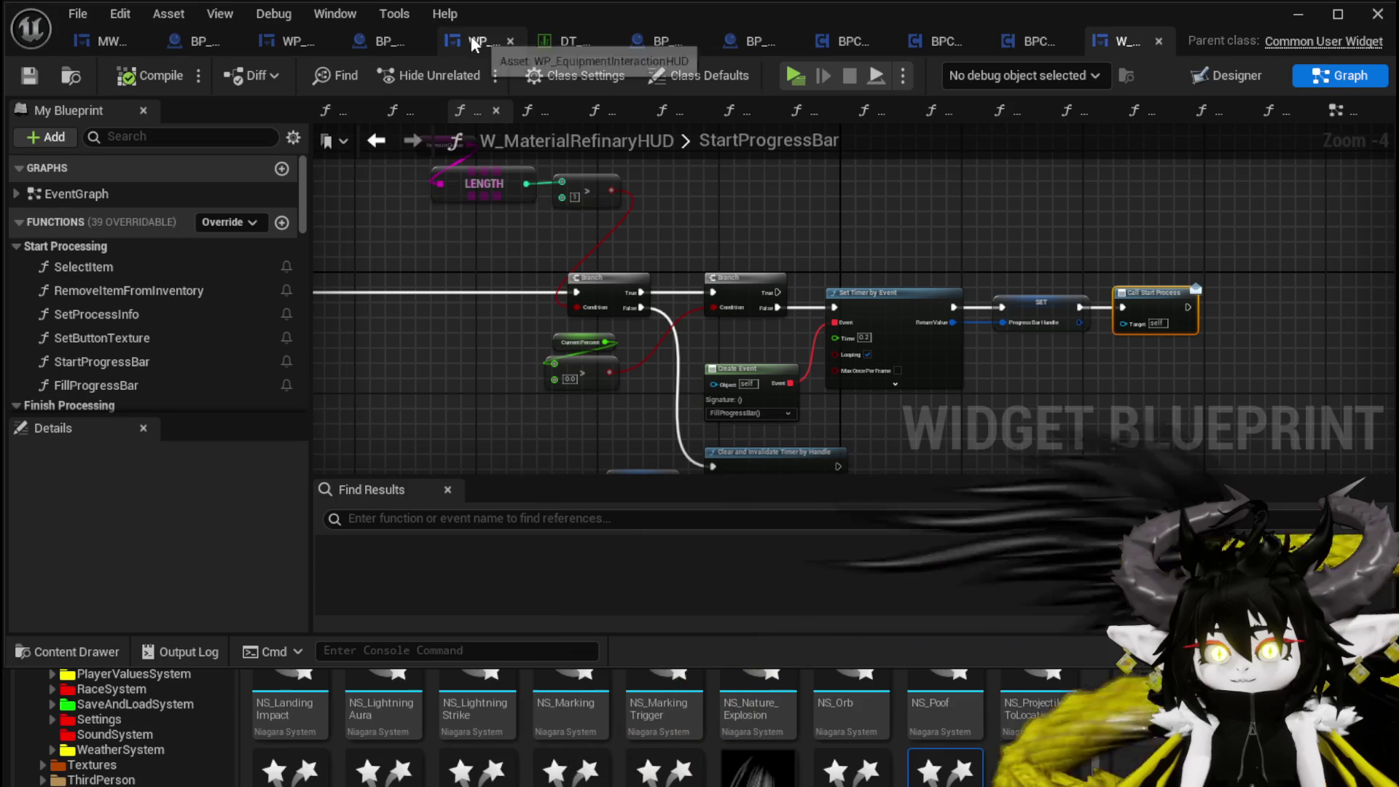
- Set BP_Room_BlackSmith's Niagara System Asset to NS_SmokePlume
left_click(675, 43)
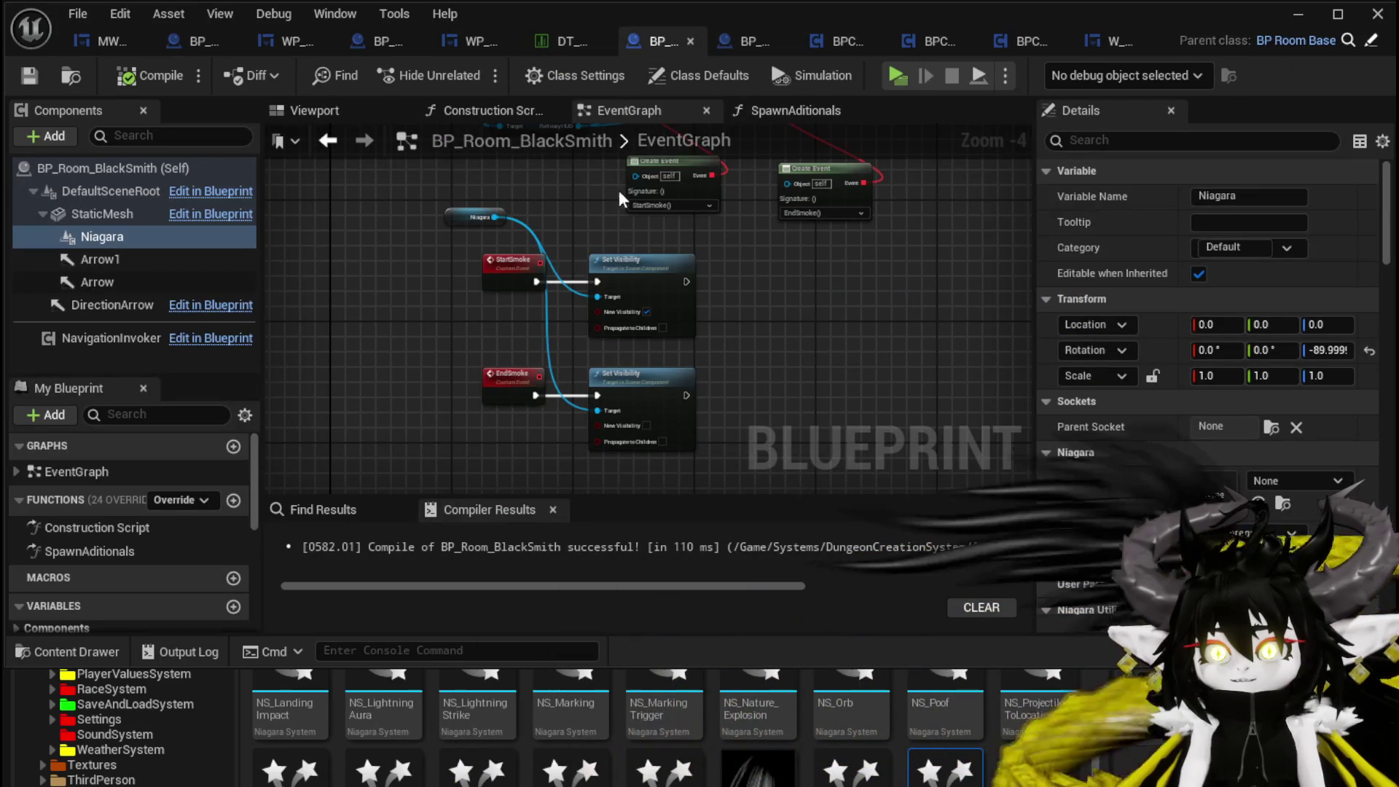
left_click(1267, 487)
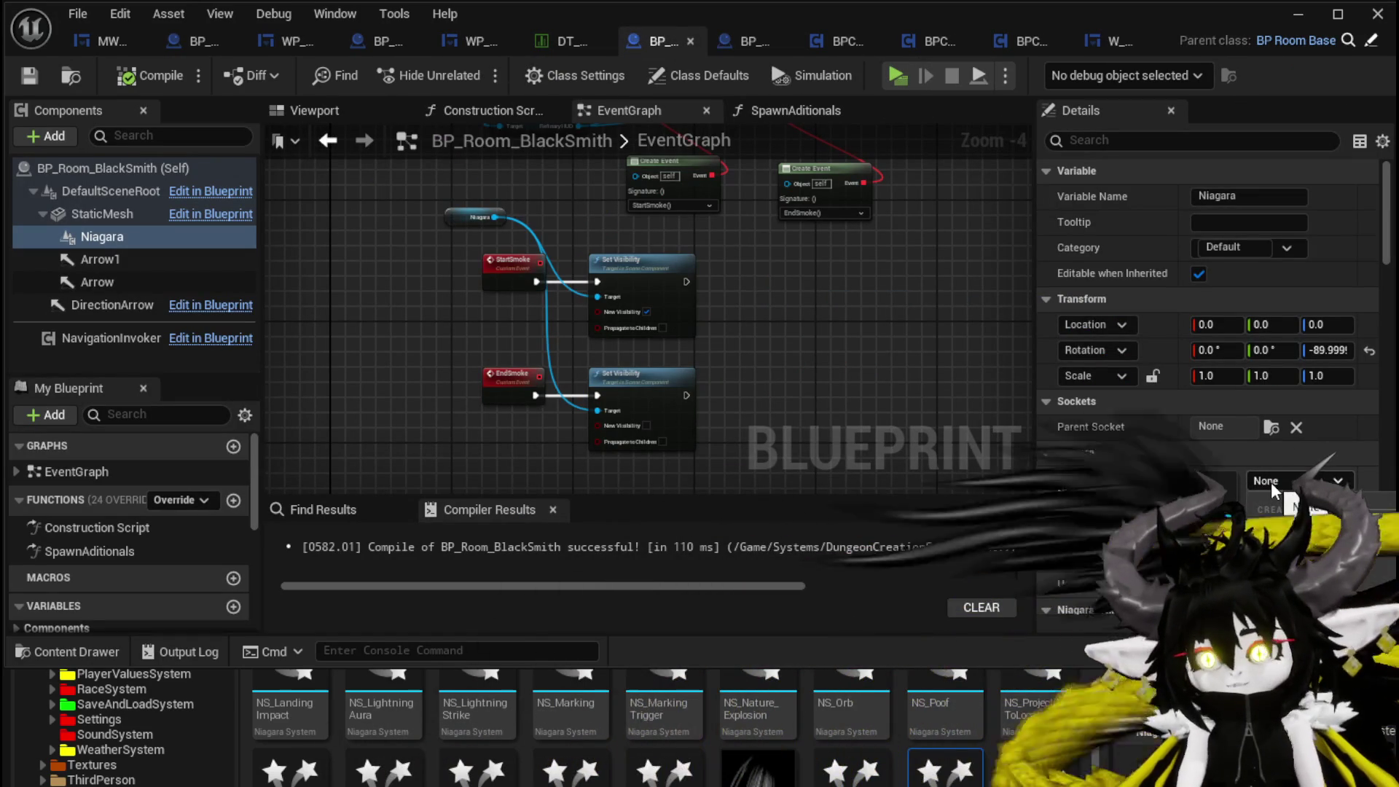
left_click(1296, 539)
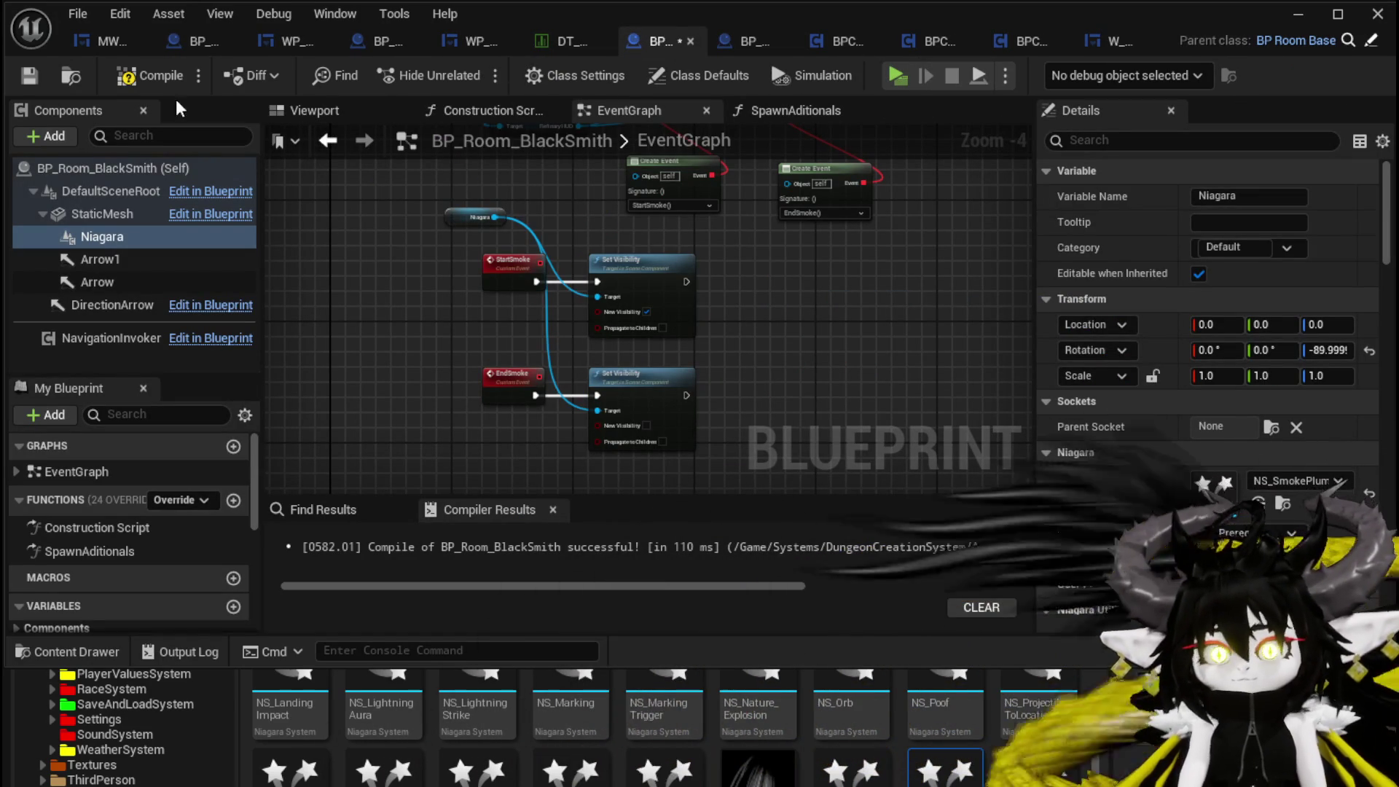
- Show the blueprint's 3D viewport and move the camera toward the smoke component
left_click(329, 143)
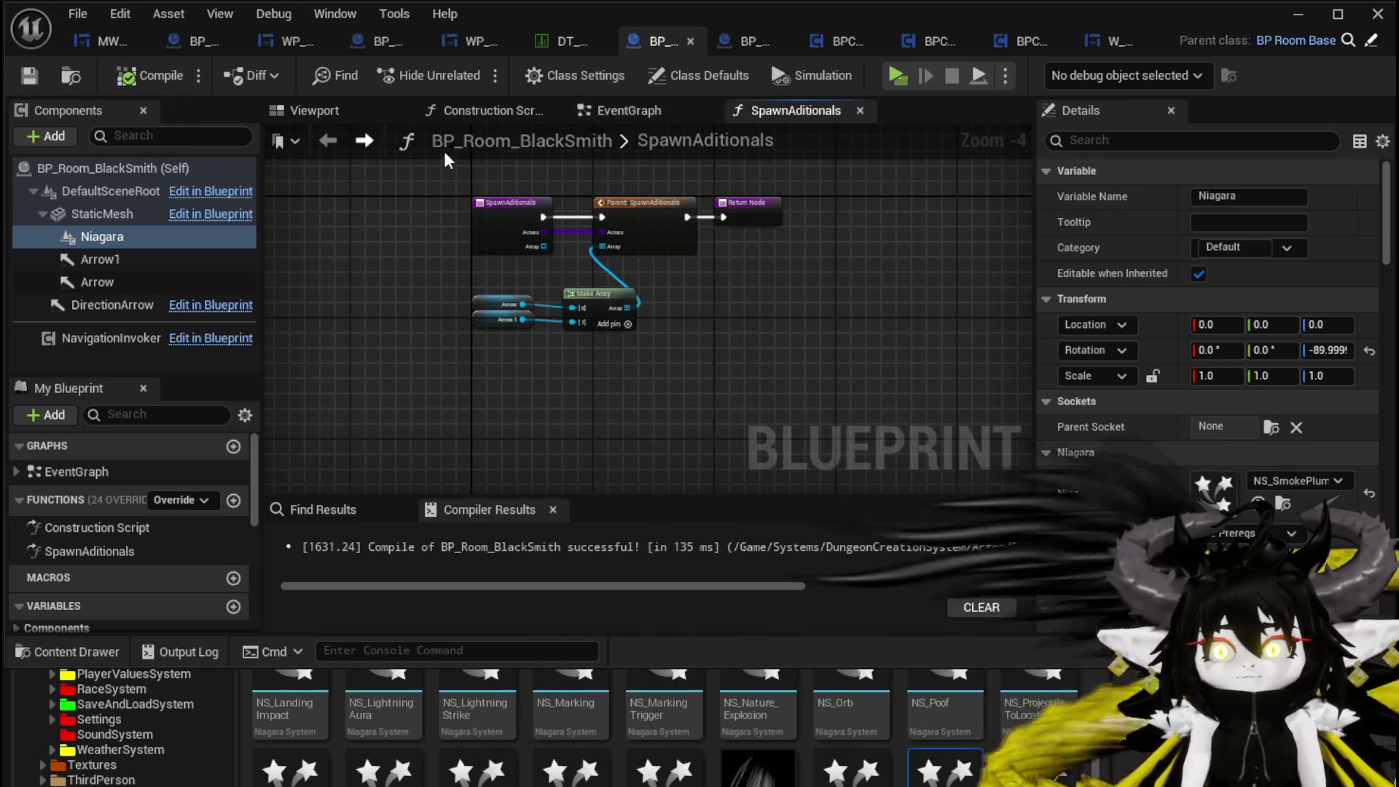
left_click(600, 121)
left_click(314, 111)
mouse_move(648, 364)
left_mouse_down()
mouse_move(648, 160)
mouse_move(646, 328)
mouse_move(637, 266)
left_mouse_up()
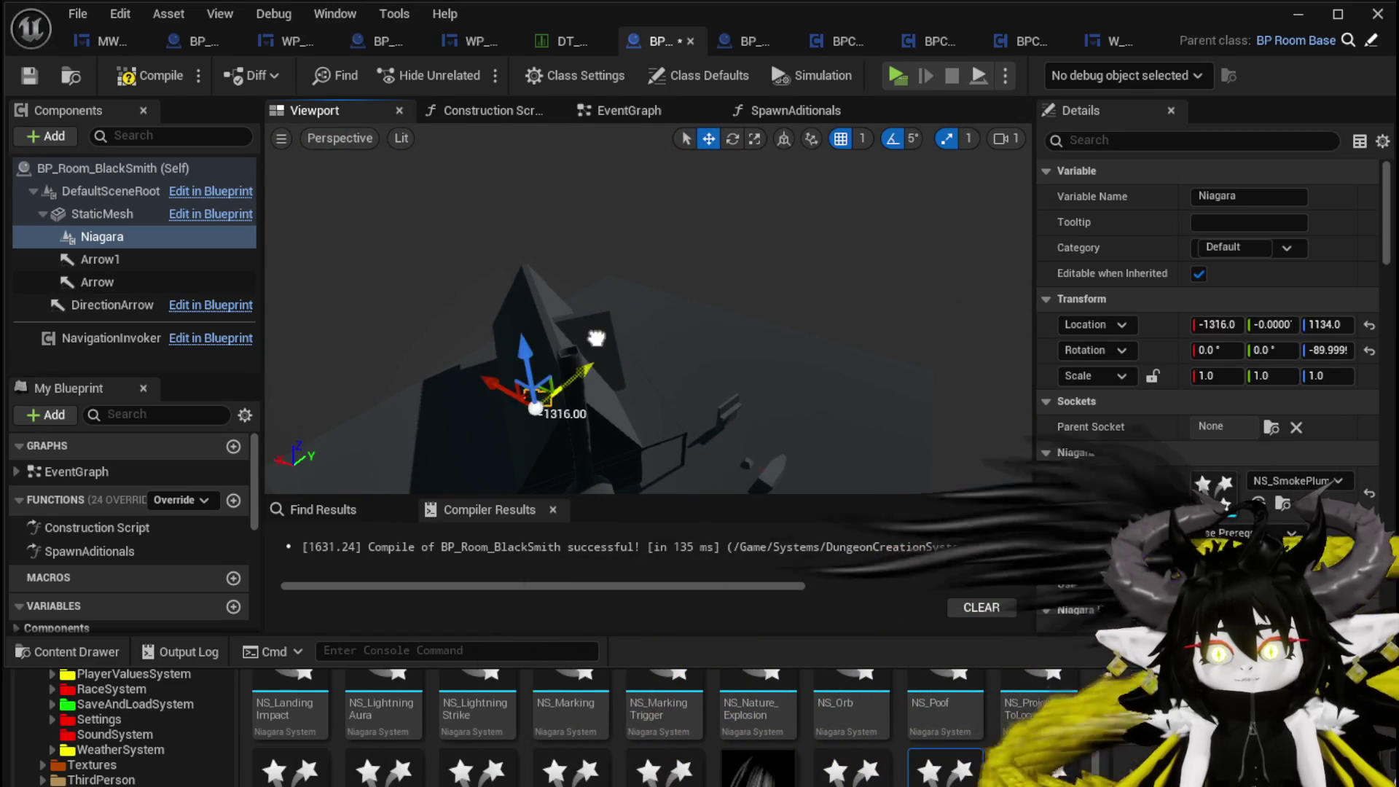
- Move the Niagara component onto the chimney, keeping it parented to StaticMesh
left_click_drag(102, 236, 109, 191)
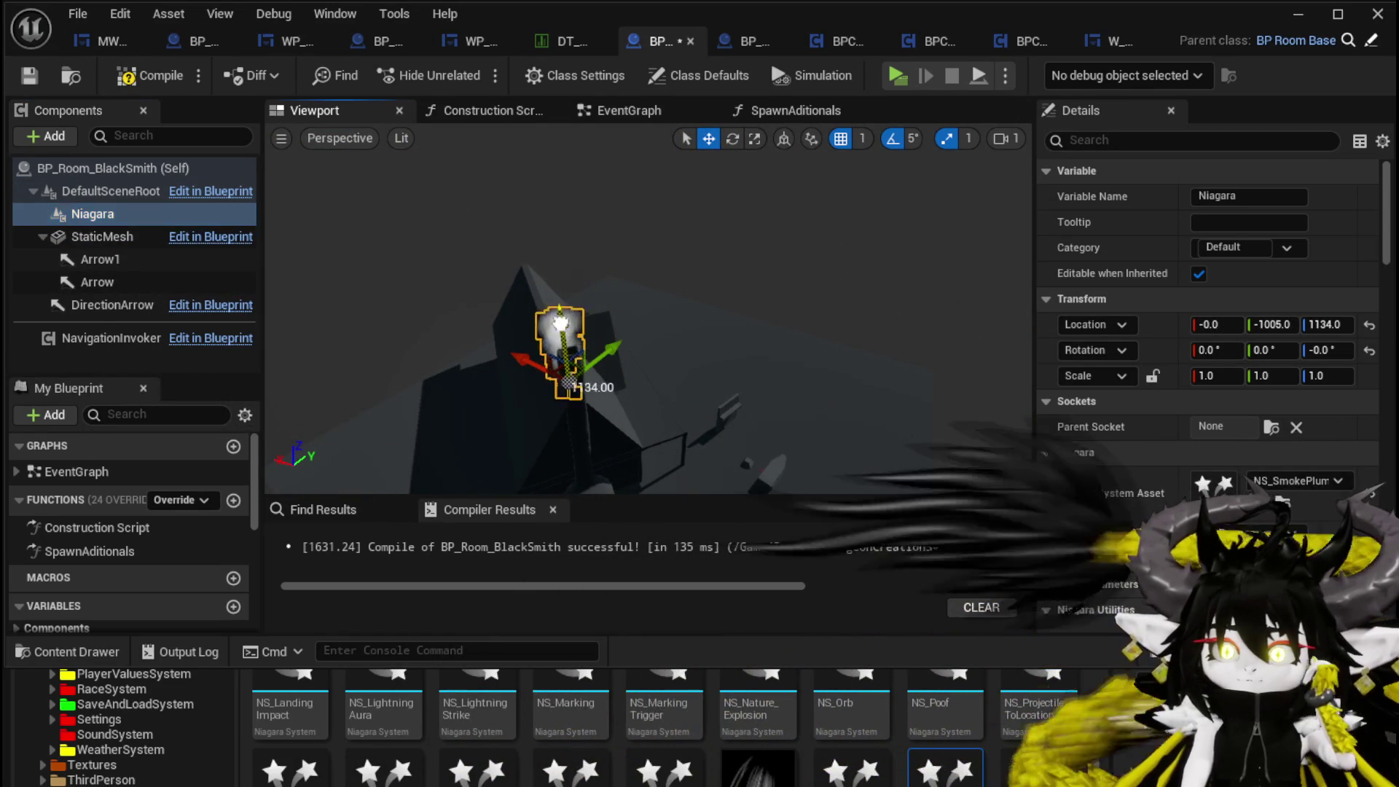
left_click_drag(560, 324, 561, 291)
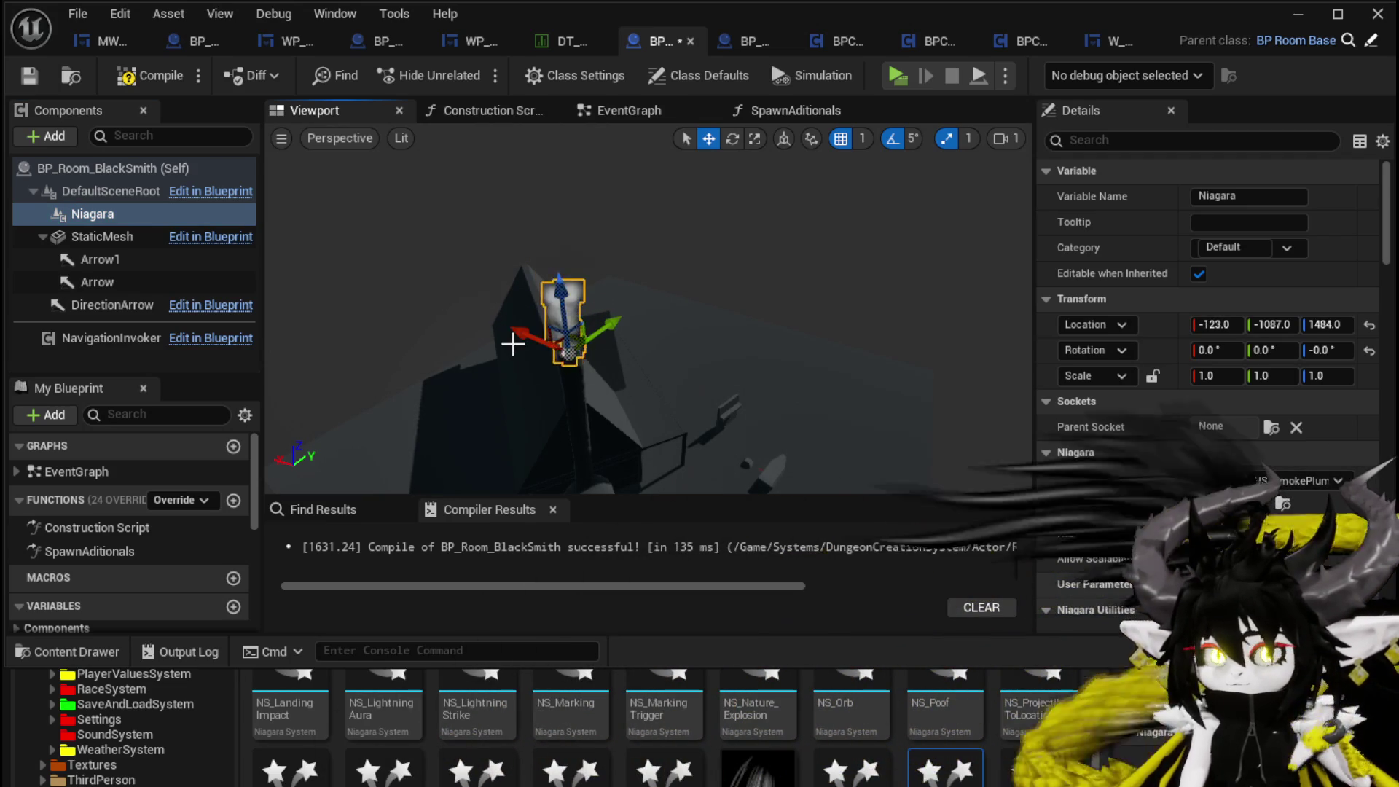
left_click_drag(580, 362, 481, 353)
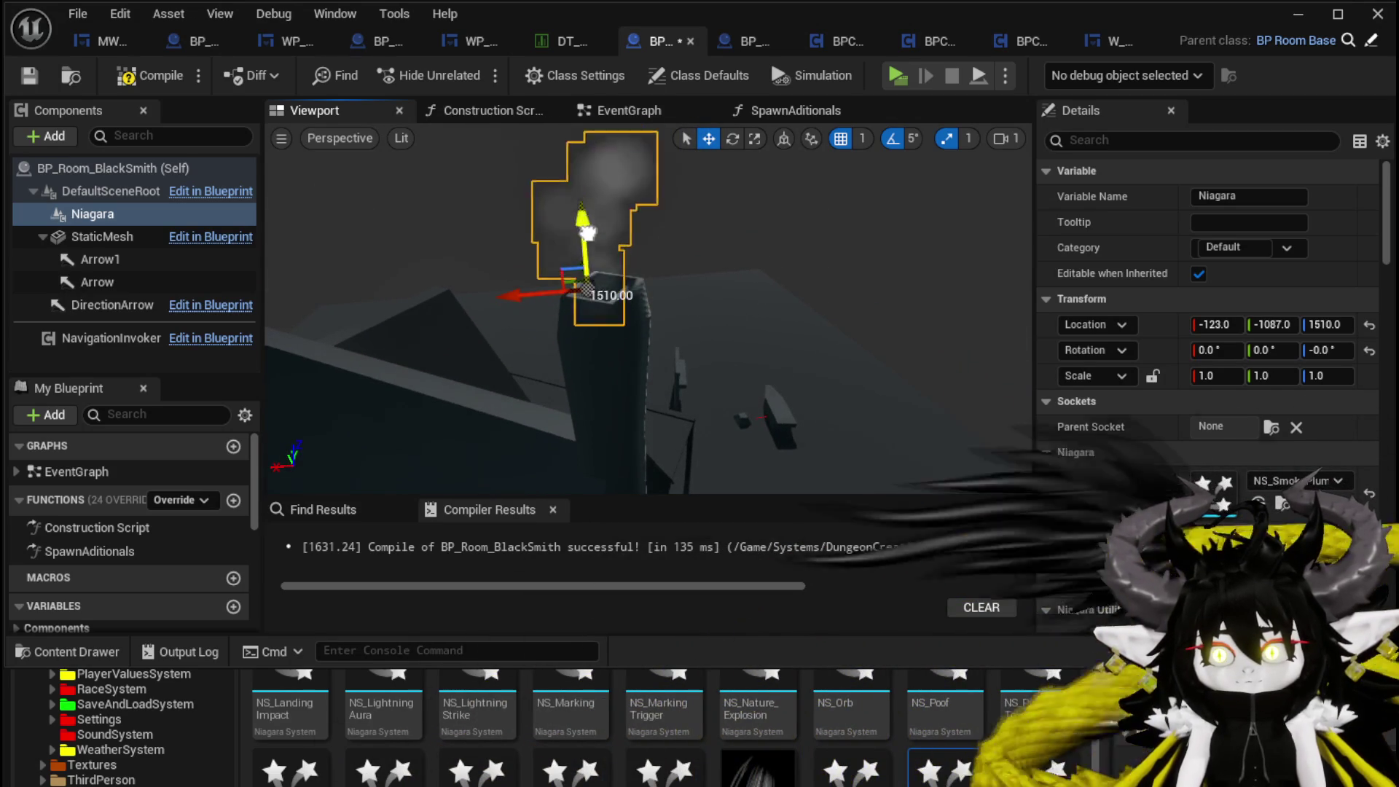
mouse_move(550, 289)
left_mouse_down()
mouse_move(723, 285)
mouse_move(553, 306)
left_mouse_up()
left_click_drag(92, 213, 104, 242)
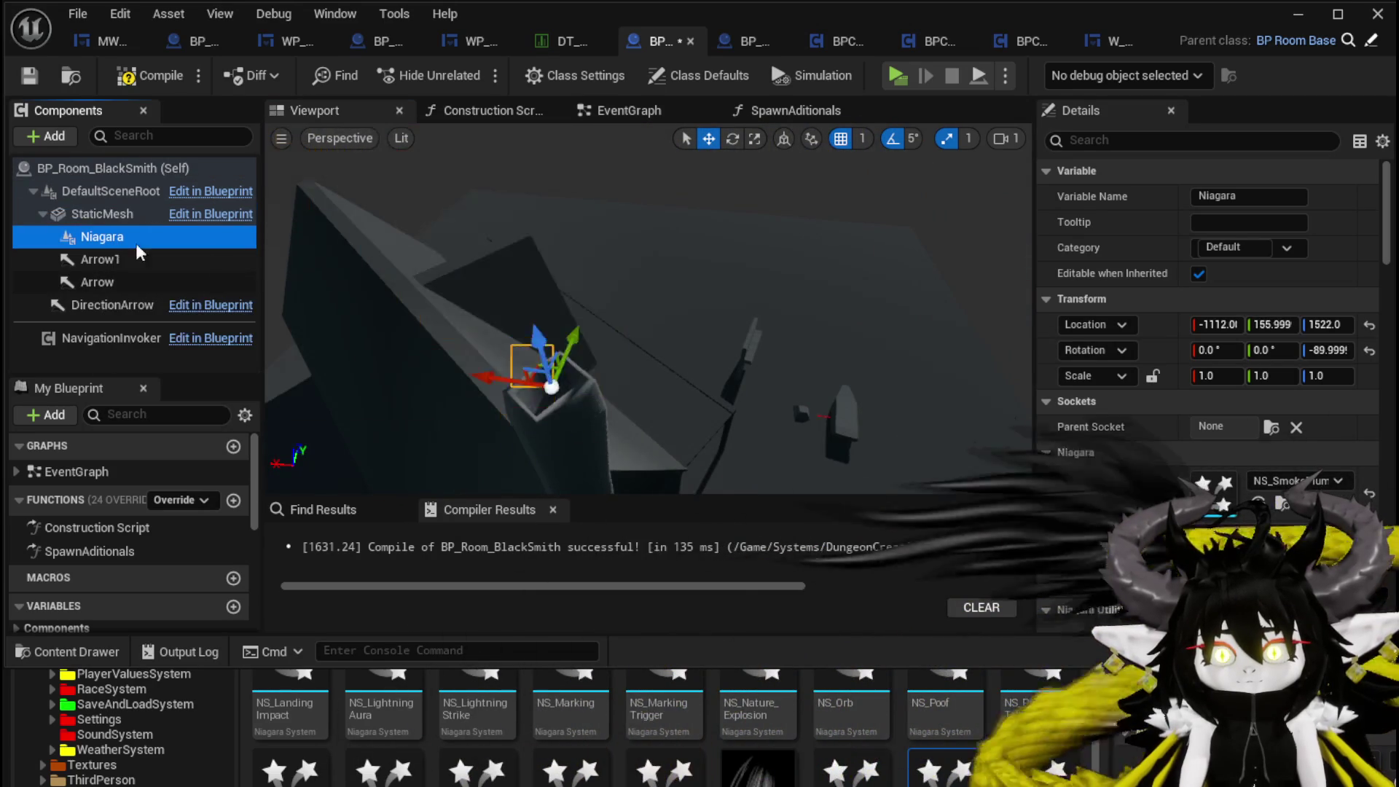
left_click_drag(616, 299, 561, 304)
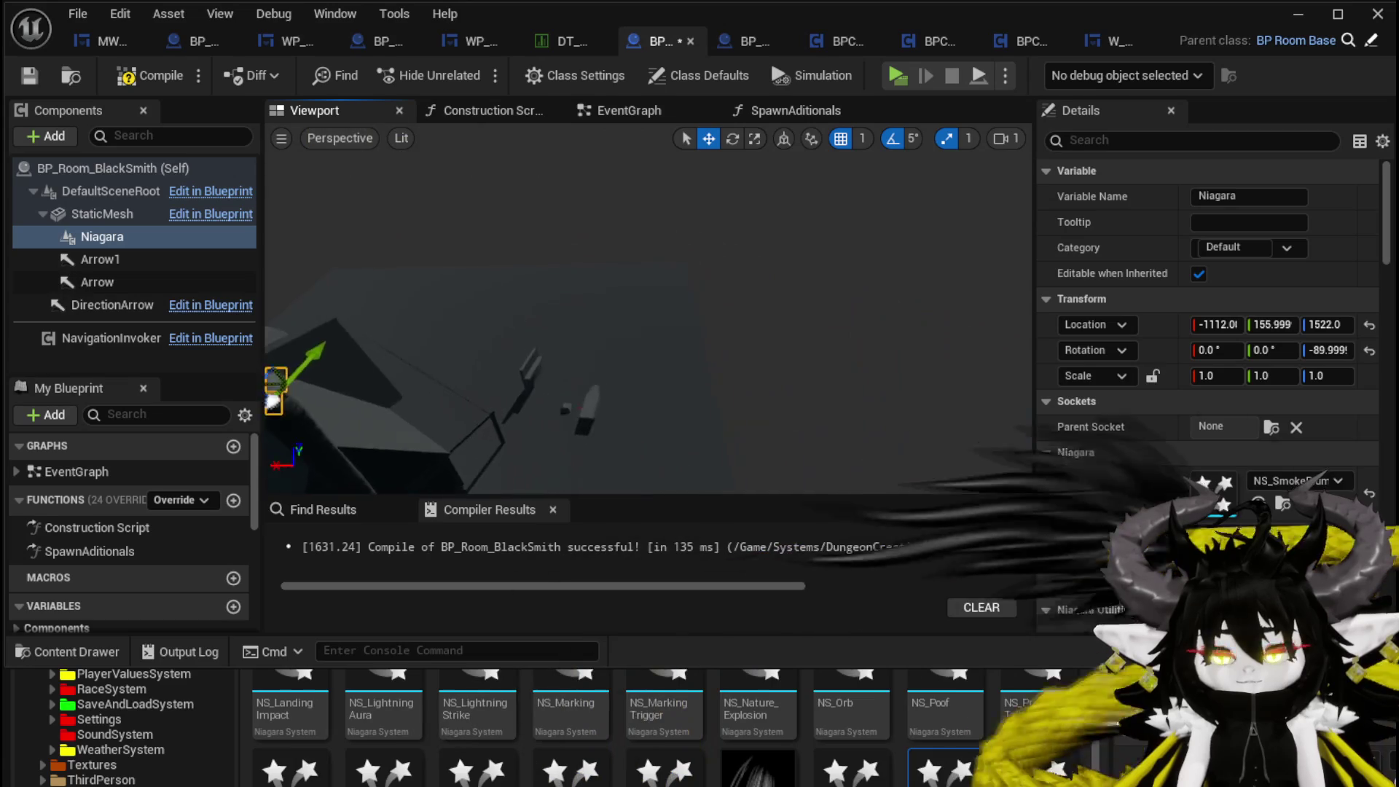
- Frame the smoke component, compile BP_Room_BlackSmith, and return to the EventGraph
key("f")
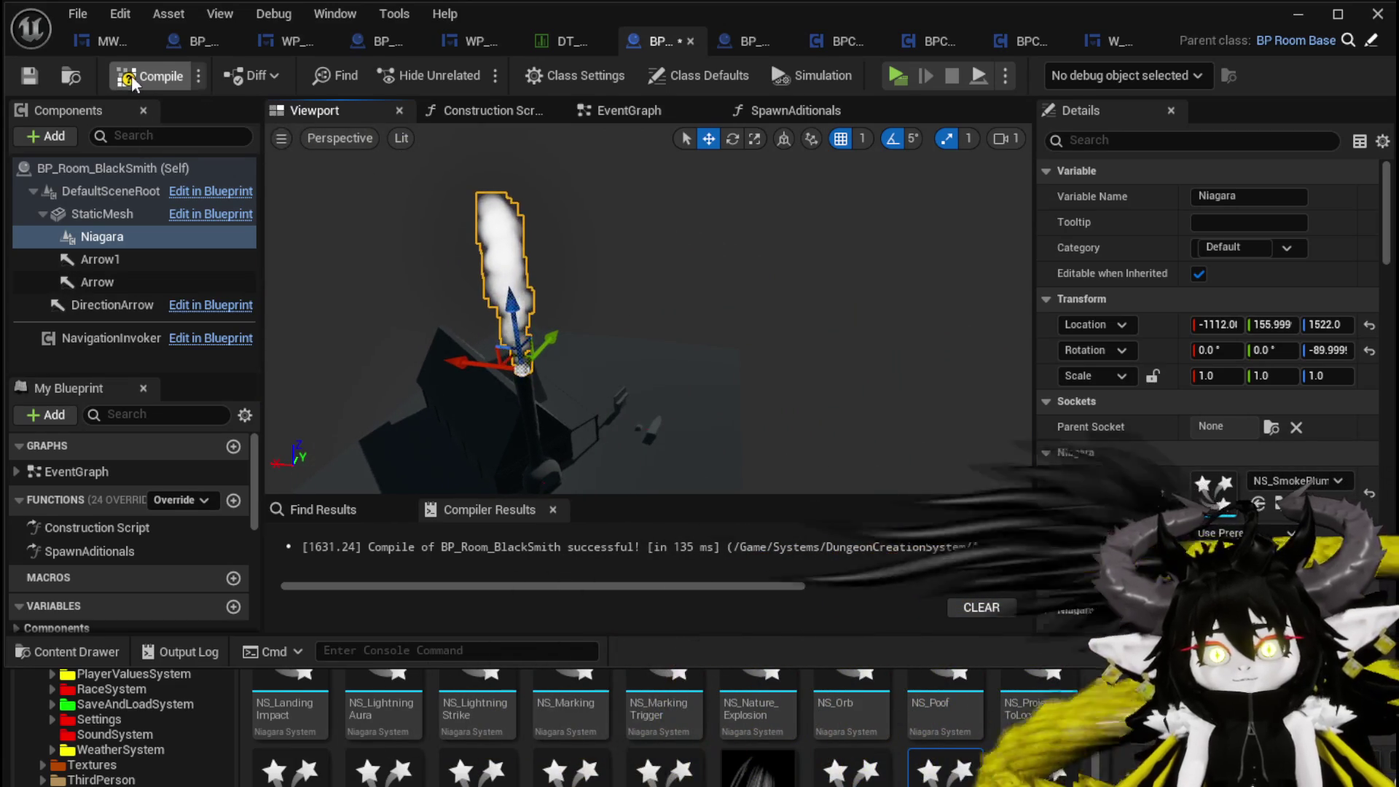
left_click(132, 77)
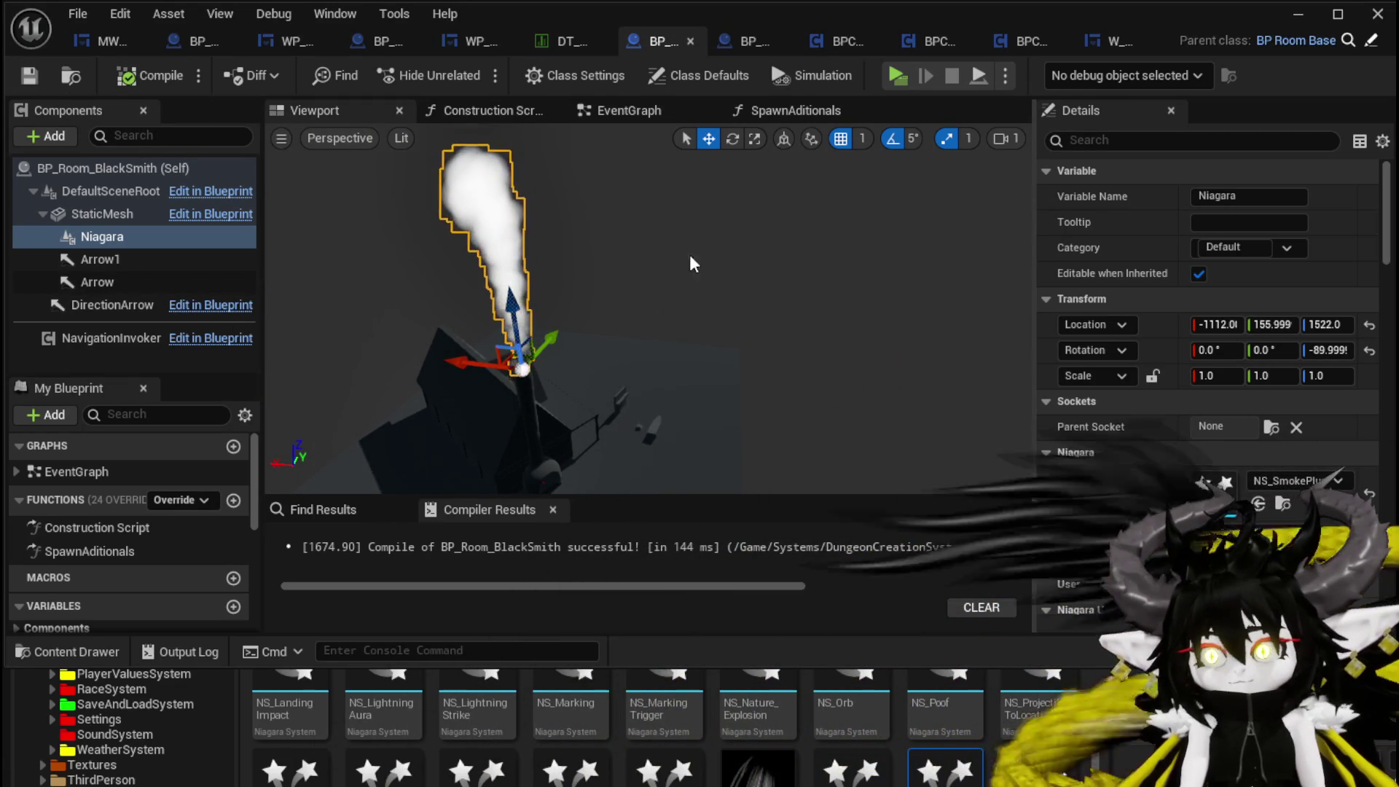
left_click(628, 116)
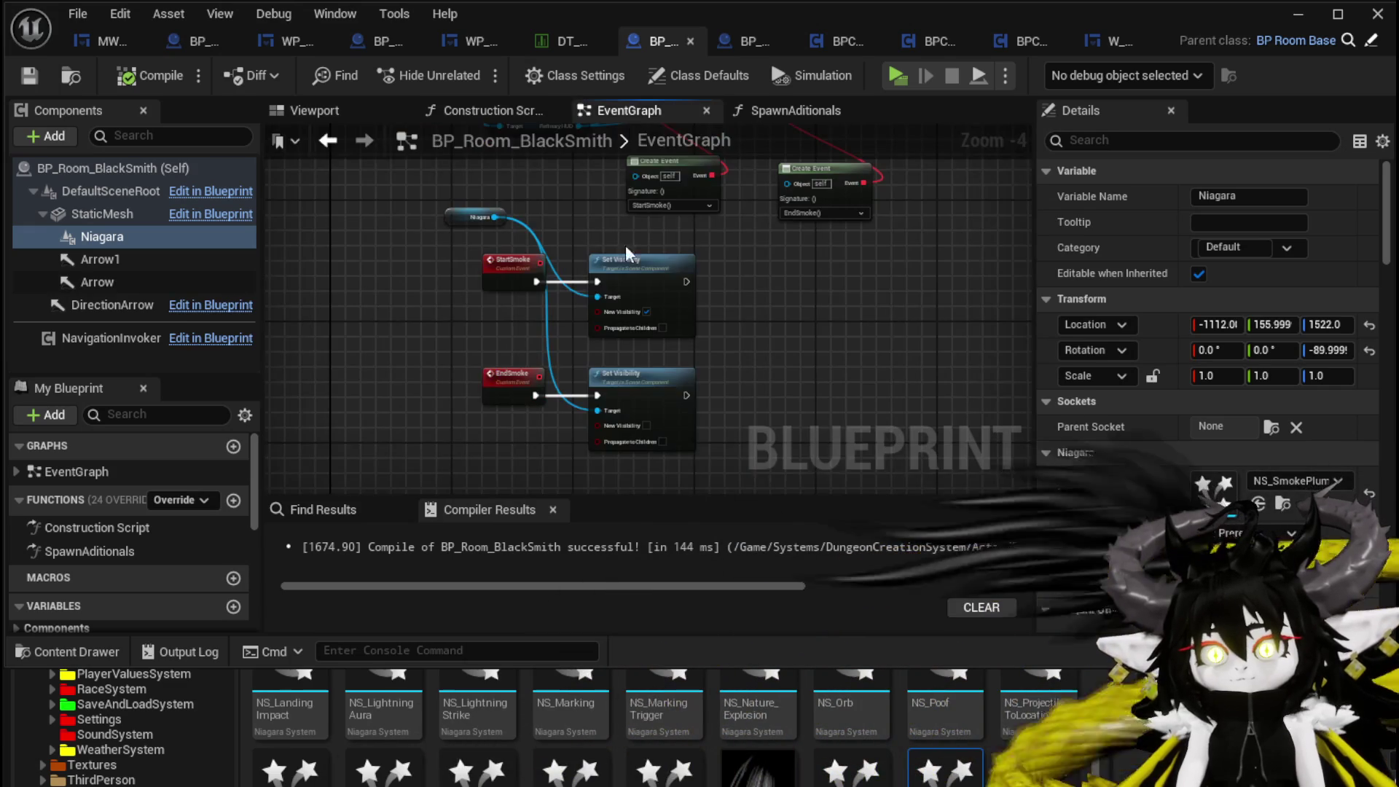
- Add a Set Visibility node for Niagara, run after the End Process binding
mouse_move(549, 220)
left_mouse_down()
mouse_move(473, 258)
mouse_move(497, 401)
left_mouse_up()
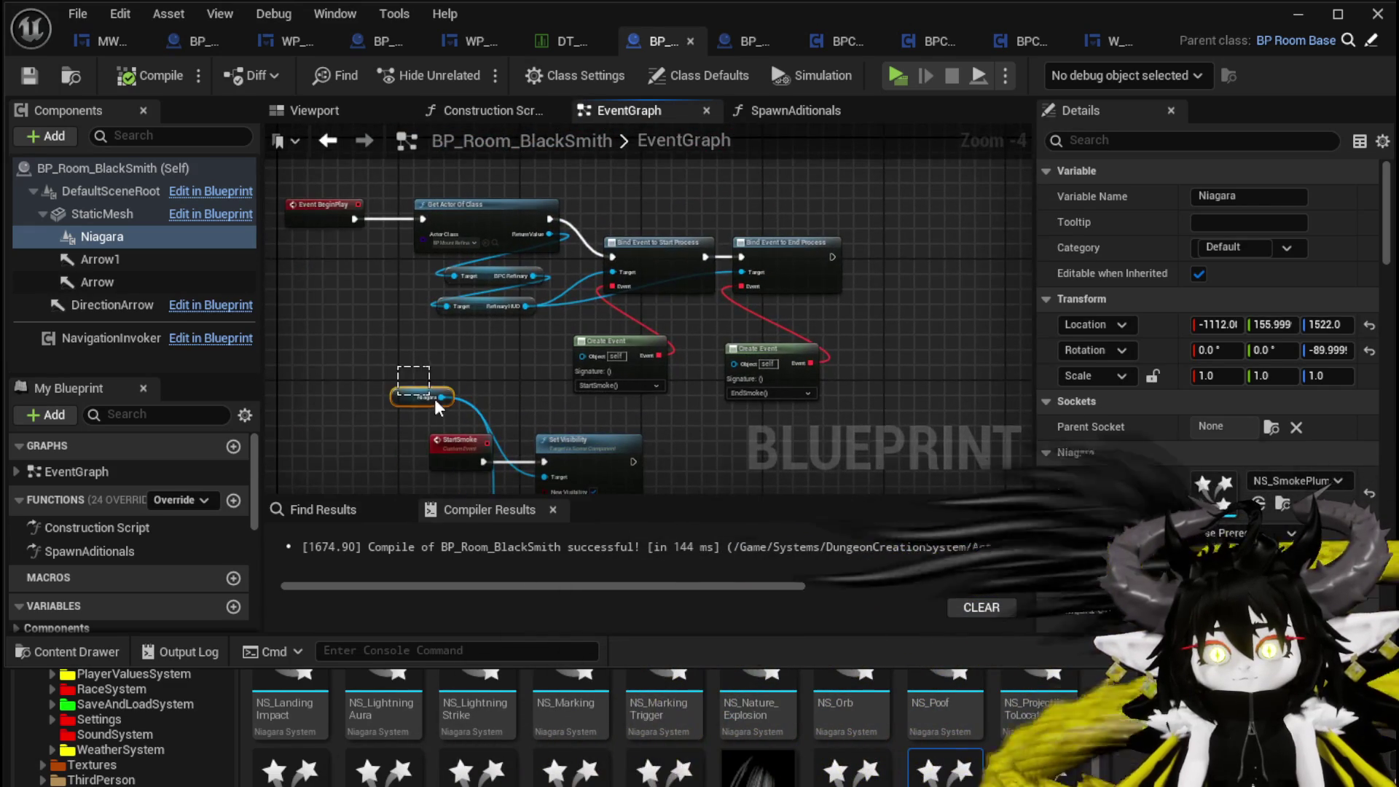
left_click(423, 397)
mouse_move(783, 182)
left_mouse_down()
mouse_move(641, 196)
mouse_move(764, 255)
left_mouse_up()
key("ctrl+c")
key("ctrl+v")
type("Set Visi")
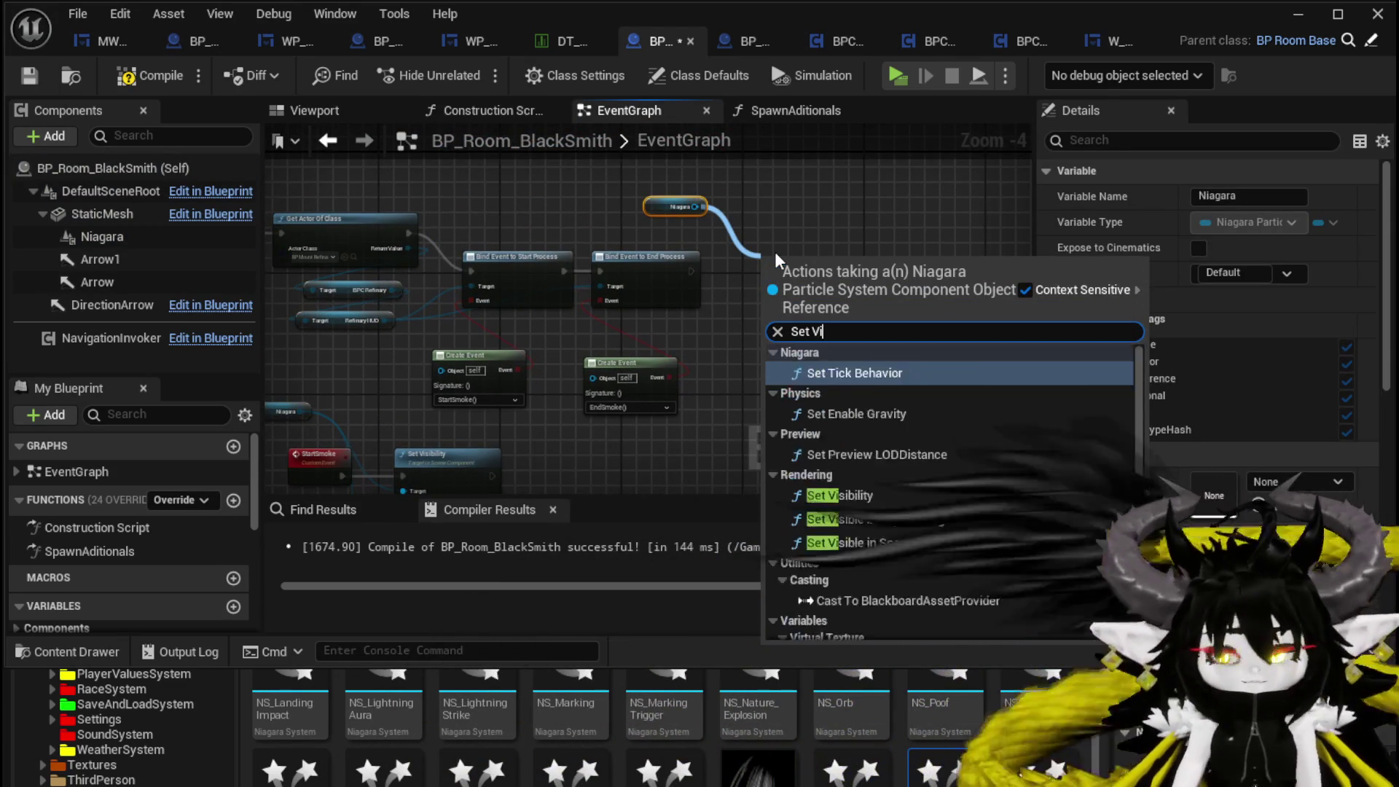
left_click(886, 373)
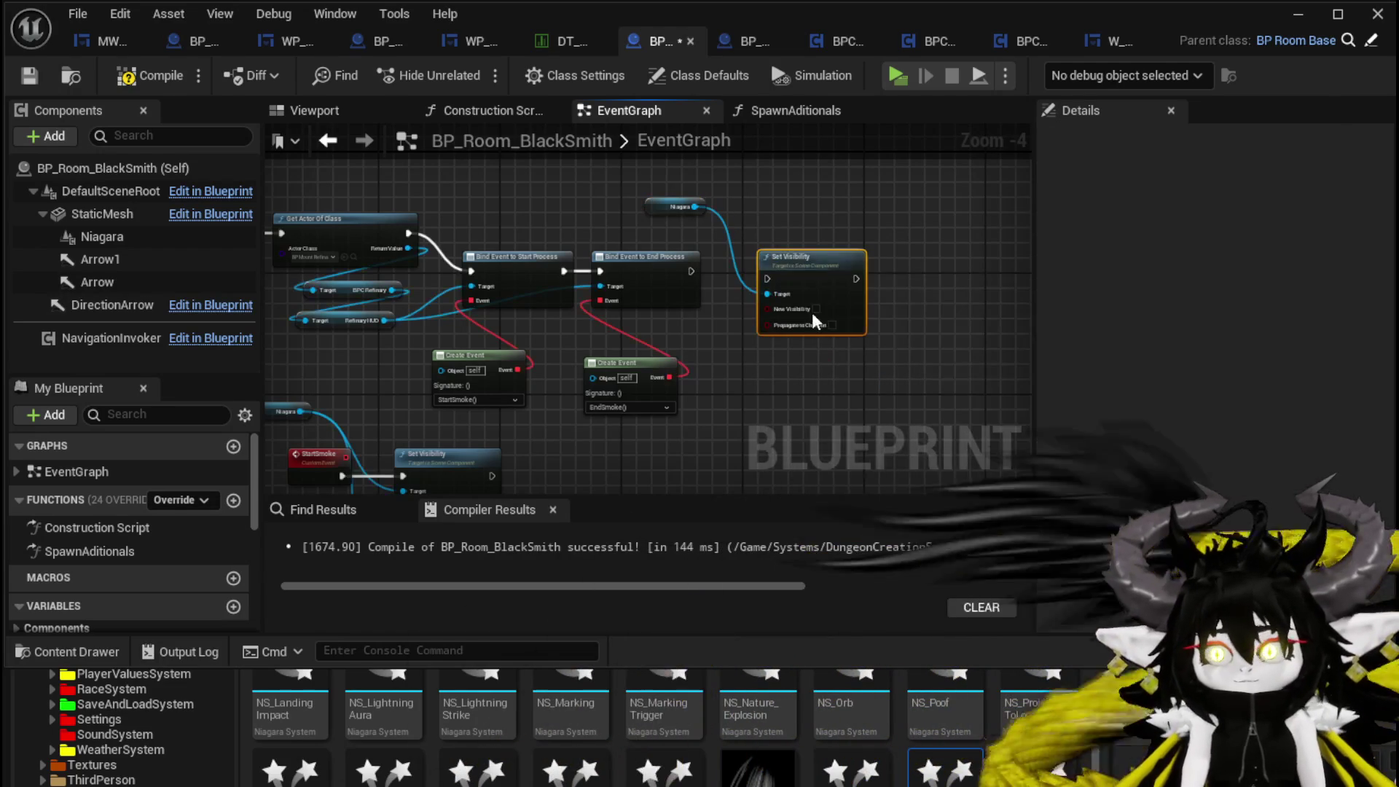
mouse_move(690, 271)
left_mouse_down()
mouse_move(760, 286)
mouse_move(1010, 245)
left_mouse_up()
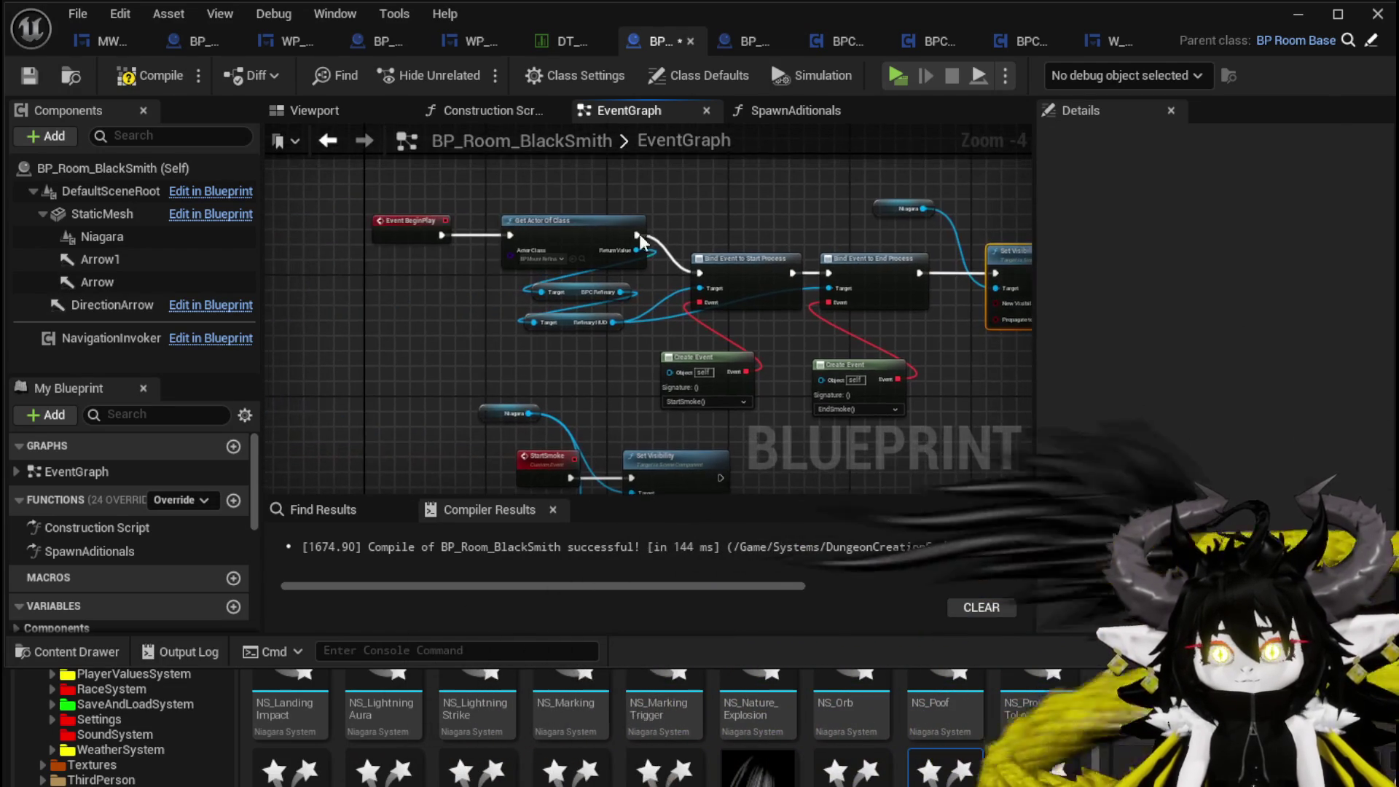
- Add an Is Valid node from Get Actor Of Class's Return Value
scroll(648, 211, "up", 4)
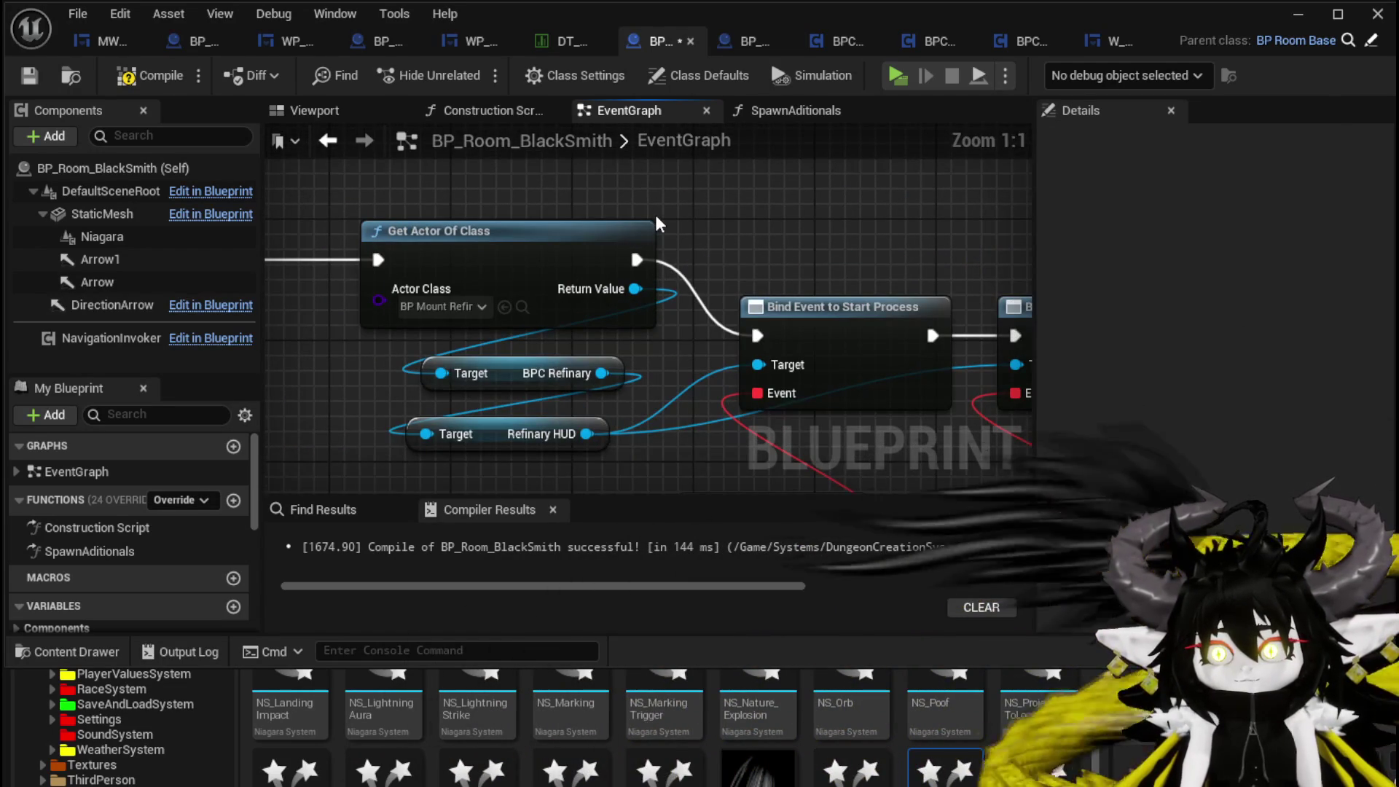
scroll(654, 214, "down", 3)
mouse_move(434, 312)
left_mouse_down()
mouse_move(598, 251)
mouse_move(465, 251)
left_mouse_up()
left_click_drag(547, 262, 688, 251)
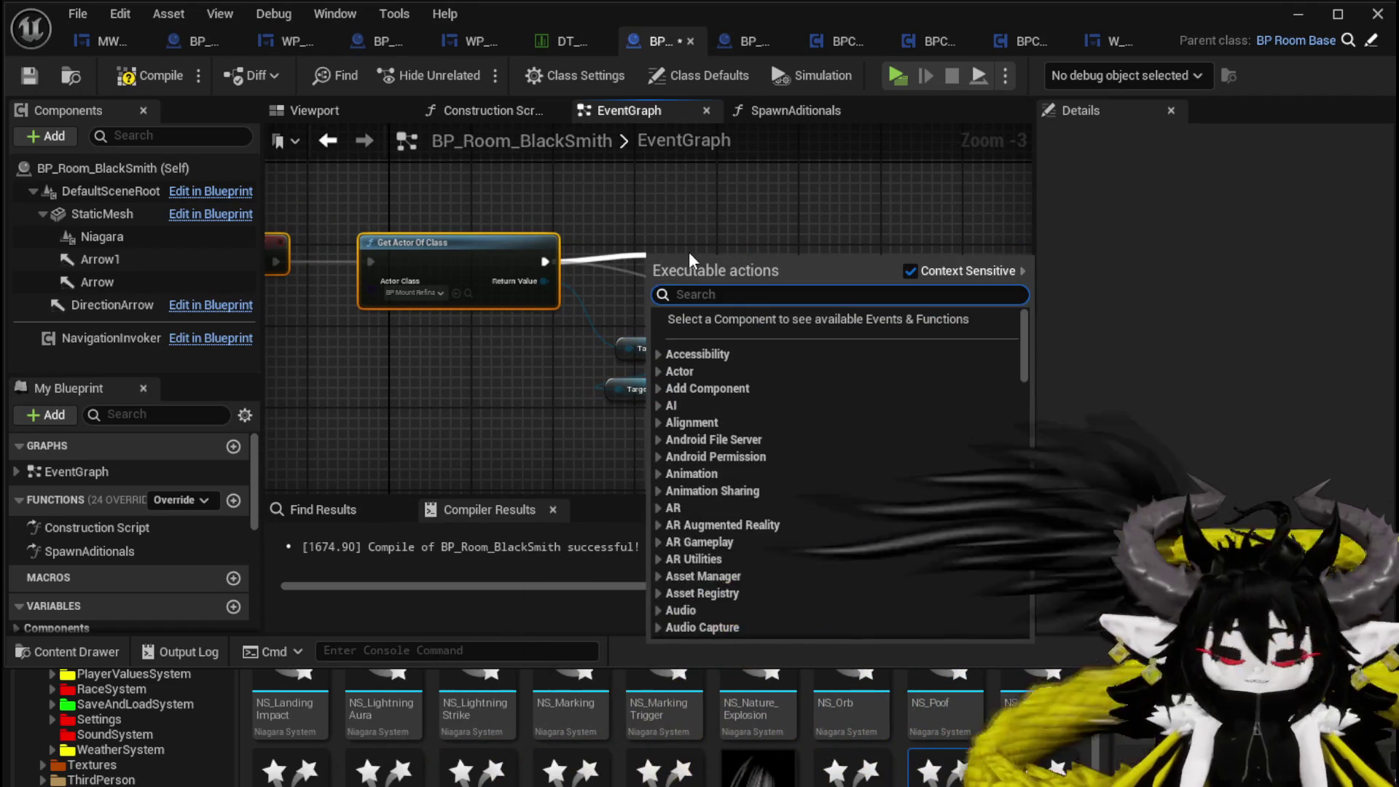
type("Vali")
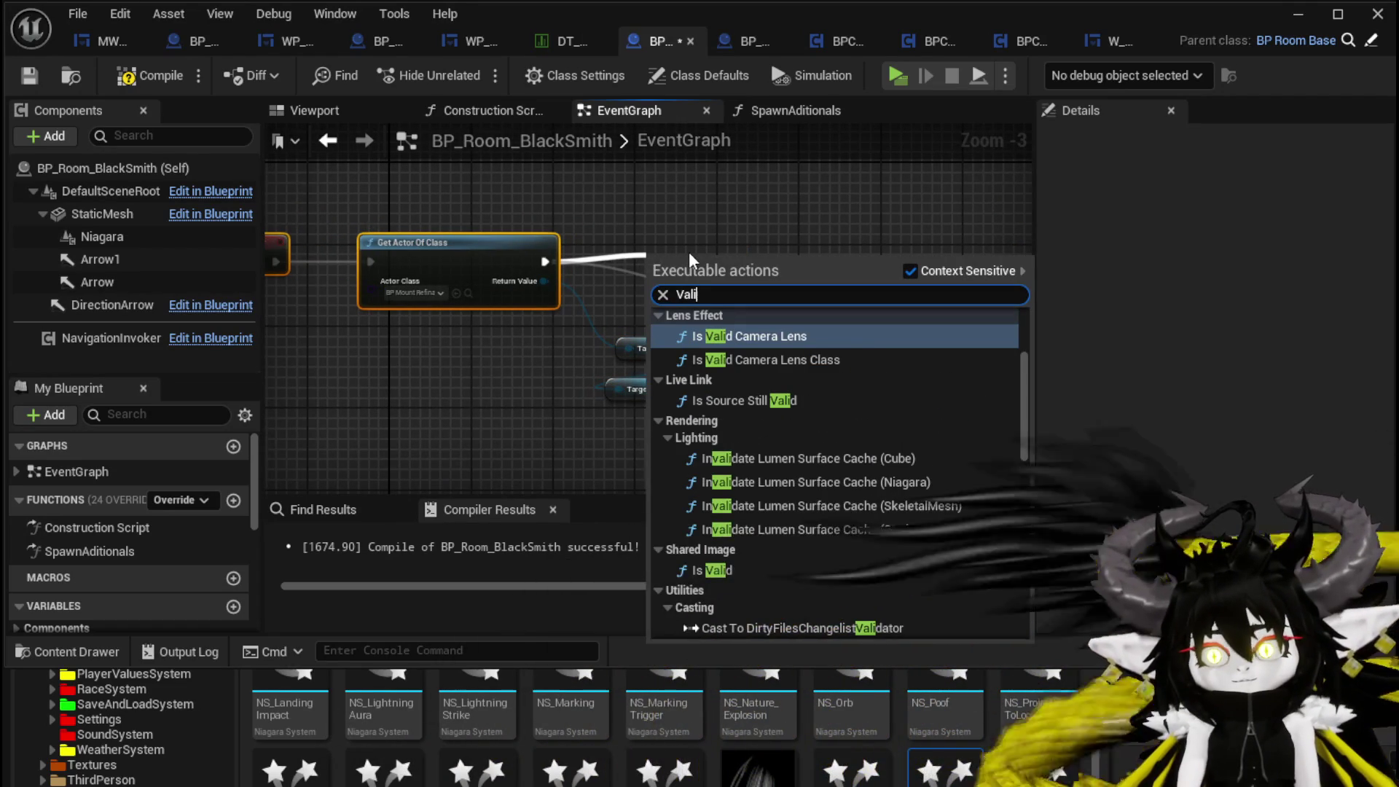
type("d")
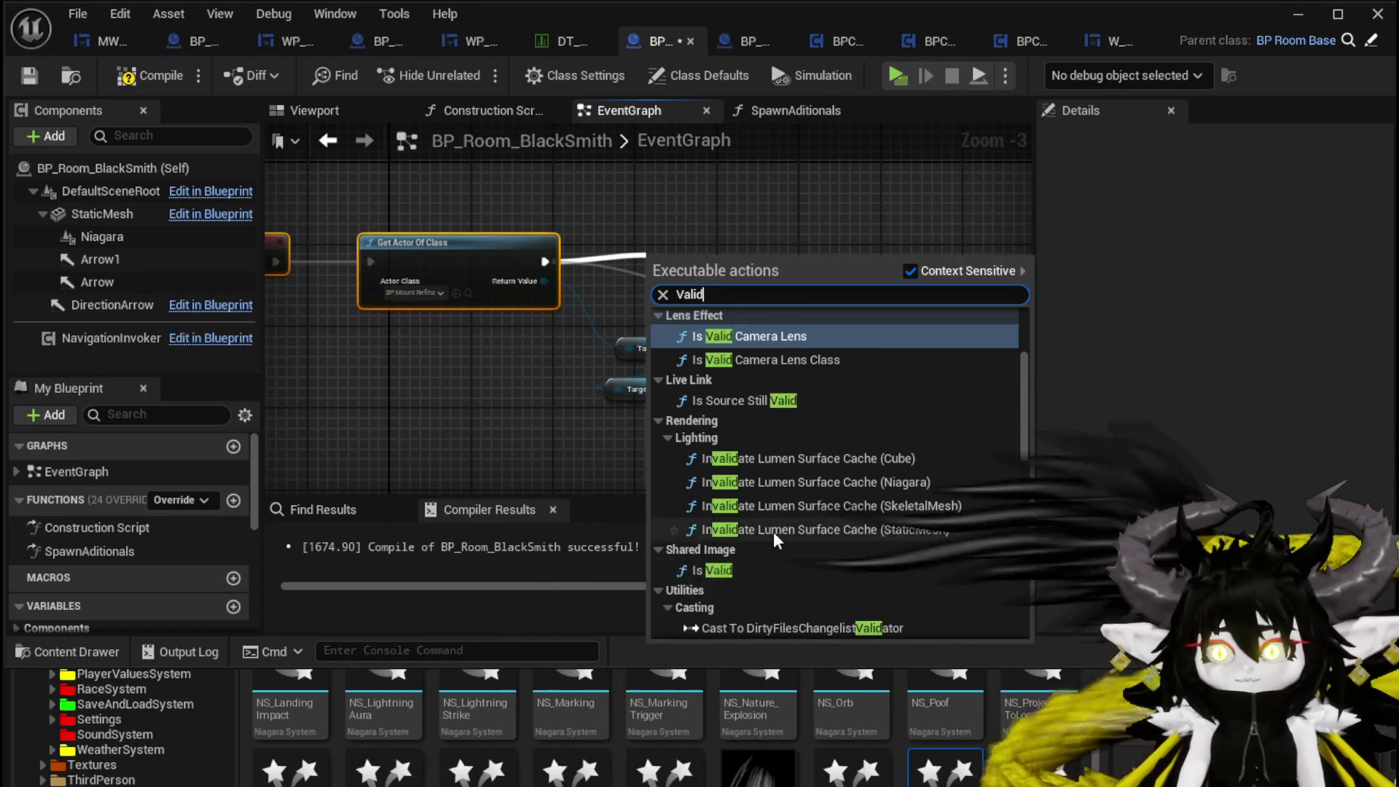
scroll(772, 531, "down", 3)
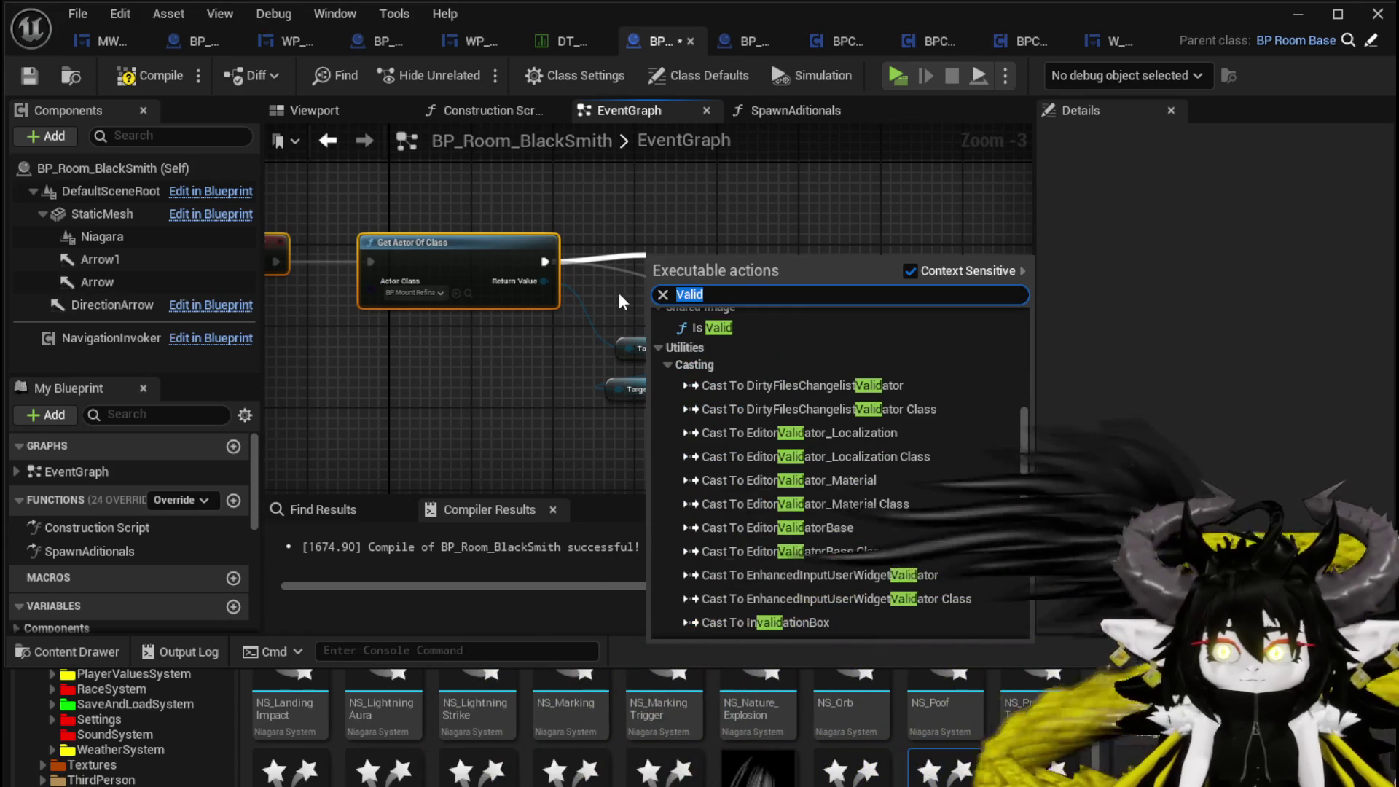
left_click_drag(536, 282, 642, 290)
type("is Vali")
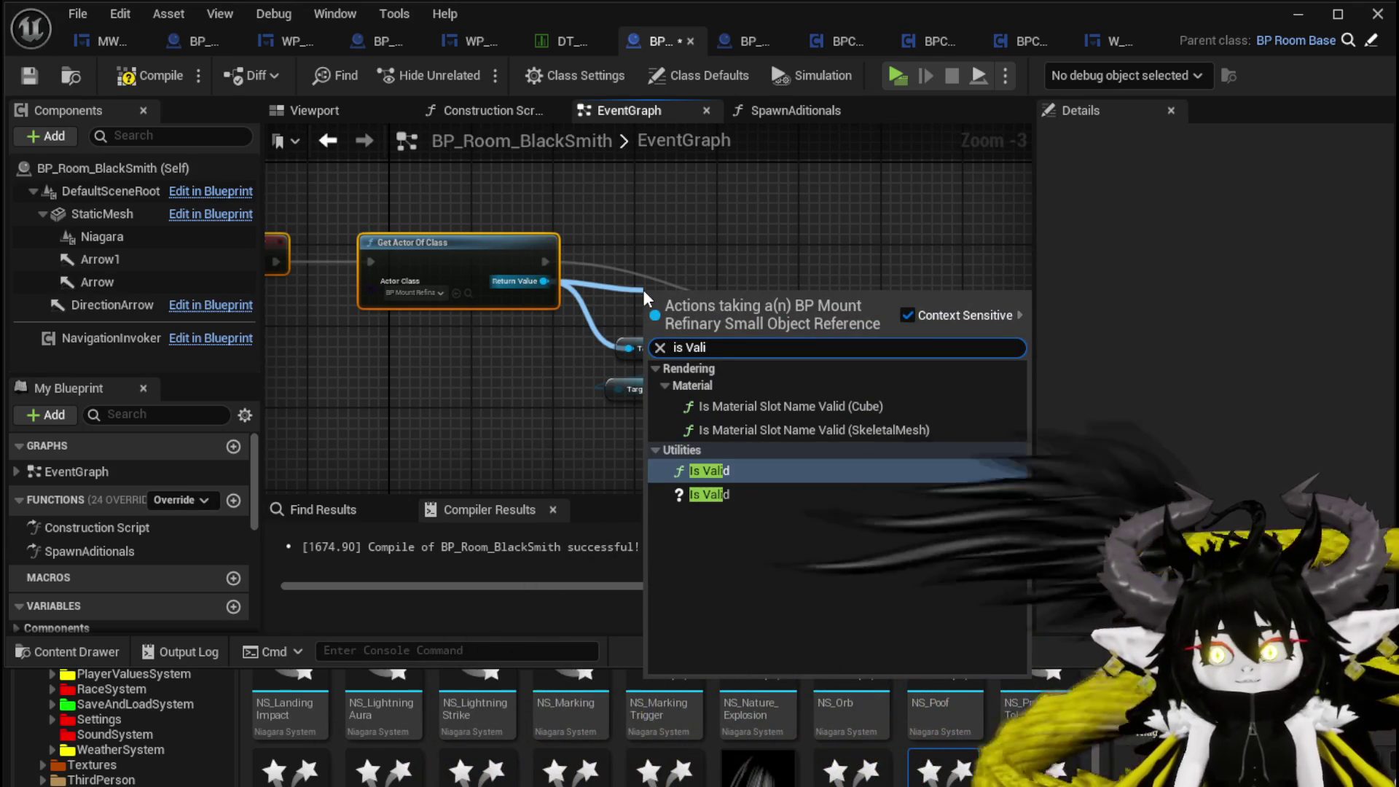
left_click(721, 494)
- Wire Get Actor Of Class execution through Is Valid before Bind Event to Start Process
left_click_drag(655, 292, 641, 234)
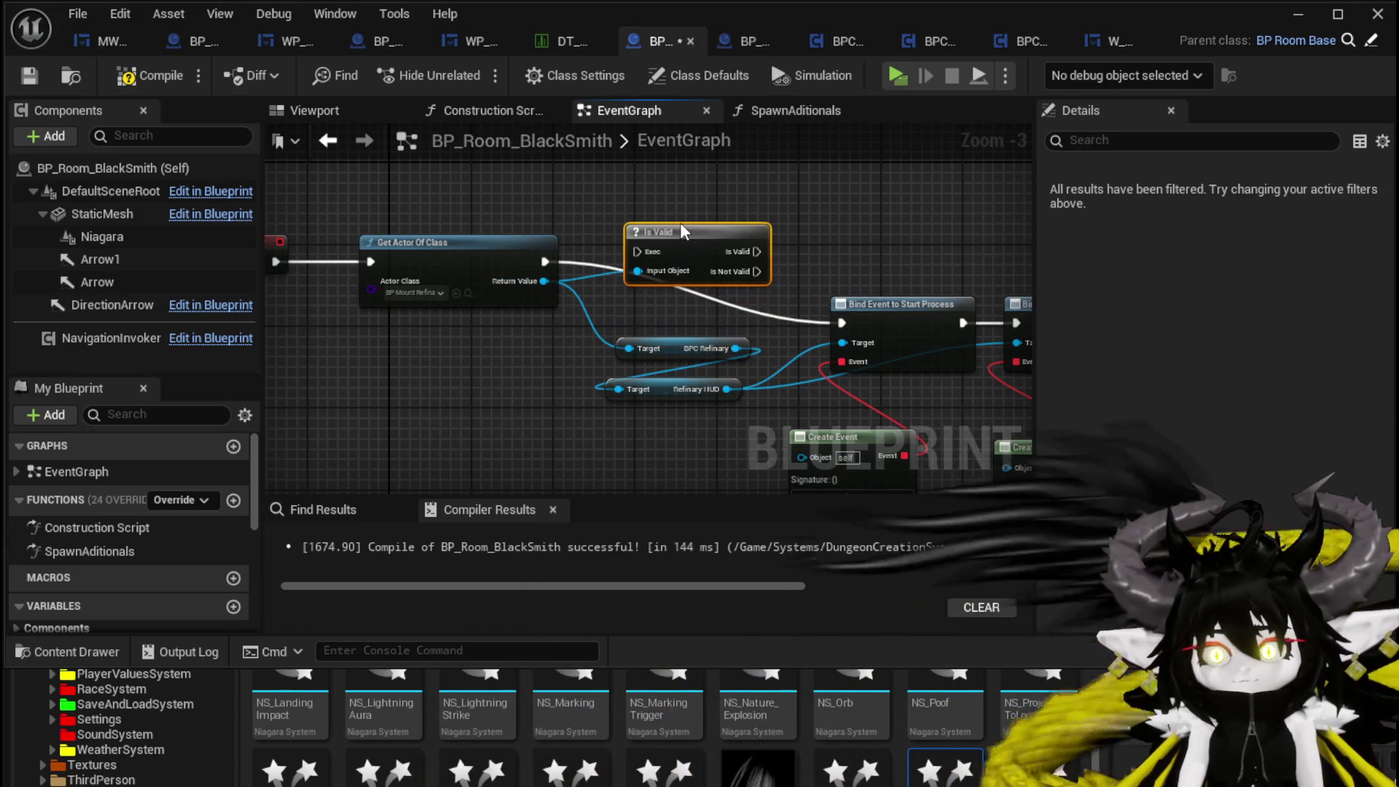
mouse_move(534, 260)
left_mouse_down()
mouse_move(587, 258)
mouse_move(540, 265)
mouse_move(575, 288)
mouse_move(627, 272)
left_mouse_up()
mouse_move(722, 254)
left_mouse_down()
mouse_move(709, 273)
mouse_move(842, 323)
left_mouse_up()
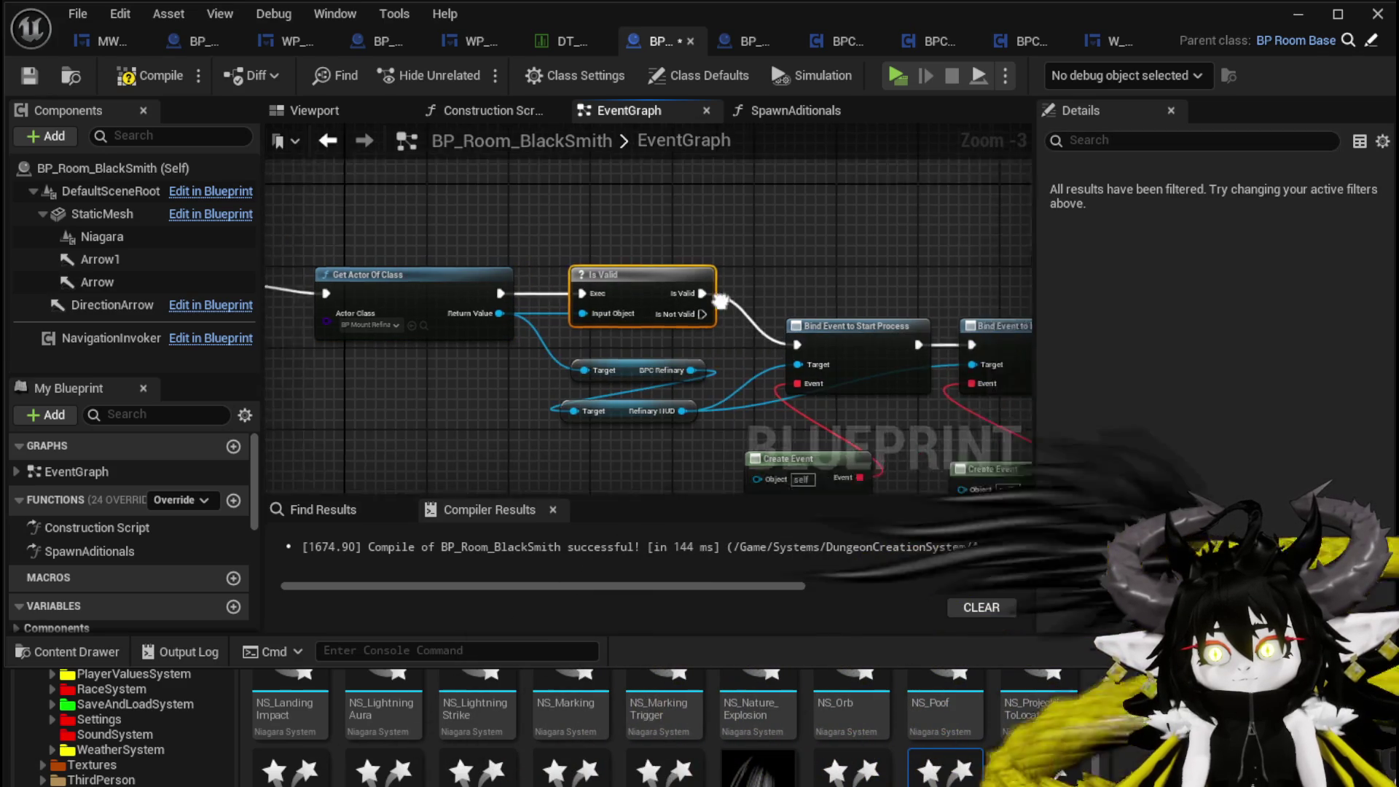
left_click_drag(605, 361, 705, 218)
- Add a Print String after Is Not Valid with the message 'This did not work sadge'
type("Print String")
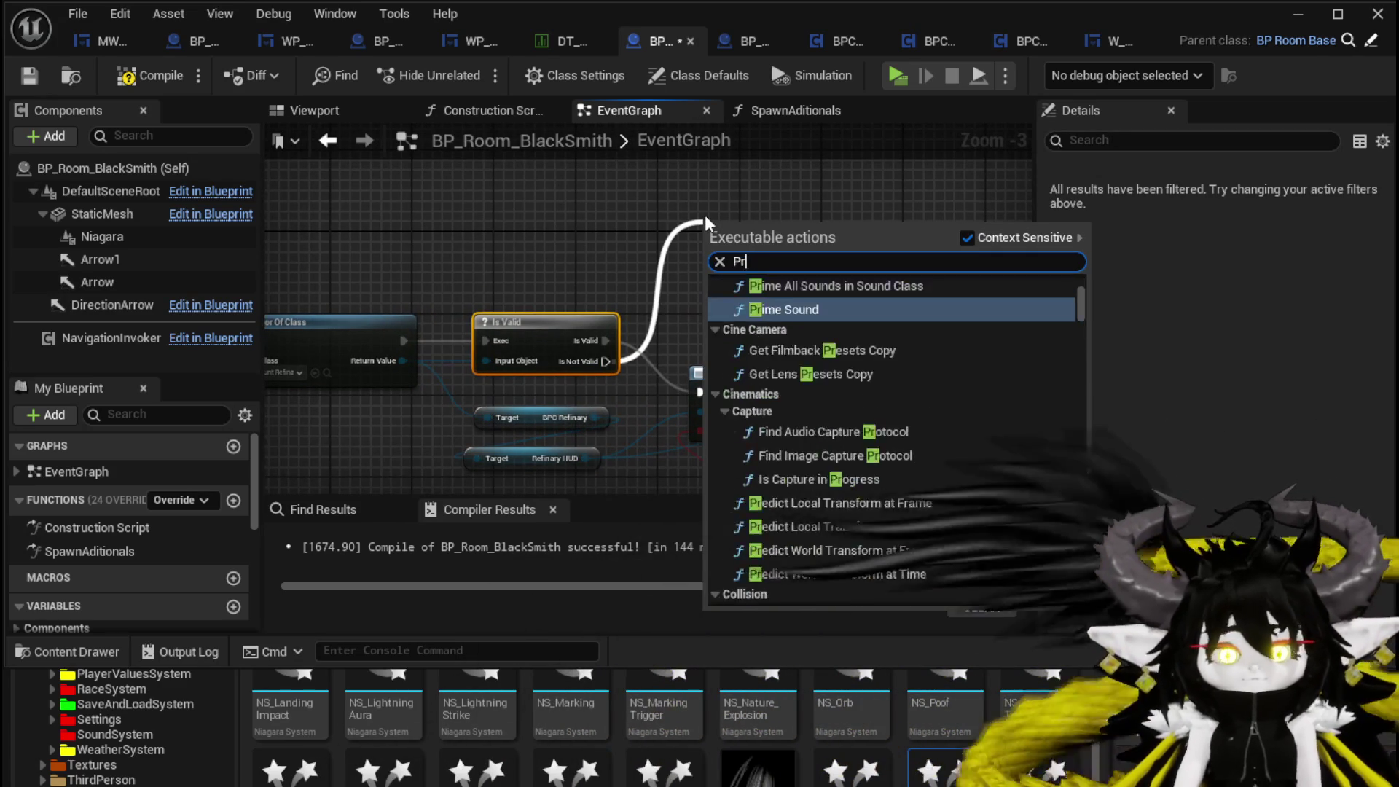
key("Return")
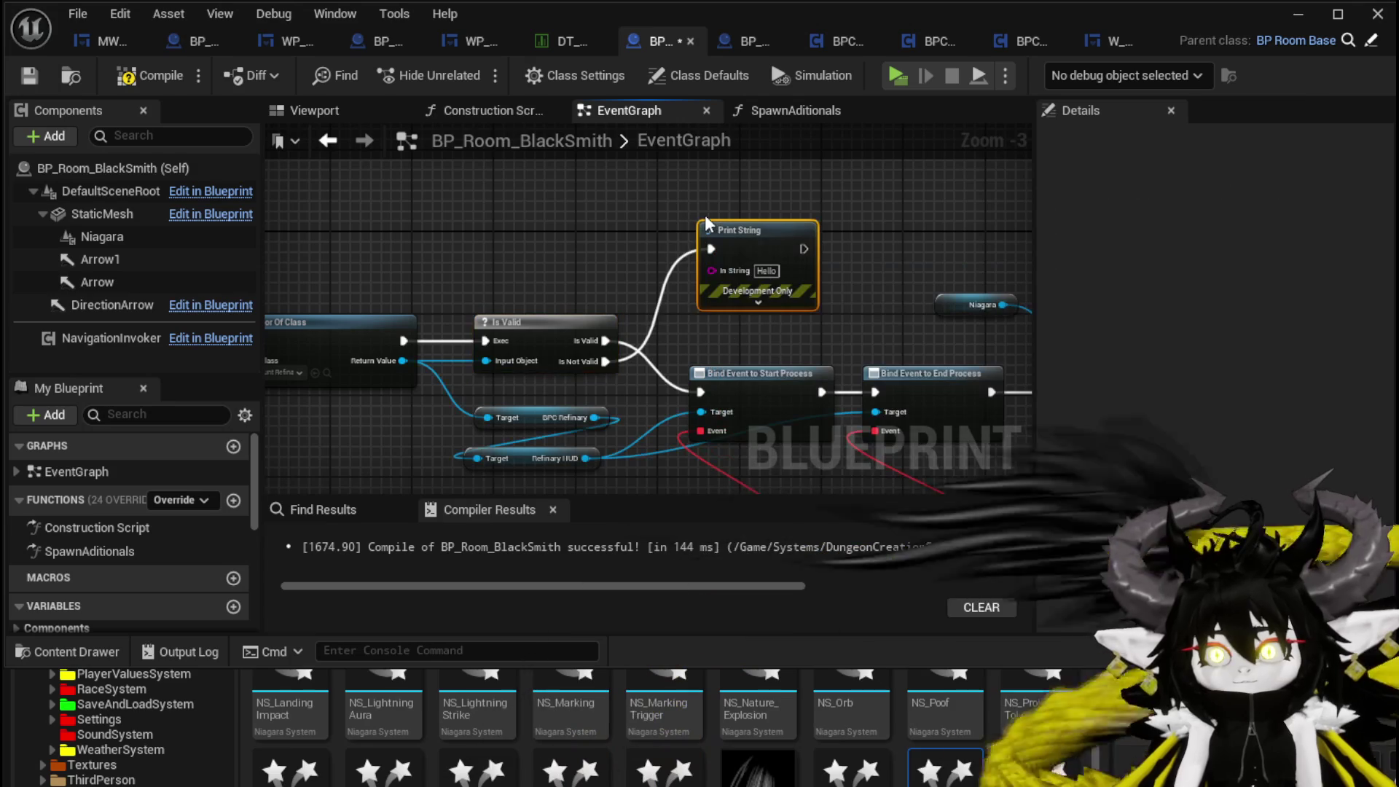
left_click(766, 270)
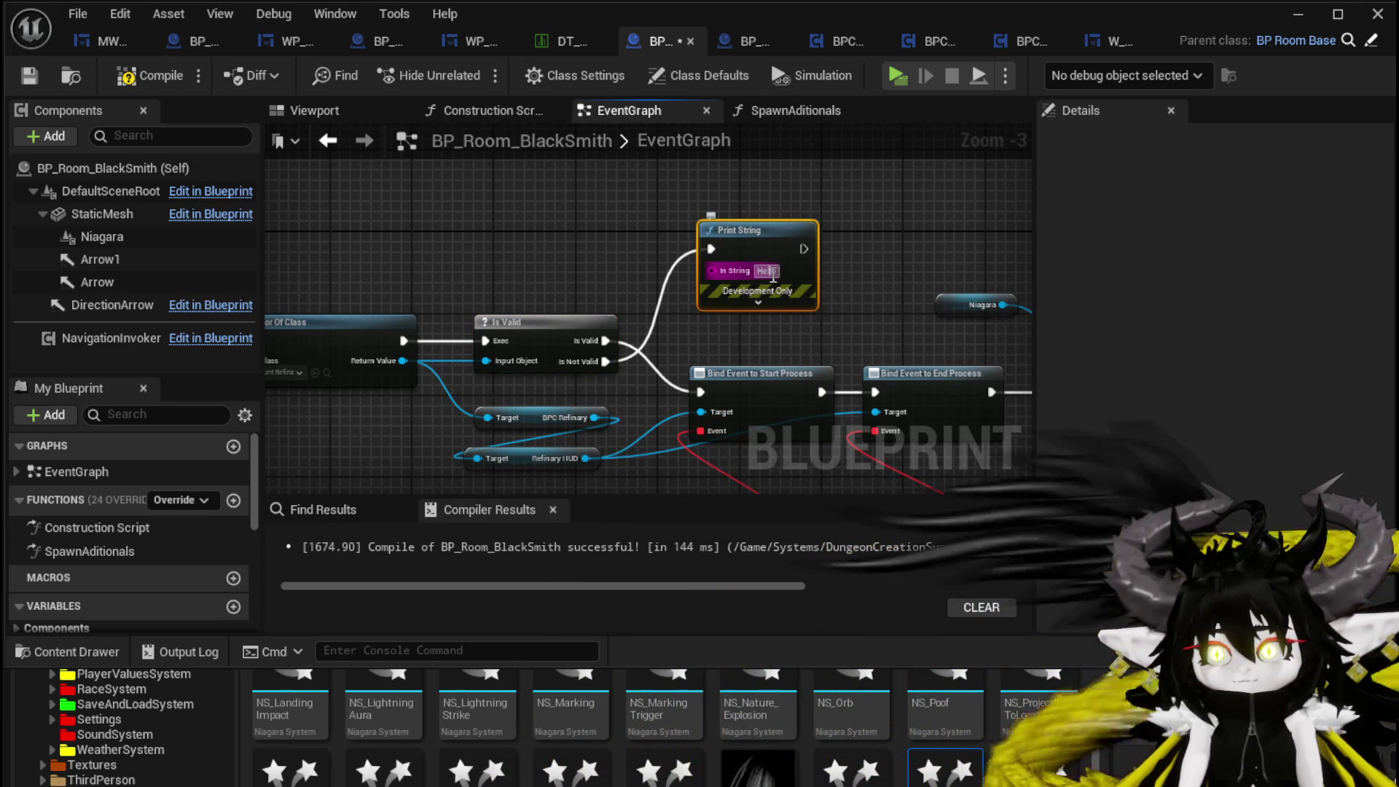
type("This did not")
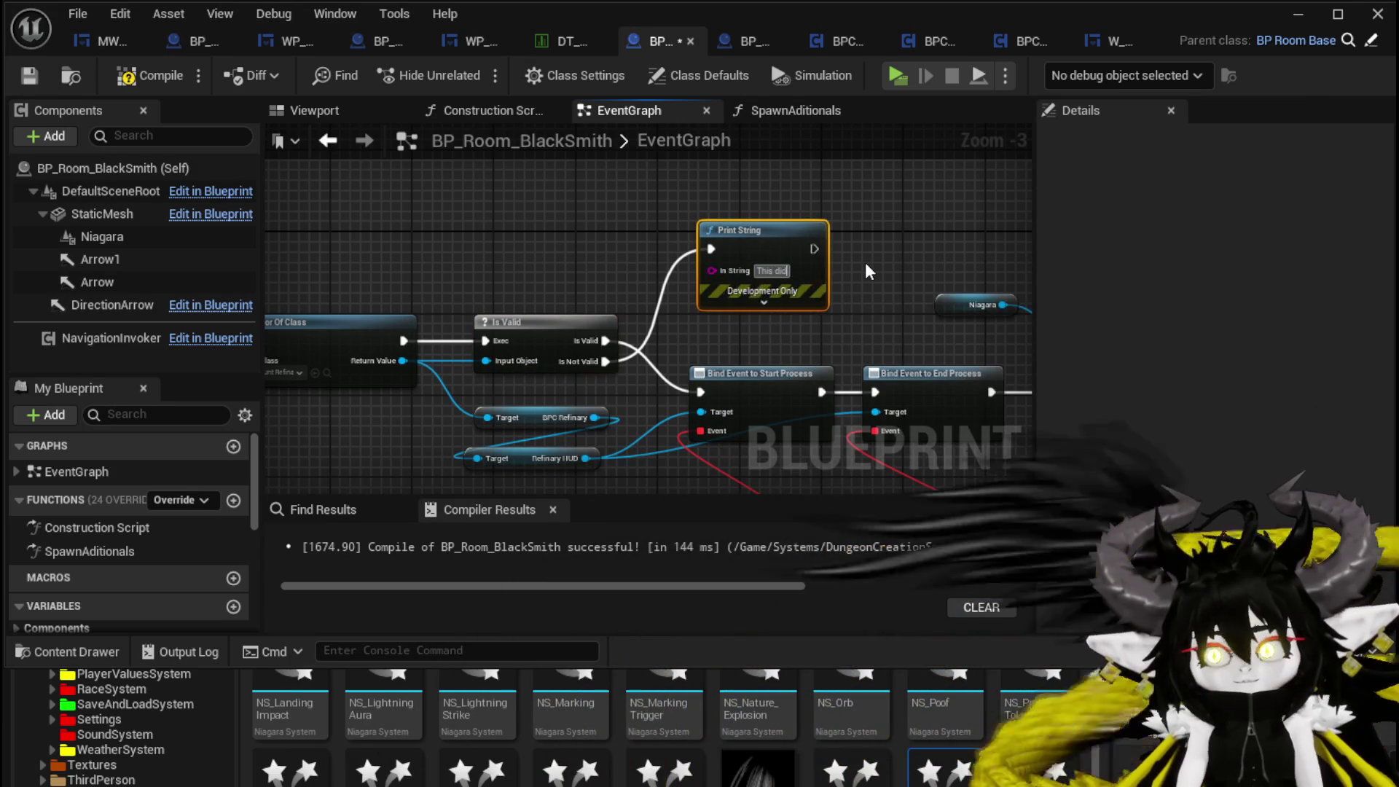
type(" work sad")
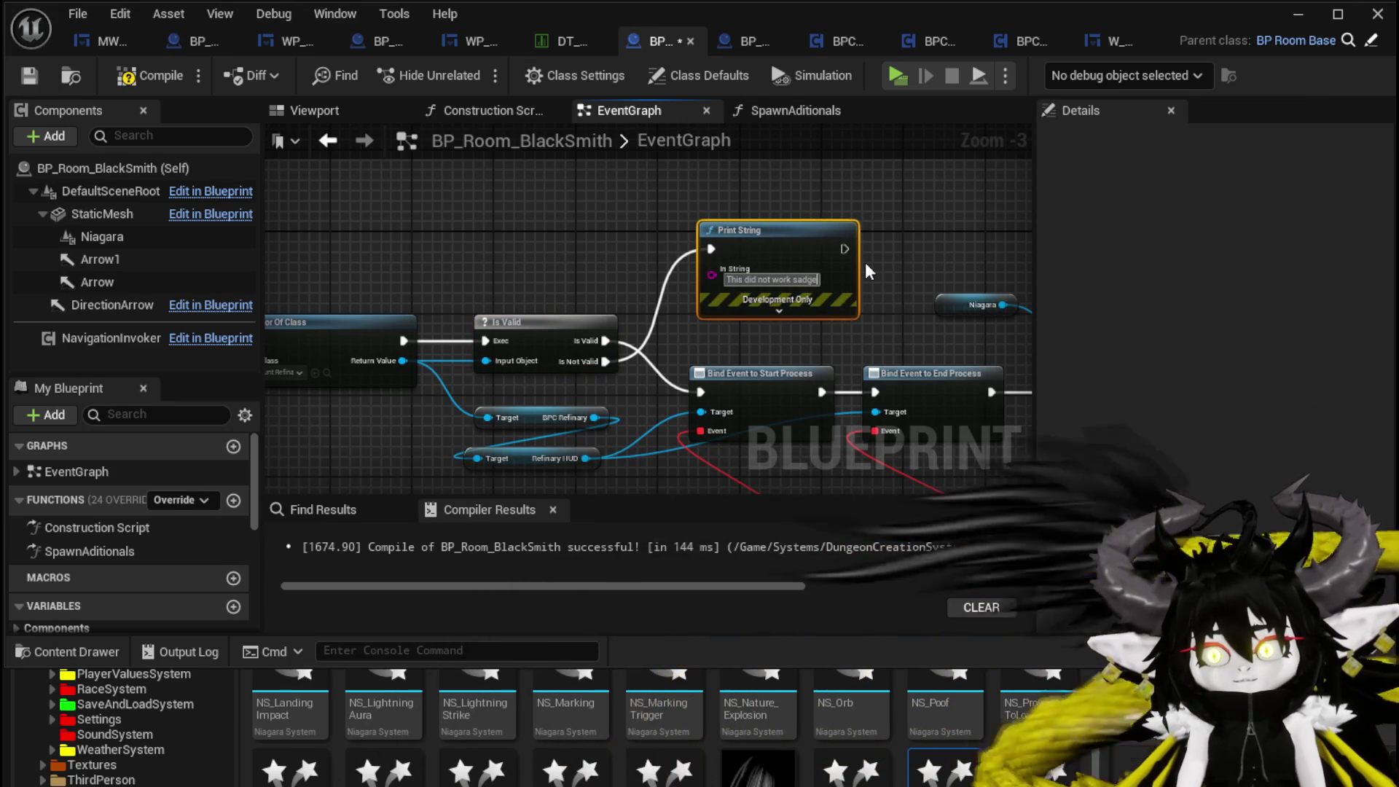
type("ge")
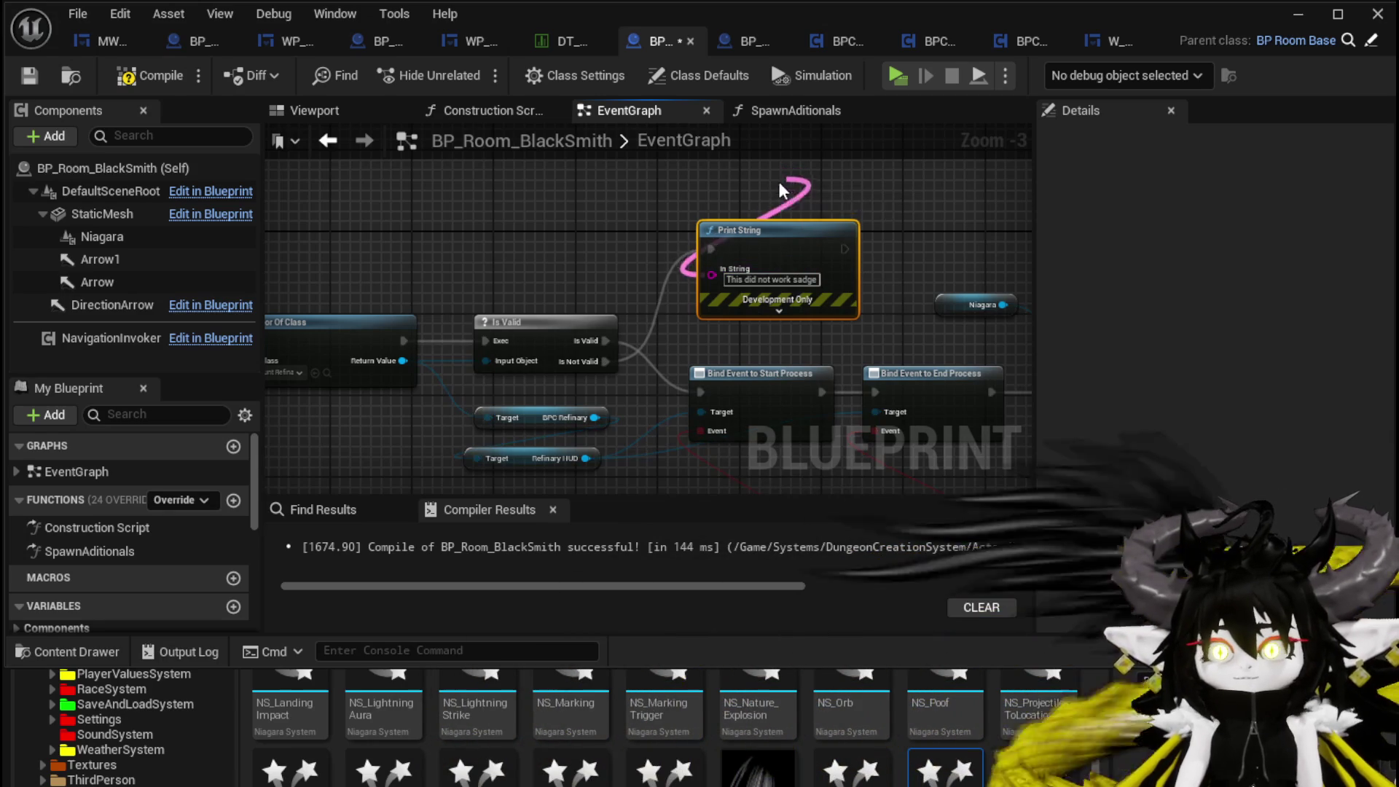
- Expand the Print String's extra options and set its text colour to pink
left_click(779, 311)
left_click_drag(762, 461, 762, 351)
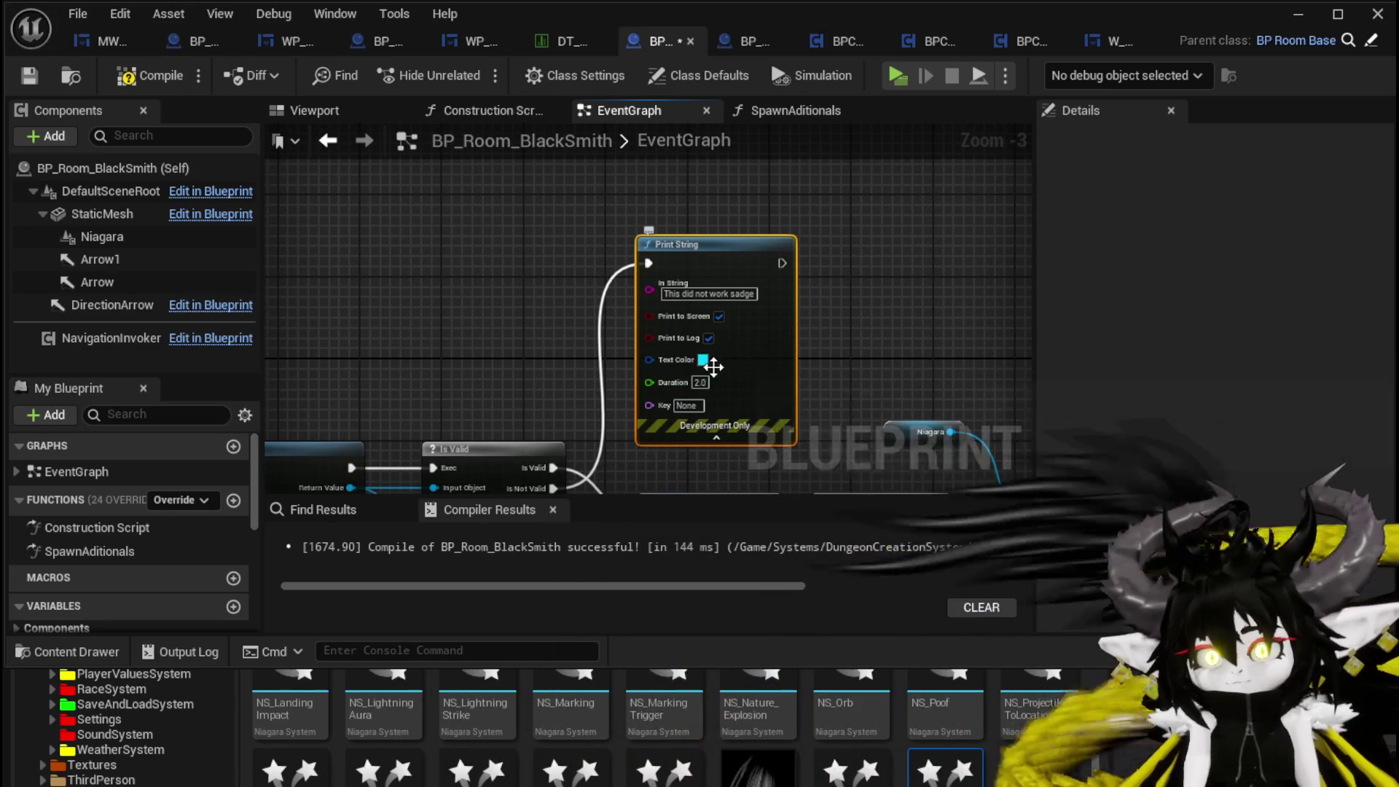
left_click(704, 360)
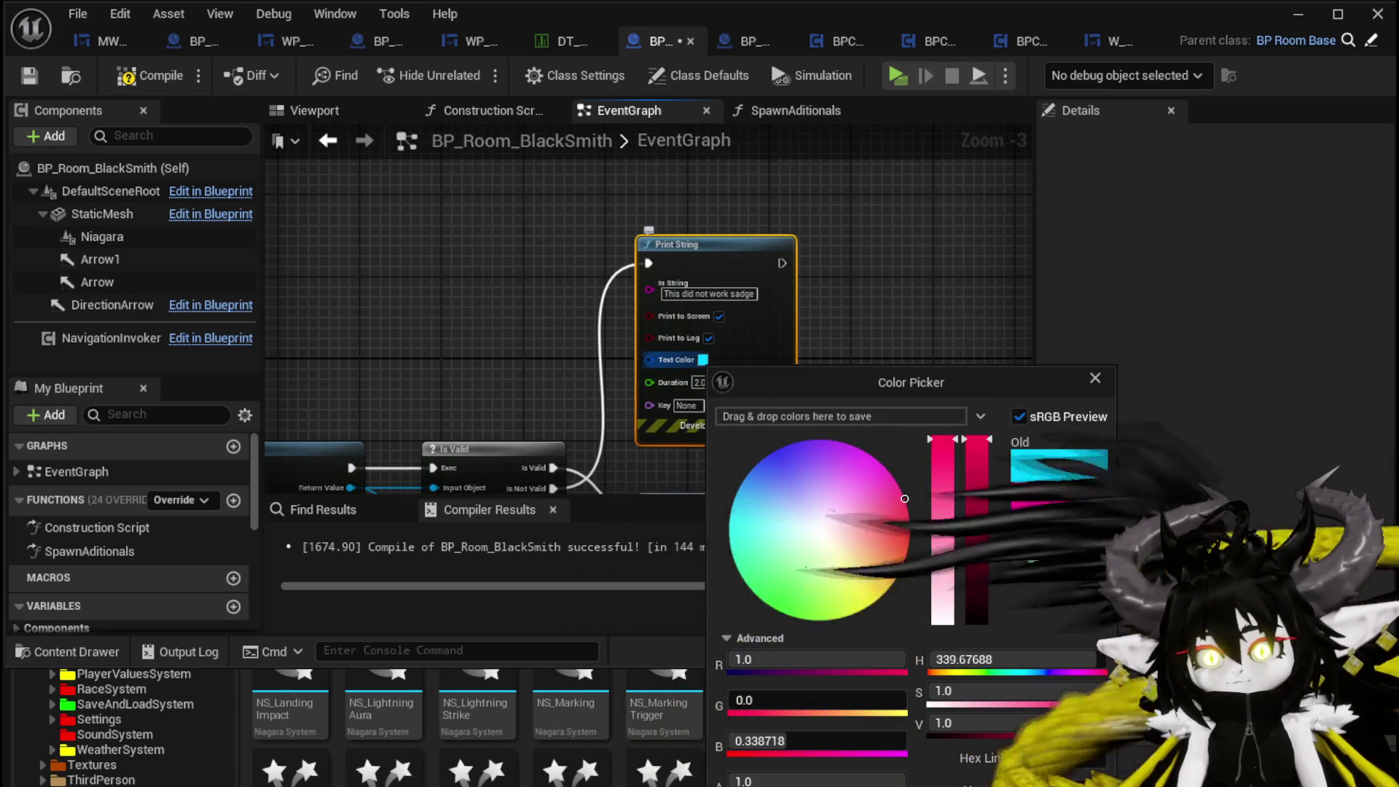
left_click(720, 417)
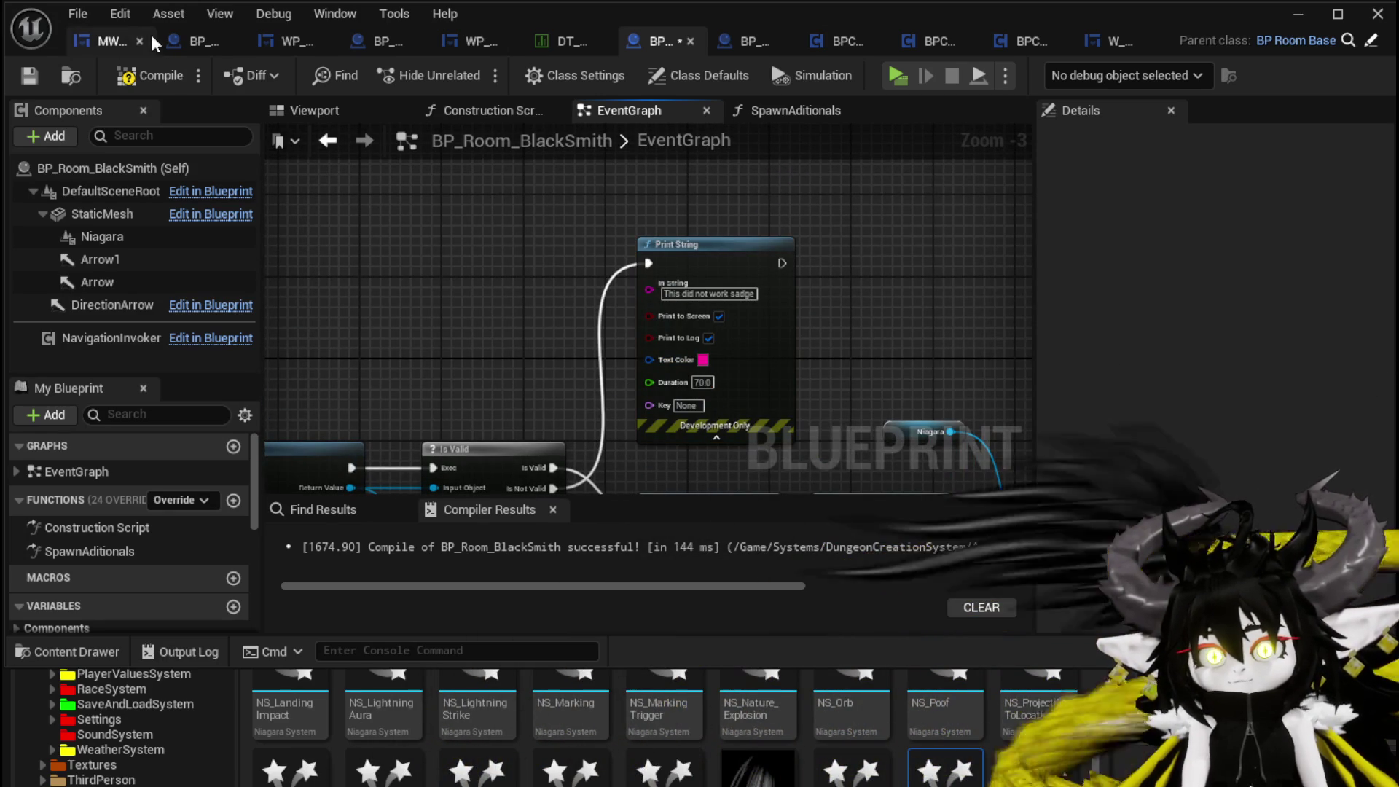
- Compile the blueprint and close the Blueprint Editor
left_click(152, 68)
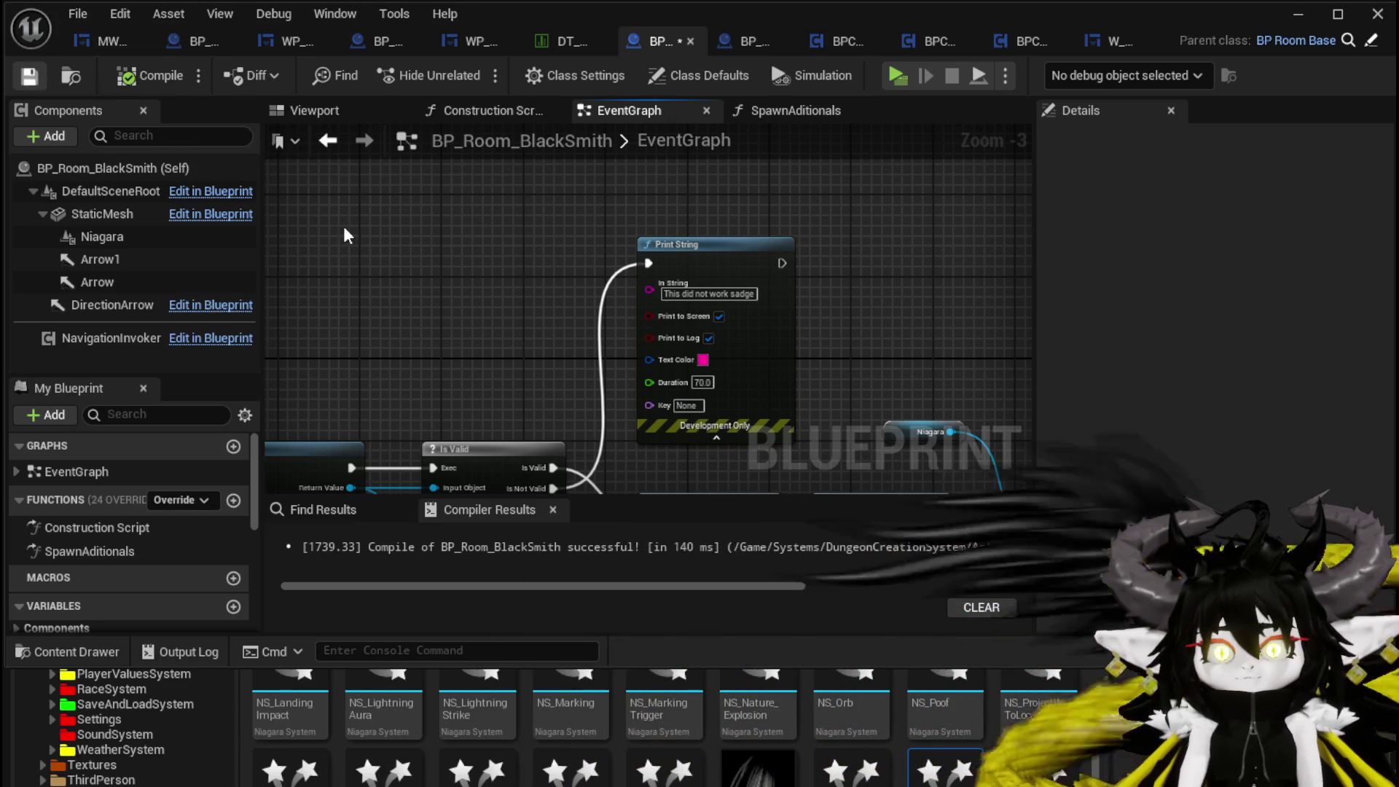
key("Home")
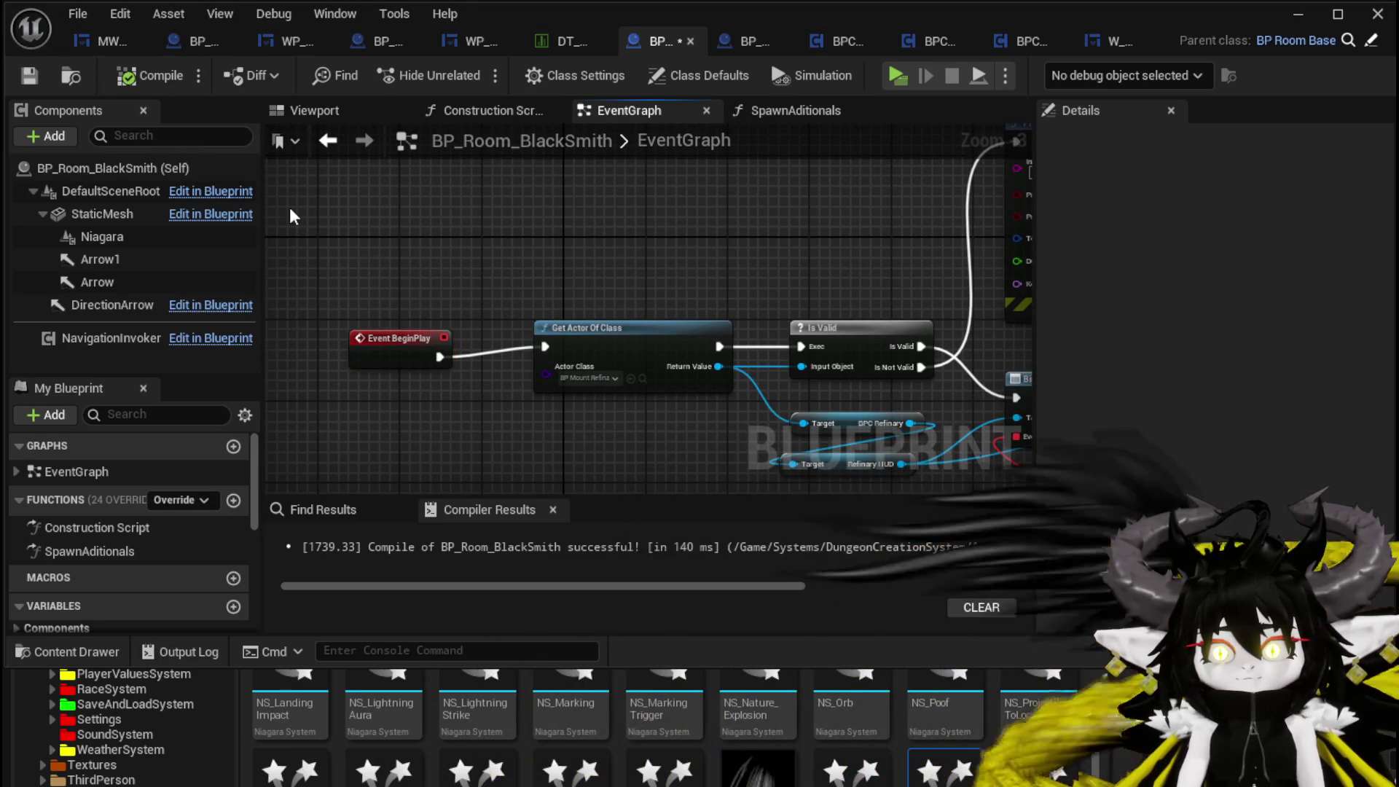
left_click(1377, 14)
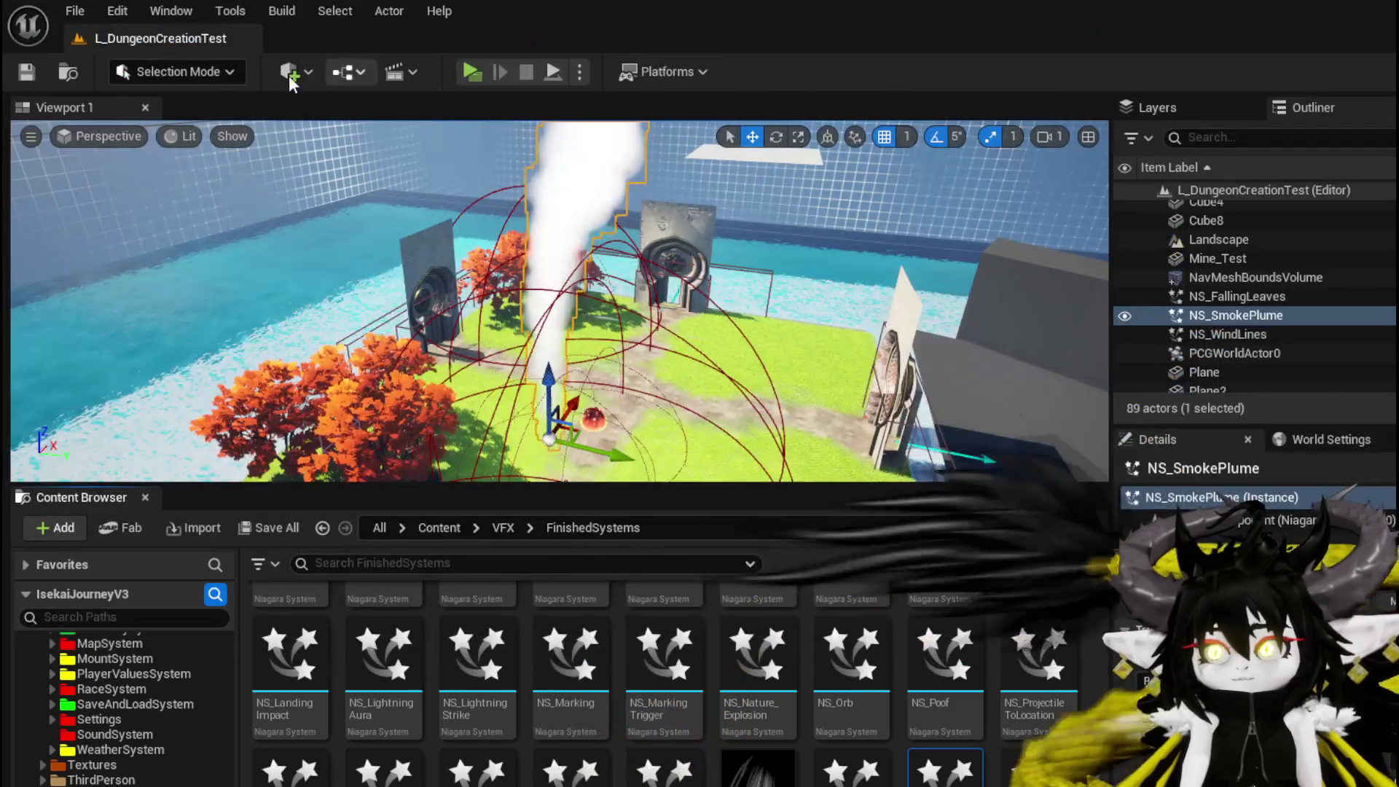
- Delete NS_SmokePlume, then play-test in a new window by placing the Smithy building
key("Delete")
left_click(65, 72)
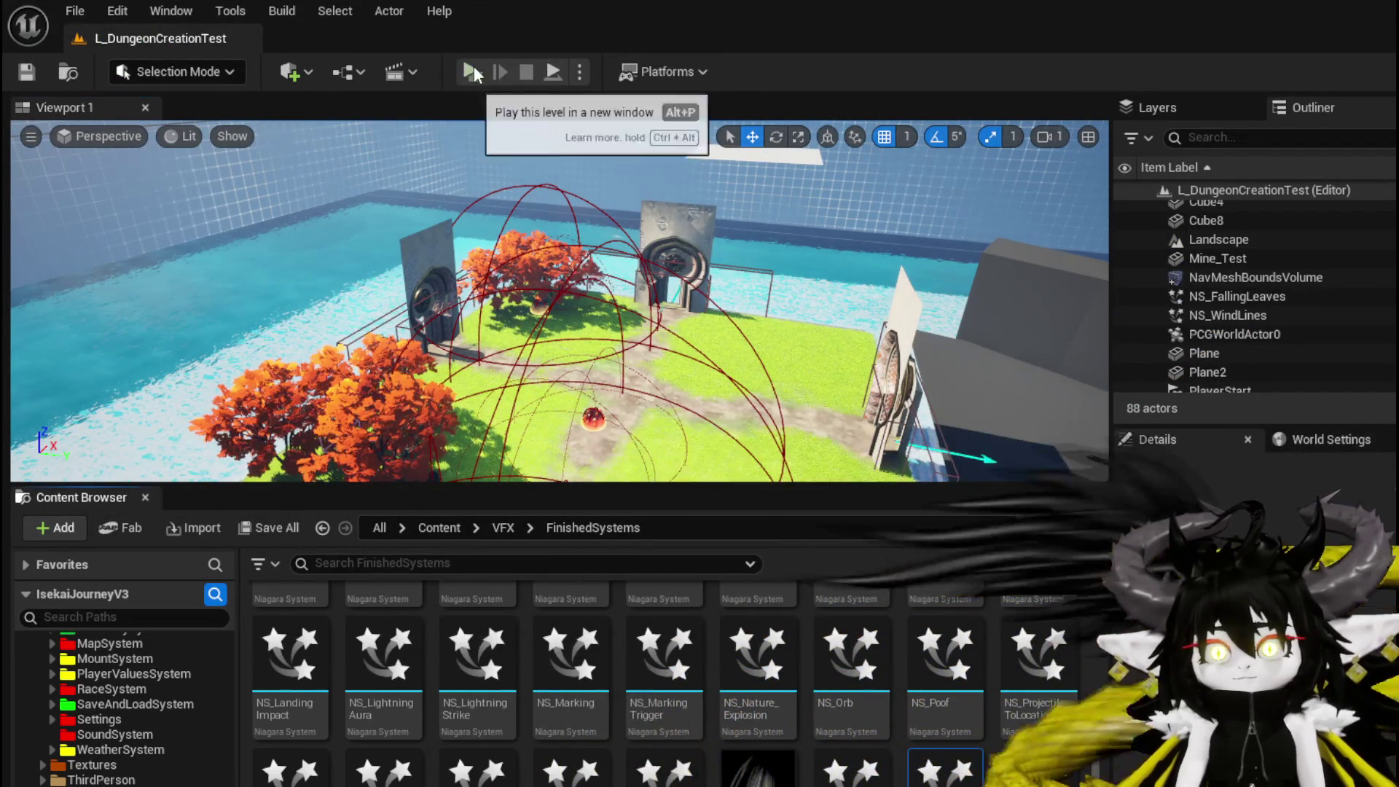
left_click(472, 72)
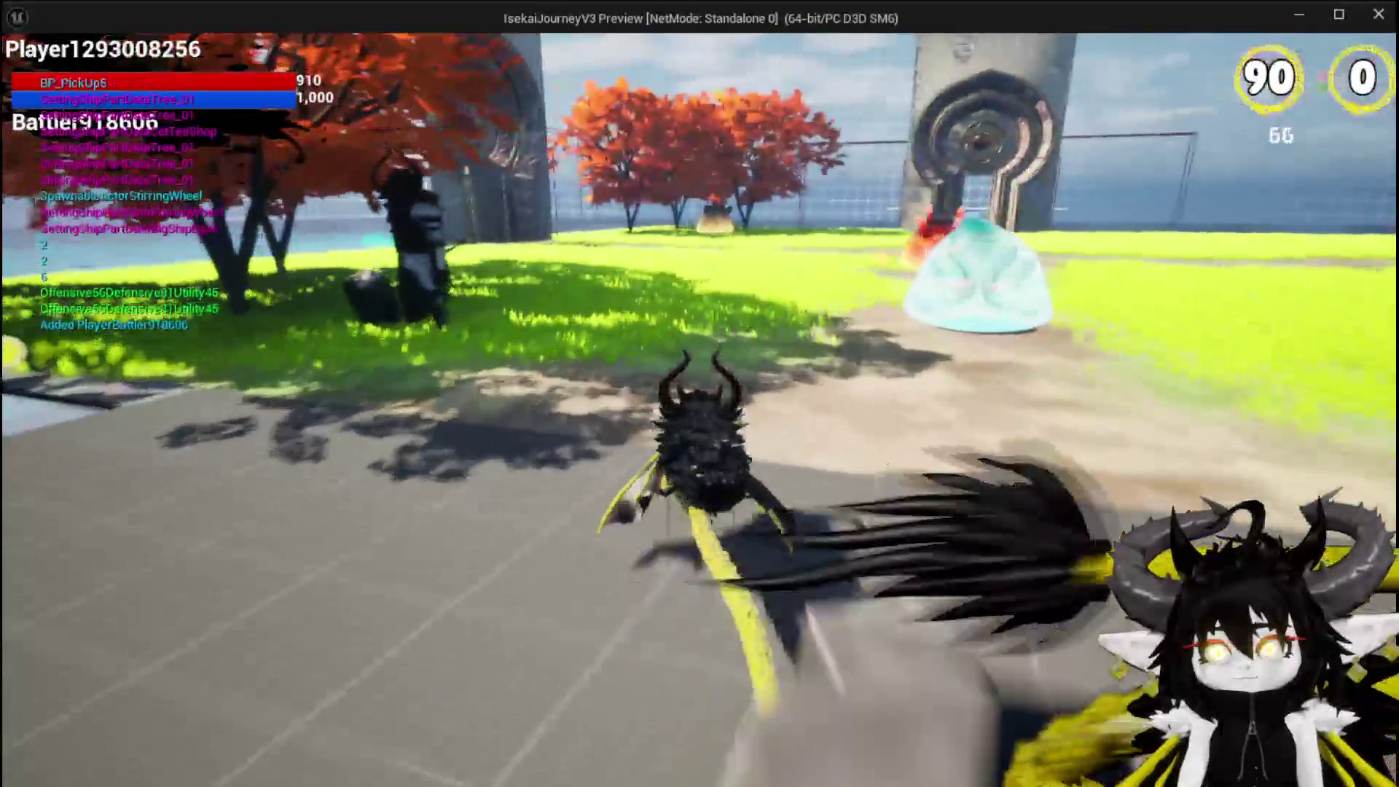
key("space")
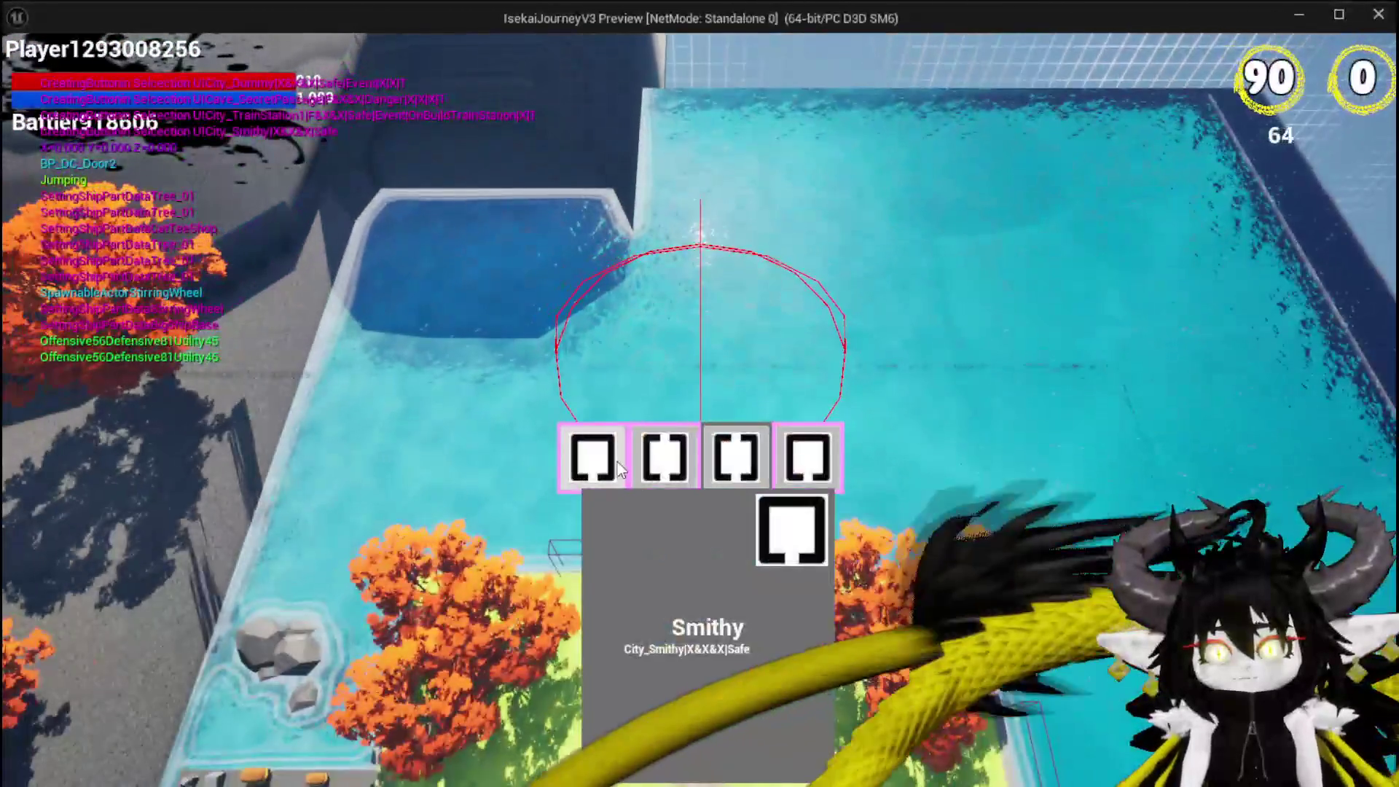
left_click(618, 462)
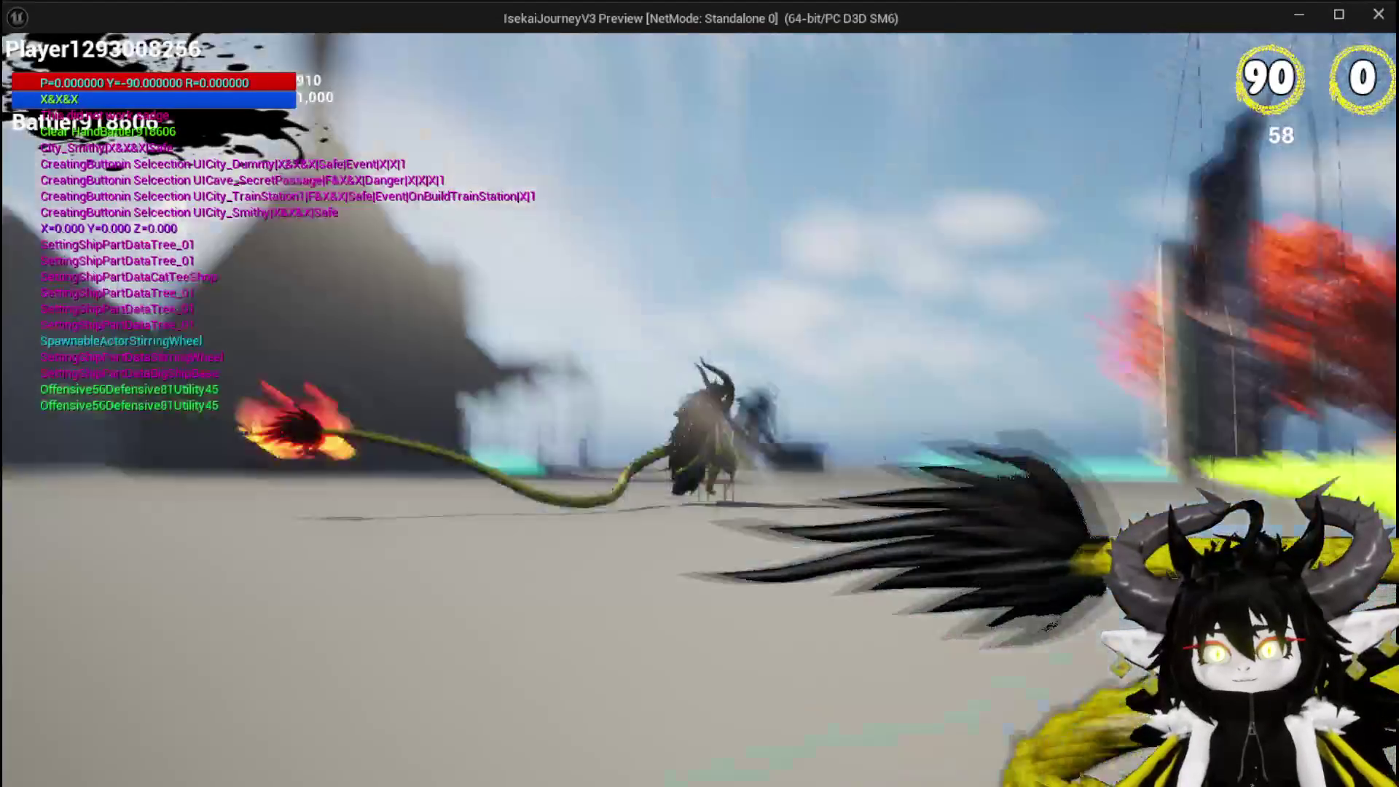
key("Escape")
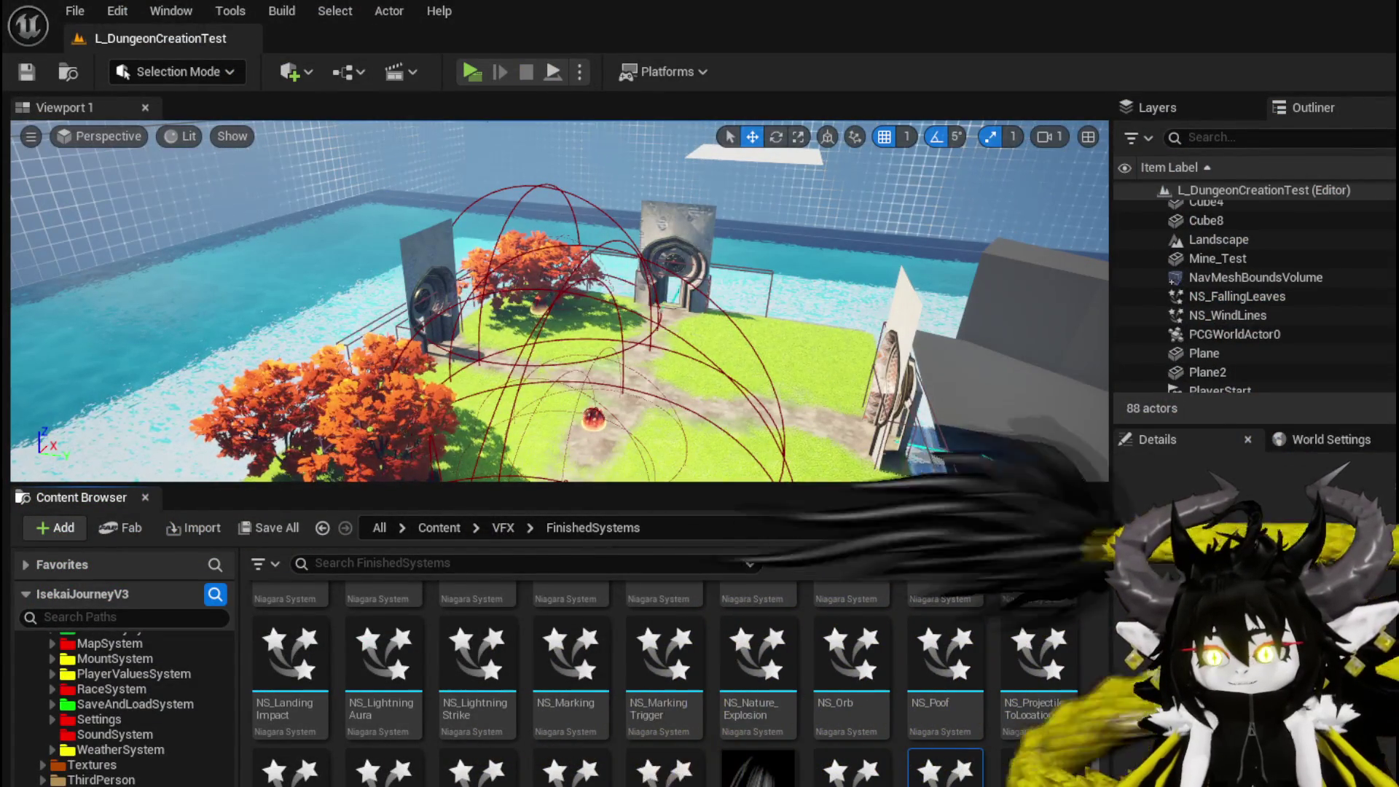
- Insert a Delay node after Event BeginPlay and line it up with the event
key("alt+Tab")
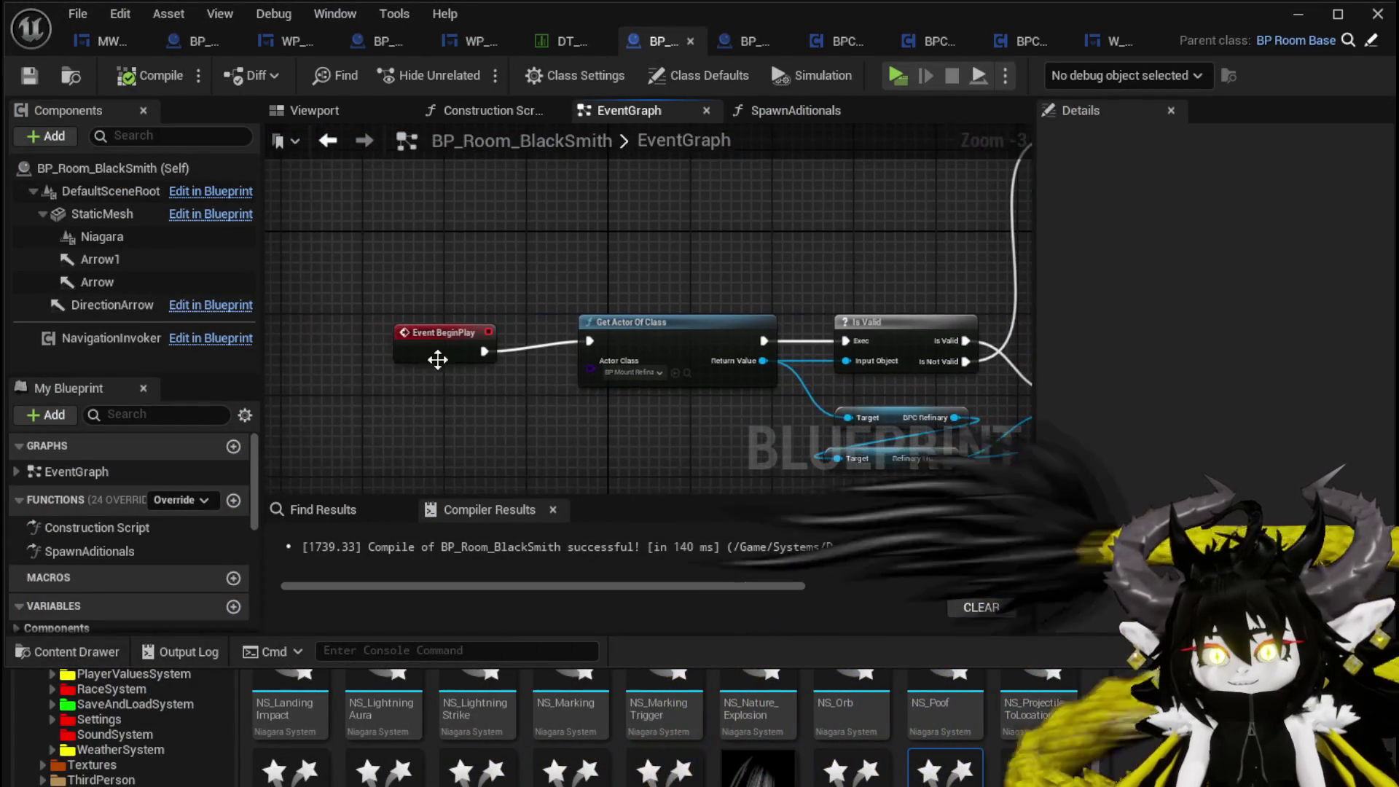
scroll(528, 321, "down", 1)
scroll(531, 319, "down", 1)
scroll(597, 320, "up", 2)
mouse_move(641, 368)
left_mouse_down()
mouse_move(686, 262)
mouse_move(576, 269)
left_mouse_up()
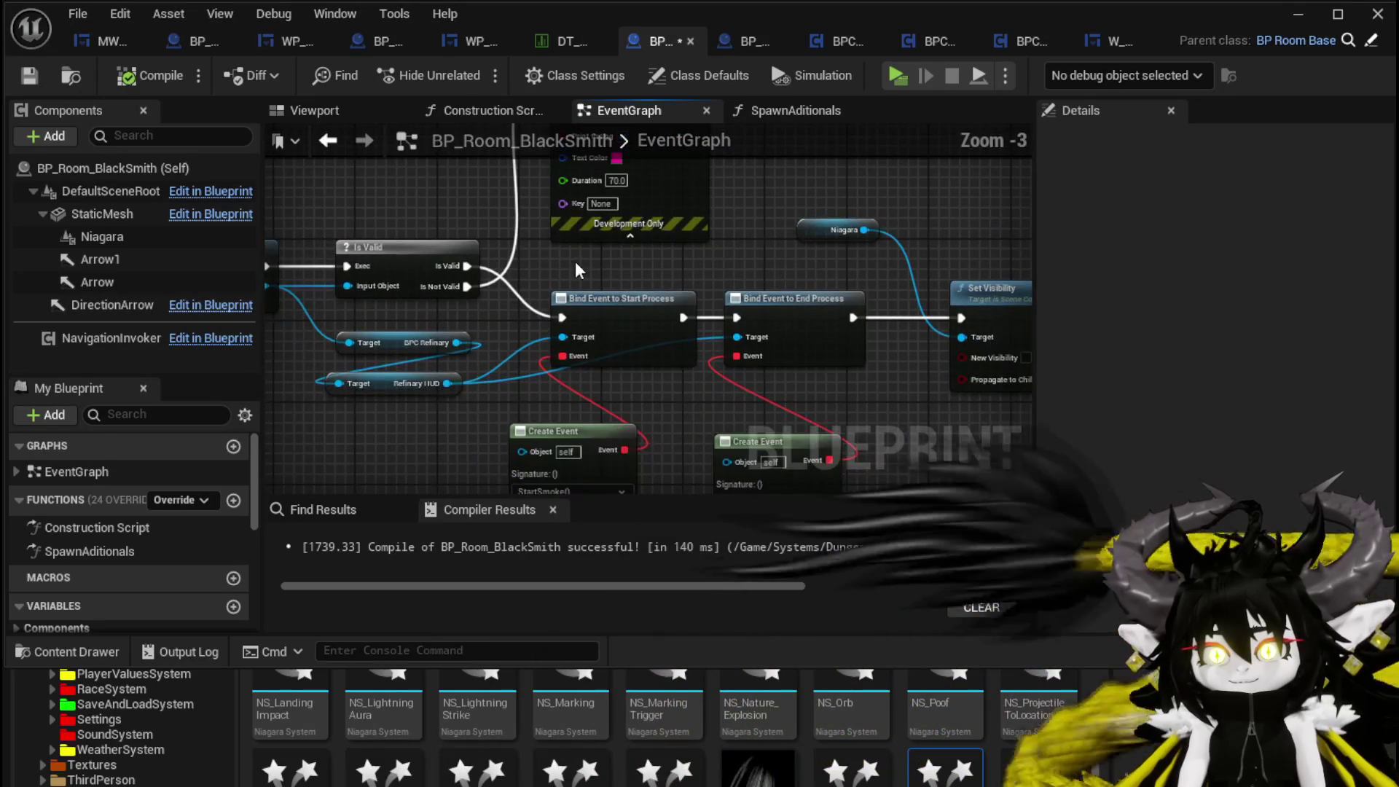
left_click_drag(827, 441, 1007, 408)
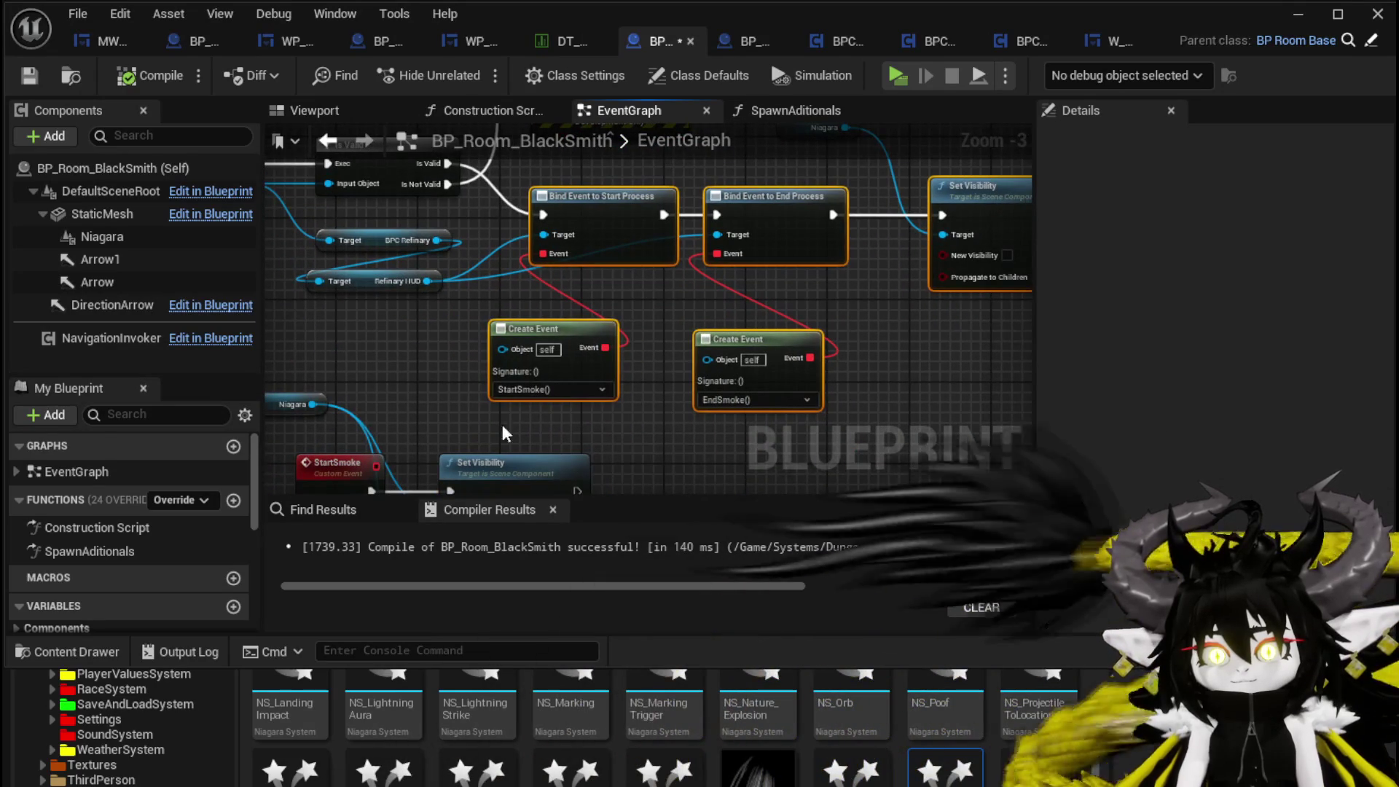
mouse_move(970, 232)
left_mouse_down()
mouse_move(731, 336)
mouse_move(801, 321)
mouse_move(855, 347)
left_mouse_up()
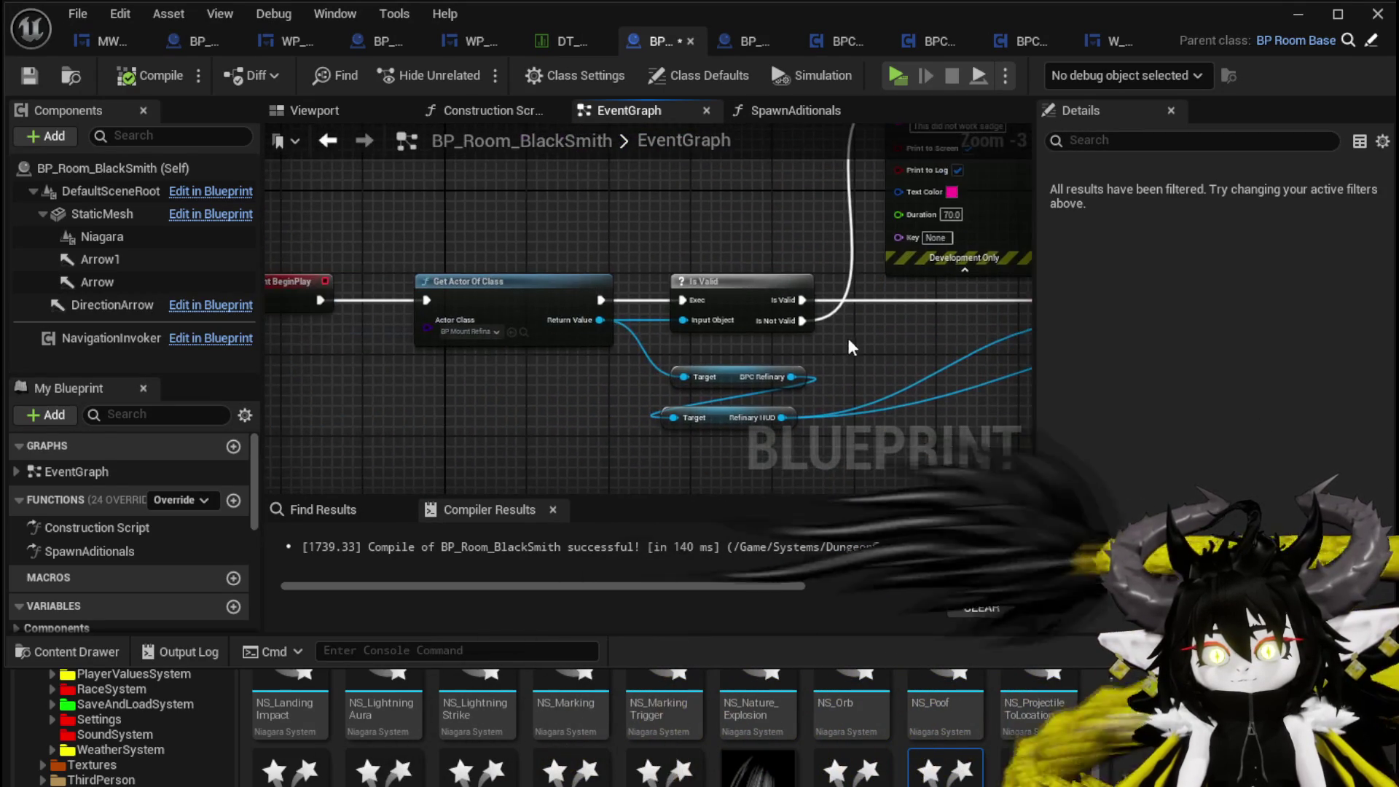
left_click_drag(645, 319, 885, 351)
mouse_move(334, 326)
left_mouse_down()
mouse_move(411, 339)
mouse_move(539, 396)
left_mouse_up()
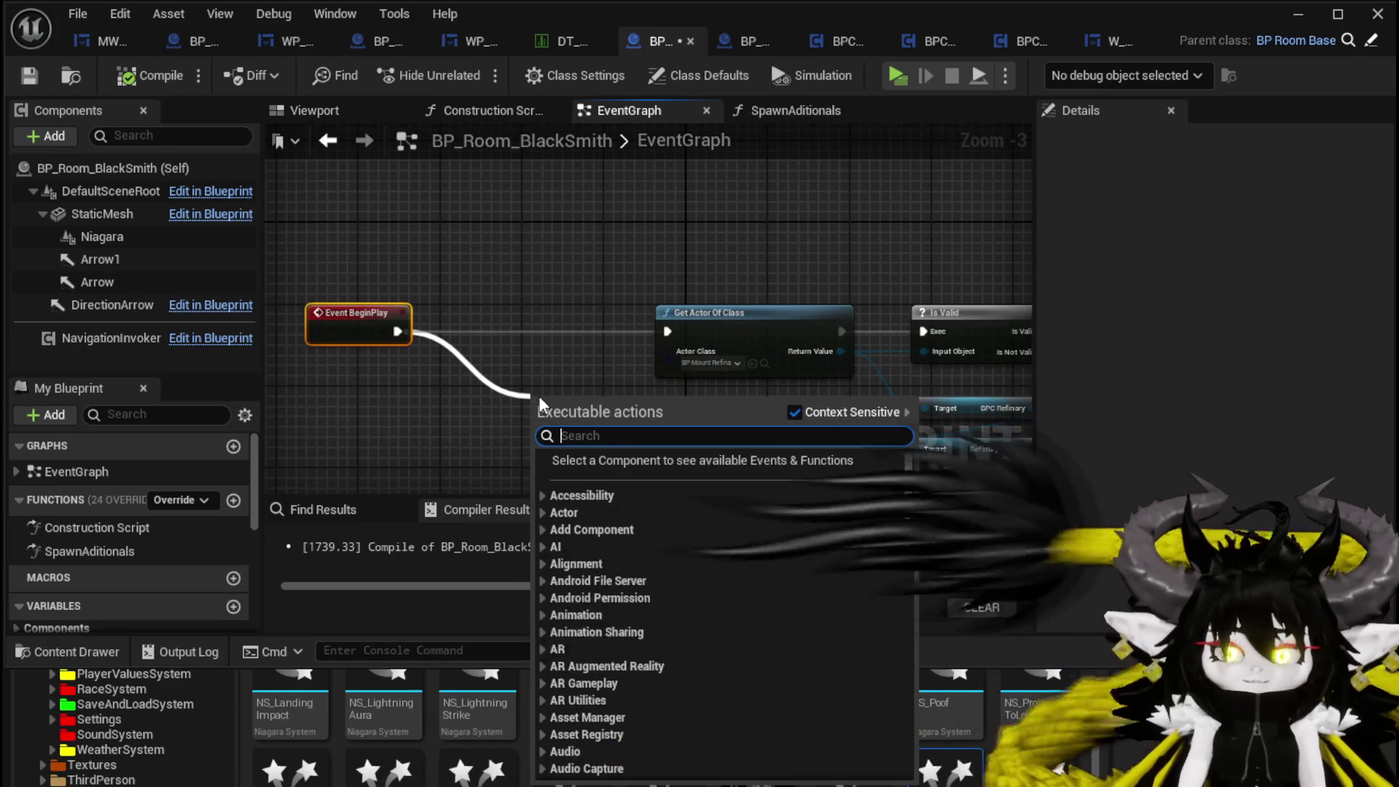
type("Delay")
key("Return")
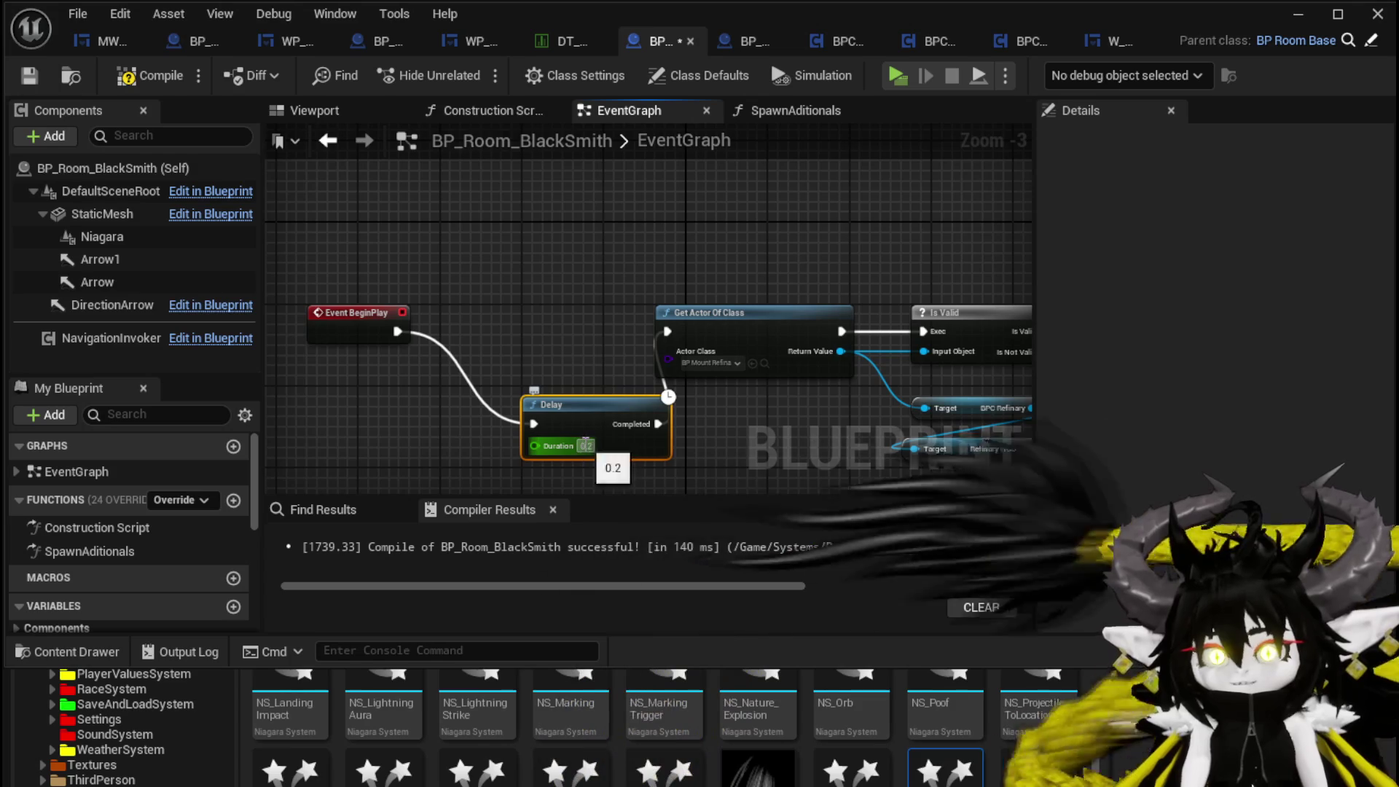
left_click_drag(593, 430, 568, 337)
- Move Set Visibility in line after BeginPlay, wire it into the execution chain, and save
scroll(504, 284, "down", 2)
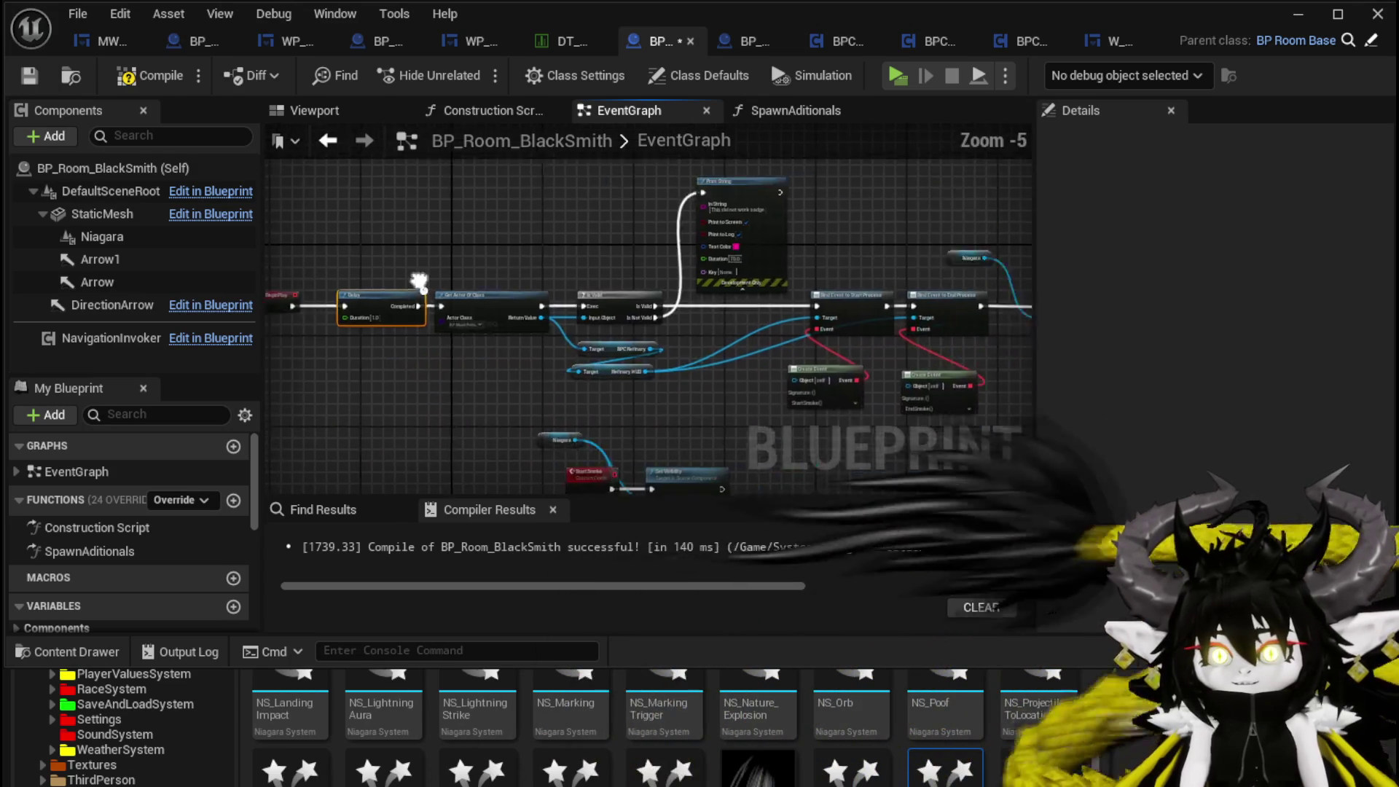
left_click_drag(505, 284, 264, 284)
mouse_move(819, 255)
left_mouse_down()
mouse_move(916, 276)
mouse_move(648, 303)
mouse_move(508, 272)
left_mouse_up()
scroll(453, 359, "up", 2)
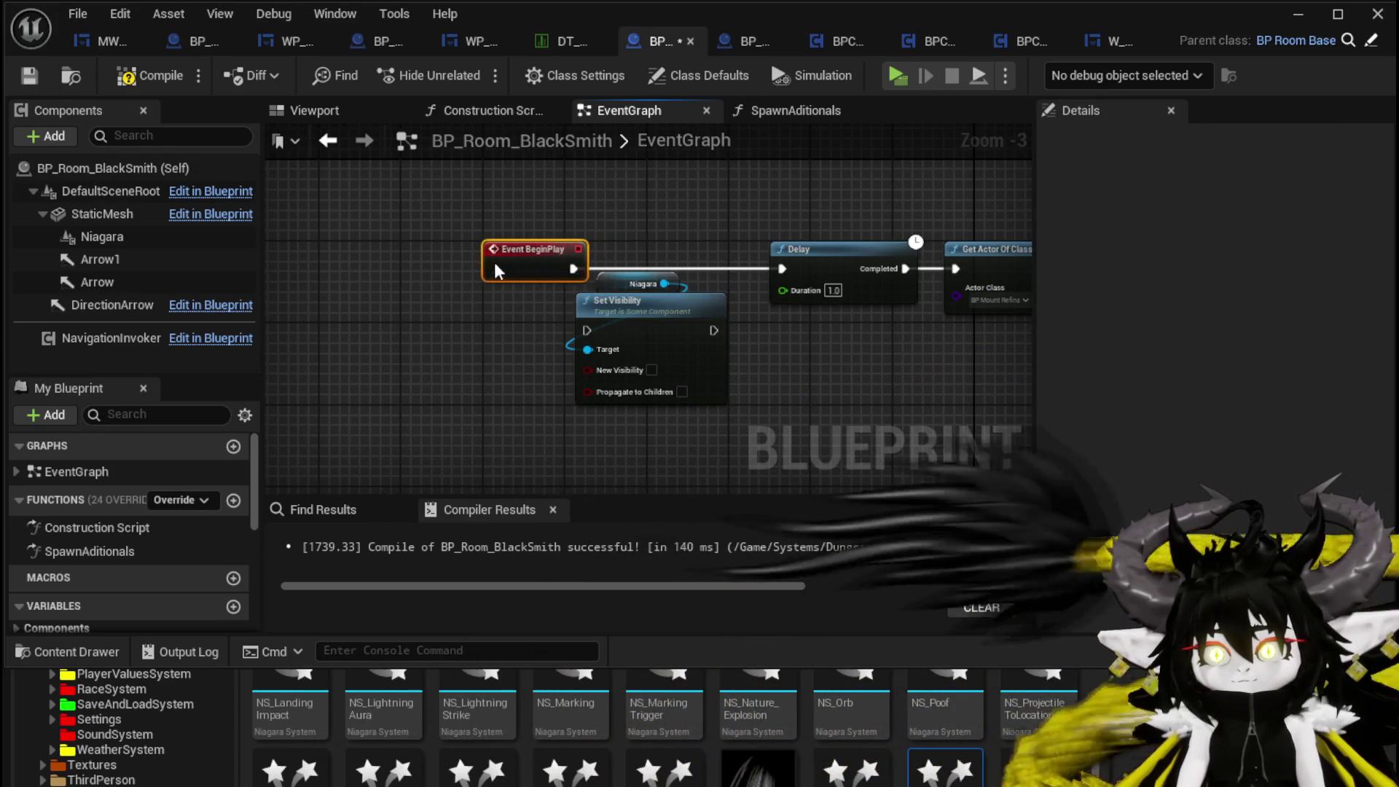
left_click_drag(639, 322, 639, 260)
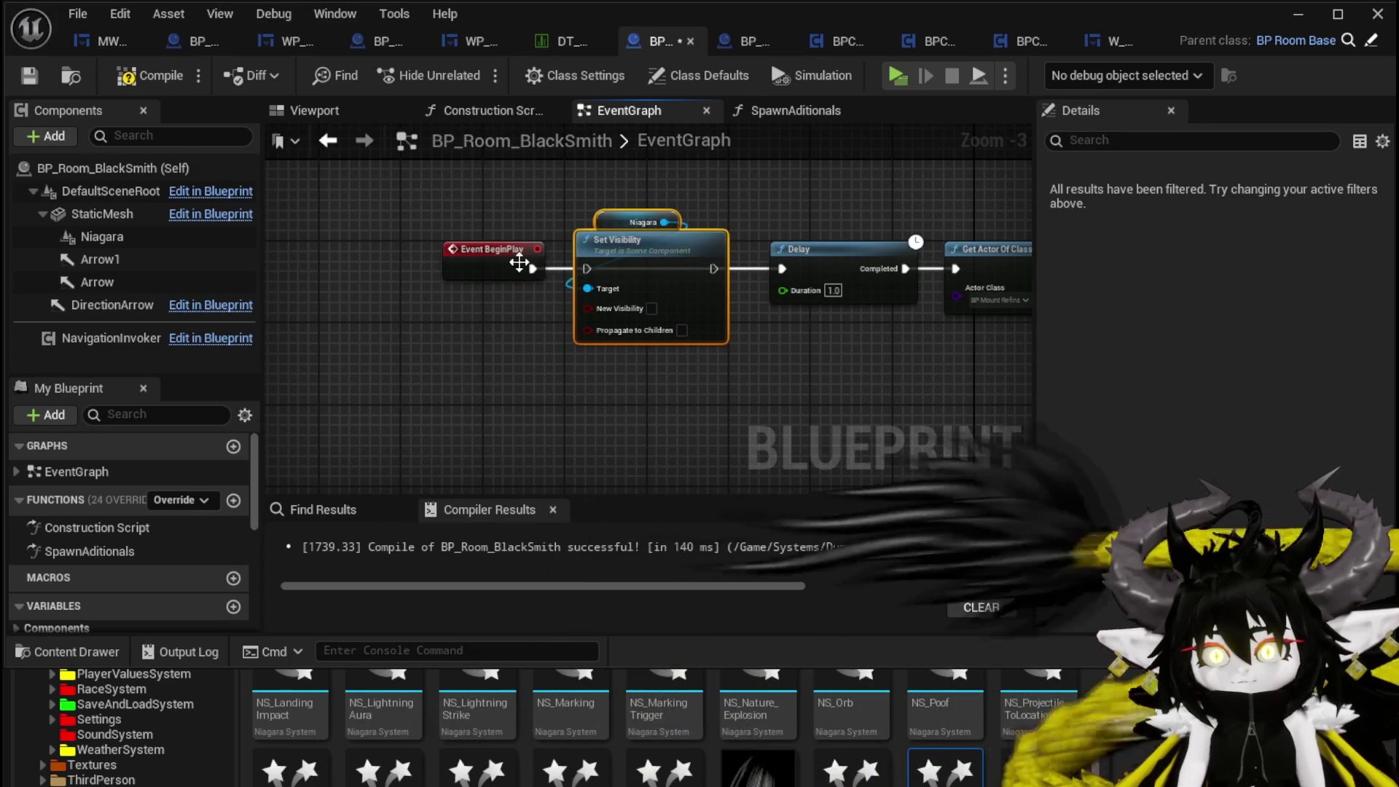
left_click_drag(795, 269, 779, 276)
left_click(750, 223)
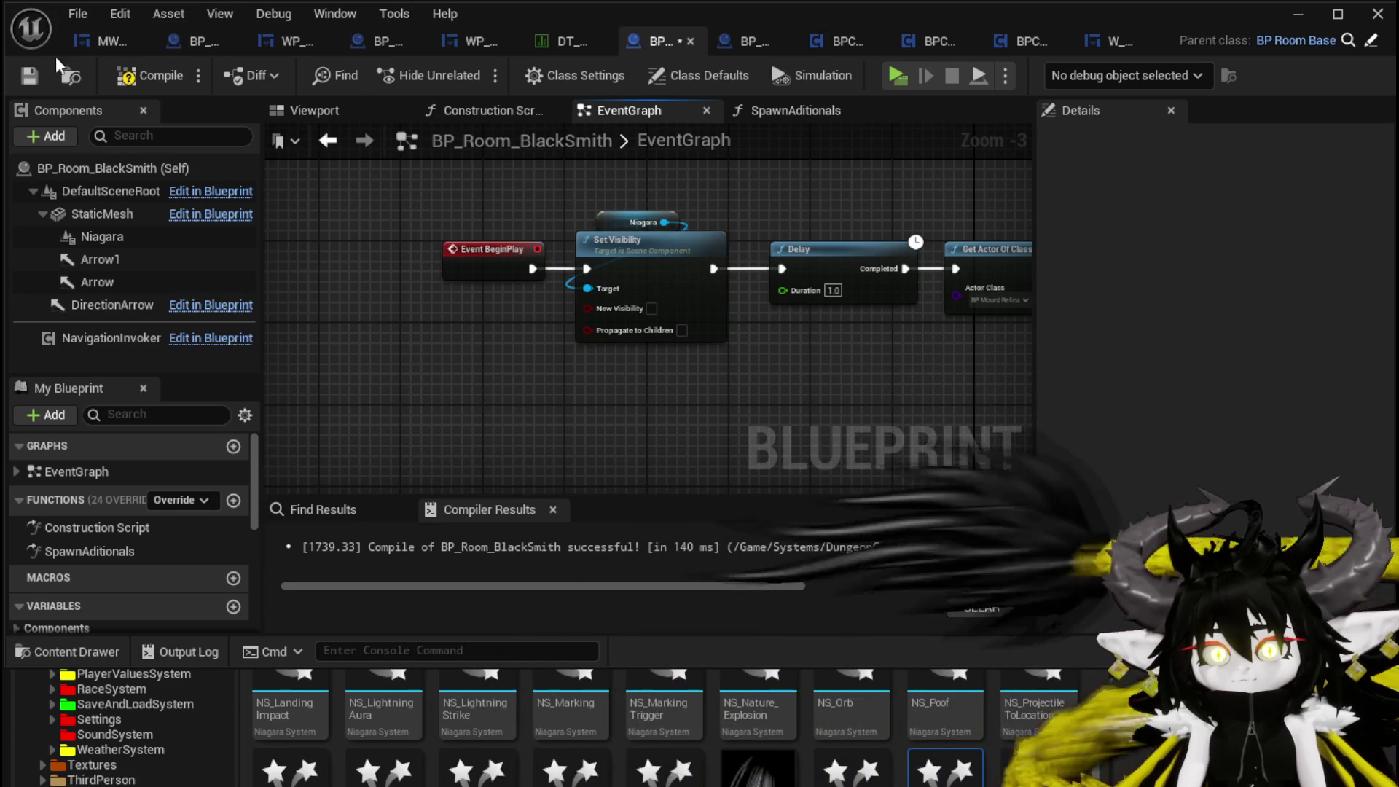
left_click(30, 76)
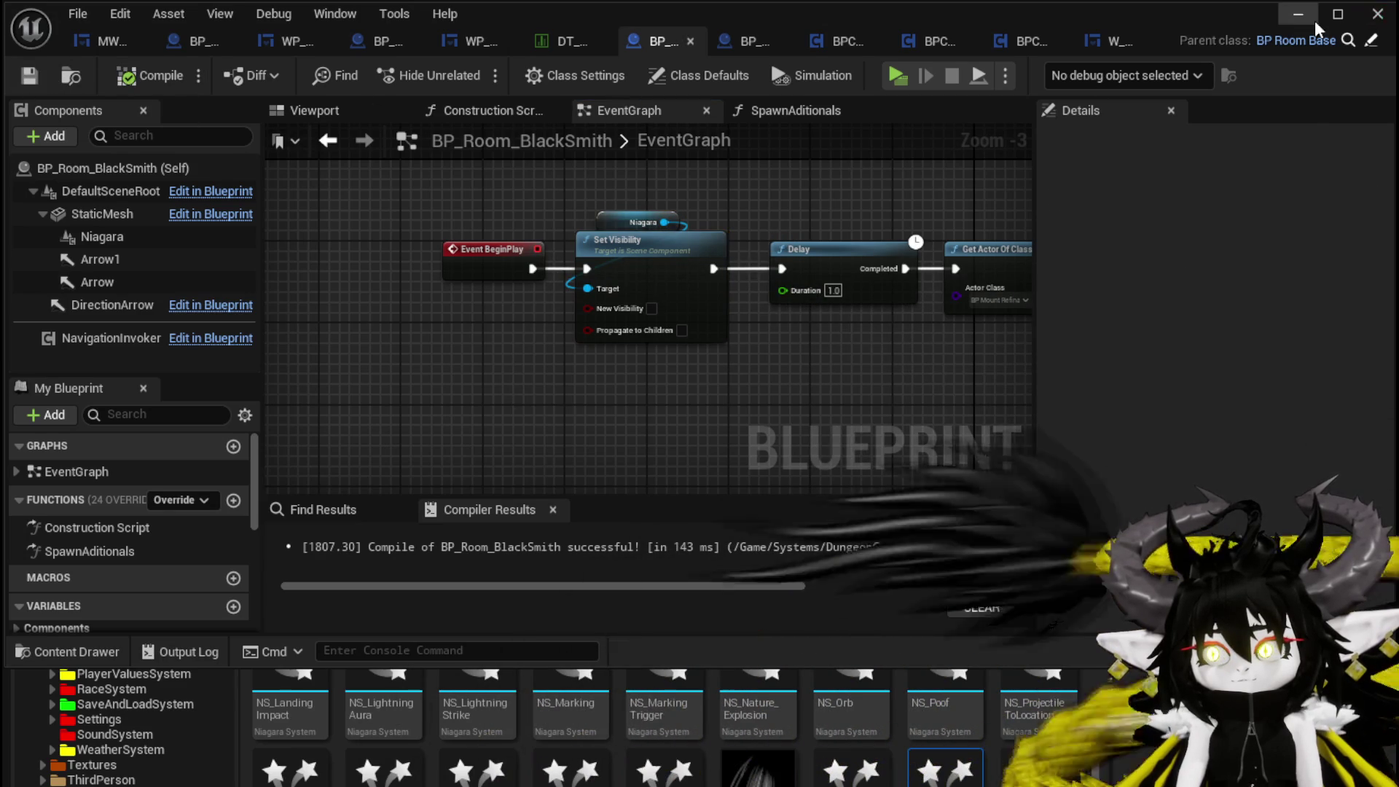
left_click(1311, 20)
- Start a play session and walk the character through the stone gate into the smithy
left_click(471, 72)
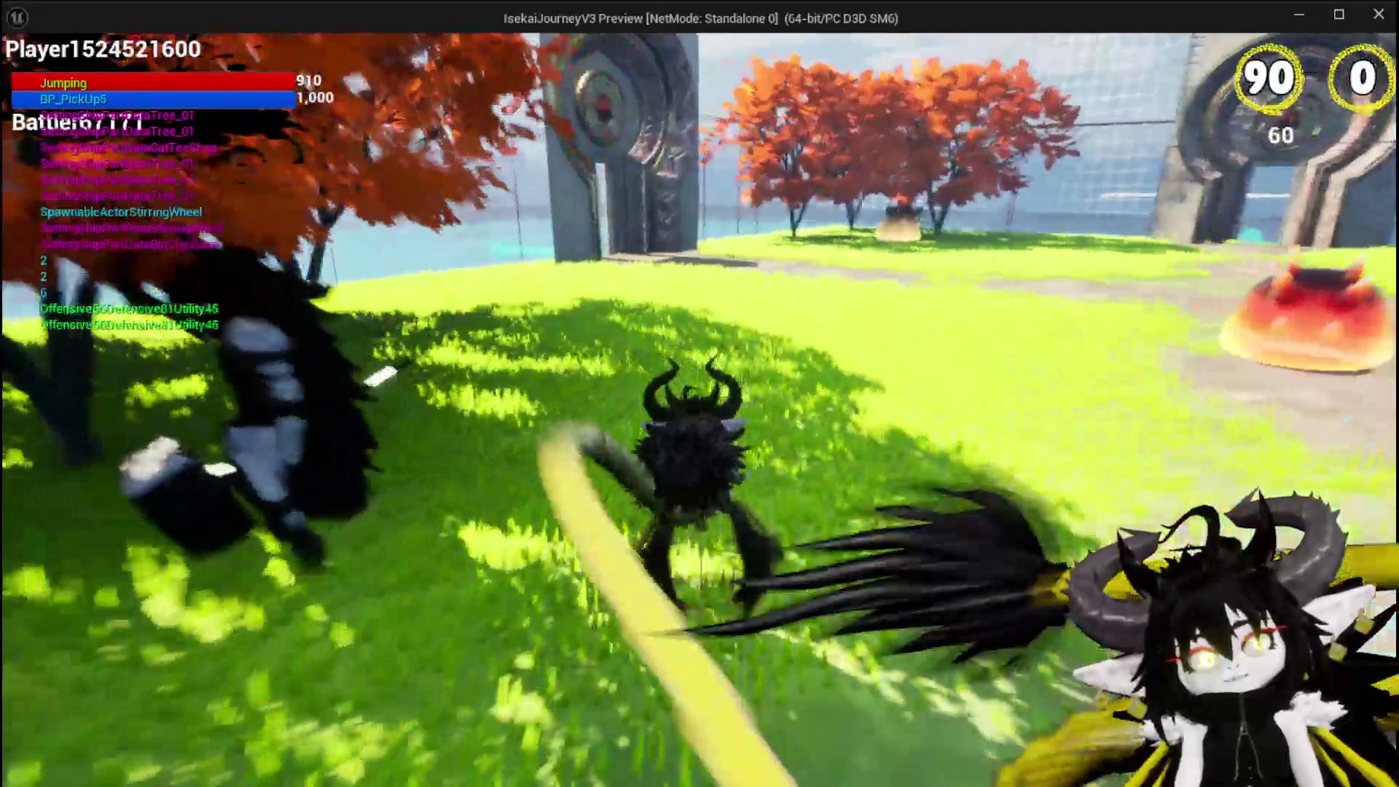
key("space")
key("w")
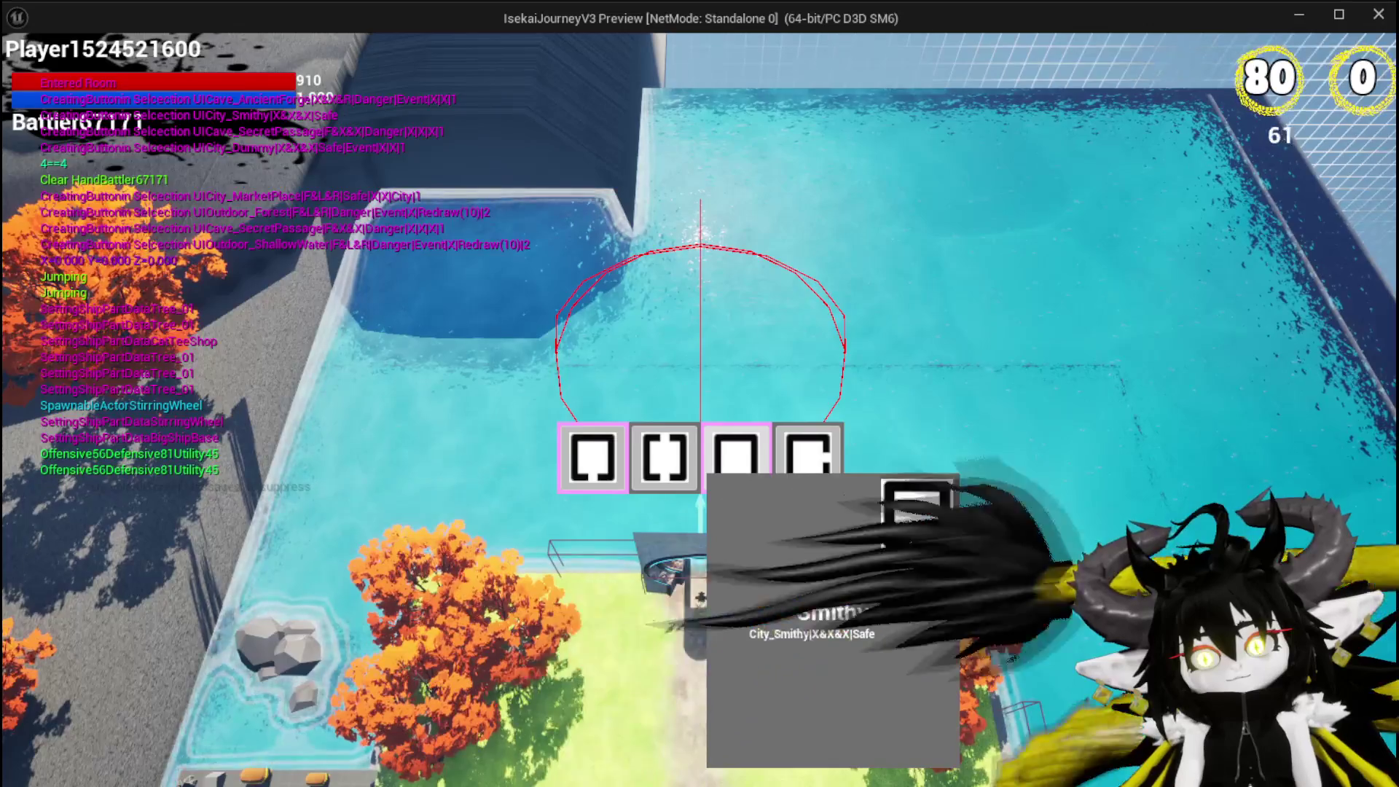
left_click(724, 478)
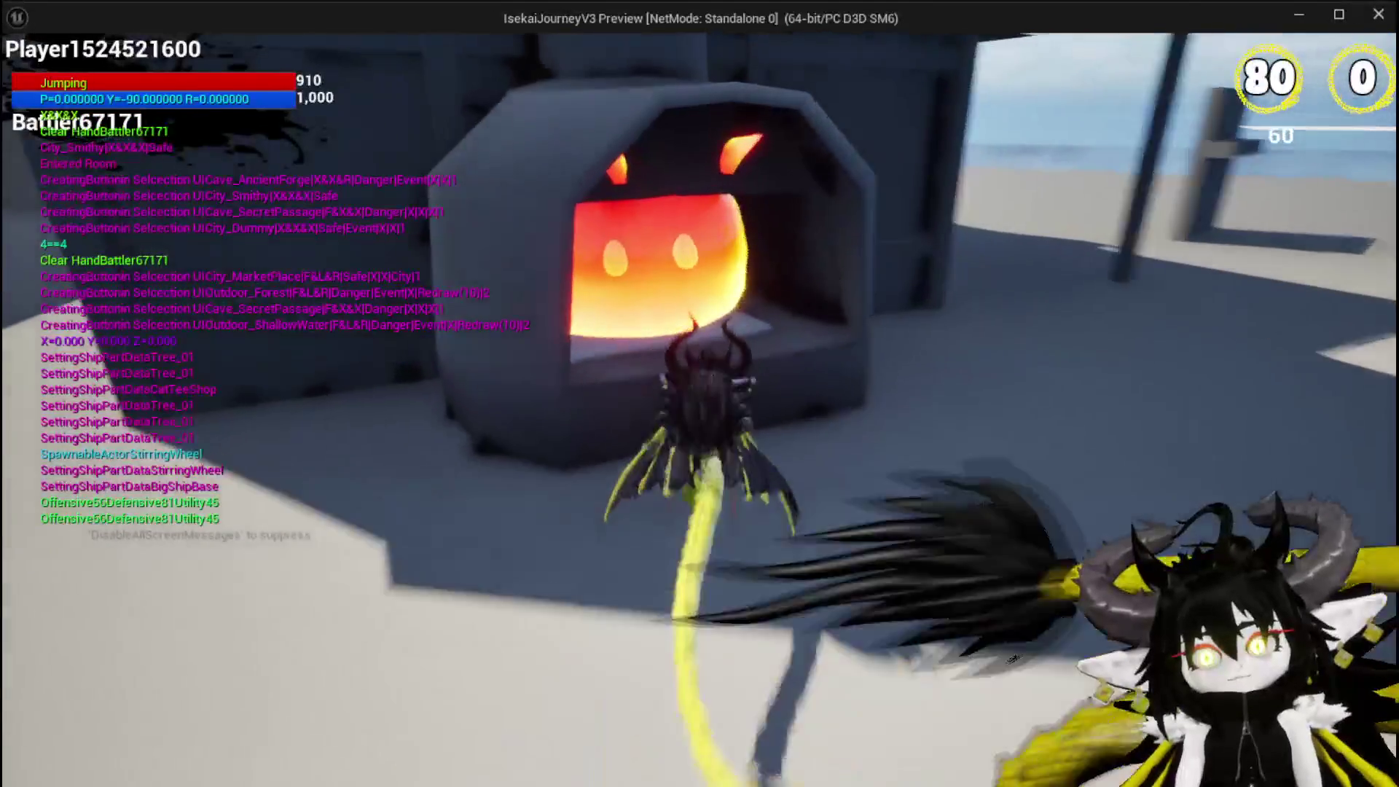
- Feed red items into the forge three times, stop the preview, and save the level
key("e")
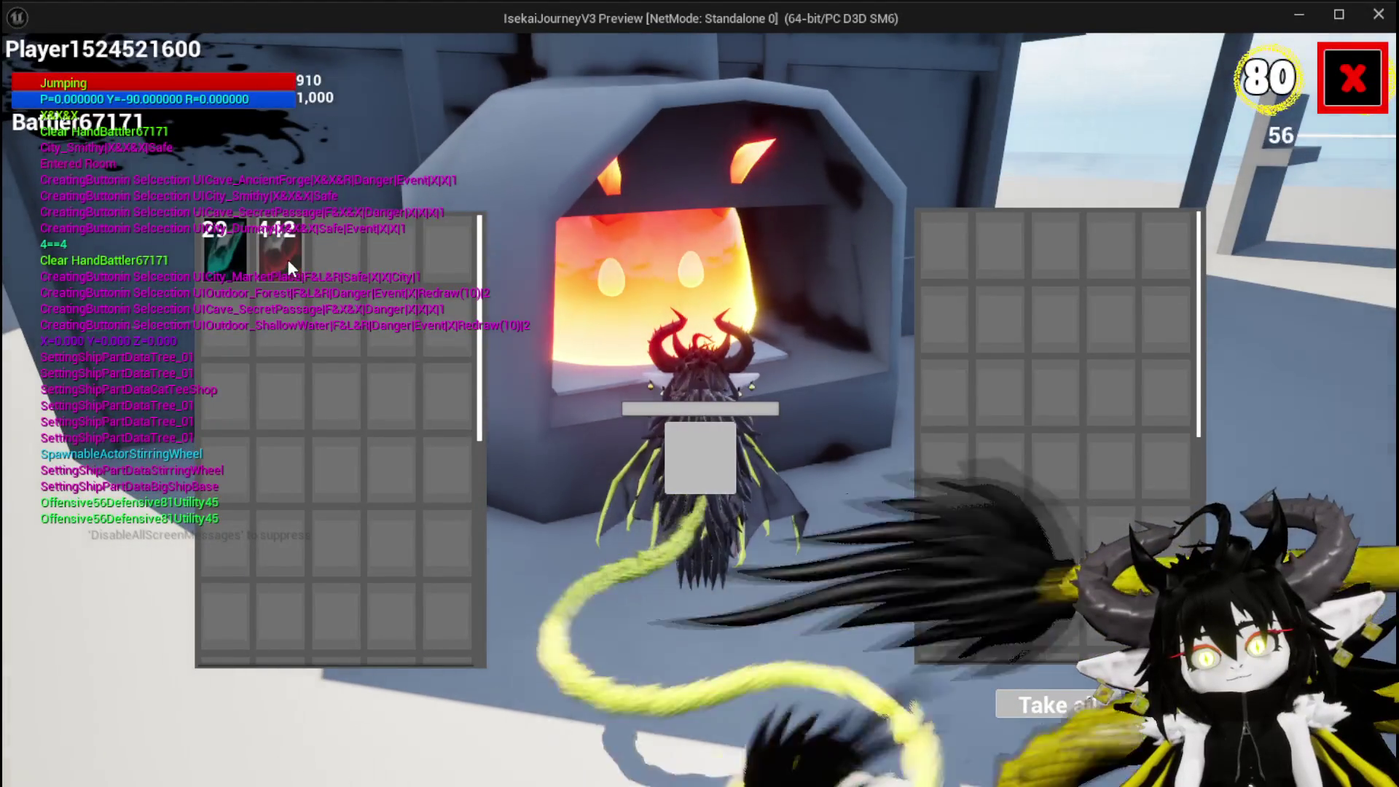
left_click(287, 259)
left_click(287, 259)
left_click(287, 260)
left_click(287, 260)
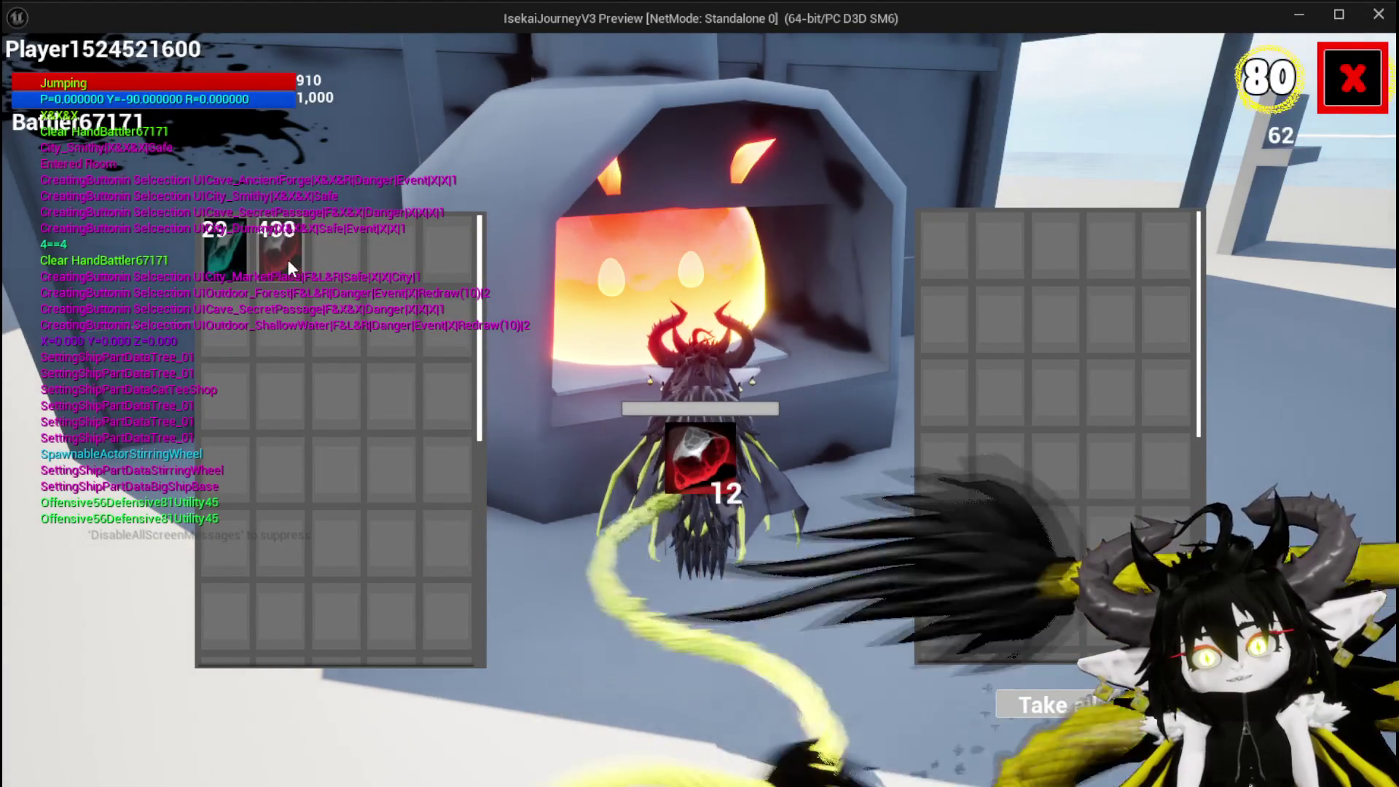
left_click(287, 260)
left_click(287, 259)
left_click(1365, 64)
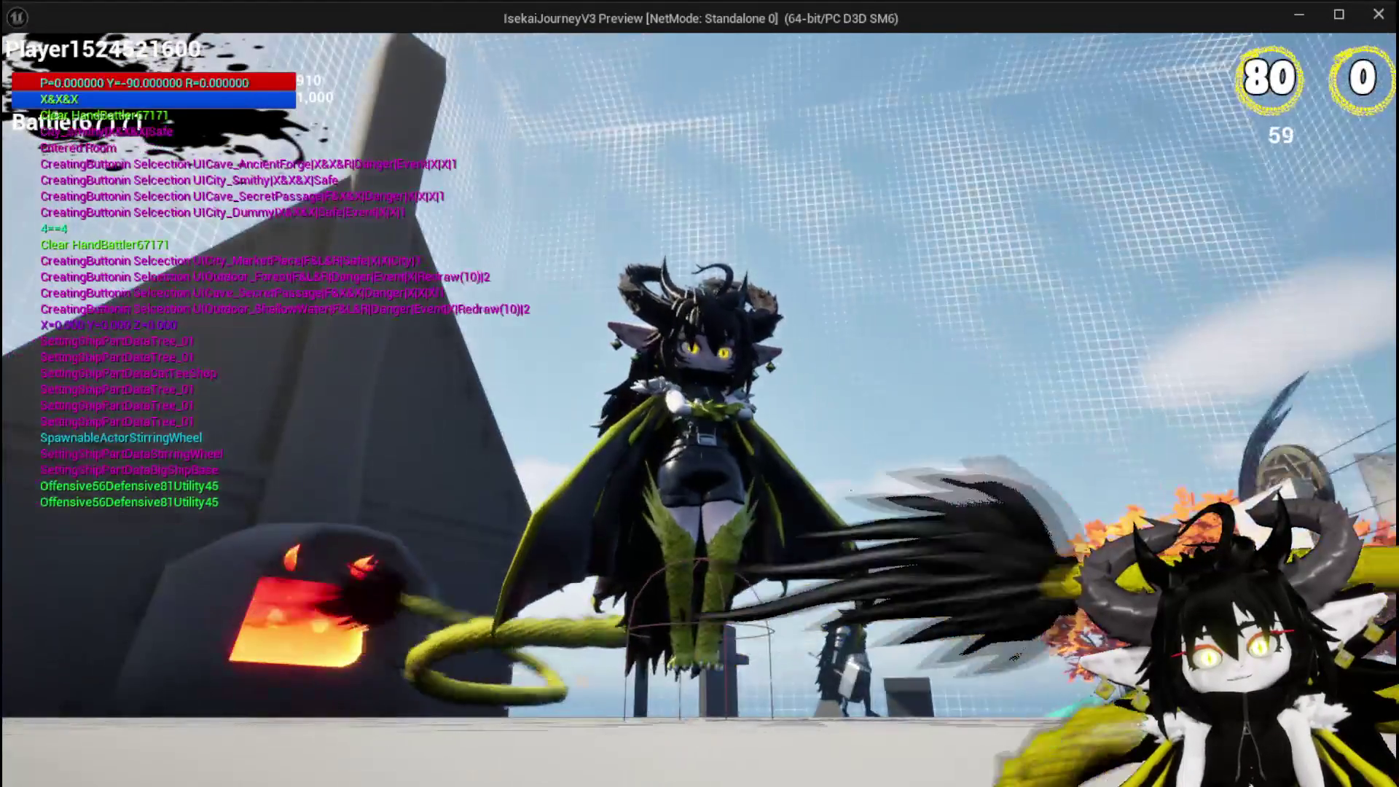
key("space")
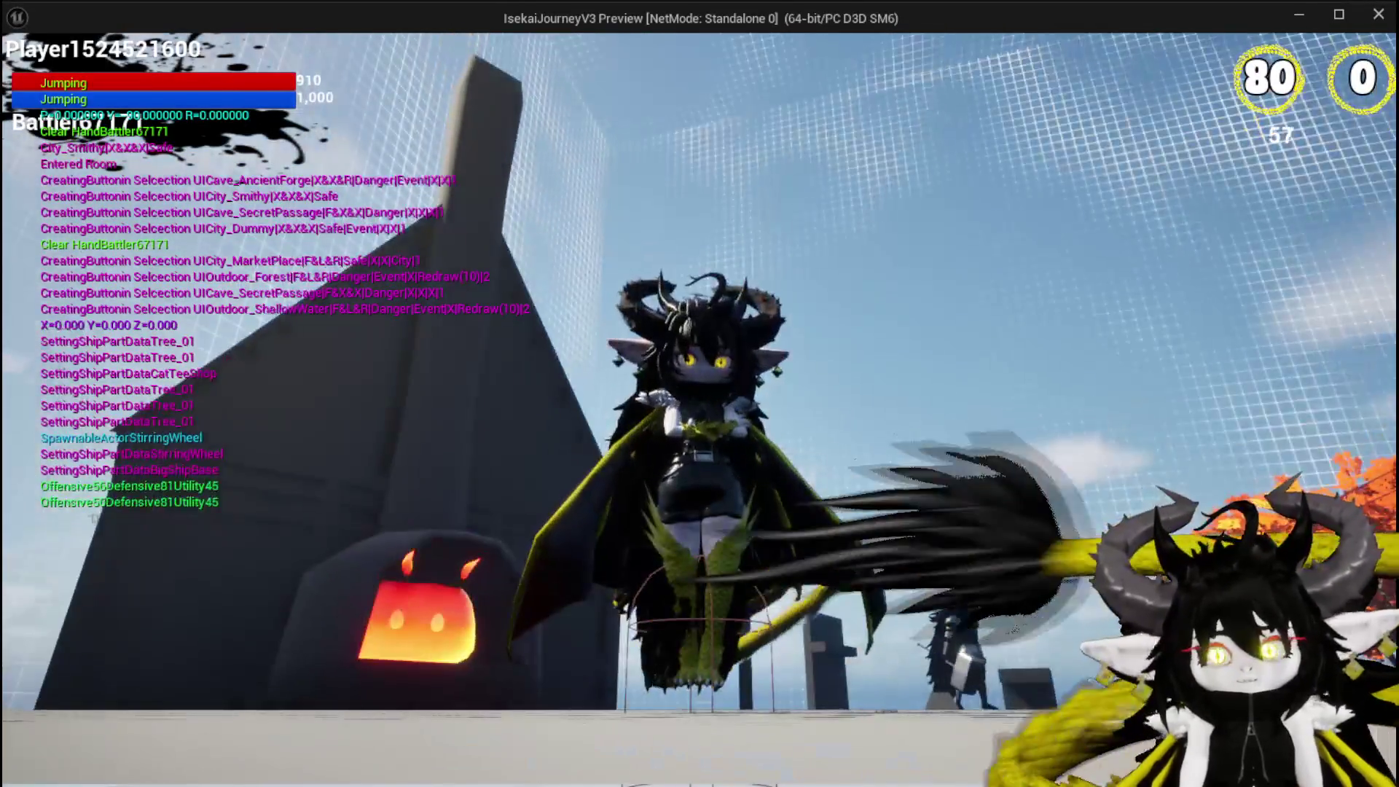
key("Escape")
key("ctrl+s")
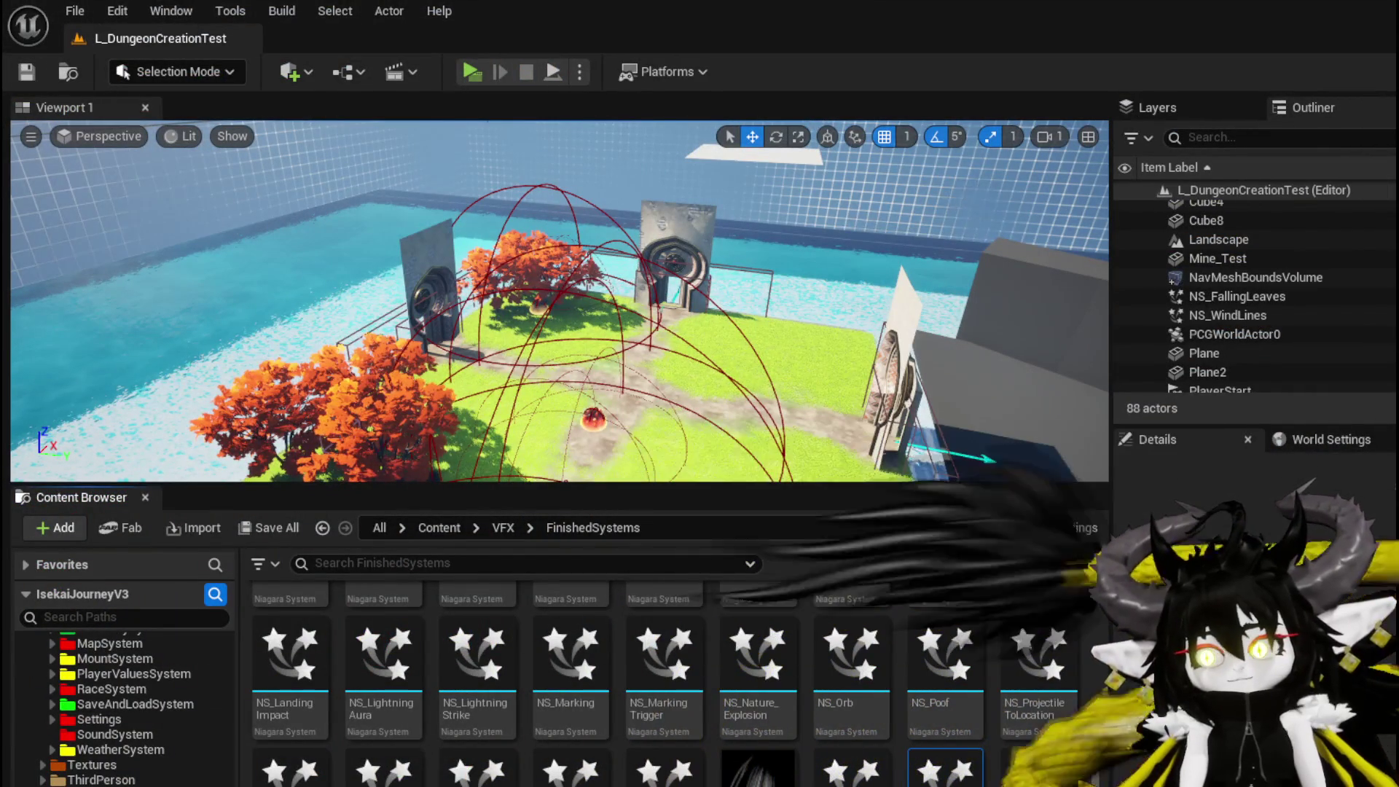
- Delete the Set Visibility node that follows the End Process binding
key("alt+Tab")
left_click_drag(612, 342, 277, 342)
left_click_drag(569, 379, 233, 379)
left_click_drag(599, 341, 313, 371)
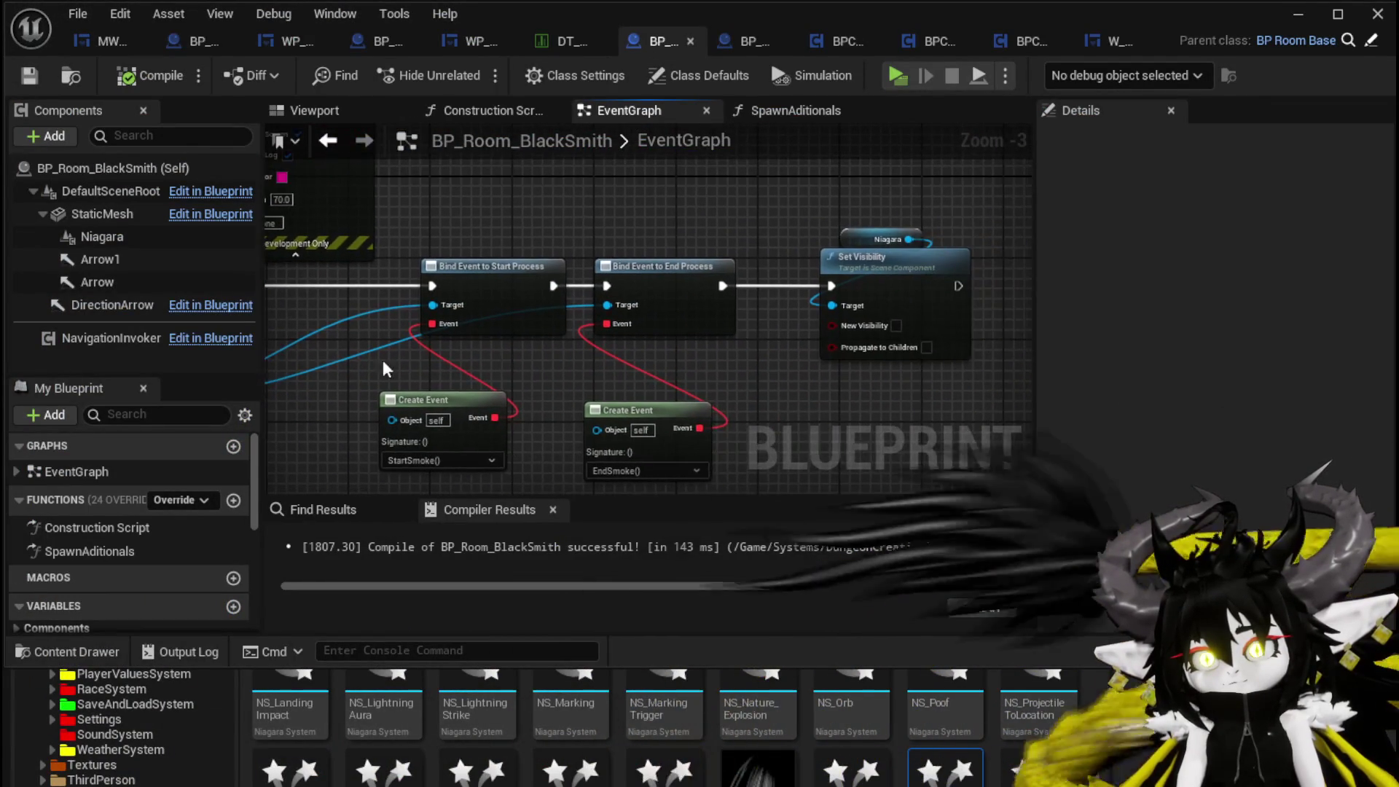
left_click_drag(743, 379, 670, 408)
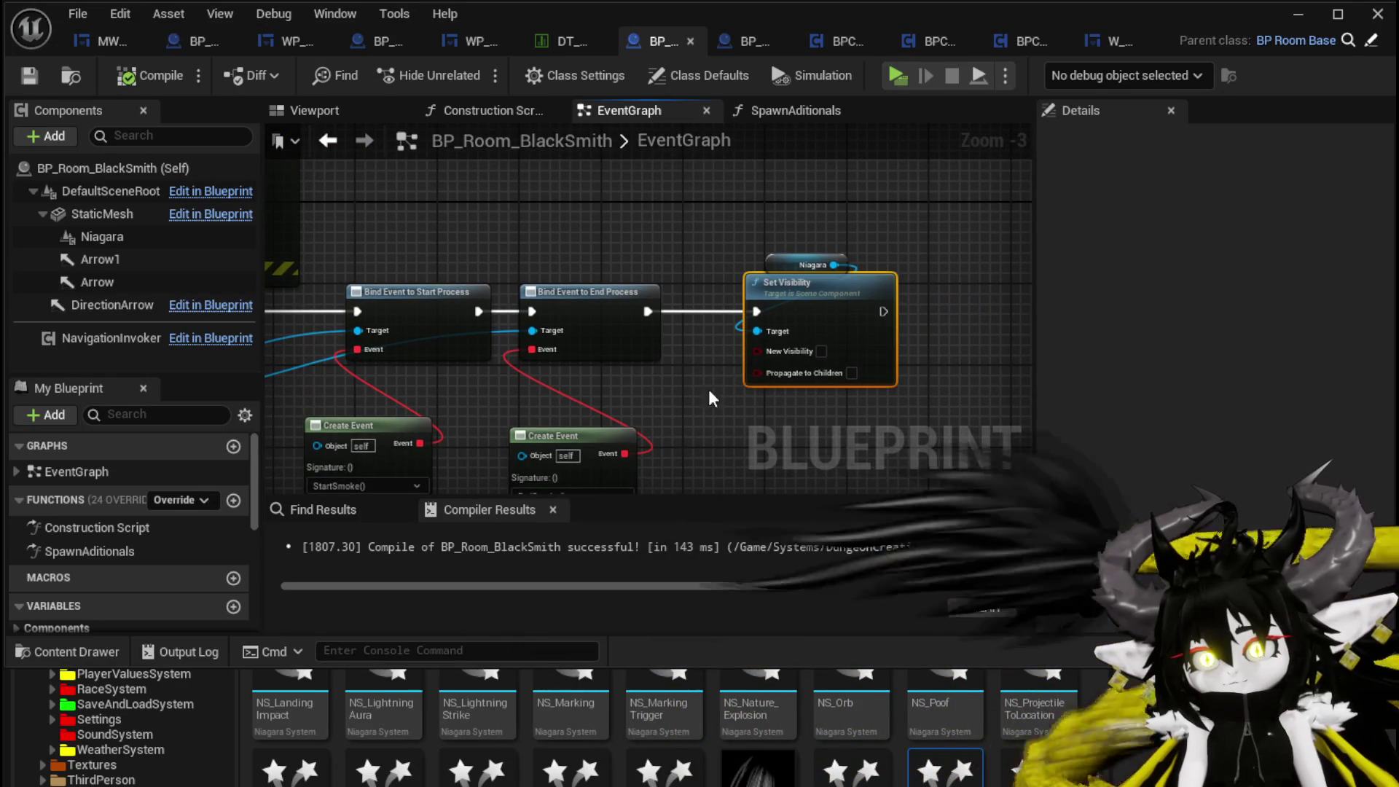
key("Delete")
- Move Print String to the end of the chain and change its text to 'BindingWorked'
scroll(784, 266, "down", 2)
mouse_move(956, 229)
left_mouse_down()
mouse_move(755, 277)
mouse_move(760, 393)
left_mouse_up()
scroll(760, 393, "up", 1)
left_click_drag(511, 359, 555, 304)
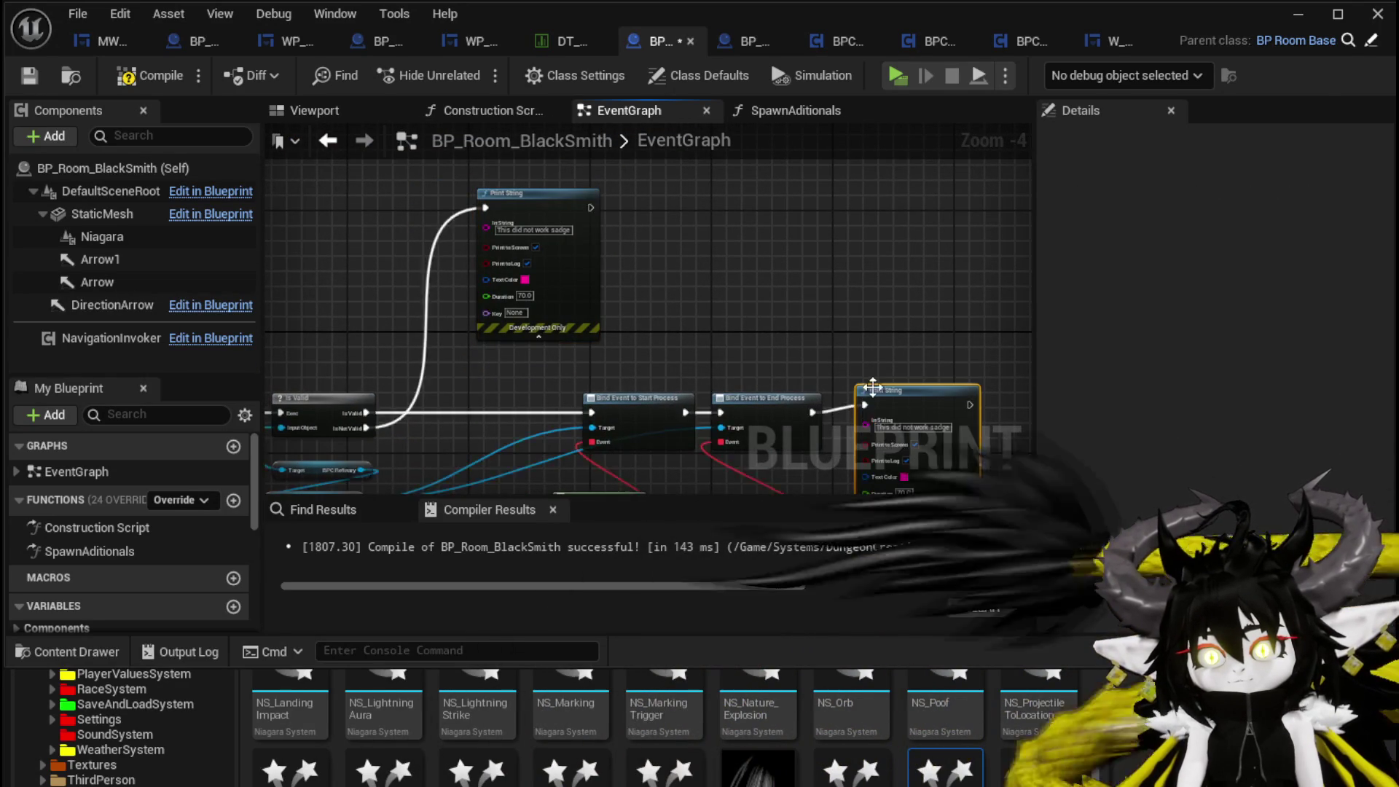
scroll(872, 395, "up", 4)
left_click(775, 375)
type("BindingWorked")
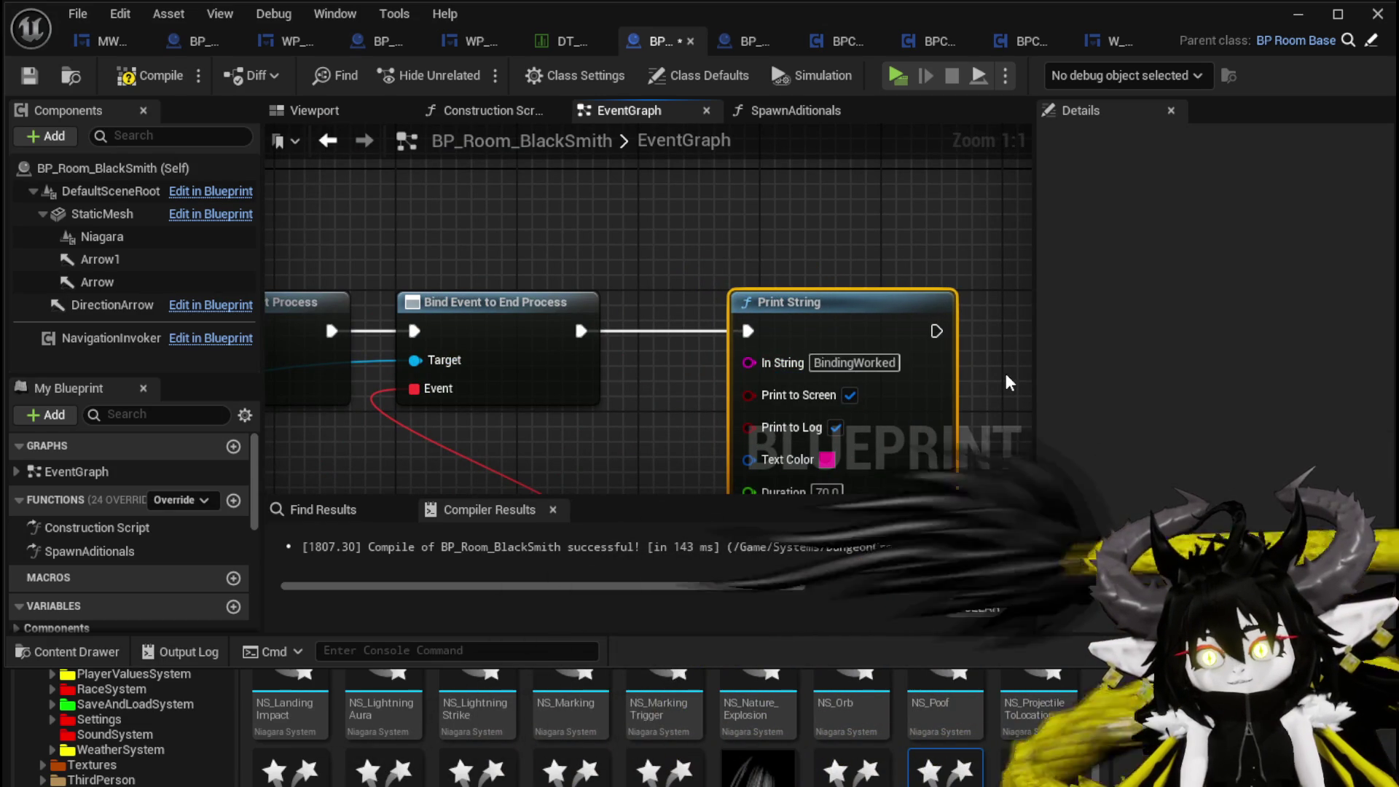
scroll(964, 357, "down", 8)
scroll(636, 421, "up", 4)
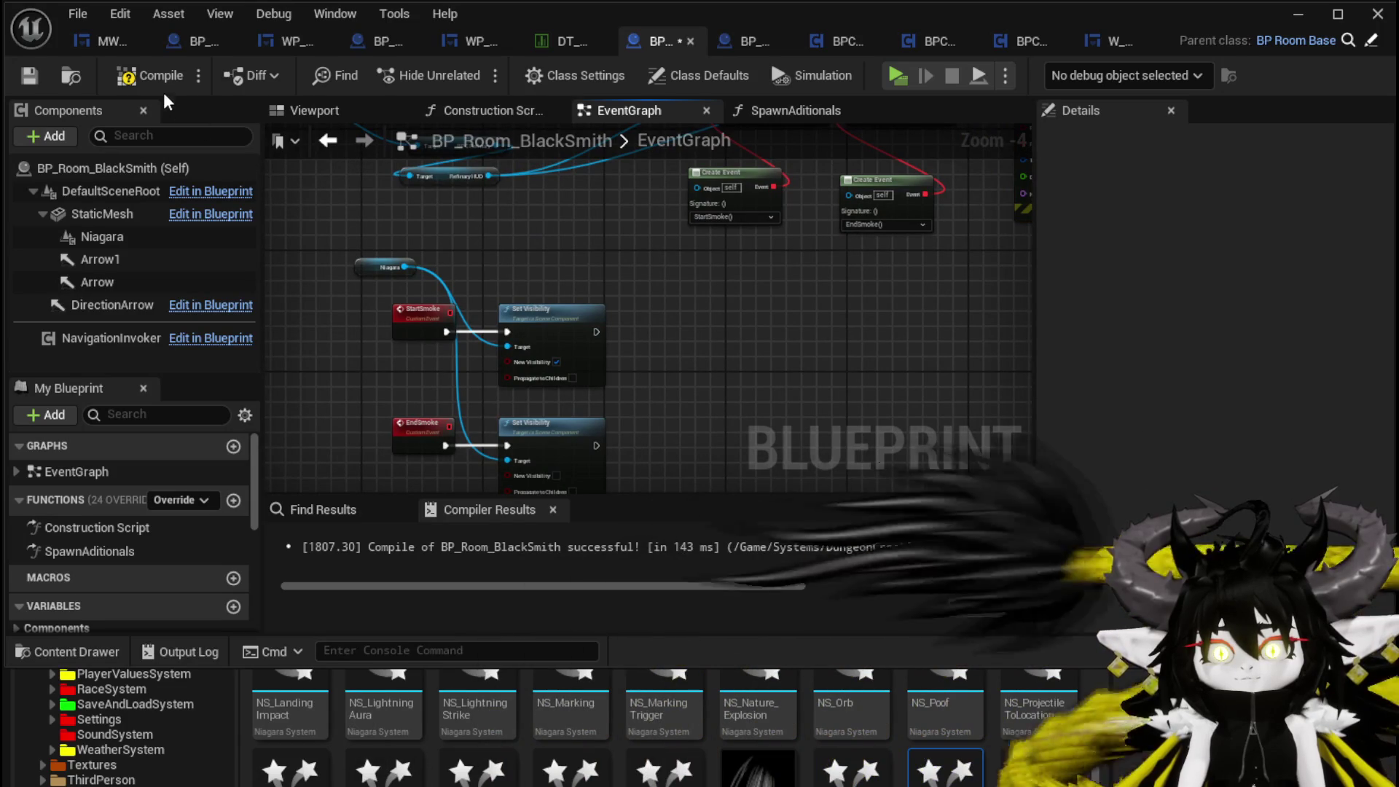
- Add a Deactivate call on Niagara and place it beside the EndSmoke branch
mouse_move(406, 266)
left_mouse_down()
mouse_move(561, 280)
mouse_move(548, 267)
left_mouse_up()
type("Deav")
key("BackSpace")
left_click(593, 492)
left_click_drag(599, 295, 692, 461)
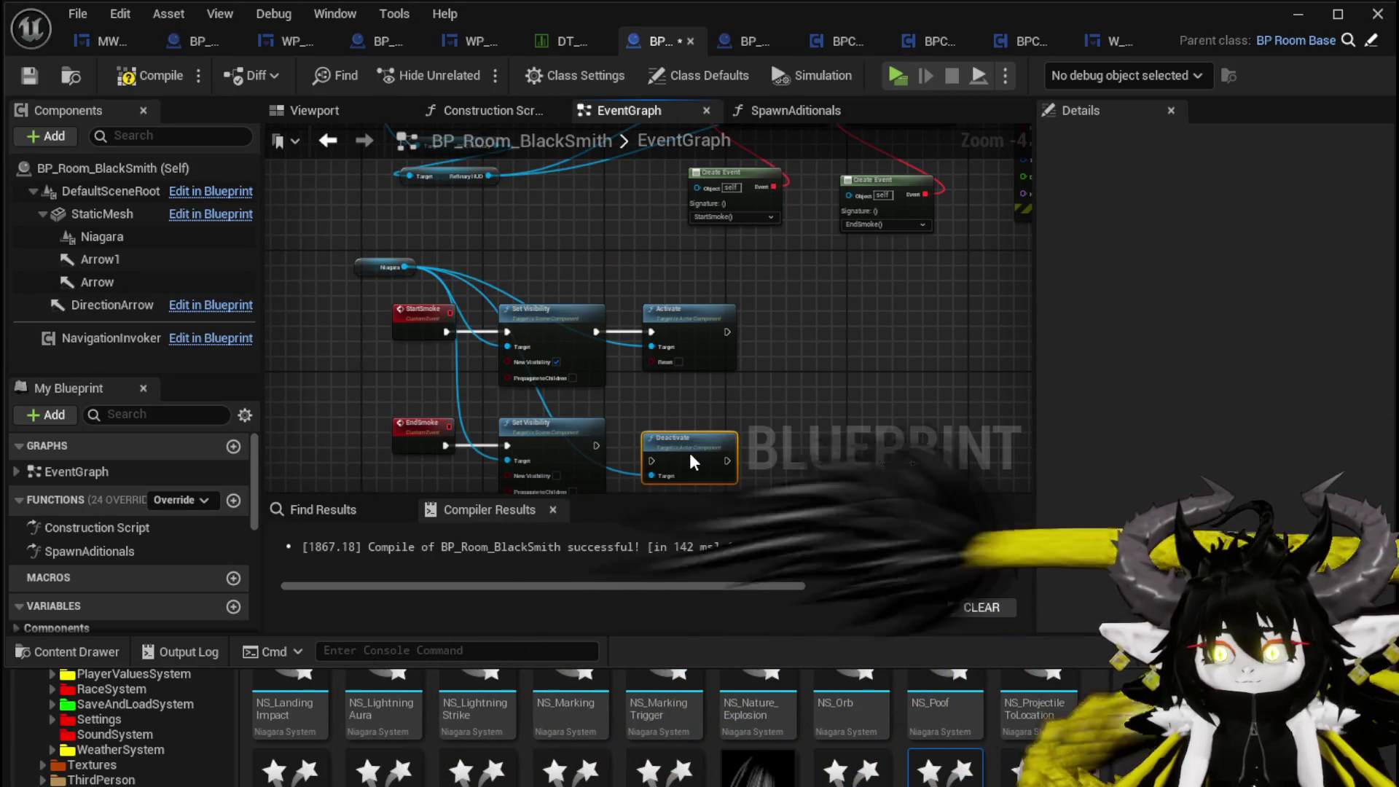
left_click_drag(445, 445, 557, 467)
left_click_drag(654, 456, 656, 459)
left_click_drag(671, 456, 678, 440)
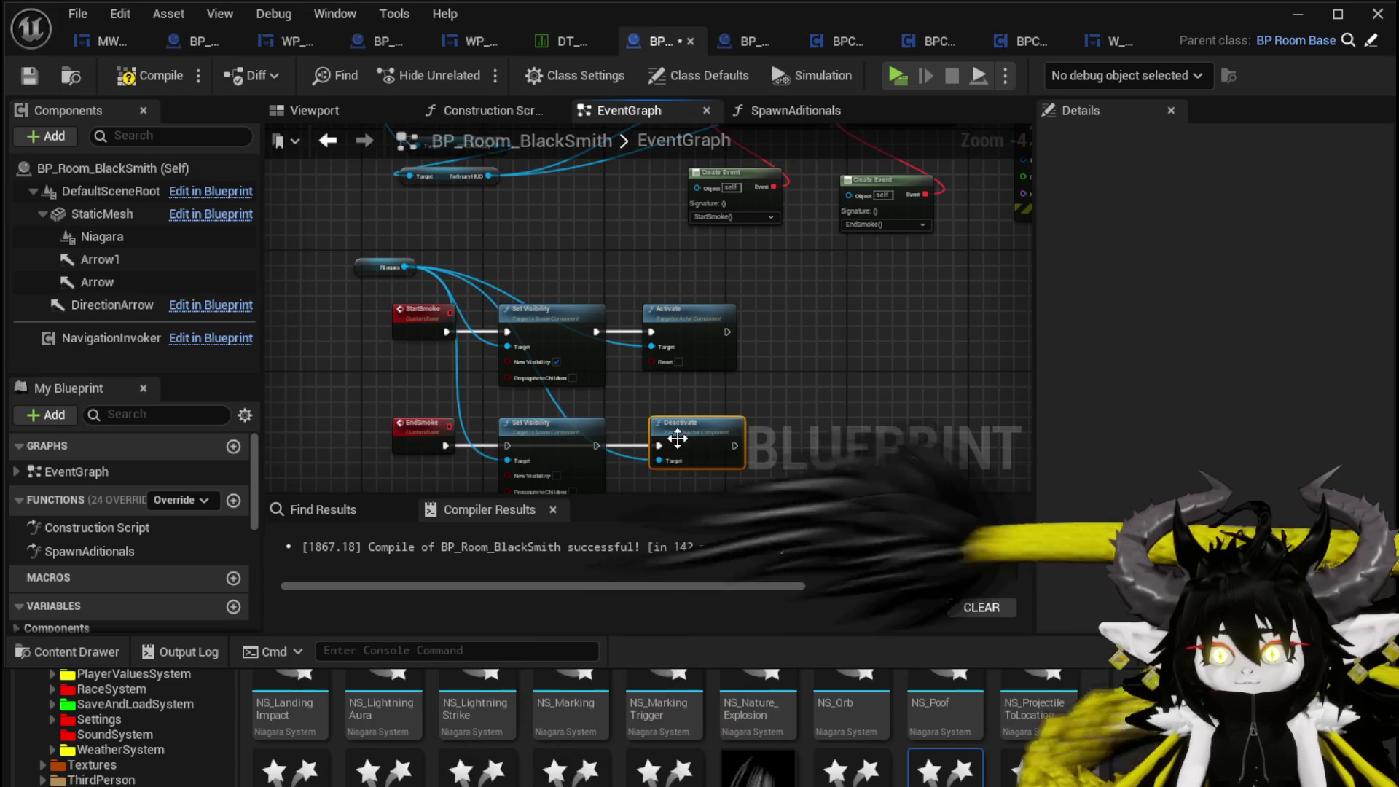
- Delete both Set Visibility nodes, wire StartSmoke/EndSmoke to Activate/Deactivate, and enable Reset
mouse_move(467, 349)
left_mouse_down()
mouse_move(758, 406)
mouse_move(582, 335)
left_mouse_up()
key("Delete")
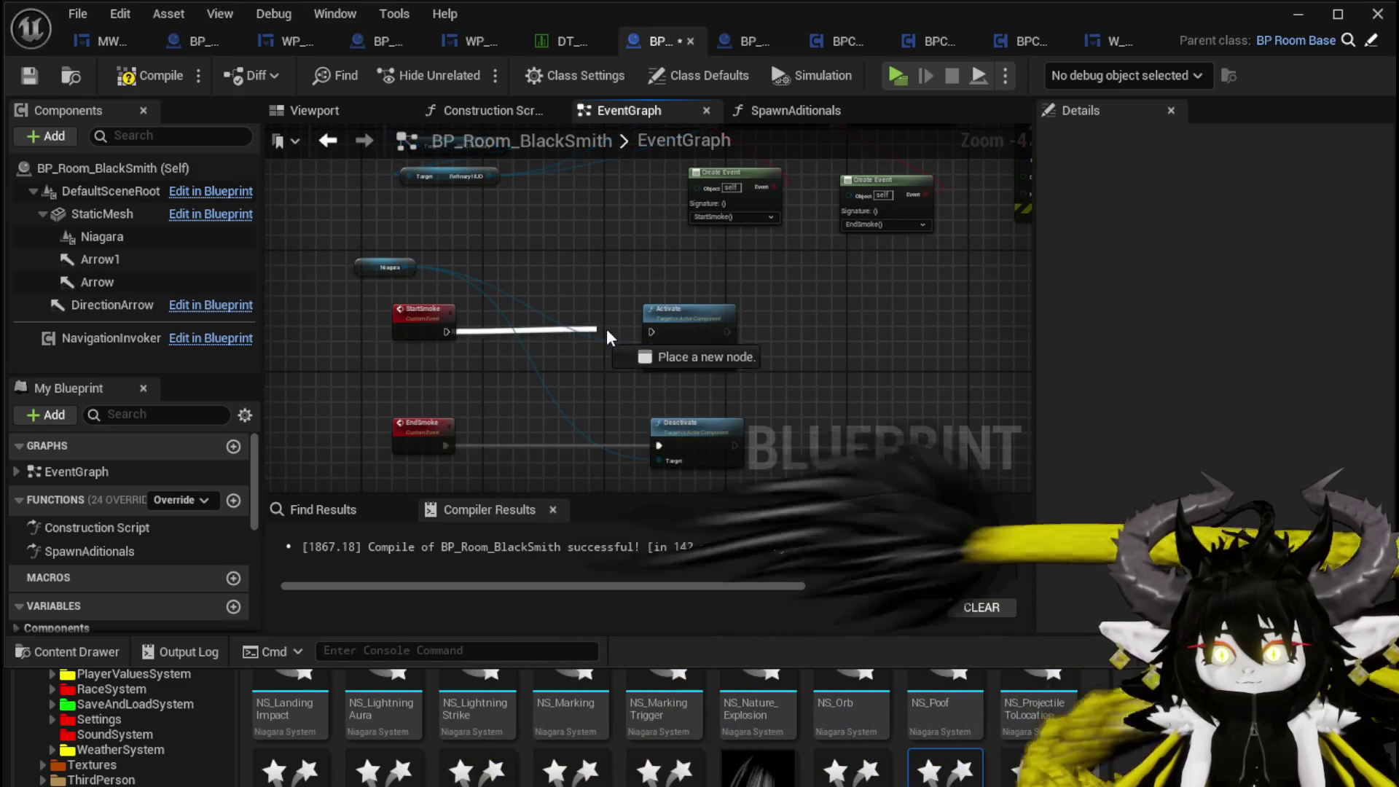
left_click_drag(724, 456, 725, 456)
scroll(724, 452, "up", 4)
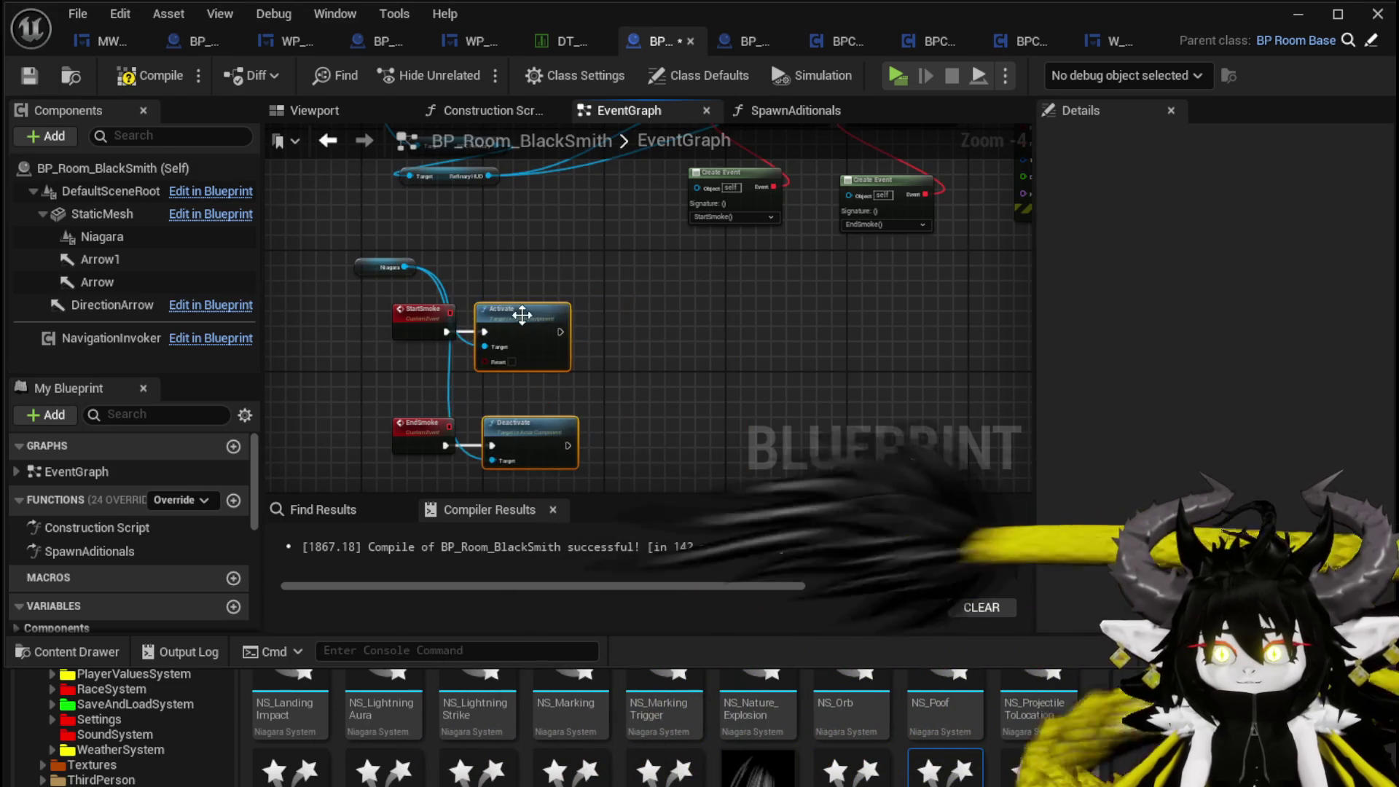
left_click(624, 271)
scroll(590, 272, "down", 3)
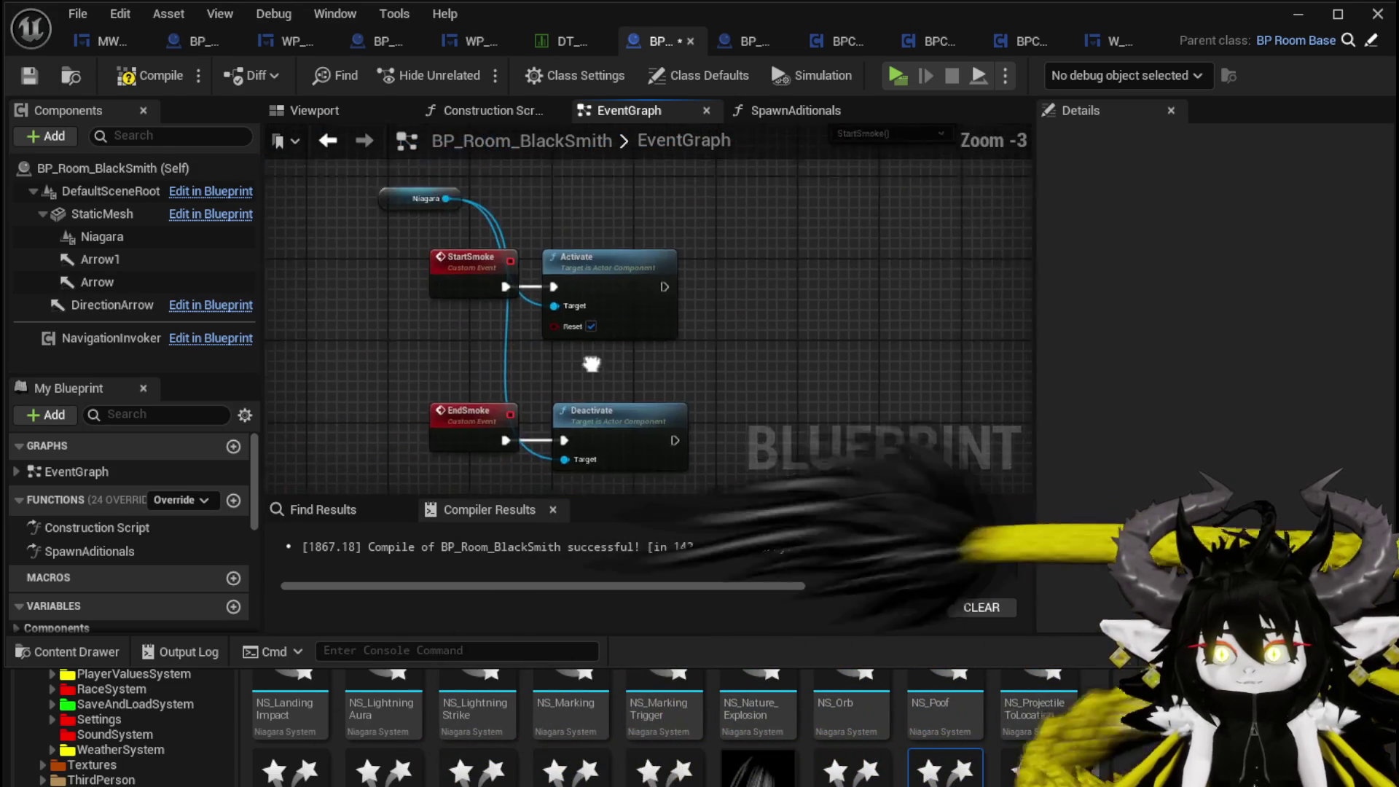
- Add a Niagara Deactivate call between Event BeginPlay and the Delay
mouse_move(466, 110)
left_mouse_down()
mouse_move(441, 223)
mouse_move(535, 232)
left_mouse_up()
mouse_move(107, 233)
left_mouse_down()
mouse_move(357, 234)
mouse_move(475, 290)
left_mouse_up()
type("Deac")
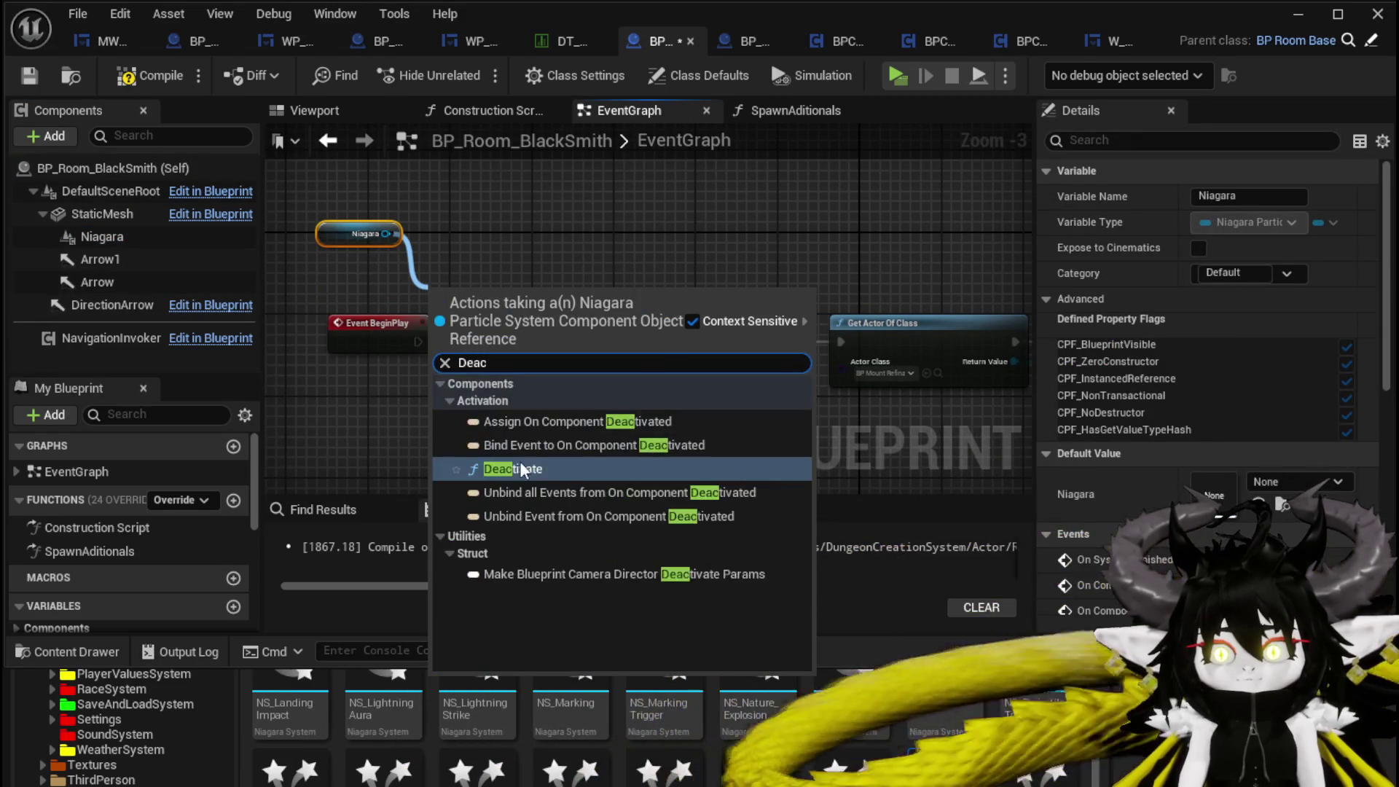
left_click(513, 509)
left_click_drag(417, 342, 472, 343)
left_click_drag(687, 339, 667, 342)
- Compile the blueprint and bring the StartSmoke and EndSmoke nodes into view
scroll(658, 286, "down", 3)
scroll(465, 323, "up", 1)
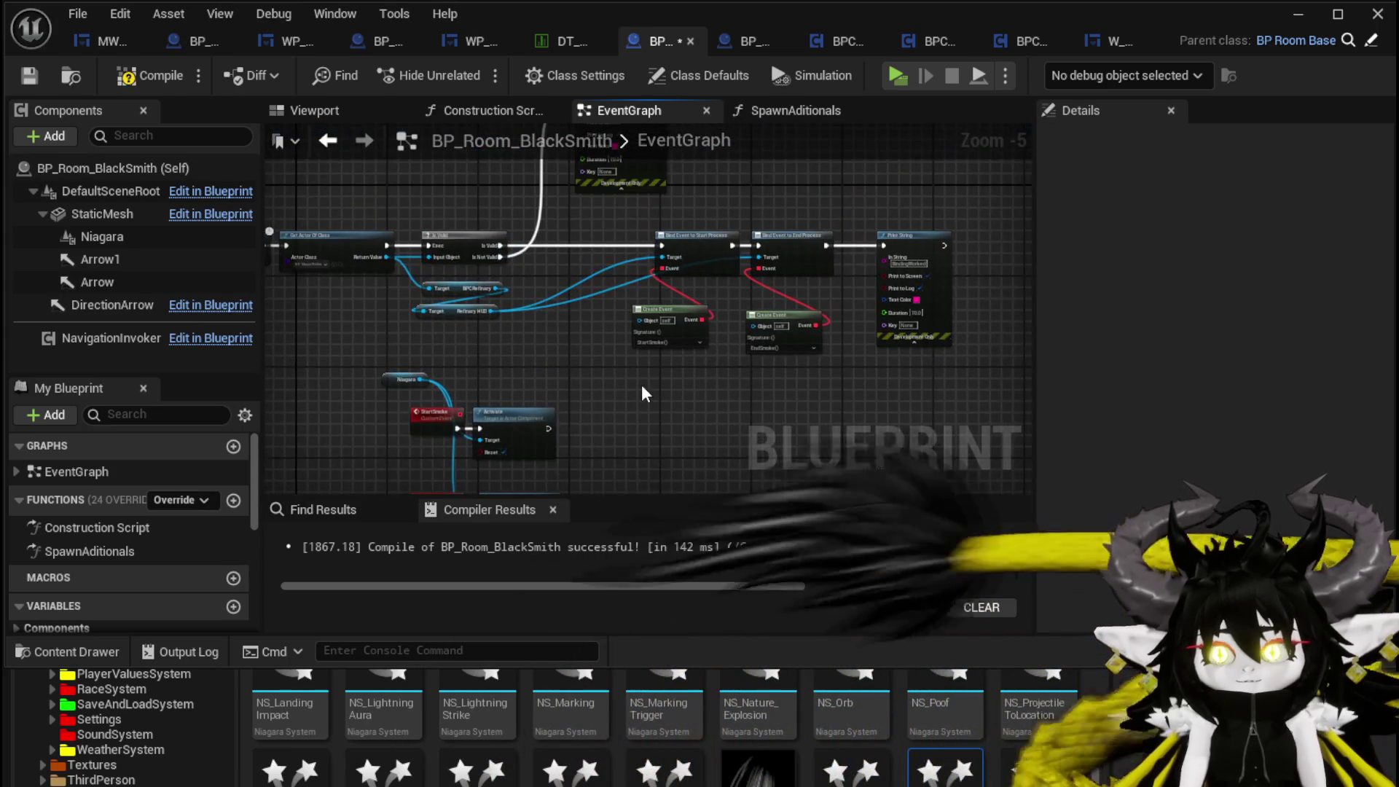
left_click(102, 76)
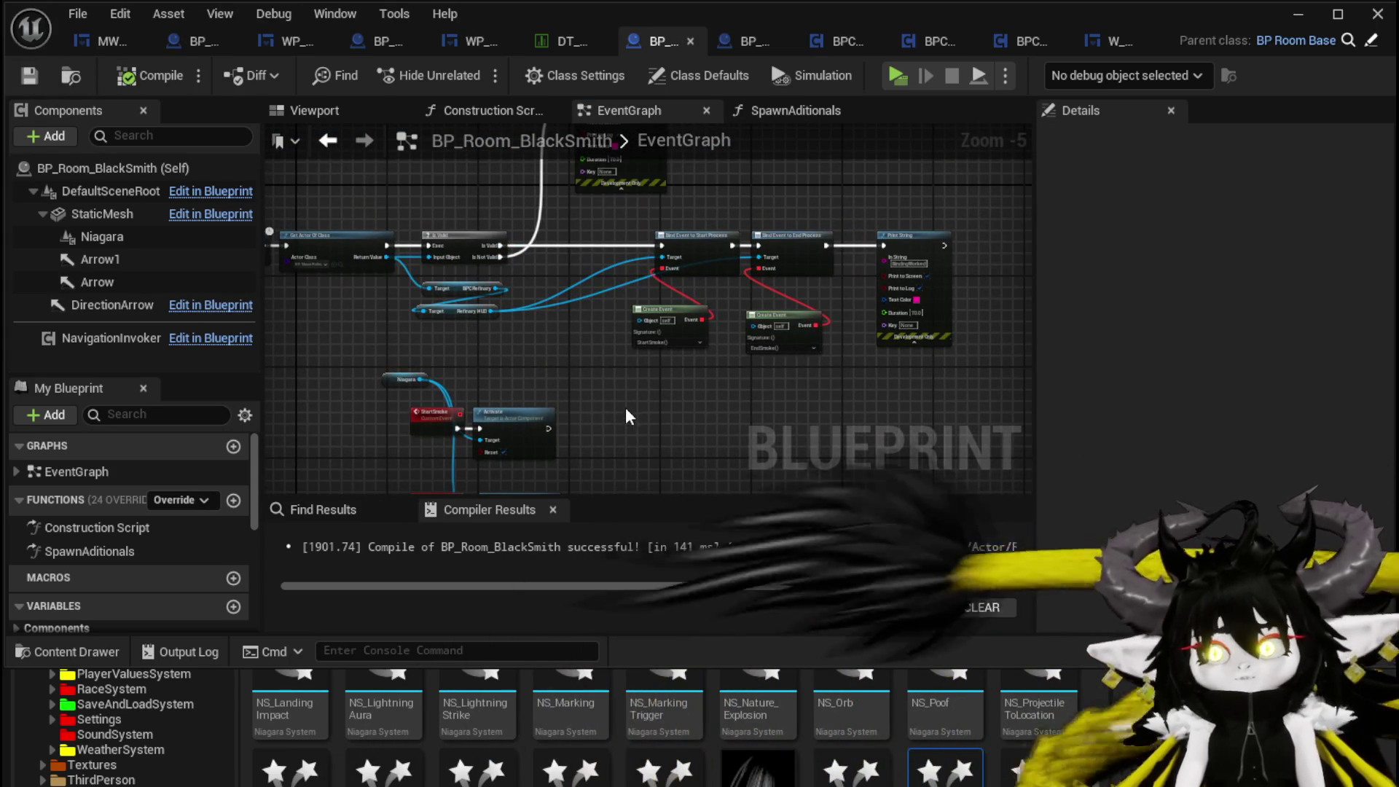
scroll(625, 398, "up", 2)
mouse_move(626, 396)
left_mouse_down()
mouse_move(571, 330)
mouse_move(649, 299)
mouse_move(715, 309)
left_mouse_up()
- Add a Print String after Activate reading 'StartSmoke'
type("print string")
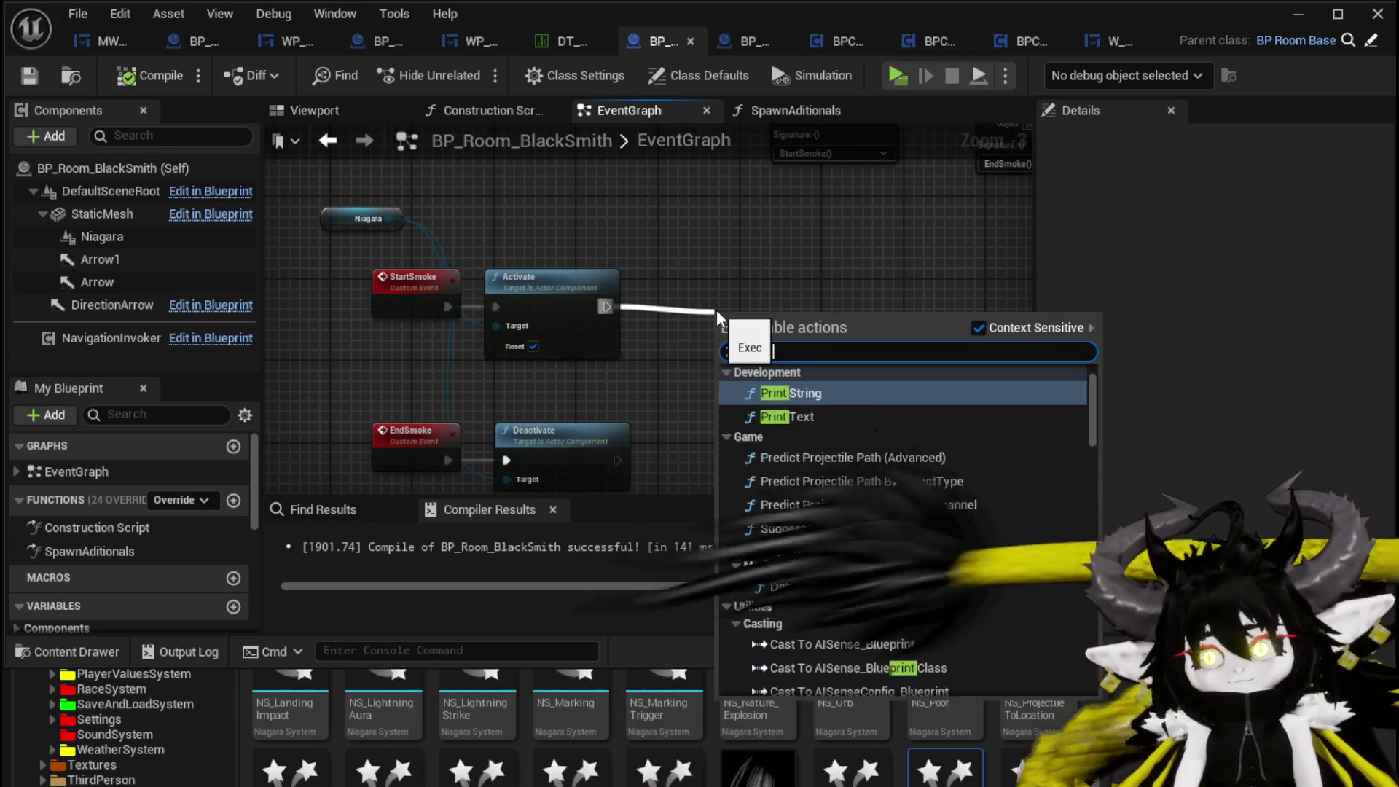
key("Return")
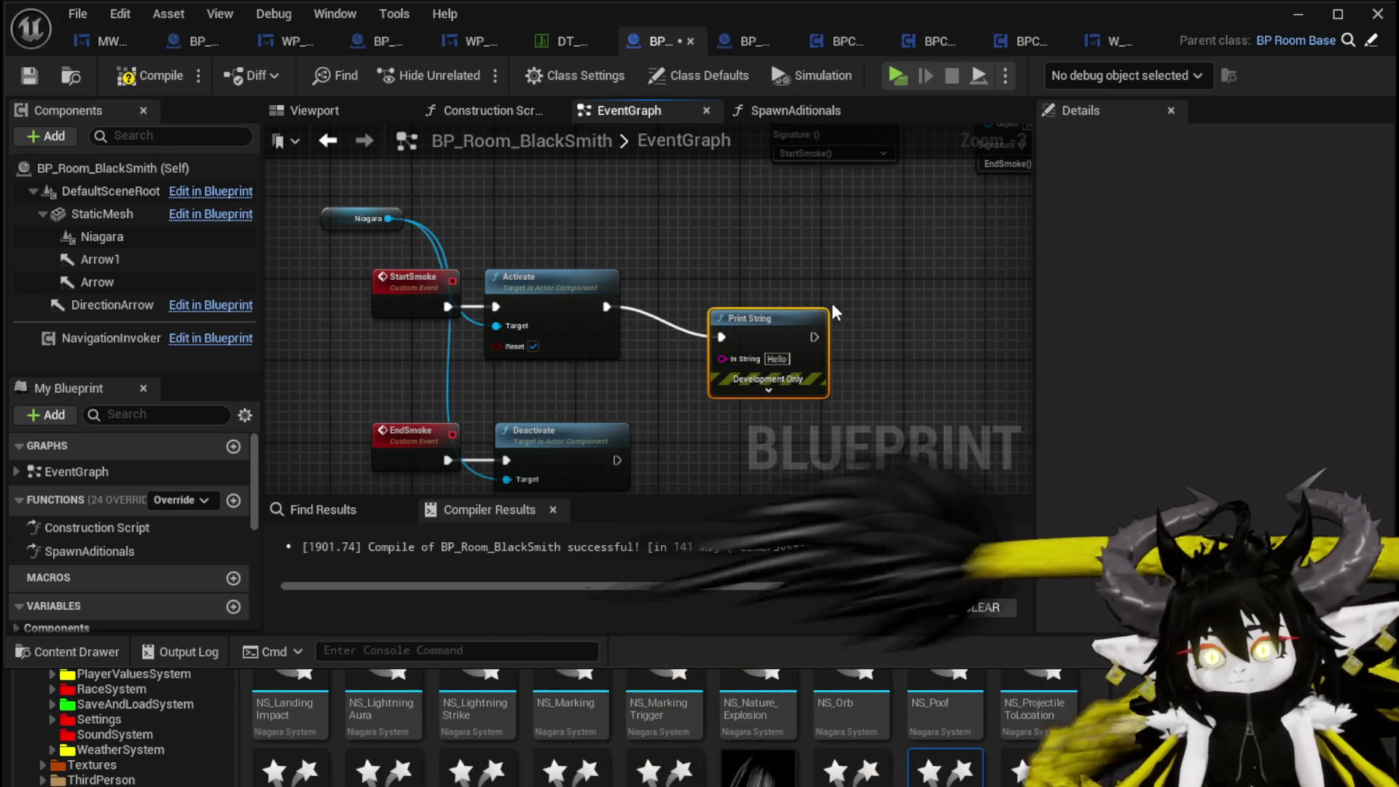
left_click_drag(784, 315, 803, 274)
type("Start")
key("Return")
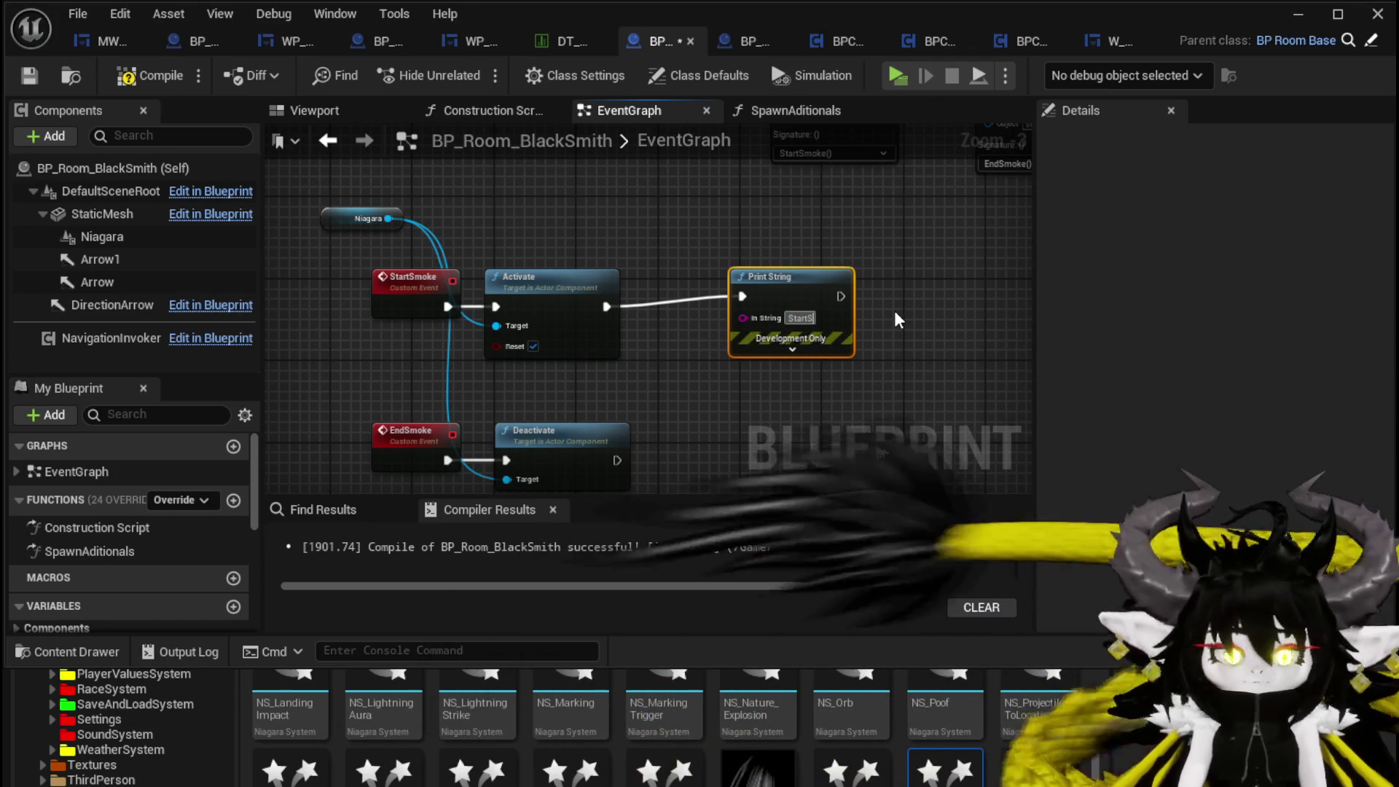
type("Smoke")
- Paste a copy after Deactivate reading 'EndSmoke', then launch the game
key("ctrl+c")
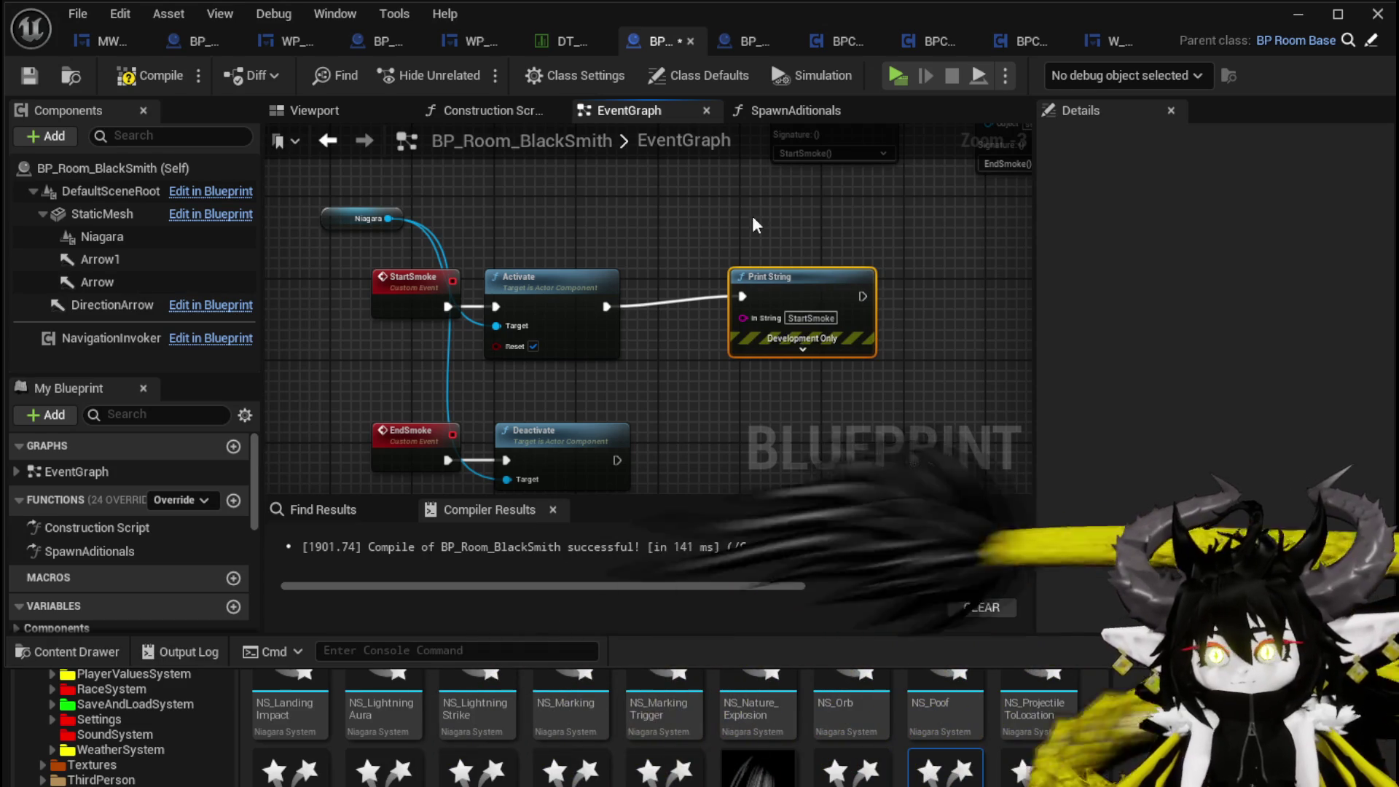
key("ctrl+v")
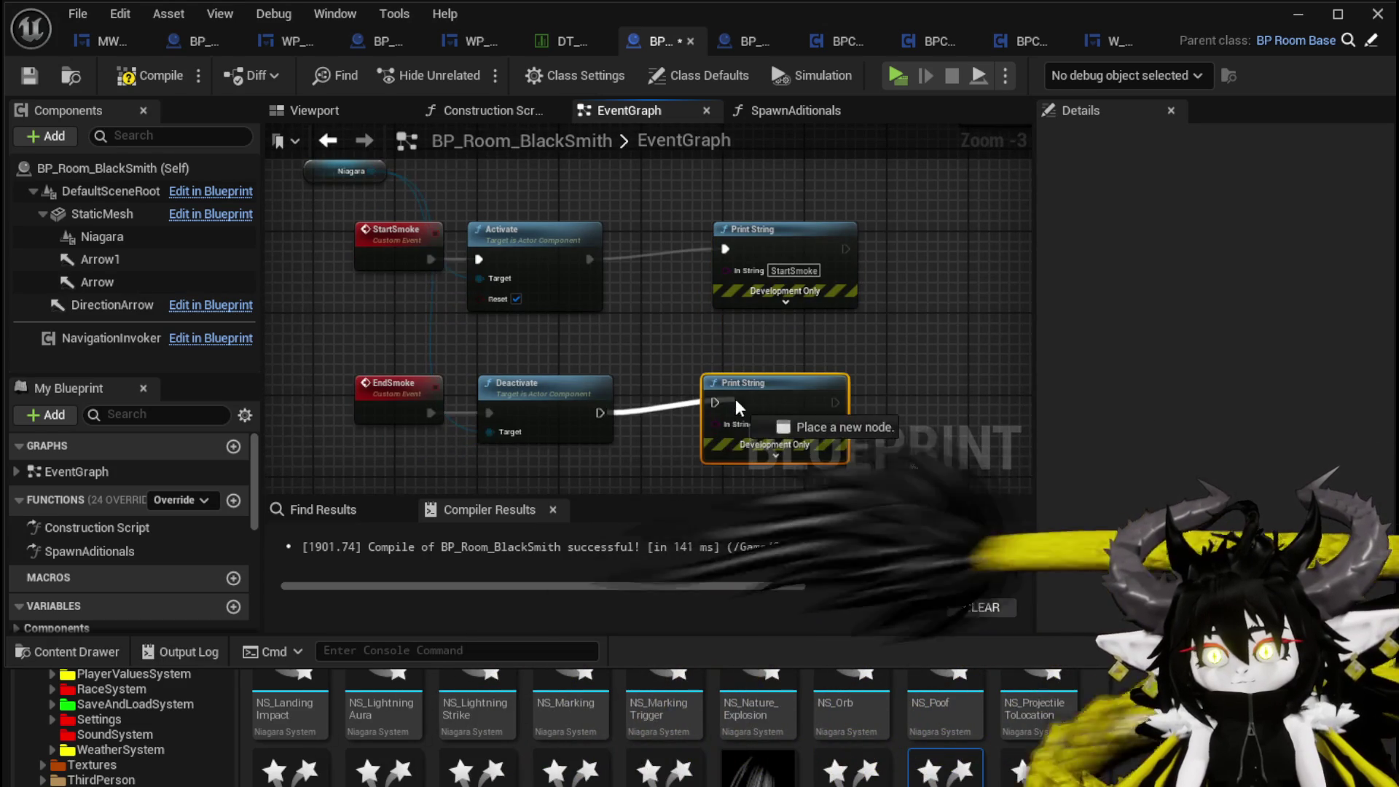
type("E")
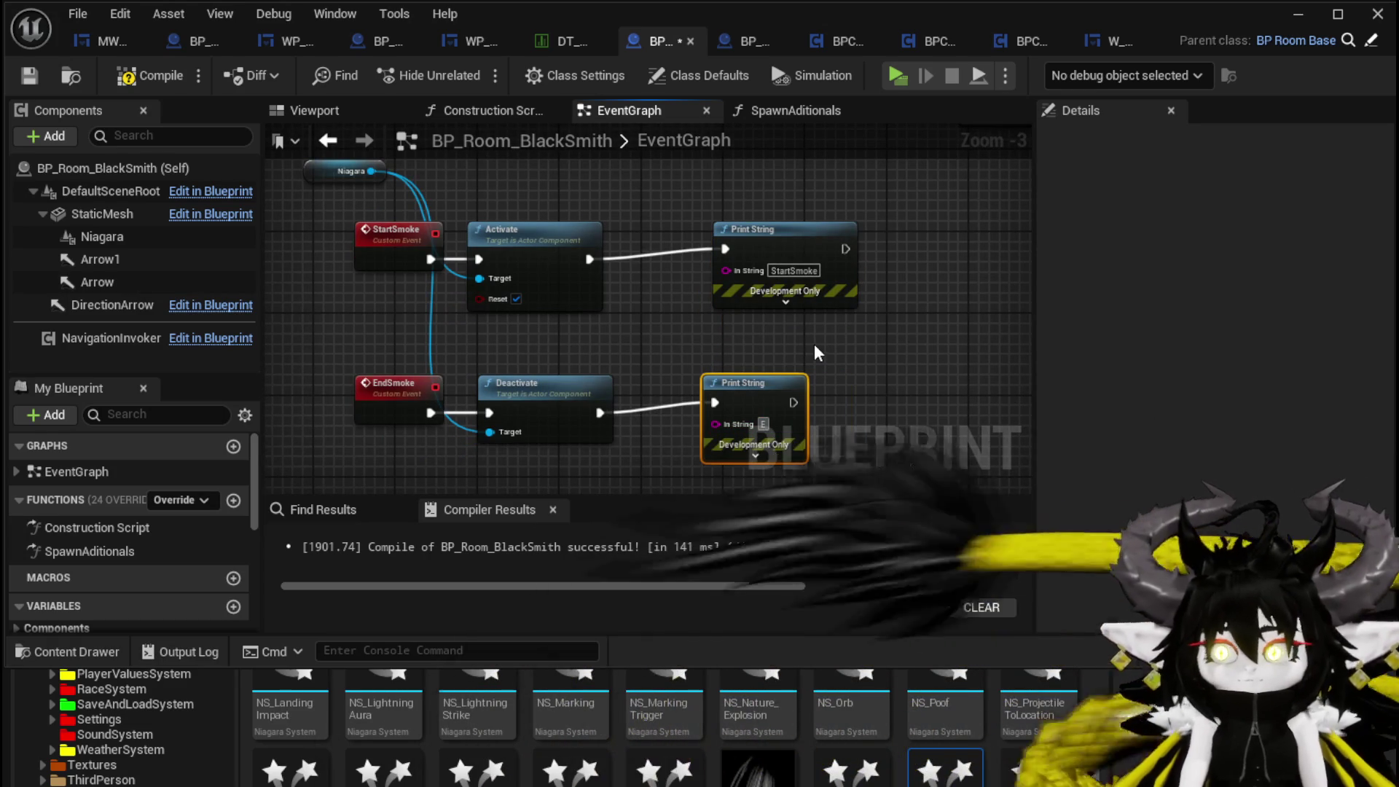
type("ndSmoke")
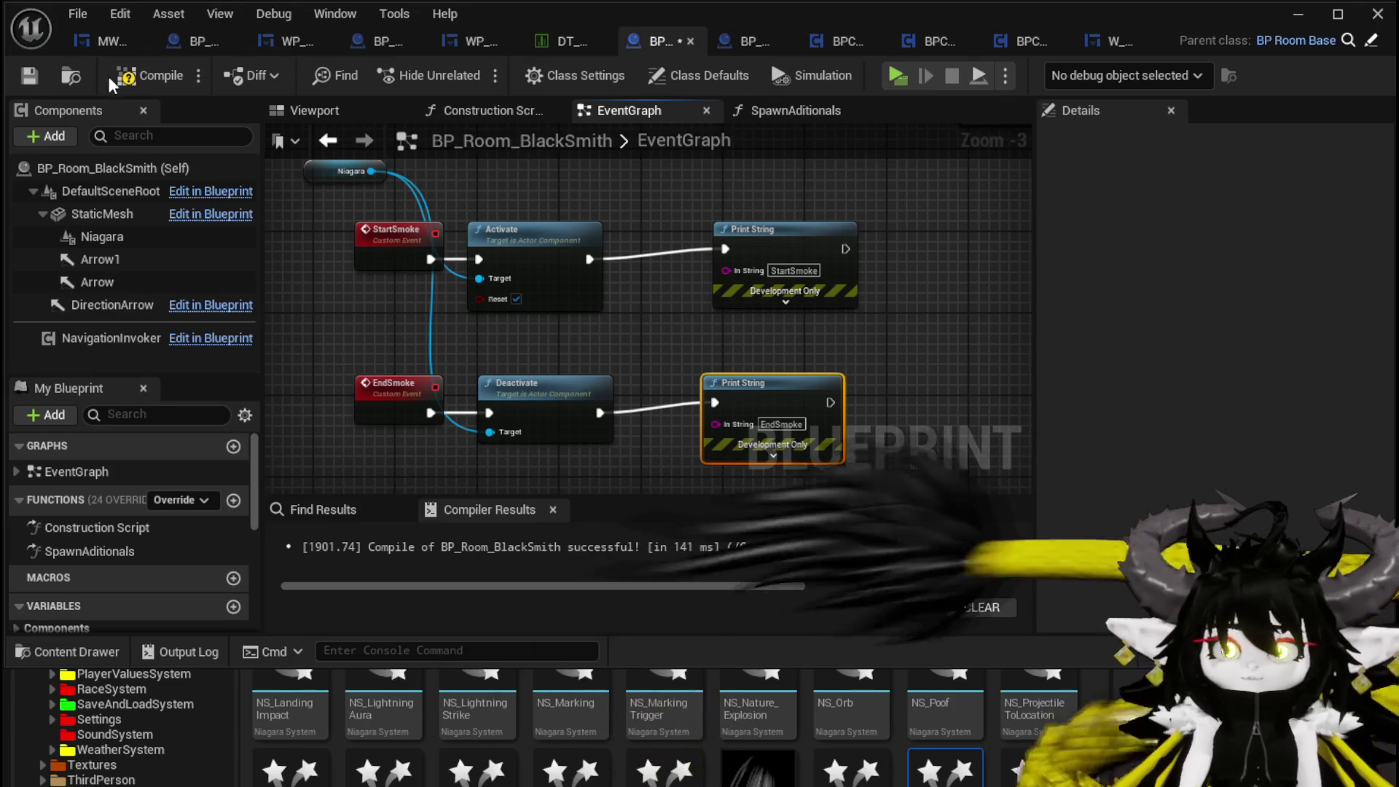
left_click(1297, 13)
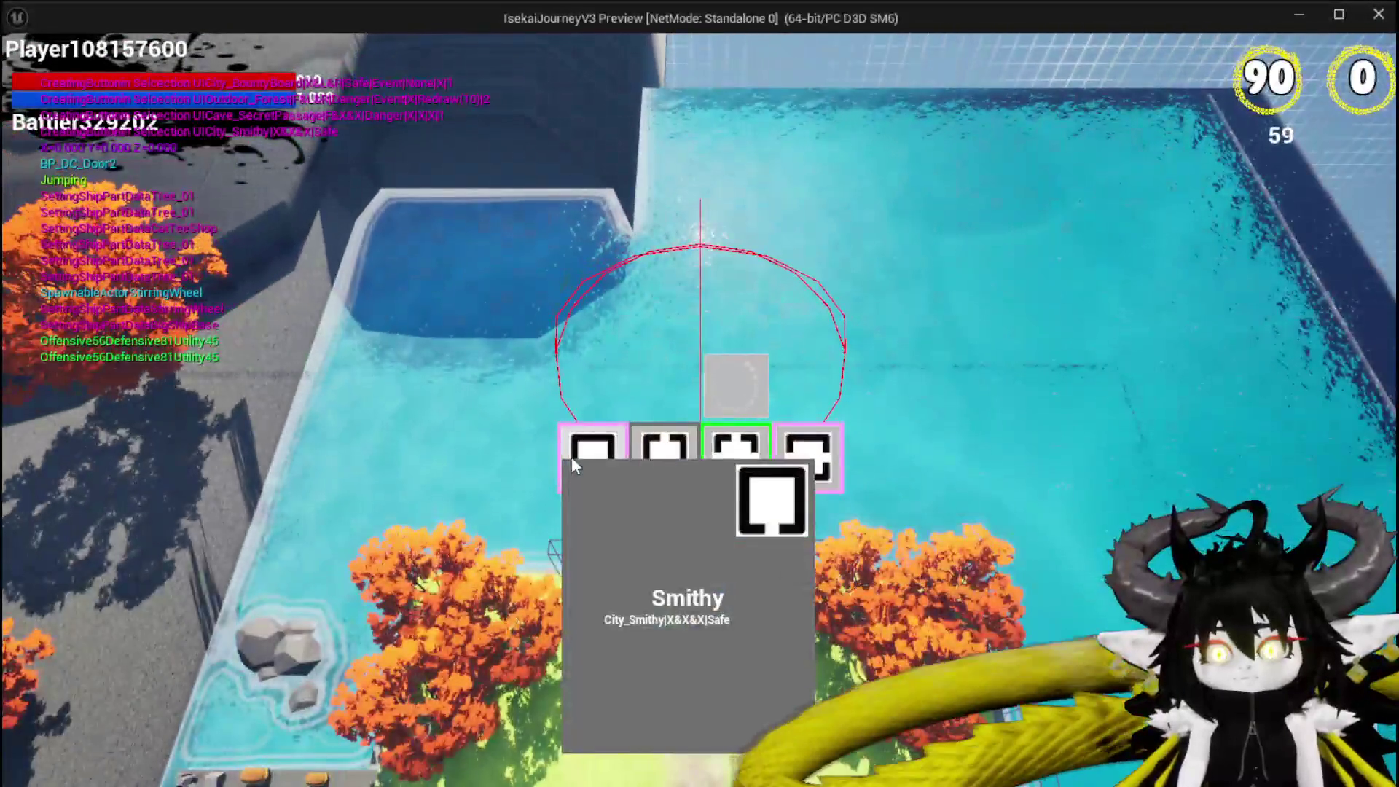
- At the Smithy, load red ore into the furnace twice, close its inventory, and stop playing
left_click(571, 456)
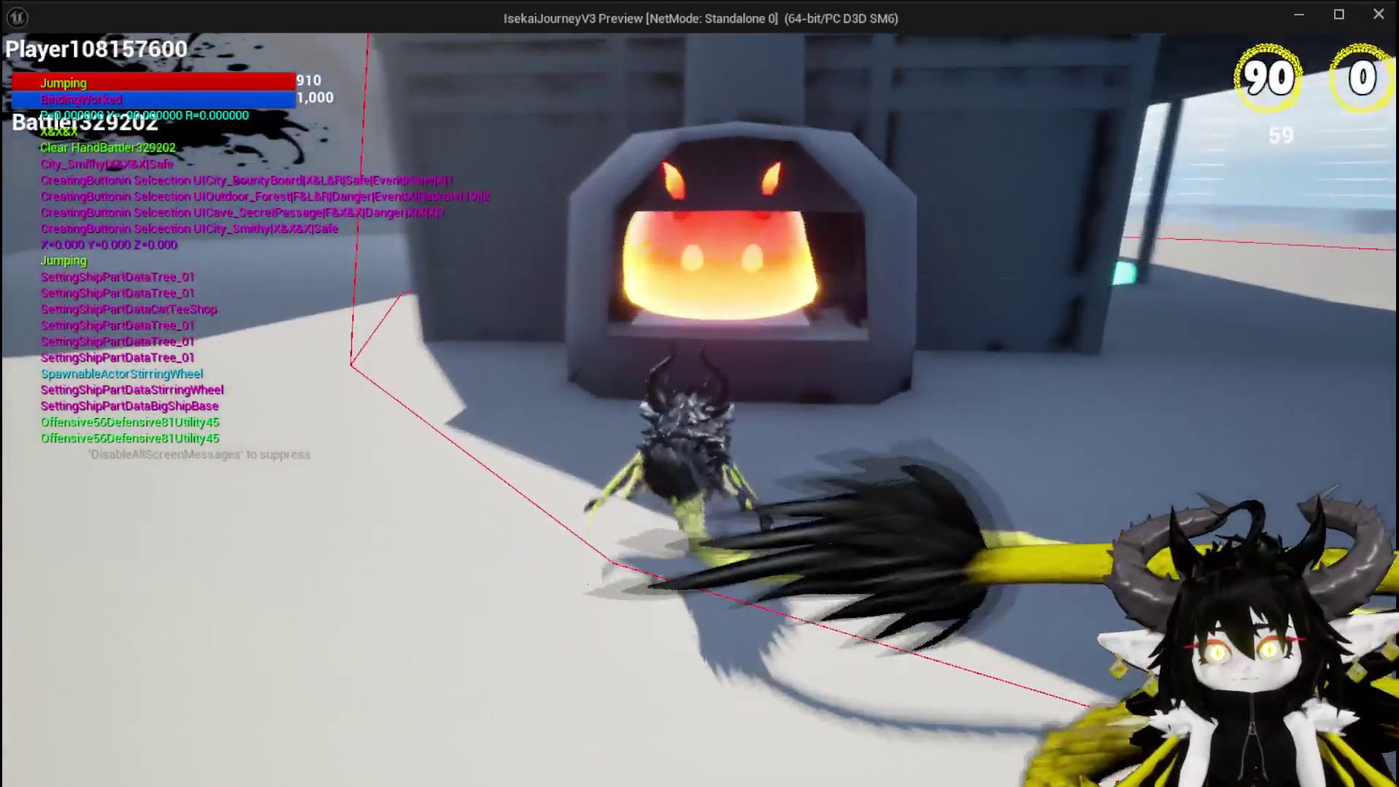
key("e")
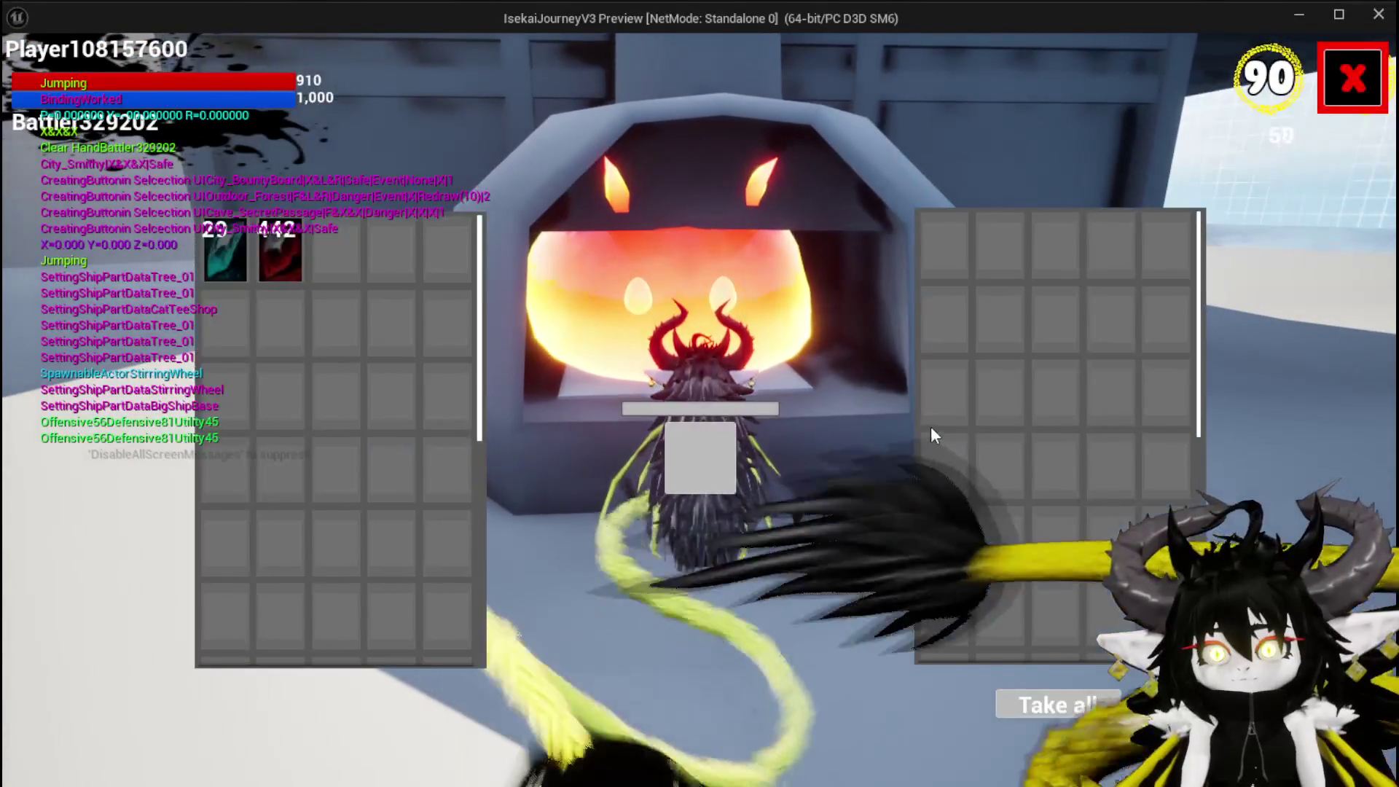
left_click(274, 264)
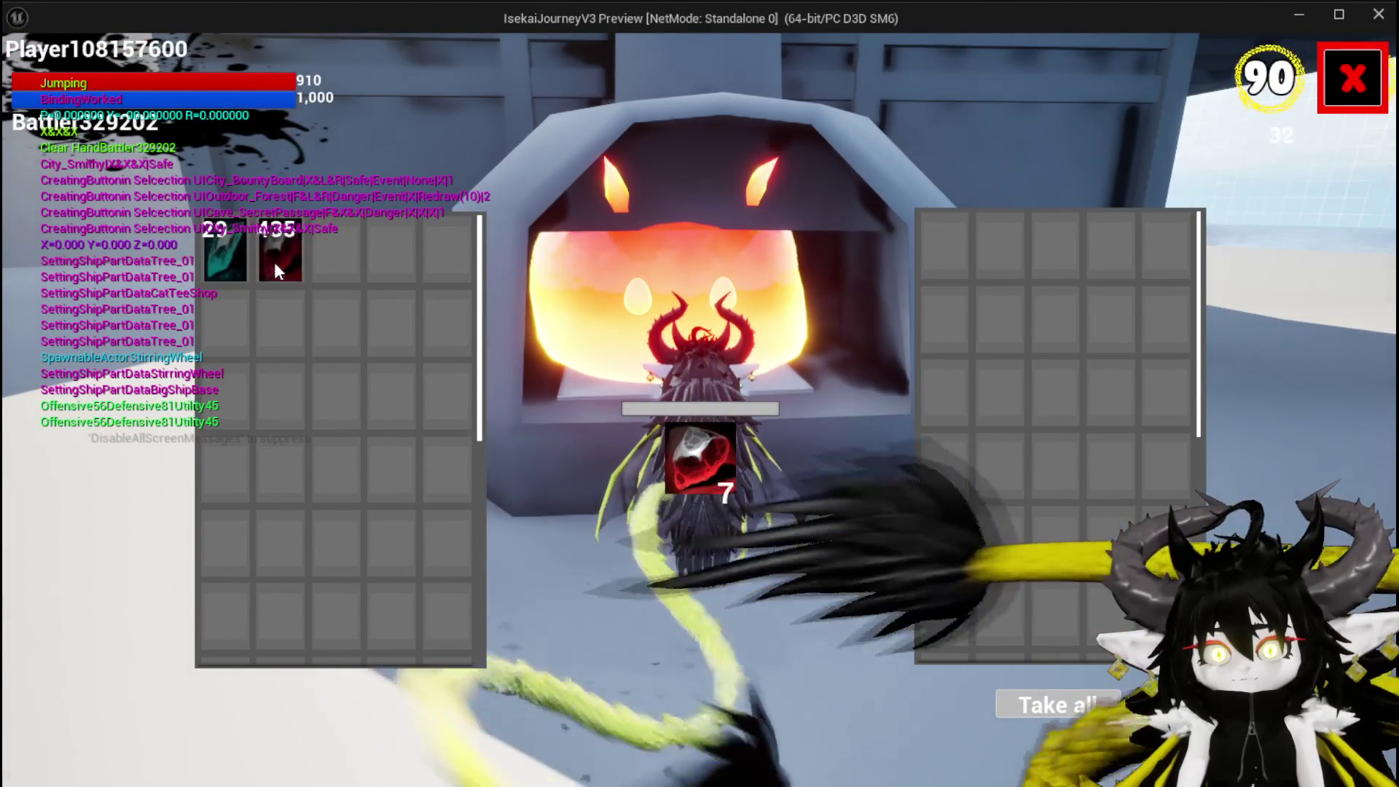
left_click(275, 265)
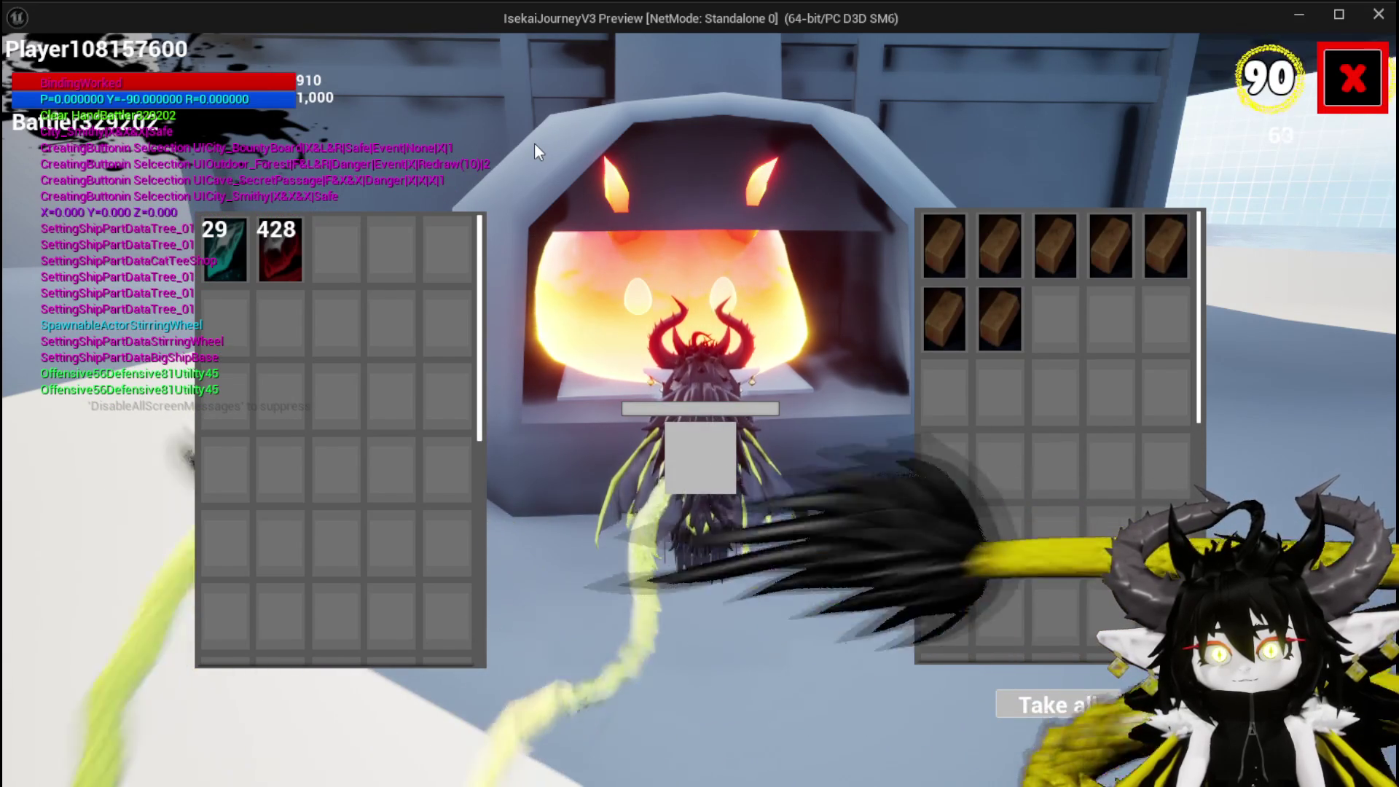
left_click(1343, 70)
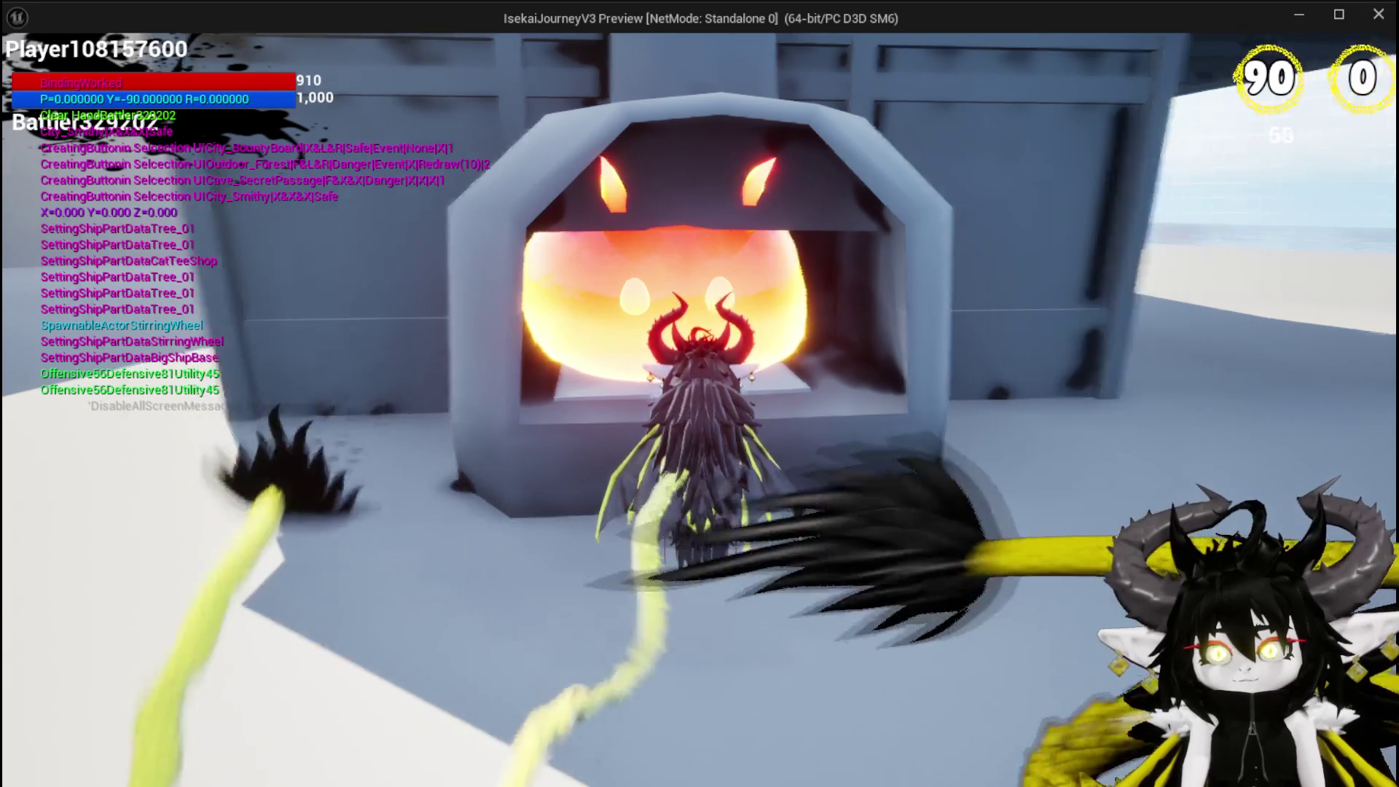
key("space")
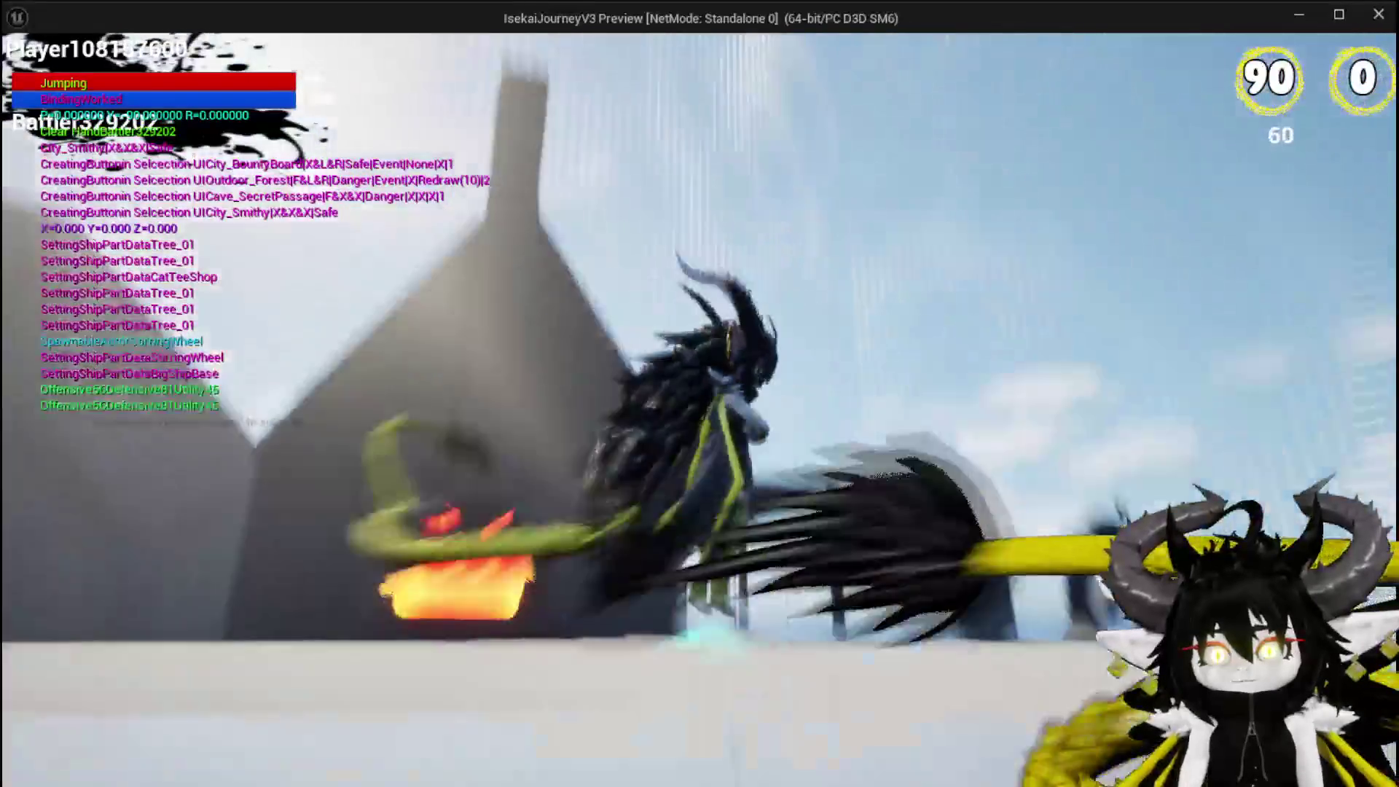
key("Escape")
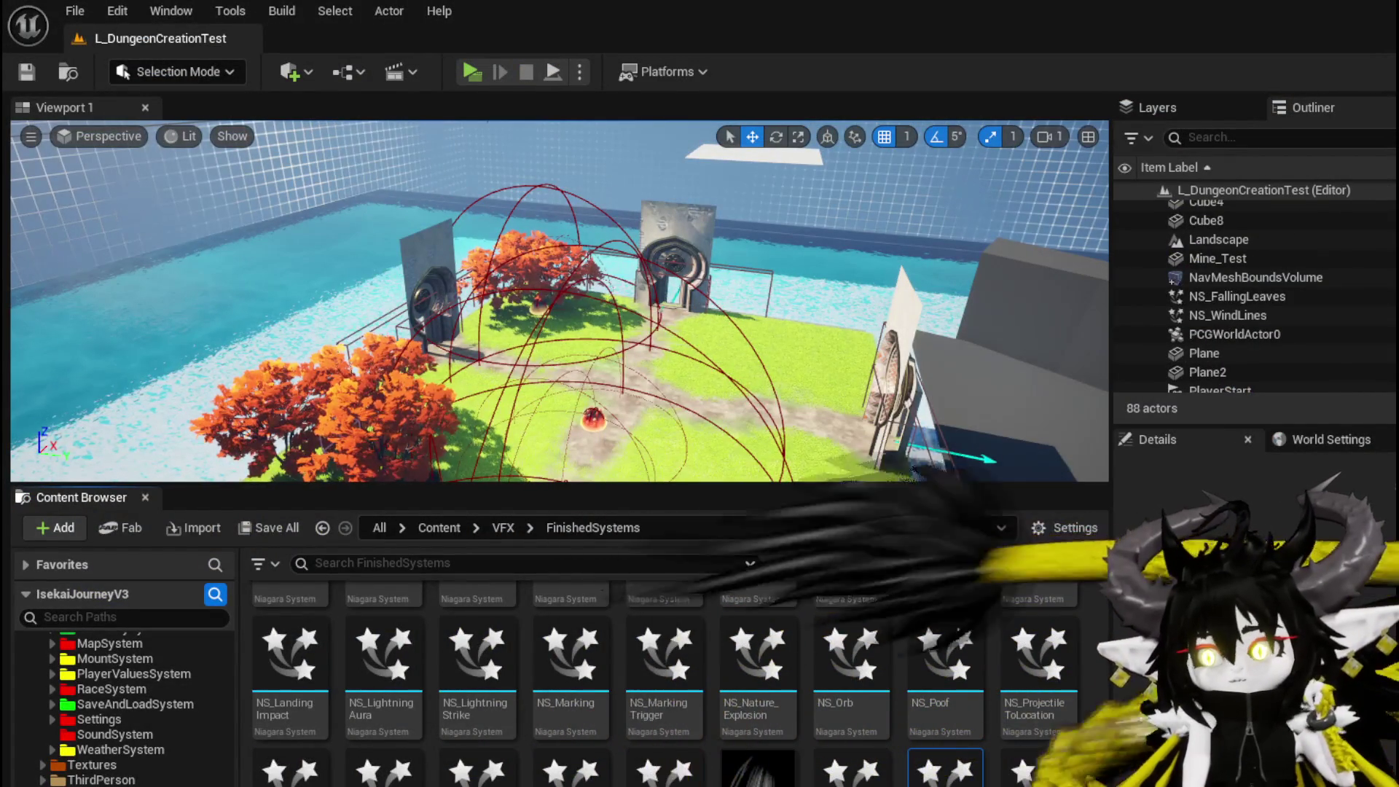
- In BP_Mount_Refinary_Small, spread out Event StartInteract and BPC Refinary, then open Open Refinary HUD
key("alt+Tab")
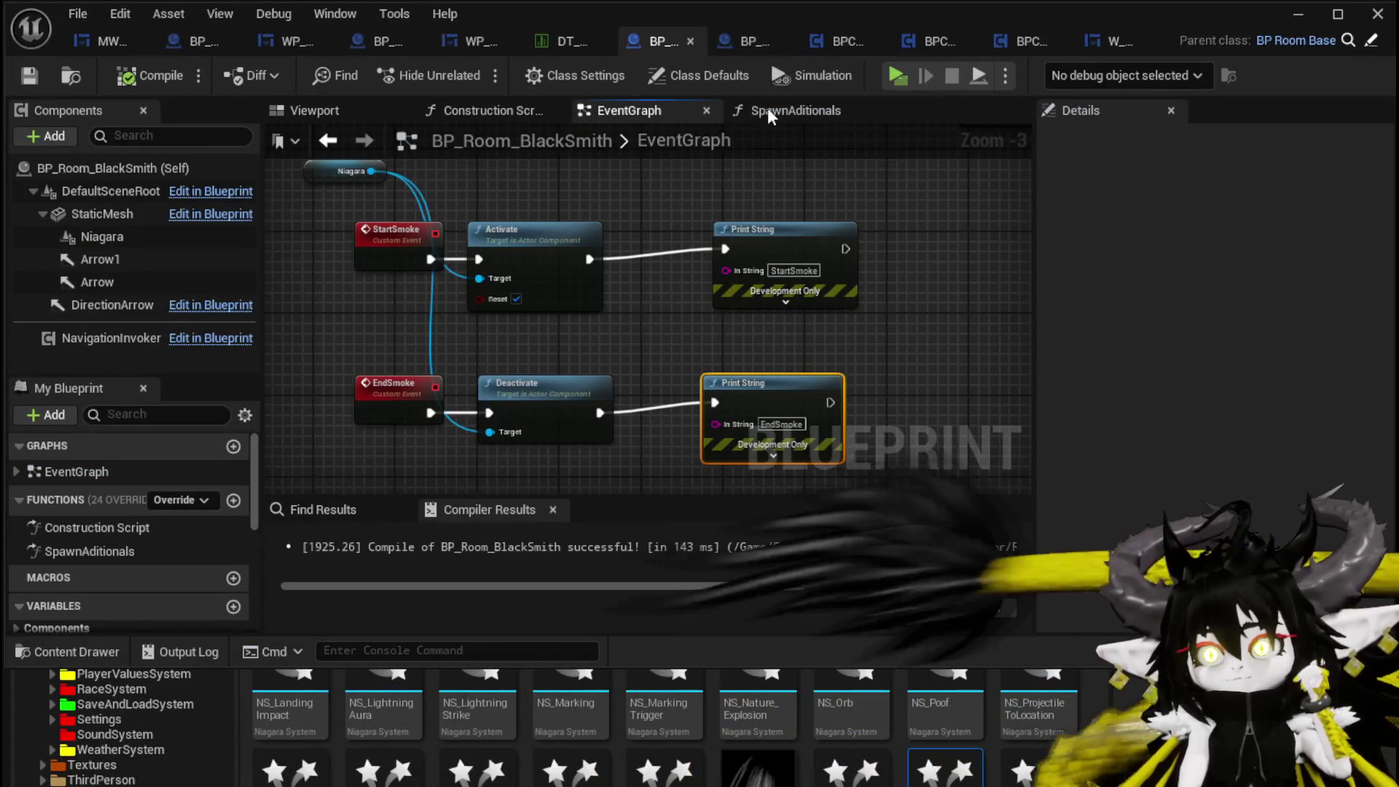
left_click(762, 38)
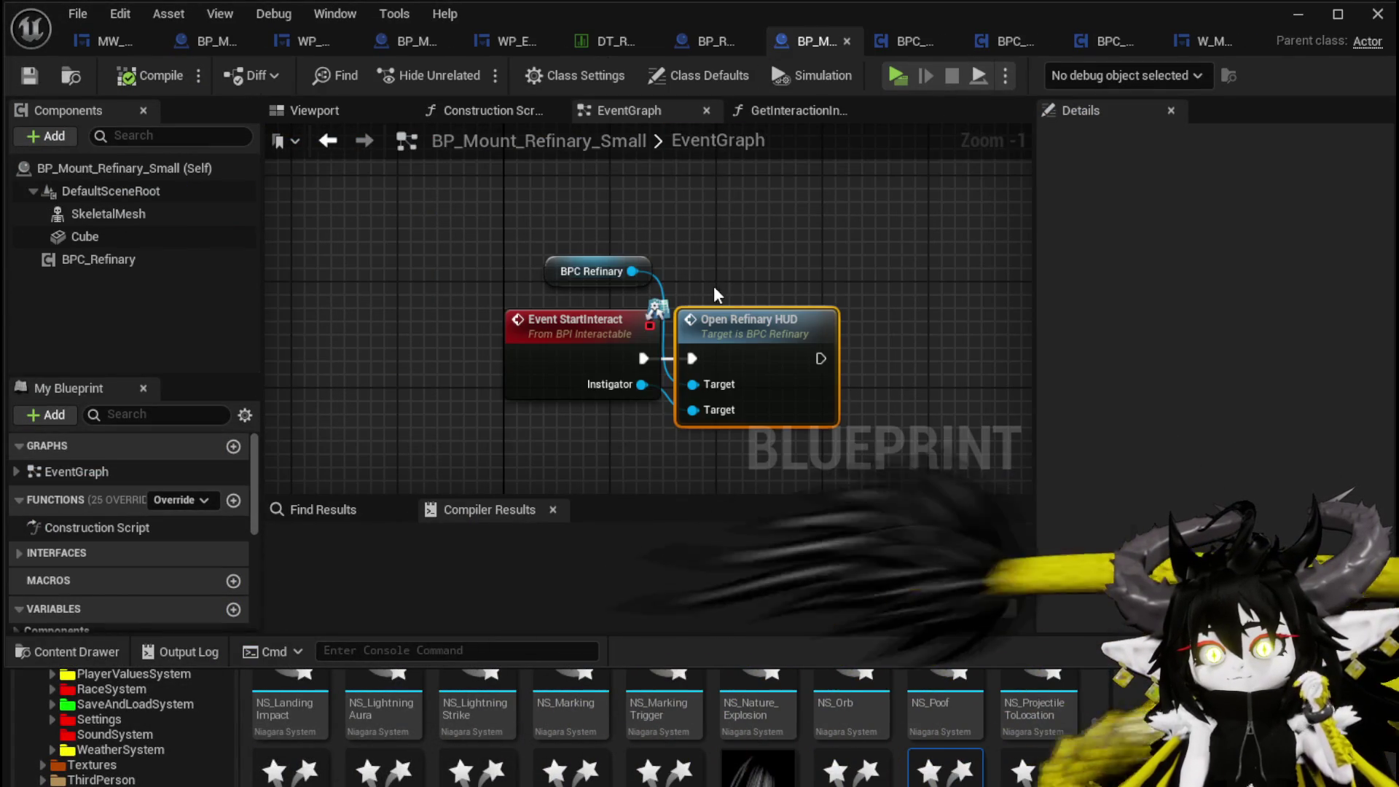
left_click_drag(591, 325, 469, 325)
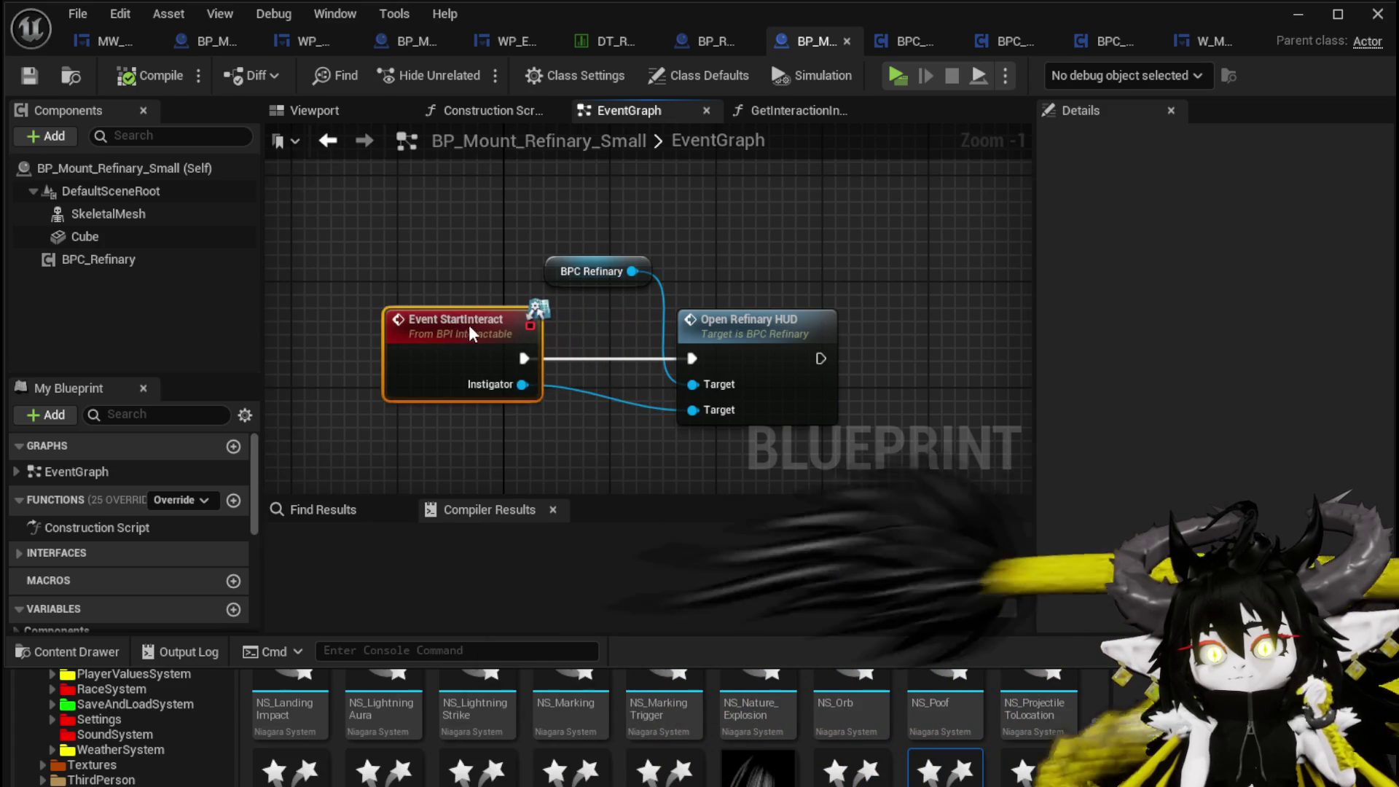
mouse_move(554, 275)
left_mouse_down()
mouse_move(669, 262)
mouse_move(513, 246)
left_mouse_up()
left_click(513, 247)
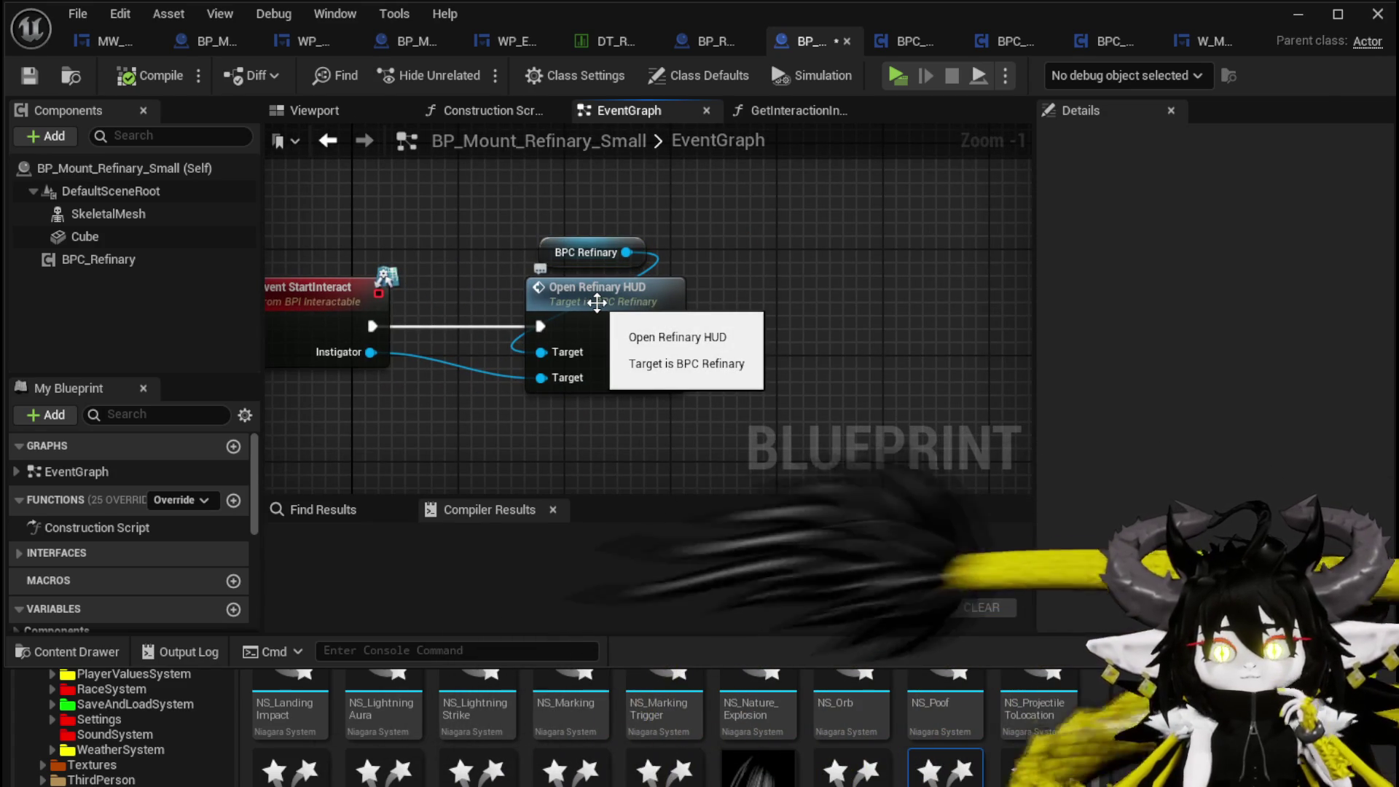
double_click(597, 302)
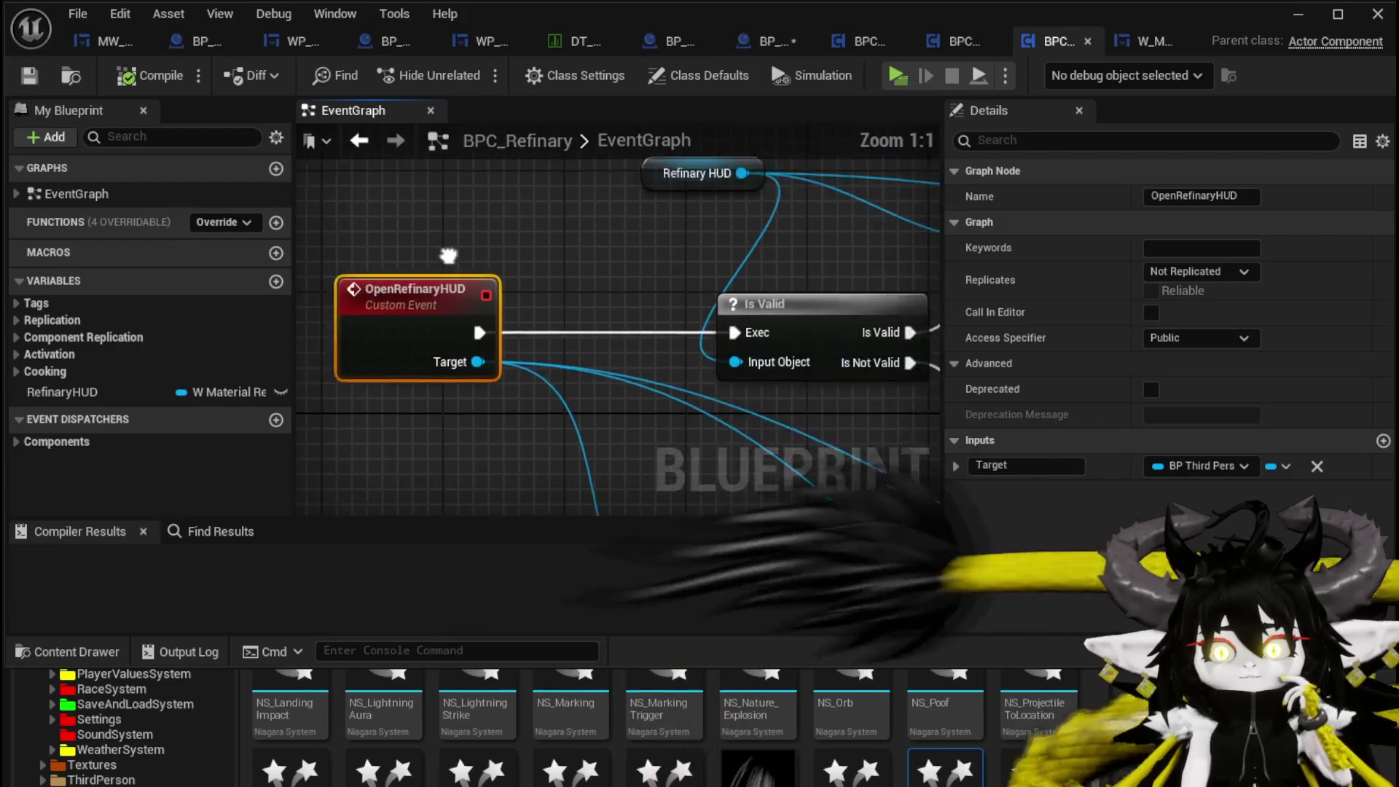
- Resize My Blueprint to inspect the widget creation nodes, then save BP_Mount_Refinary_Small
scroll(348, 246, "down", 3)
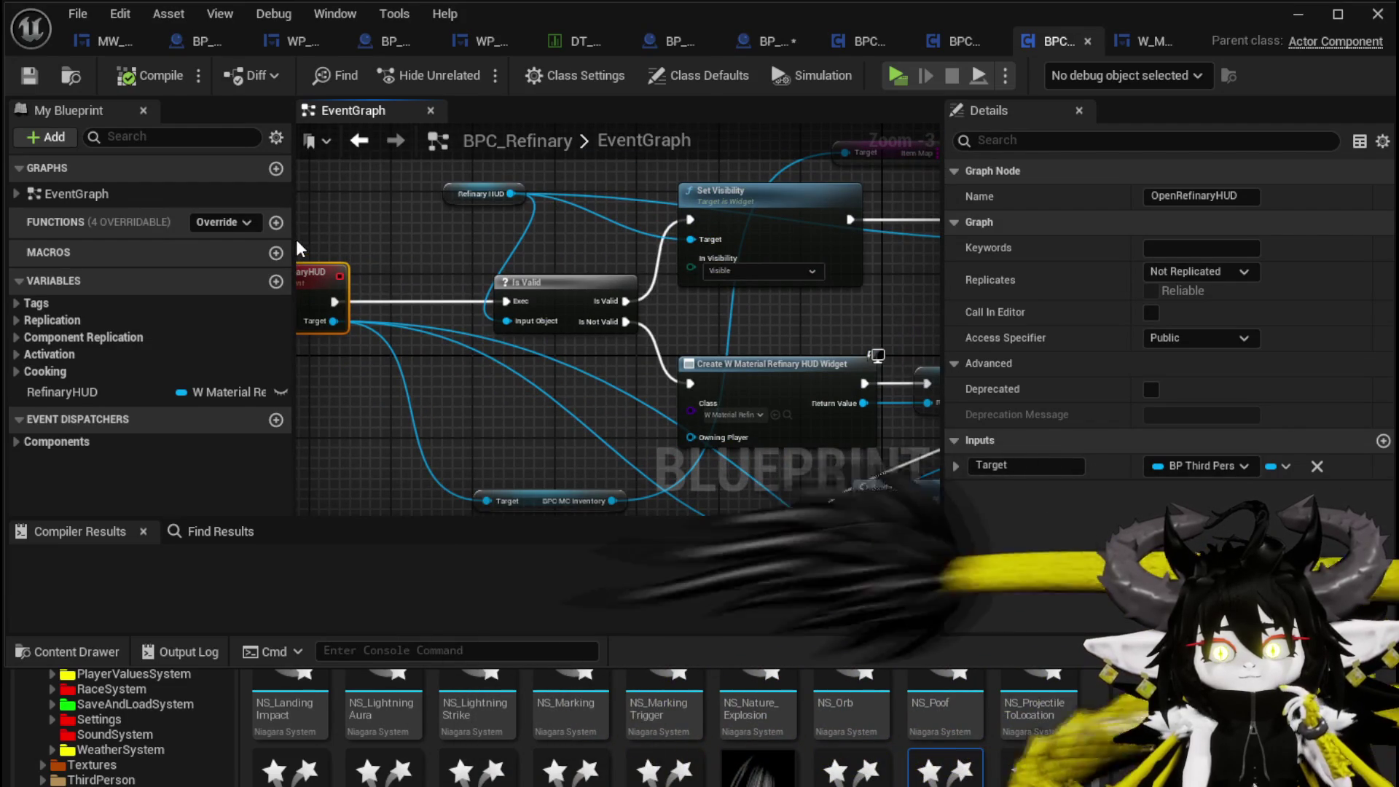
mouse_move(295, 239)
left_mouse_down()
mouse_move(493, 250)
mouse_move(265, 251)
left_mouse_up()
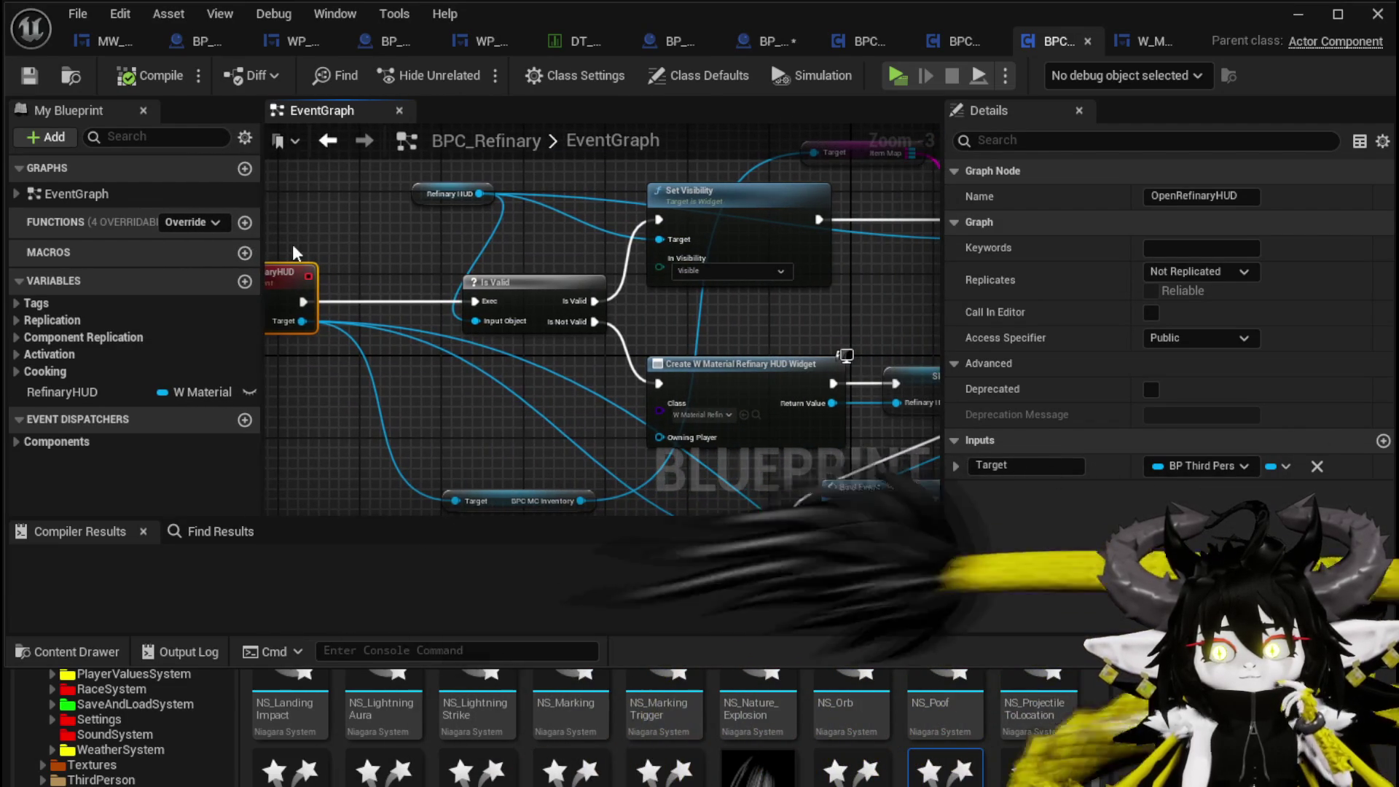
mouse_move(415, 240)
left_mouse_down()
mouse_move(463, 188)
mouse_move(543, 182)
mouse_move(255, 176)
mouse_move(294, 192)
left_mouse_up()
mouse_move(786, 273)
left_mouse_down()
mouse_move(728, 216)
mouse_move(684, 215)
mouse_move(739, 216)
left_mouse_up()
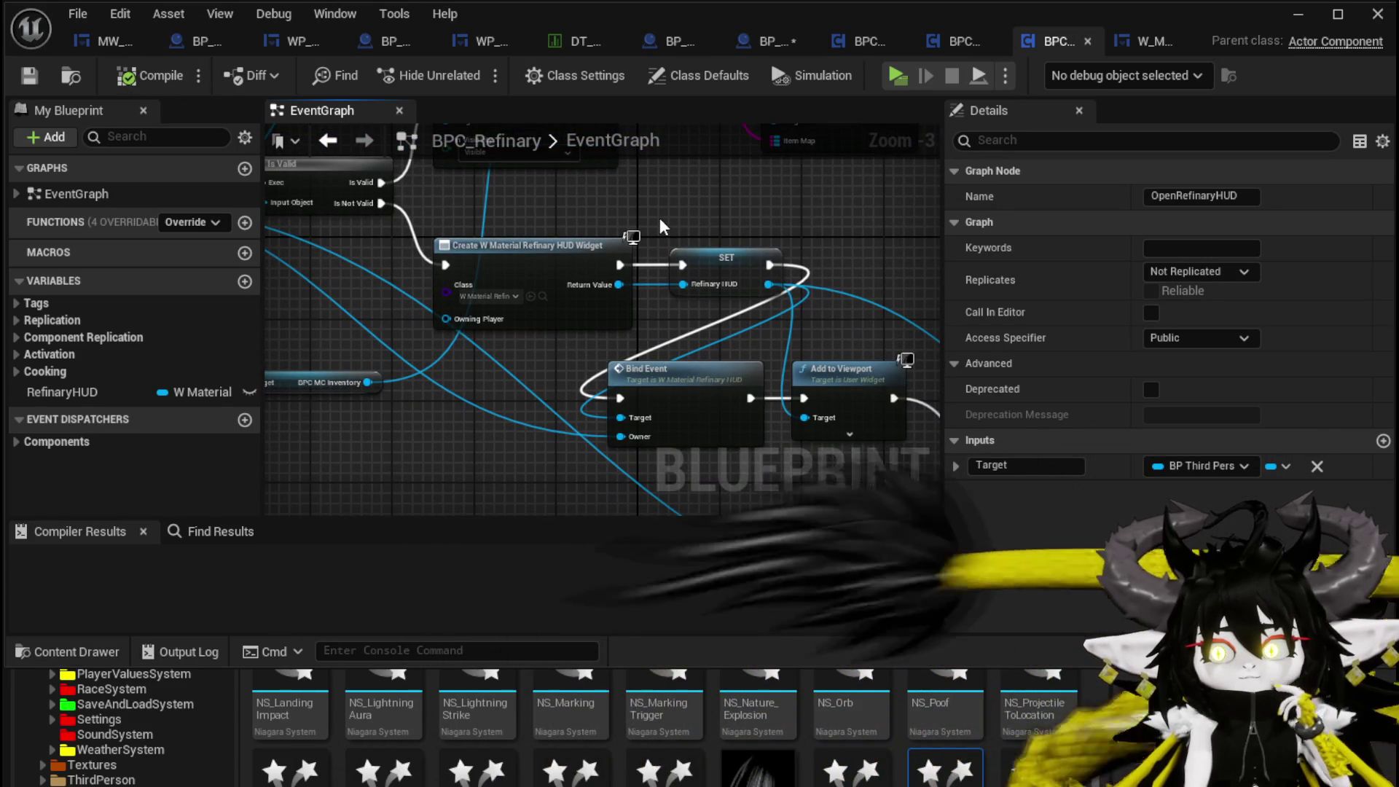
left_click(761, 41)
left_click(29, 73)
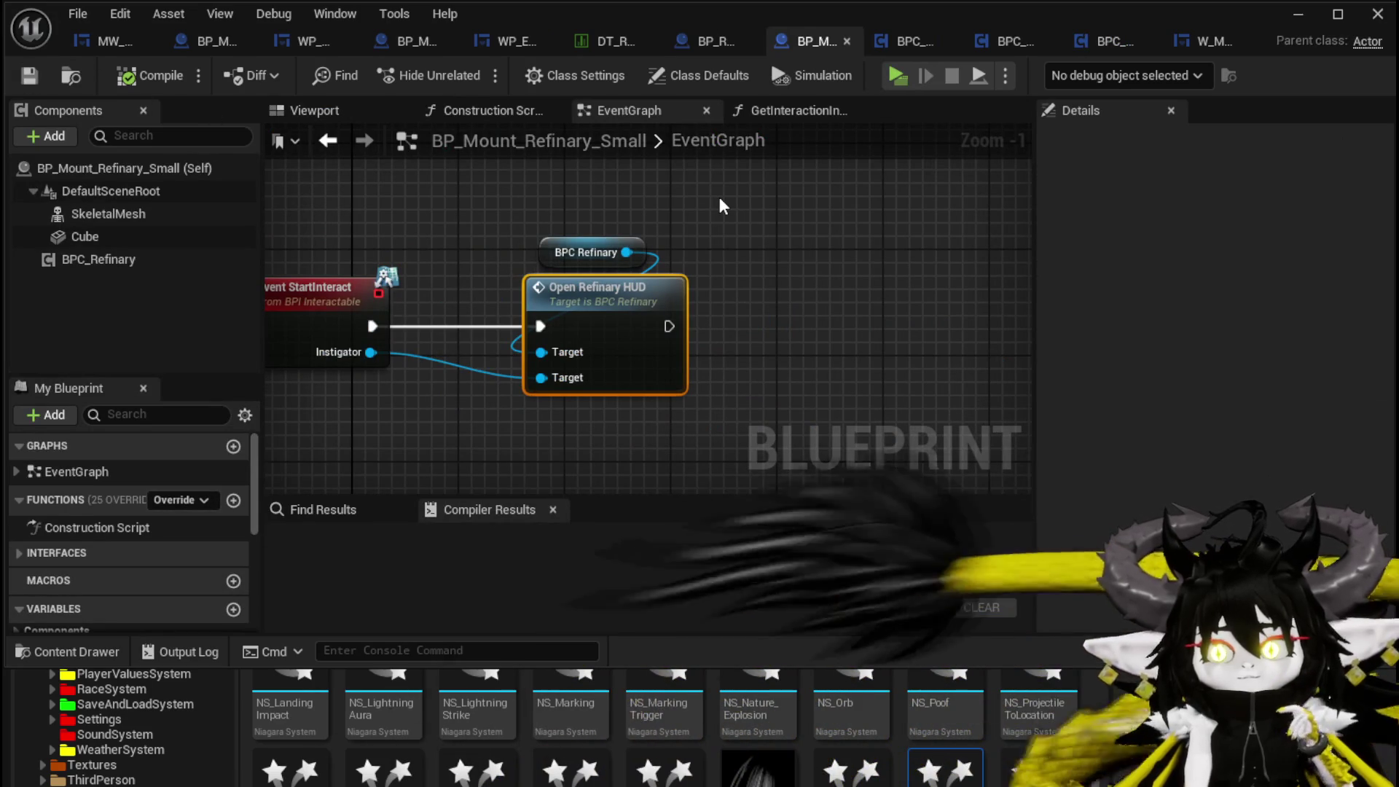
- Switch back to BP_Room_BlackSmith's EventGraph and shift the EndSmoke Print String node a few pixels left
scroll(719, 196, "down", 2)
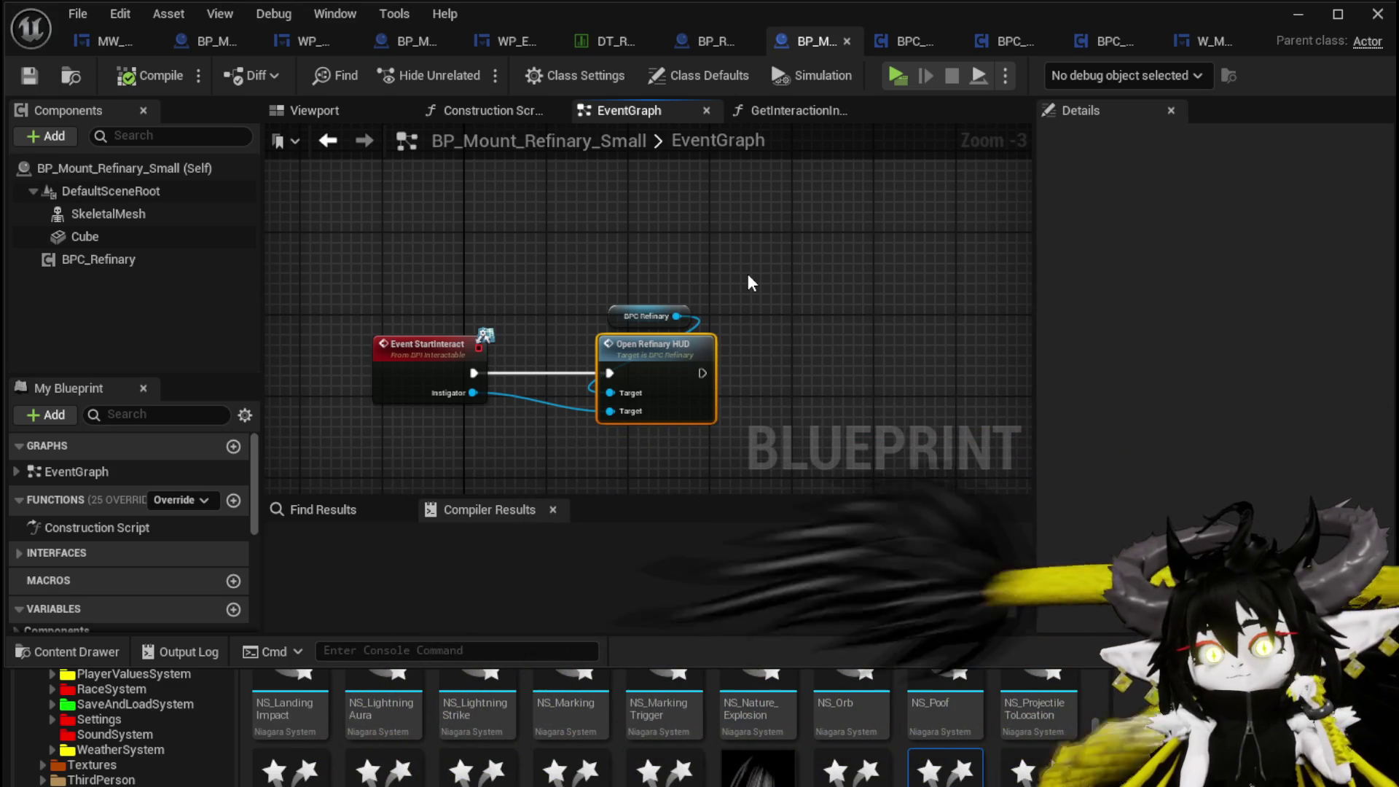
left_click(714, 42)
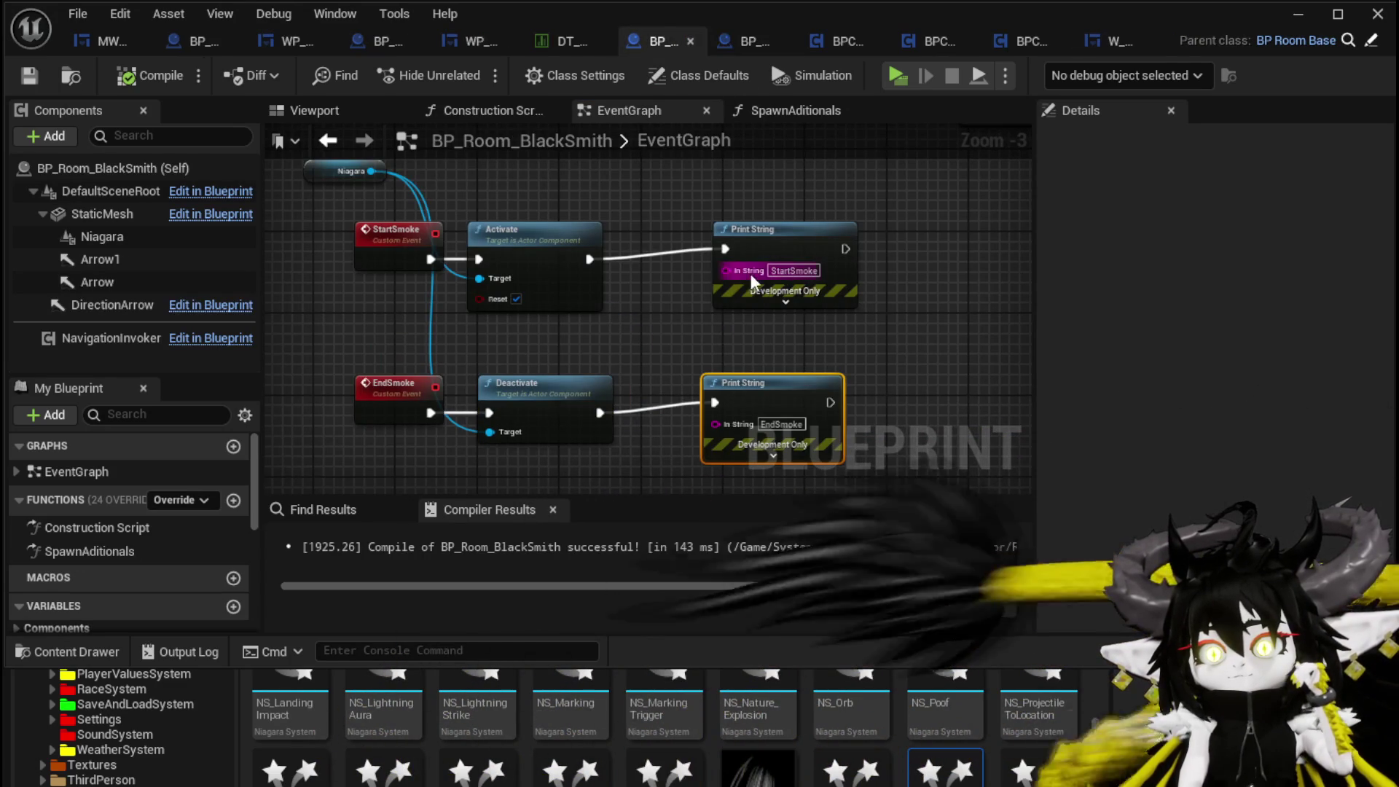
mouse_move(698, 359)
left_mouse_down()
mouse_move(715, 297)
mouse_move(711, 355)
left_mouse_up()
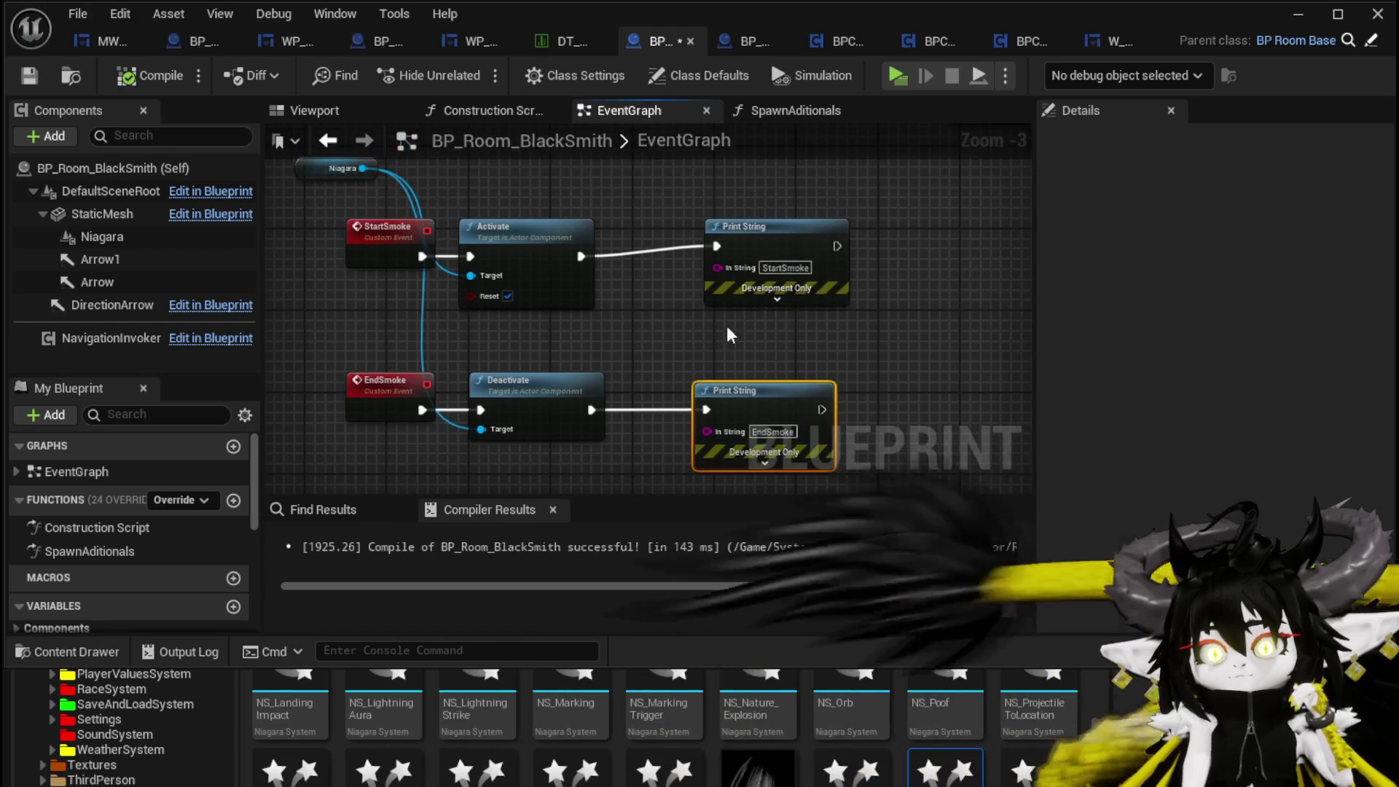
left_click_drag(742, 258, 732, 259)
left_click(622, 310)
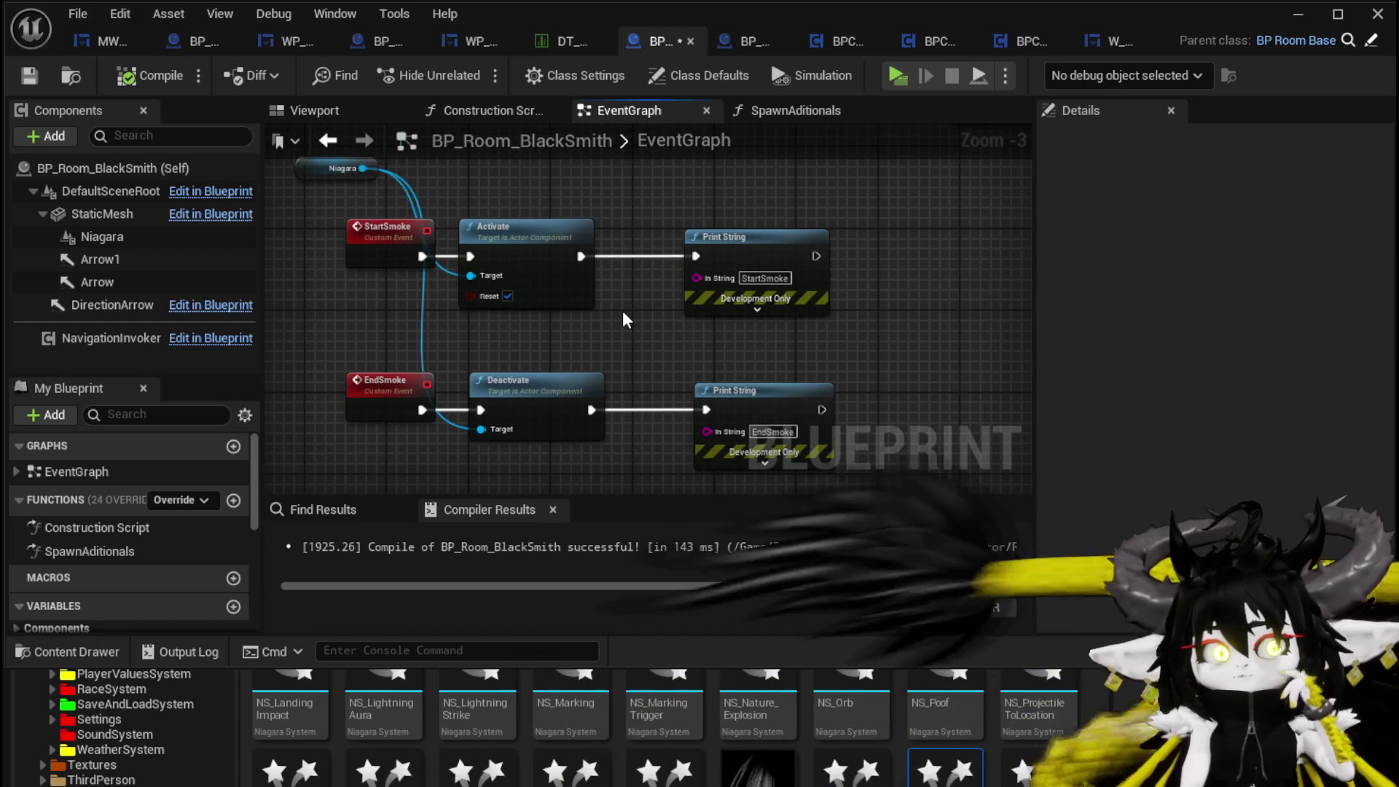
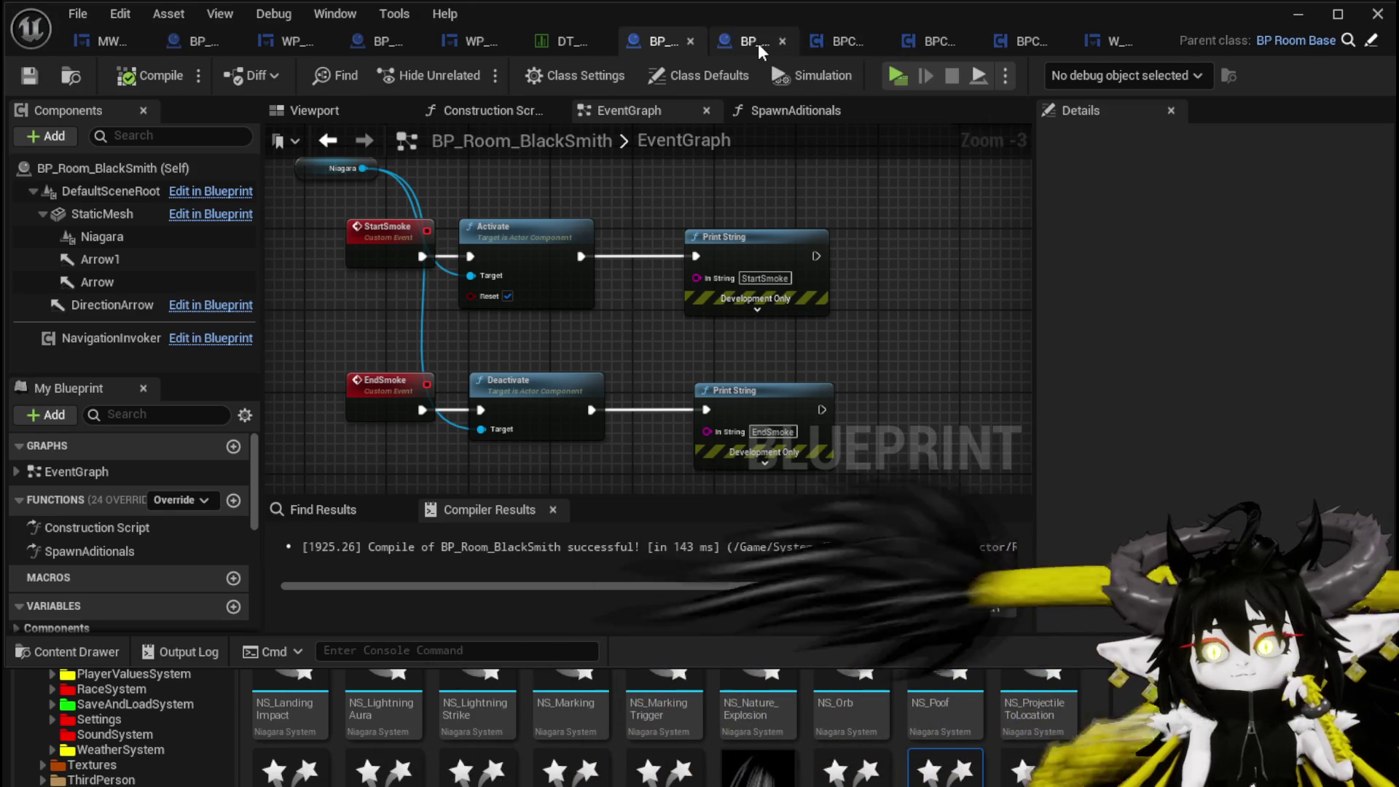
- Inspect the refinery mount's interaction event and its OpenRefinaryHUD widget-creation logic
left_click(758, 42)
left_click_drag(690, 231, 702, 164)
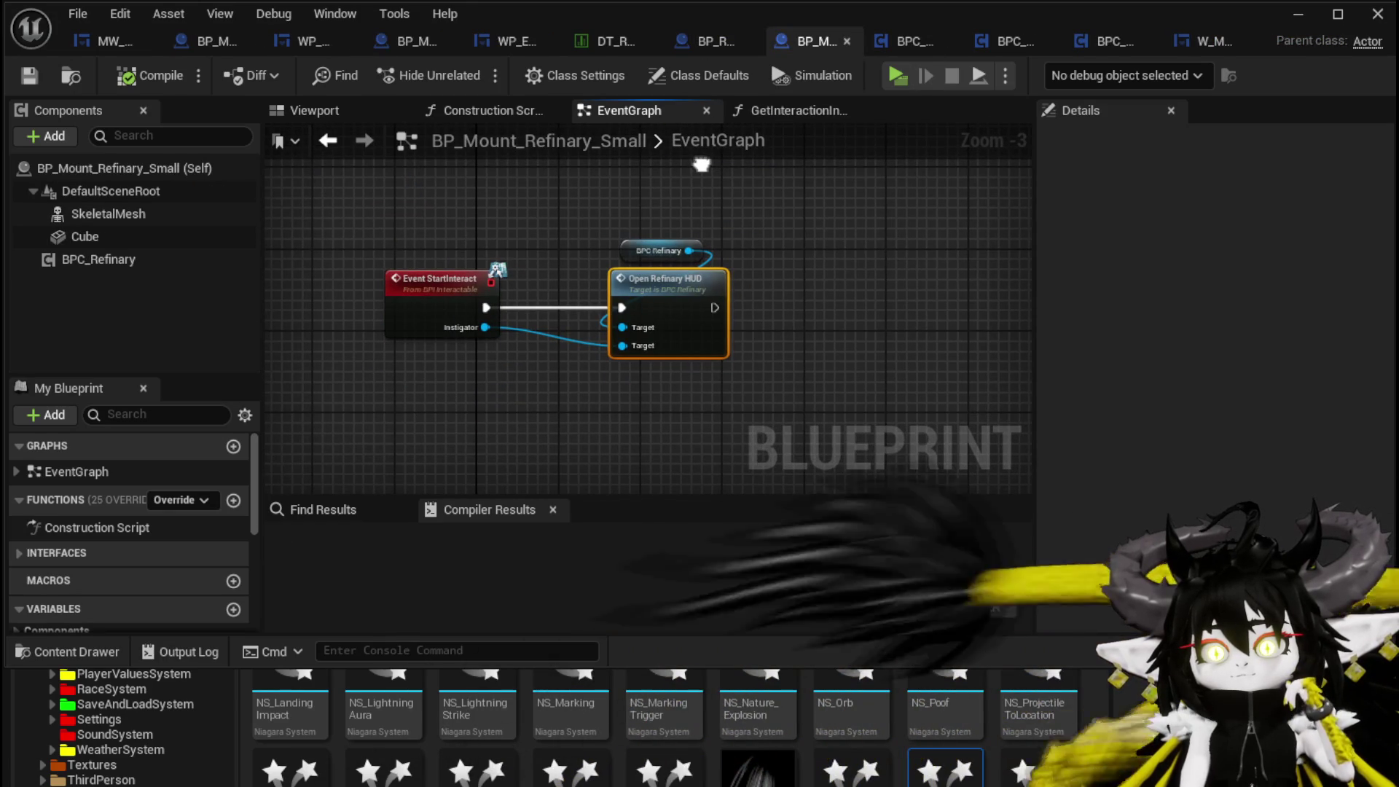
left_click_drag(426, 389, 426, 389)
left_click_drag(335, 227, 488, 399)
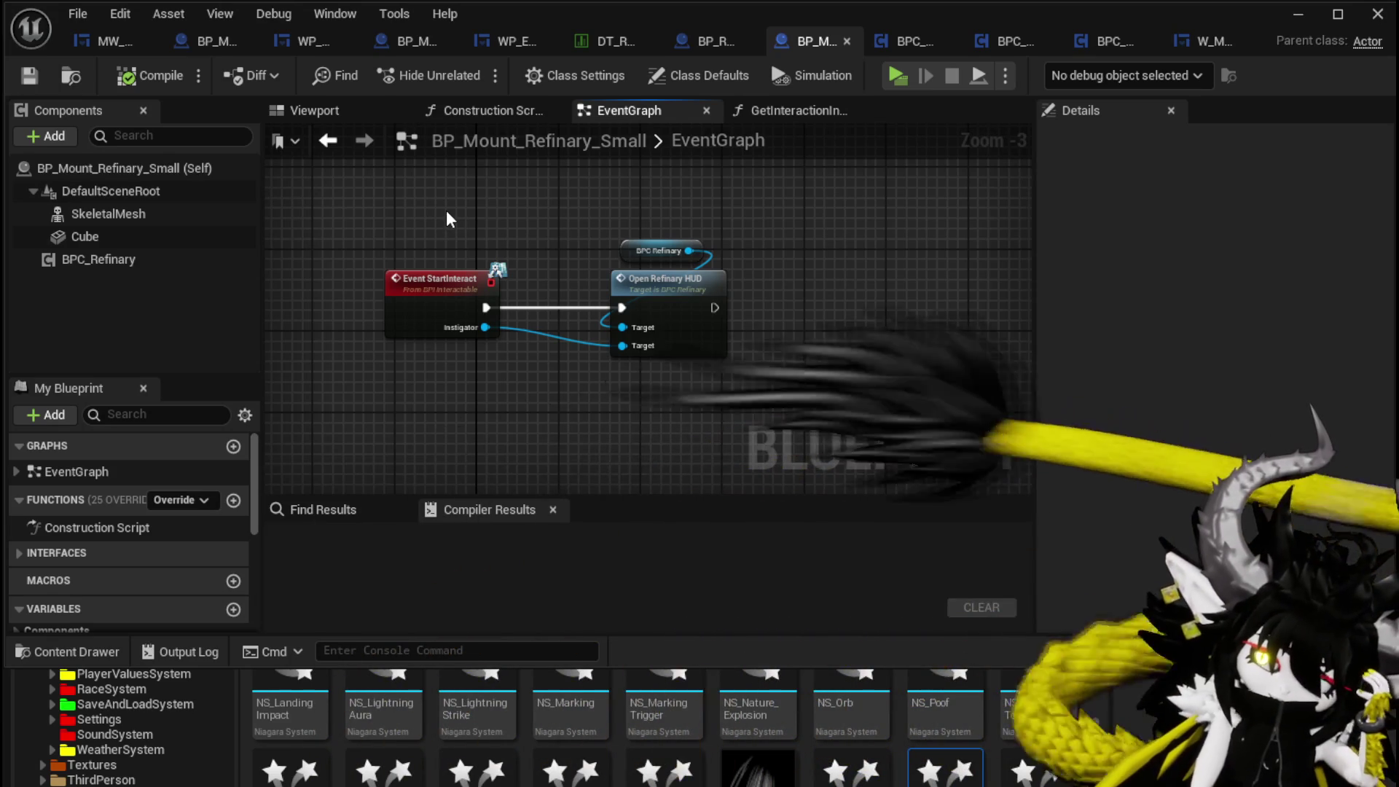
double_click(712, 276)
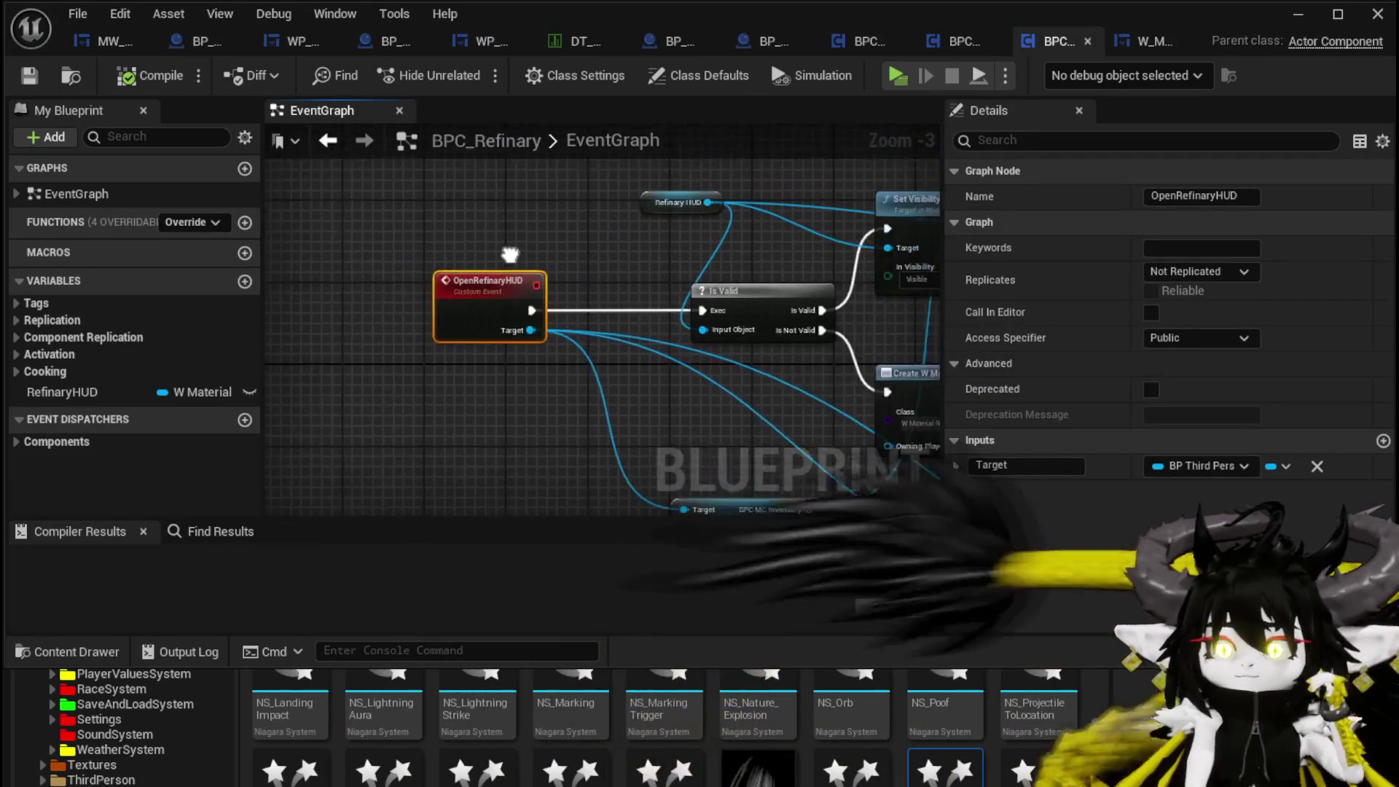
left_click_drag(532, 339, 732, 467)
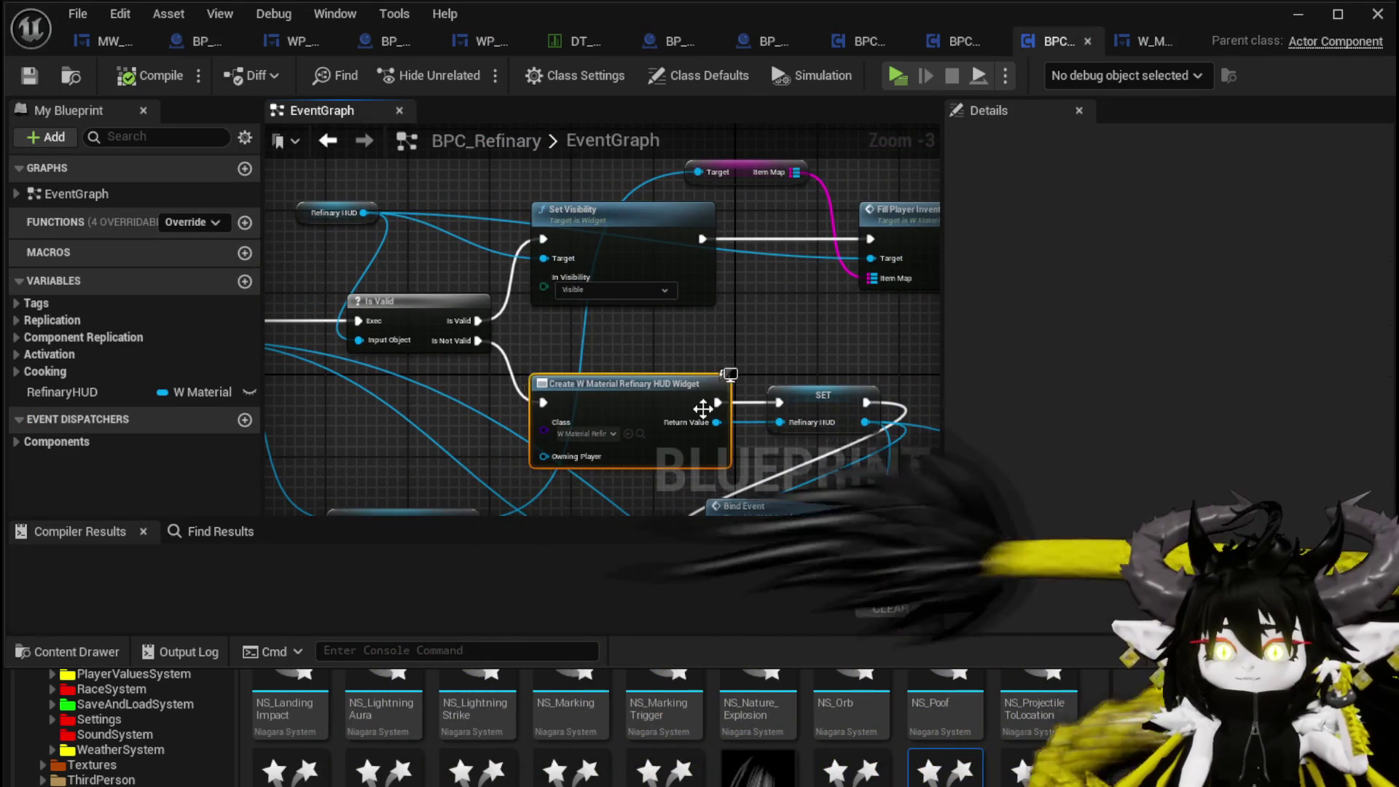
scroll(552, 340, "down", 1)
left_click(581, 321)
left_click_drag(736, 280, 657, 277)
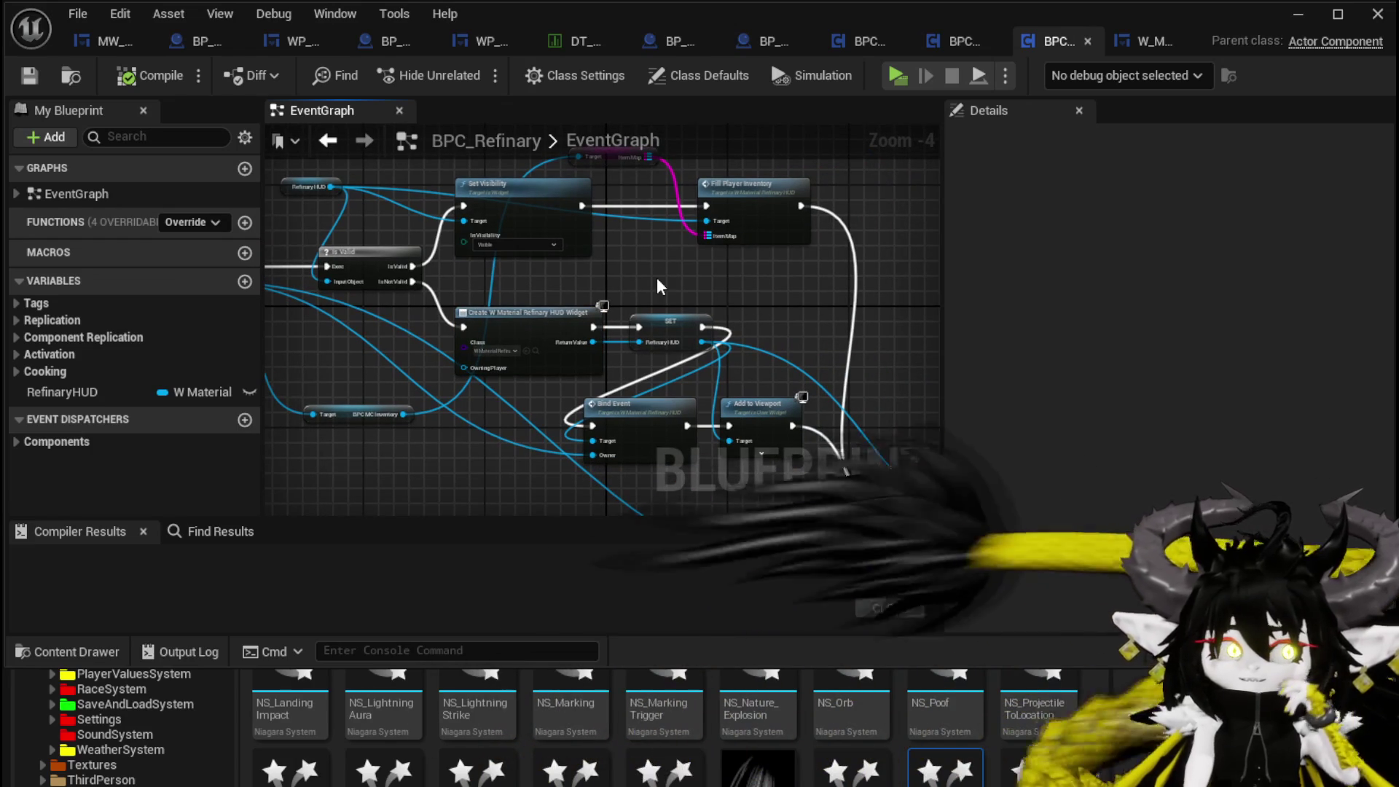
mouse_move(715, 284)
left_mouse_down()
mouse_move(587, 193)
mouse_move(634, 238)
mouse_move(546, 228)
mouse_move(696, 247)
mouse_move(814, 295)
left_mouse_up()
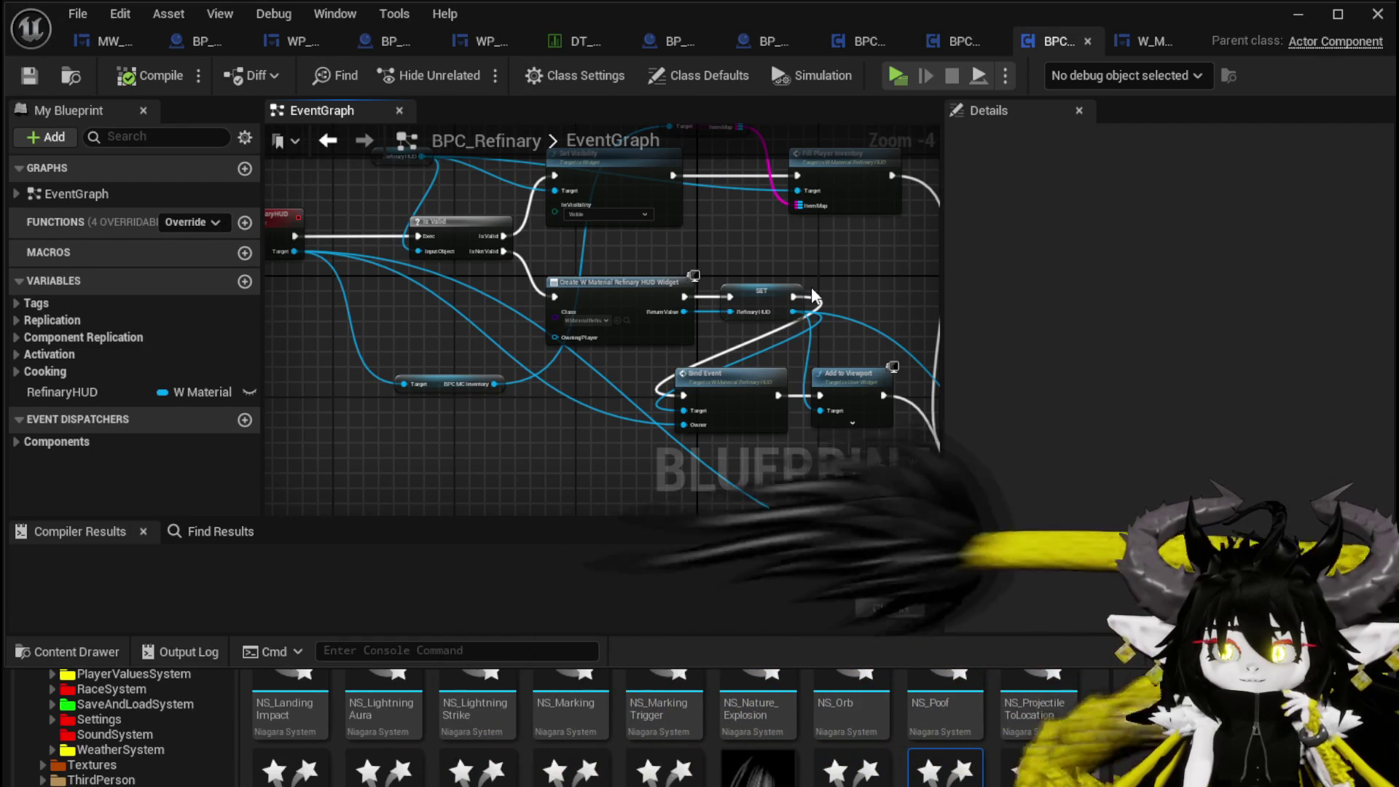
left_click_drag(687, 233, 783, 264)
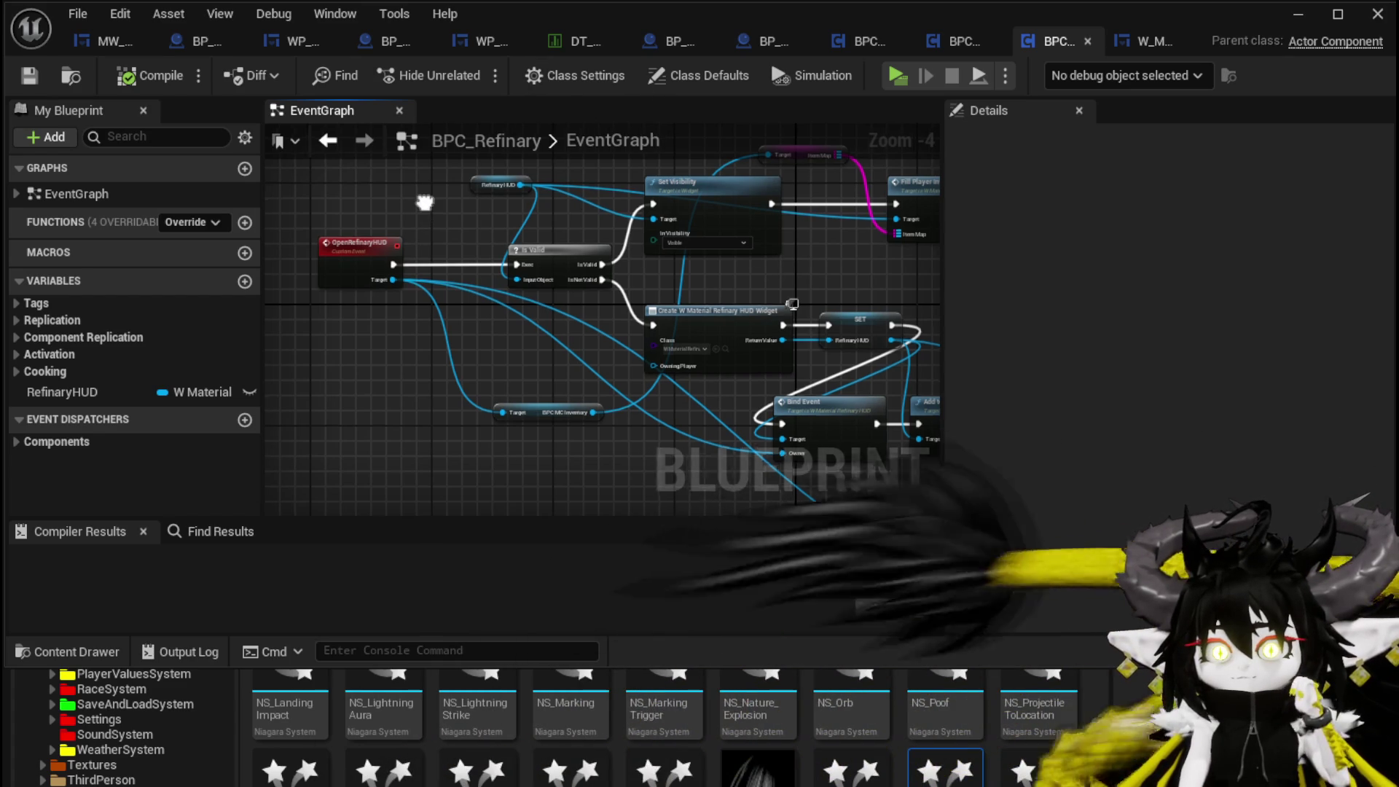
scroll(466, 190, "up", 1)
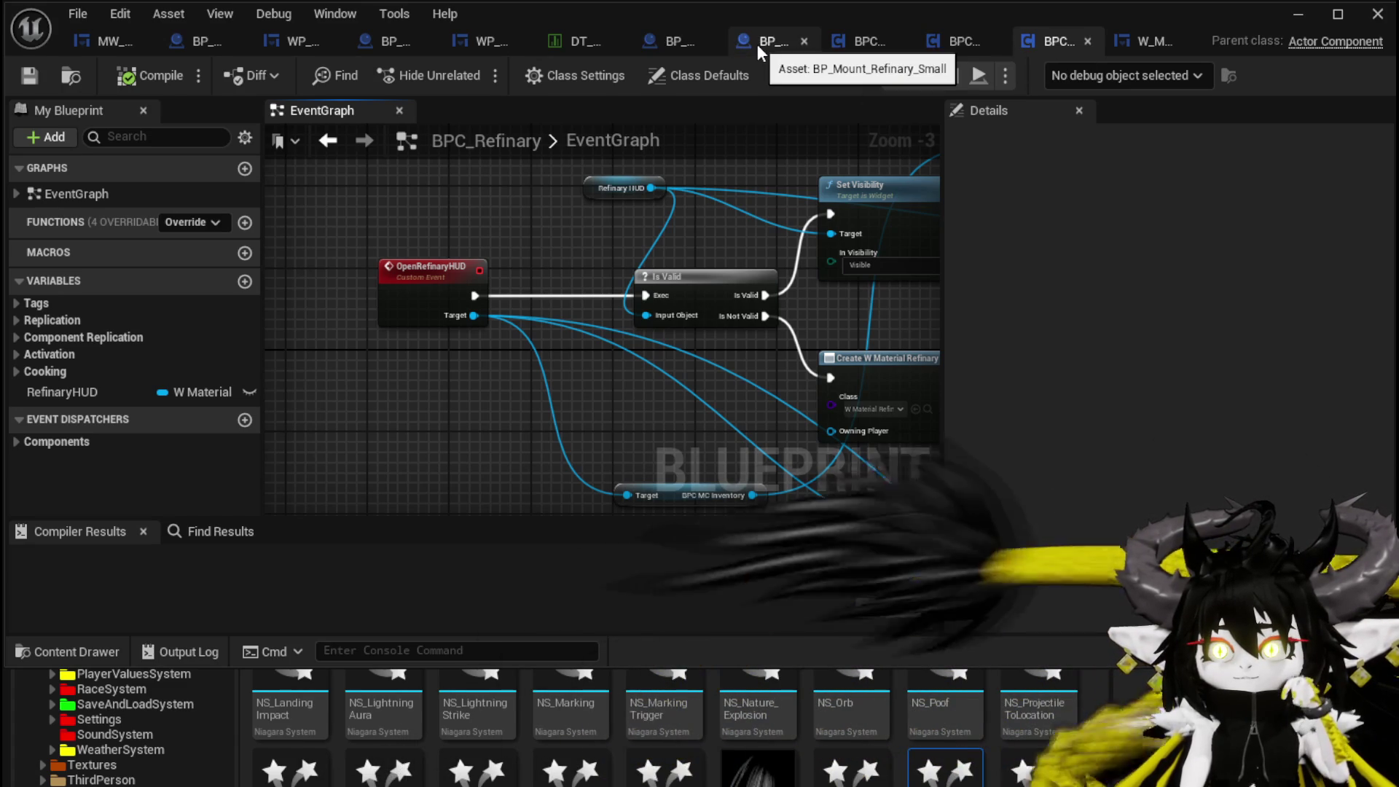
- Delete the Delay node in BP_Room_BlackSmith and compile the blueprint
left_click(678, 42)
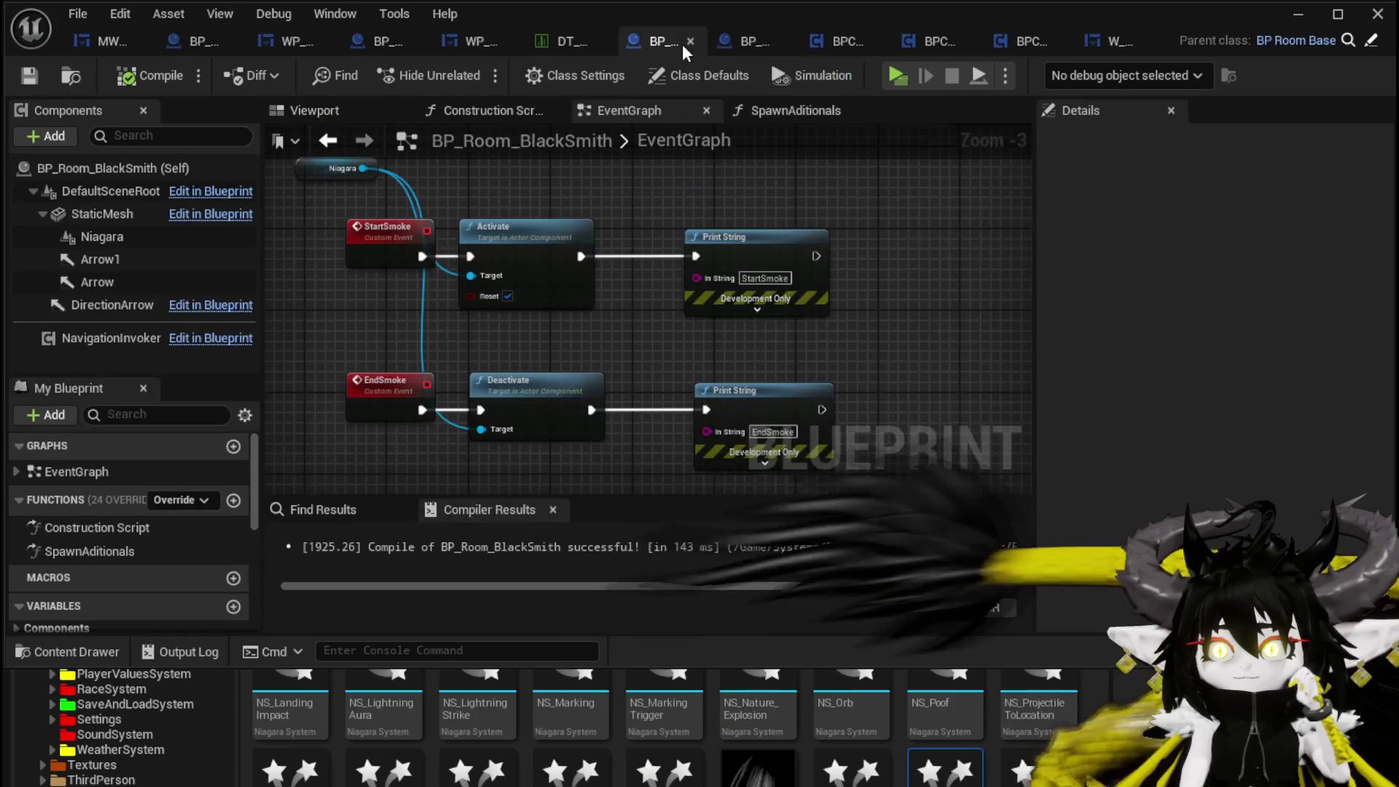
scroll(663, 286, "down", 5)
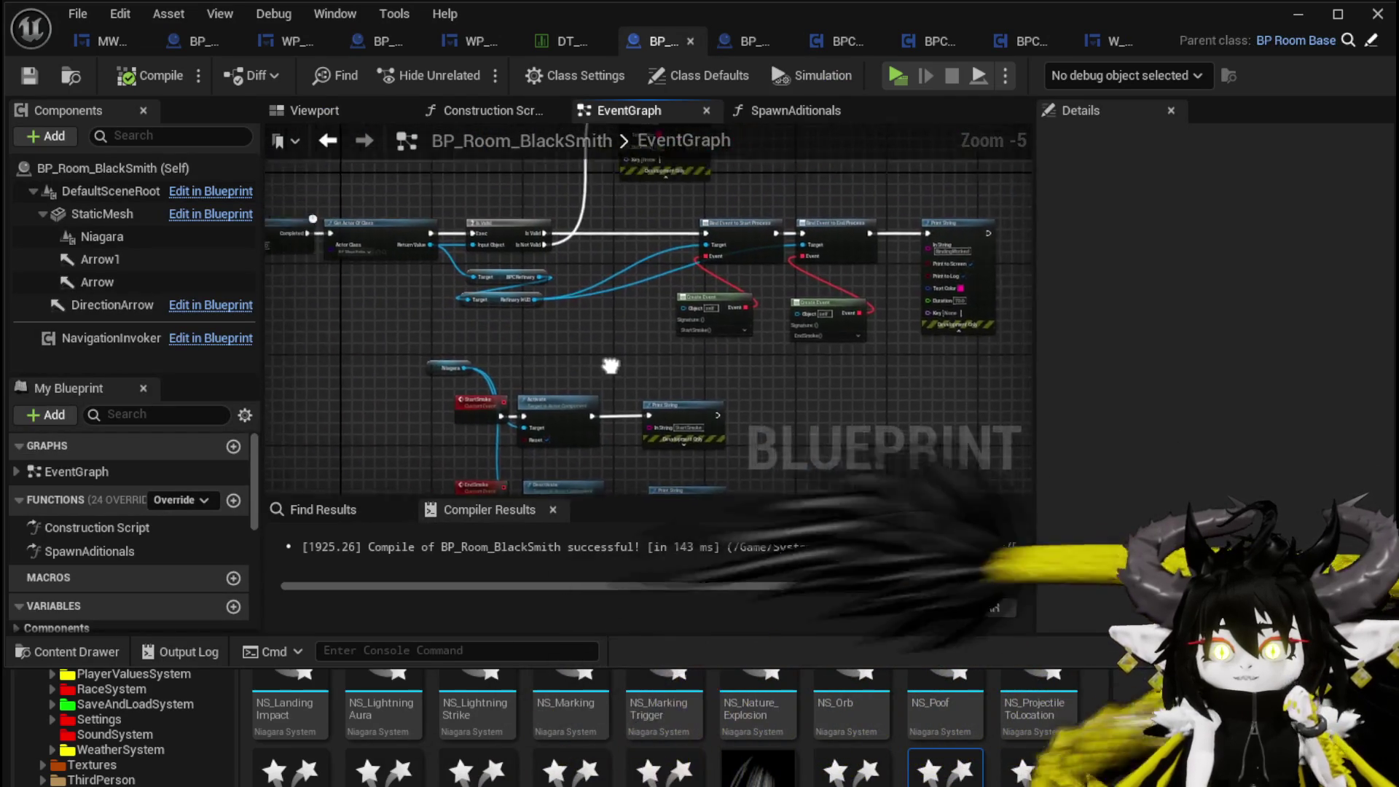
scroll(554, 312, "up", 2)
left_click(539, 280)
key("Delete")
left_click(145, 78)
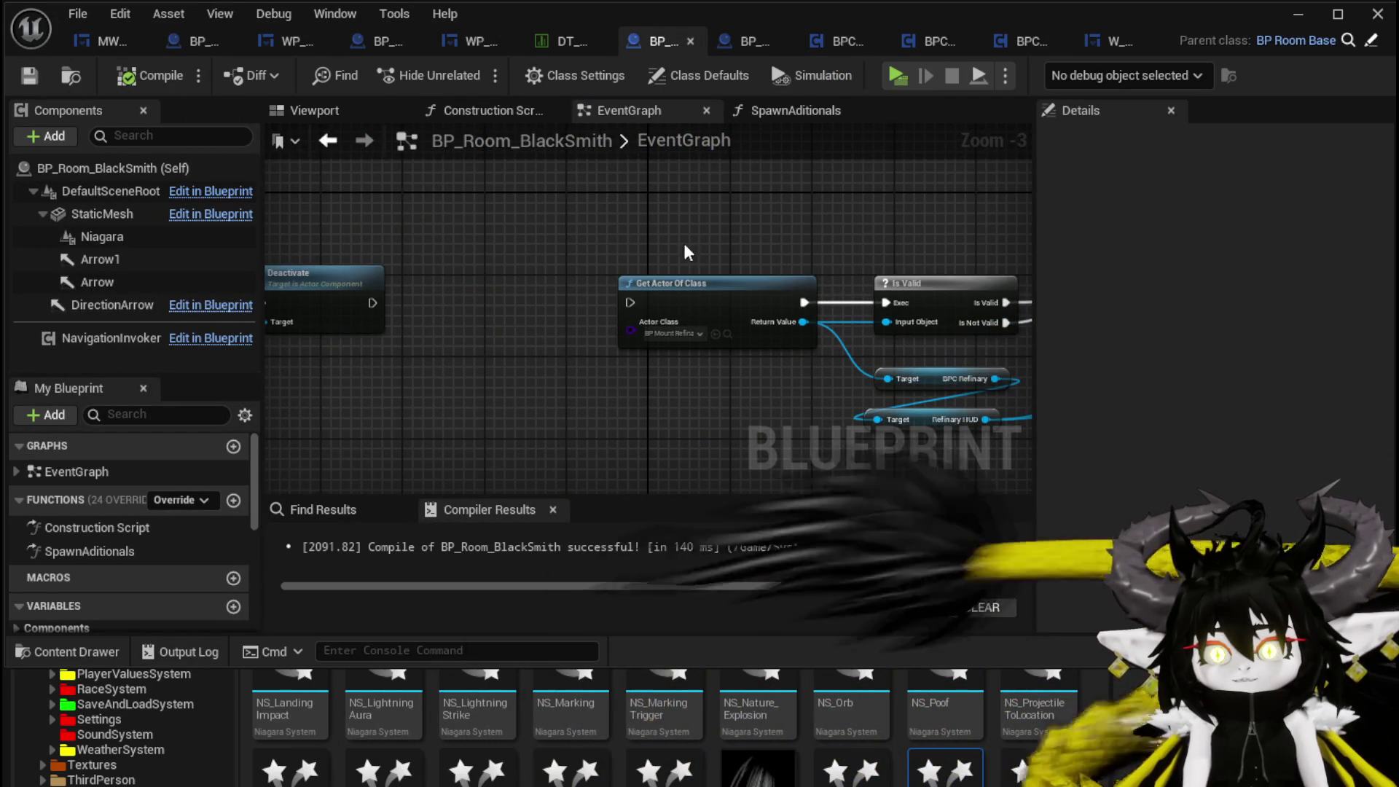
- Add a custom event named StartInteract and wire it into Get Actor Of Class
left_click_drag(652, 267, 727, 277)
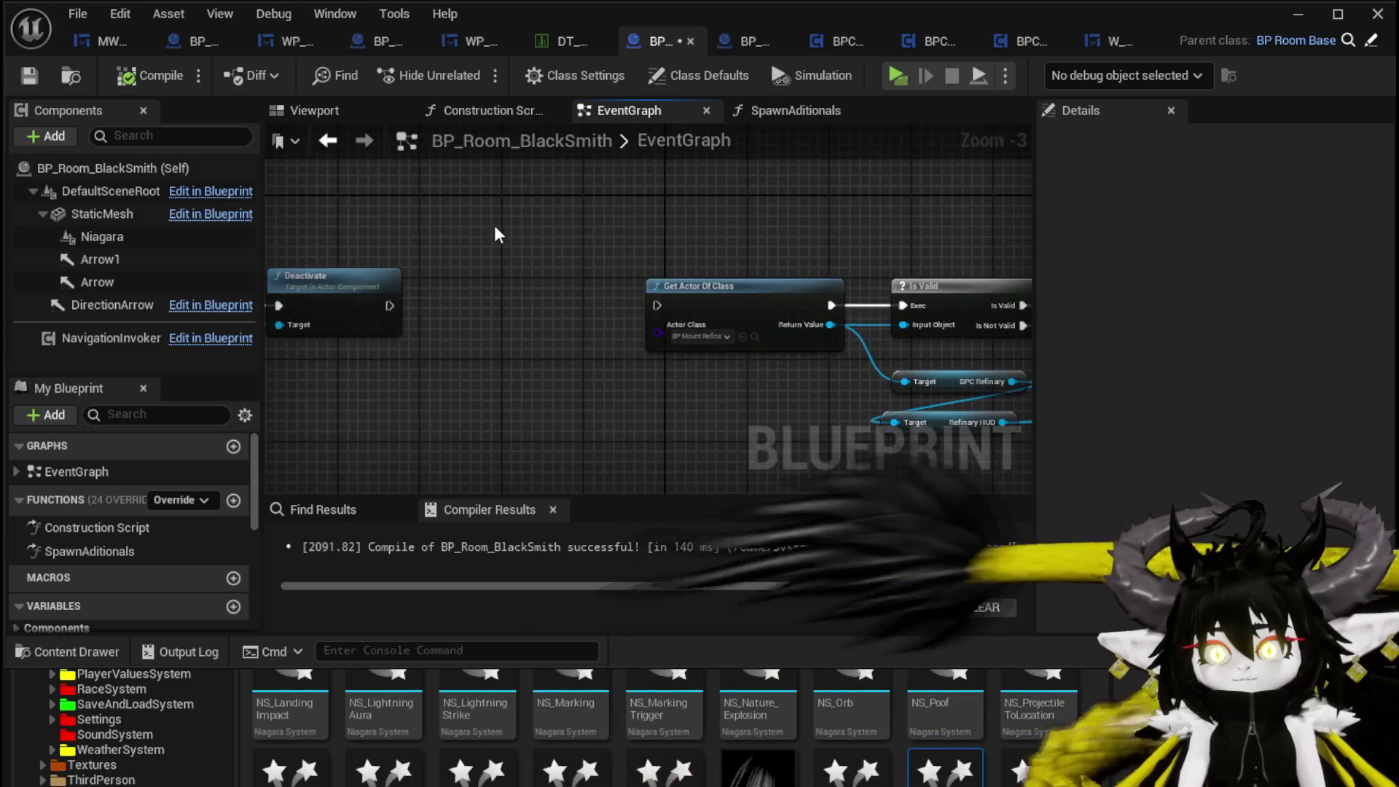
right_click(496, 227)
type("custom")
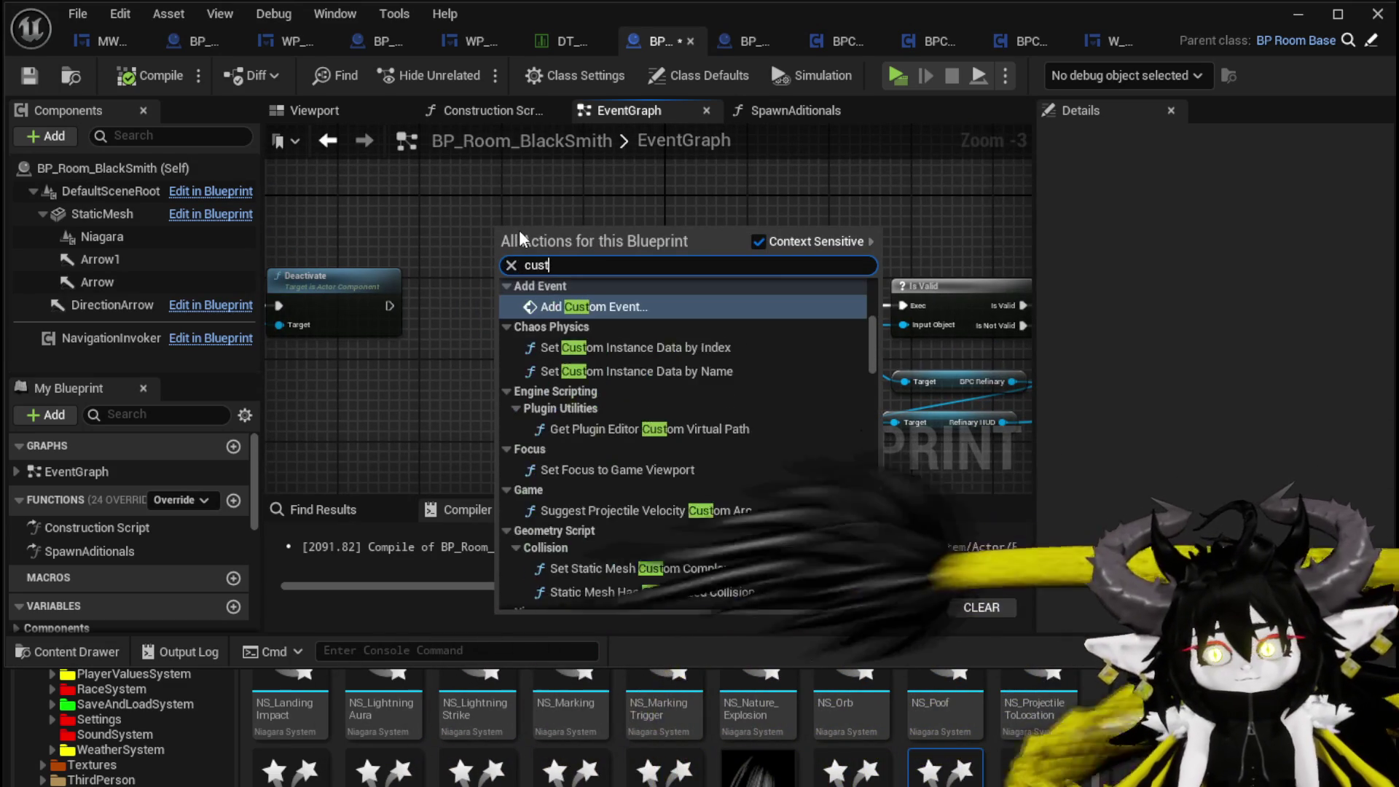
key("Return")
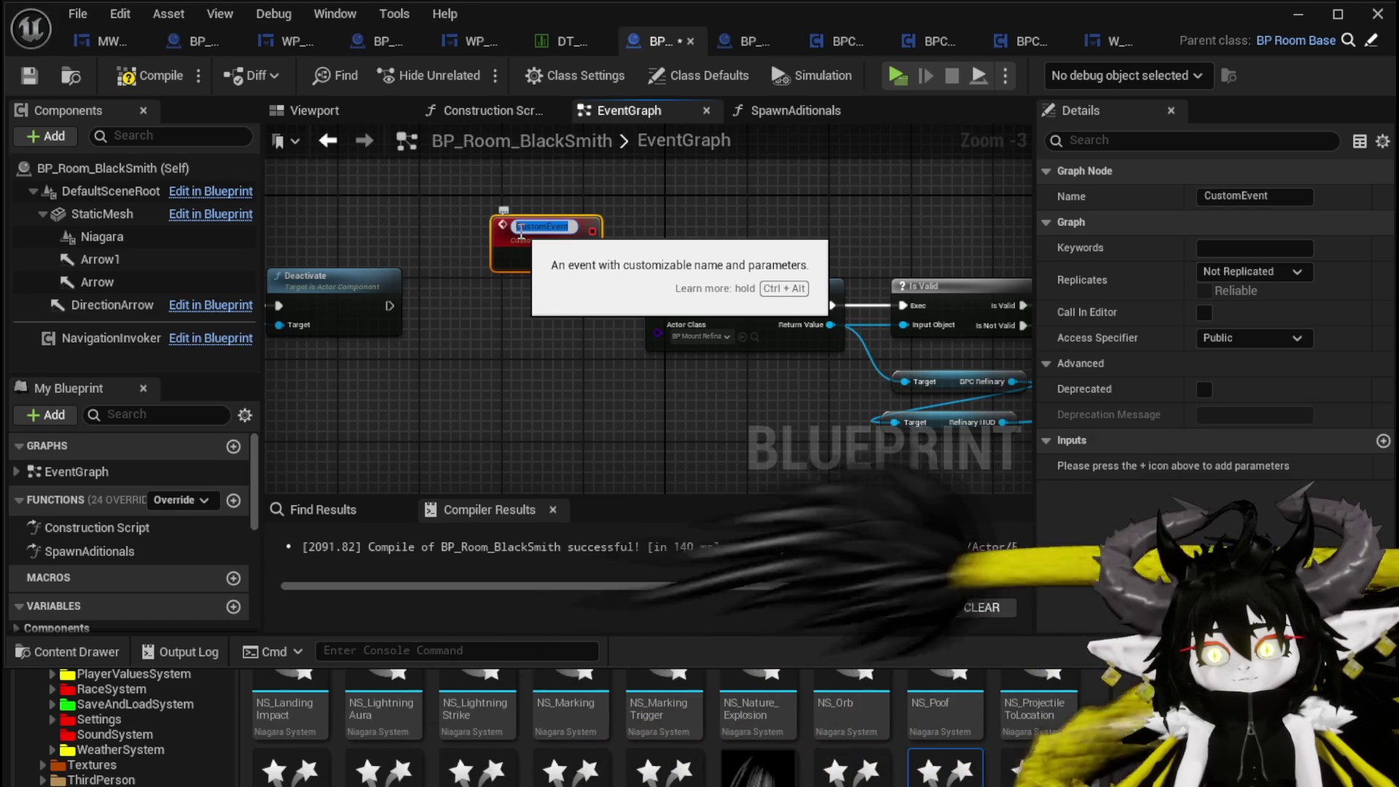
type("tIn")
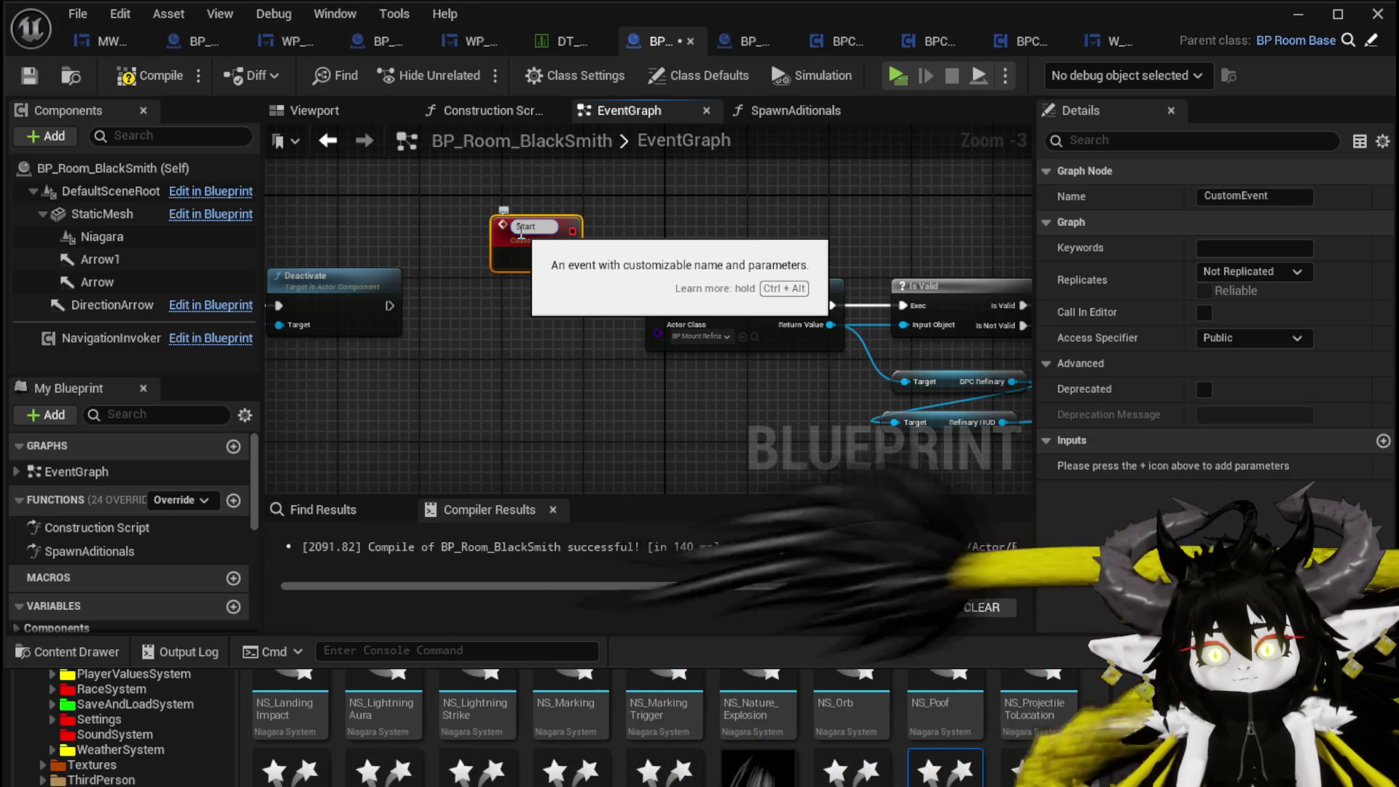
type("teract")
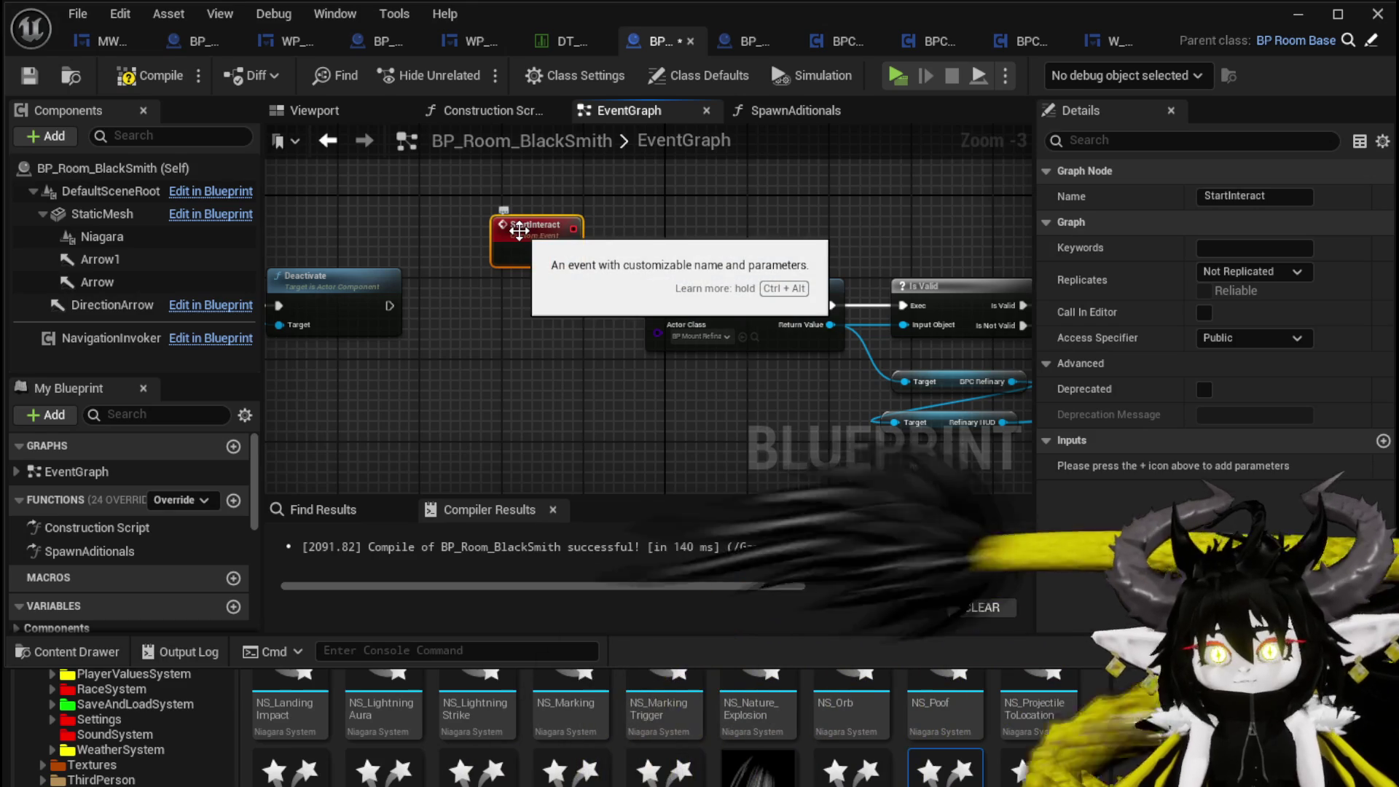
key("Return")
mouse_move(521, 234)
left_mouse_down()
mouse_move(520, 293)
mouse_move(657, 306)
left_mouse_up()
left_click_drag(540, 280, 591, 281)
left_click(590, 229)
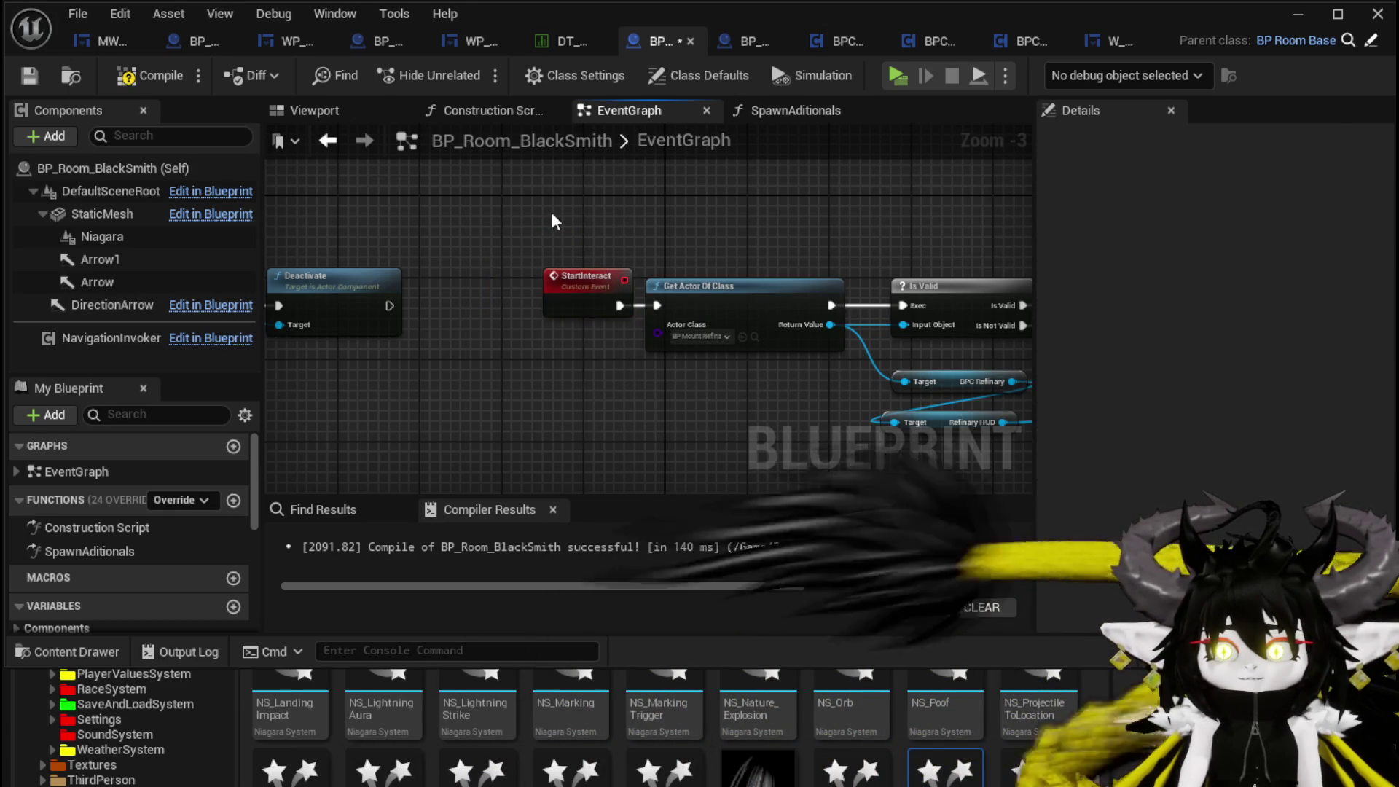
- Compile and save the blacksmith blueprint
left_click(138, 82)
left_click(30, 75)
scroll(518, 223, "down", 2)
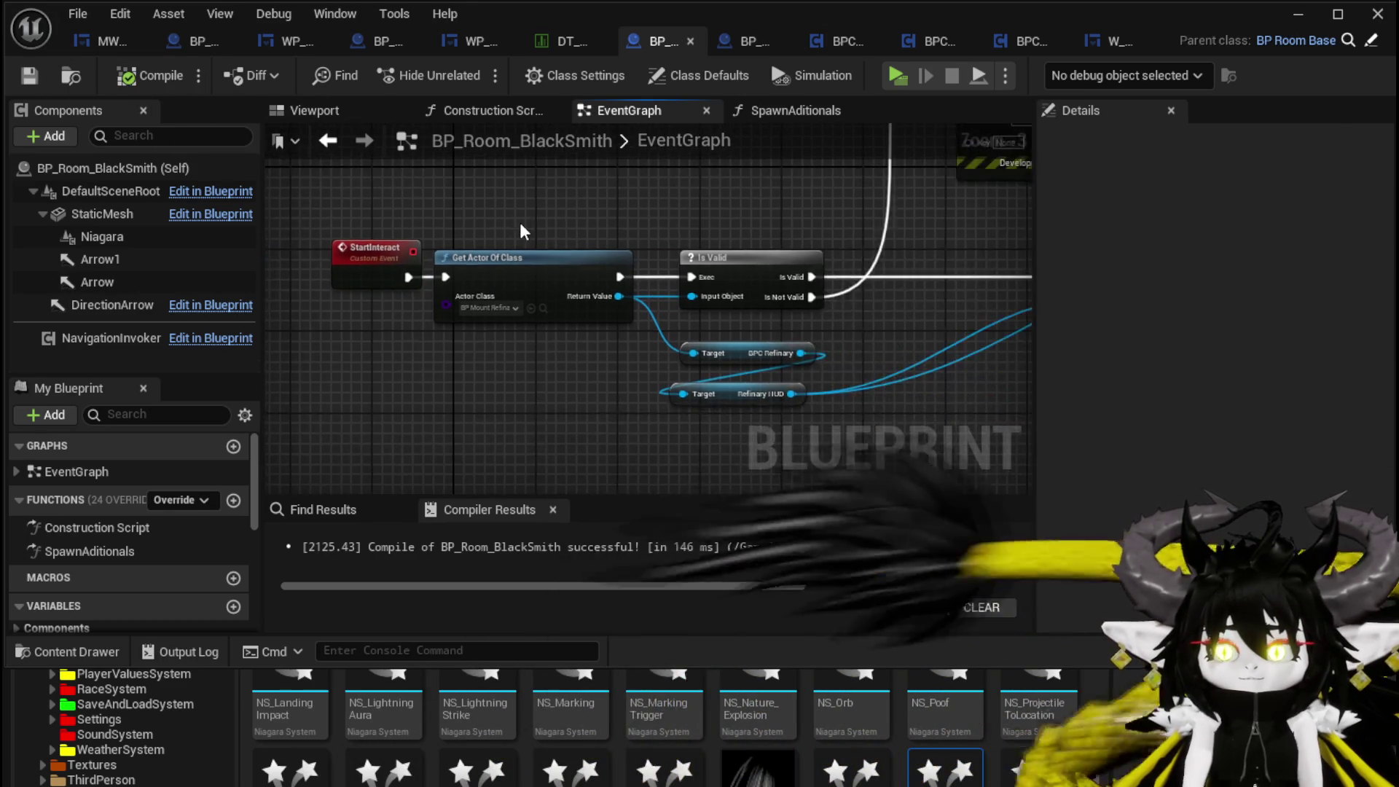
scroll(595, 225, "up", 2)
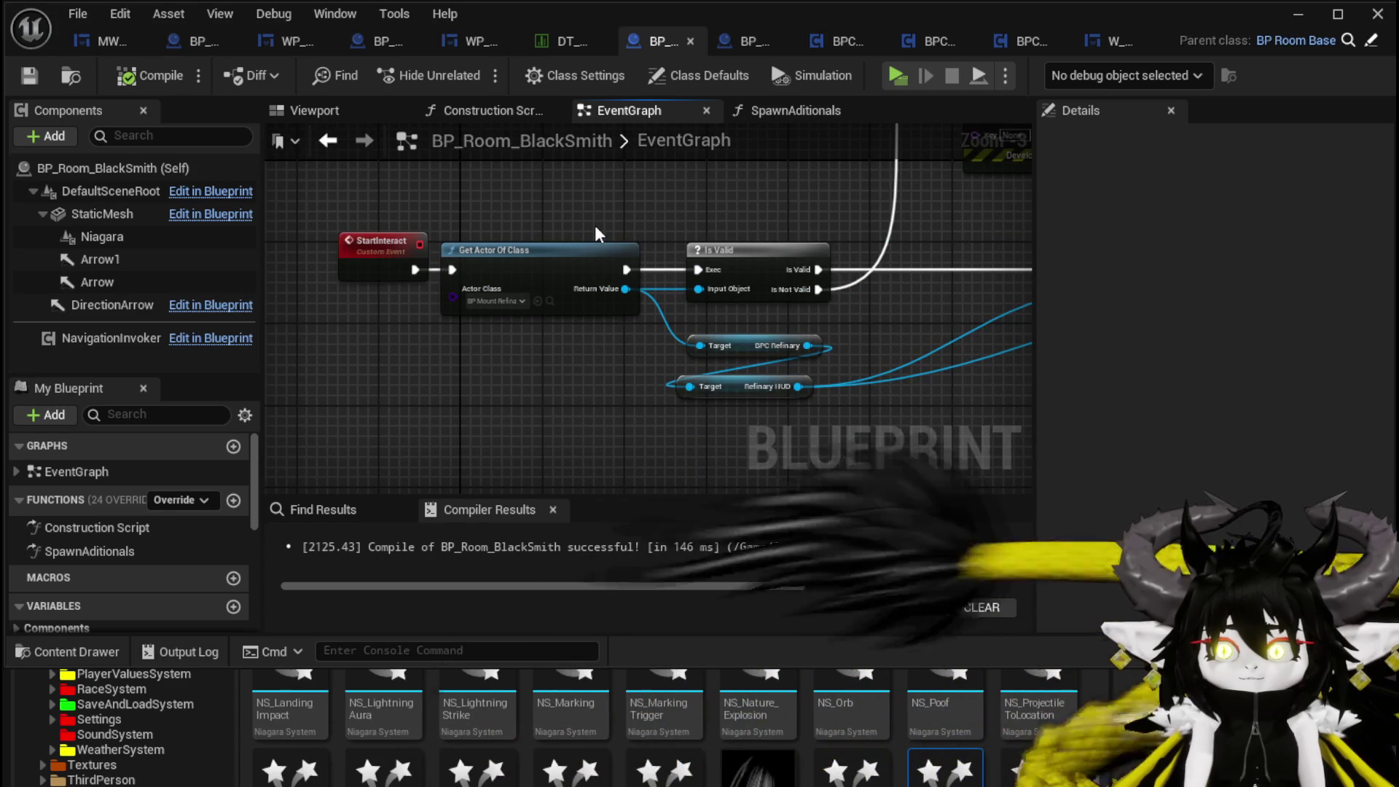
left_click_drag(473, 208, 591, 363)
left_click(530, 239)
mouse_move(530, 239)
left_mouse_down()
mouse_move(561, 315)
mouse_move(571, 286)
left_mouse_up()
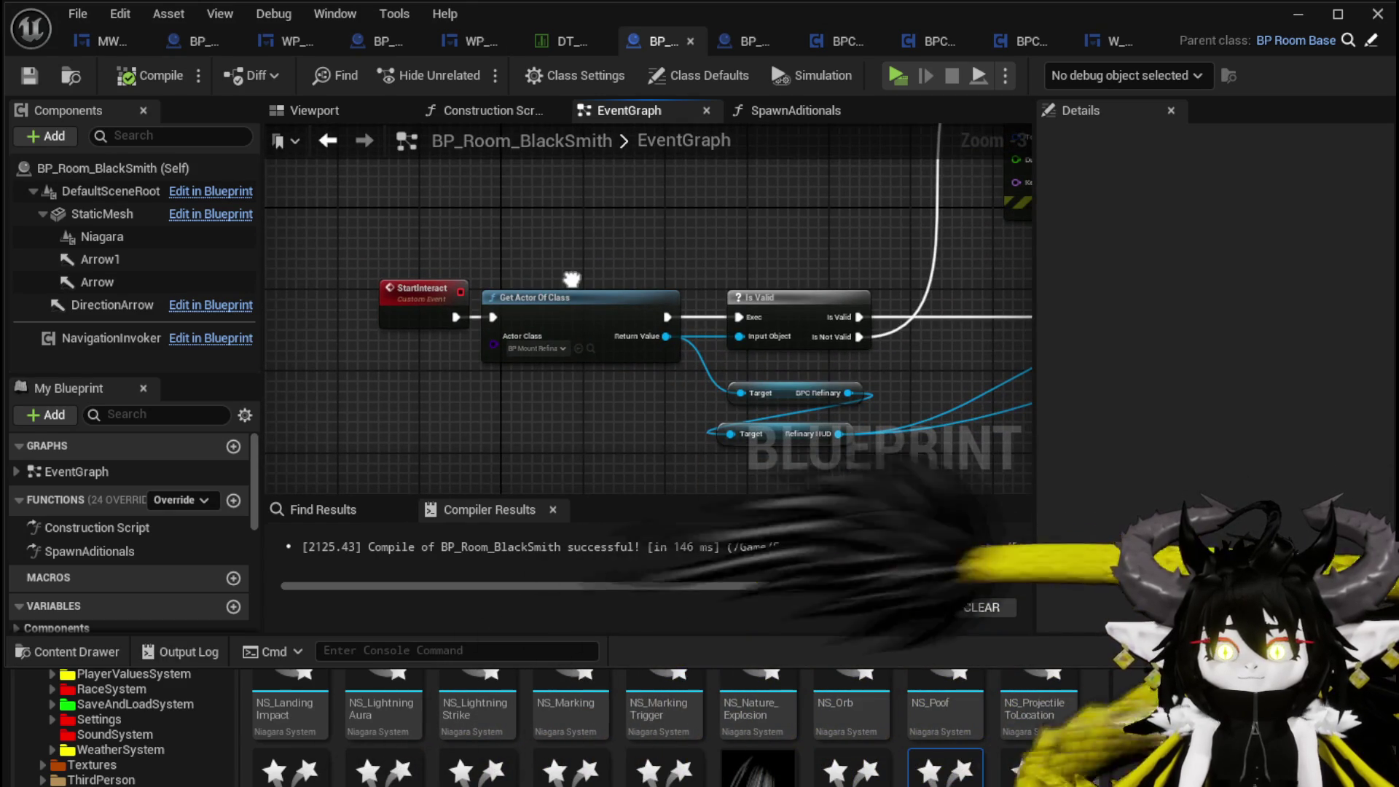
- Break the Return Value wires and promote Return Value to an InteractableActor variable with a SET node
left_click(666, 336, "alt")
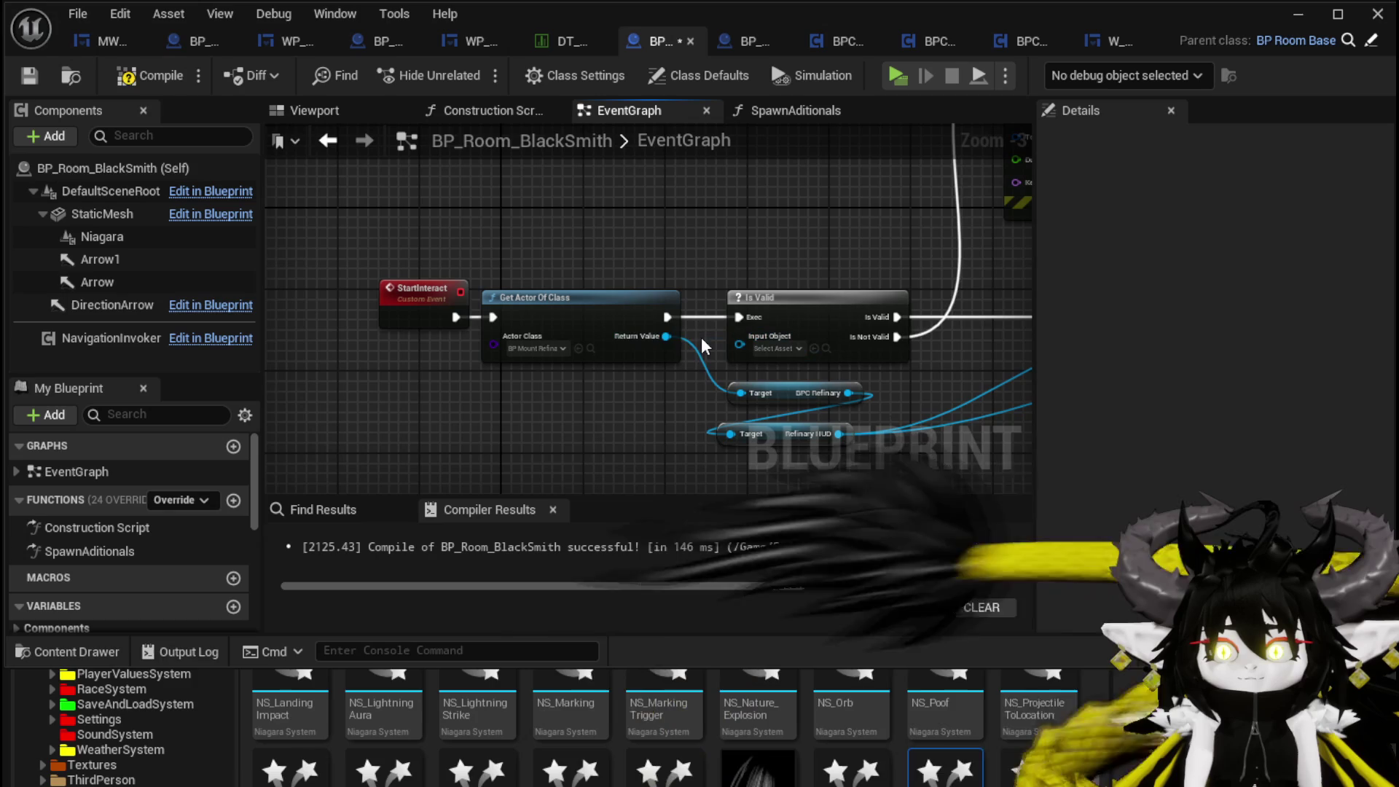
left_click(641, 321)
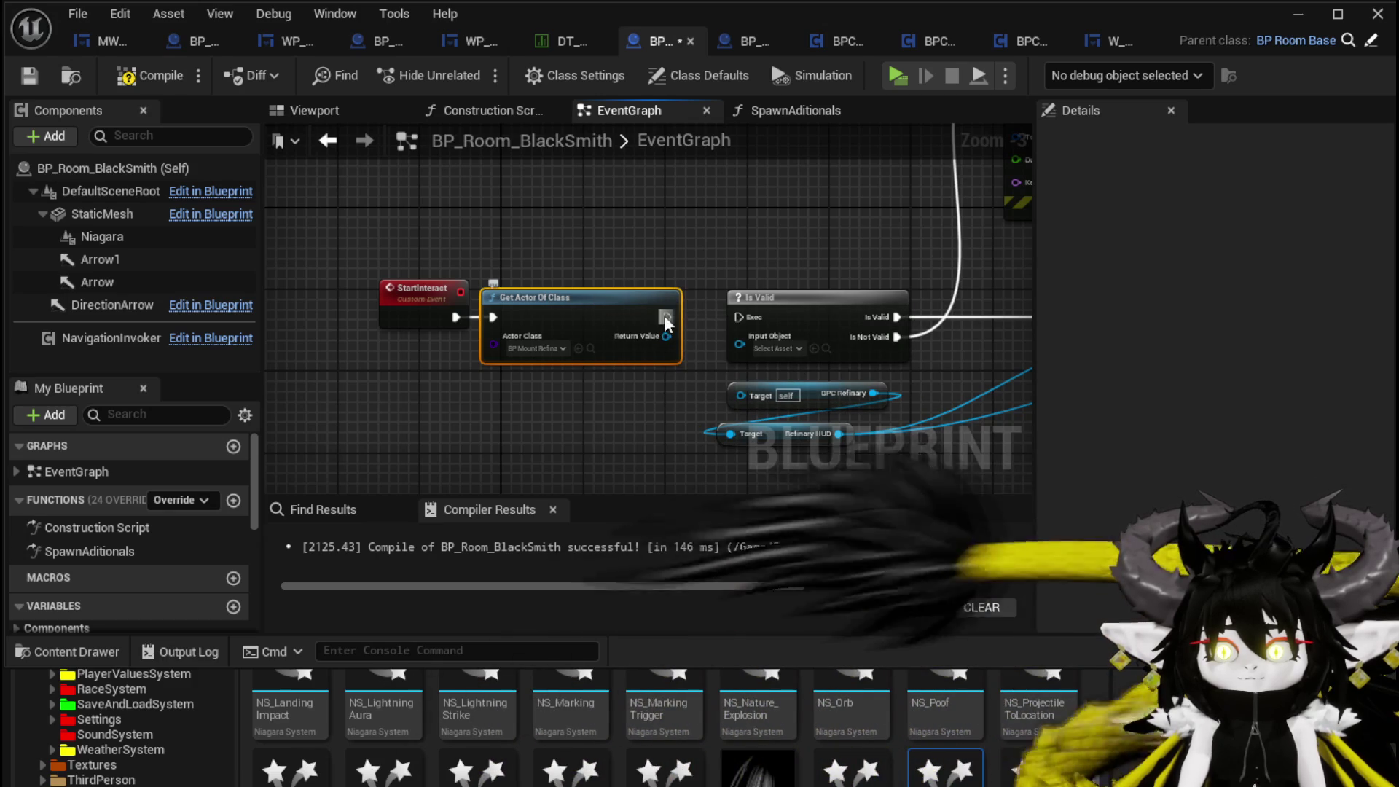
left_click_drag(596, 315, 575, 212)
right_click(647, 234)
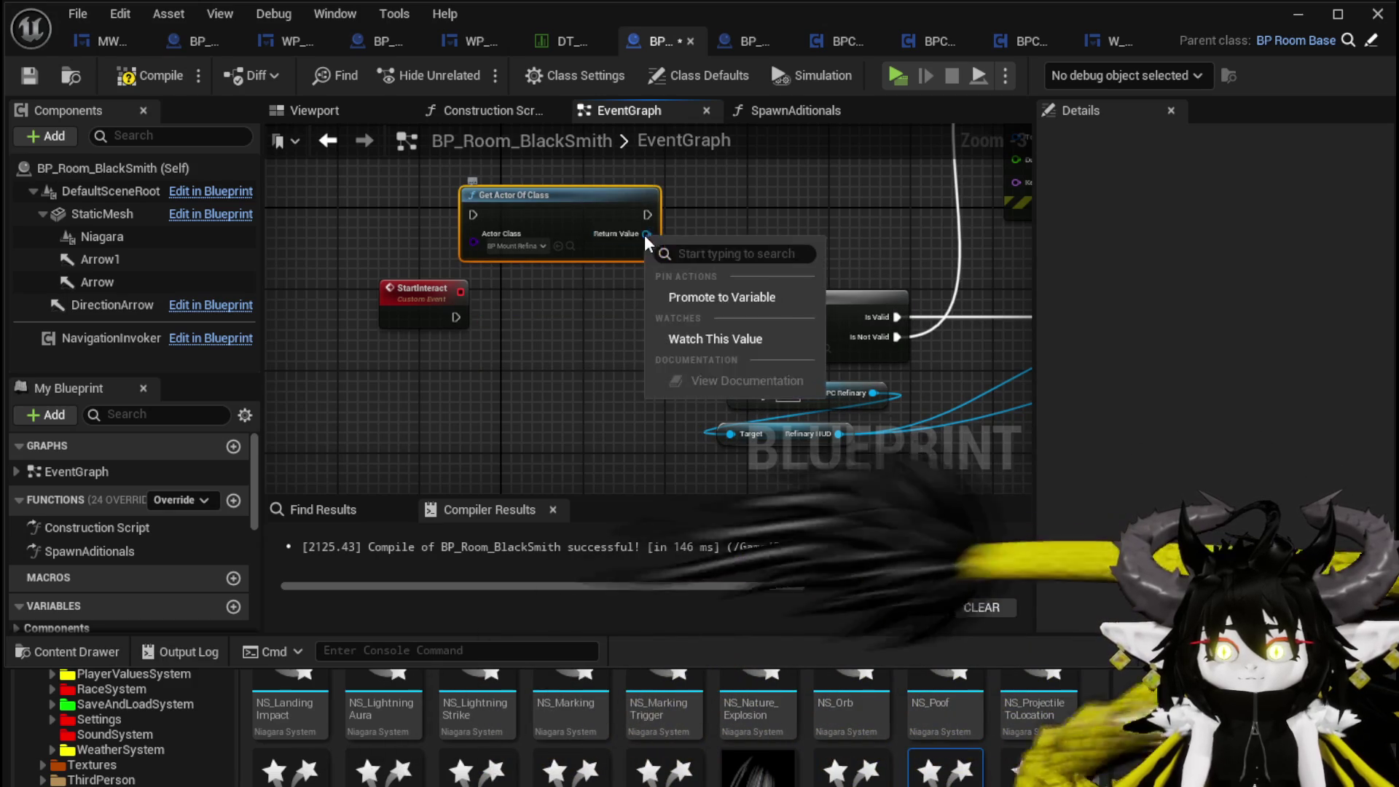
left_click(733, 300)
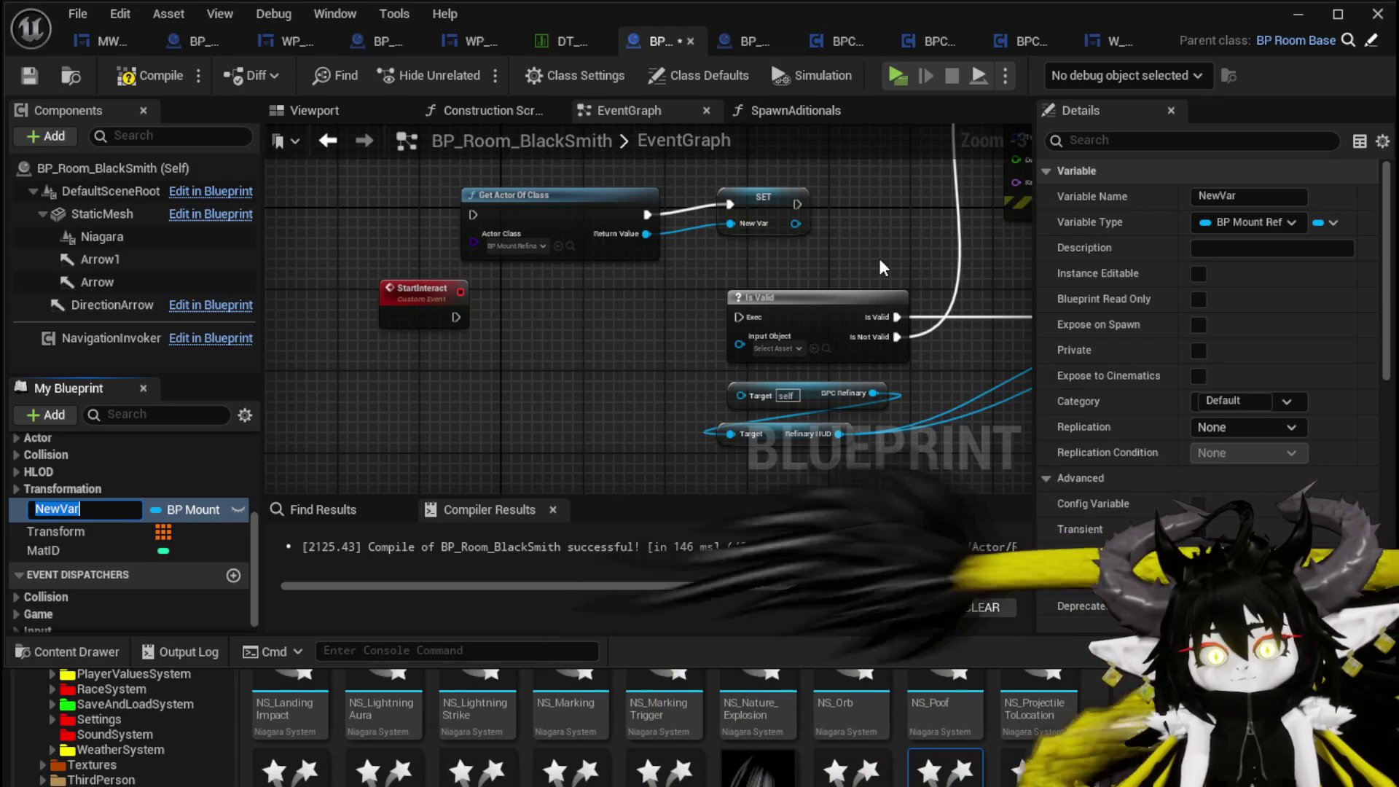
key("BackSpace")
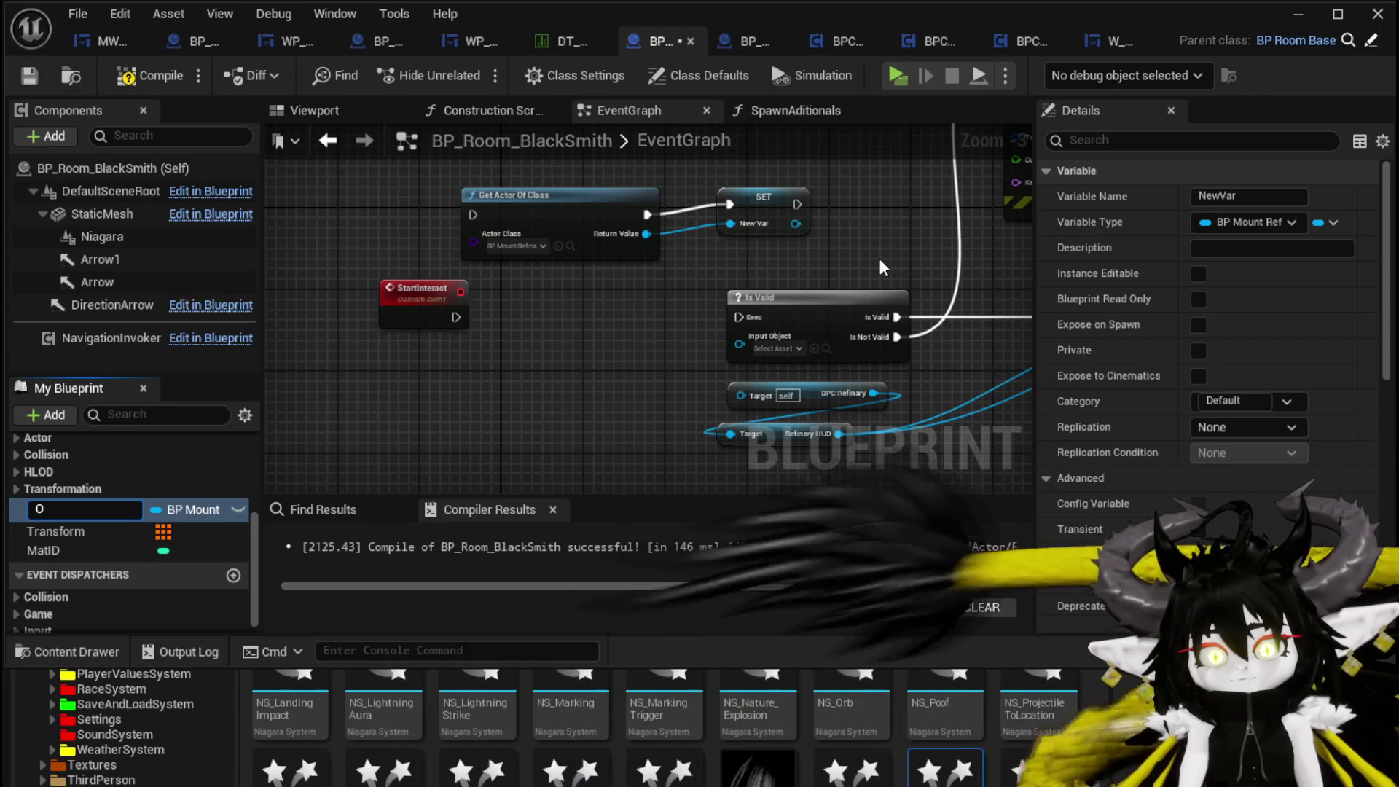
type("racta")
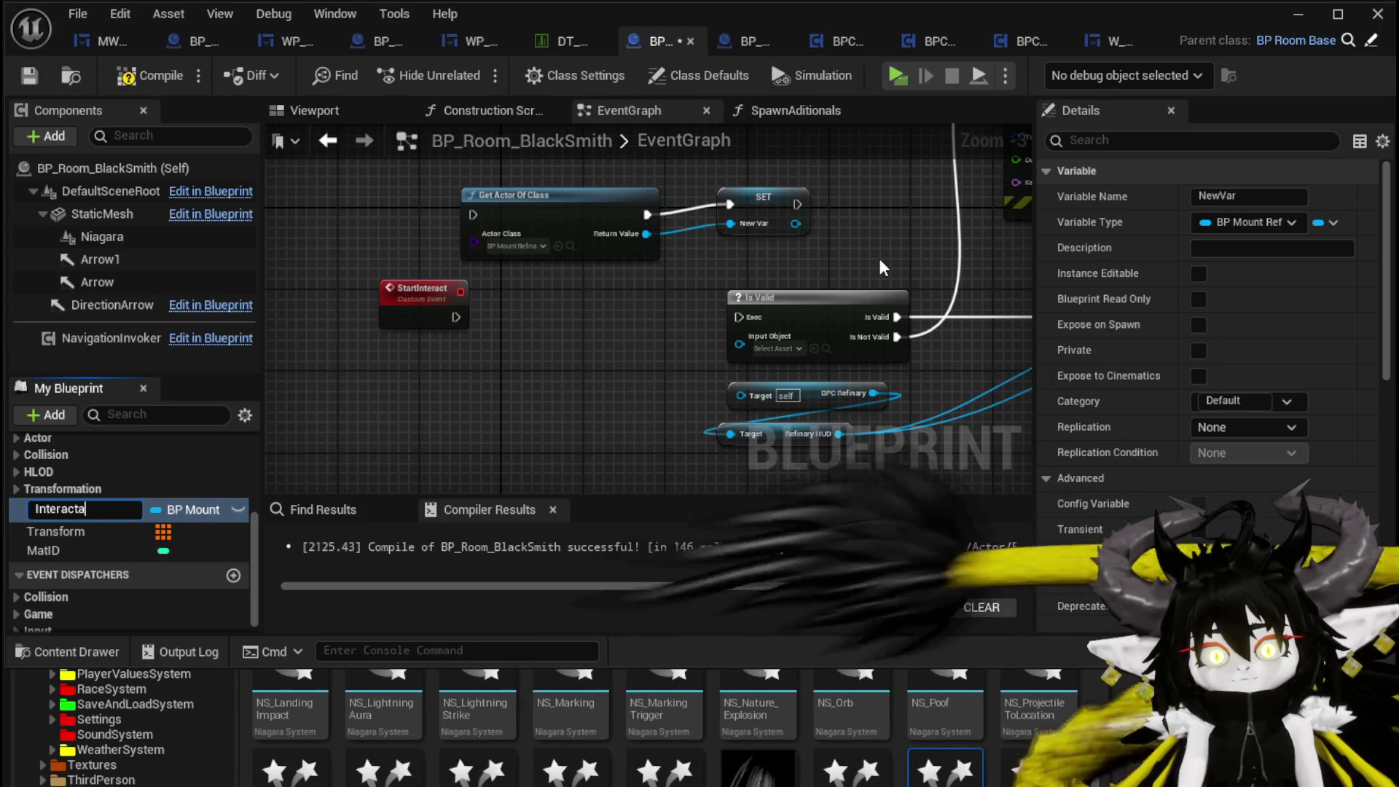
type("bleActor")
key("Return")
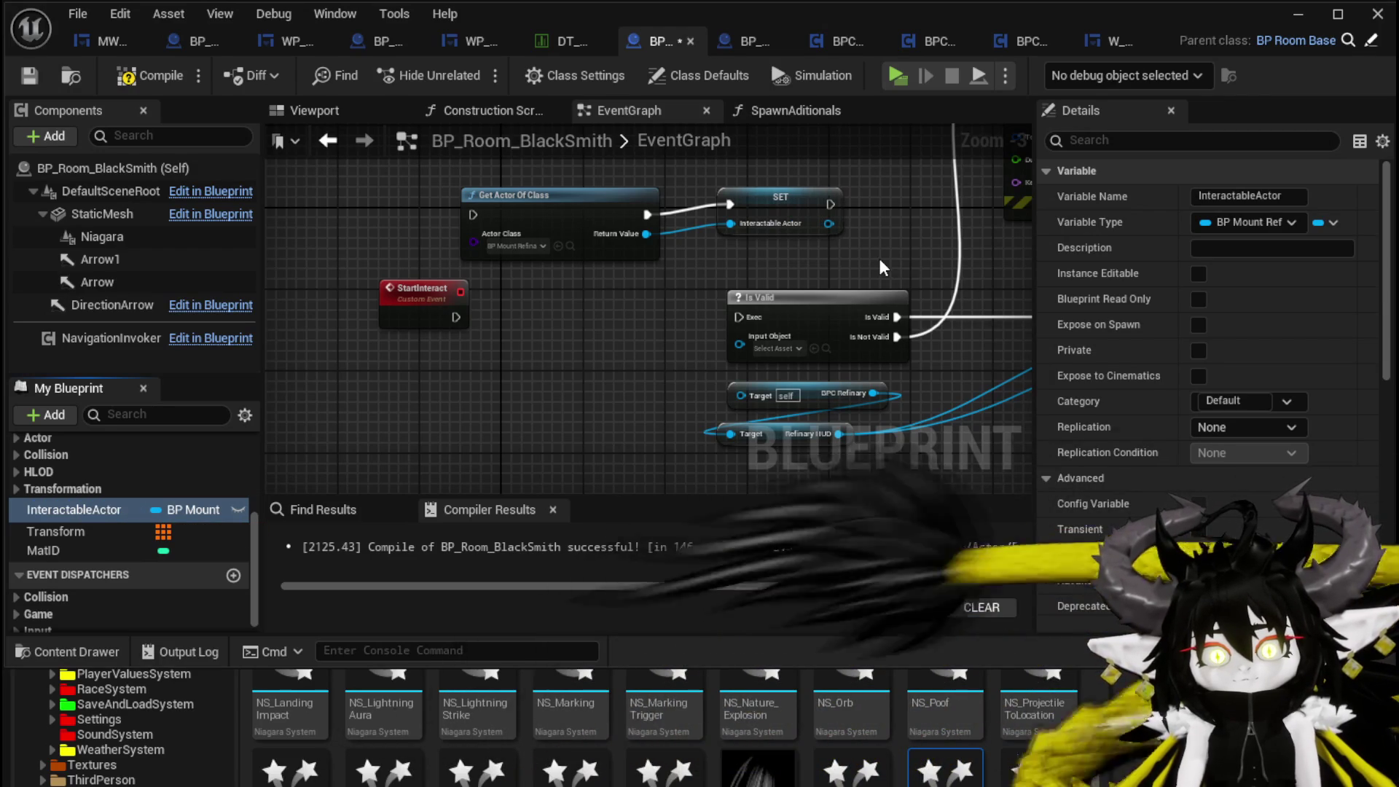
left_click_drag(805, 232, 737, 220)
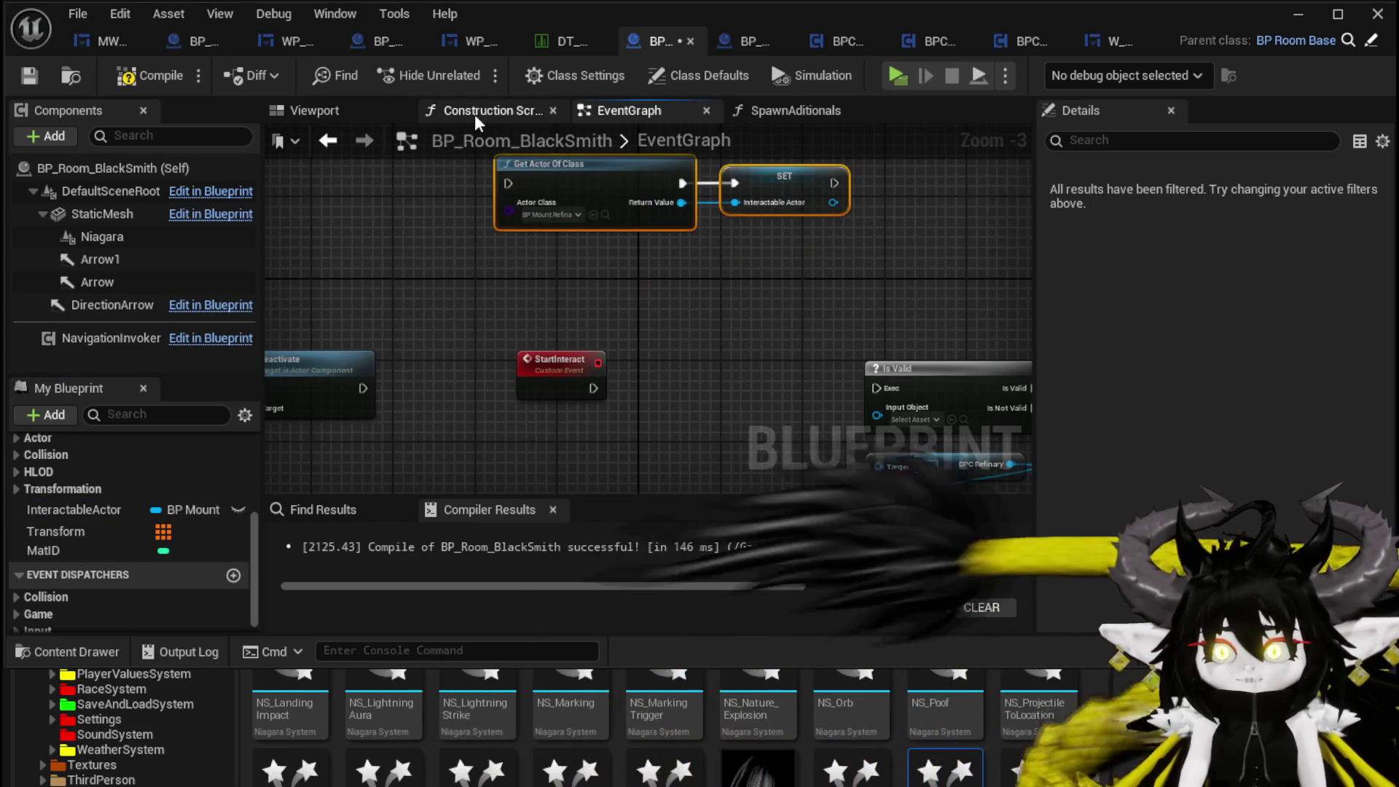
left_click_drag(395, 385, 722, 177)
mouse_move(652, 293)
left_mouse_down()
mouse_move(681, 273)
mouse_move(612, 314)
mouse_move(510, 299)
mouse_move(561, 301)
left_mouse_up()
type("Delay")
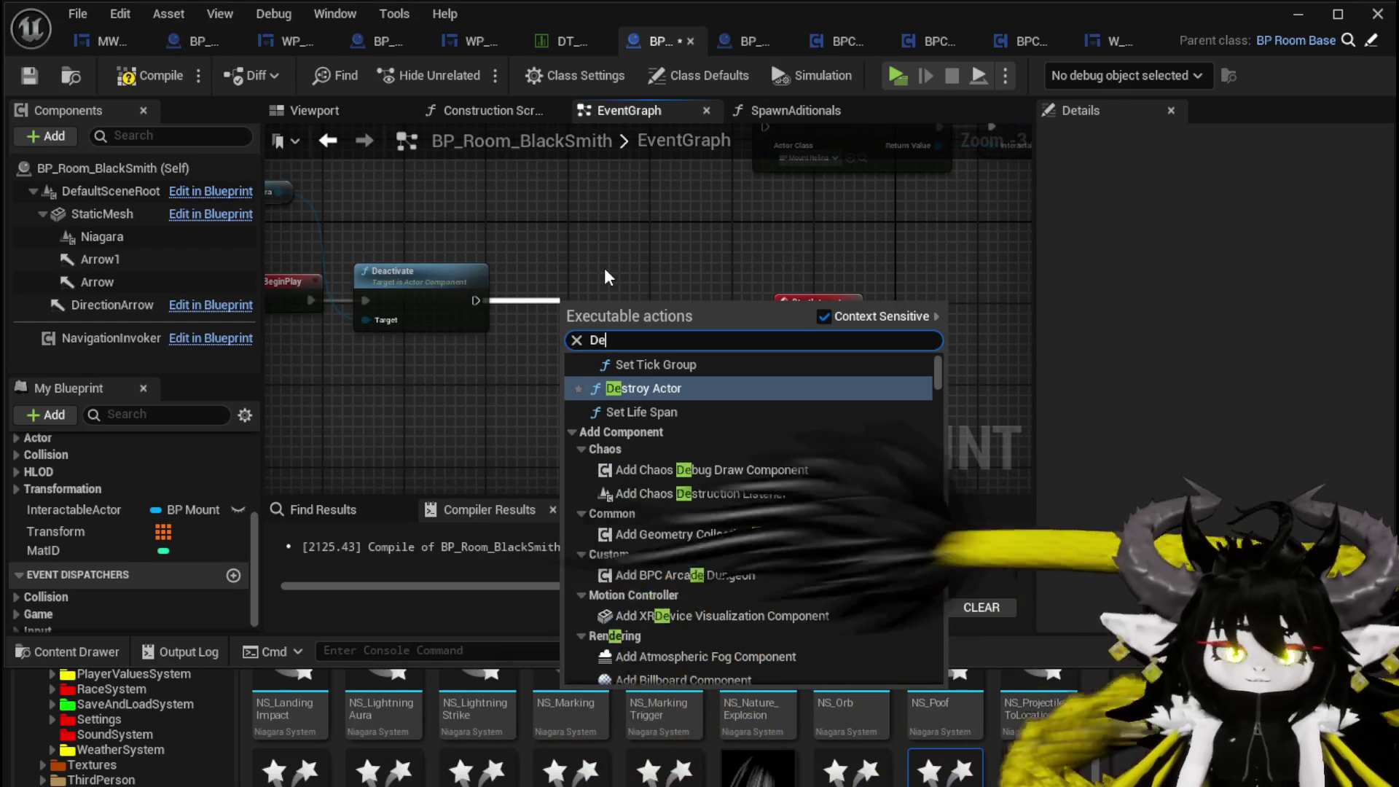
key("Return")
left_click(623, 340)
type("1")
mouse_move(627, 320)
left_mouse_down()
mouse_move(648, 109)
mouse_move(667, 326)
mouse_move(774, 337)
left_mouse_up()
left_click_drag(694, 314, 641, 265)
mouse_move(111, 510)
left_mouse_down()
mouse_move(454, 314)
mouse_move(725, 400)
mouse_move(744, 386)
left_mouse_up()
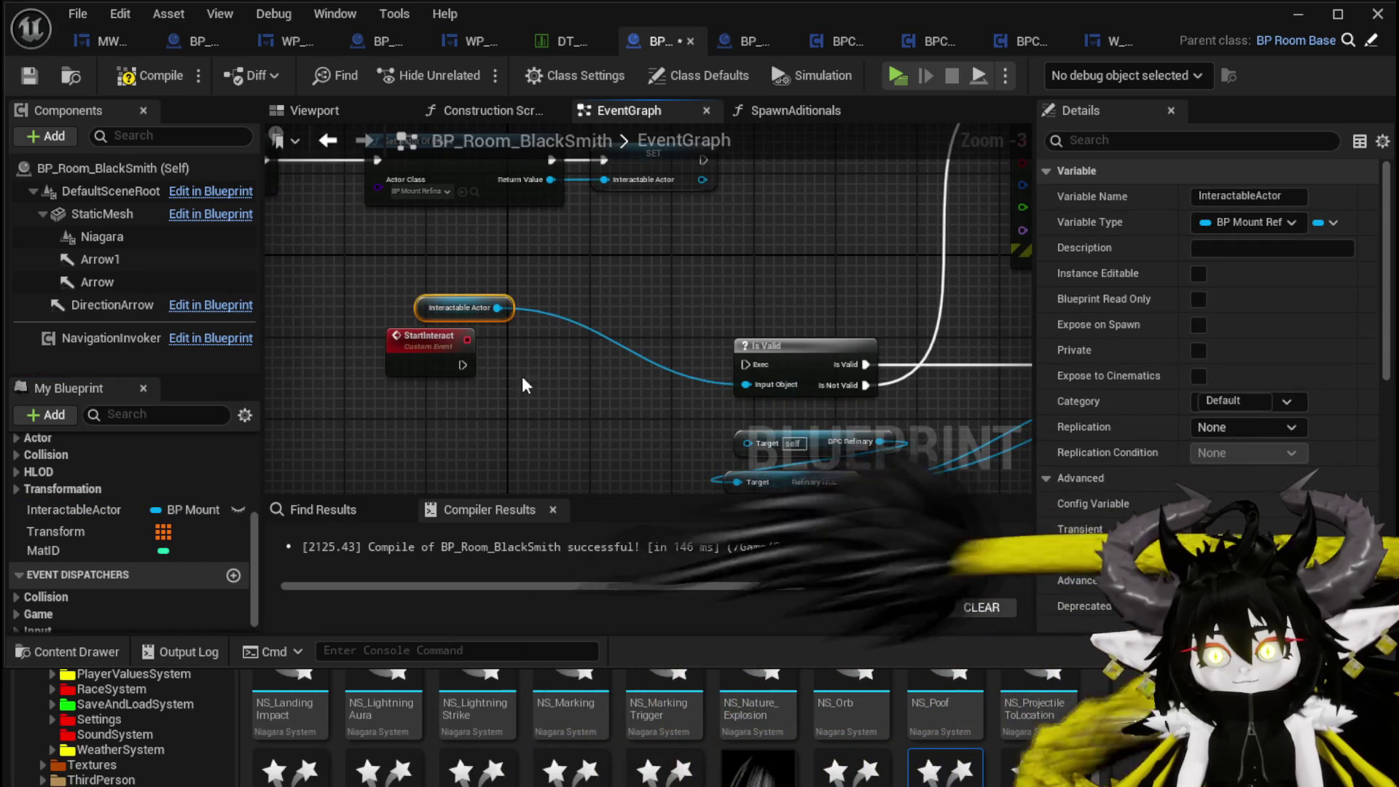
left_click_drag(532, 377, 744, 364)
left_click(381, 315)
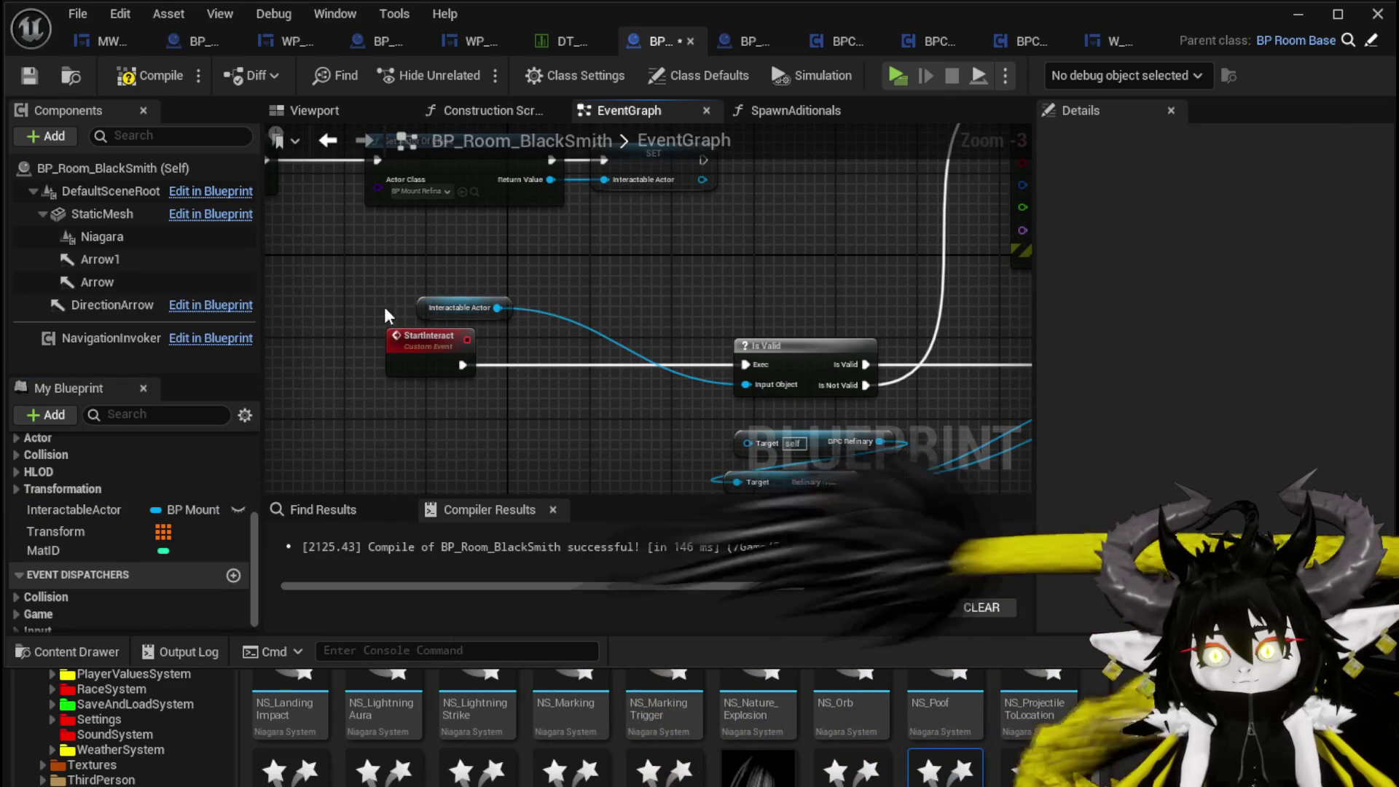
mouse_move(459, 311)
left_mouse_down()
mouse_move(758, 410)
mouse_move(664, 410)
left_mouse_up()
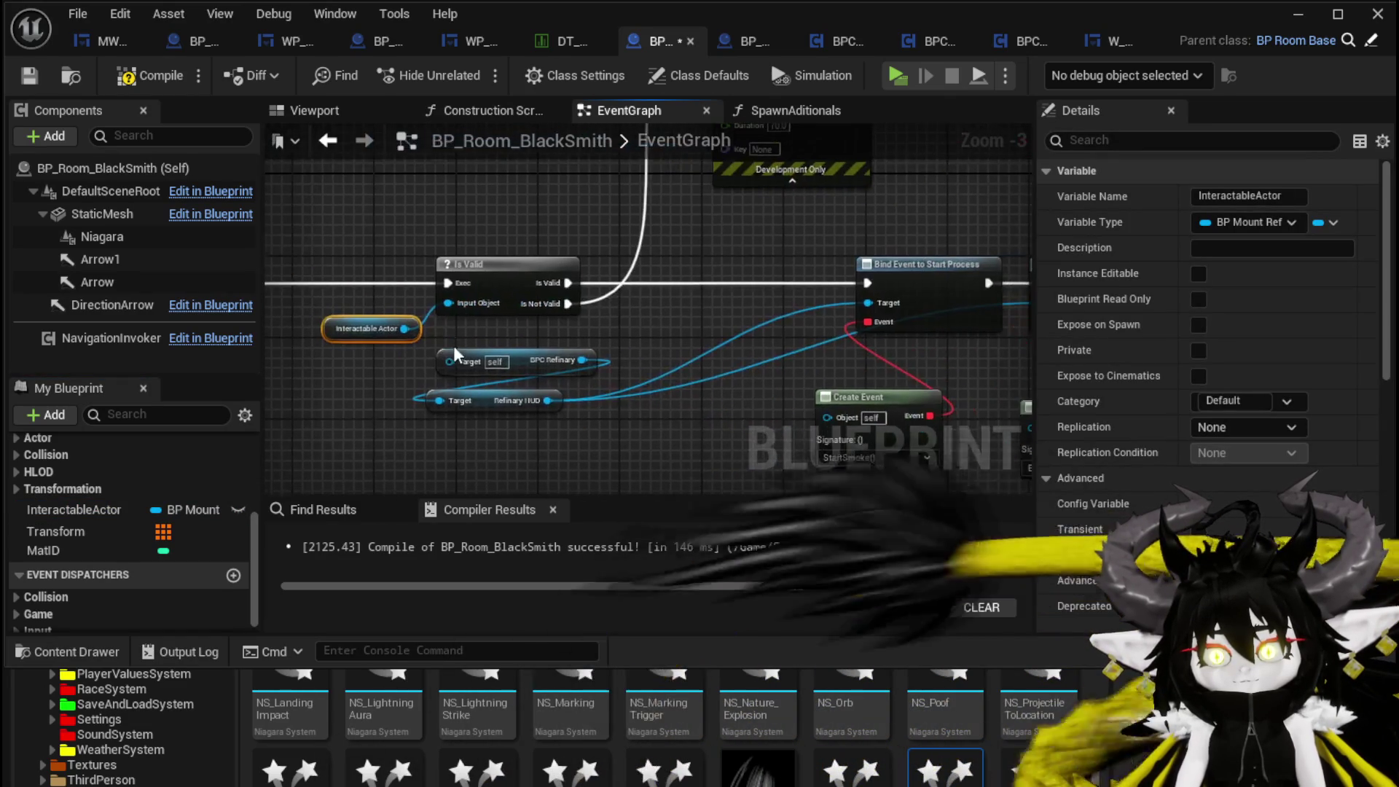
left_click(534, 338)
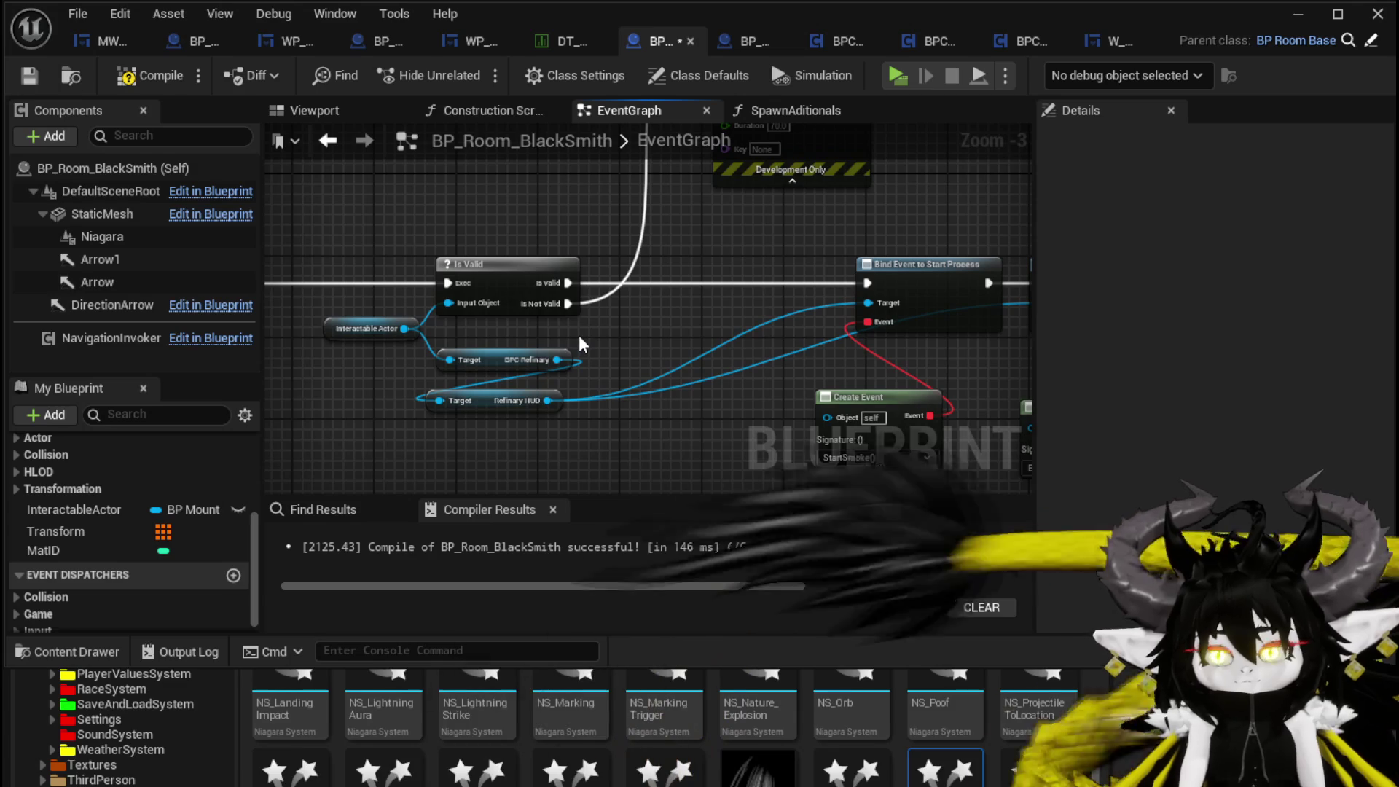
mouse_move(579, 334)
left_mouse_down()
mouse_move(835, 349)
mouse_move(588, 328)
left_mouse_up()
scroll(836, 348, "down", 5)
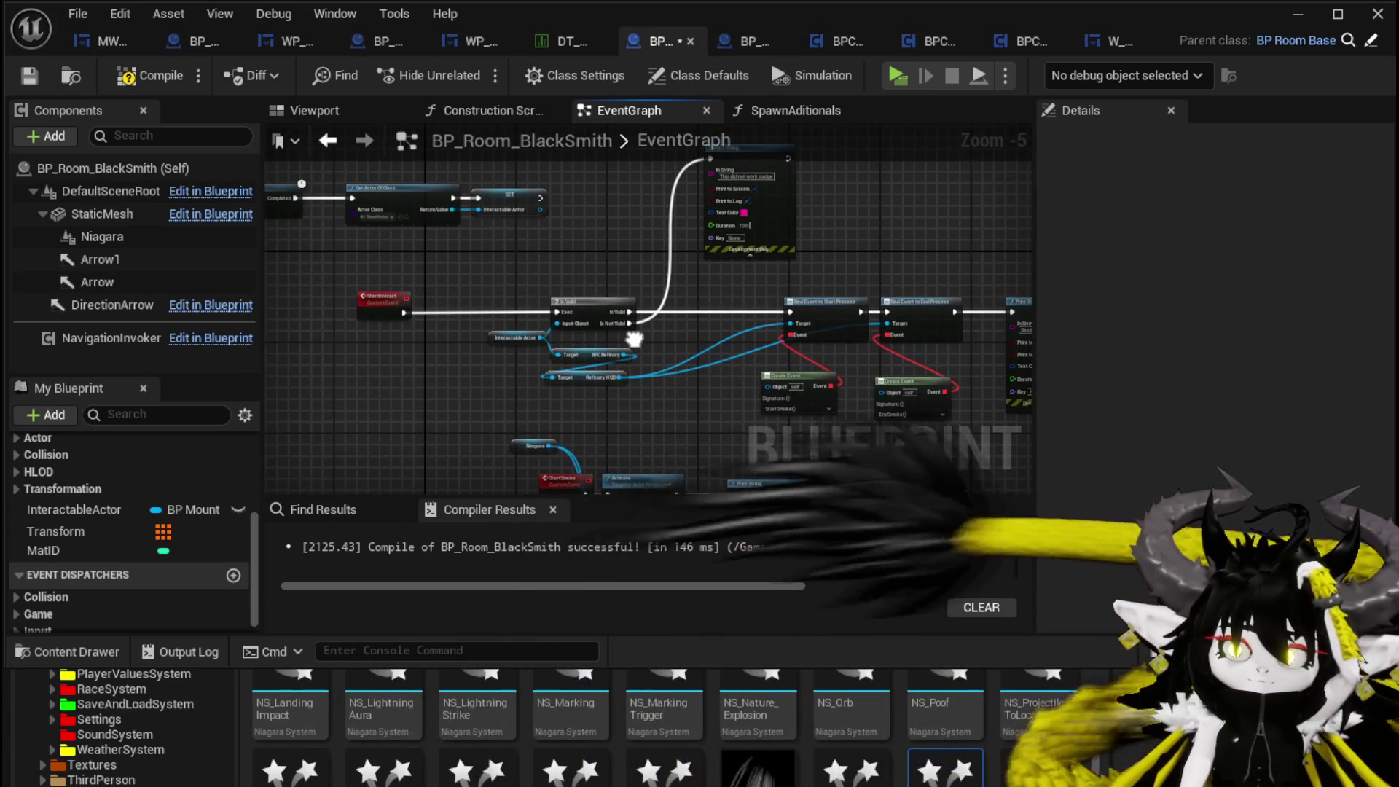
scroll(614, 347, "up", 2)
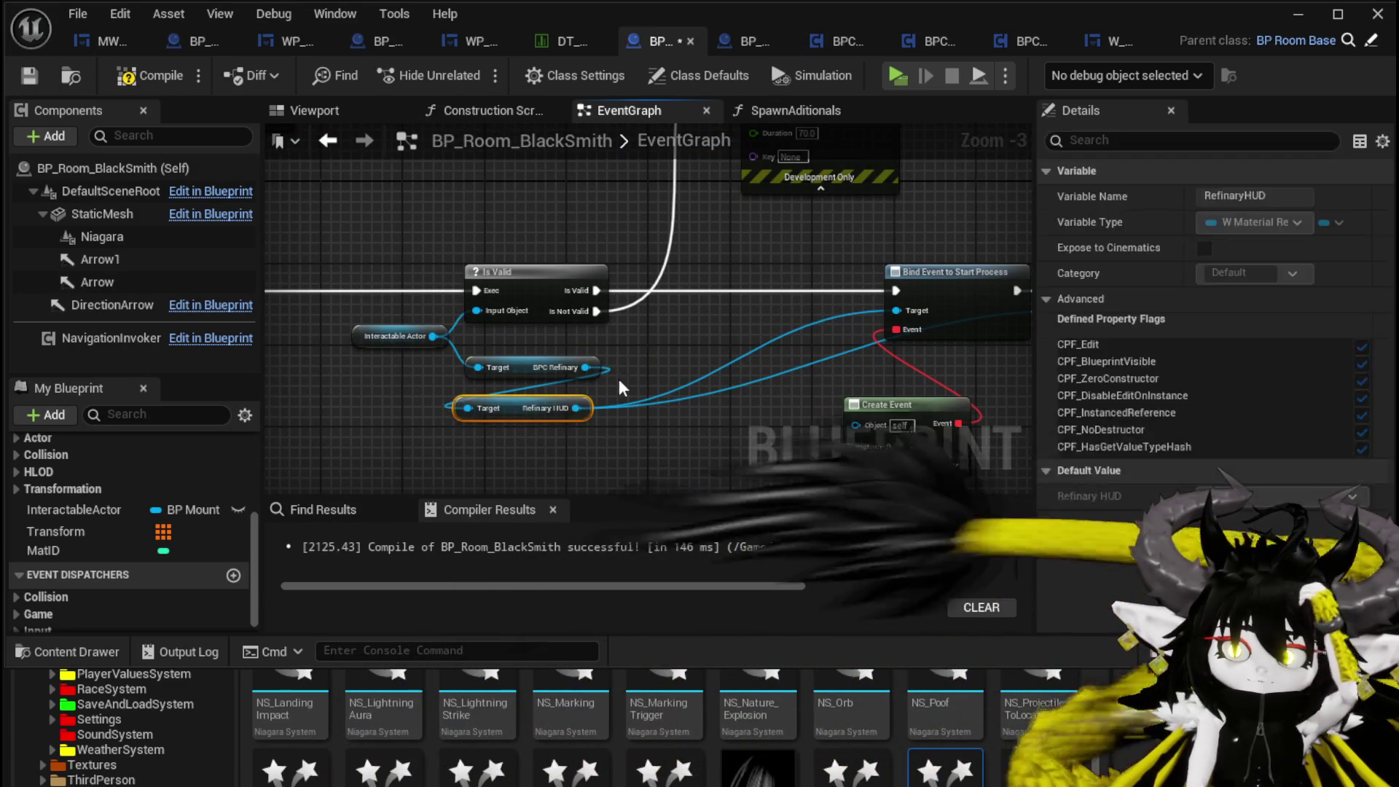
left_click_drag(666, 348, 790, 349)
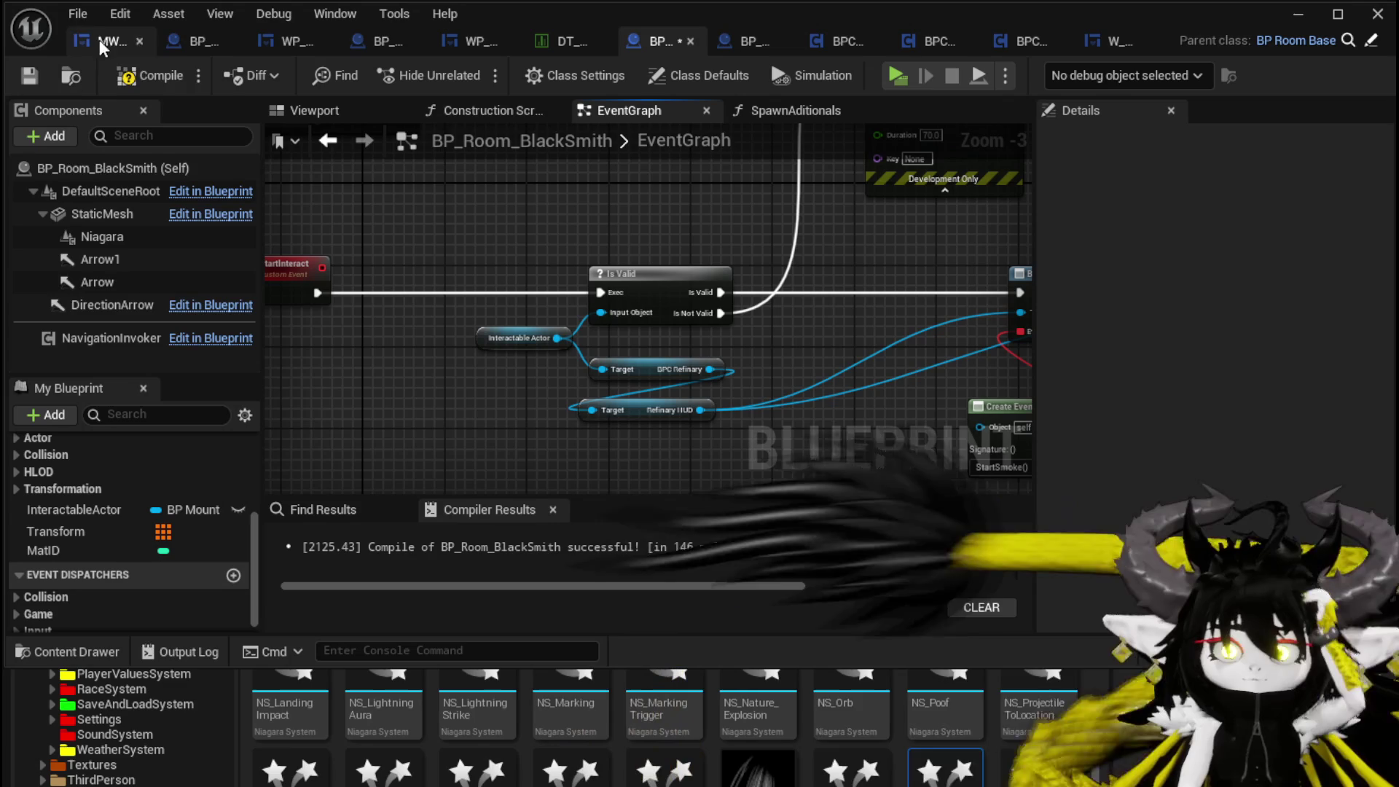
- Save BP_Room_BlackSmith after checking the Get Actor Of Class and SET nodes
left_click(26, 79)
mouse_move(419, 201)
left_mouse_down()
mouse_move(558, 252)
mouse_move(558, 379)
mouse_move(513, 413)
left_mouse_up()
mouse_move(850, 283)
left_mouse_down()
mouse_move(815, 340)
mouse_move(618, 362)
left_mouse_up()
scroll(619, 359, "up", 3)
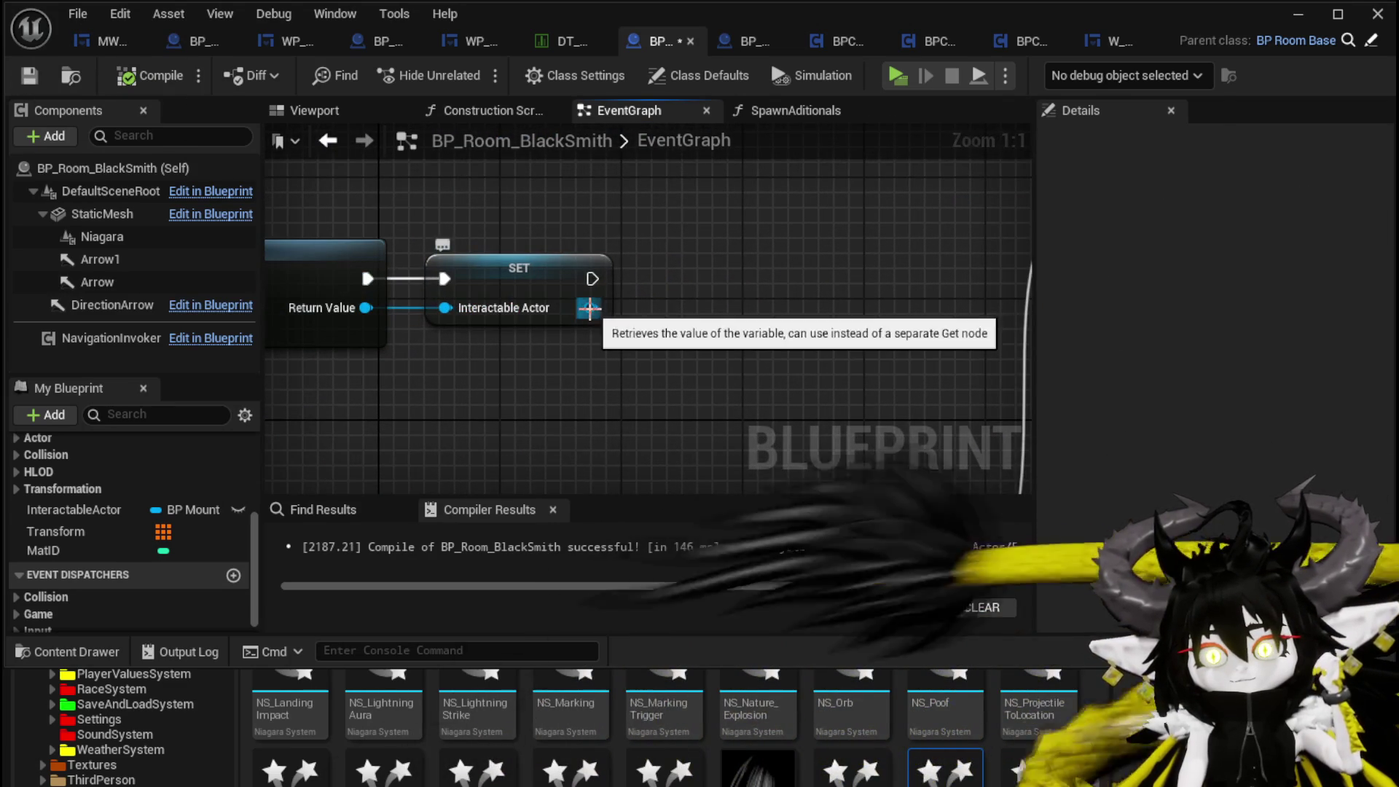
left_click(27, 76)
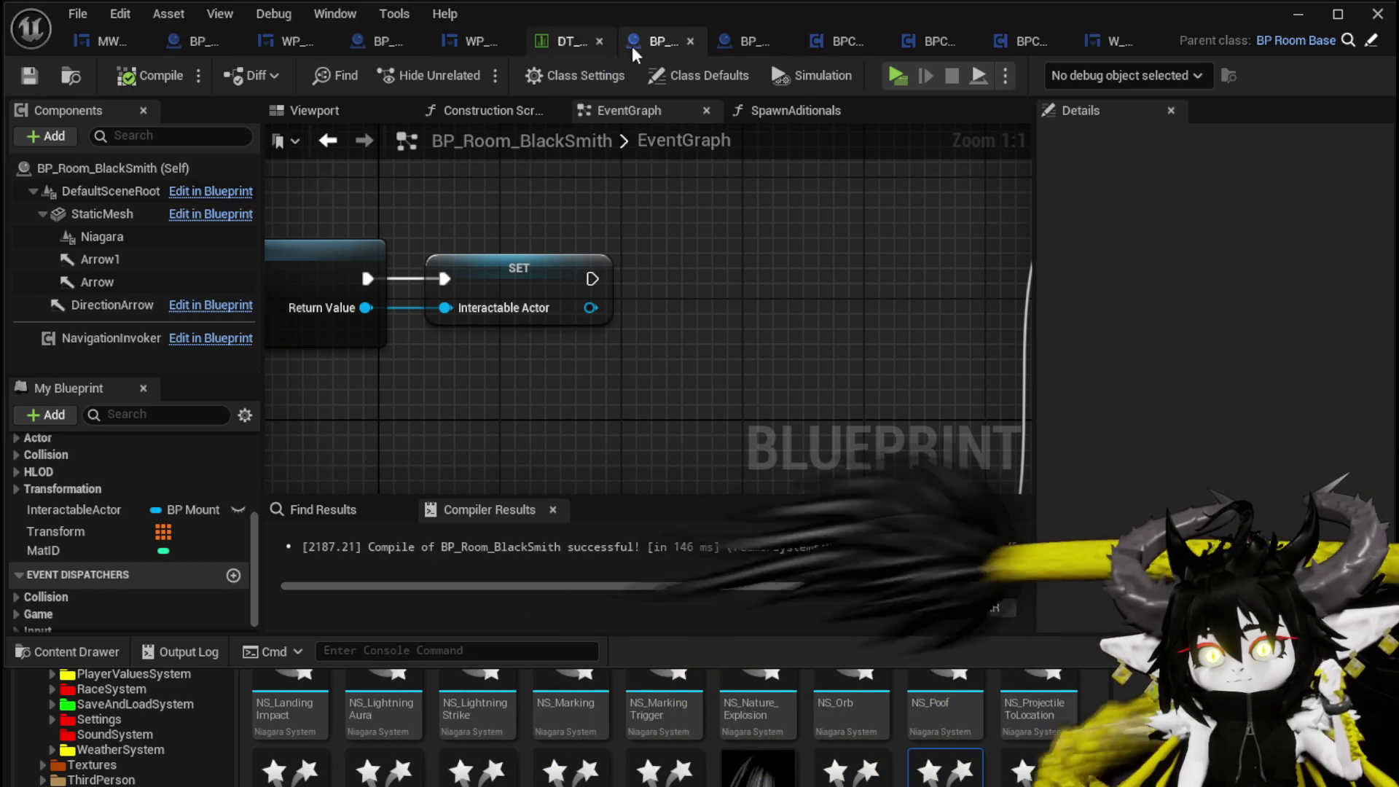
- Inspect Open Refinary HUD from BP_Mount_Refinary_Small, then return to the mount's event graph
left_click(729, 47)
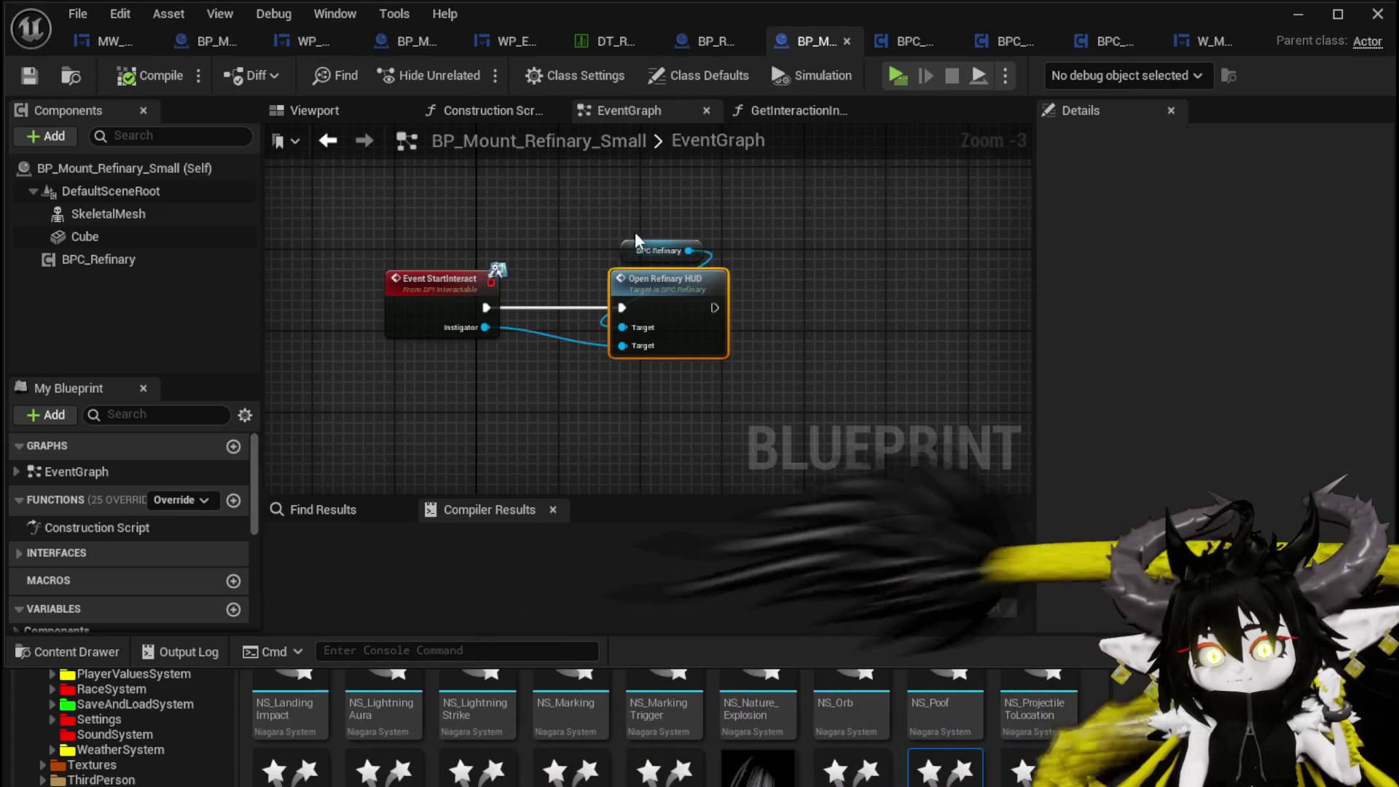
left_click(821, 291)
scroll(819, 286, "up", 1)
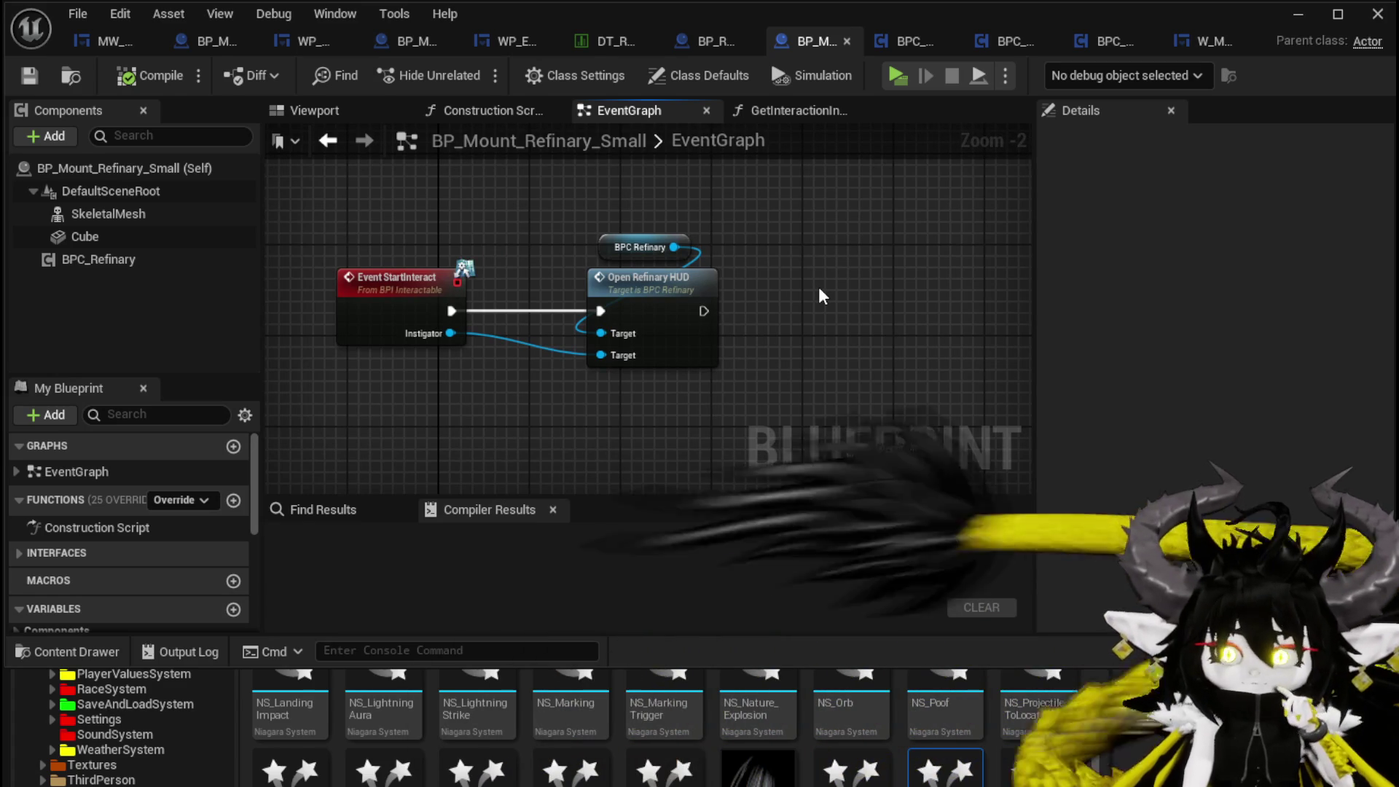
scroll(223, 477, "down", 5)
double_click(649, 297)
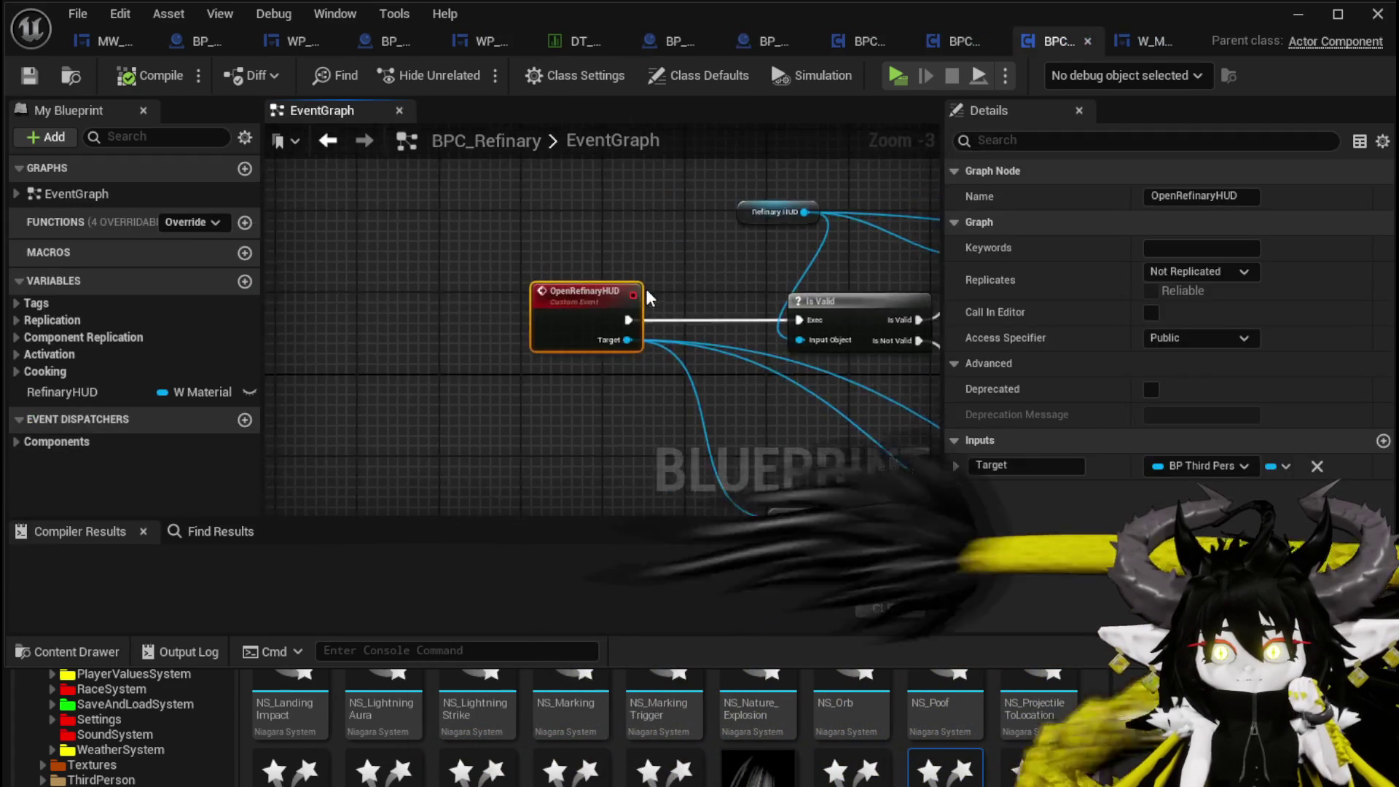
left_click(333, 151)
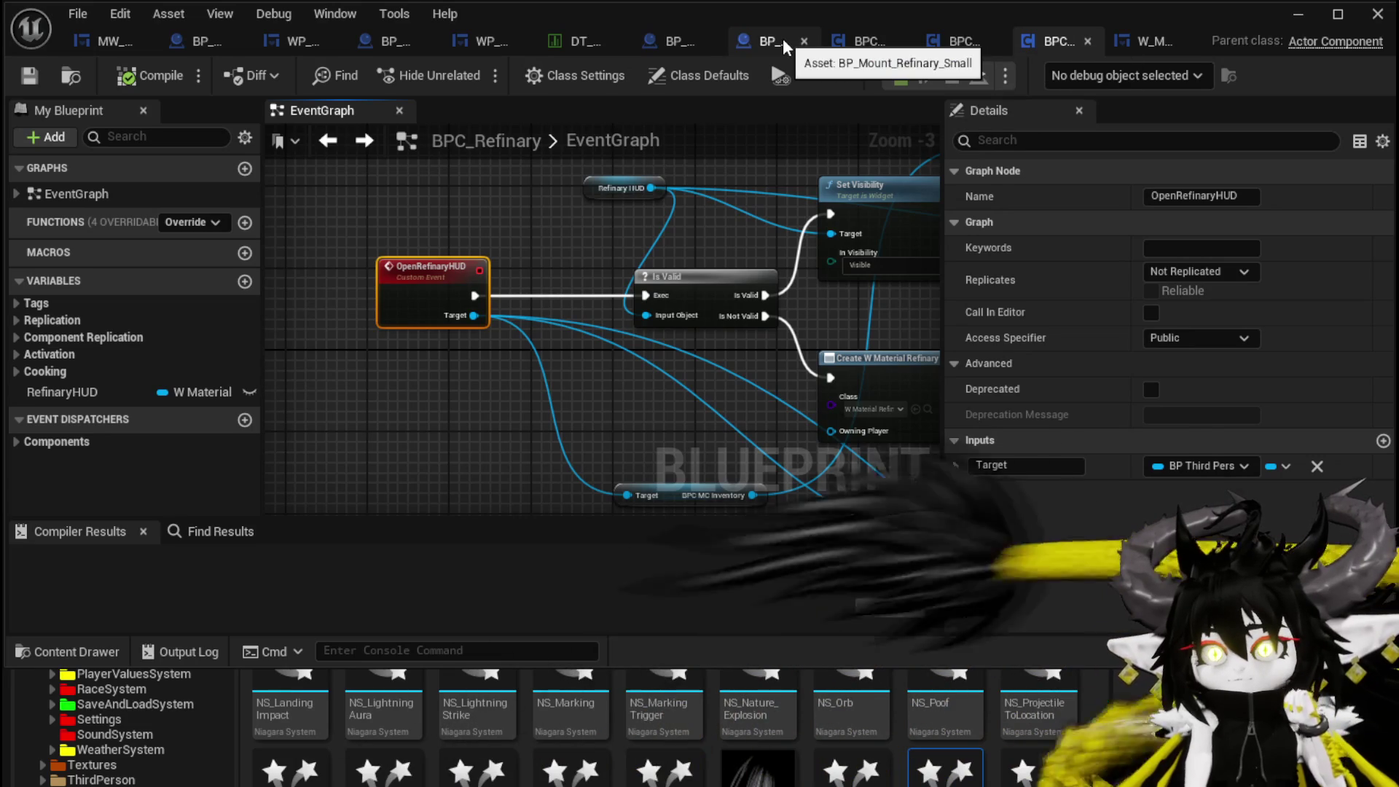
left_click(784, 45)
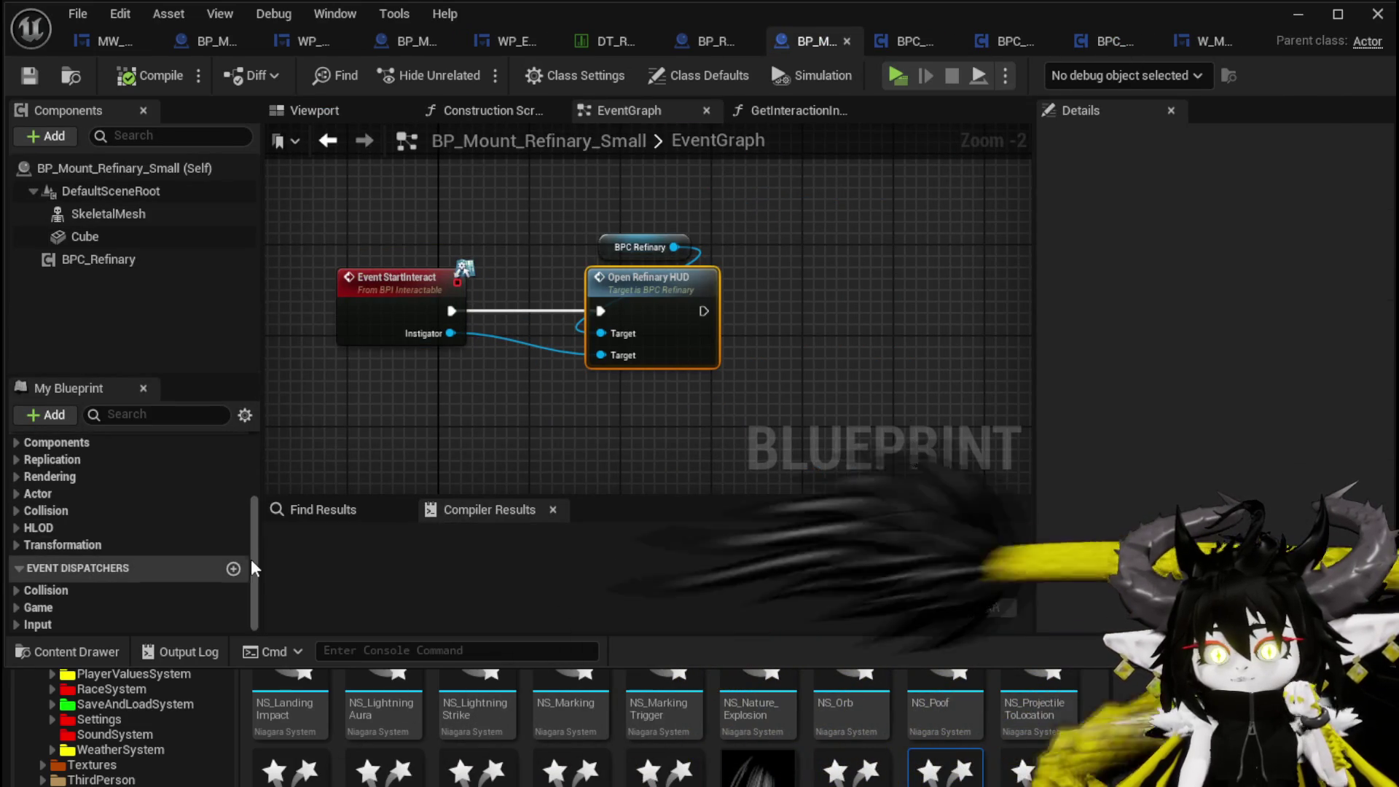
- Add an OnBuildUIFinished event dispatcher and place its Call node after Open Refinary HUD
left_click(232, 571)
type("On")
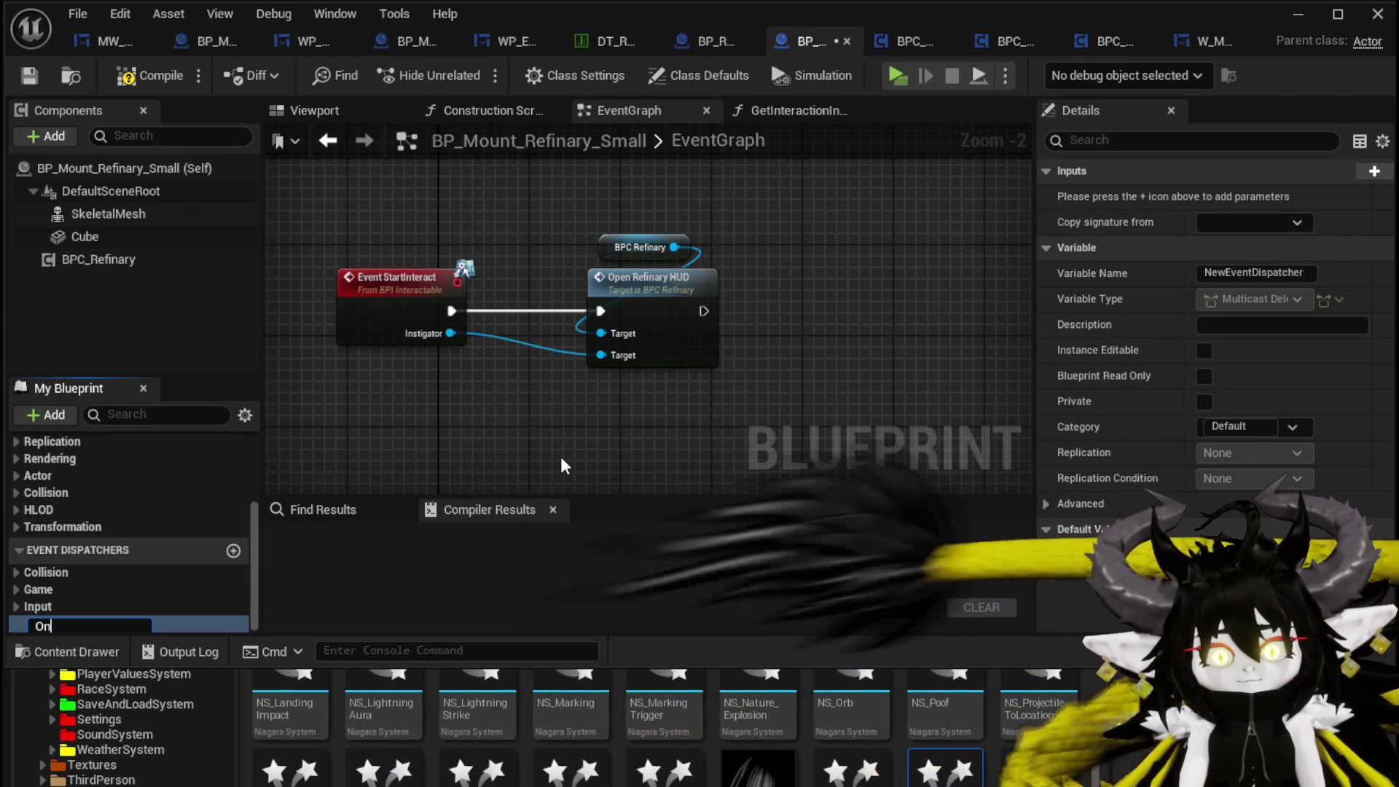
type("Build")
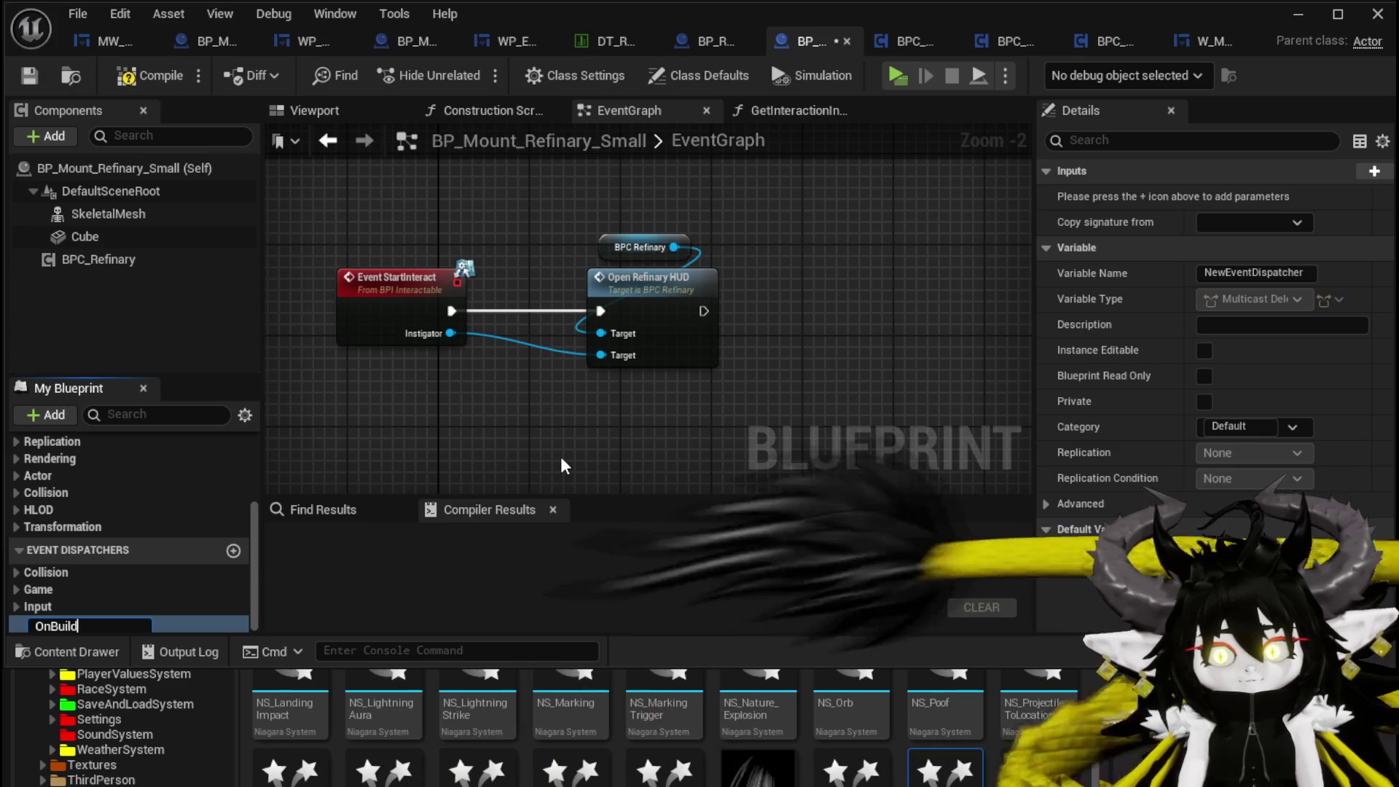
type("UIFinished")
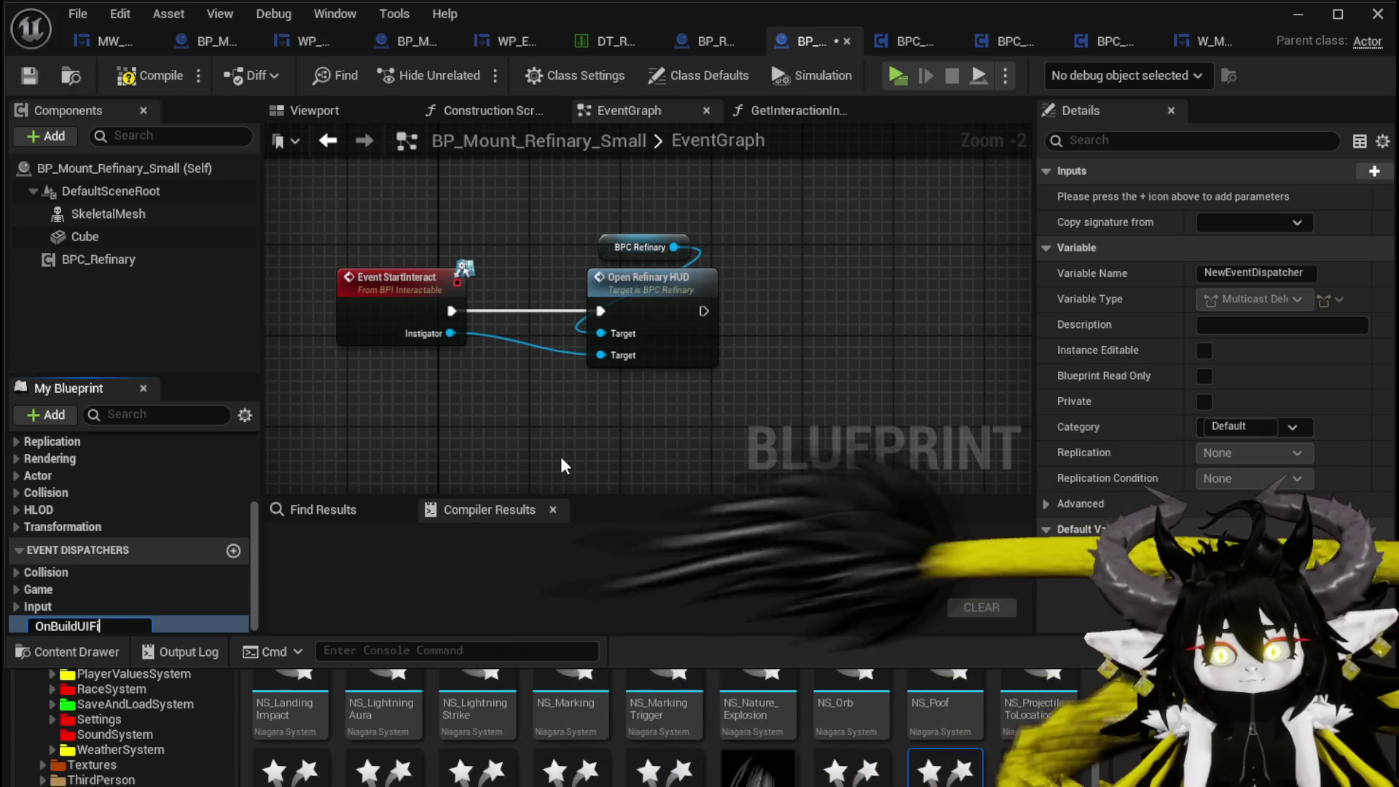
key("Return")
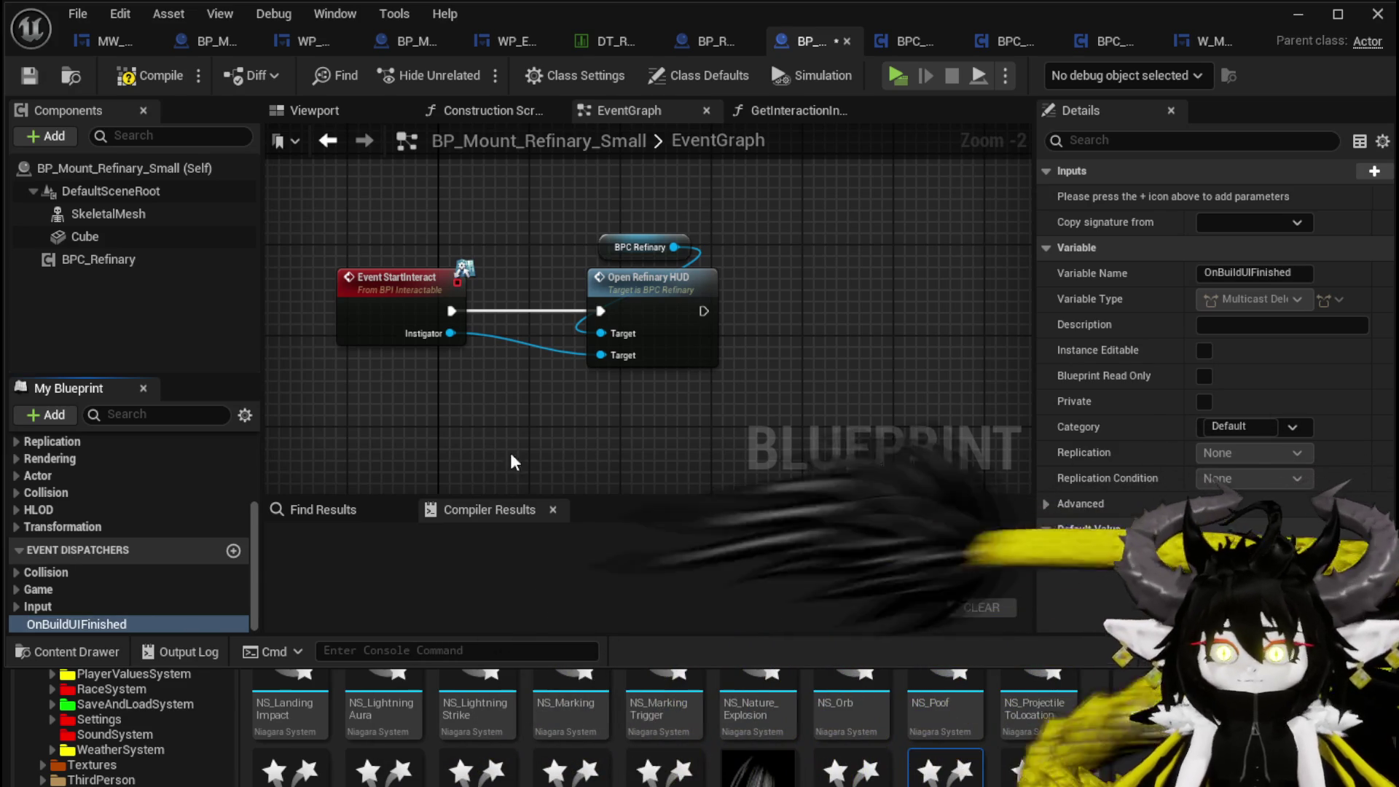
left_click_drag(304, 568, 768, 273)
left_click(798, 303)
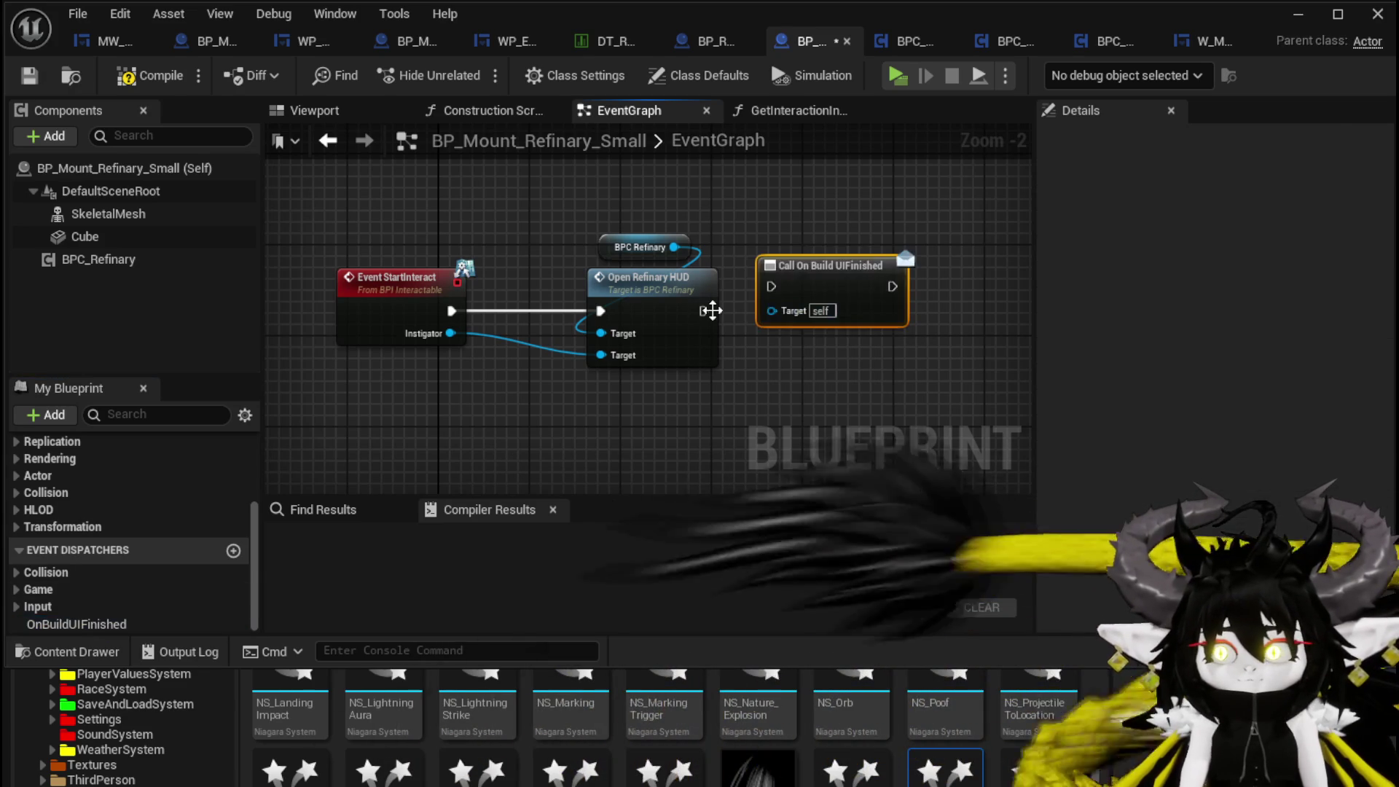
left_click(583, 211)
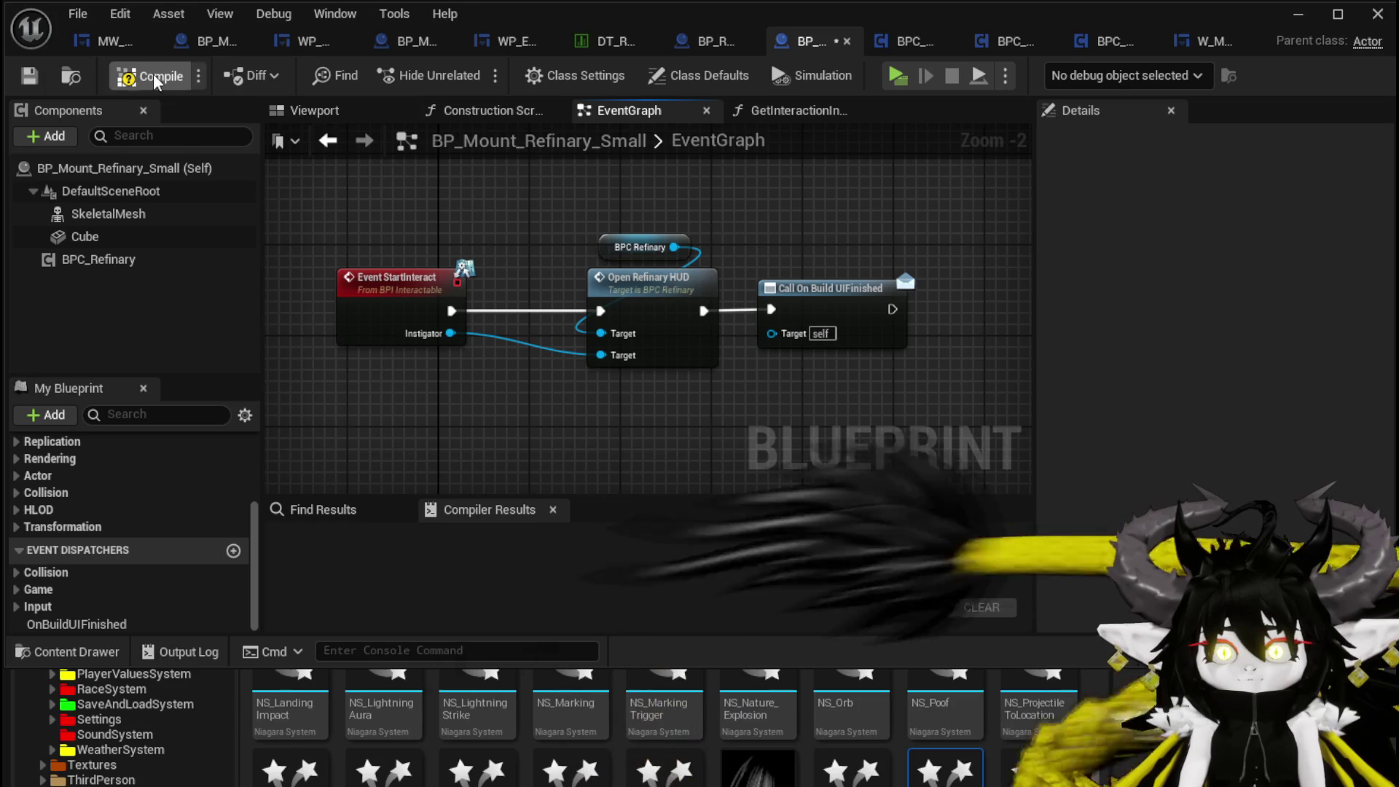
left_click(711, 41)
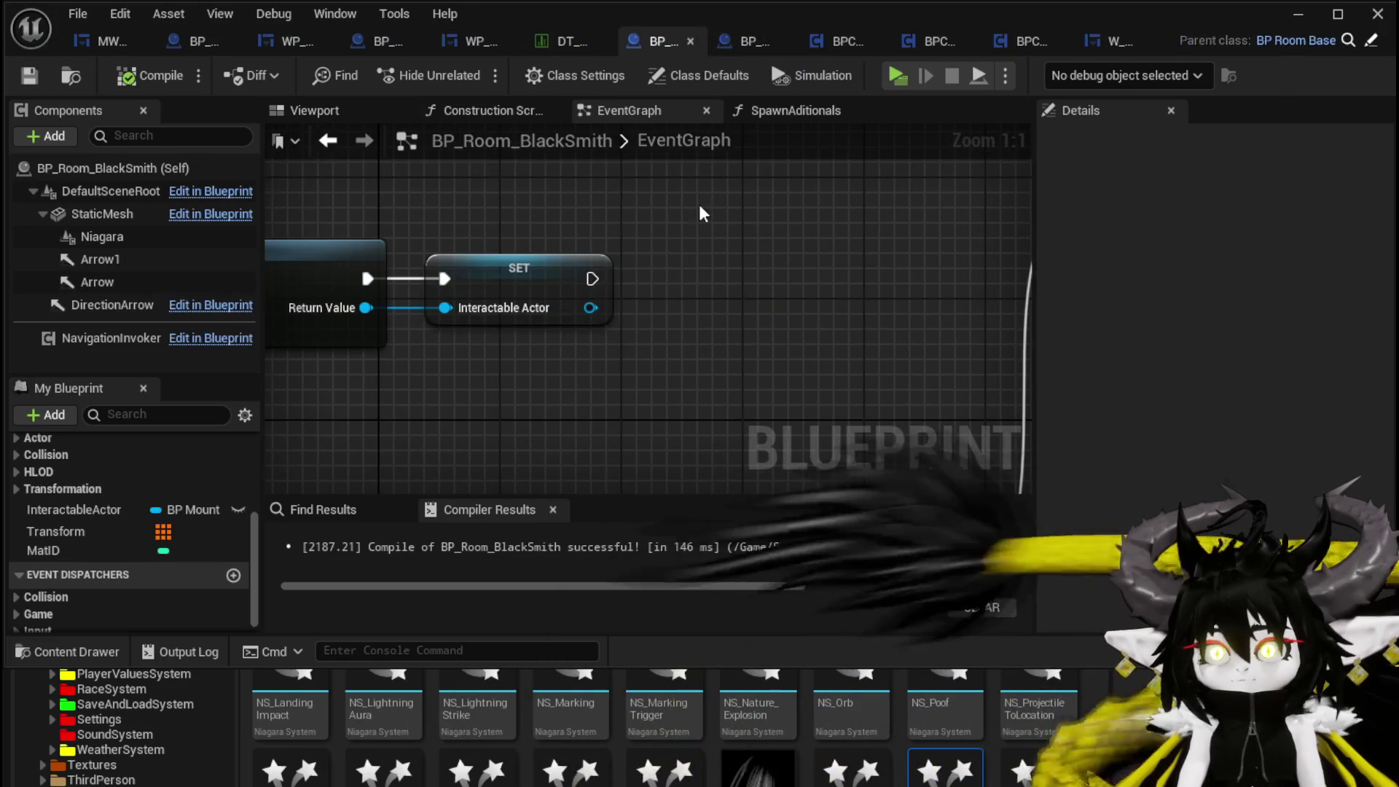
- Bind StartInteract to Interactable Actor's OnBuildUIFinished with a Bind Event node, then start playing
left_click_drag(581, 310, 736, 311)
type("Bi")
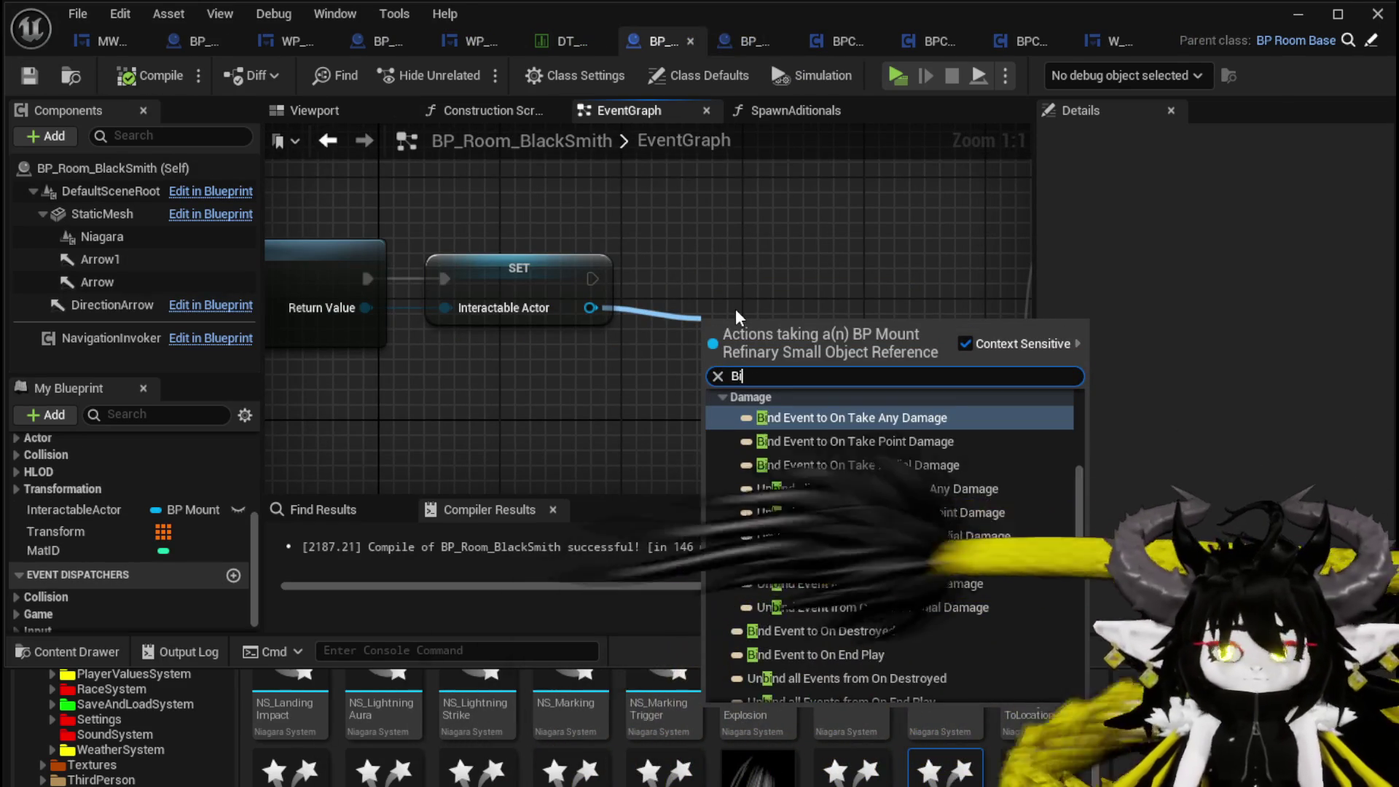
type("nd event on buil")
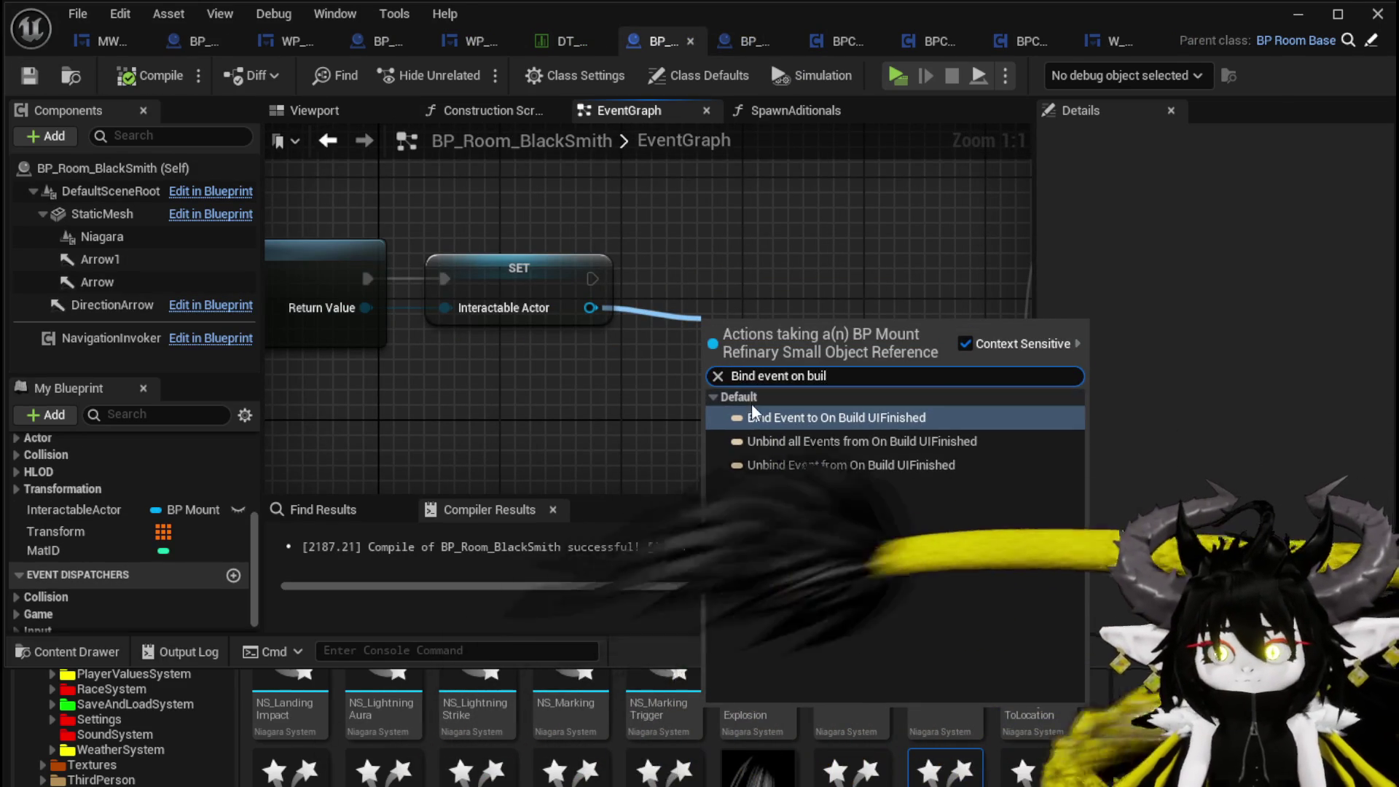
left_click(779, 418)
scroll(772, 342, "down", 4)
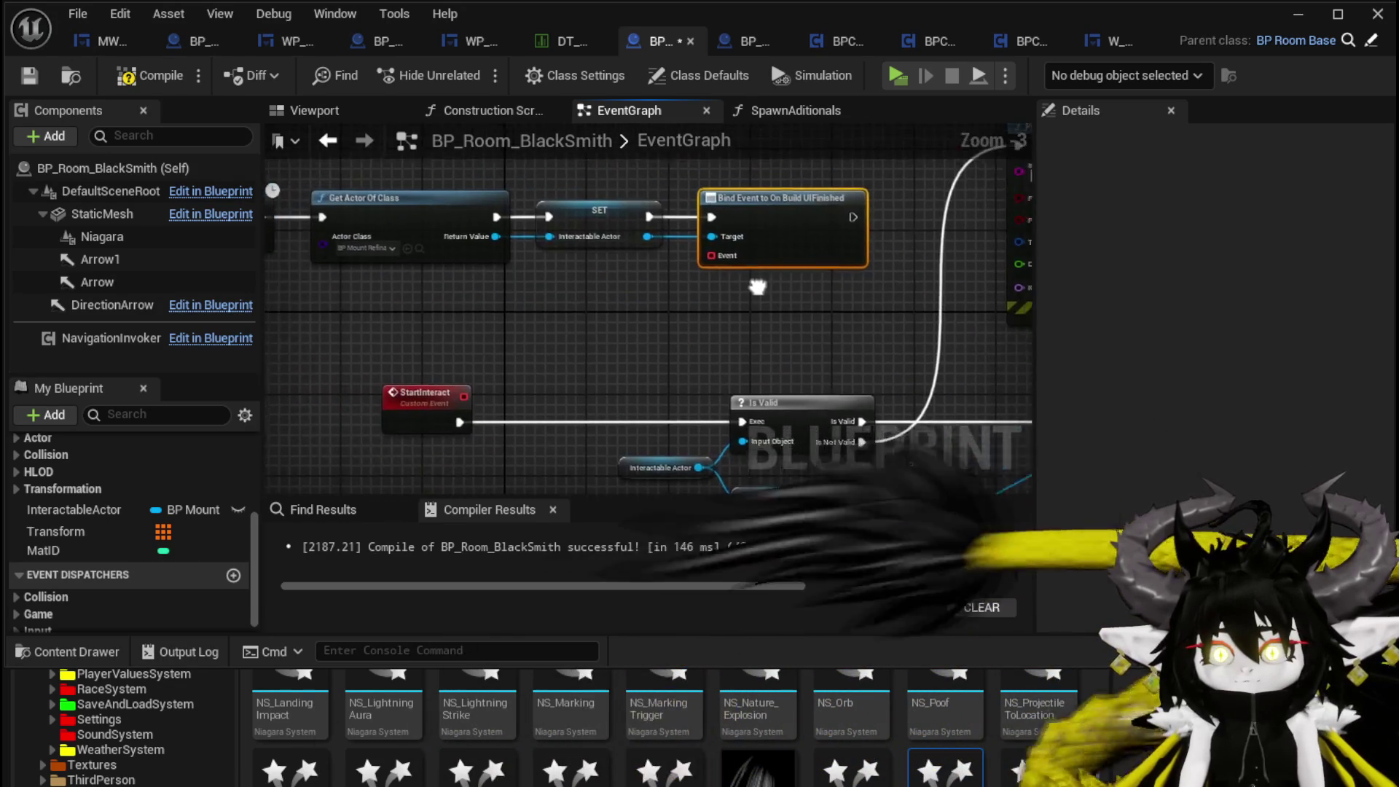
left_click_drag(737, 267, 454, 397)
scroll(567, 333, "down", 4)
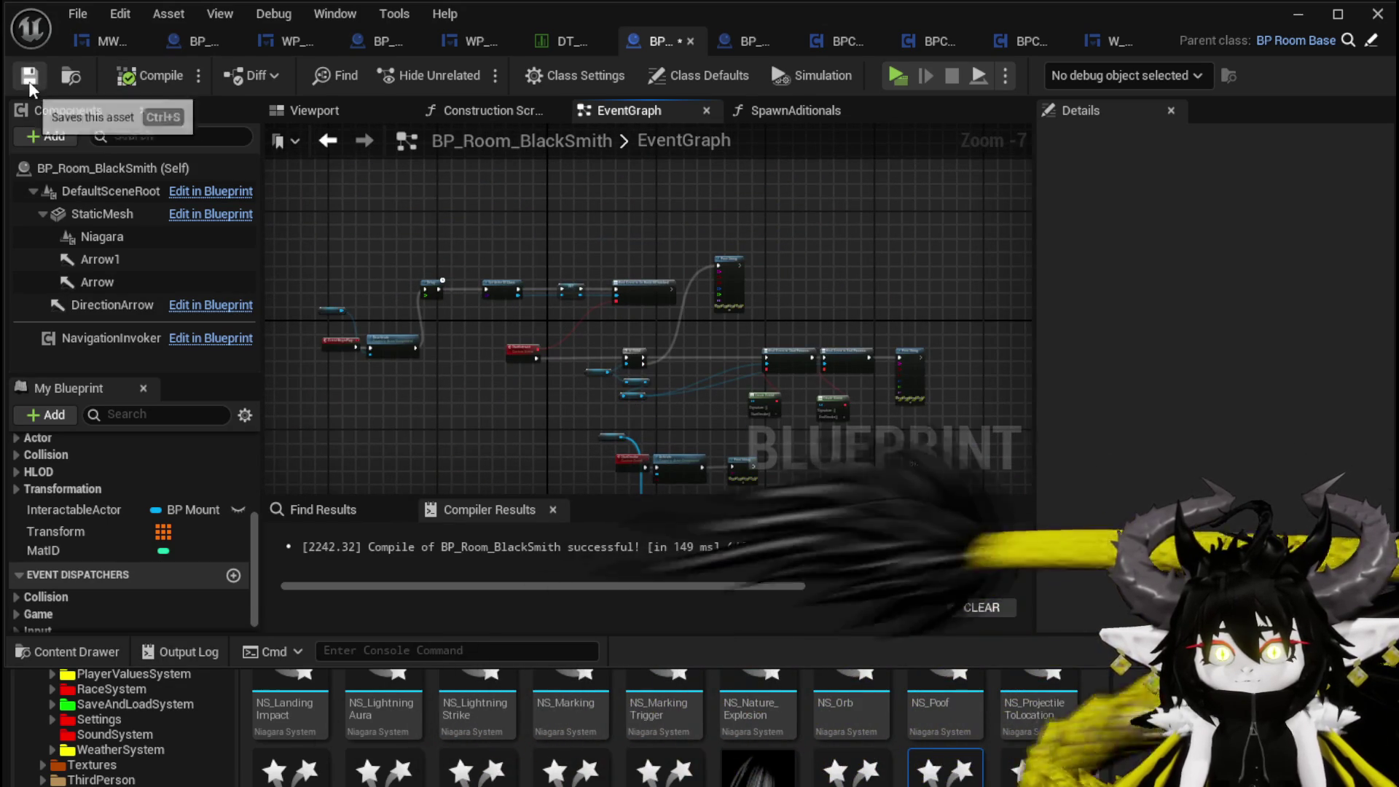
scroll(690, 363, "up", 2)
mouse_move(412, 257)
left_mouse_down()
mouse_move(509, 188)
mouse_move(302, 197)
mouse_move(392, 156)
mouse_move(596, 221)
left_mouse_up()
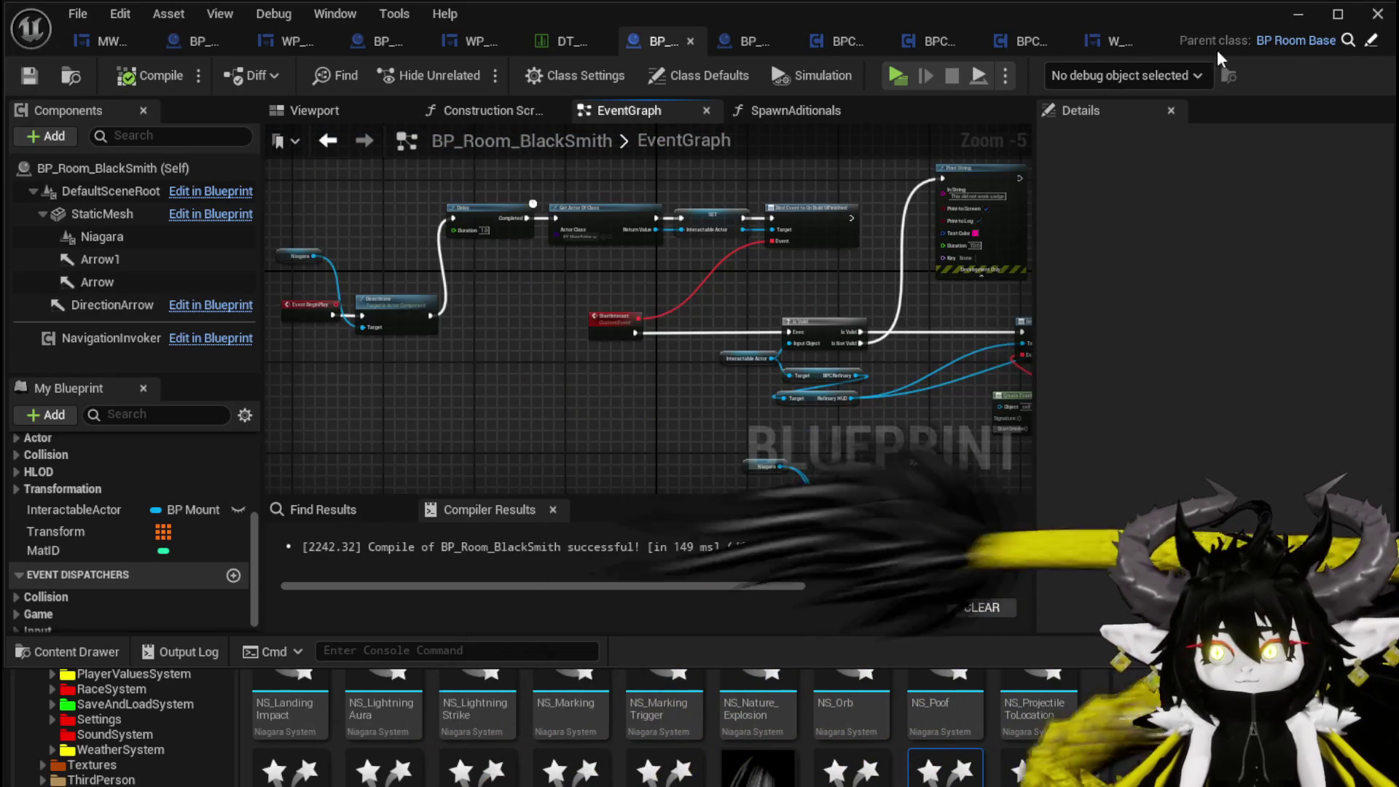
left_click(1298, 14)
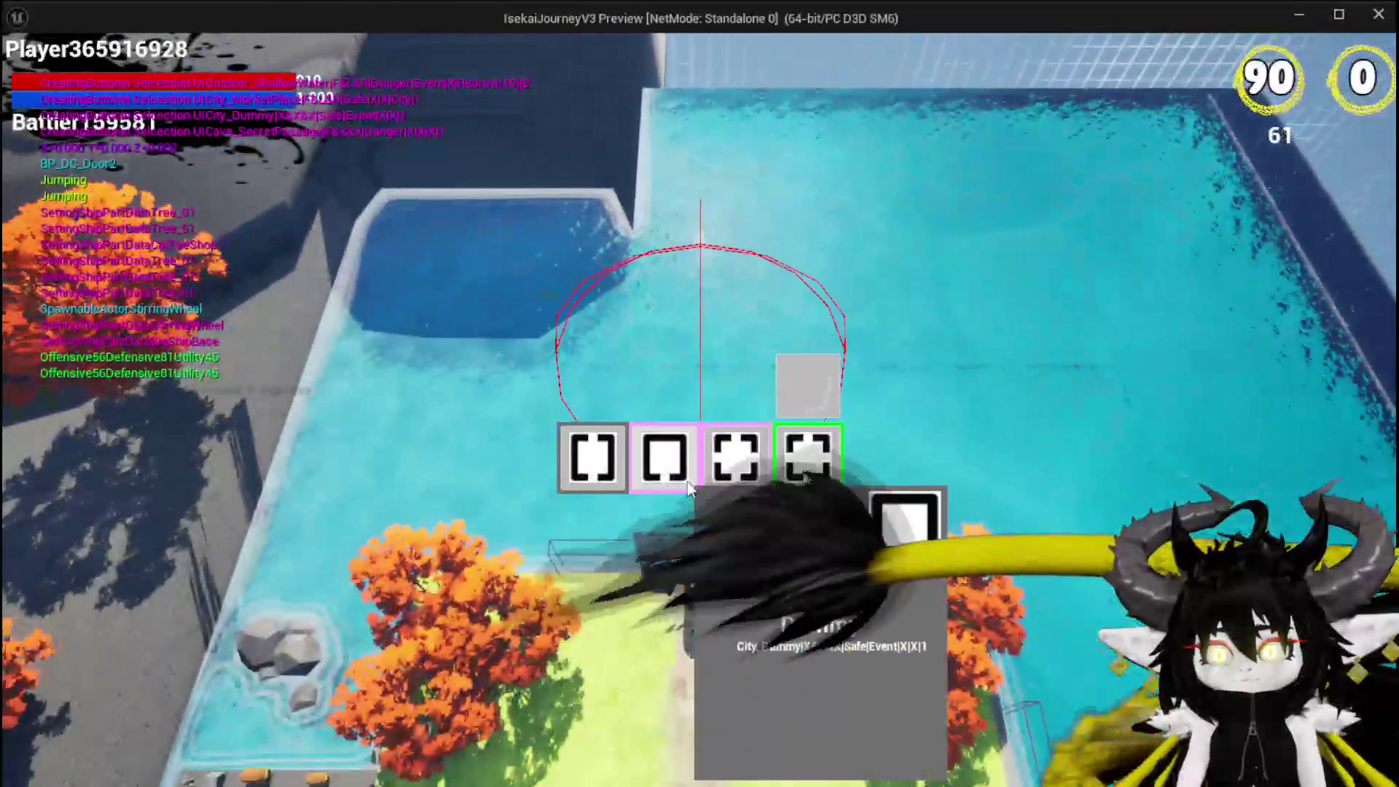
- Play location cards Dummy, ShallowWater, BountyBoard, then Smithy to travel into the Smithy
left_click(807, 457)
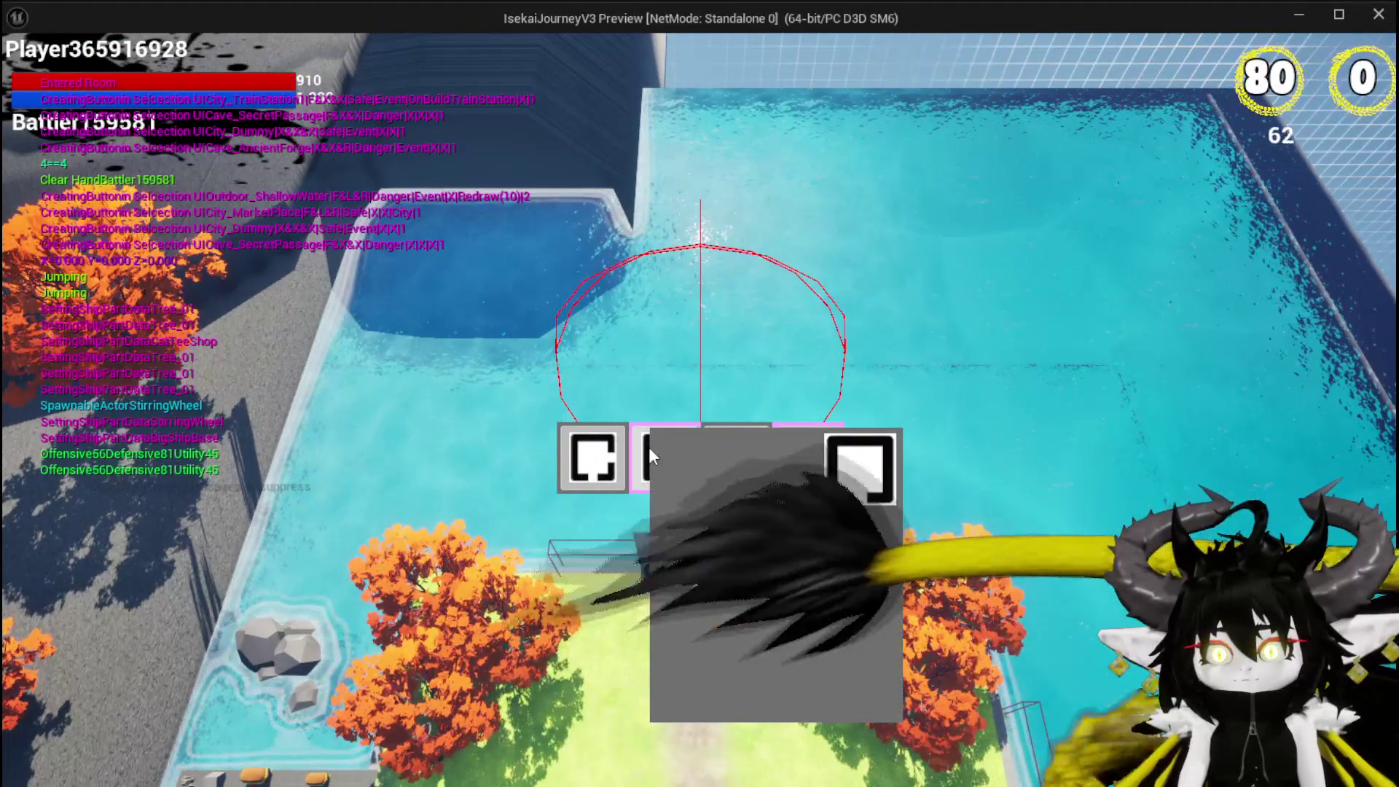
mouse_move(744, 467)
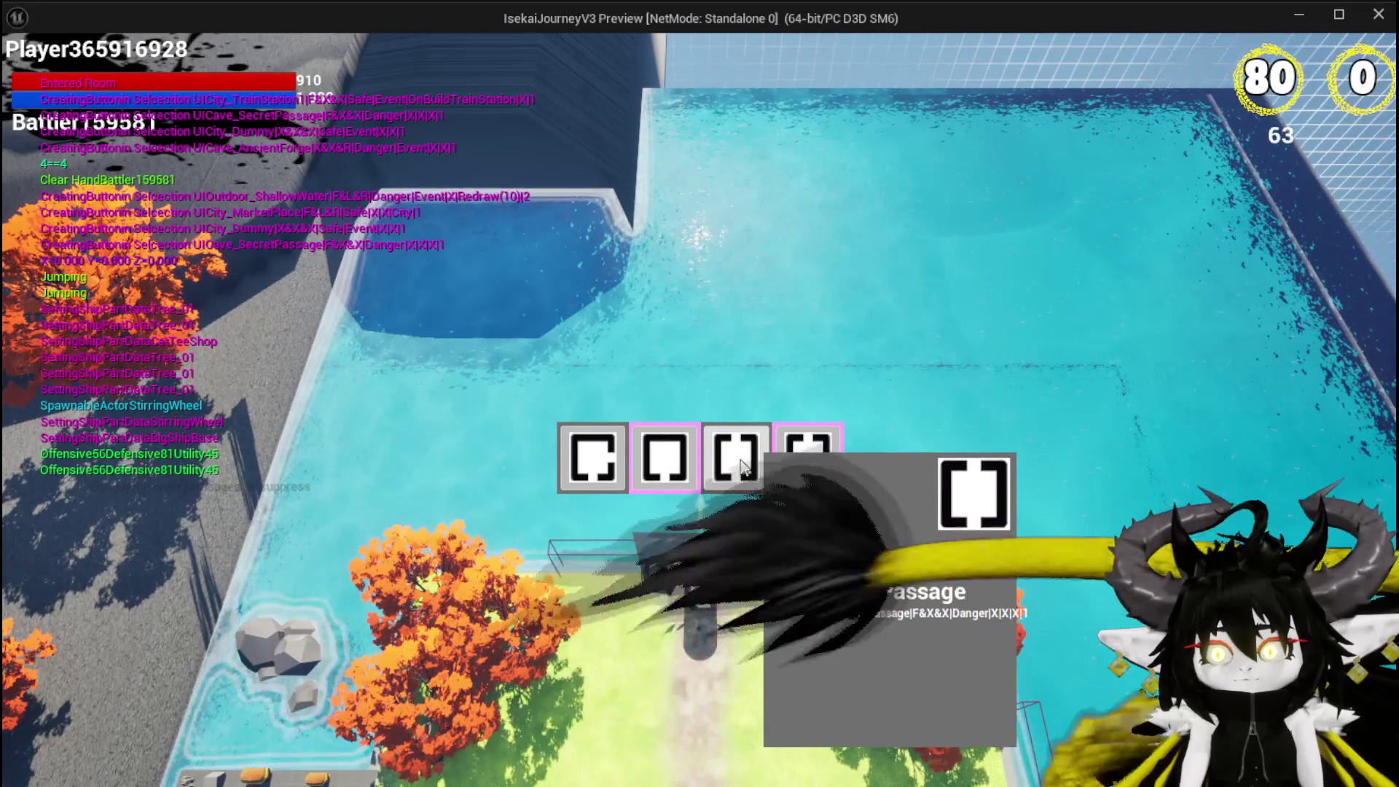
left_click(684, 461)
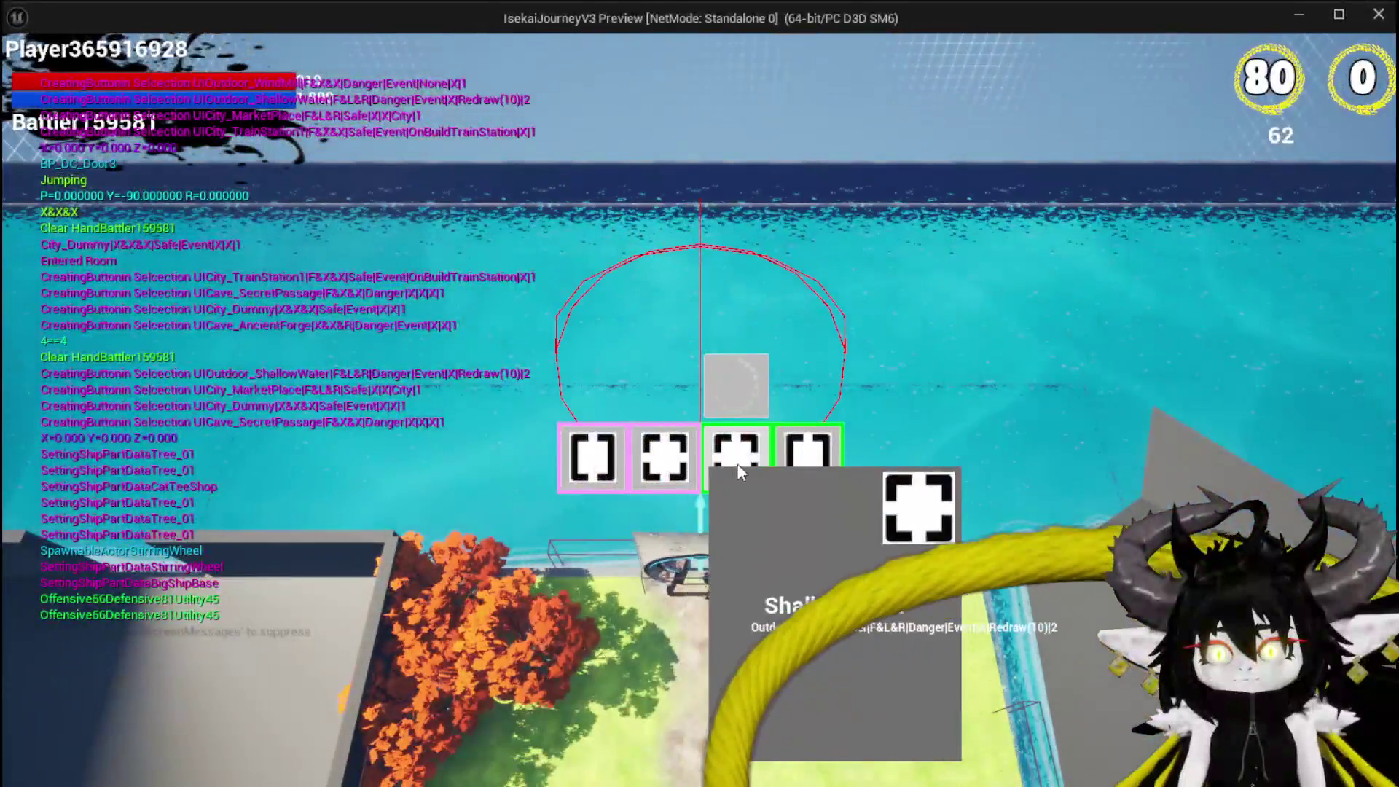
left_click(740, 472)
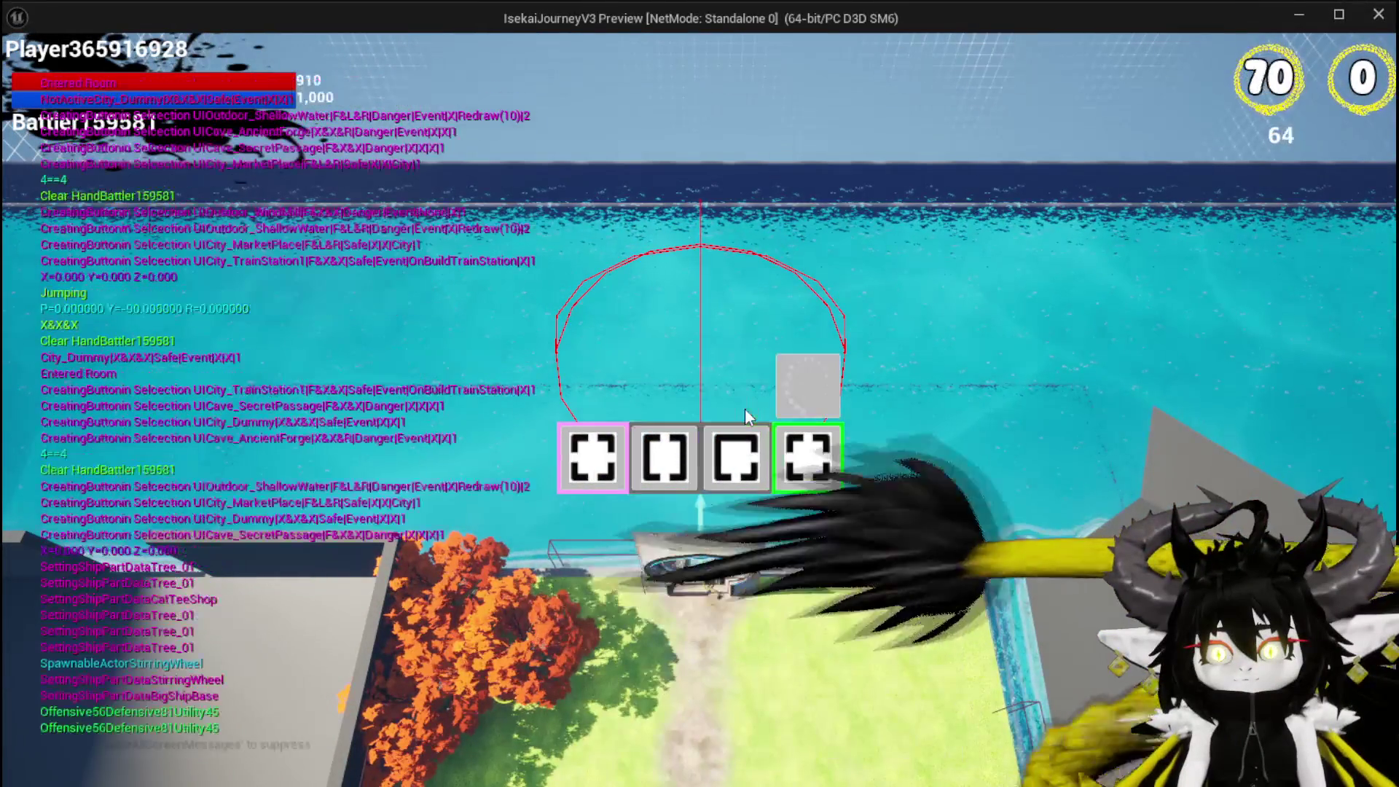
mouse_move(749, 451)
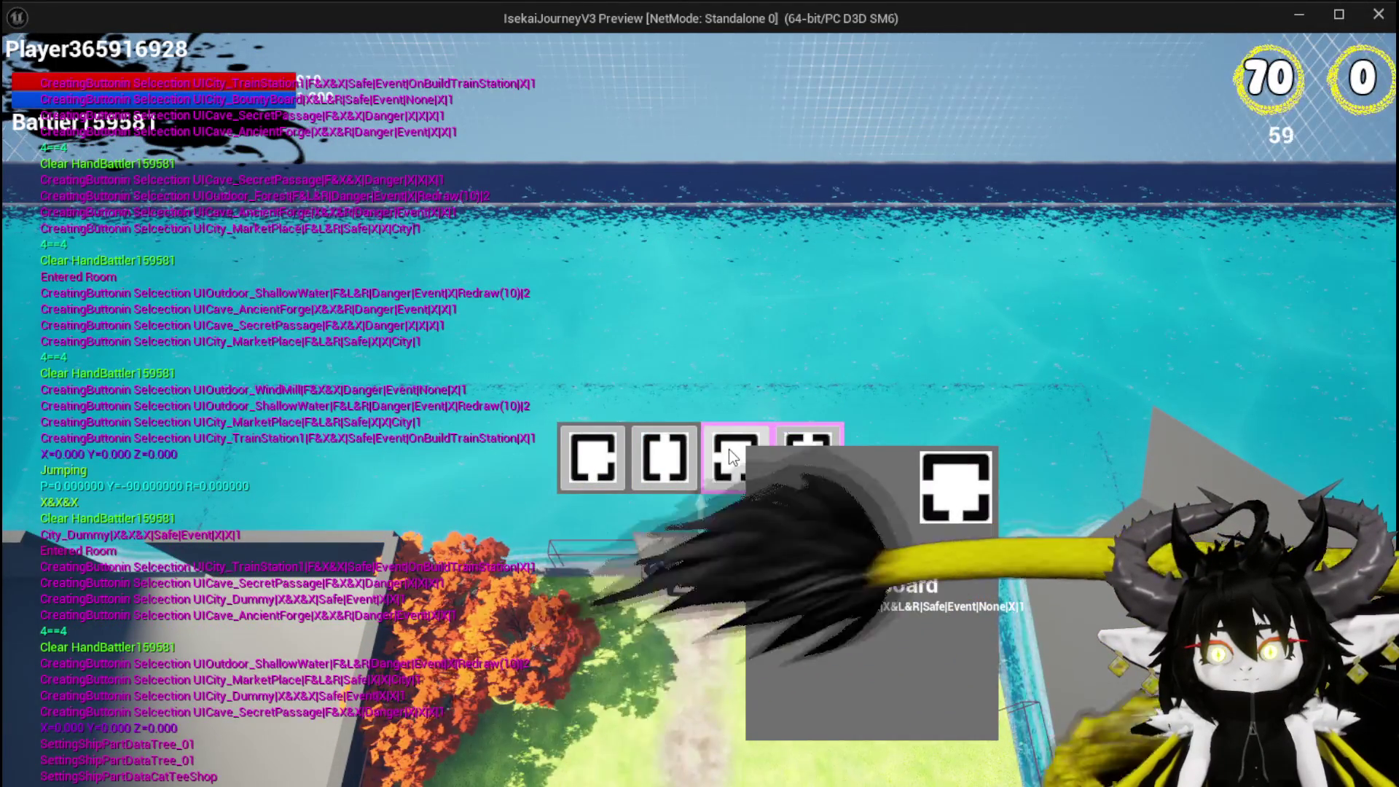
left_click(729, 449)
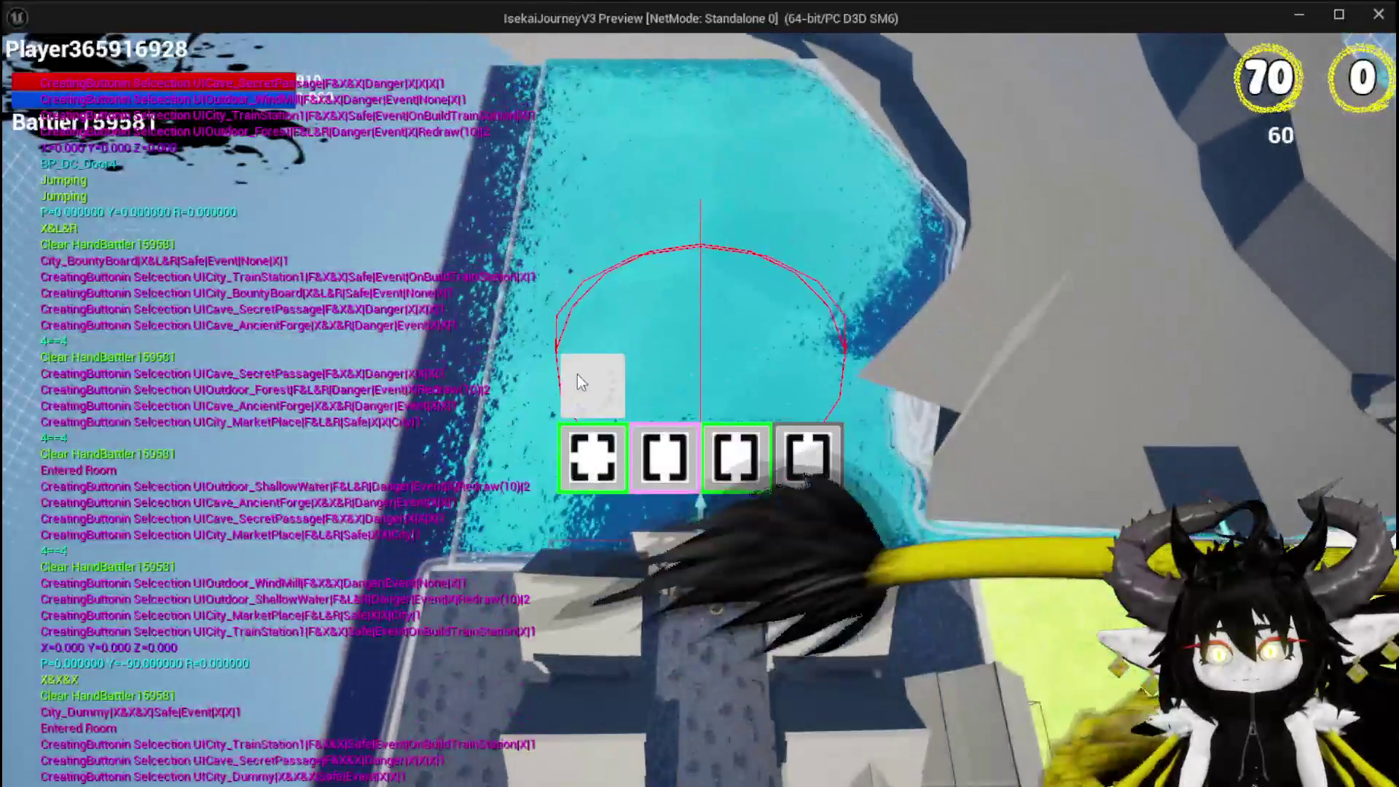
left_click(609, 373)
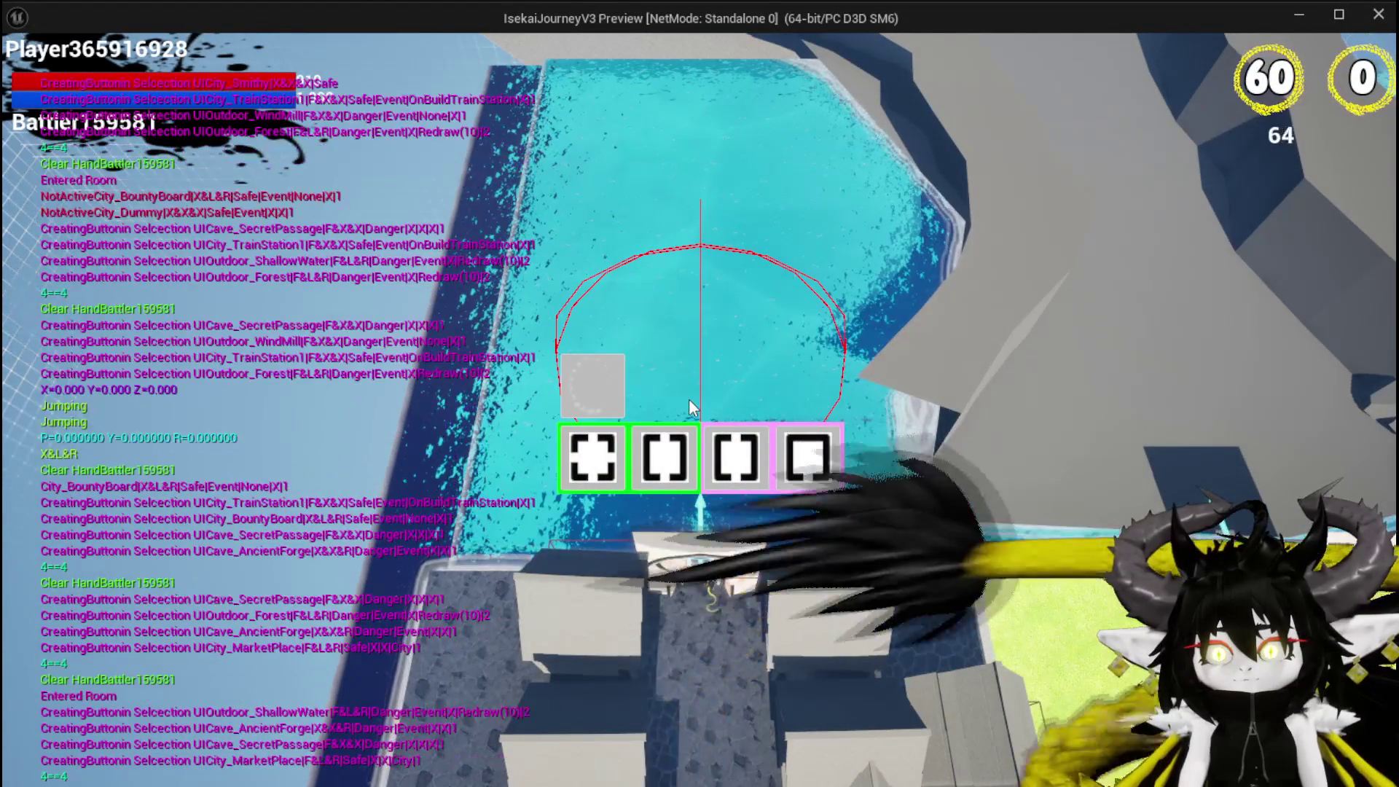
left_click(807, 449)
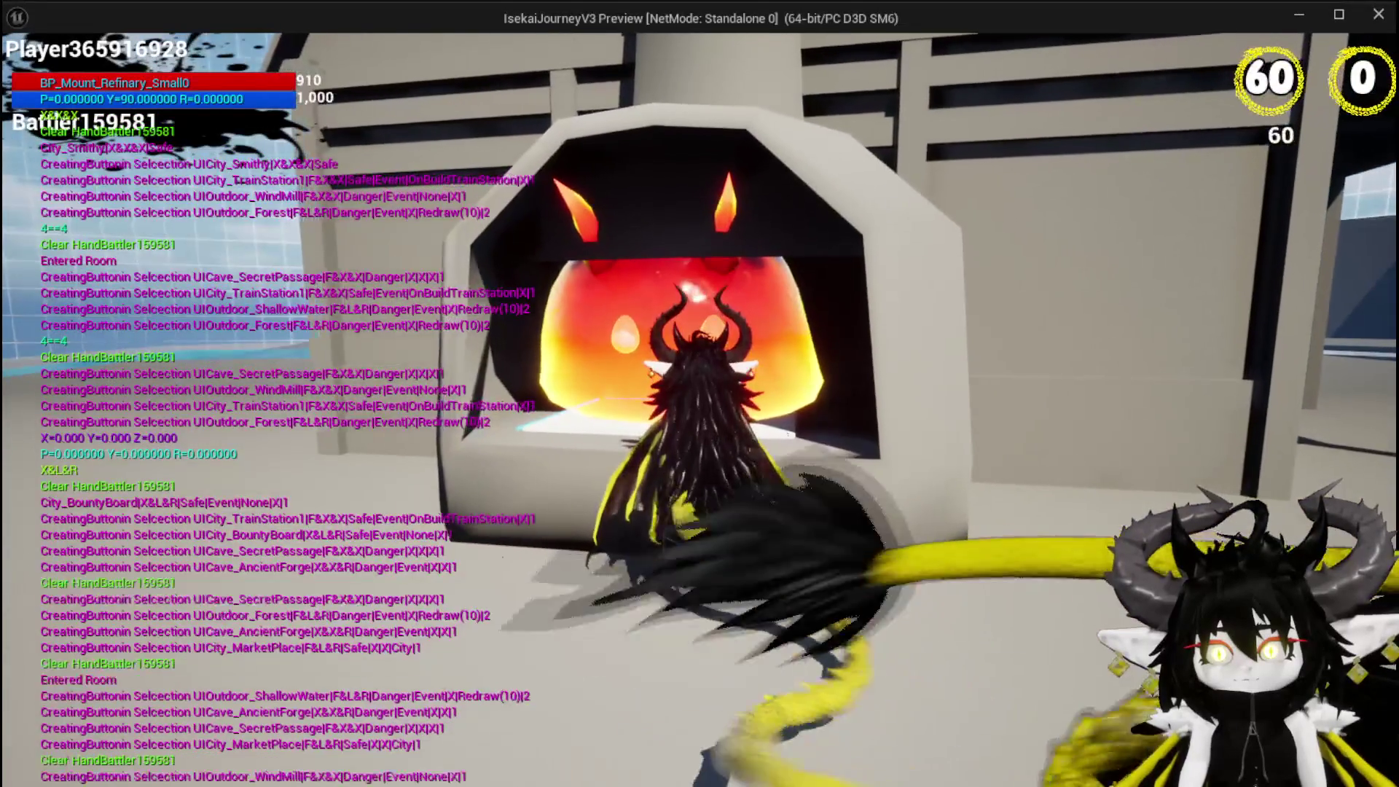
- Open and close the refinery storage, then run across the courtyard toward the spiked slime
key("e")
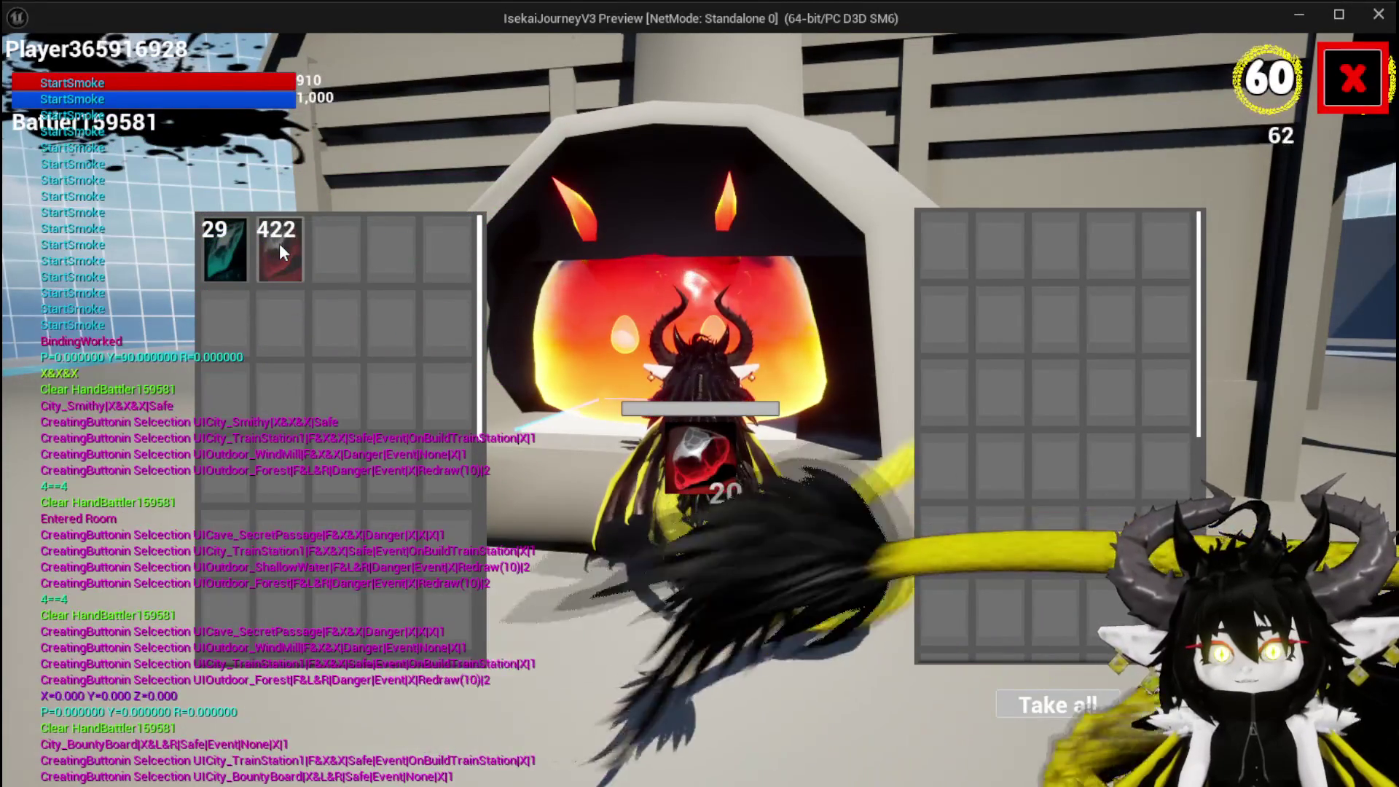
left_click(1340, 95)
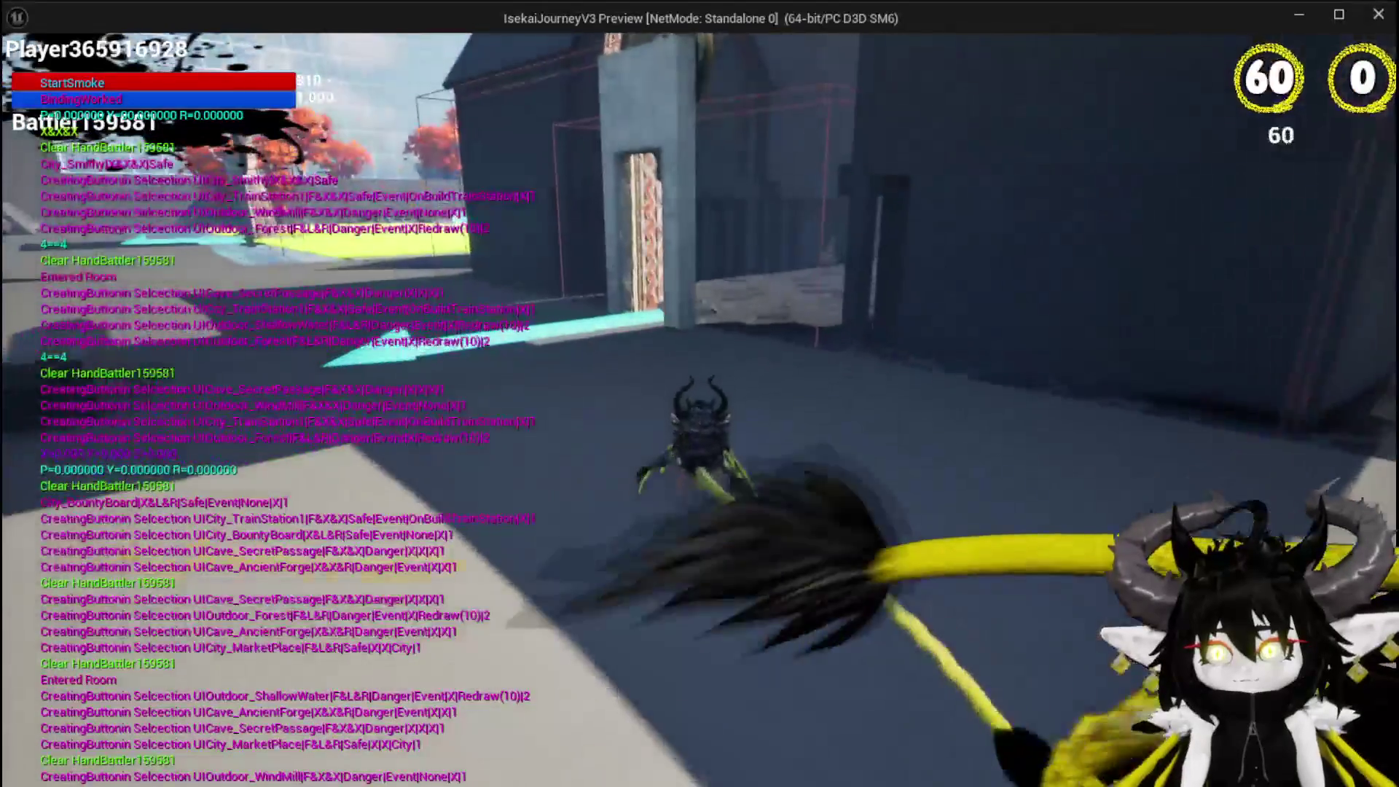
key("space")
key("w")
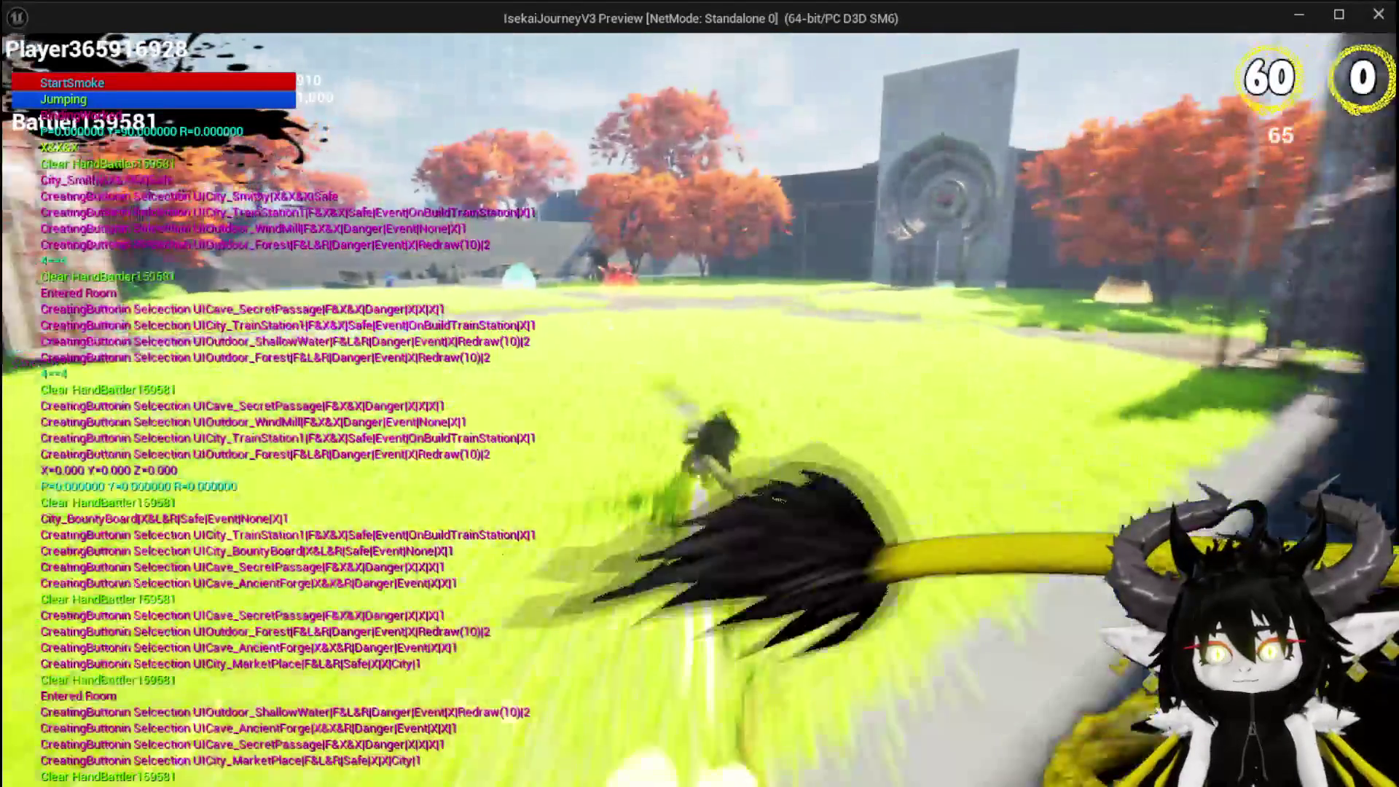
key("w")
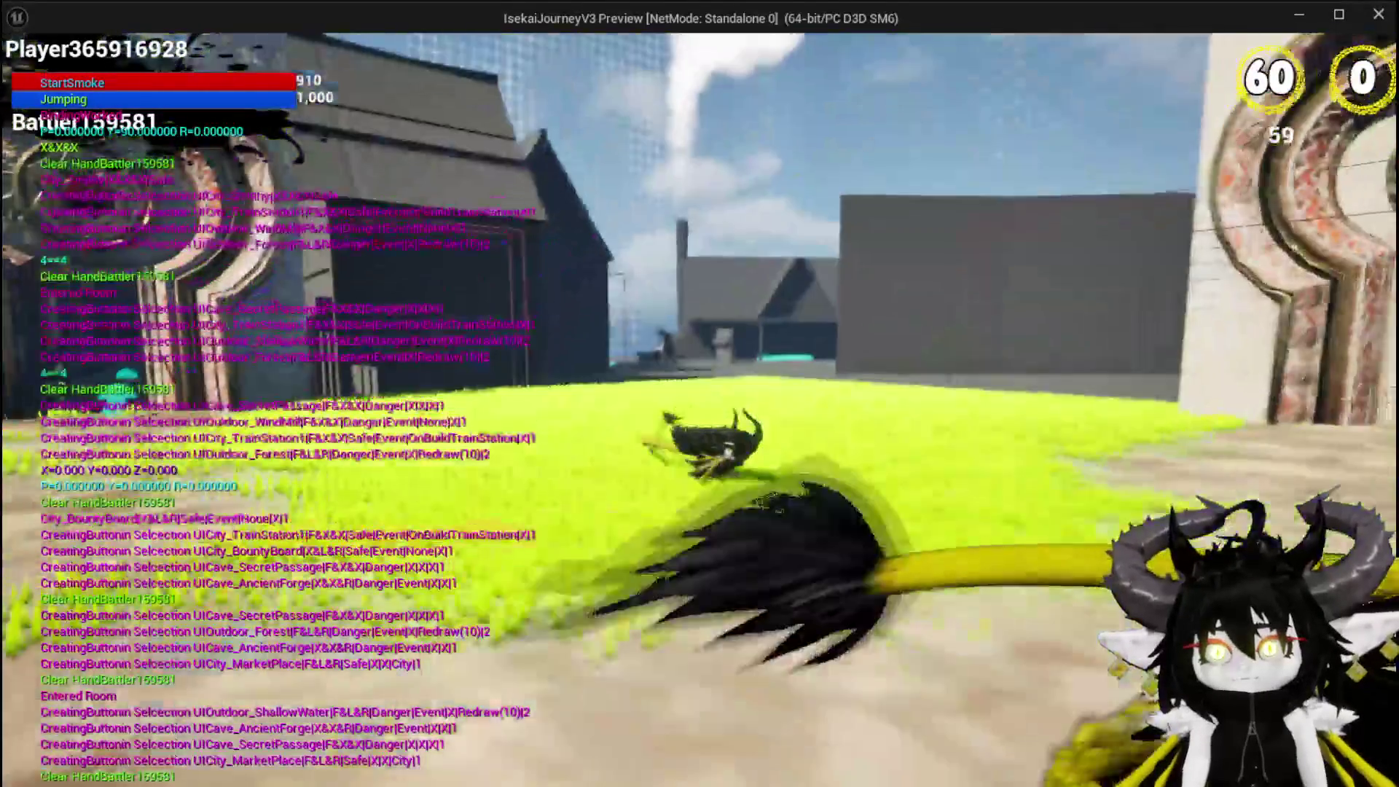
key("w")
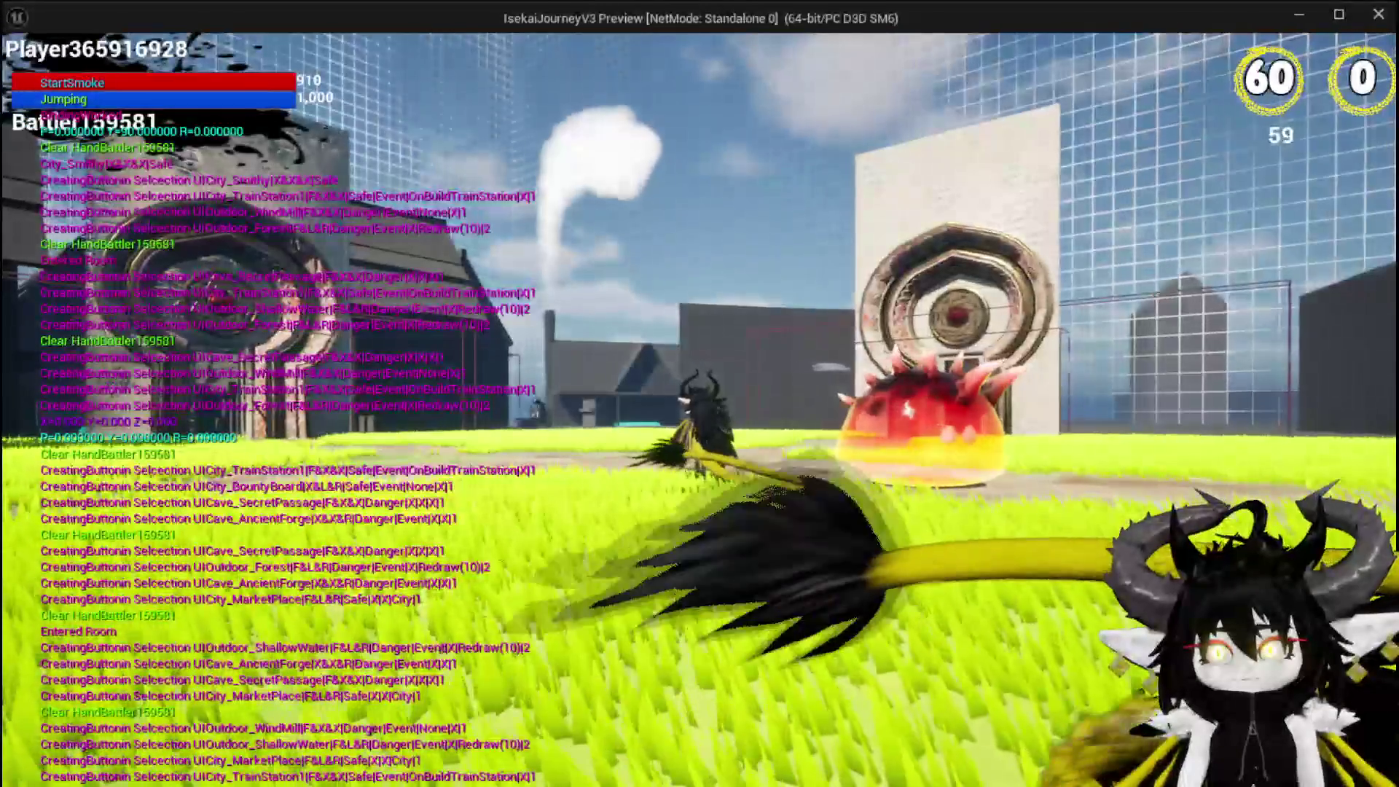
key("a")
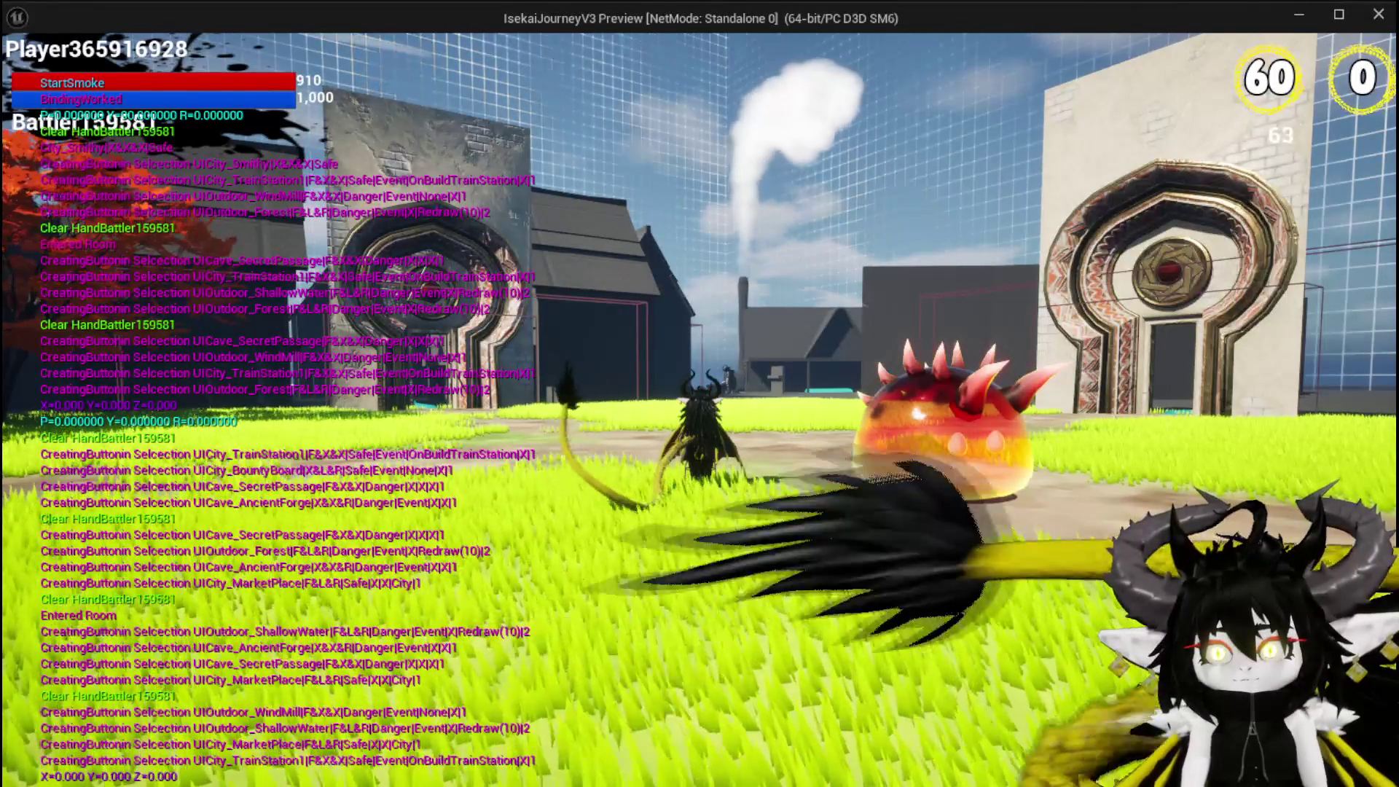
key("d")
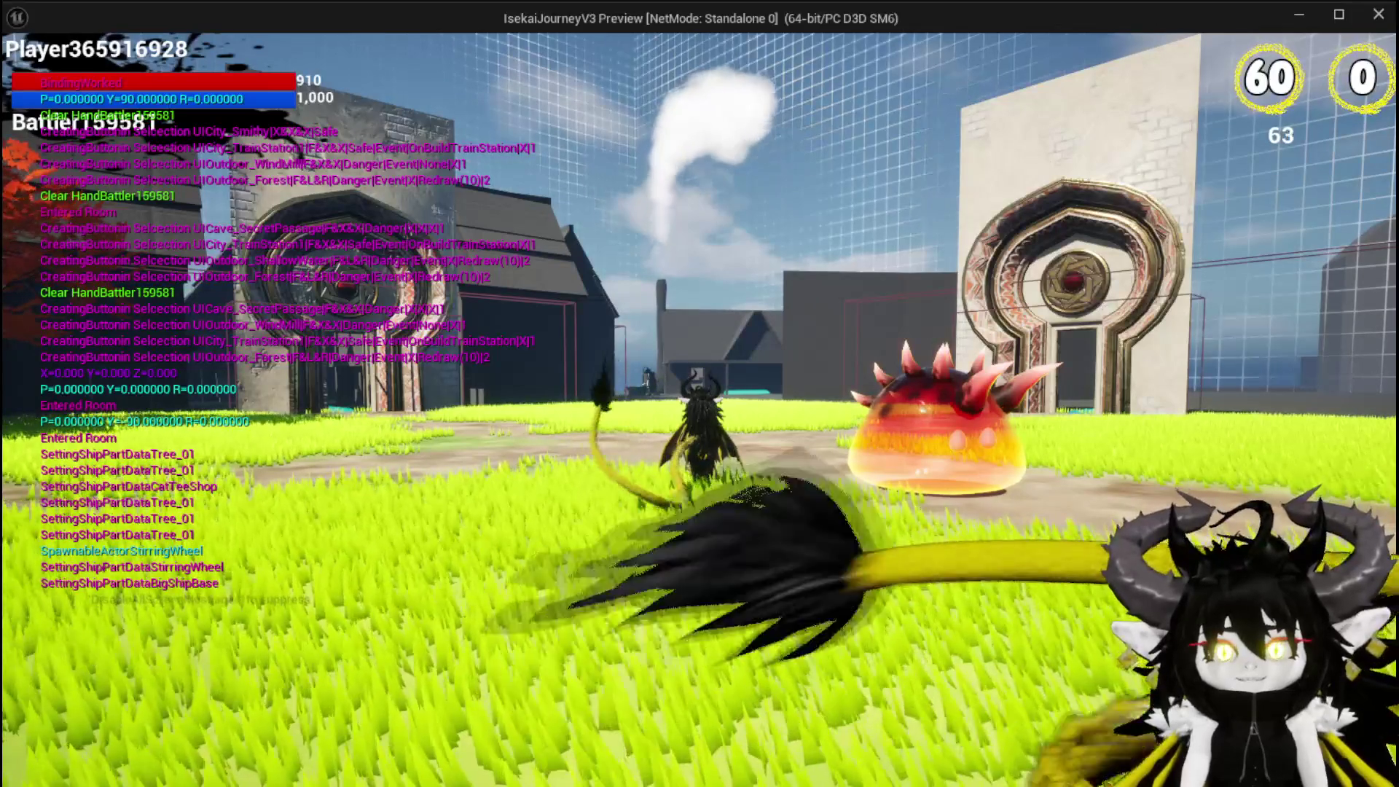
- Attack the spiked slime repeatedly with the whip
left_click(700, 394)
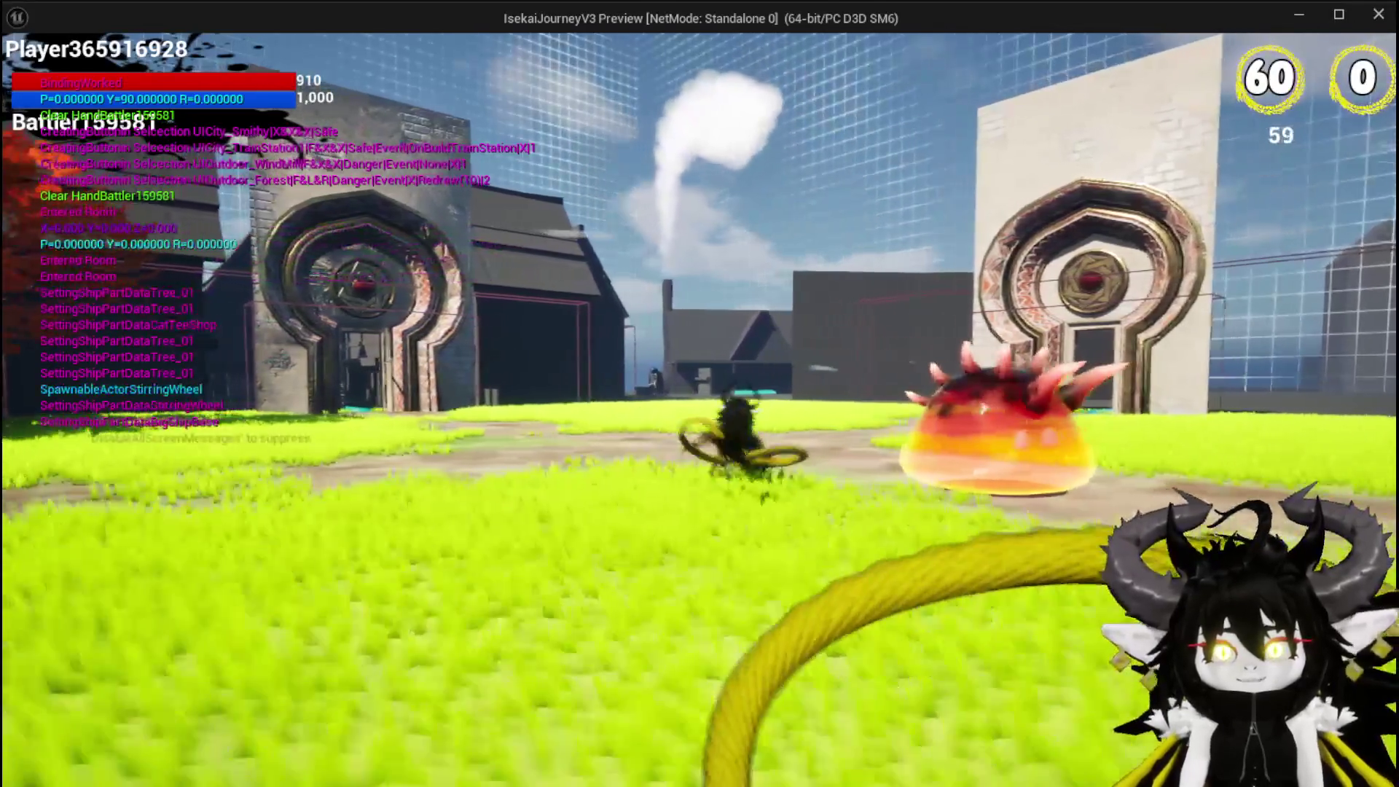
left_click(700, 394)
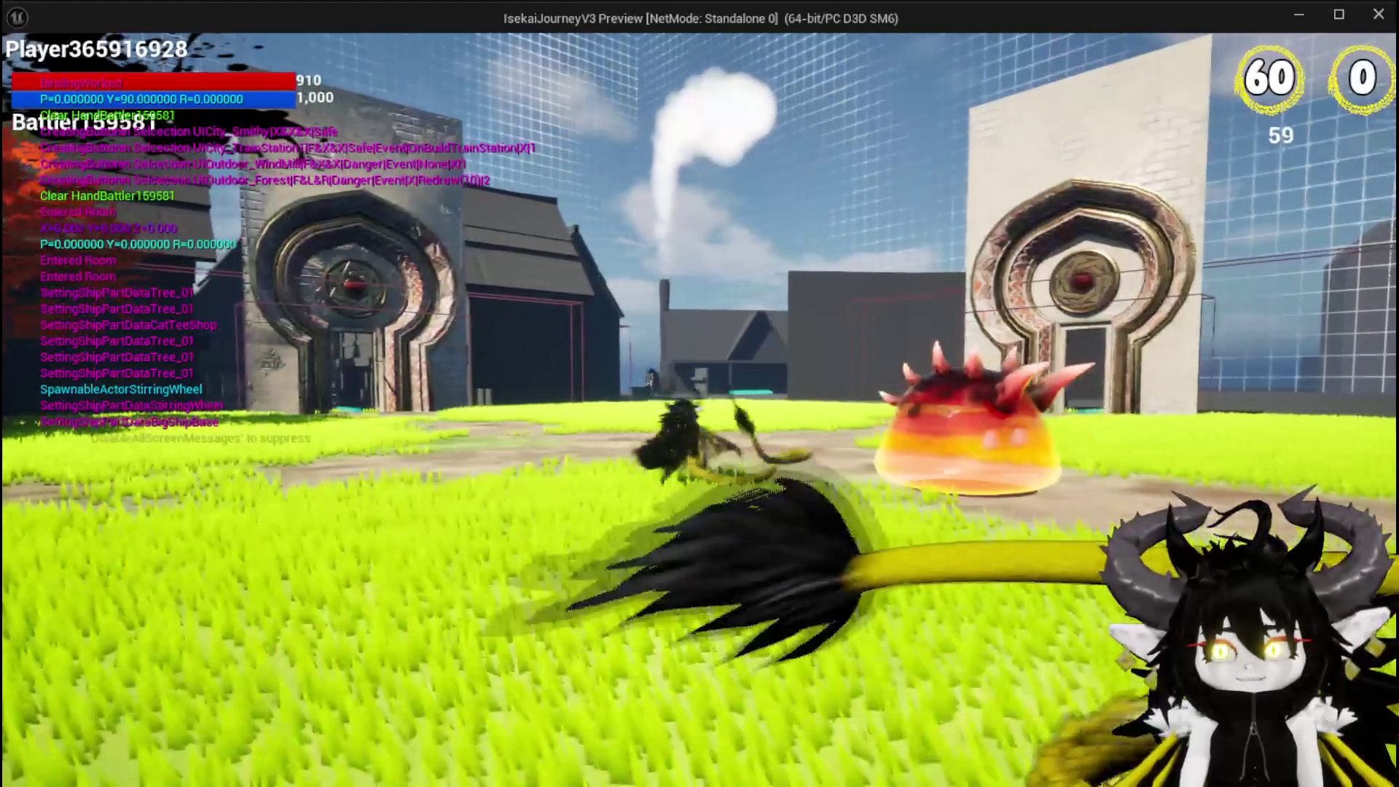
left_click(700, 394)
left_click(699, 393)
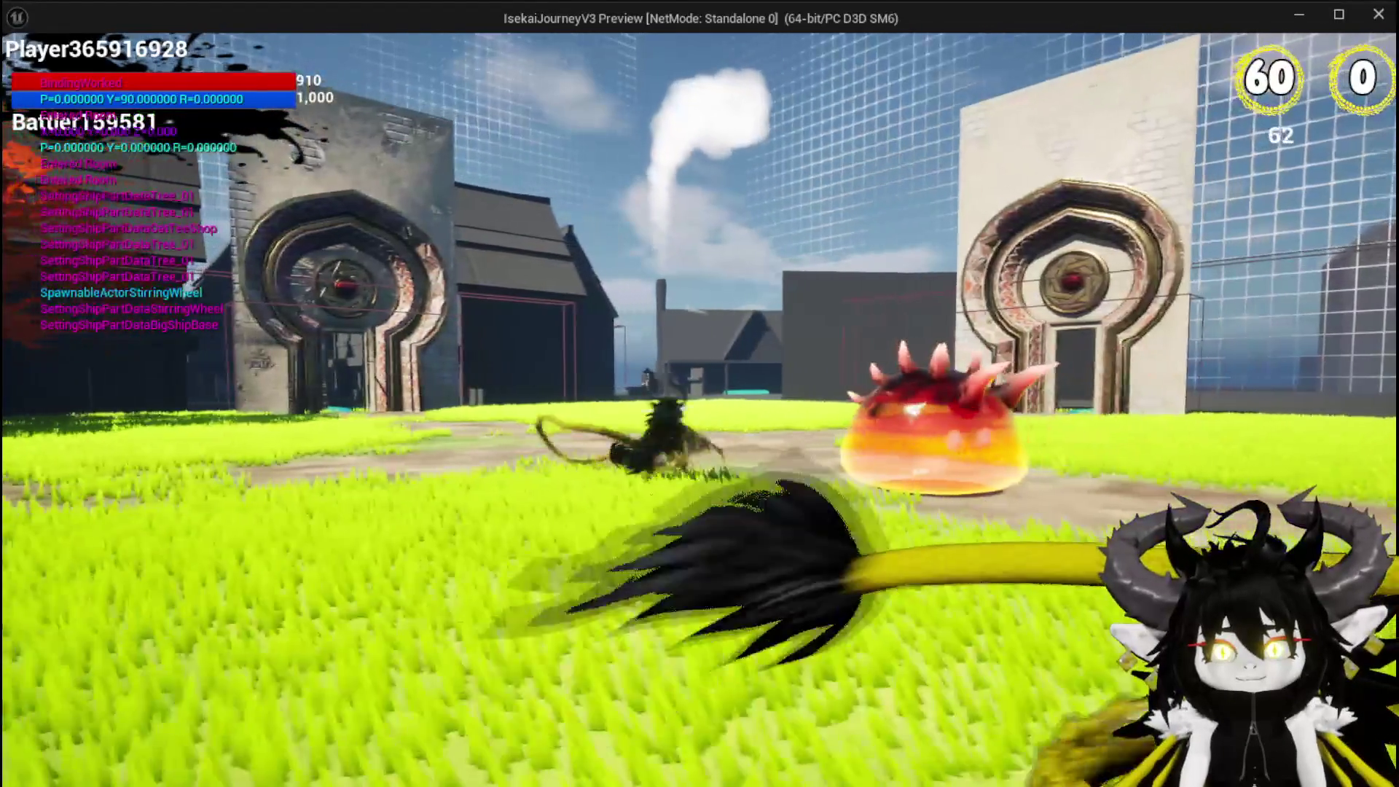
left_click(700, 393)
left_click(700, 393)
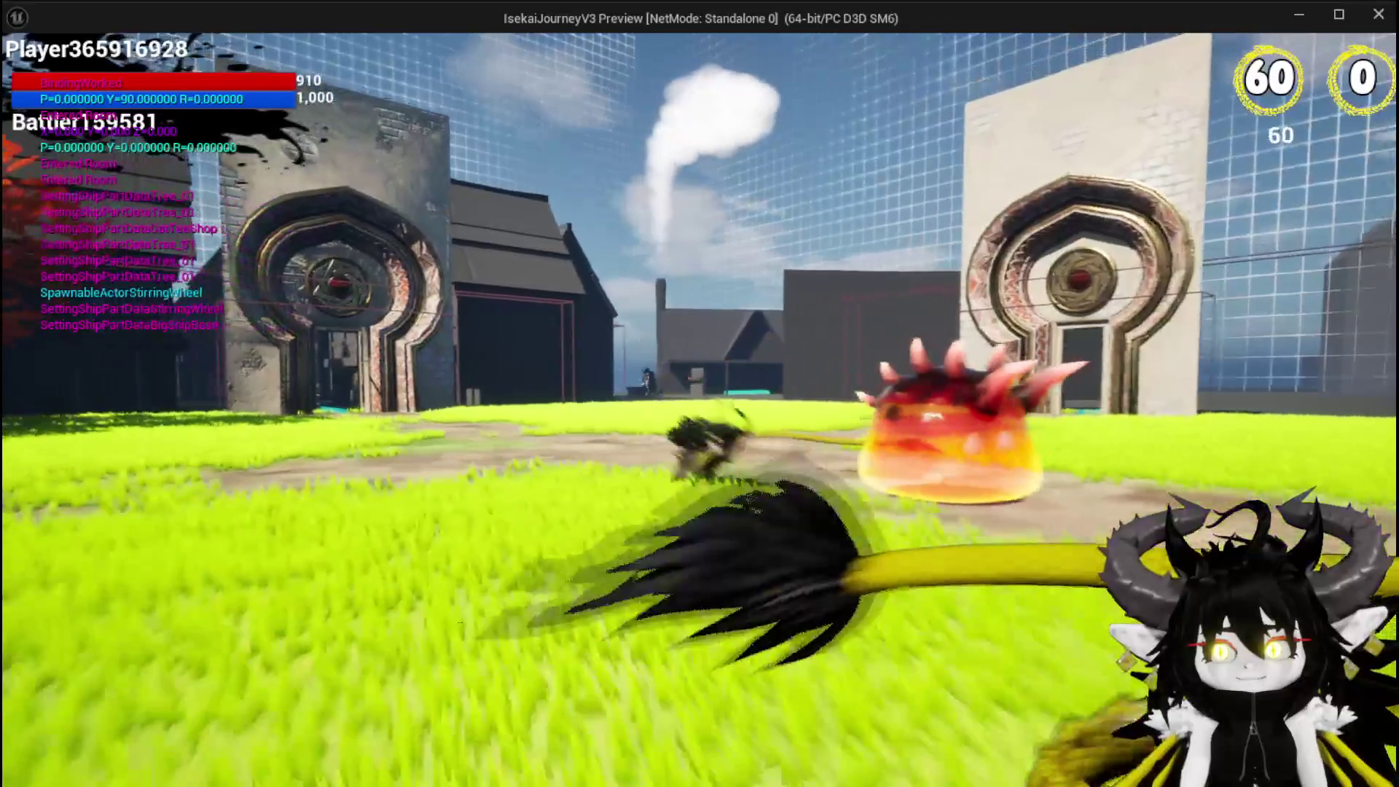
left_click(699, 394)
left_click(699, 394)
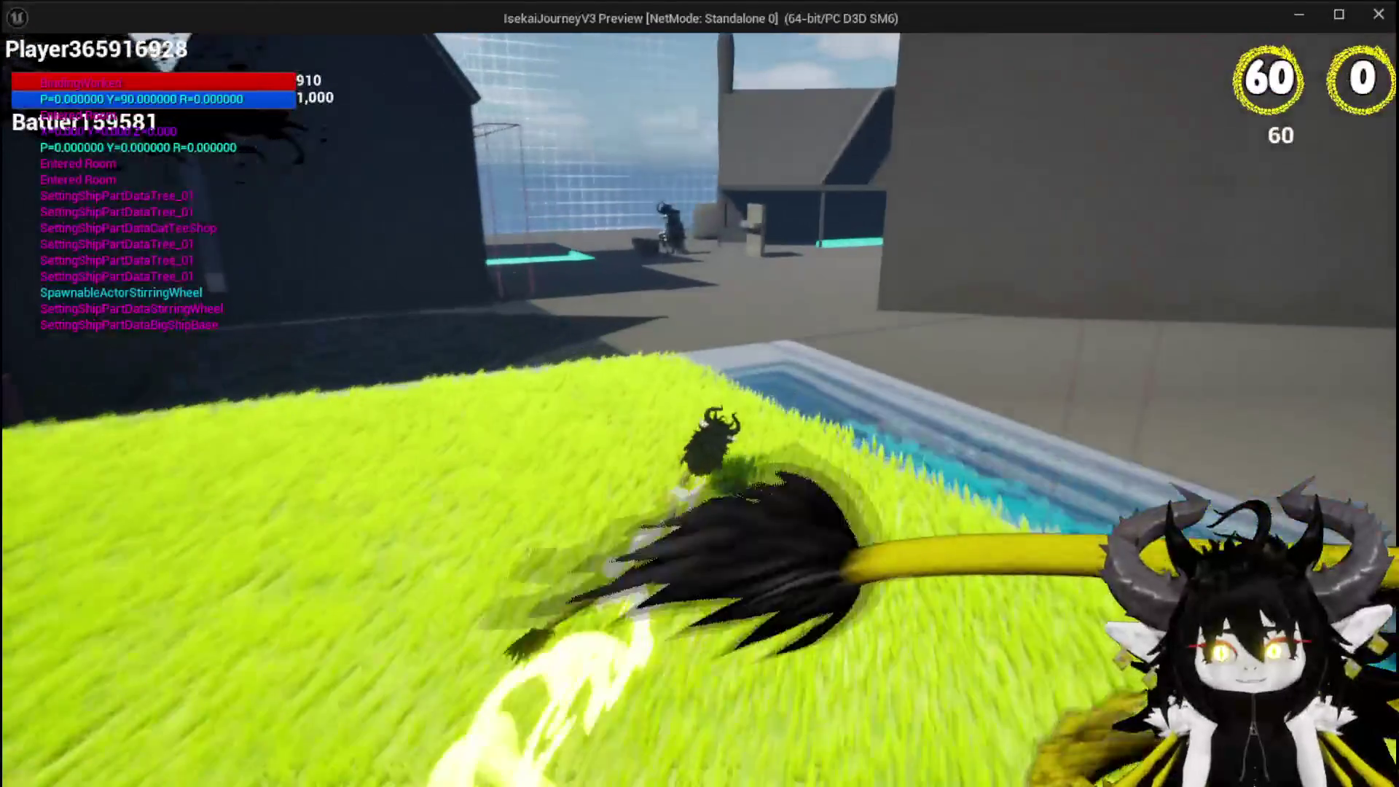
- Run to the forge, open and close its storage window, then run off
key("space")
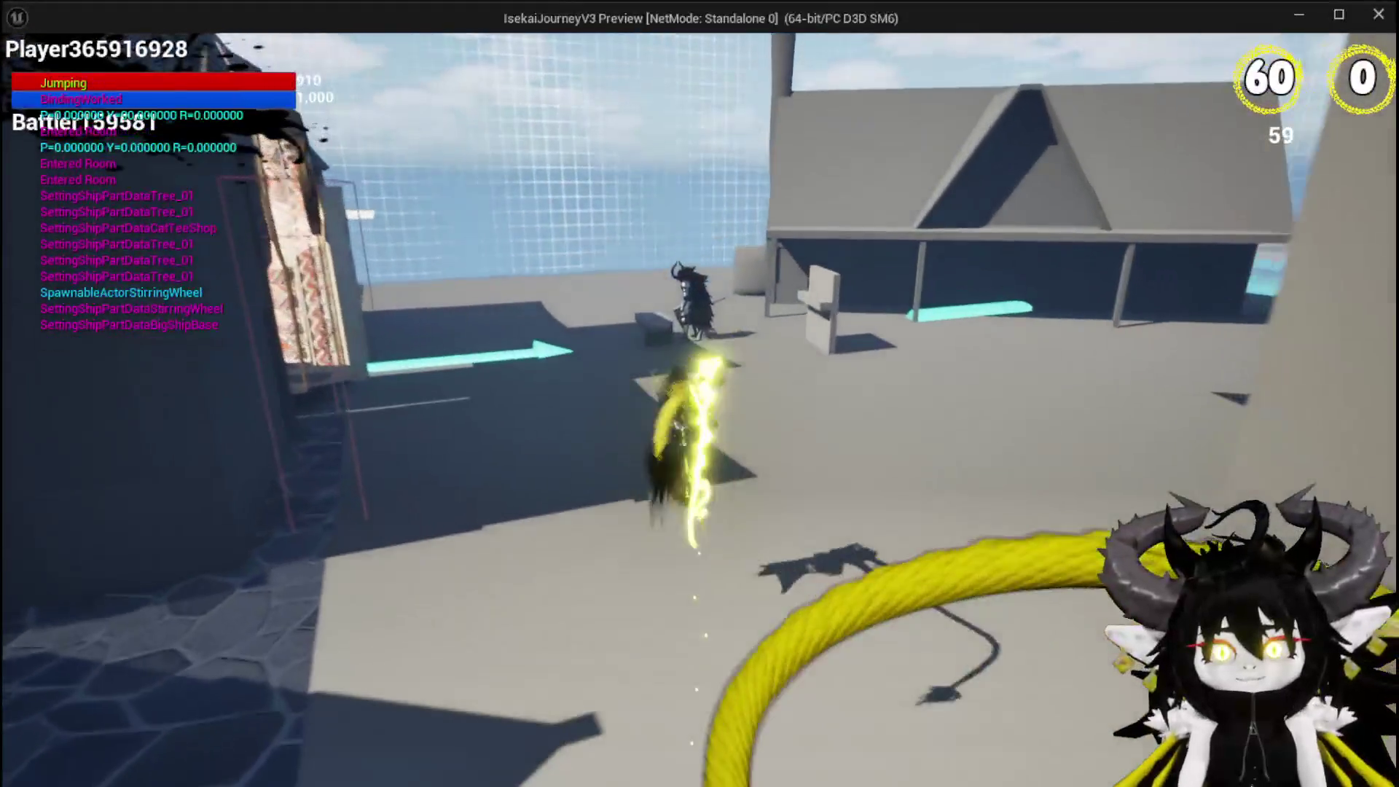
key("w")
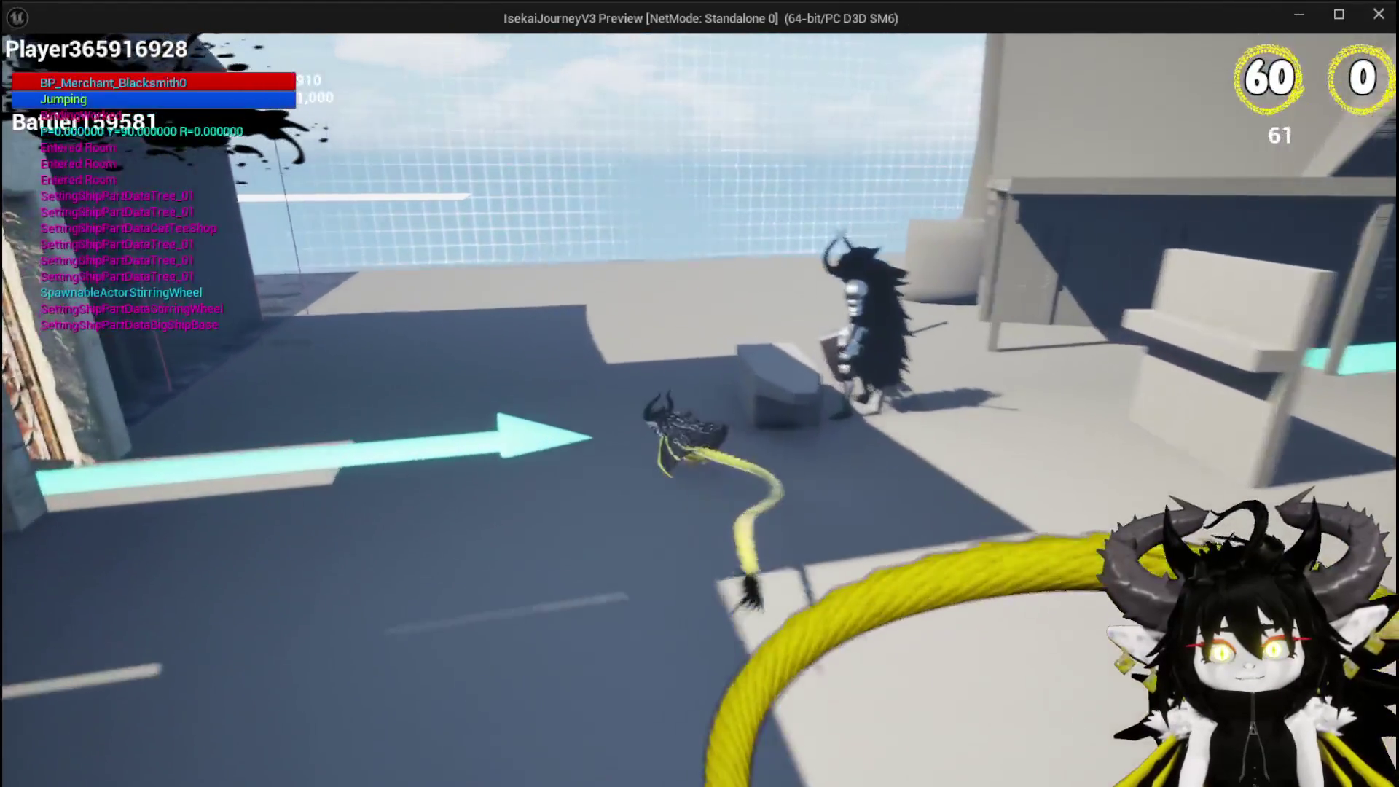
left_click(700, 393)
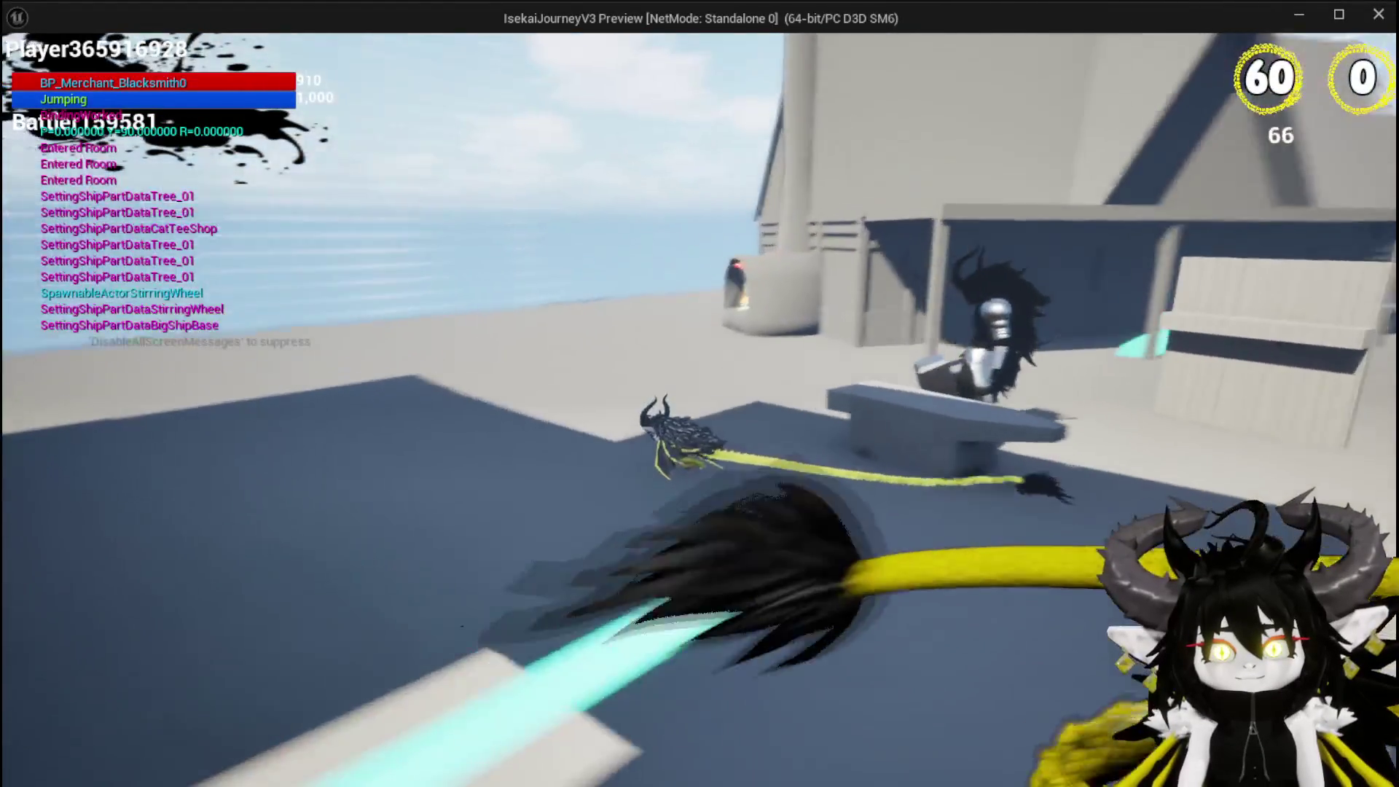
left_click(699, 394)
key("w")
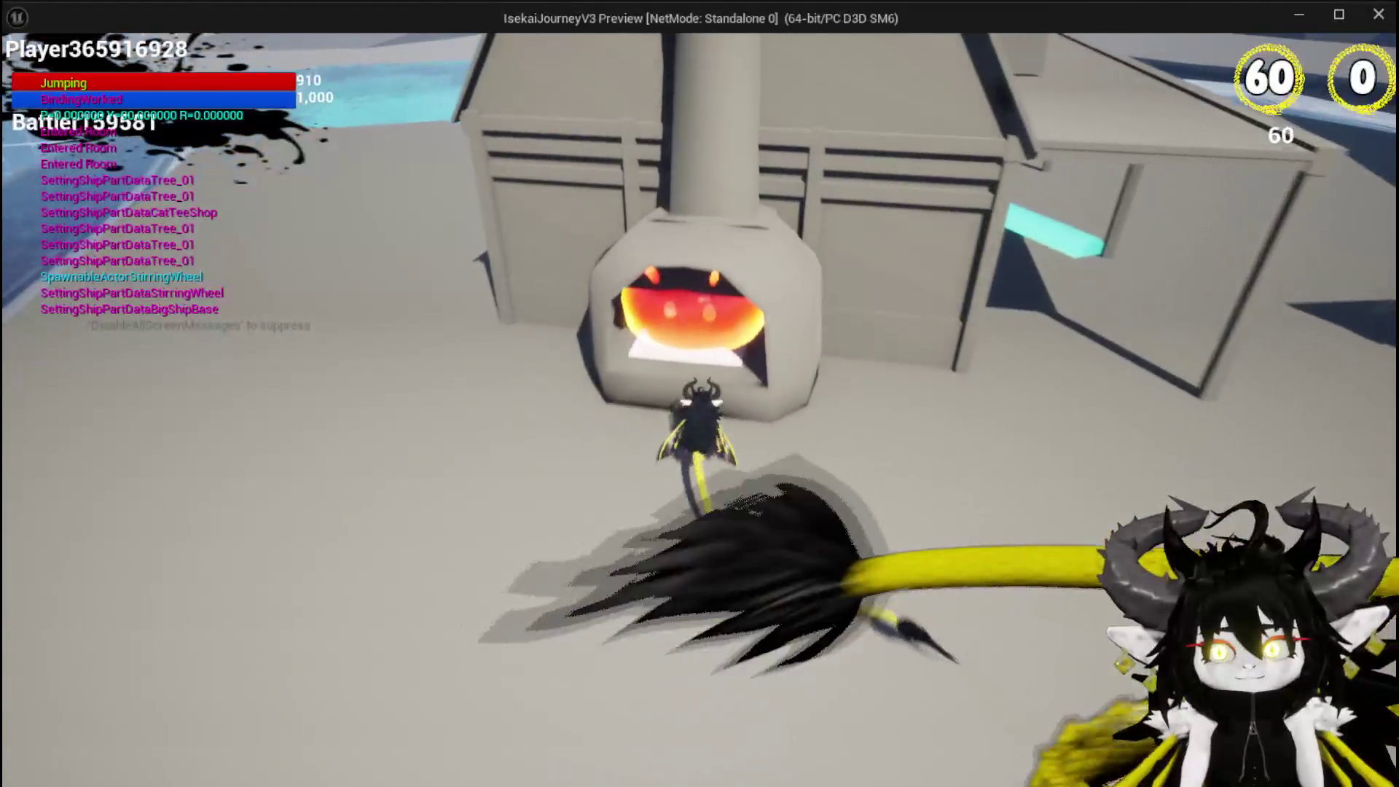
key("e")
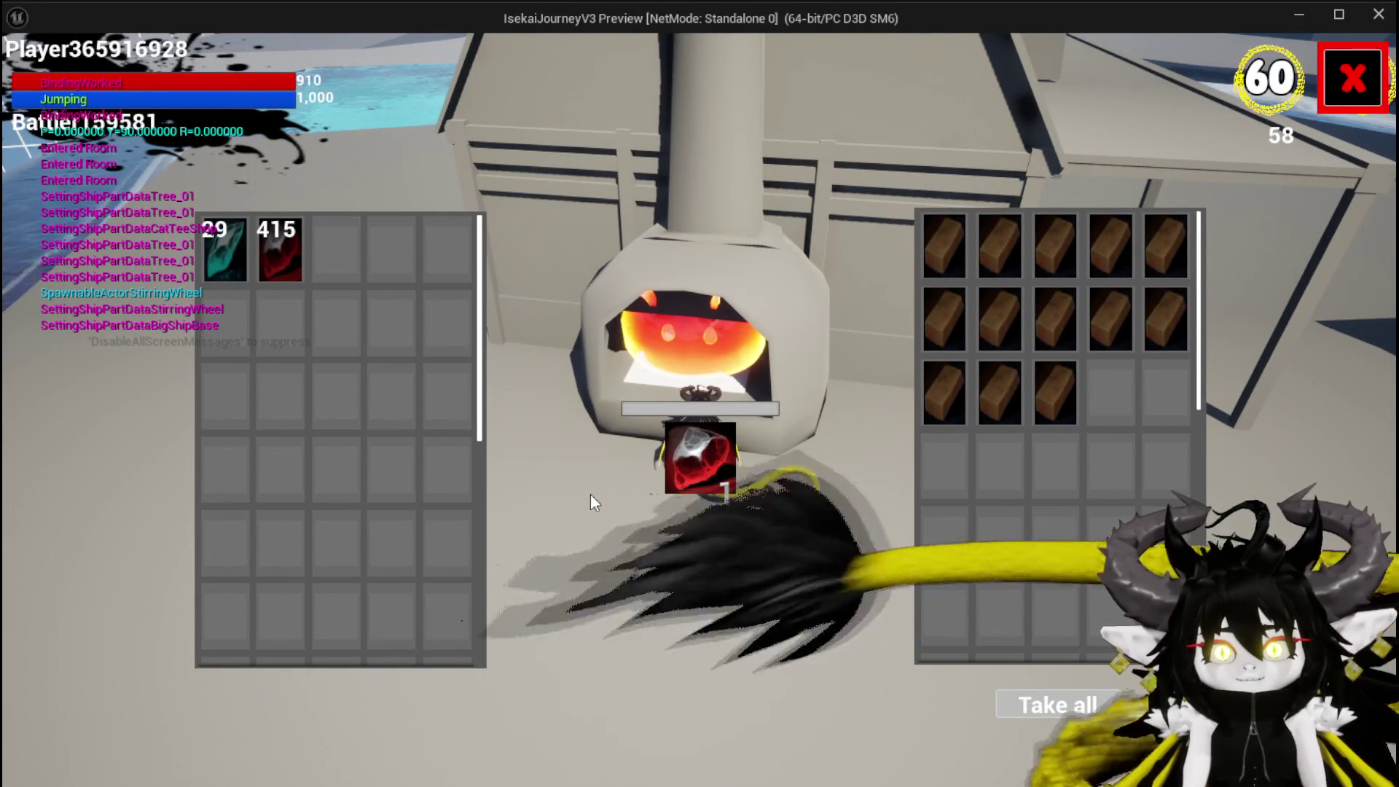
key("e")
key("w")
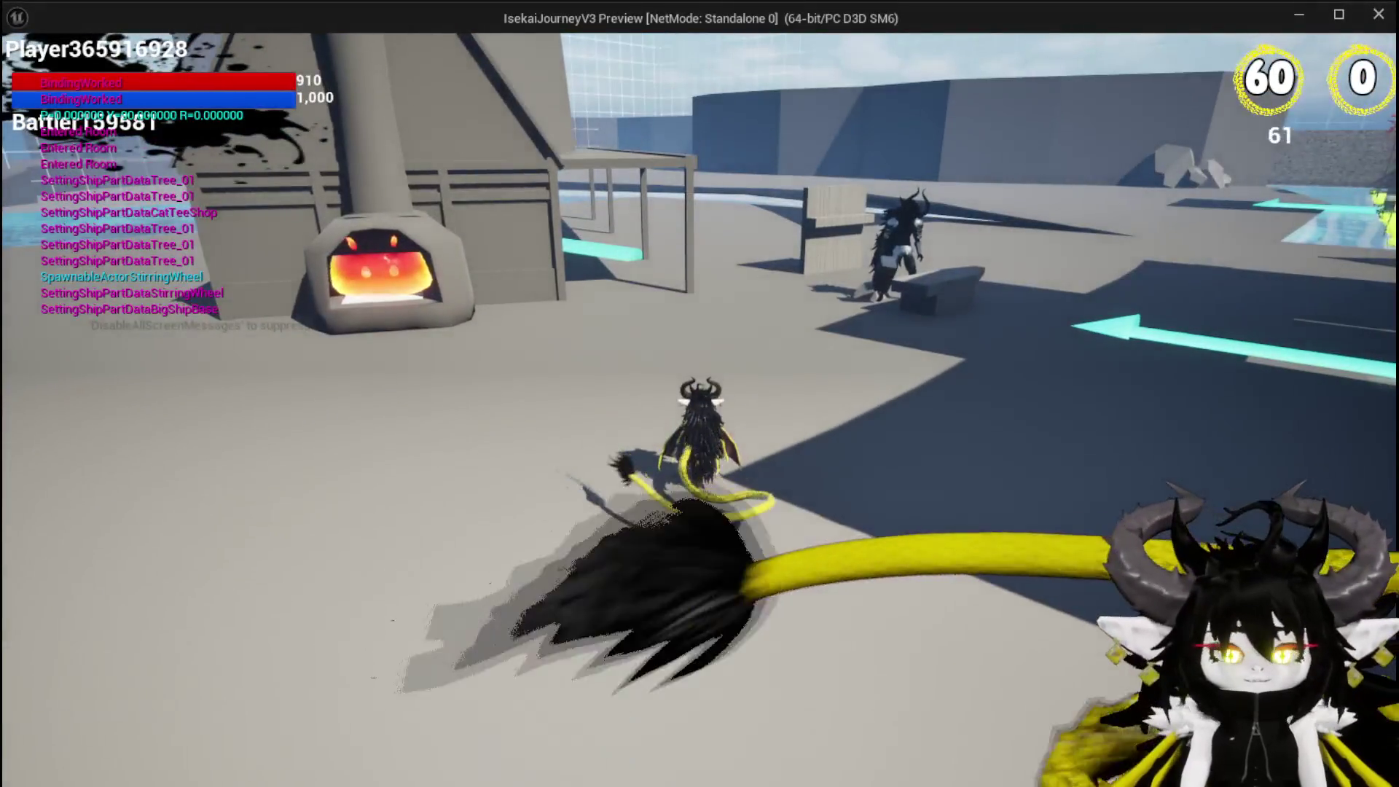
- Stop the preview, save all assets, and bring up the W_MaterialRefinaryHUD widget blueprint
key("Escape")
left_click(28, 73)
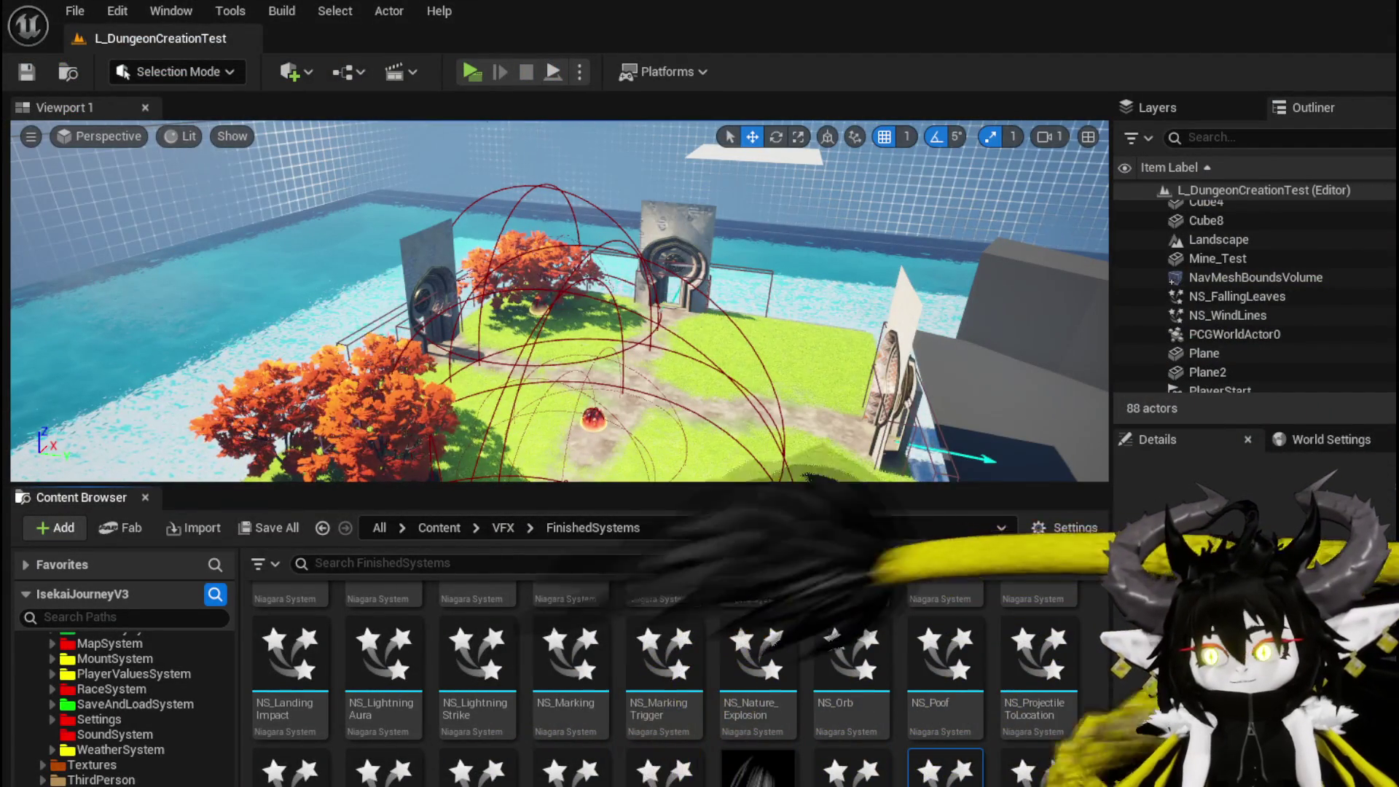
key("alt+Tab")
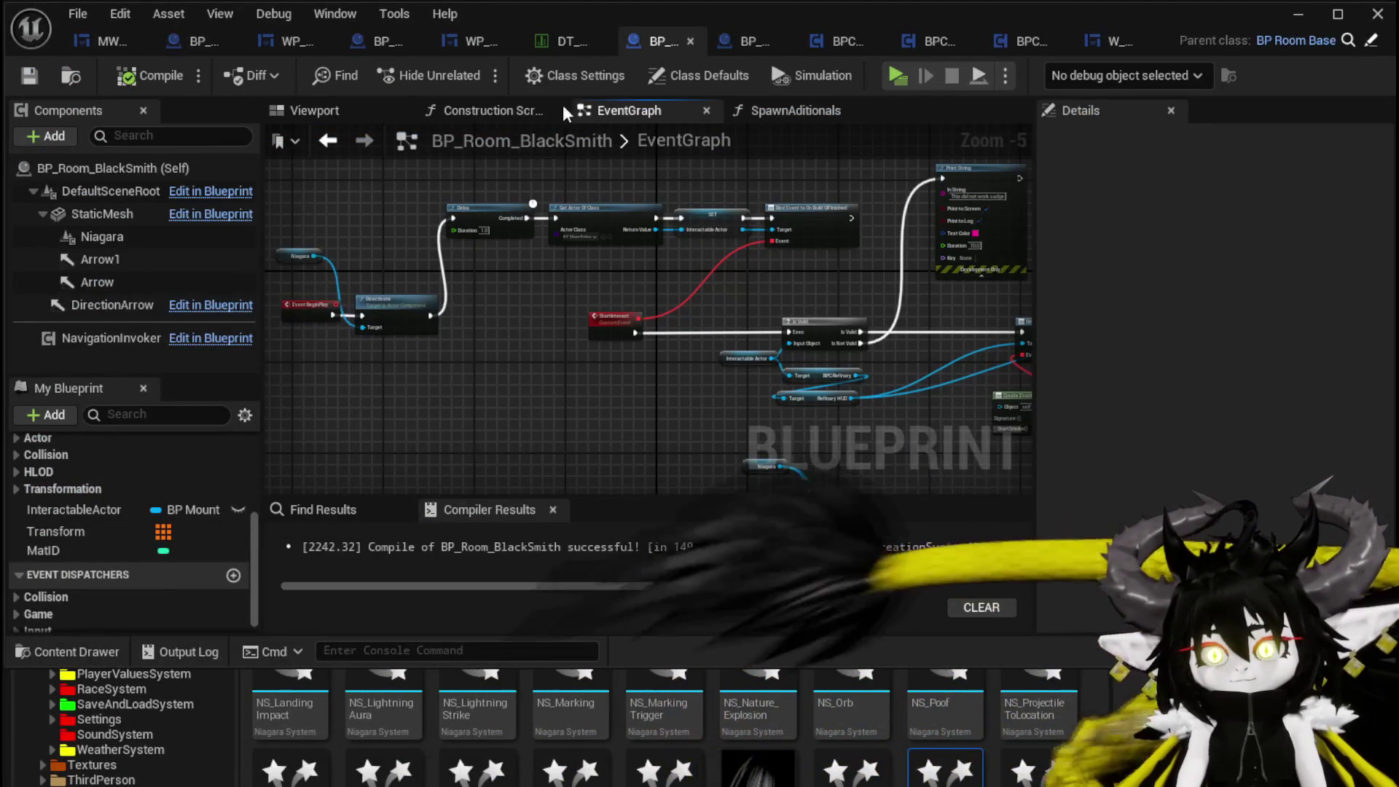
left_click(1099, 52)
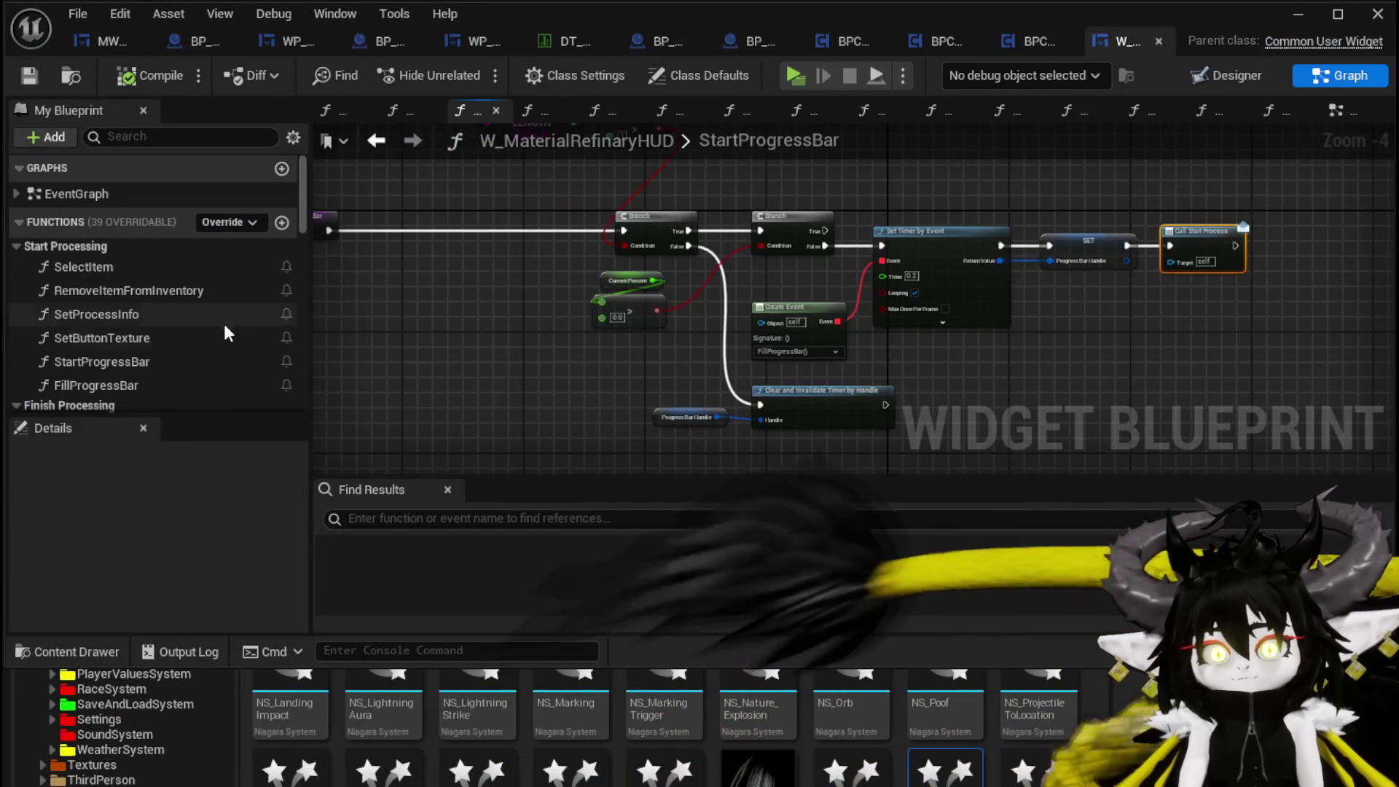
- Open FinishProcess and move the Start Progress Bar node beside Set Percent
scroll(182, 348, "down", 3)
double_click(118, 306)
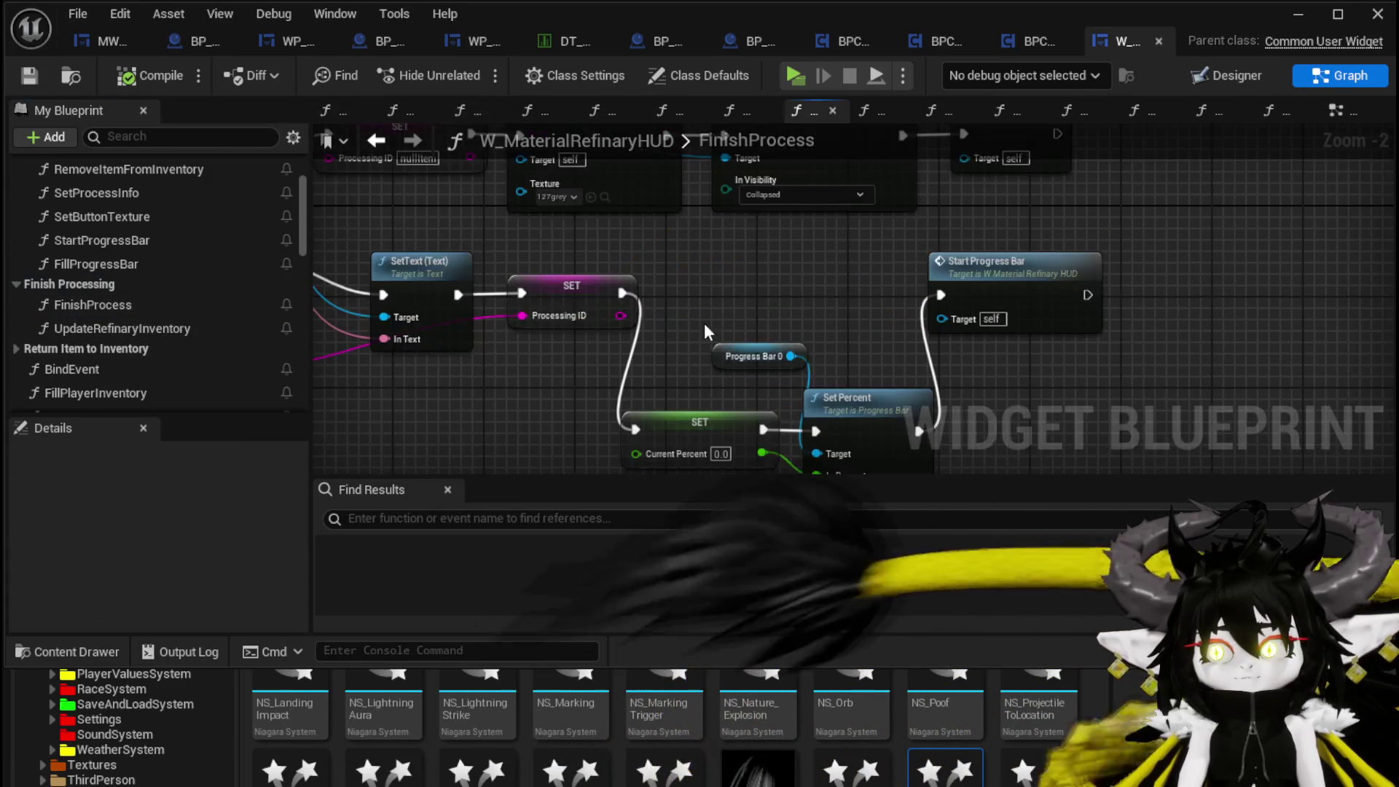
scroll(689, 275, "down", 2)
mouse_move(874, 288)
left_mouse_down()
mouse_move(918, 342)
mouse_move(896, 377)
left_mouse_up()
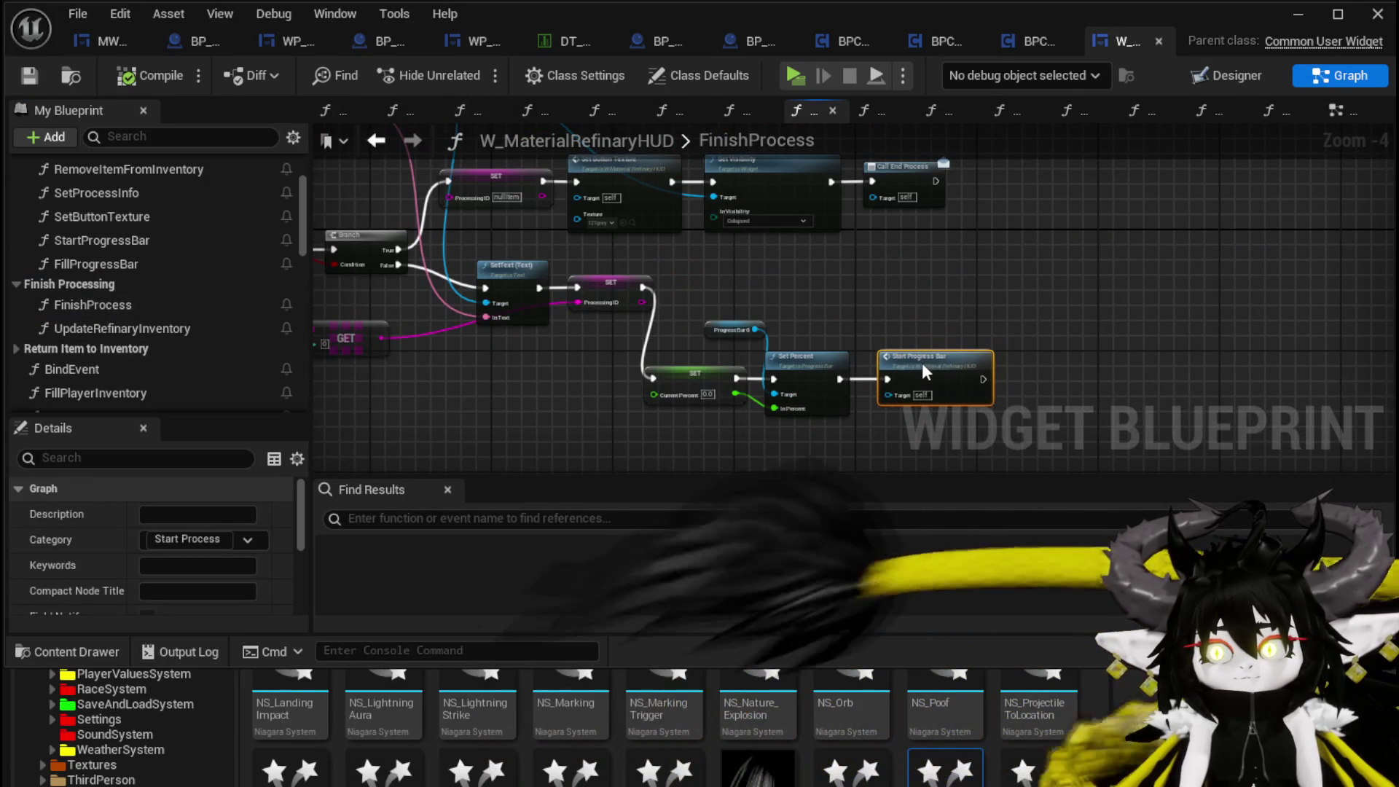
left_click_drag(792, 287, 766, 365)
scroll(766, 364, "up", 1)
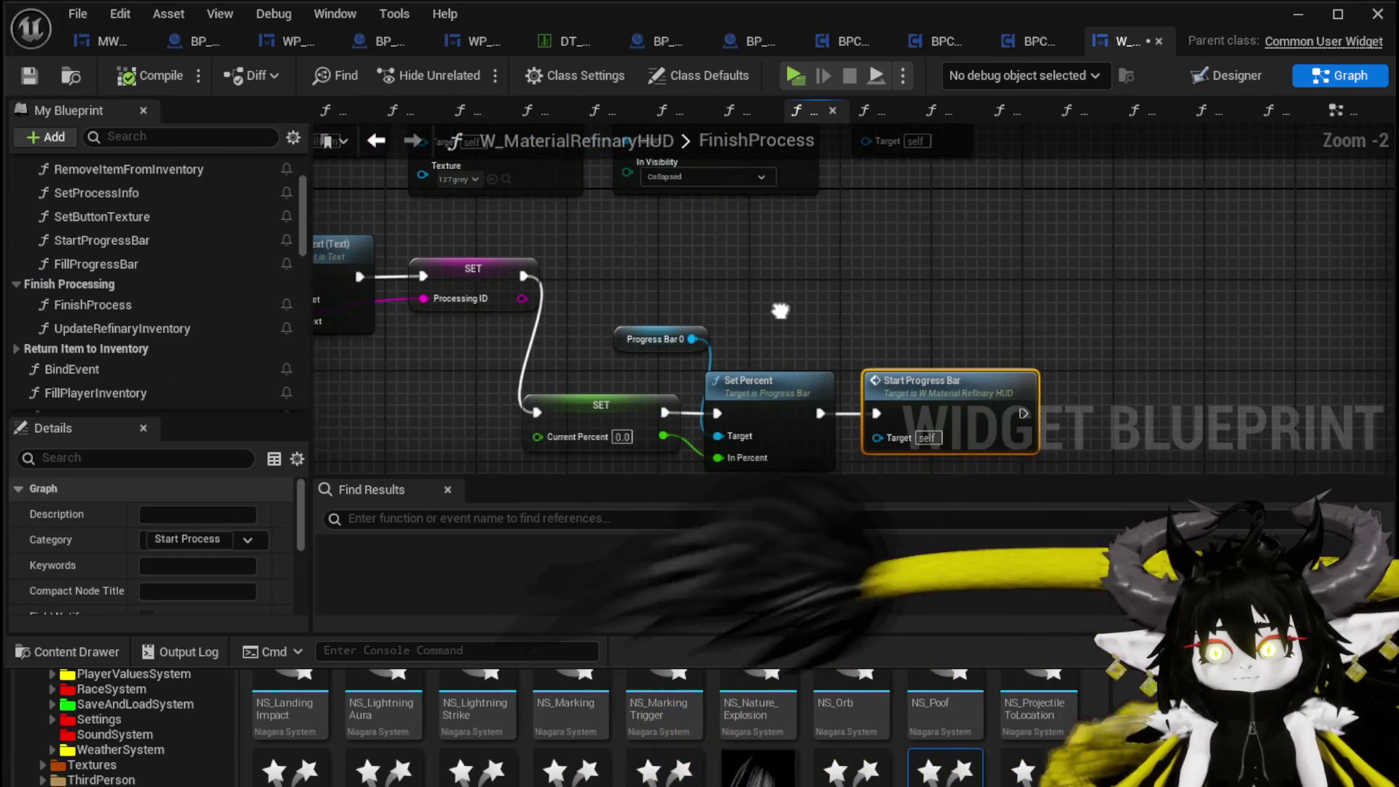
left_click(779, 309)
- Review the FinishProcess graph, nudging the Items in Queue node slightly upward
left_click_drag(779, 309, 887, 389)
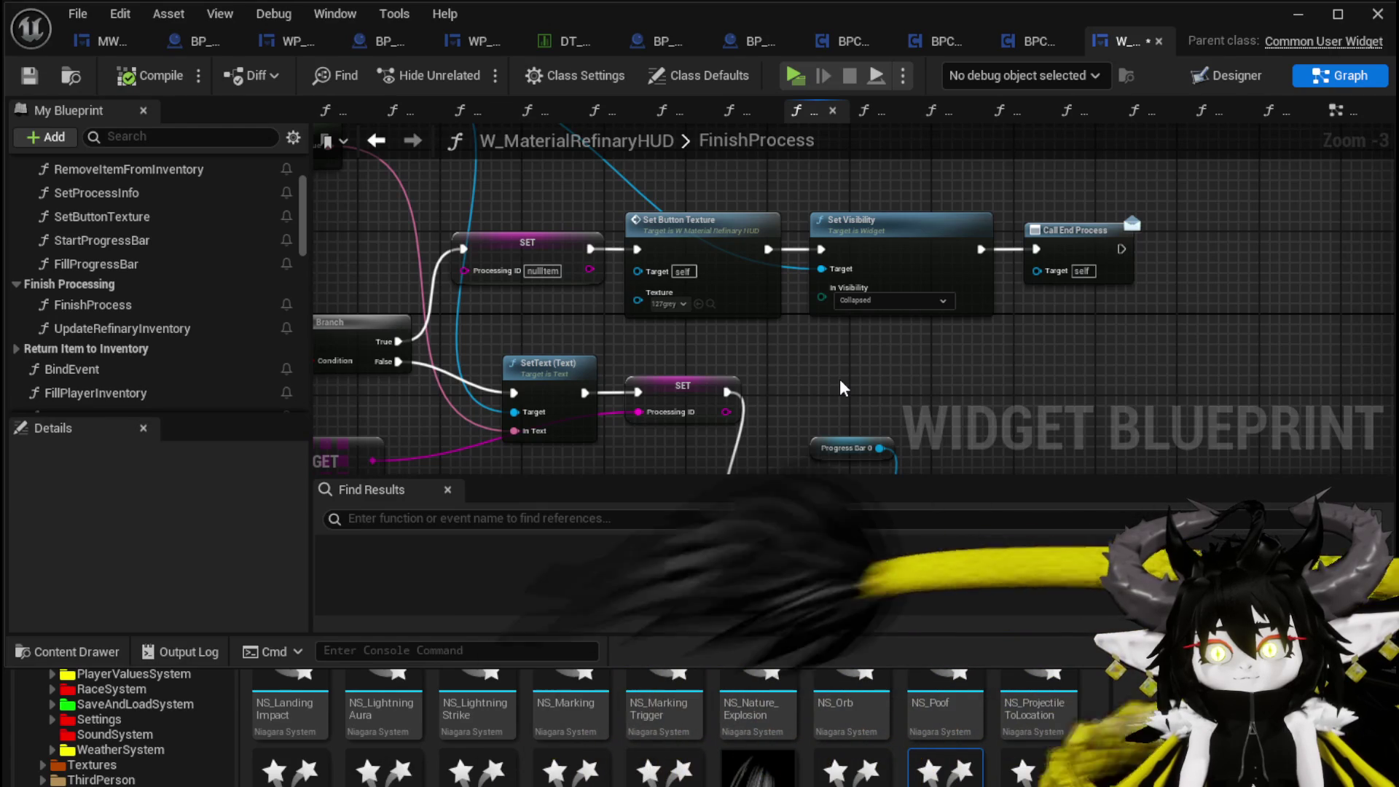
scroll(842, 387, "down", 1)
mouse_move(977, 401)
left_mouse_down()
mouse_move(1109, 403)
mouse_move(1147, 357)
mouse_move(1305, 347)
left_mouse_up()
scroll(604, 397, "up", 1)
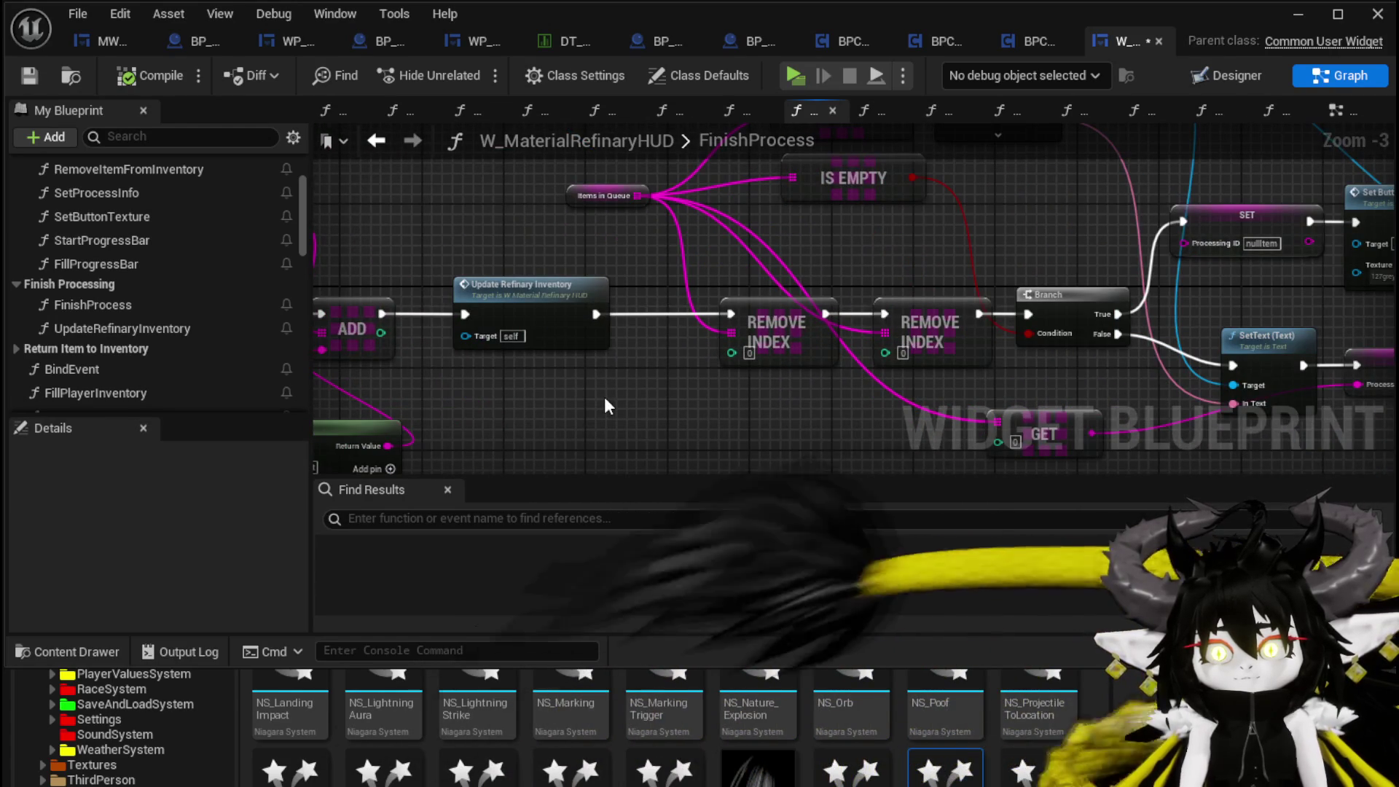
scroll(605, 399, "down", 1)
mouse_move(606, 400)
left_mouse_down()
mouse_move(344, 385)
mouse_move(362, 388)
left_mouse_up()
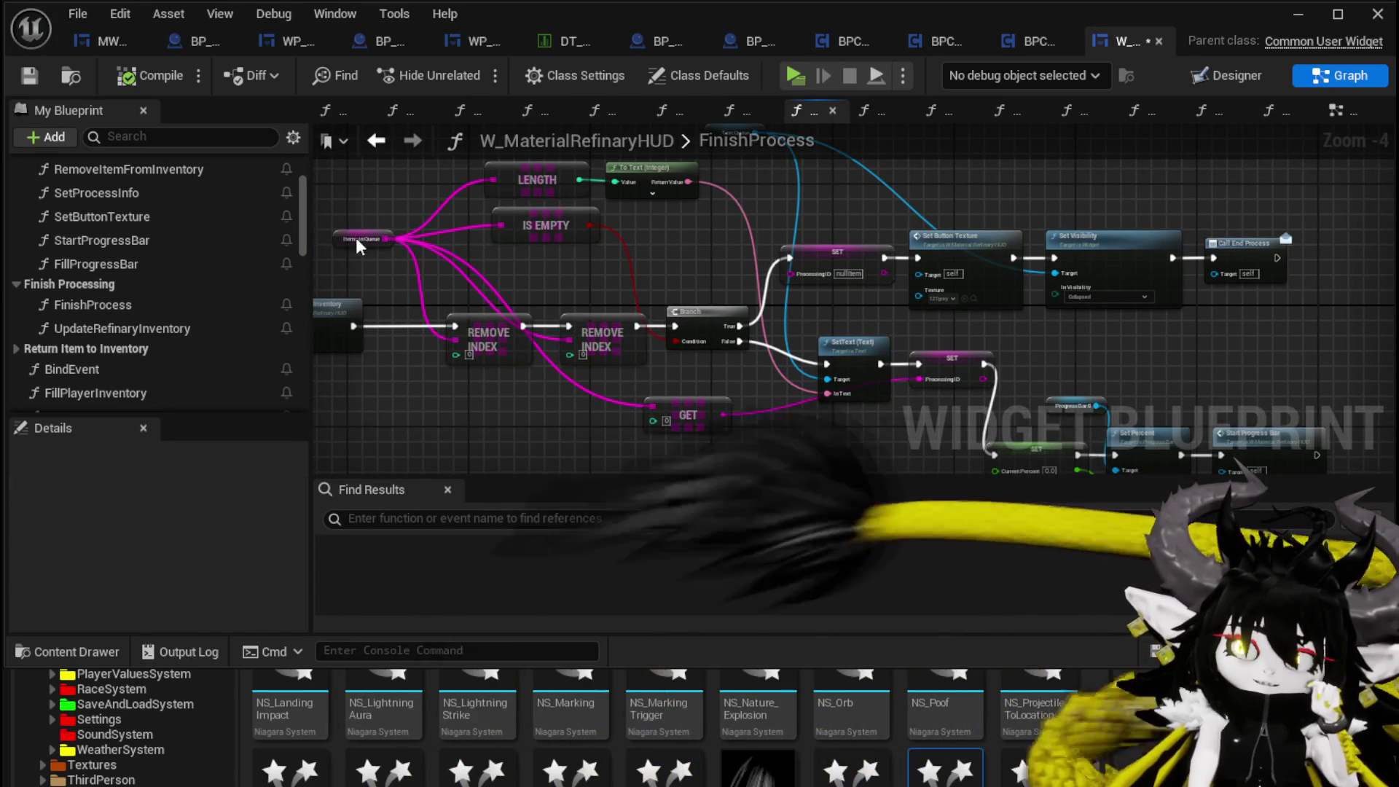
left_click_drag(357, 248, 357, 233)
left_click(582, 262)
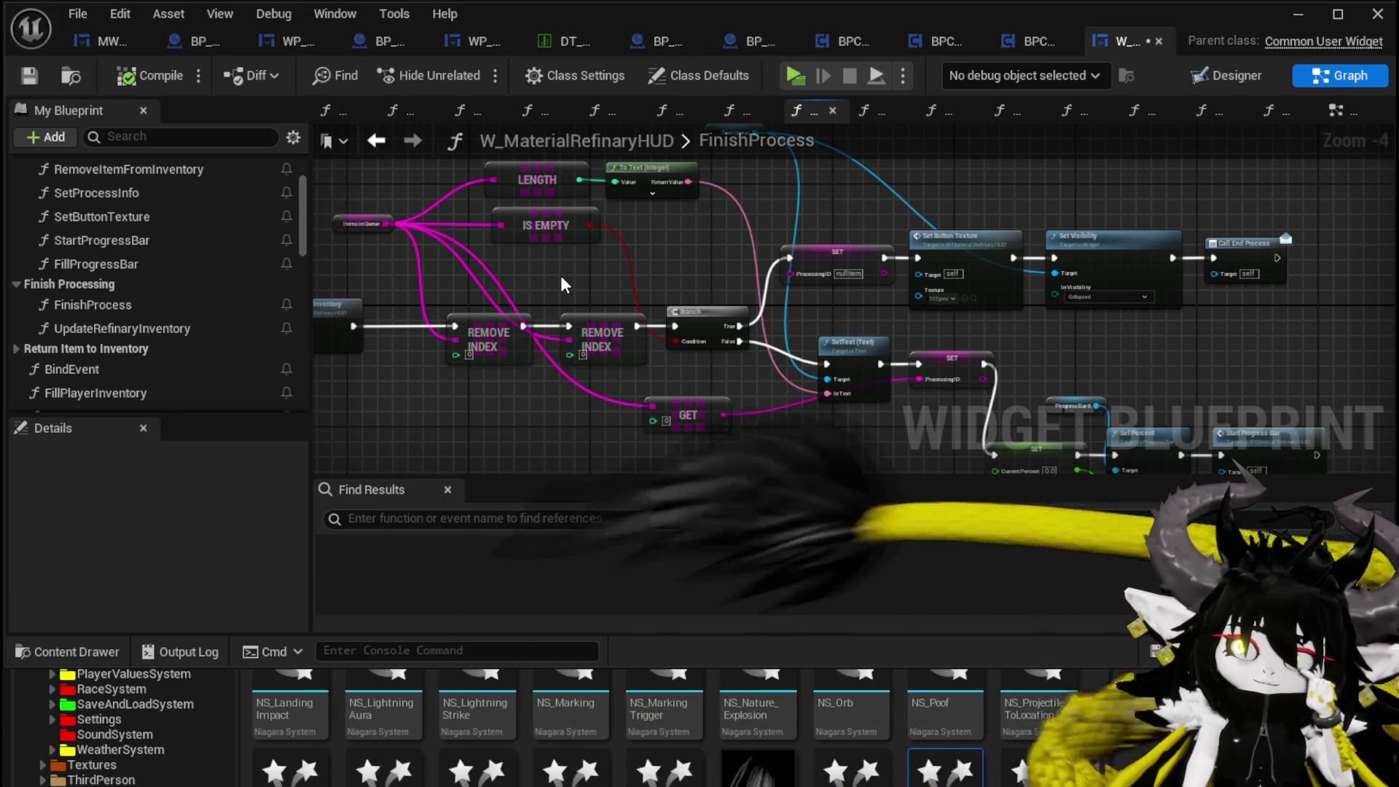
mouse_move(753, 371)
left_mouse_down()
mouse_move(653, 300)
mouse_move(535, 265)
left_mouse_up()
scroll(859, 263, "up", 2)
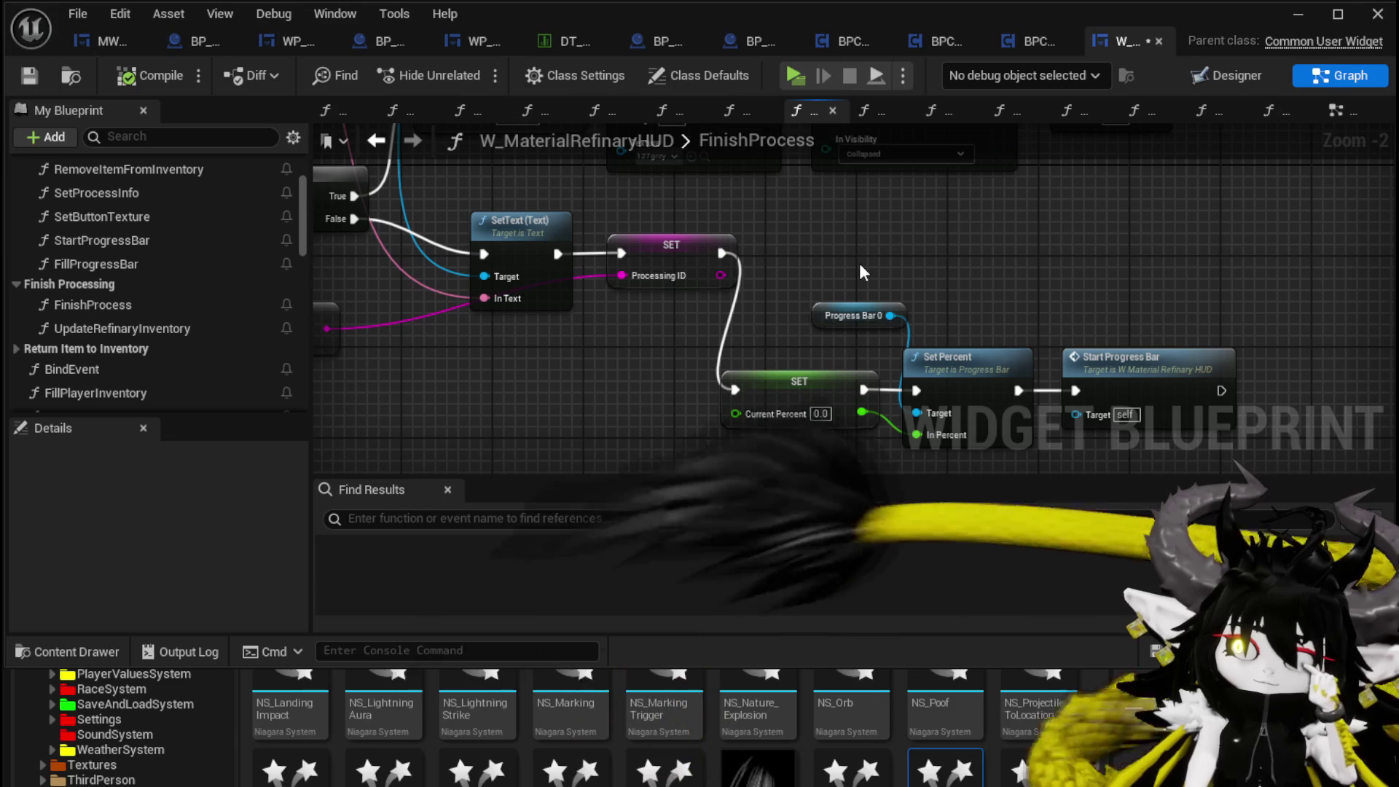
left_click_drag(860, 265, 733, 229)
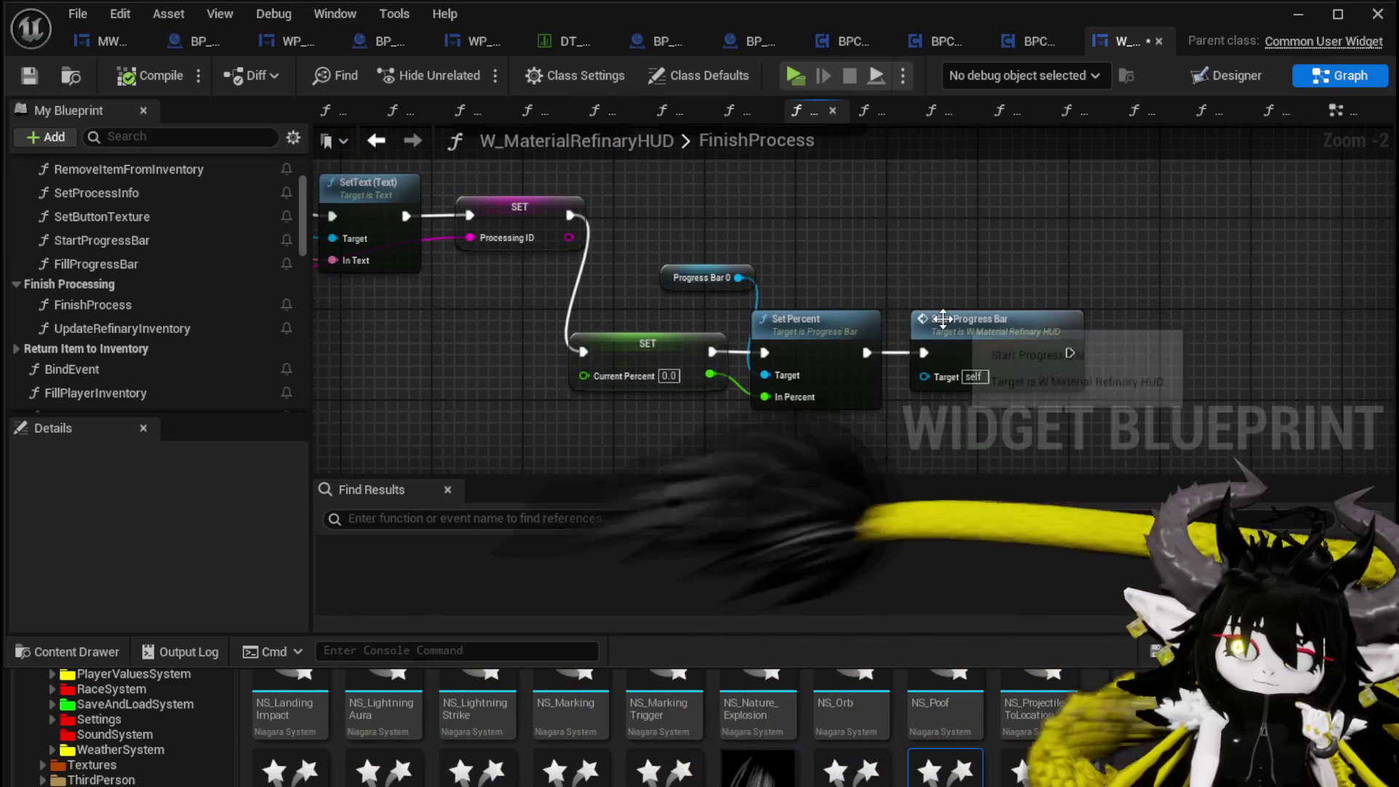
- Open the StartProgressBar function graph and select its entry node
double_click(943, 320)
mouse_move(752, 276)
left_mouse_down()
mouse_move(915, 386)
mouse_move(740, 315)
mouse_move(654, 299)
mouse_move(588, 222)
left_mouse_up()
mouse_move(726, 221)
left_mouse_down()
mouse_move(740, 285)
mouse_move(699, 174)
left_mouse_up()
left_click_drag(953, 370, 1117, 398)
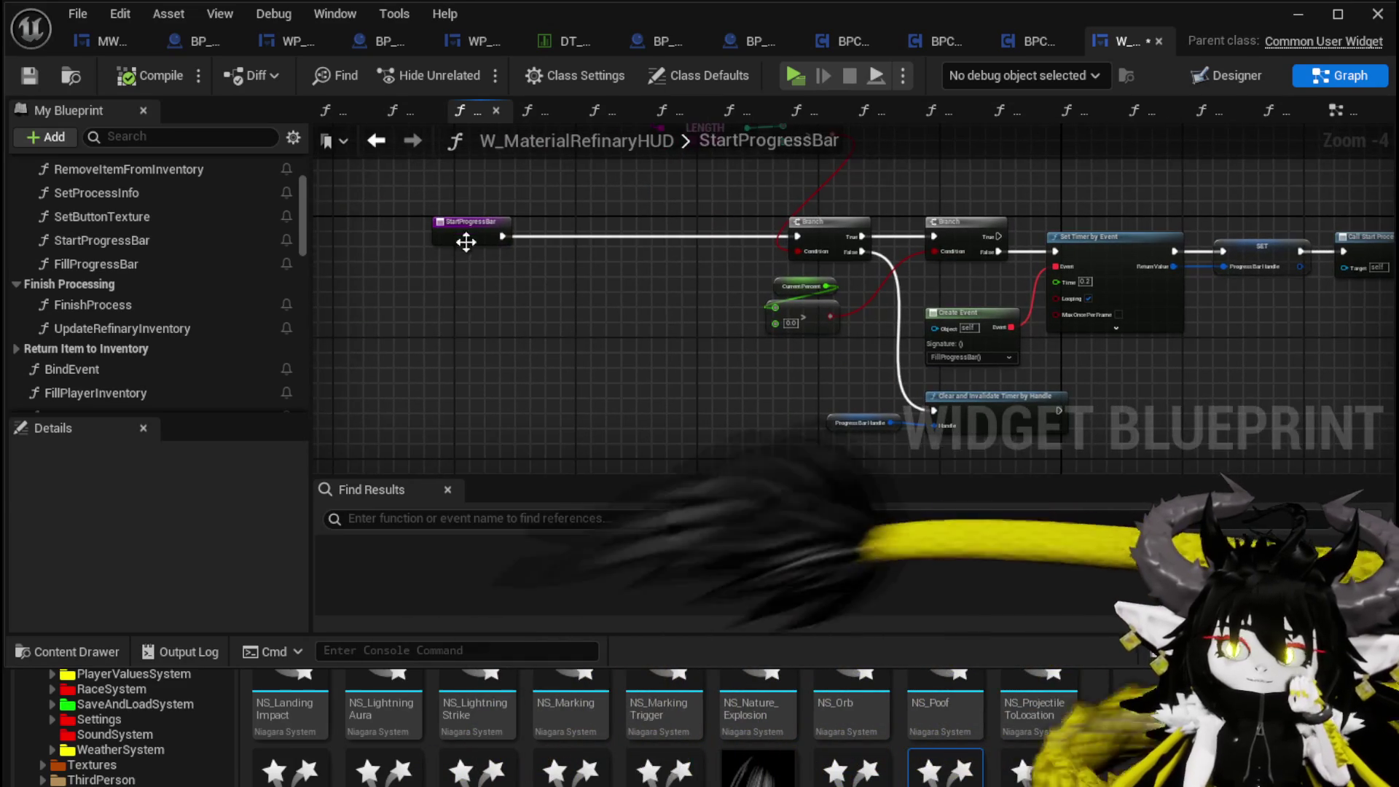
- Add an output to StartProgressBar and wire a Return Node after Clear and Invalidate Timer
left_click(468, 227)
scroll(184, 558, "down", 5)
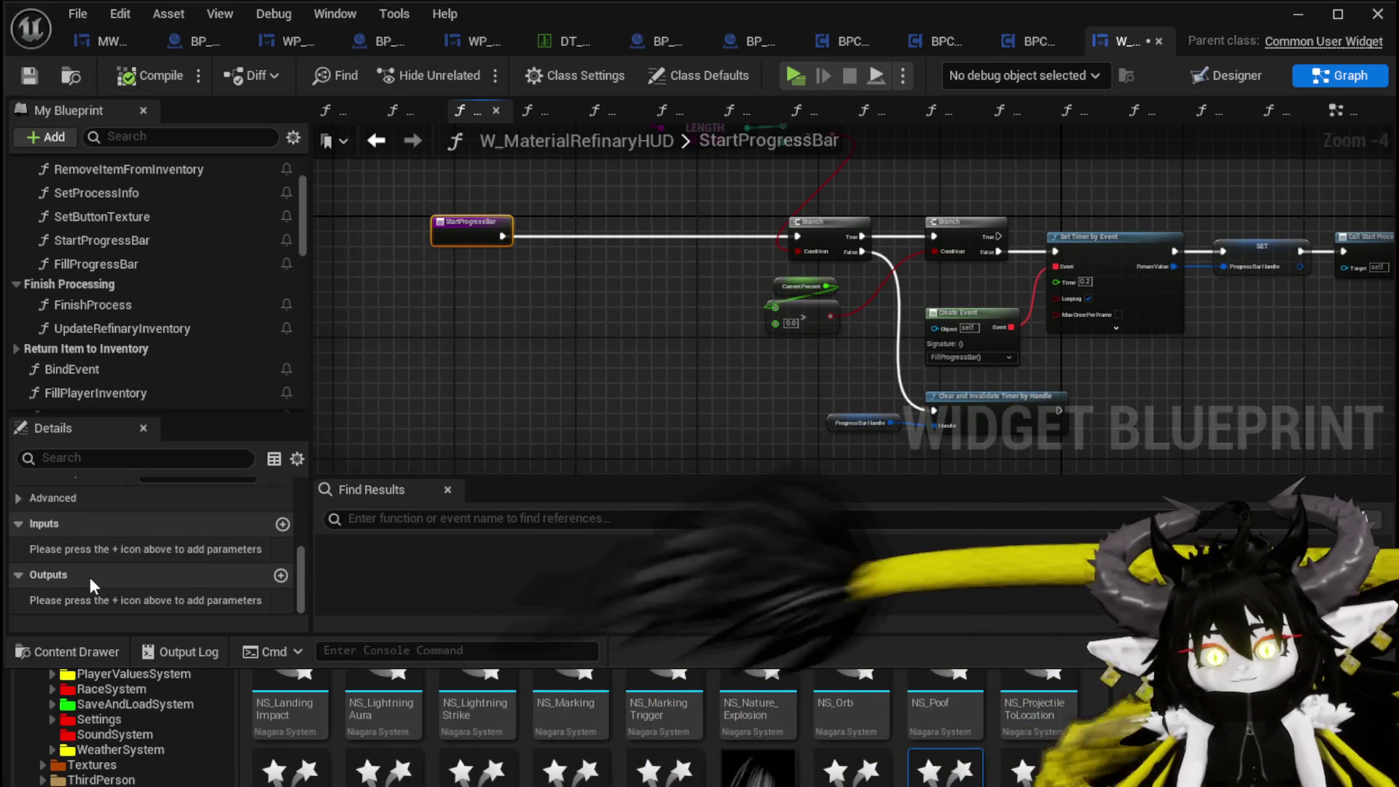
left_click(280, 575)
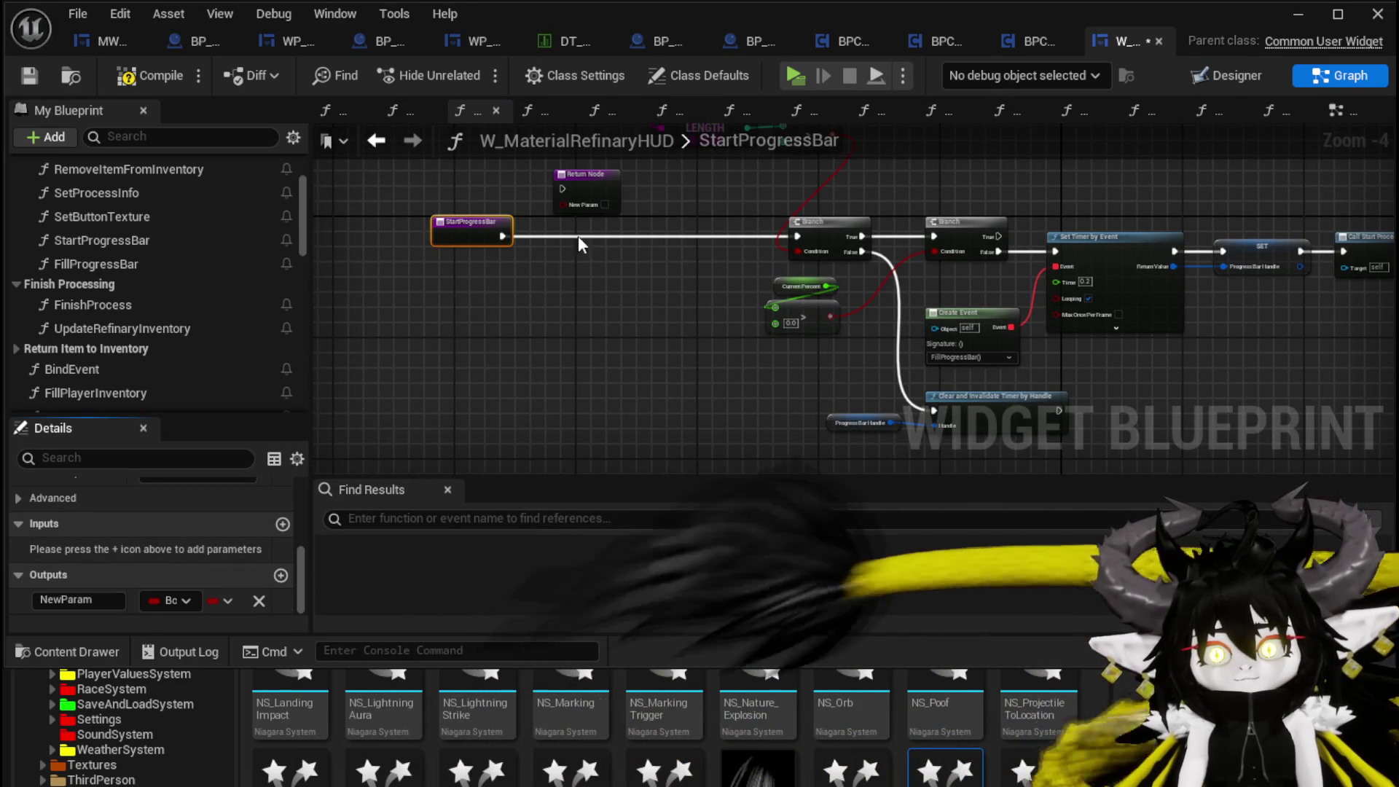
left_click_drag(583, 188, 1128, 411)
scroll(715, 353, "up", 4)
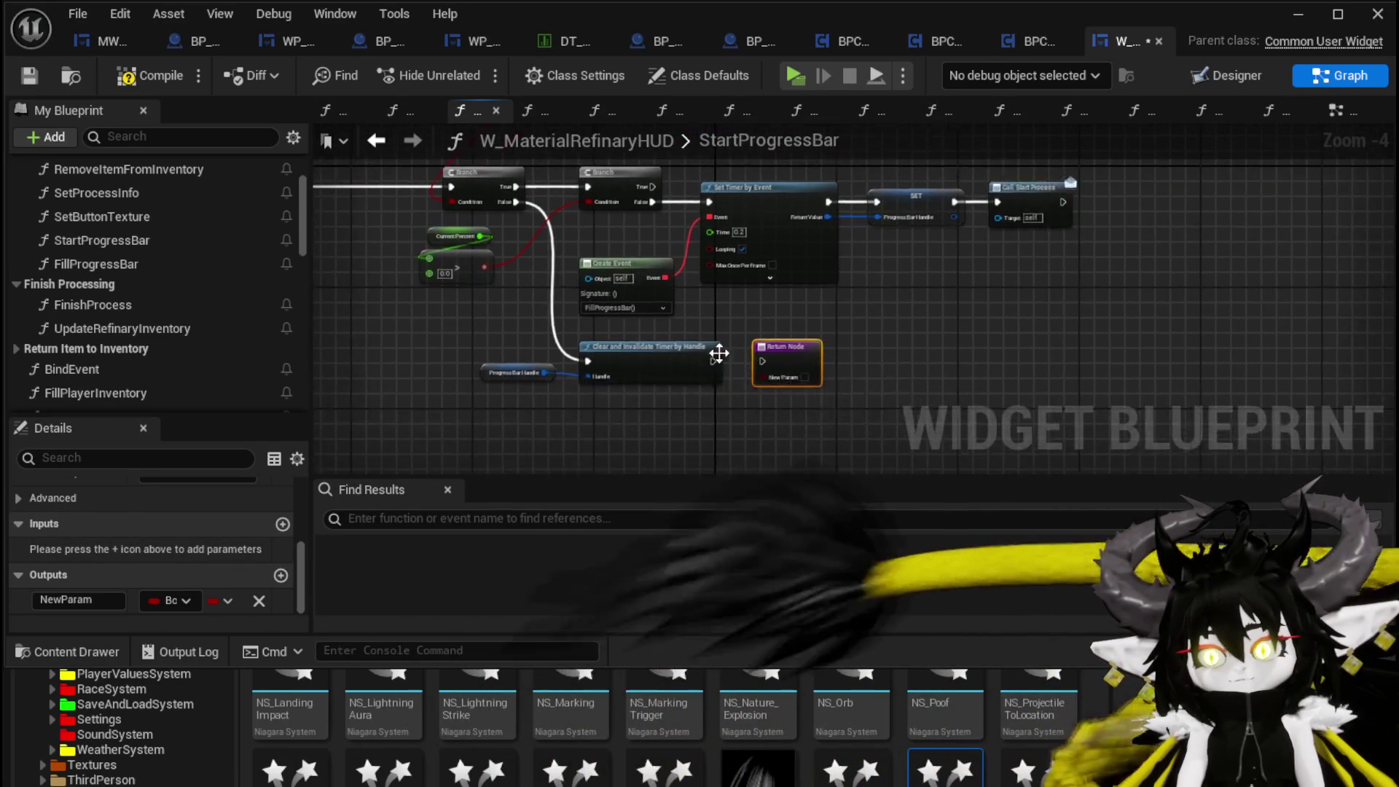
left_click_drag(679, 369, 805, 370)
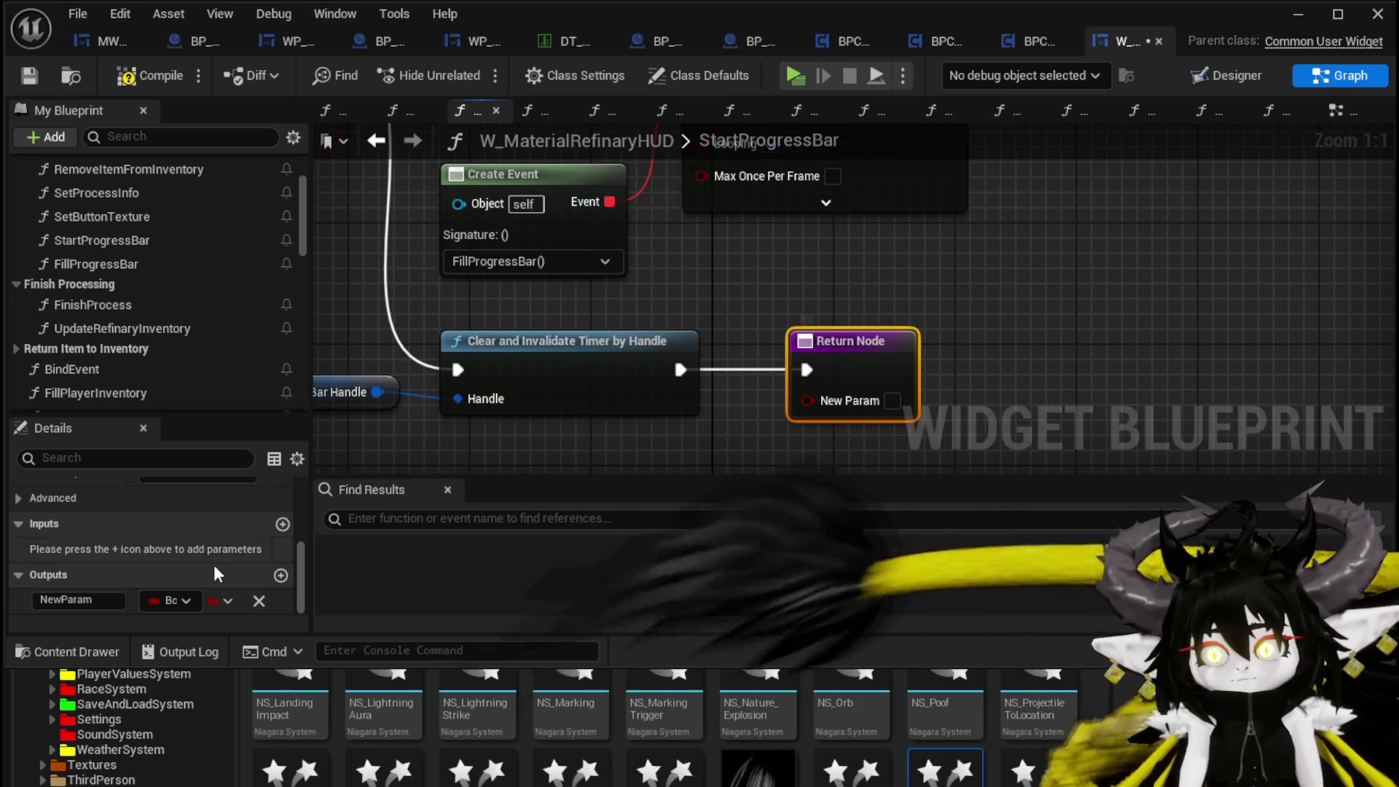
- Name the Boolean output 'FinishedProccesing', return it as true, and compile
left_click(69, 599)
type("F")
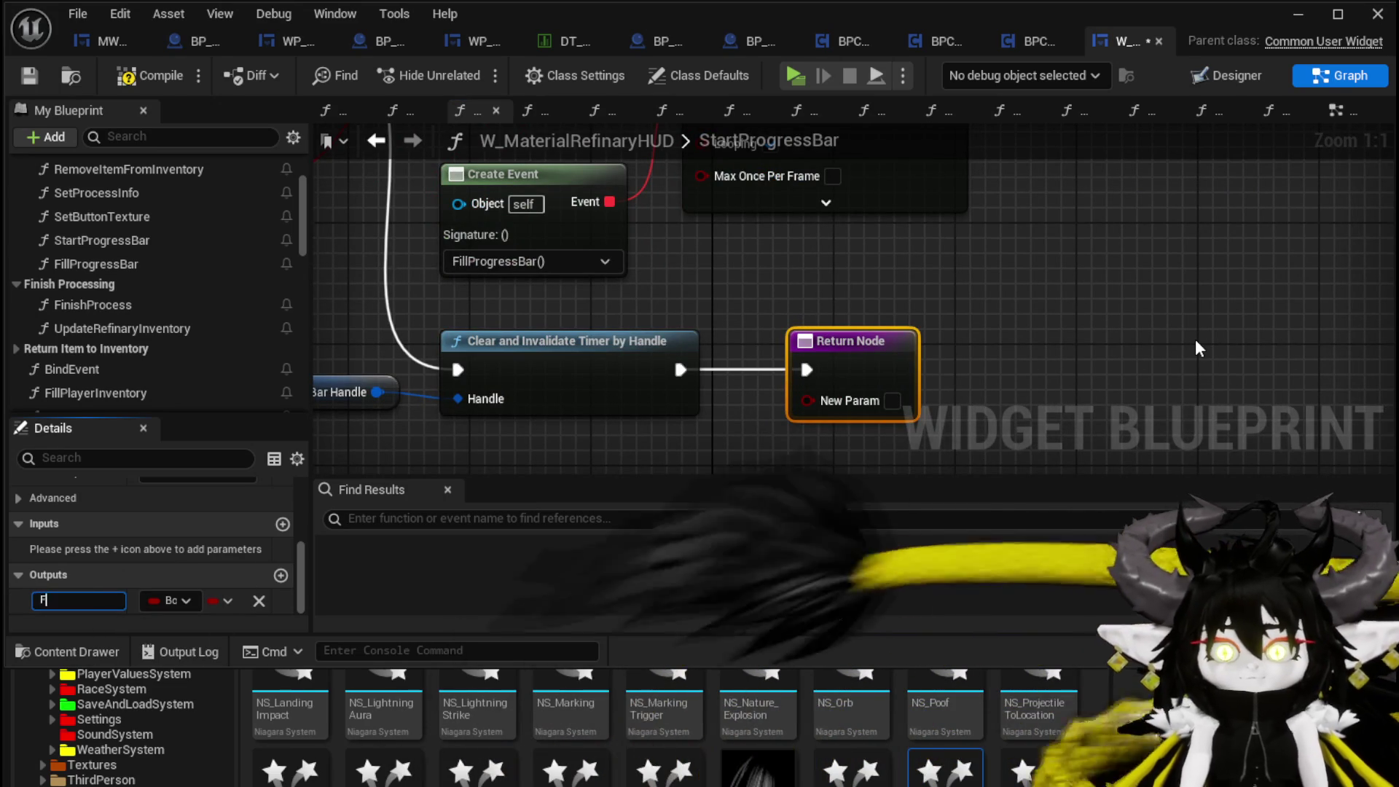
type("inished")
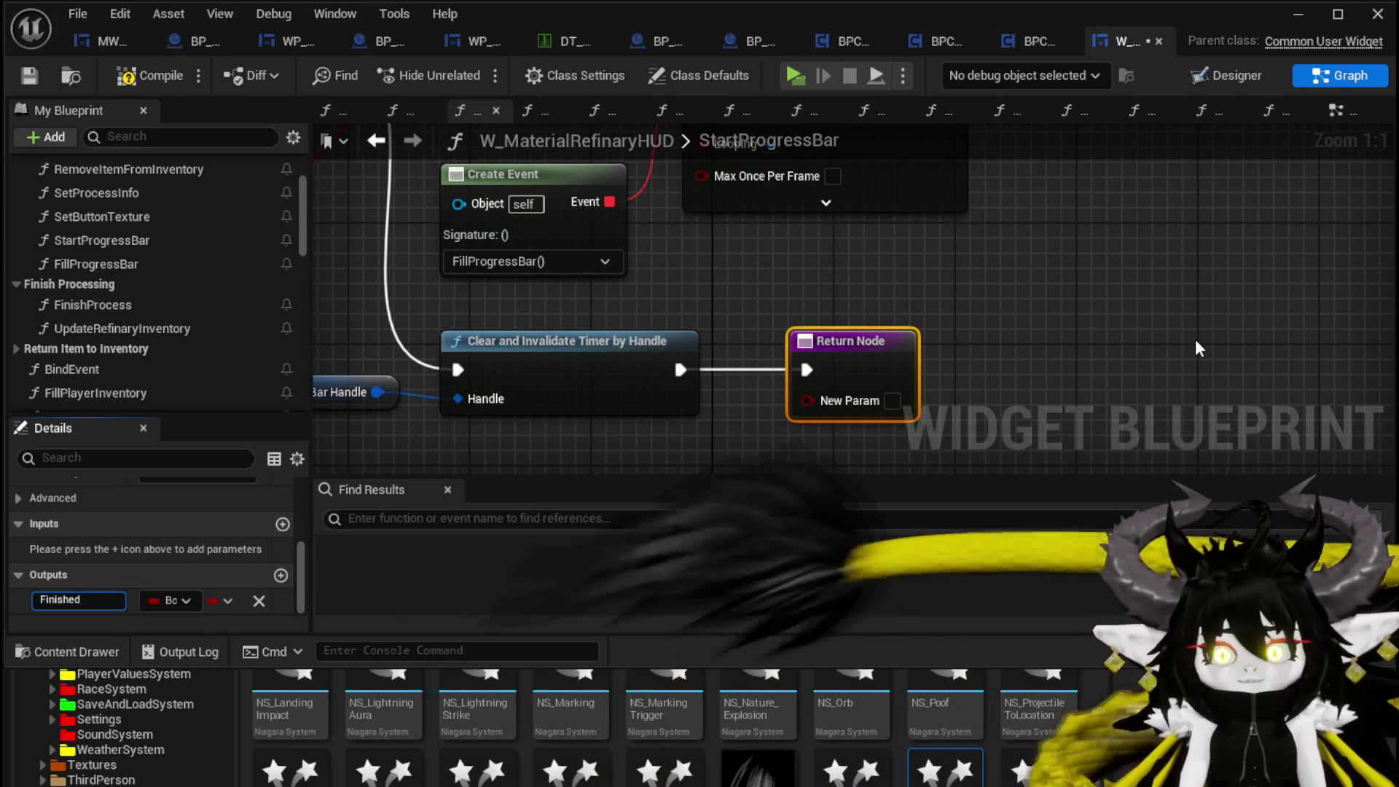
type("Pr")
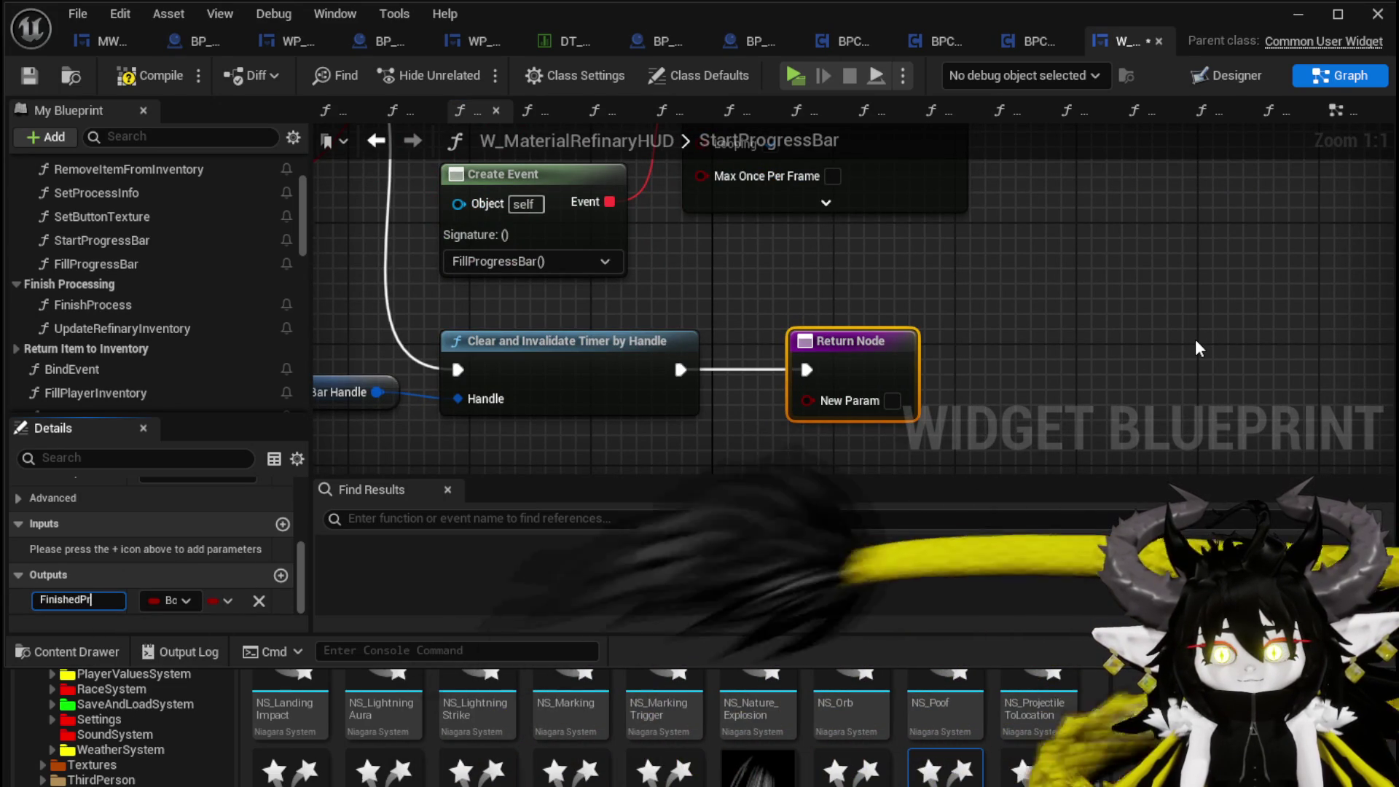
type("oesing")
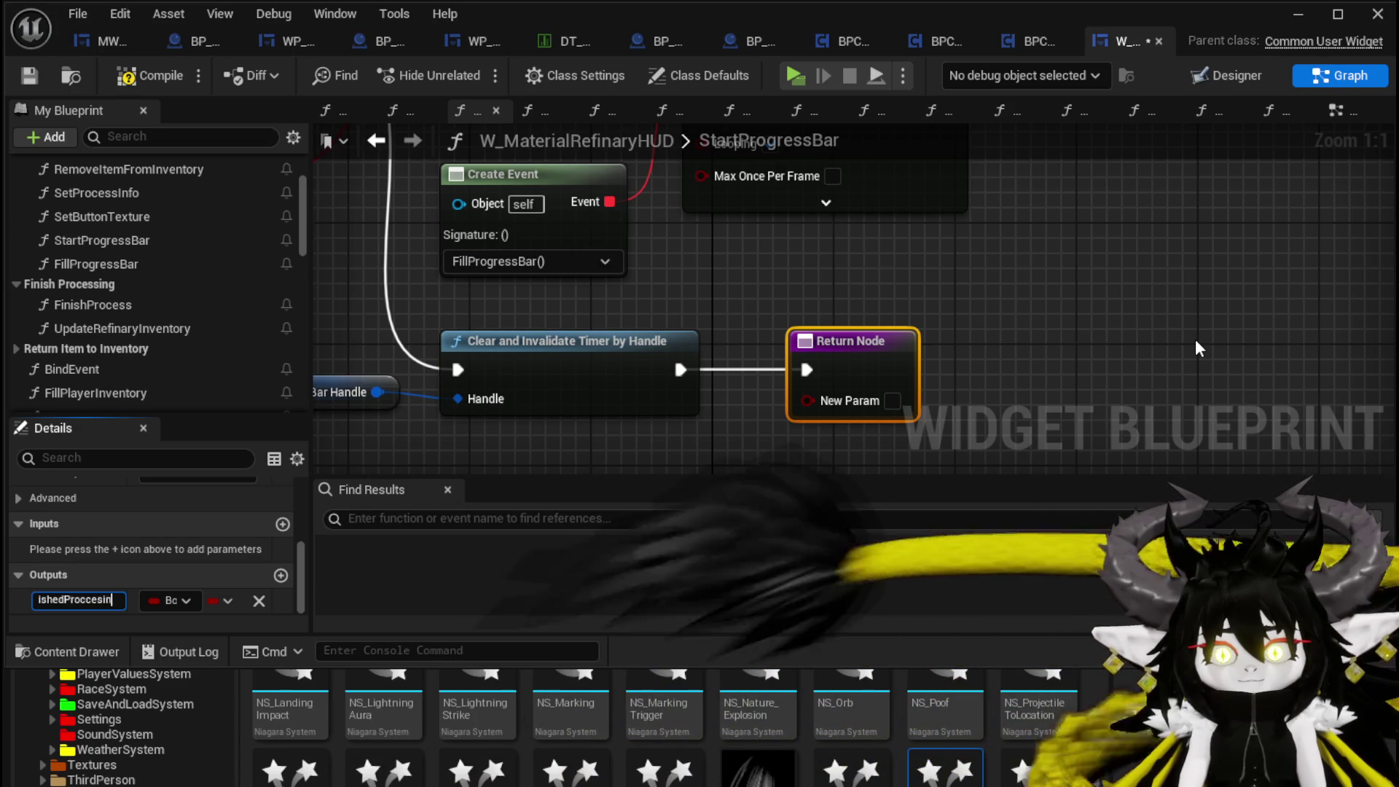
key("Return")
left_click(937, 400)
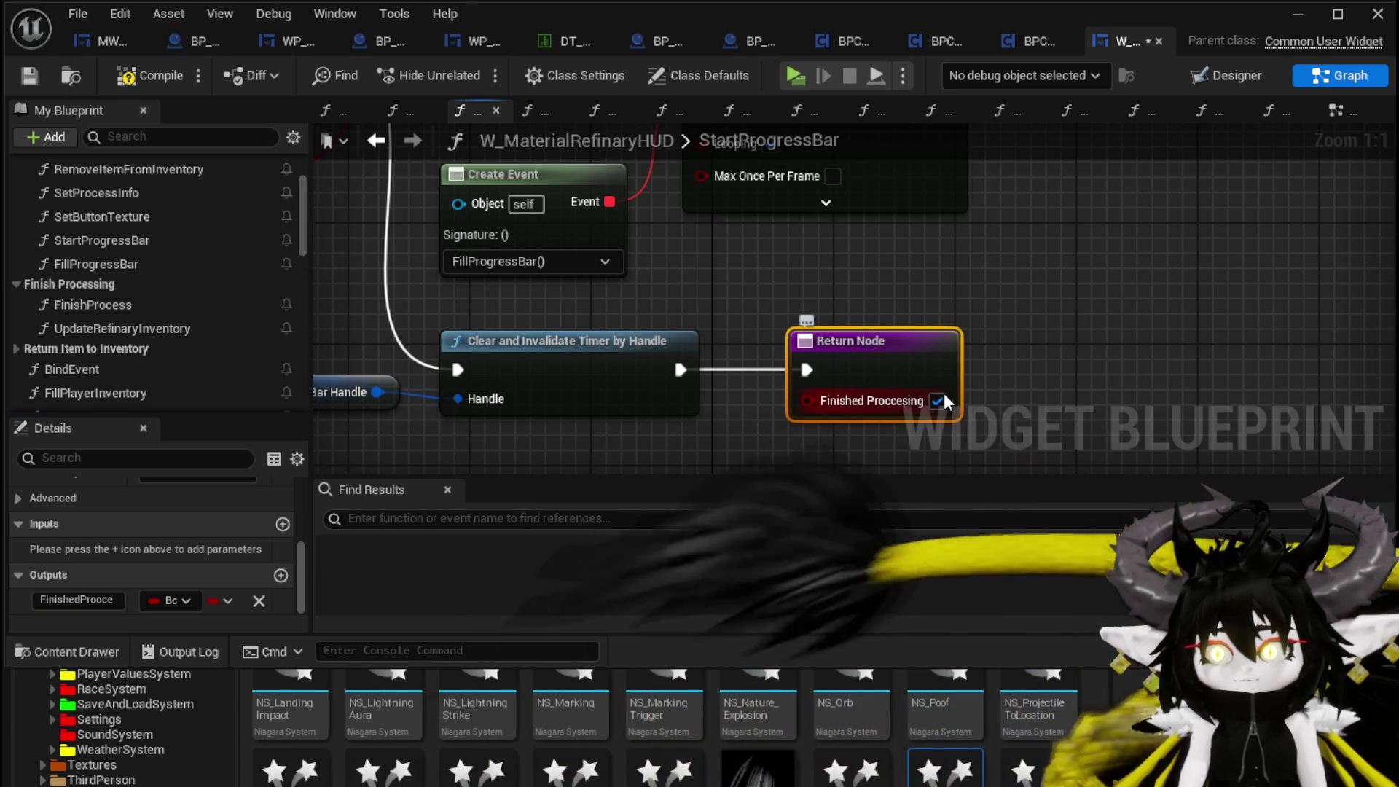
left_click(729, 306)
left_click(175, 73)
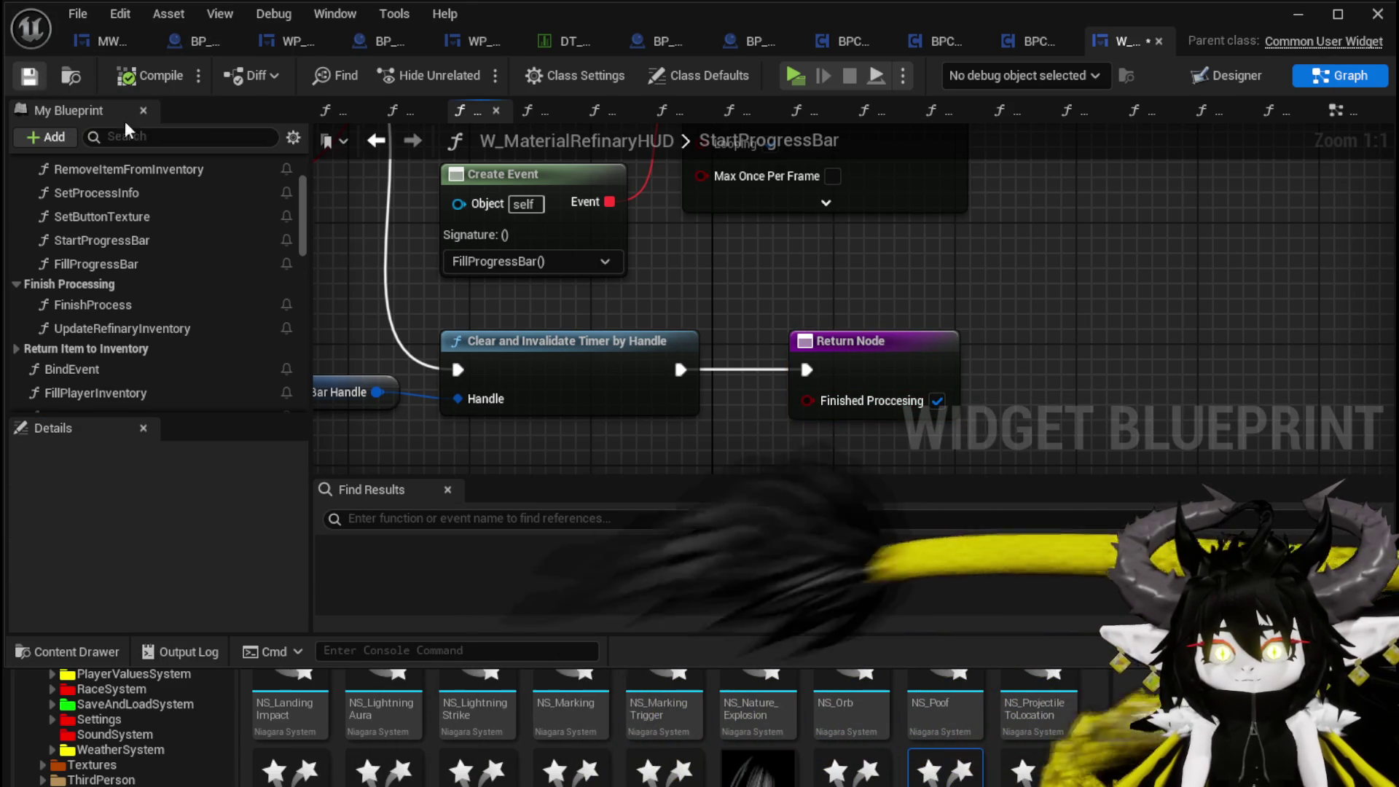
- Try a copied false Return Node after Call Start Process, delete it, then compile and save
scroll(844, 305, "down", 5)
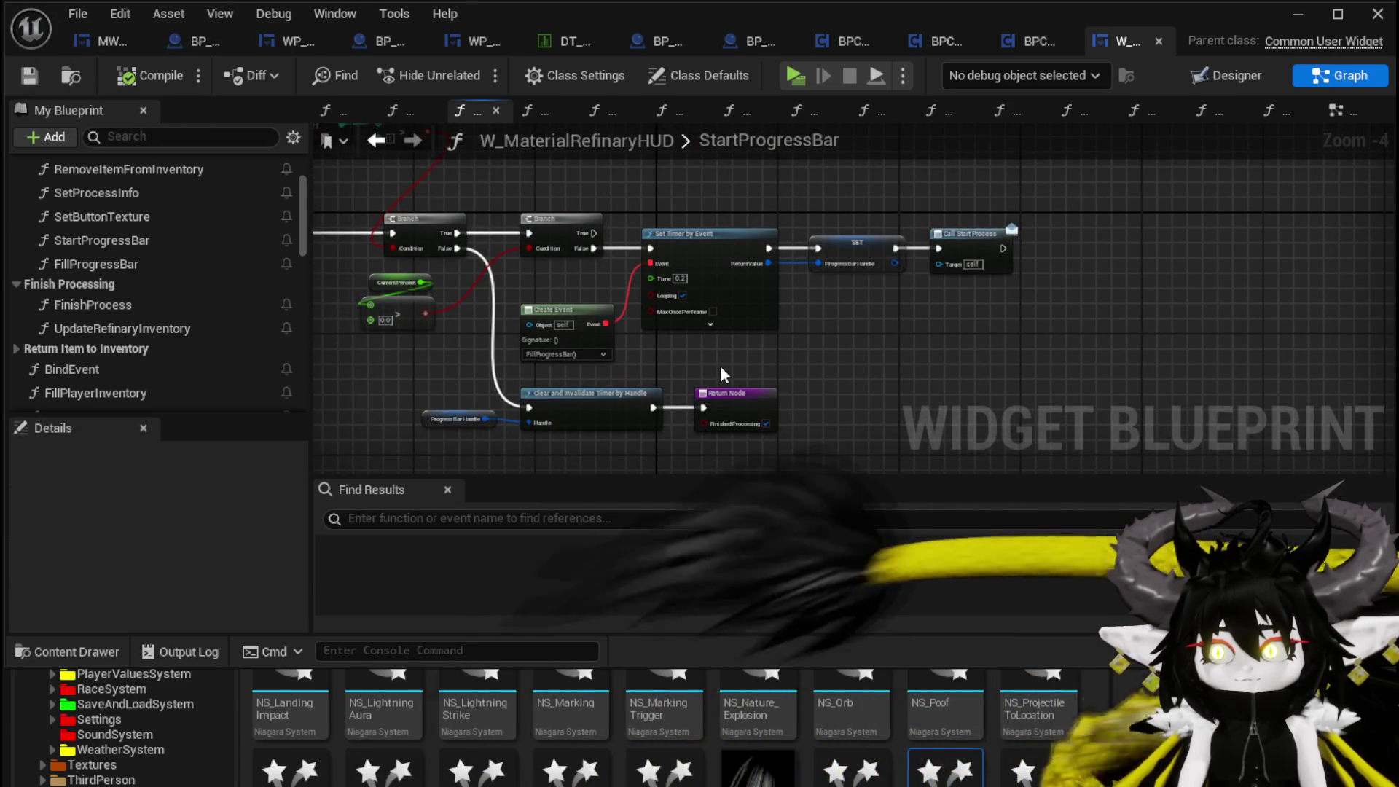
left_click(721, 393)
key("ctrl+c")
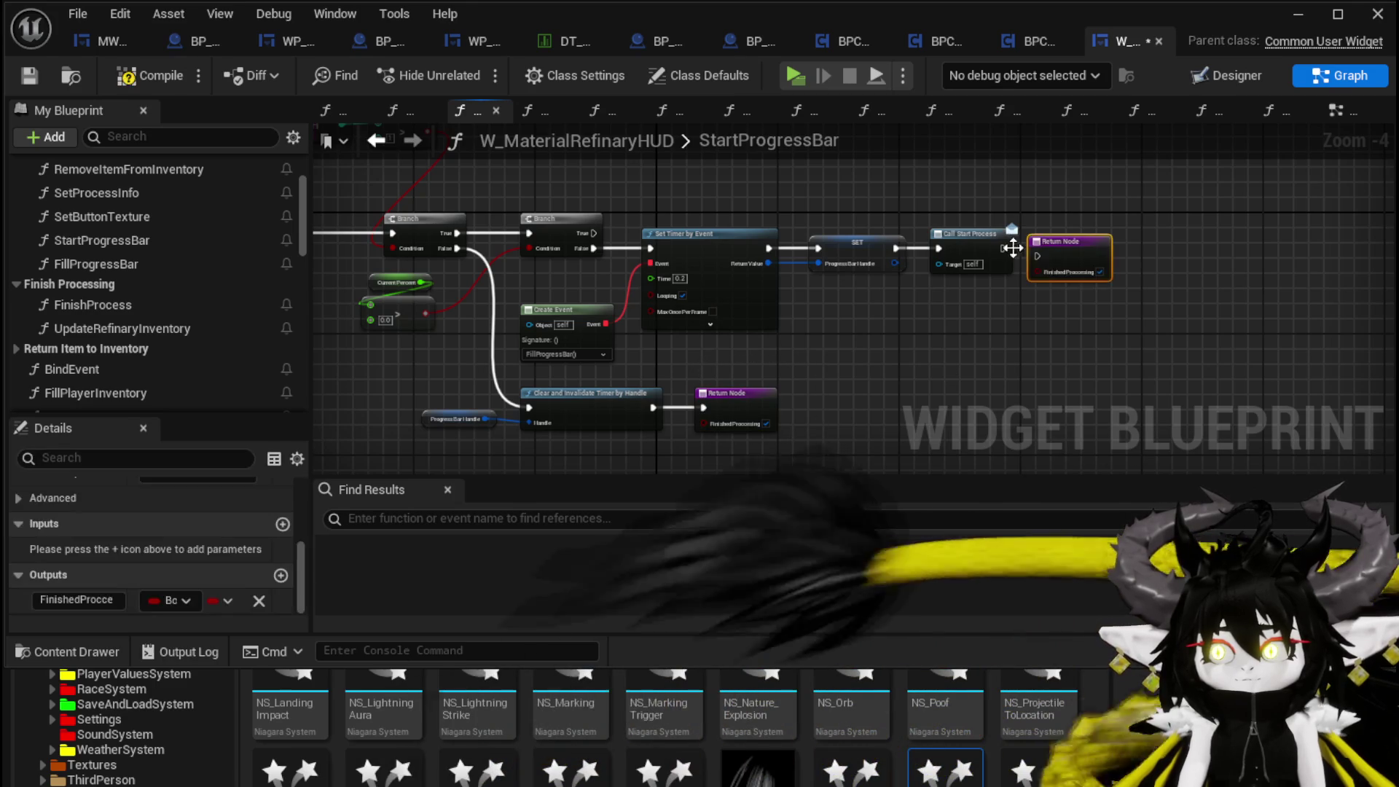
key("ctrl+v")
left_click_drag(1003, 249, 1076, 245)
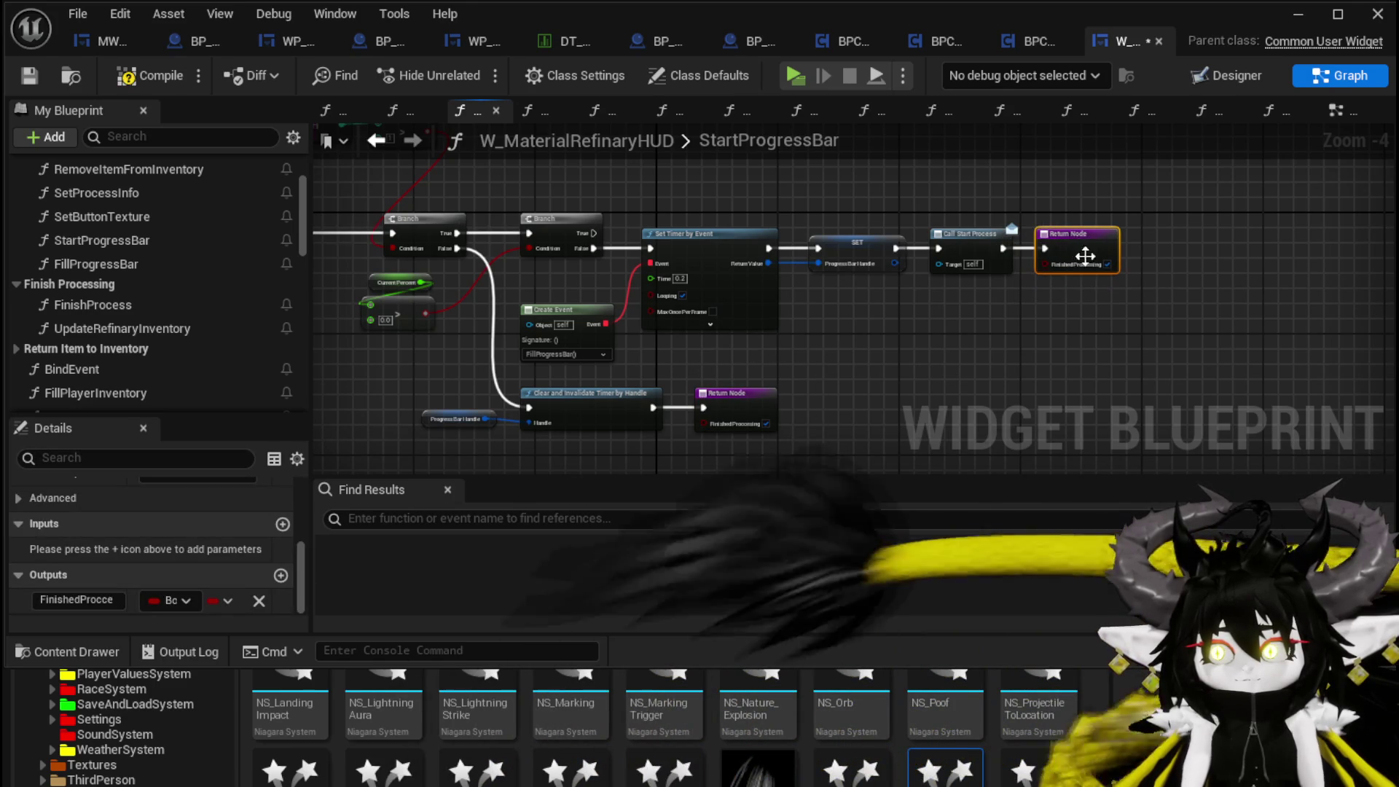
left_click(1106, 263)
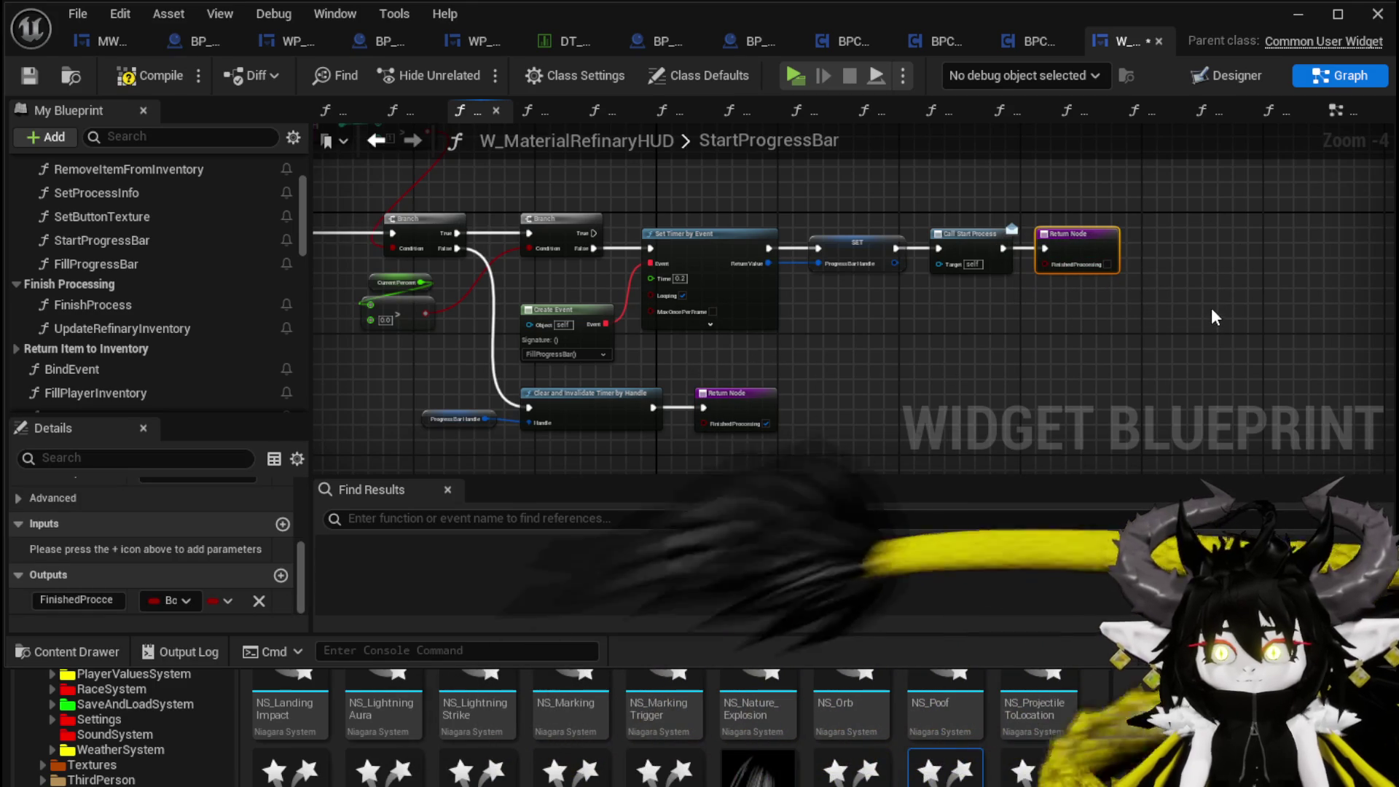
key("Delete")
left_click(29, 76)
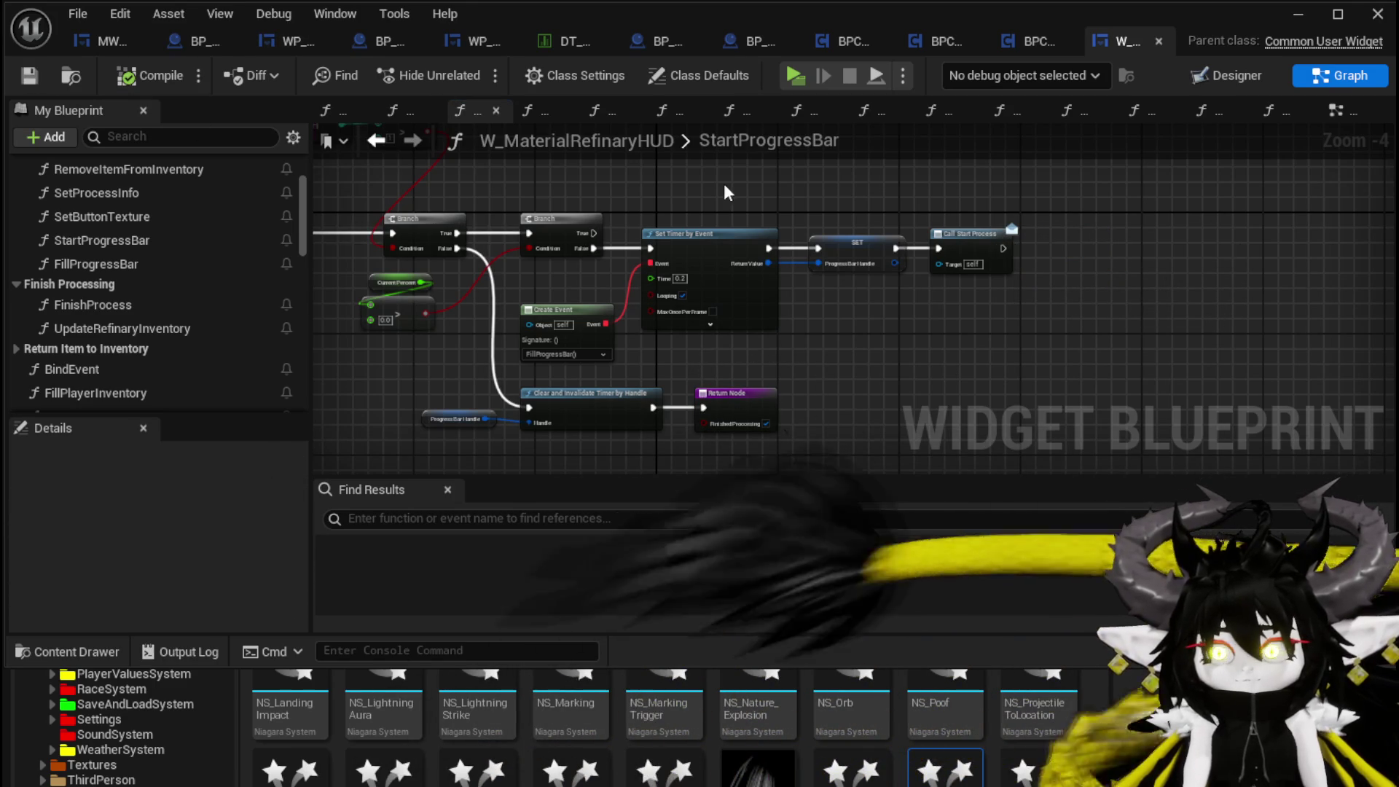
key("alt+Left")
- In FinishProcess, branch on Finished Processing, send True into Call End Process, and save
left_click_drag(1095, 379, 1181, 350)
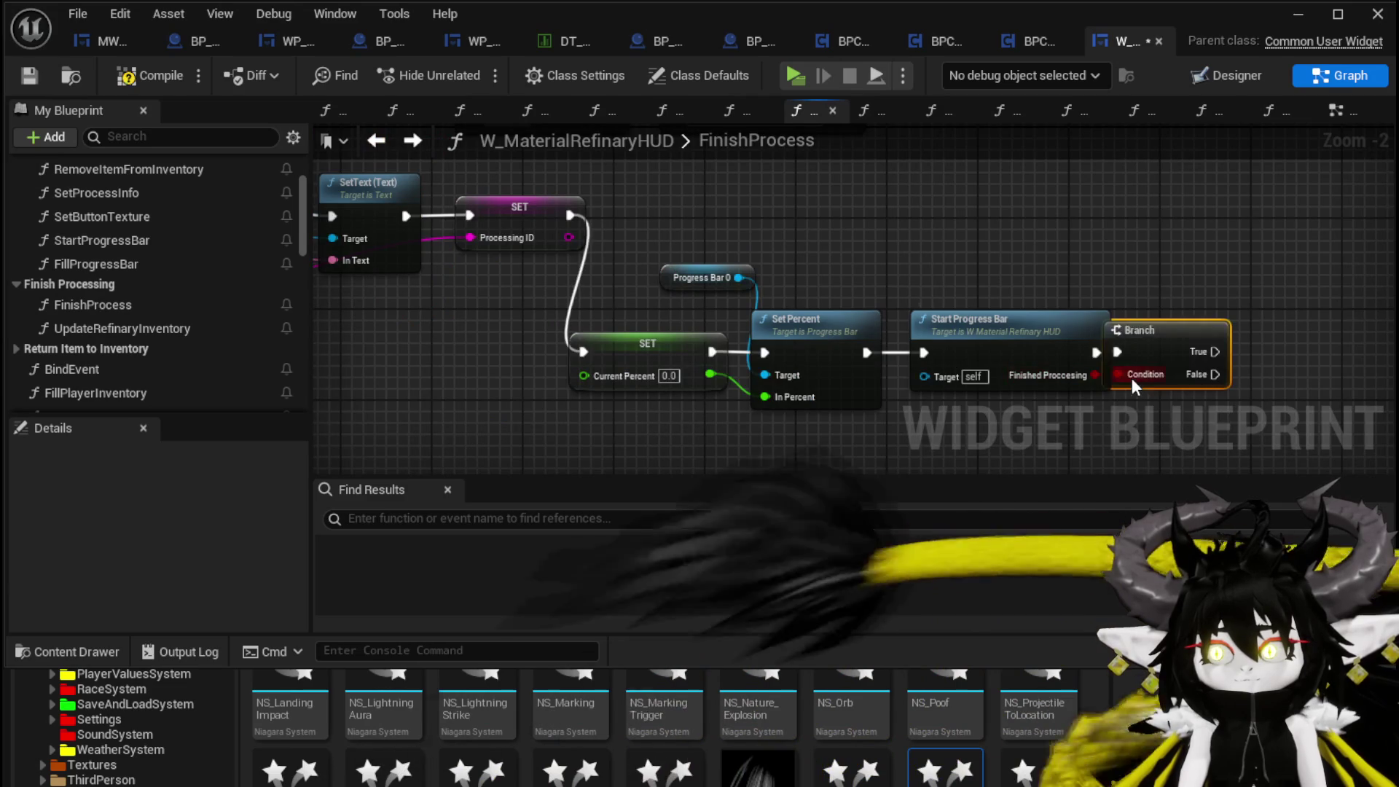
scroll(860, 363, "down", 3)
left_click(794, 308)
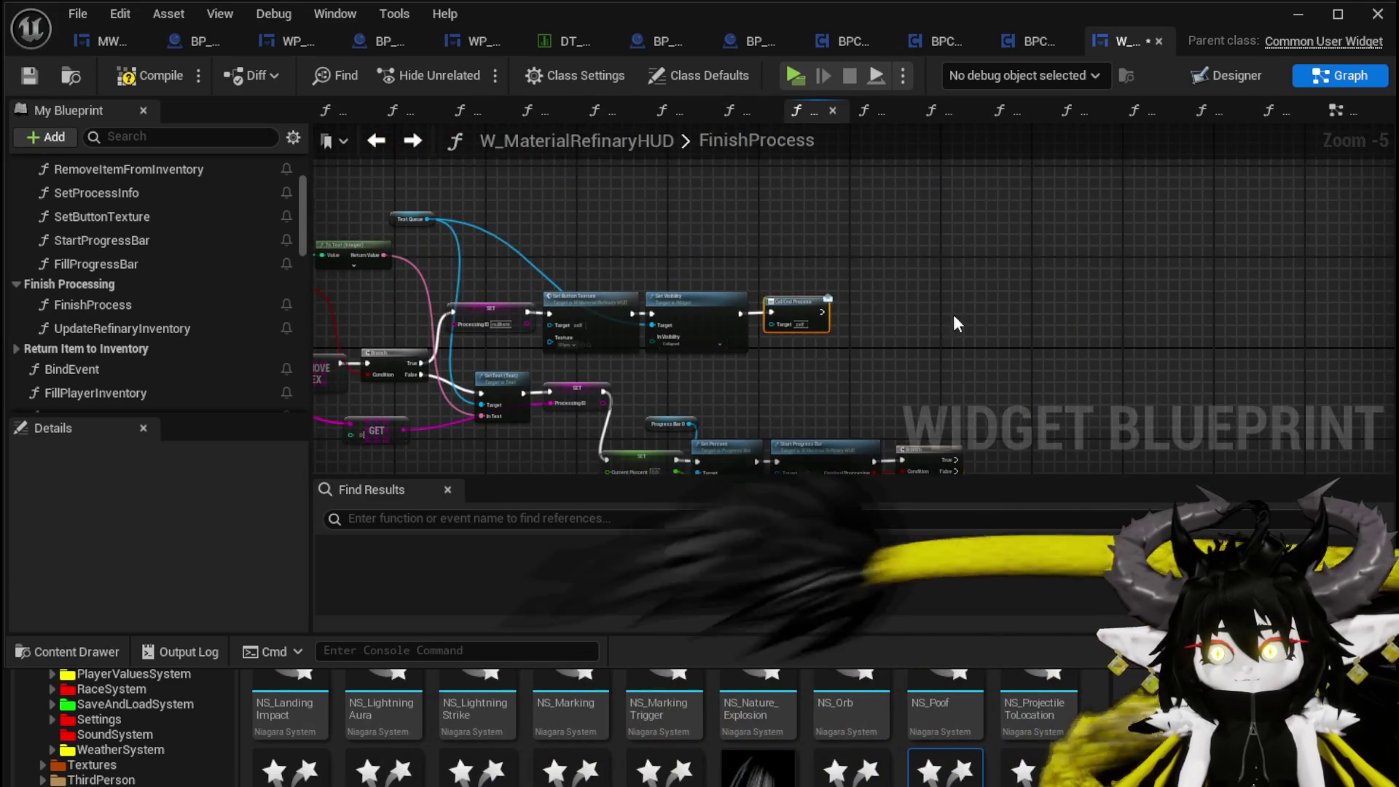
mouse_move(617, 231)
left_mouse_down()
mouse_move(700, 255)
mouse_move(849, 248)
left_mouse_up()
mouse_move(800, 379)
left_mouse_down()
mouse_move(858, 276)
mouse_move(845, 251)
mouse_move(878, 231)
left_mouse_up()
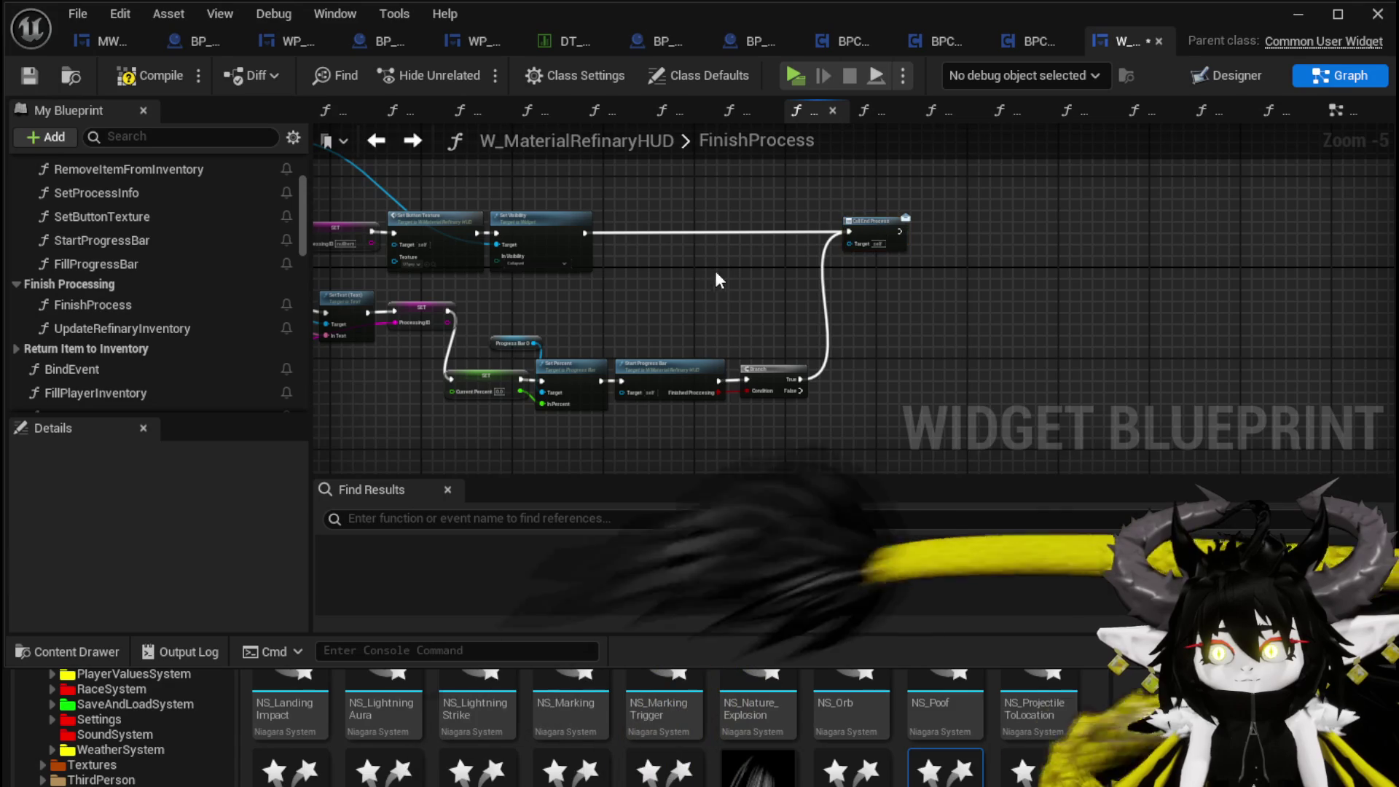
left_click(27, 77)
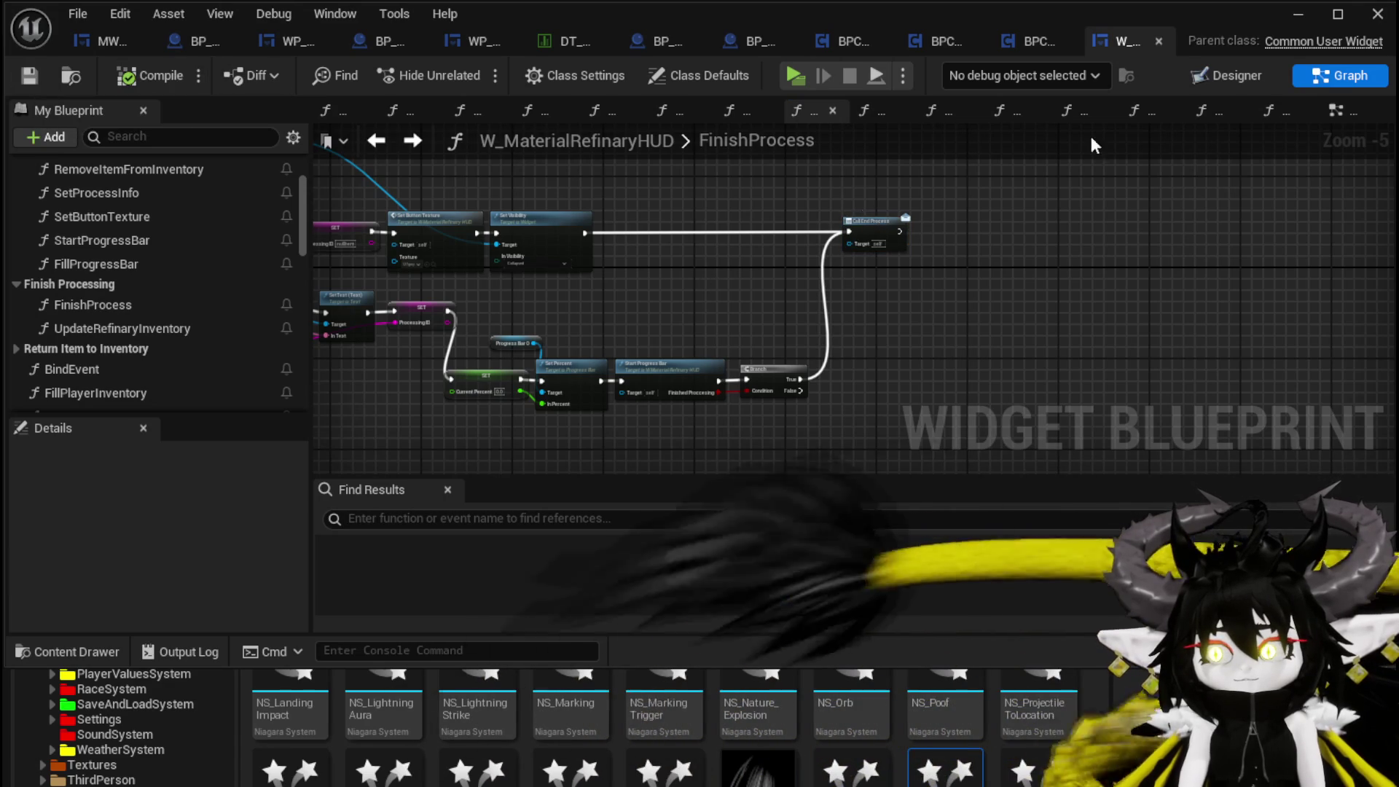
left_click(1298, 15)
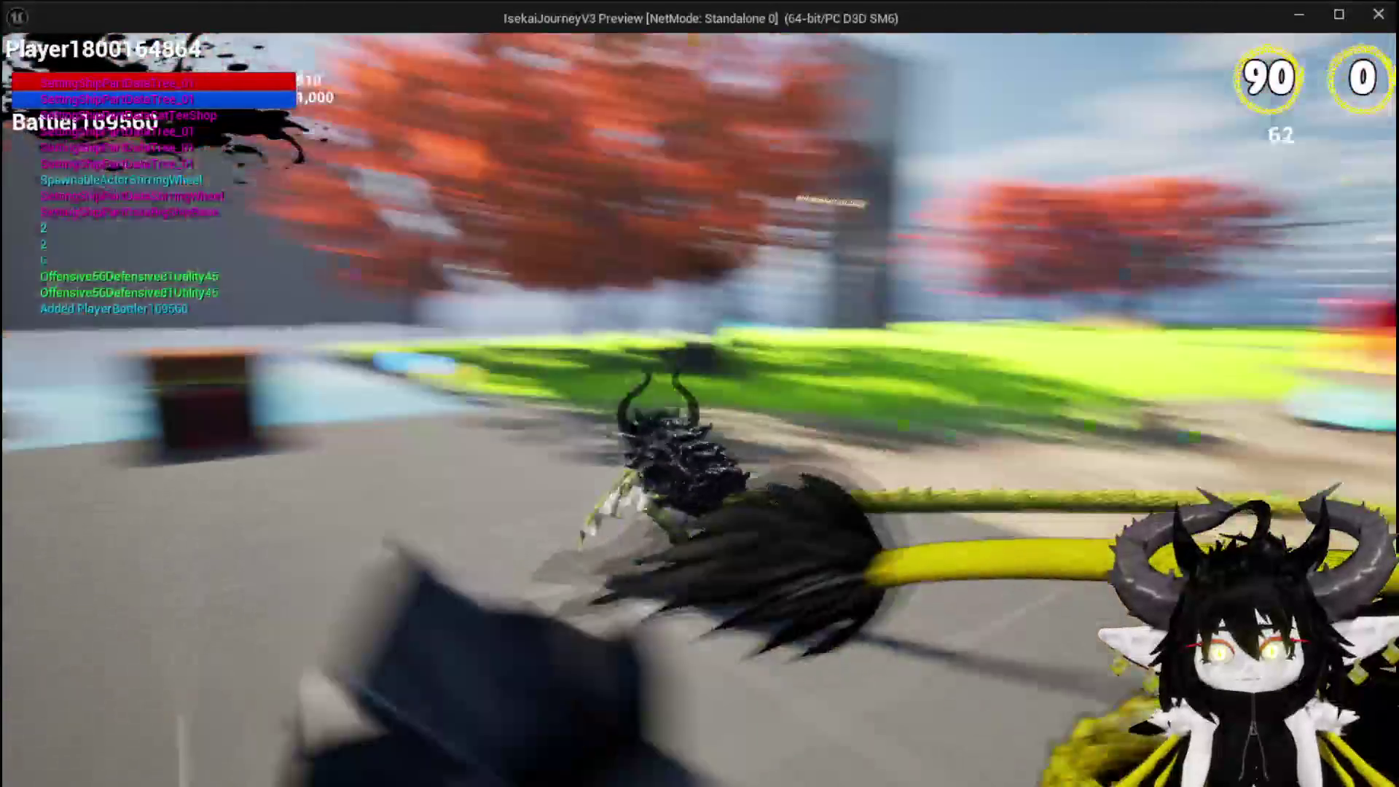
- Travel through the stone gate to City_Smithy and put six red ore into the furnace
key("space")
key("w")
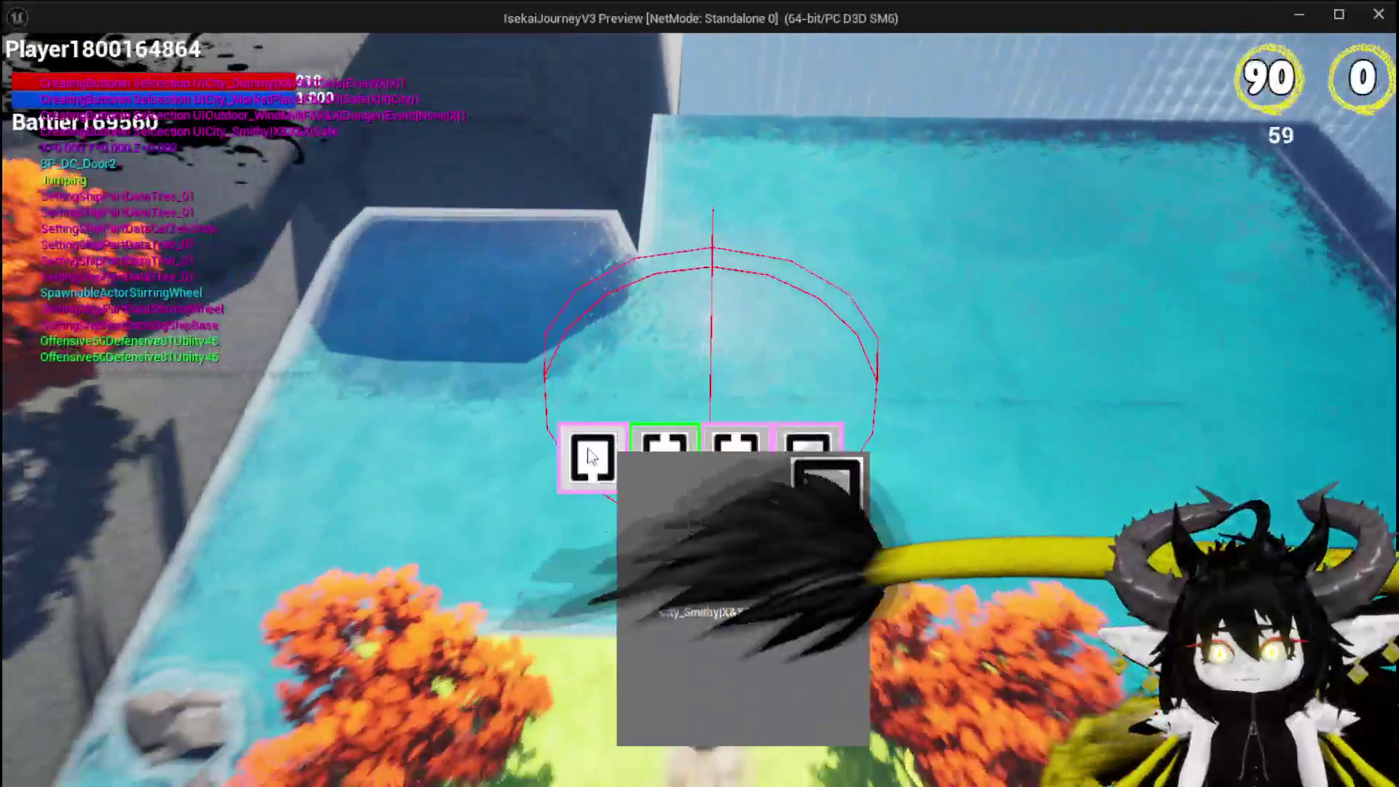
left_click(602, 457)
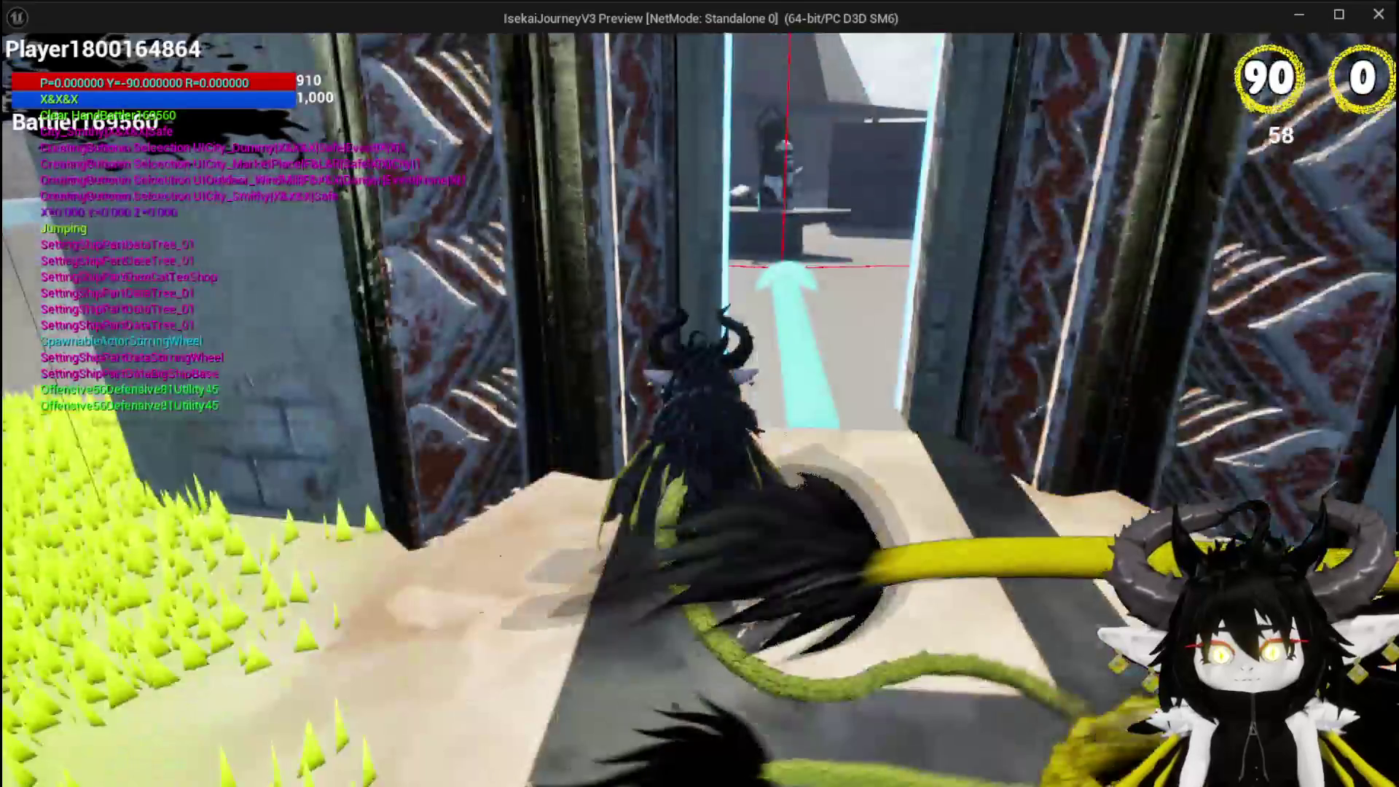
key("w")
key("w")
key("e")
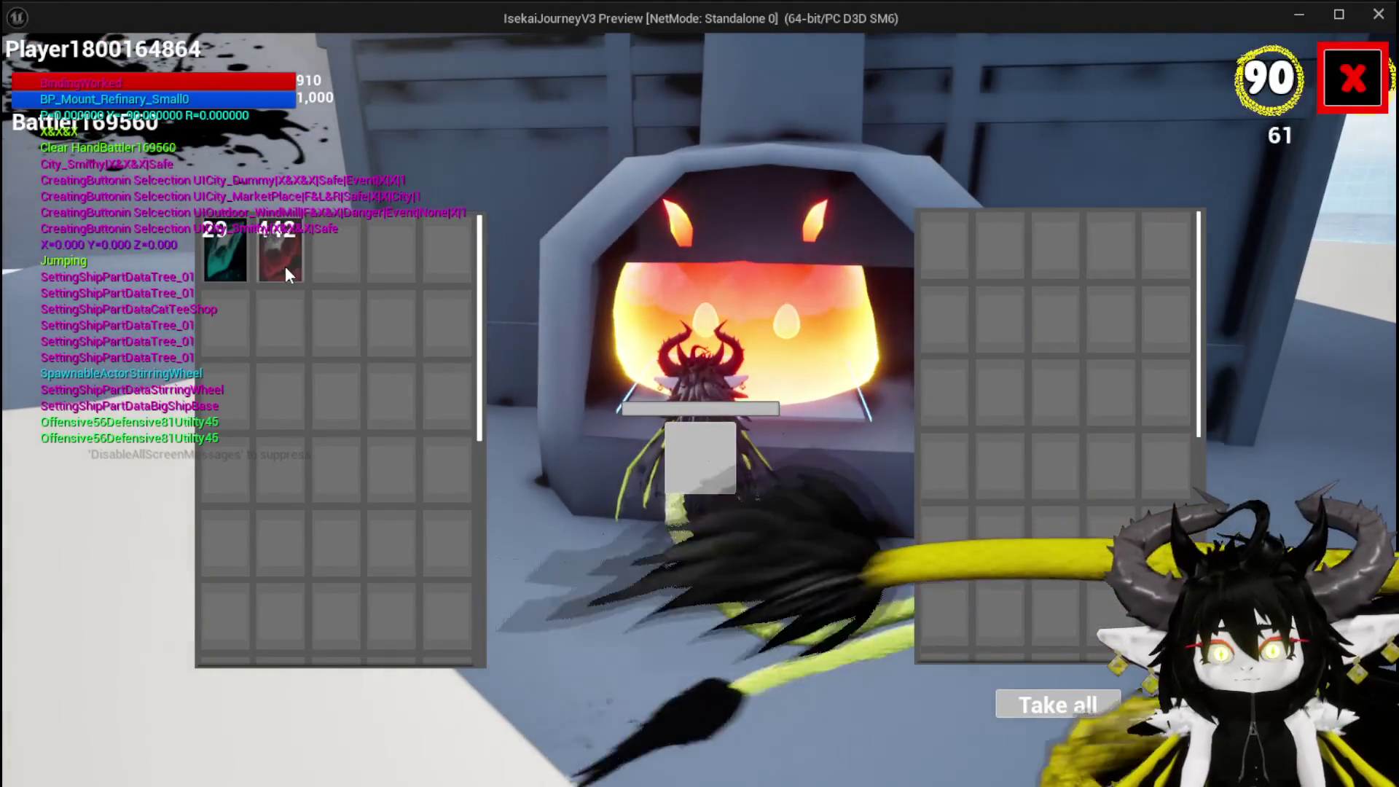
left_click(284, 266)
left_click(284, 266)
left_click(284, 266)
left_click(284, 267)
left_click(284, 267)
left_click(285, 267)
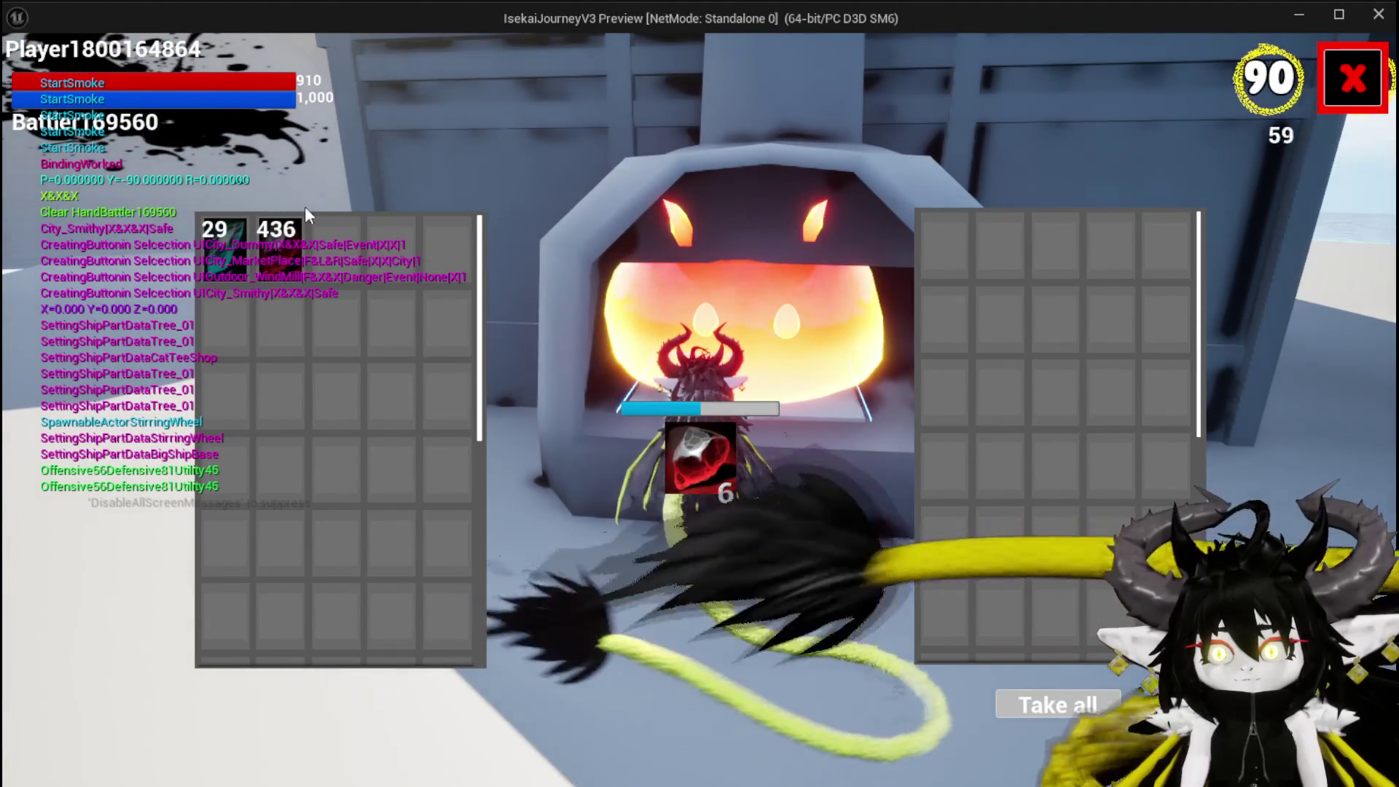
left_click(1353, 76)
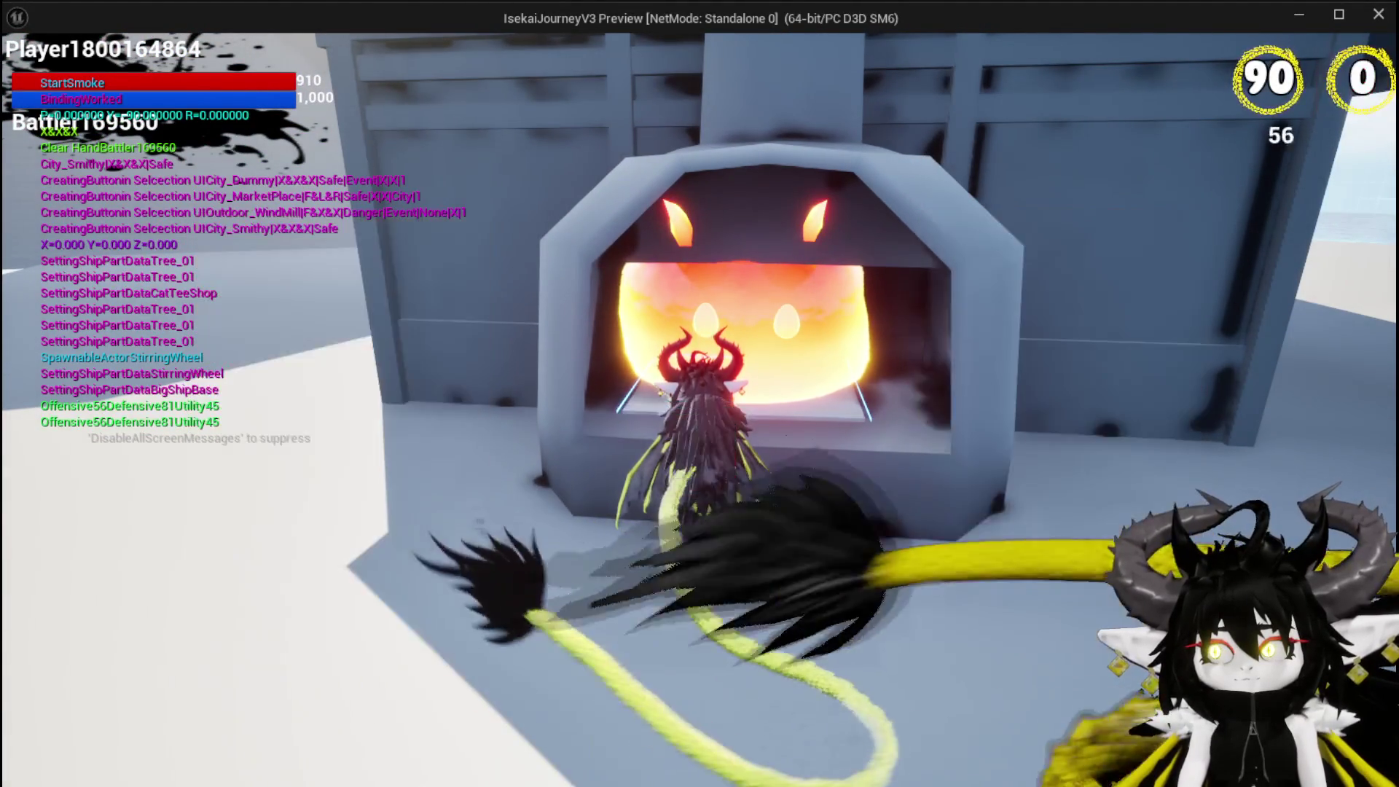
- Fly toward the tower, come back to the forge, and check its inventory
key("s")
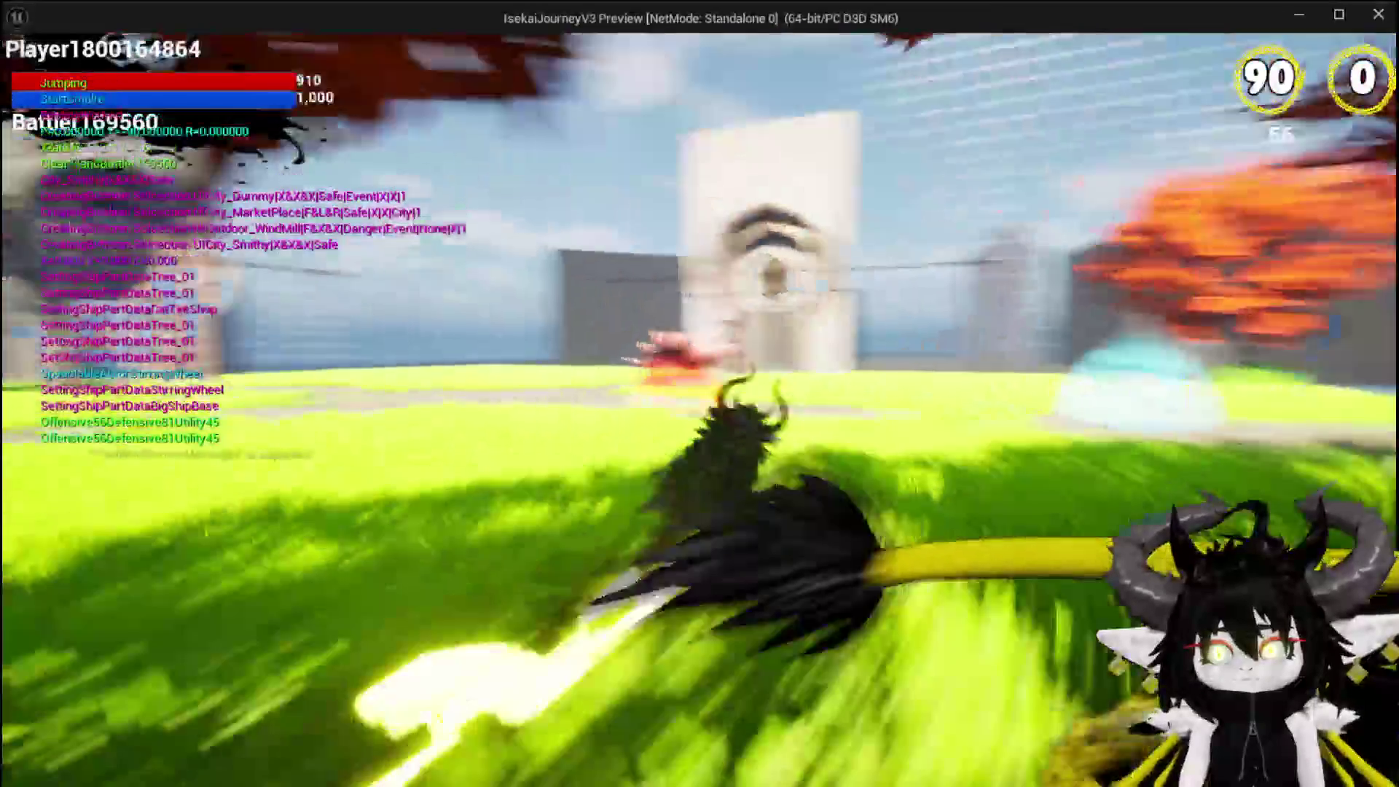
key("space")
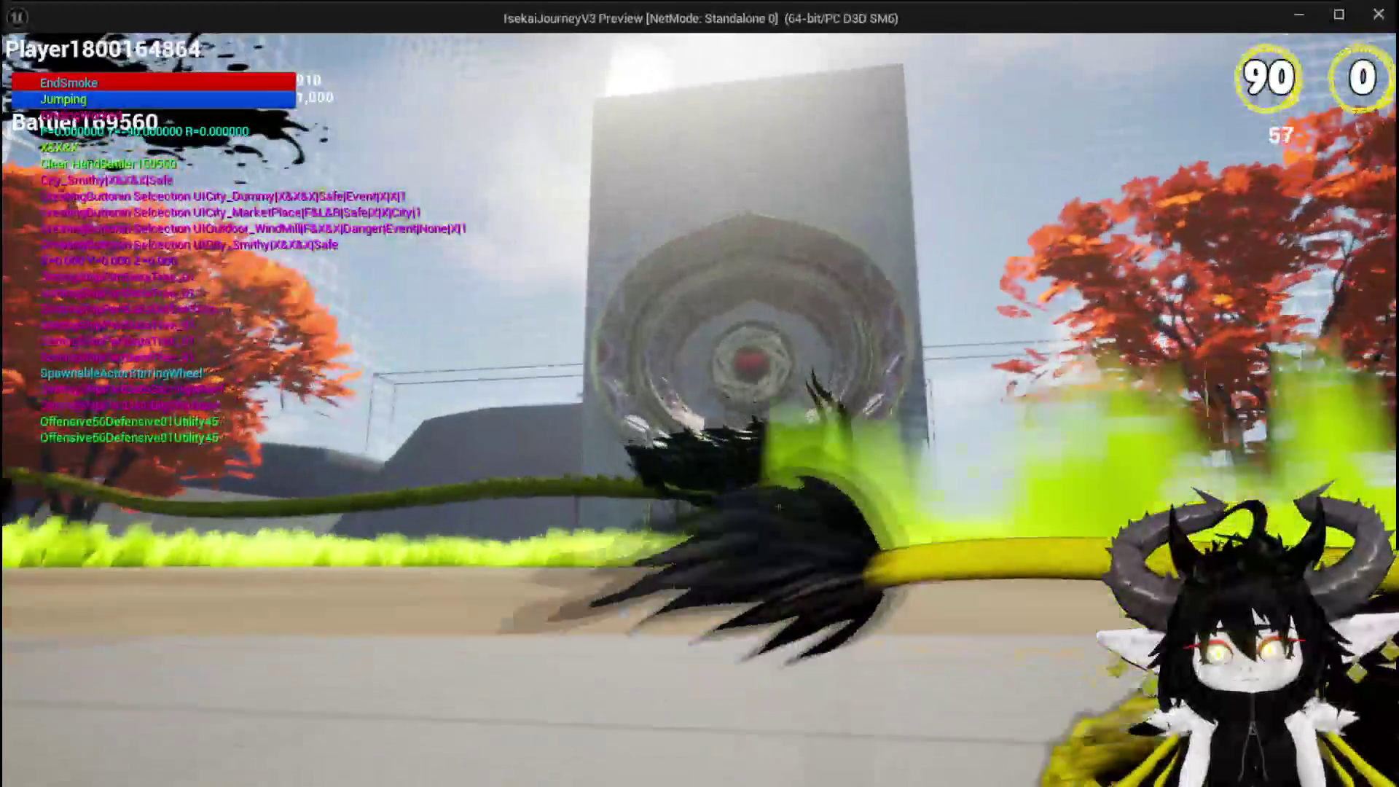
key("w")
key("w")
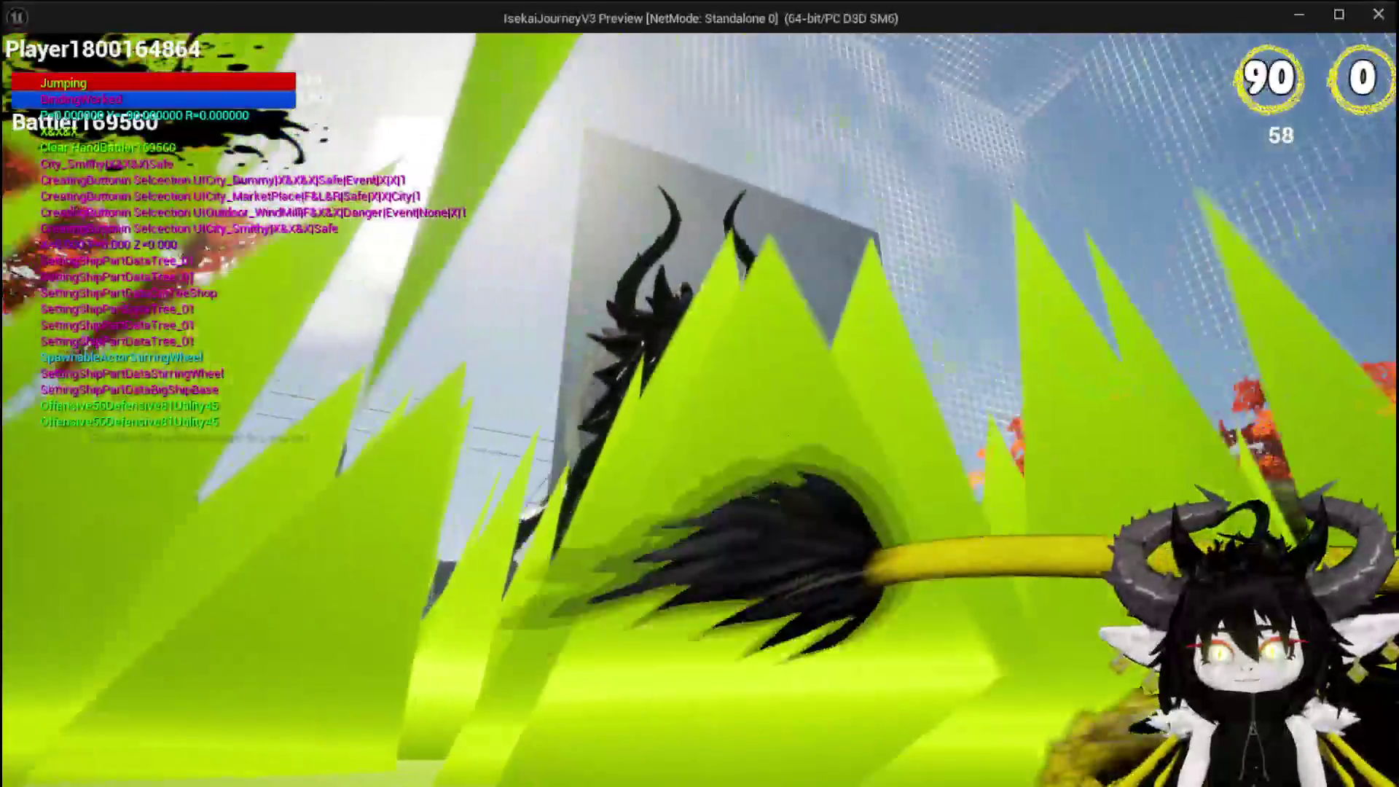
key("space")
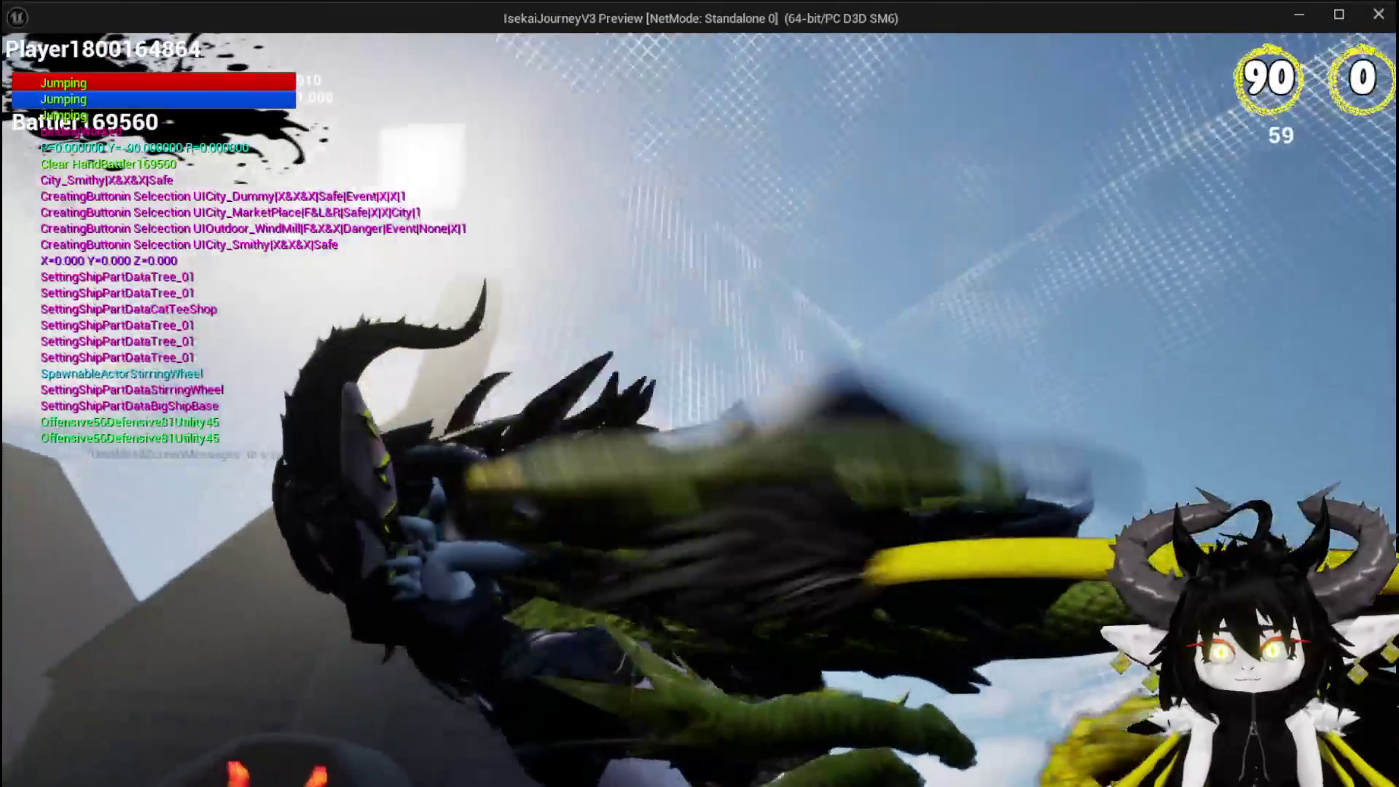
key("w")
key("e")
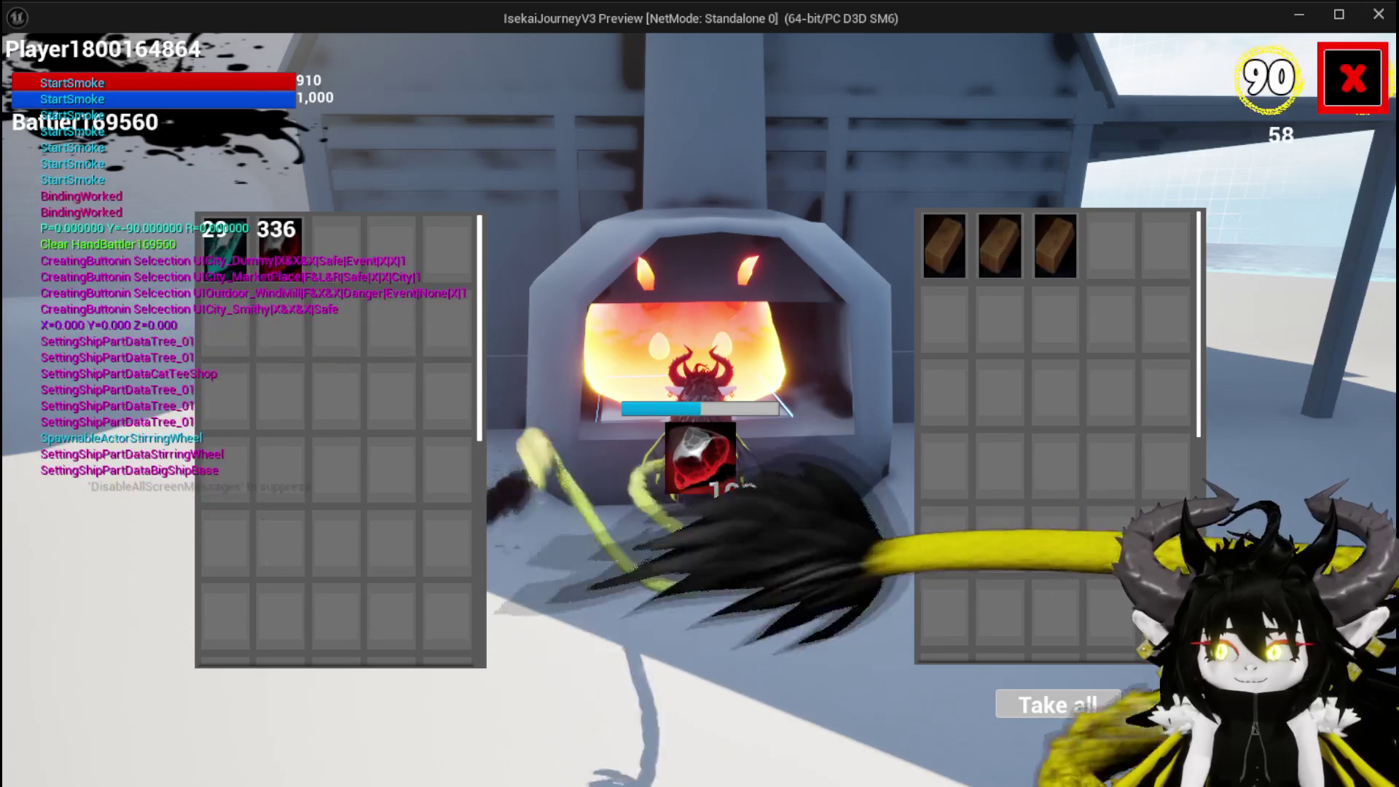
left_click(1367, 104)
- Double-jump and glide around, then fly back to the smithy and open the refinery inventory
key("space")
key("space")
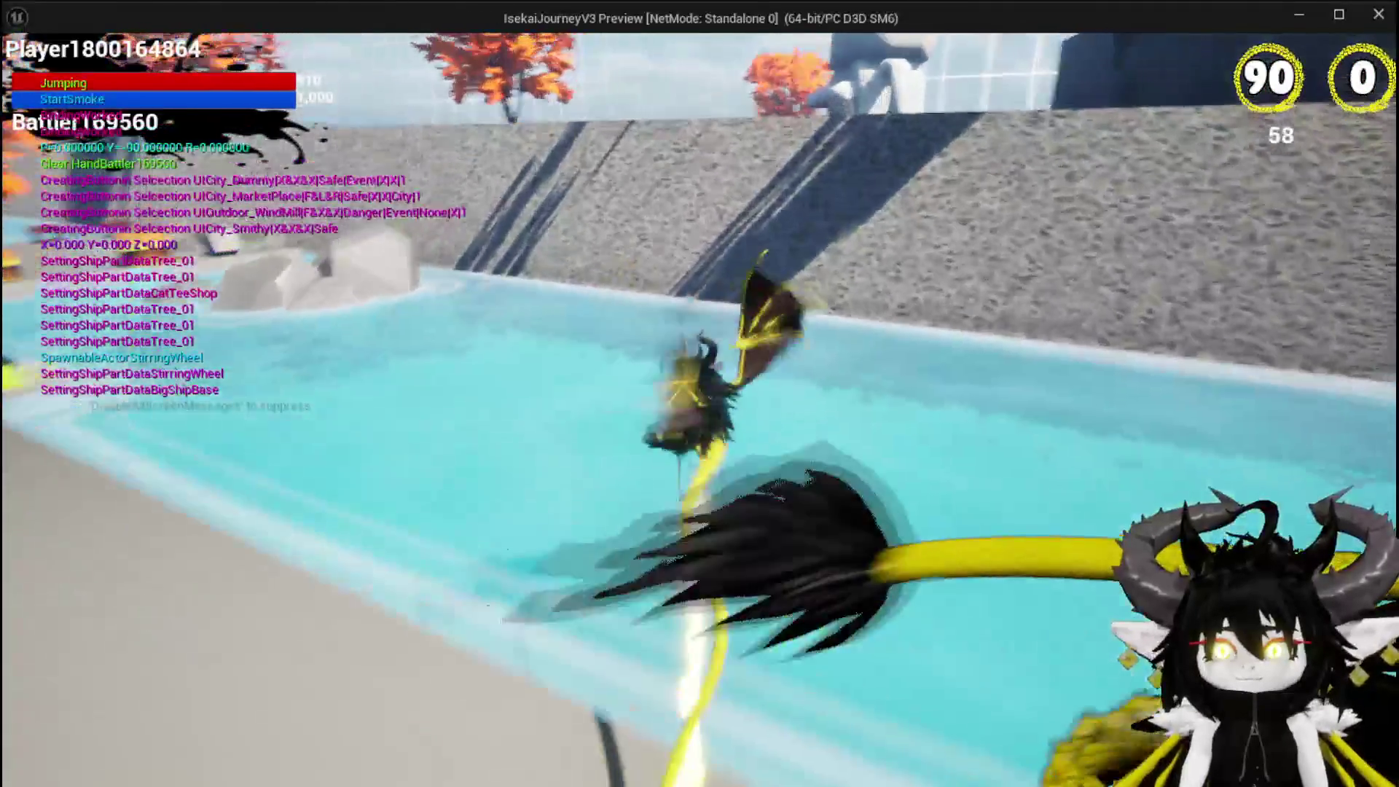
key("space")
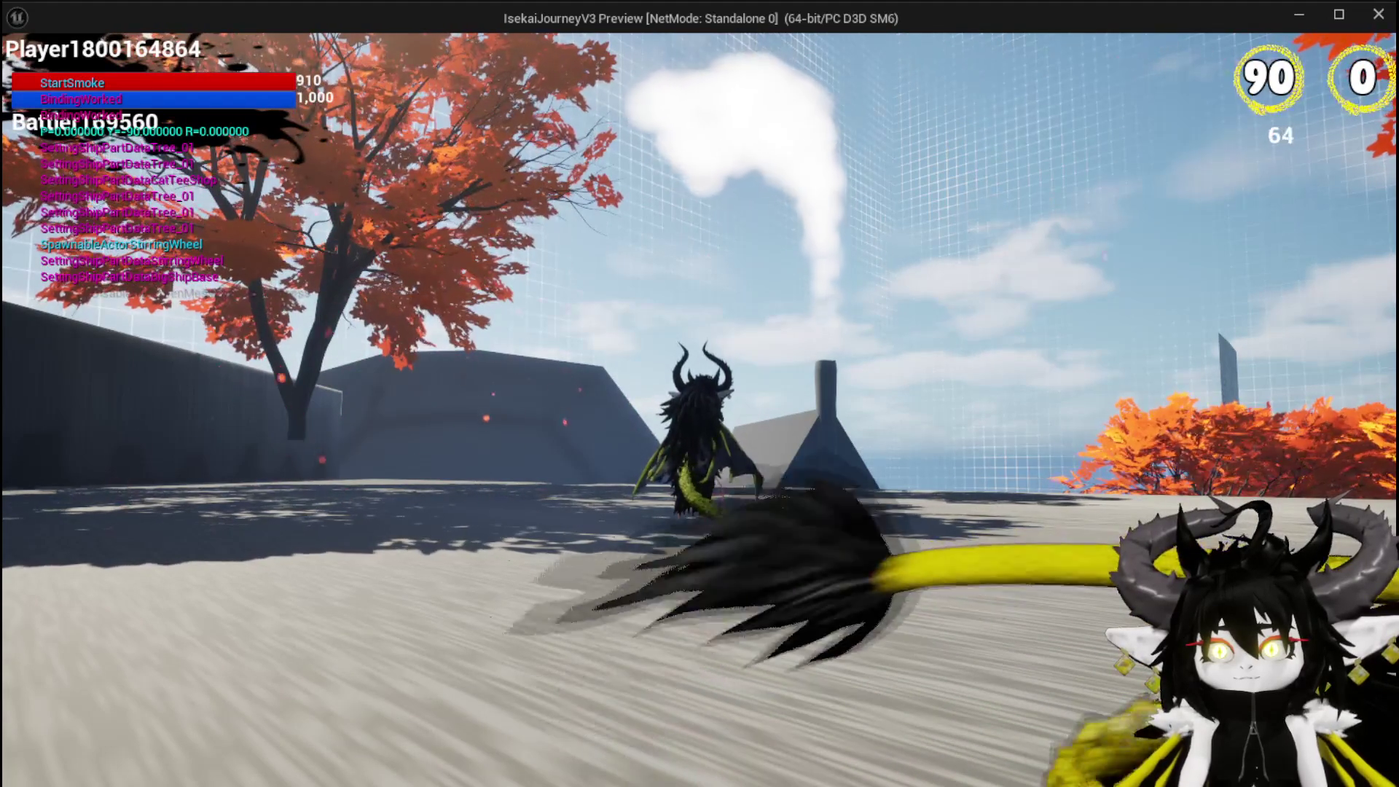
key("space")
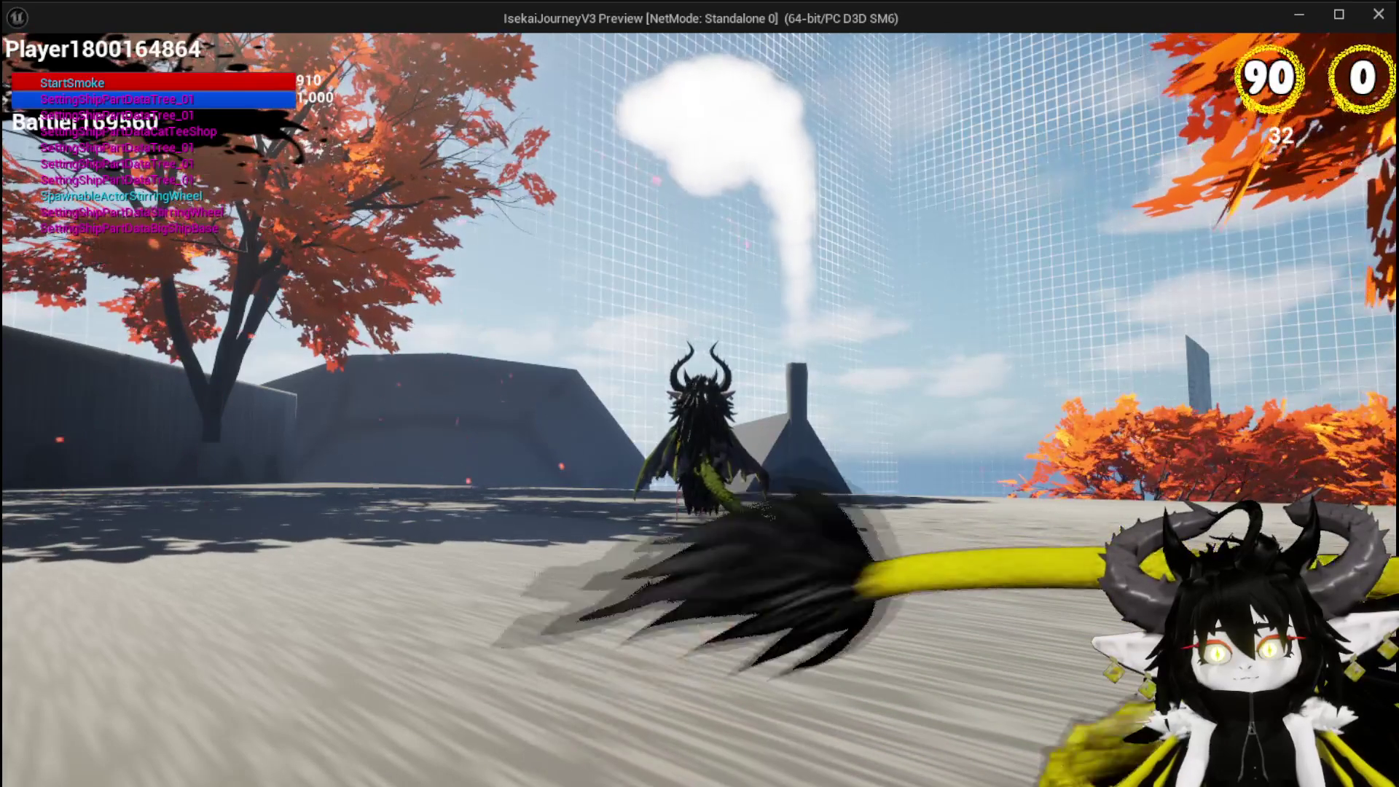
key("space")
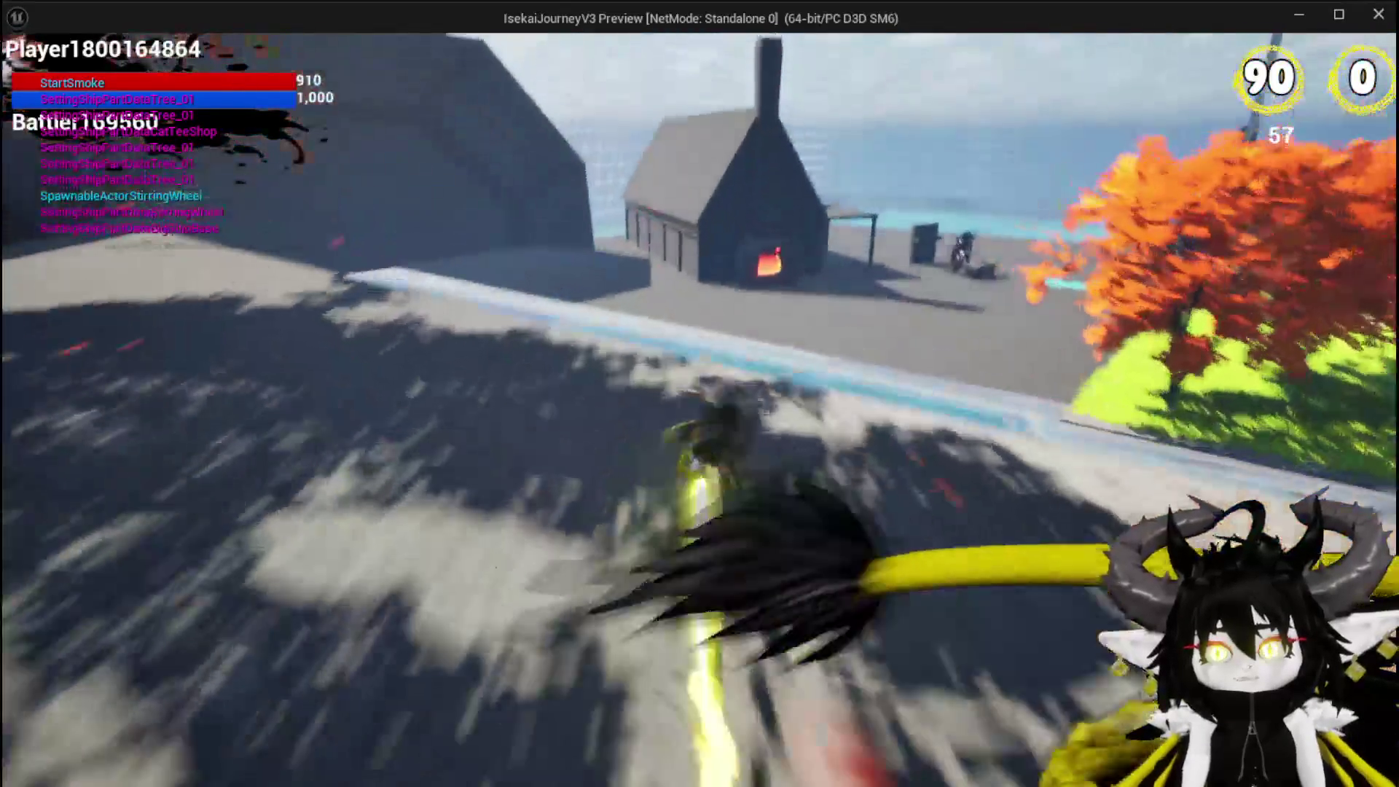
key("space")
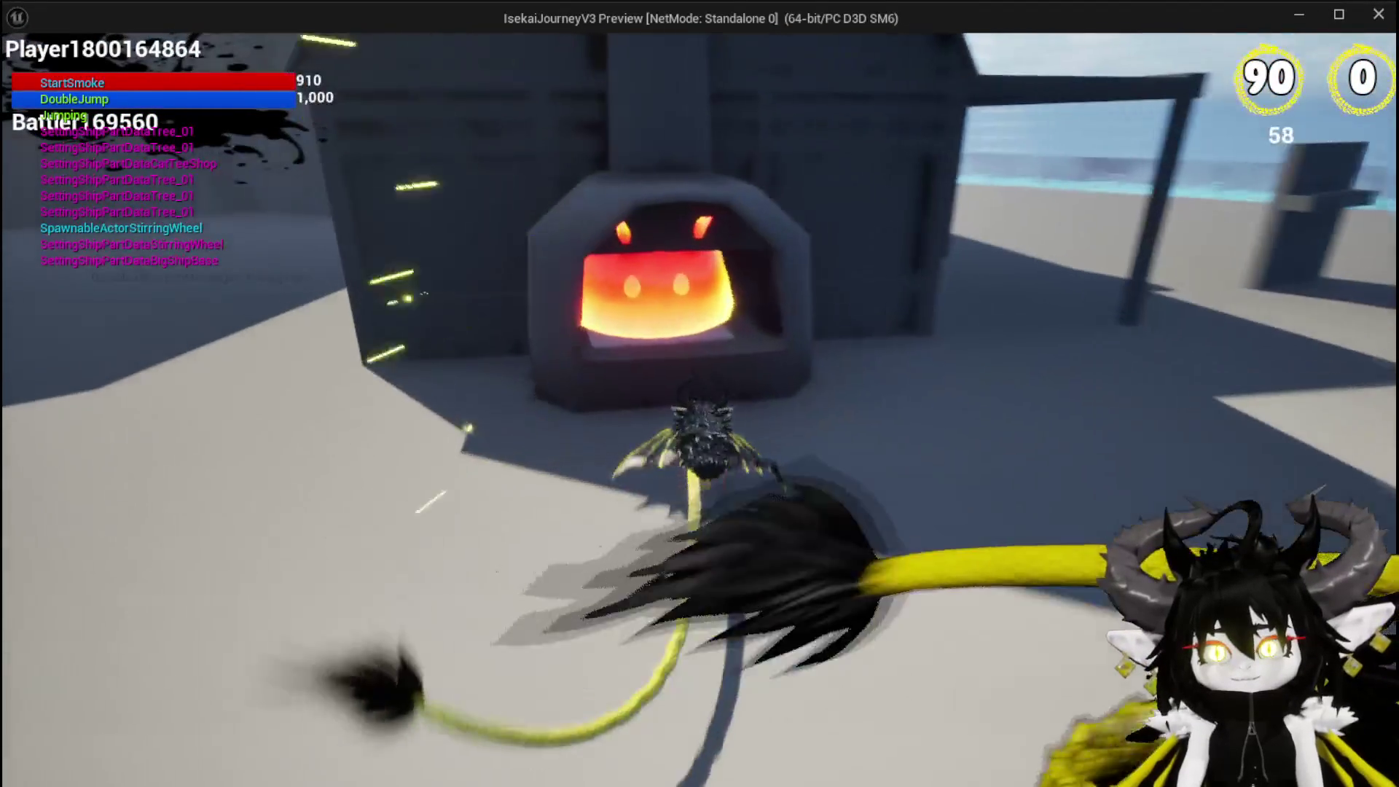
key("e")
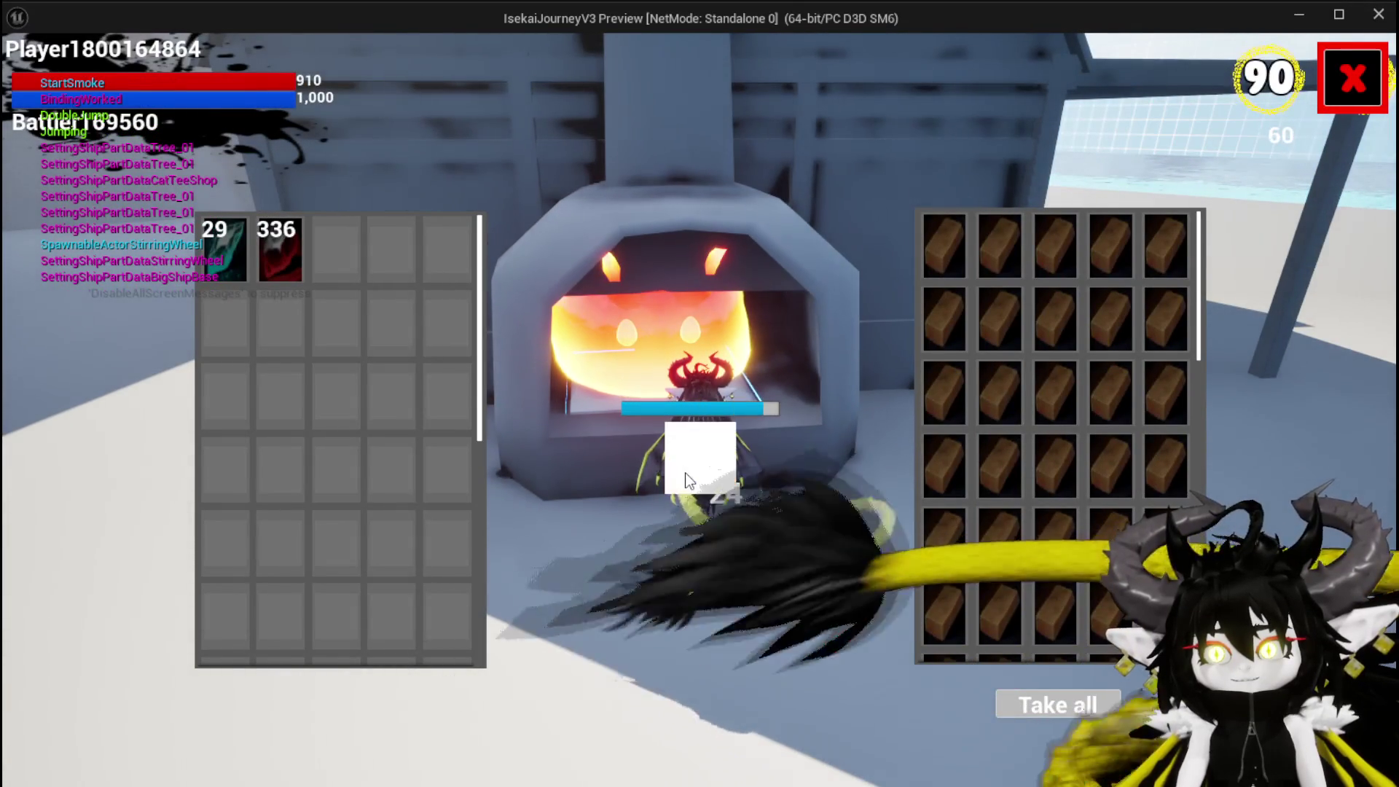
- Collect all furnace output until the red ore stack reaches 356, then close the refinery
left_click(687, 475)
left_click(687, 475)
left_click(687, 481)
left_click(687, 481)
left_click(689, 480)
left_click(692, 479)
left_click(691, 477)
left_click(690, 473)
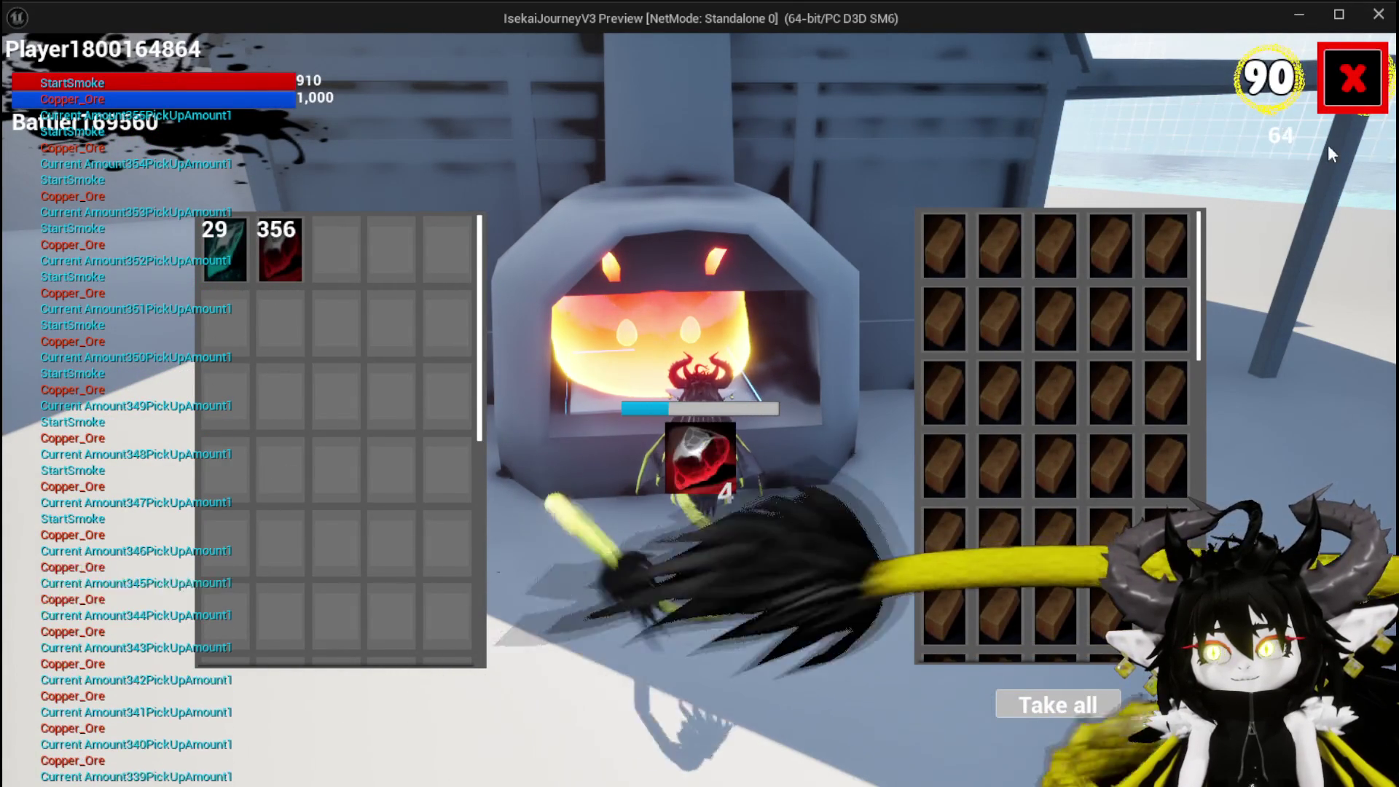
key("Escape")
- Jump and glide over the water, then run and roll into the forge
key("space")
key("space")
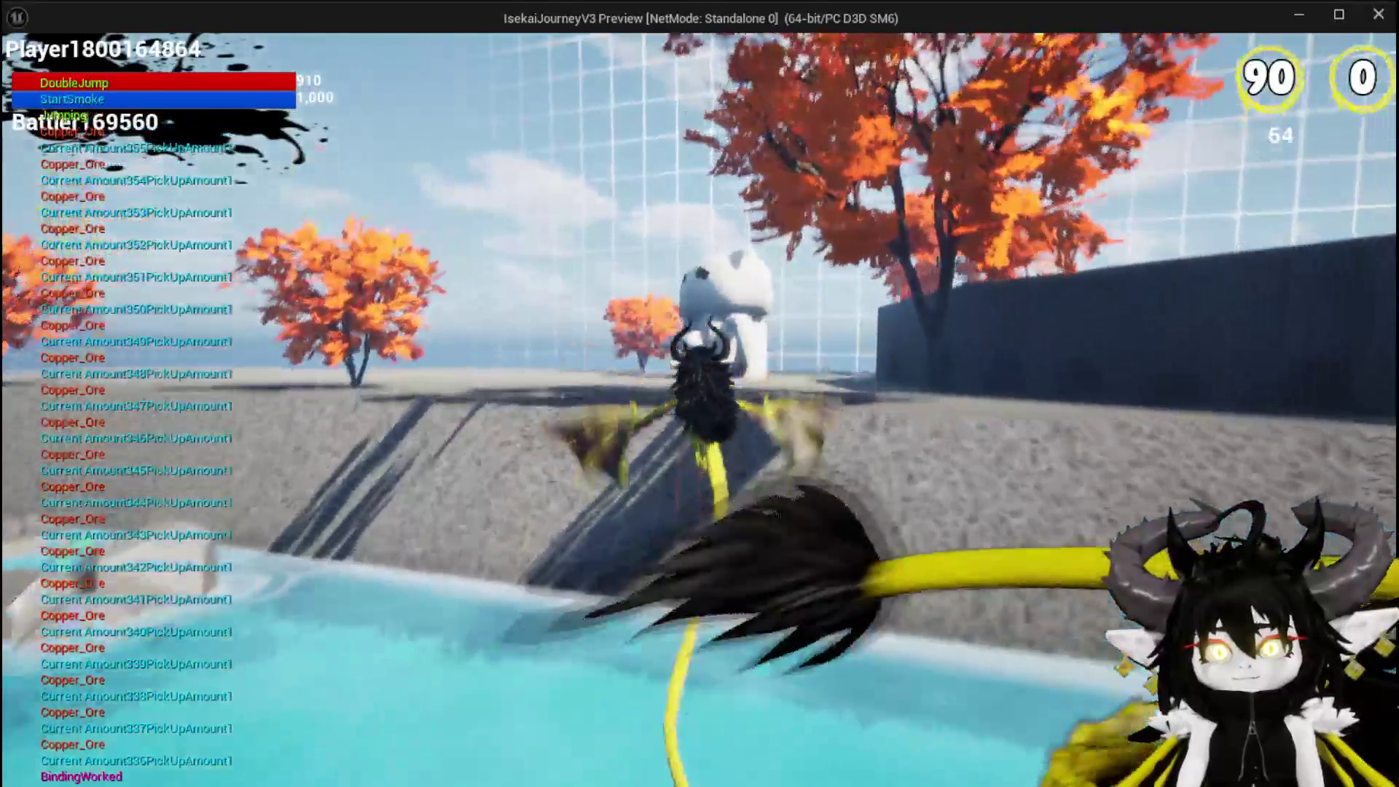
key("space")
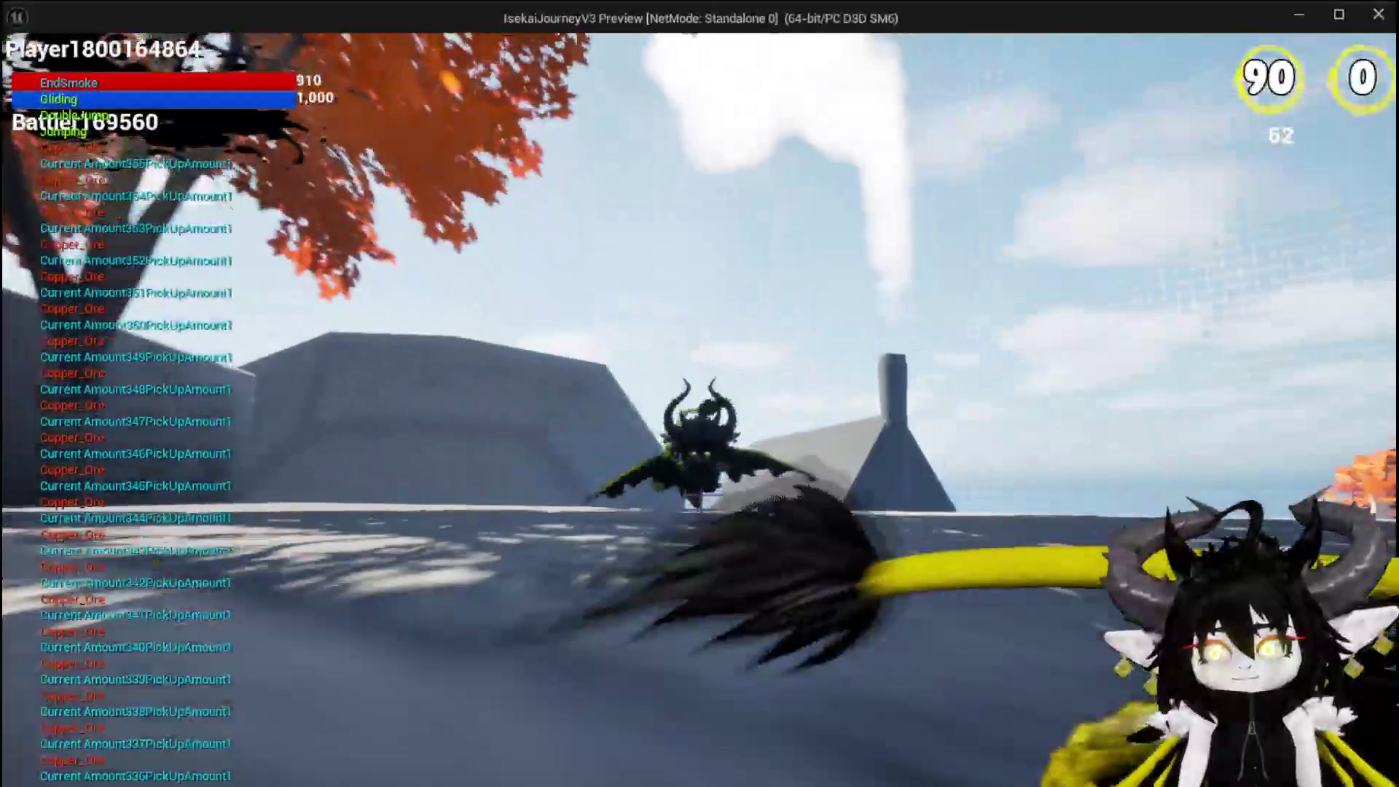
key("space")
key("space")
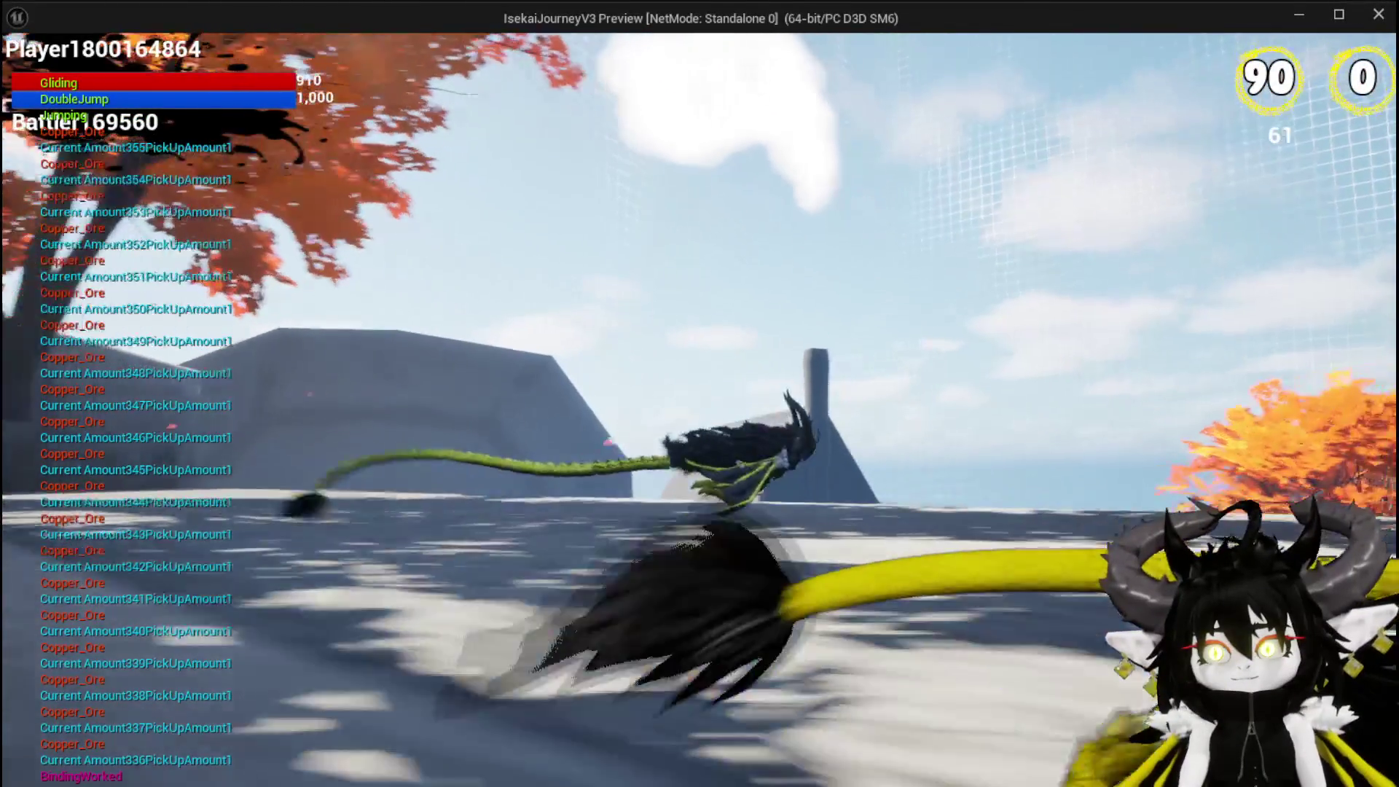
key("space")
key("space")
key("space")
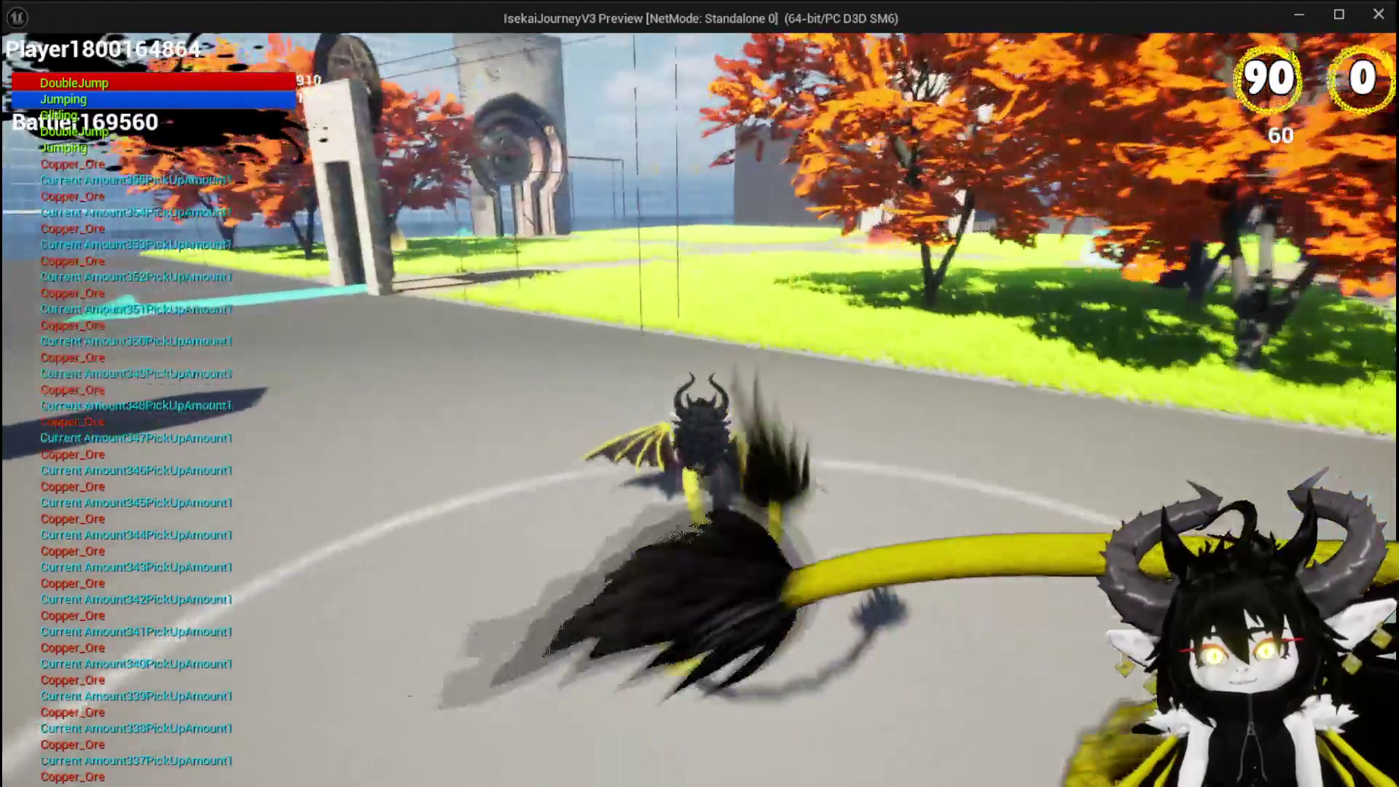
key("shift")
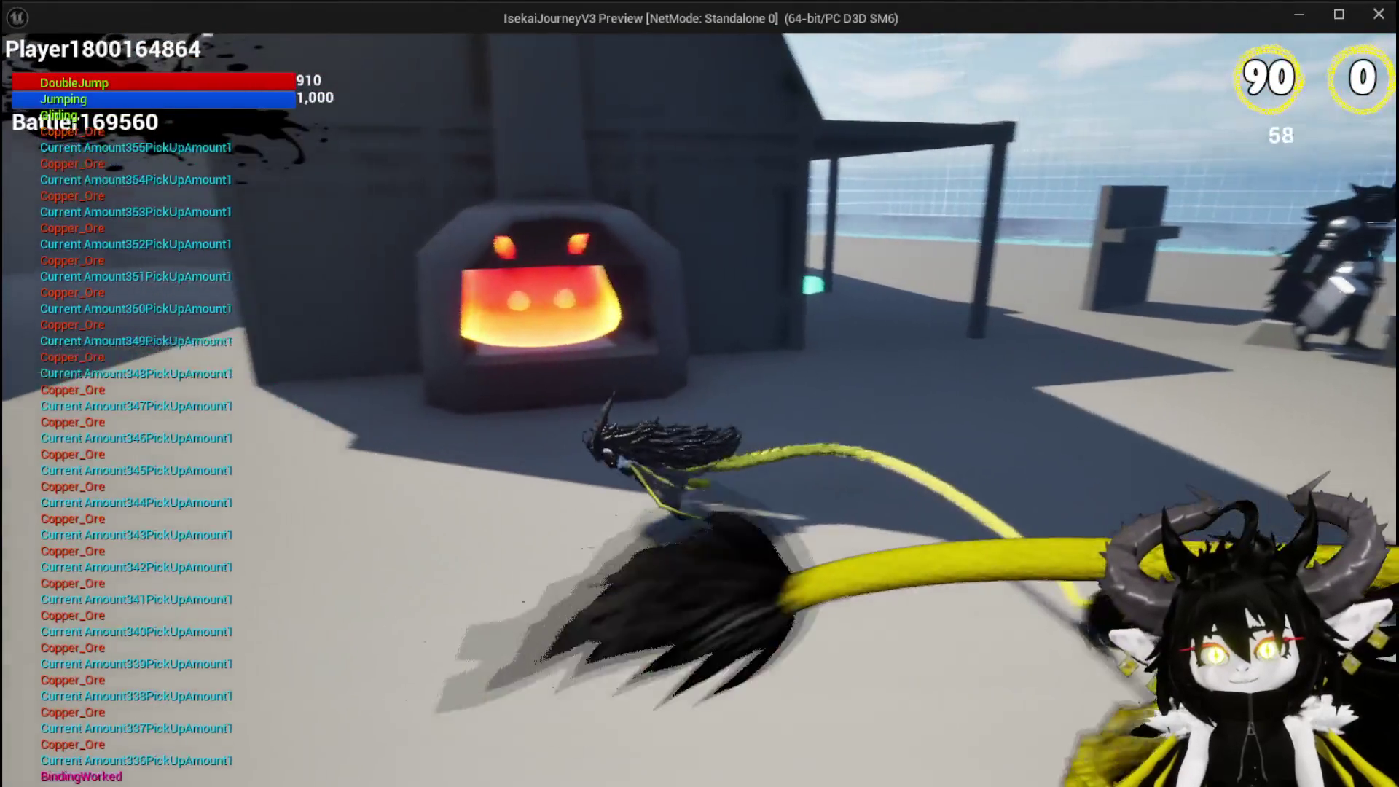
key("w")
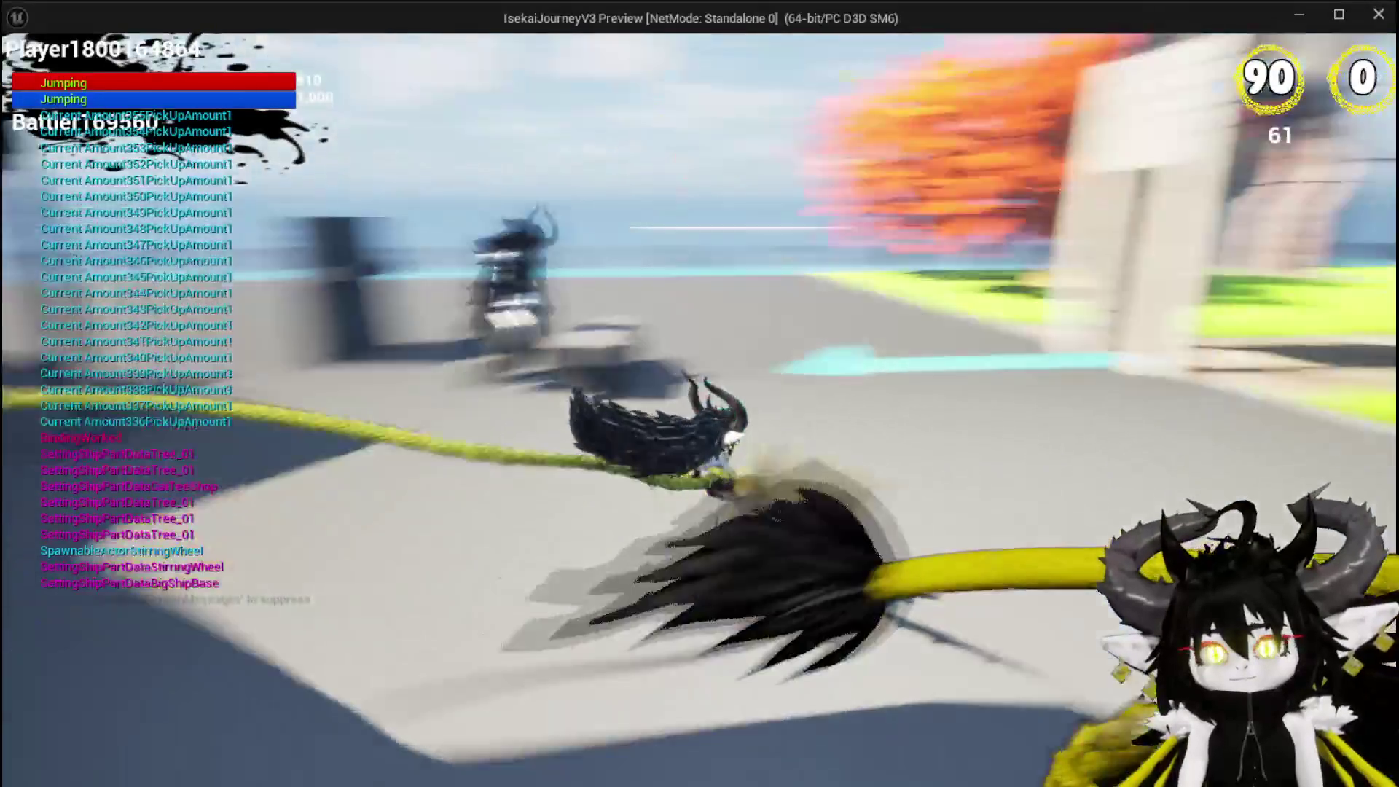
- Climb the building, leap off the wall, glide around the pillar, and reopen the forge's refinery
key("space")
key("space")
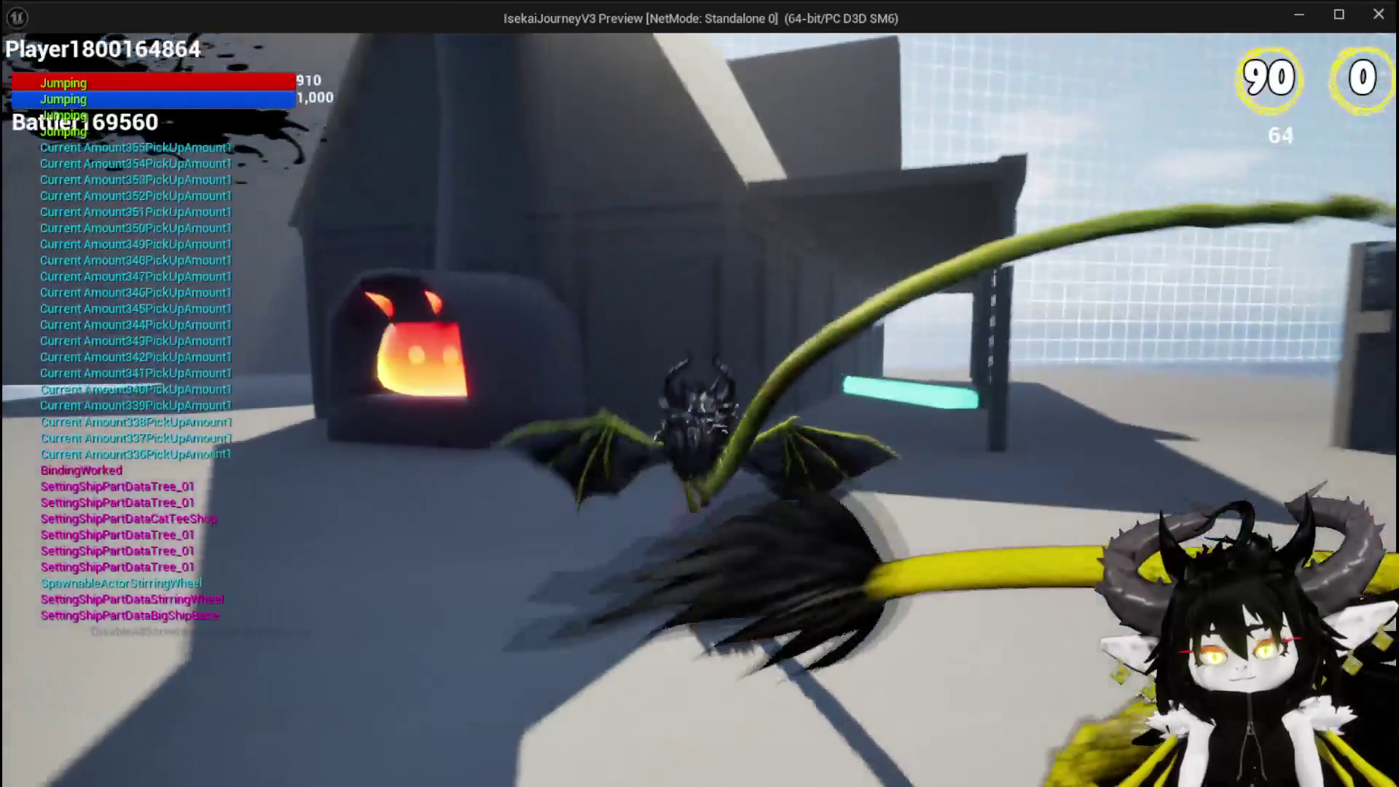
key("space")
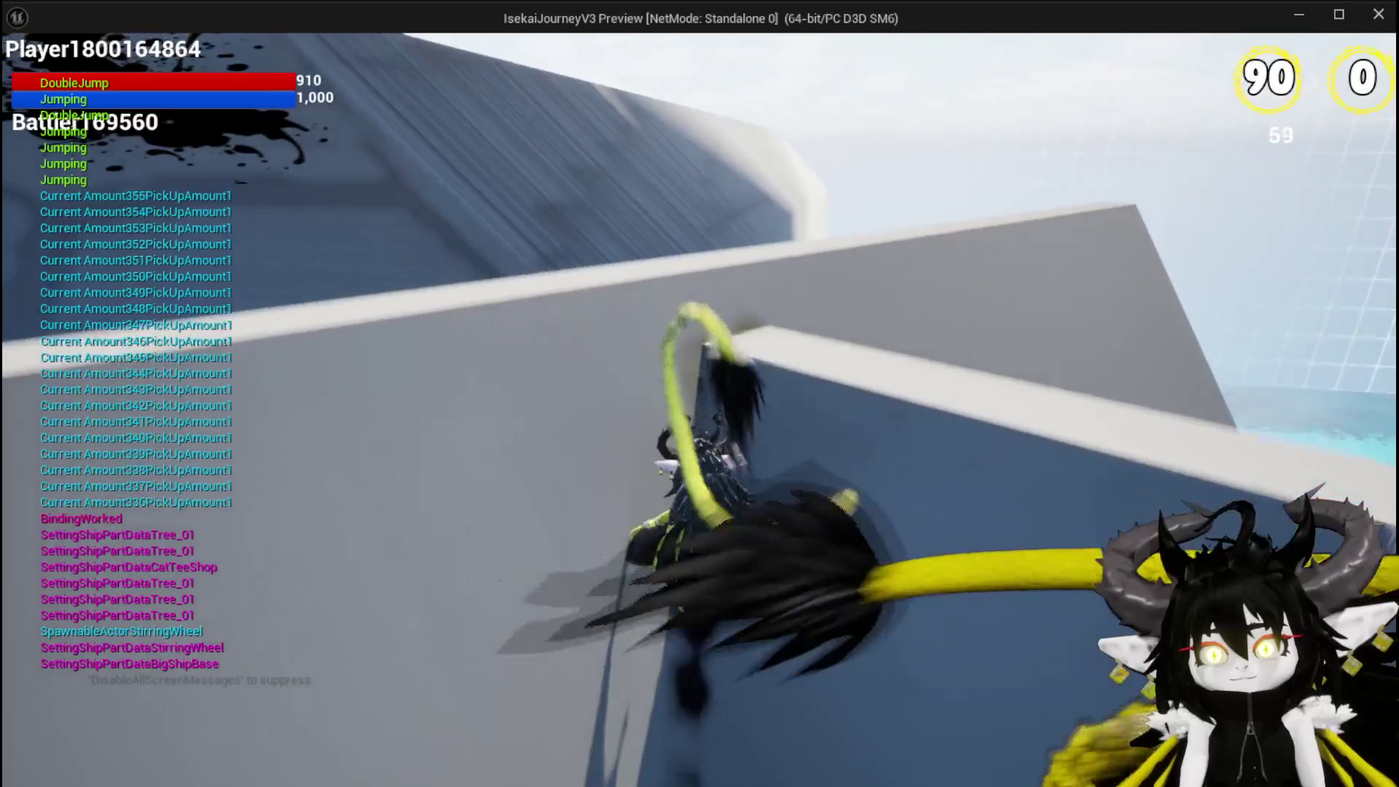
key("space")
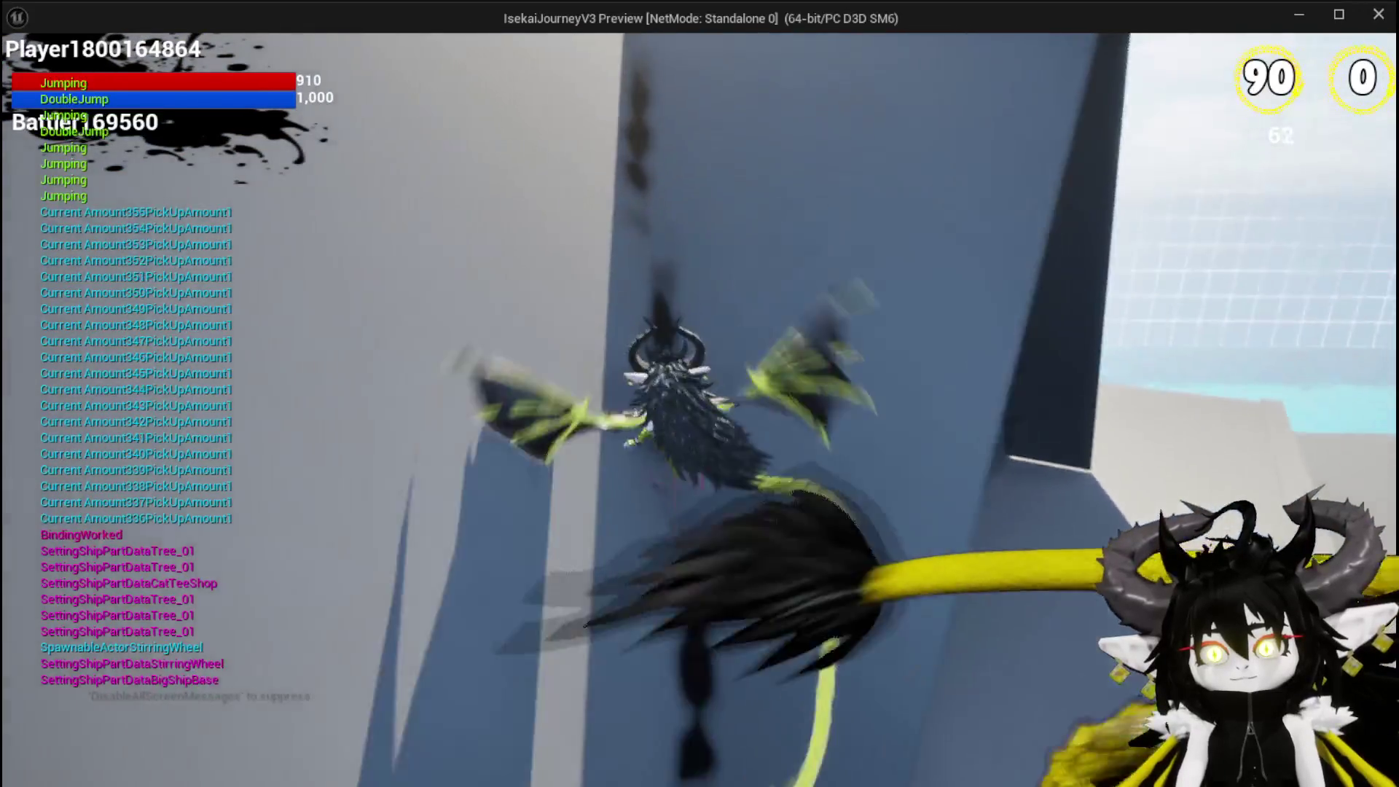
key("space")
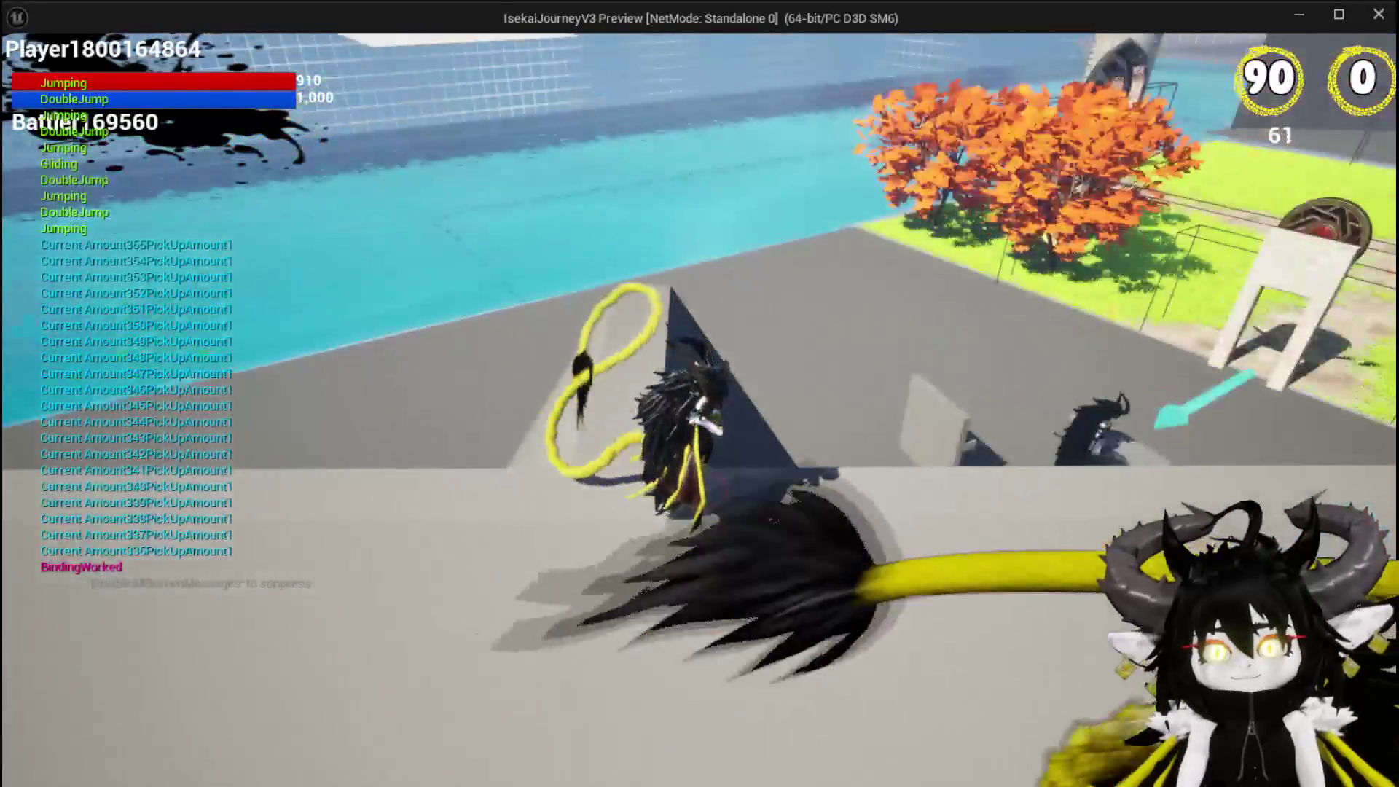
key("space")
key("space")
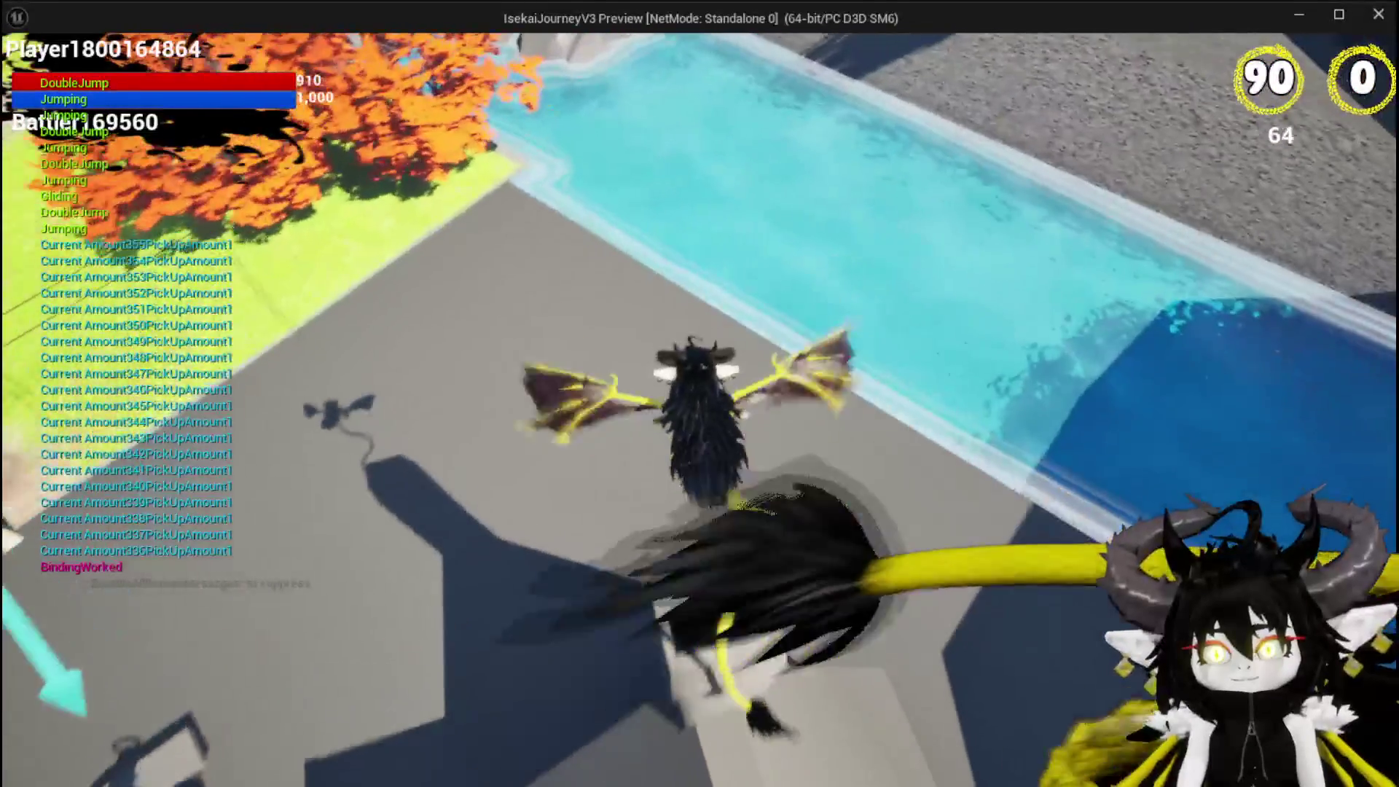
key("space")
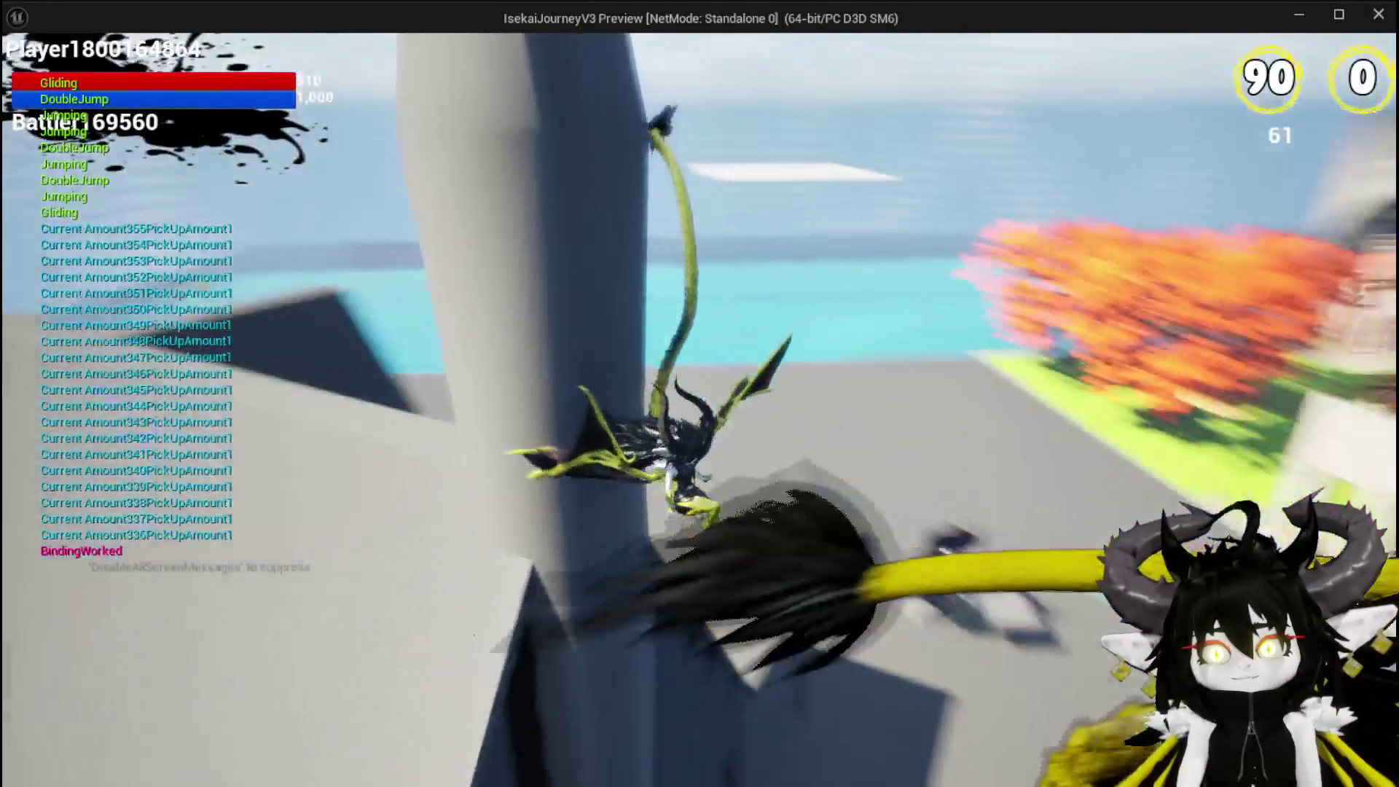
key("space")
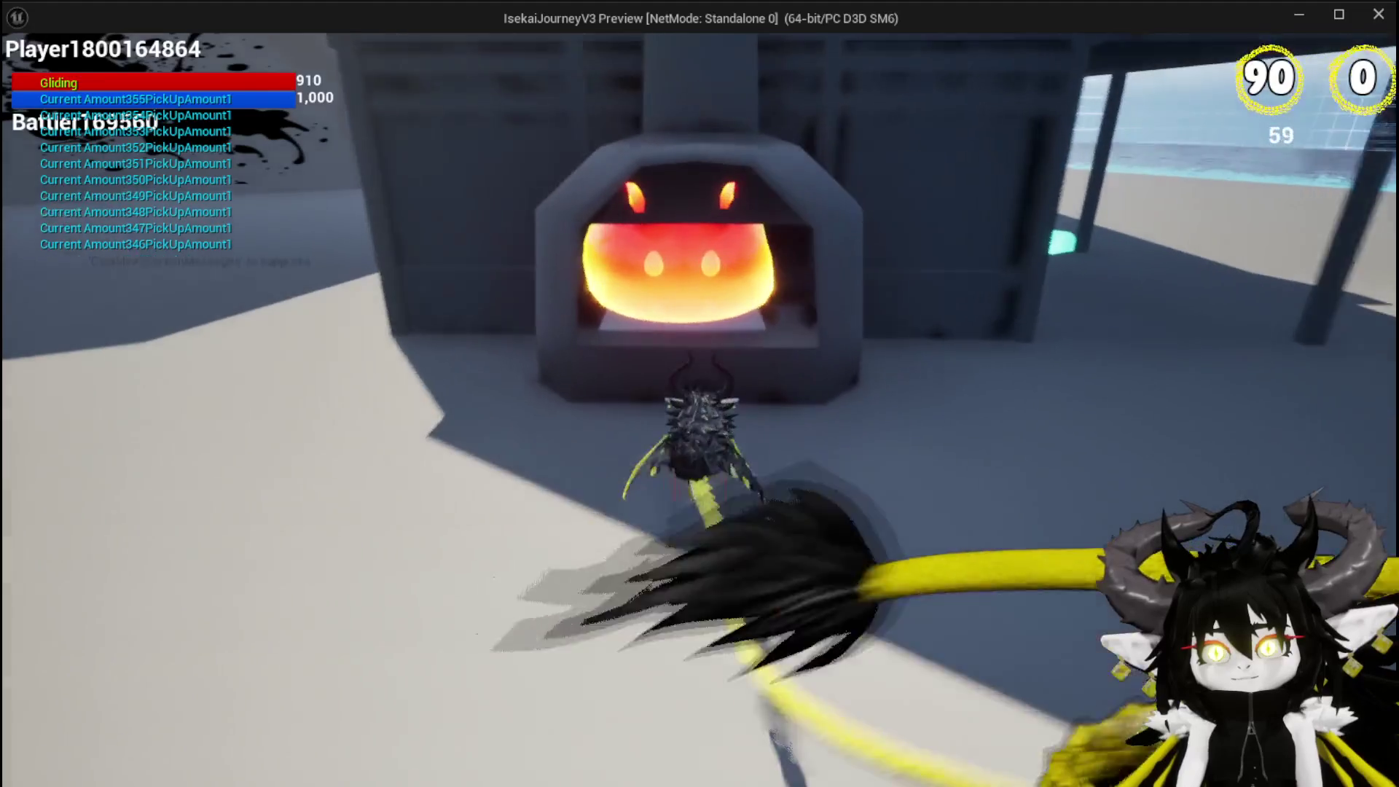
key("e")
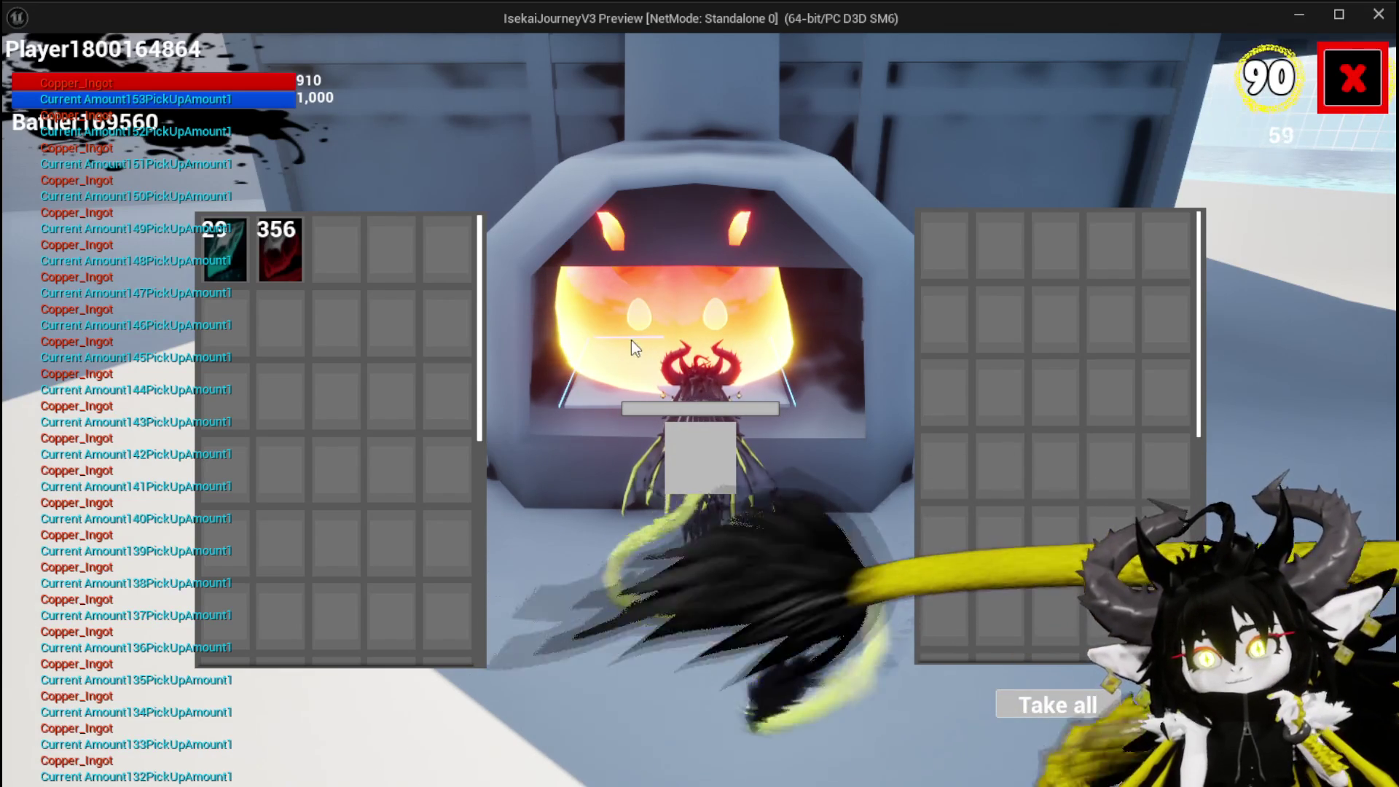
- Close the refinery and jump over the rooftop down beside the blacksmith
left_click(1330, 83)
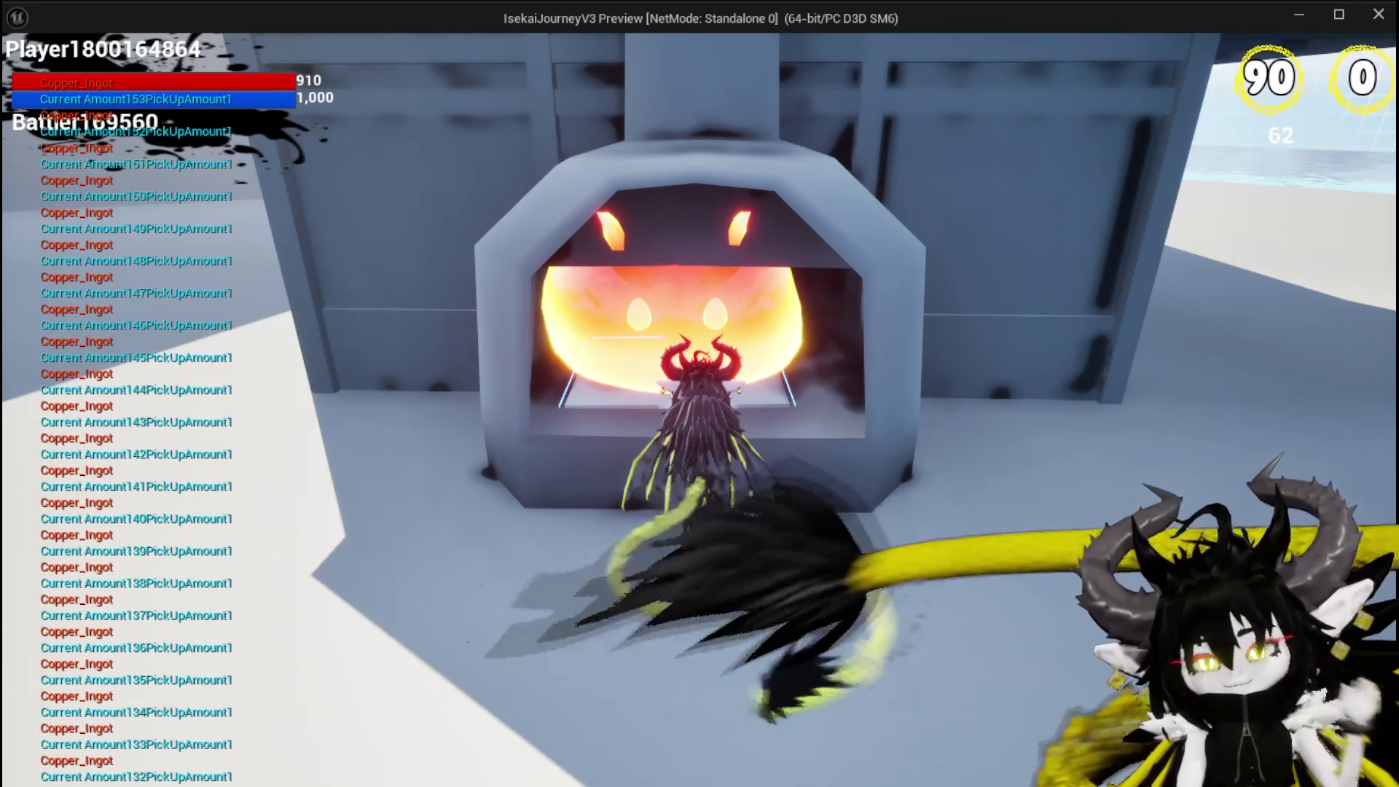
key("space")
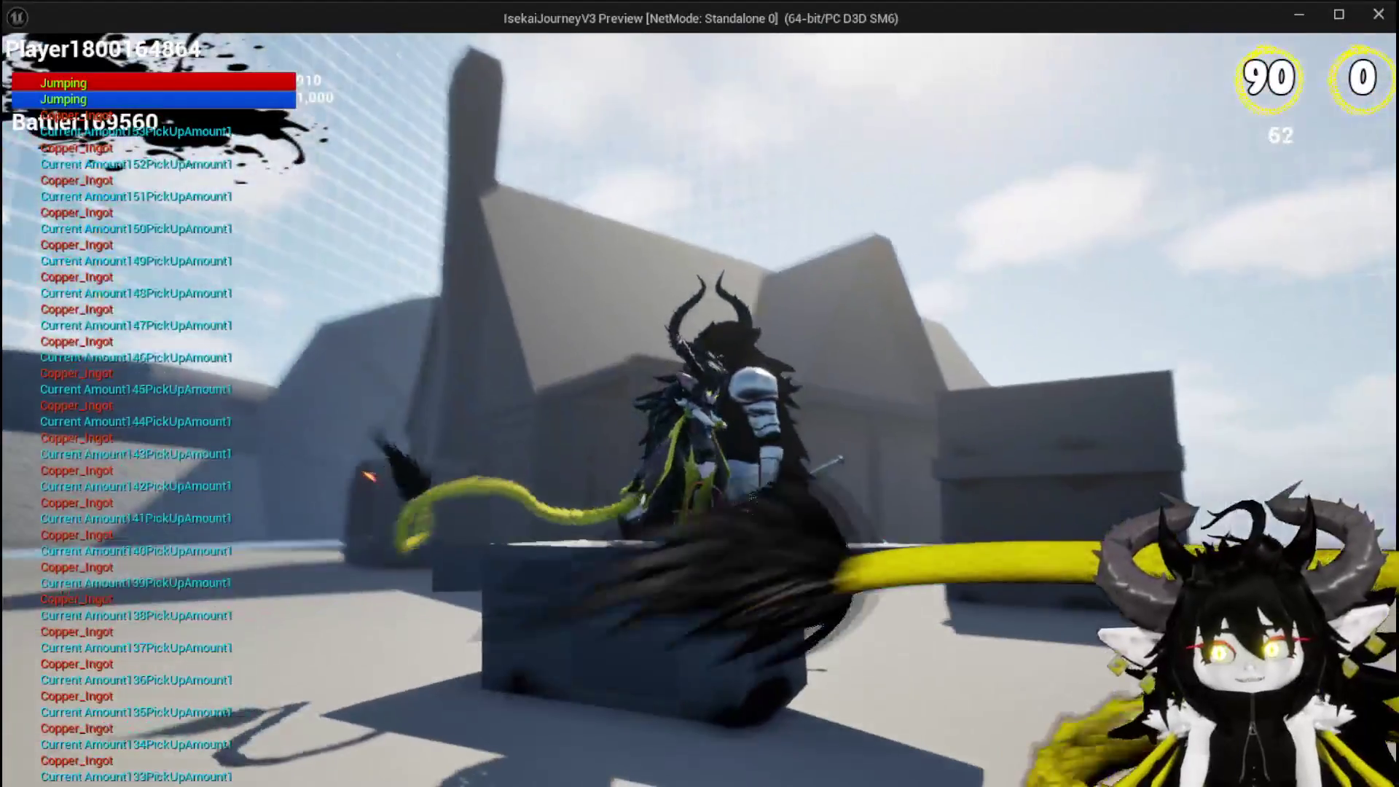
key("space")
key("space")
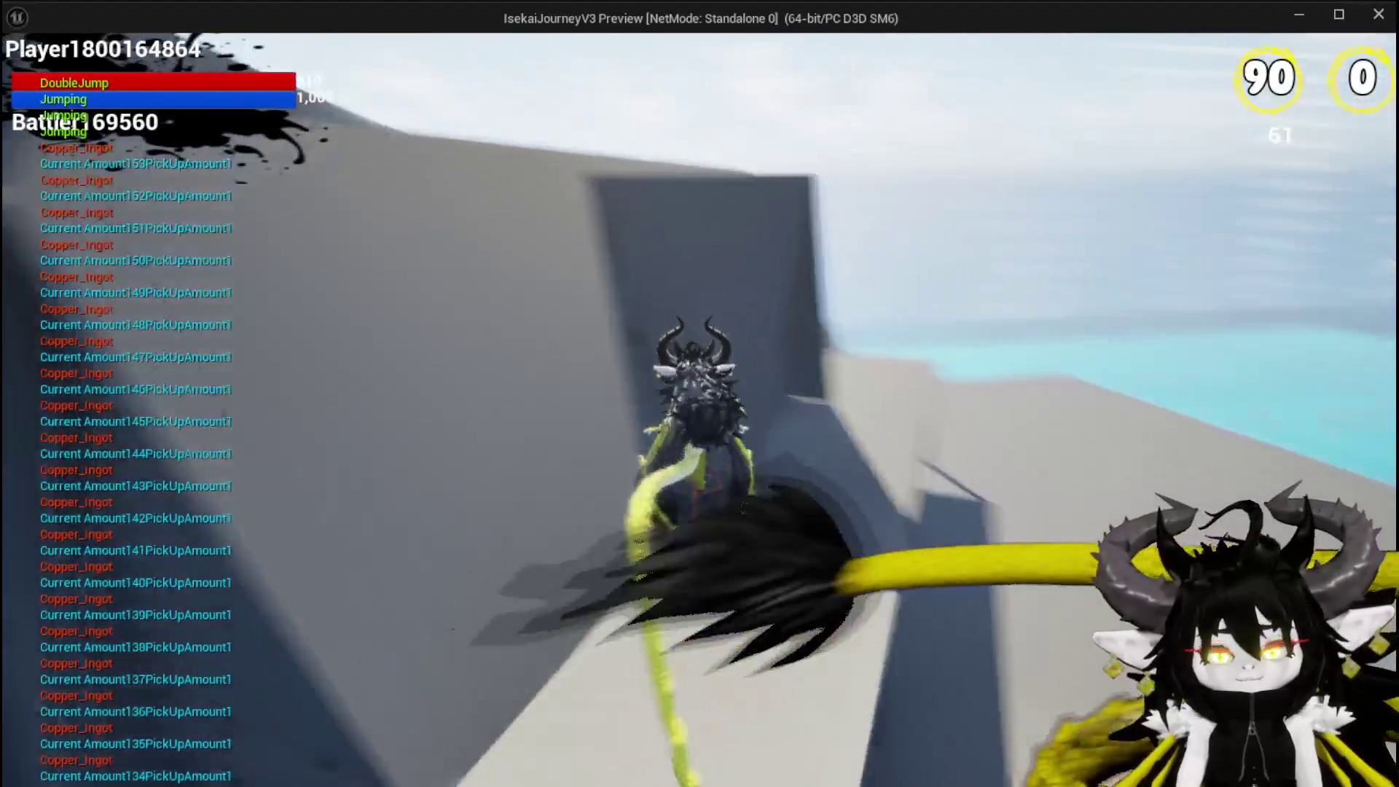
key("space")
key("space")
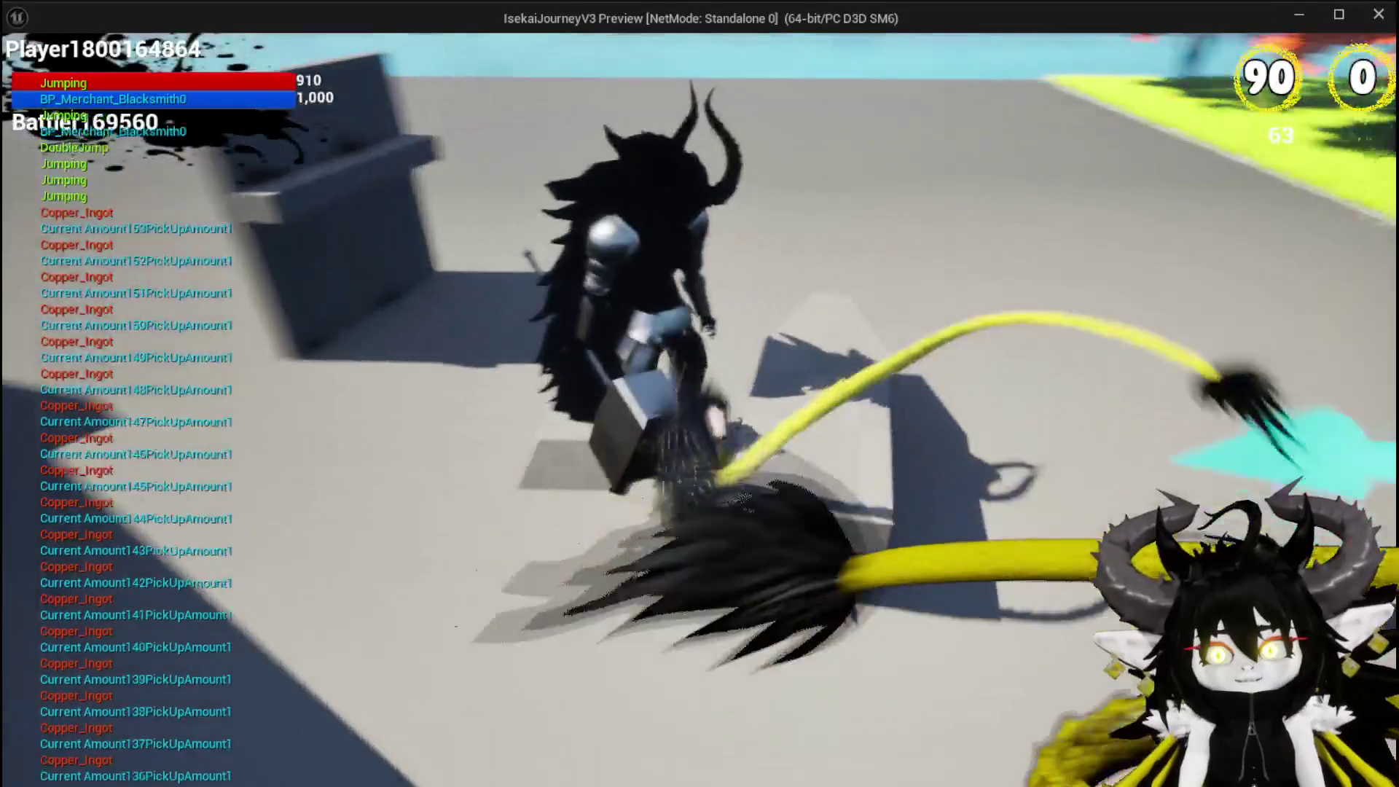
- Fly from the blacksmith across the grass, then leave the game preview for the level editor
key("space")
key("space")
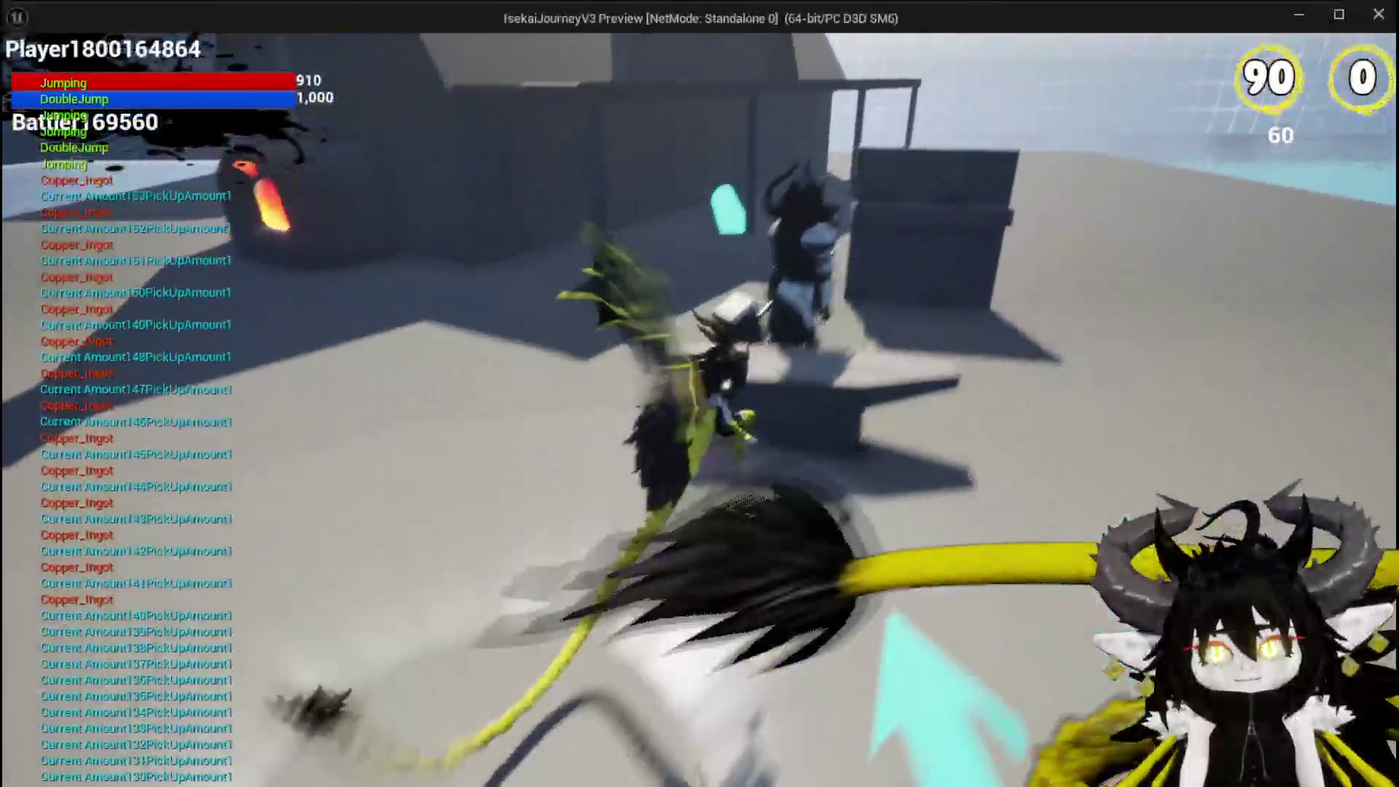
key("space")
key("space")
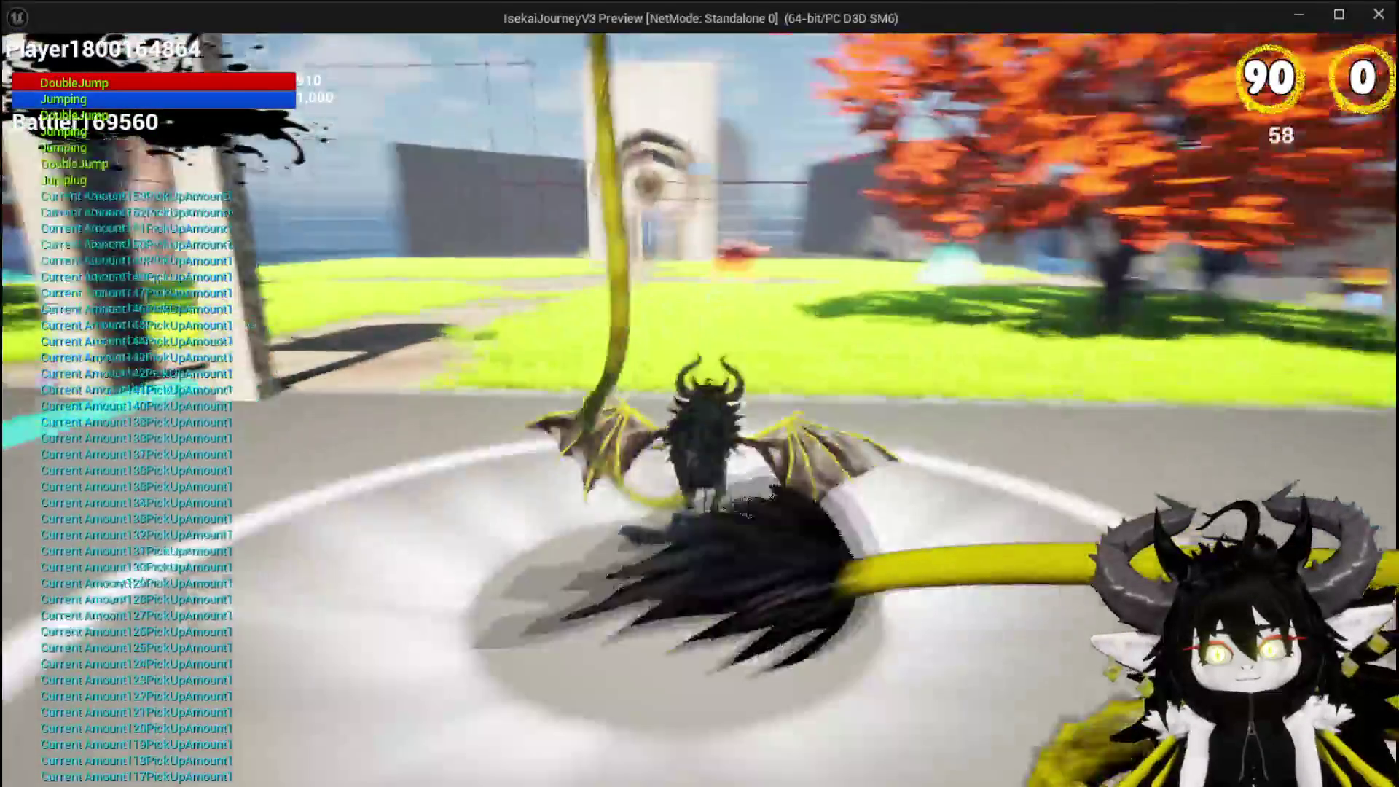
key("space")
key("space")
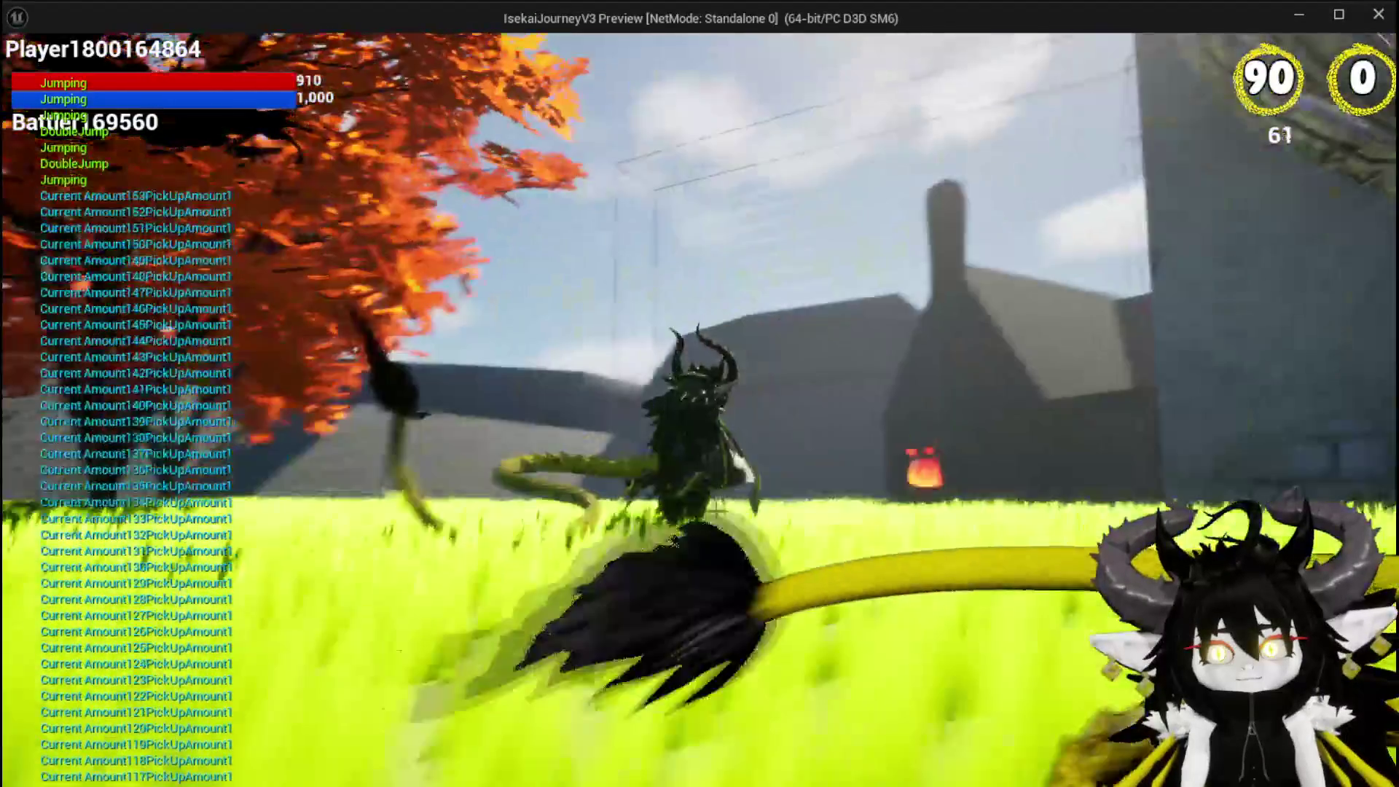
key("alt+Tab")
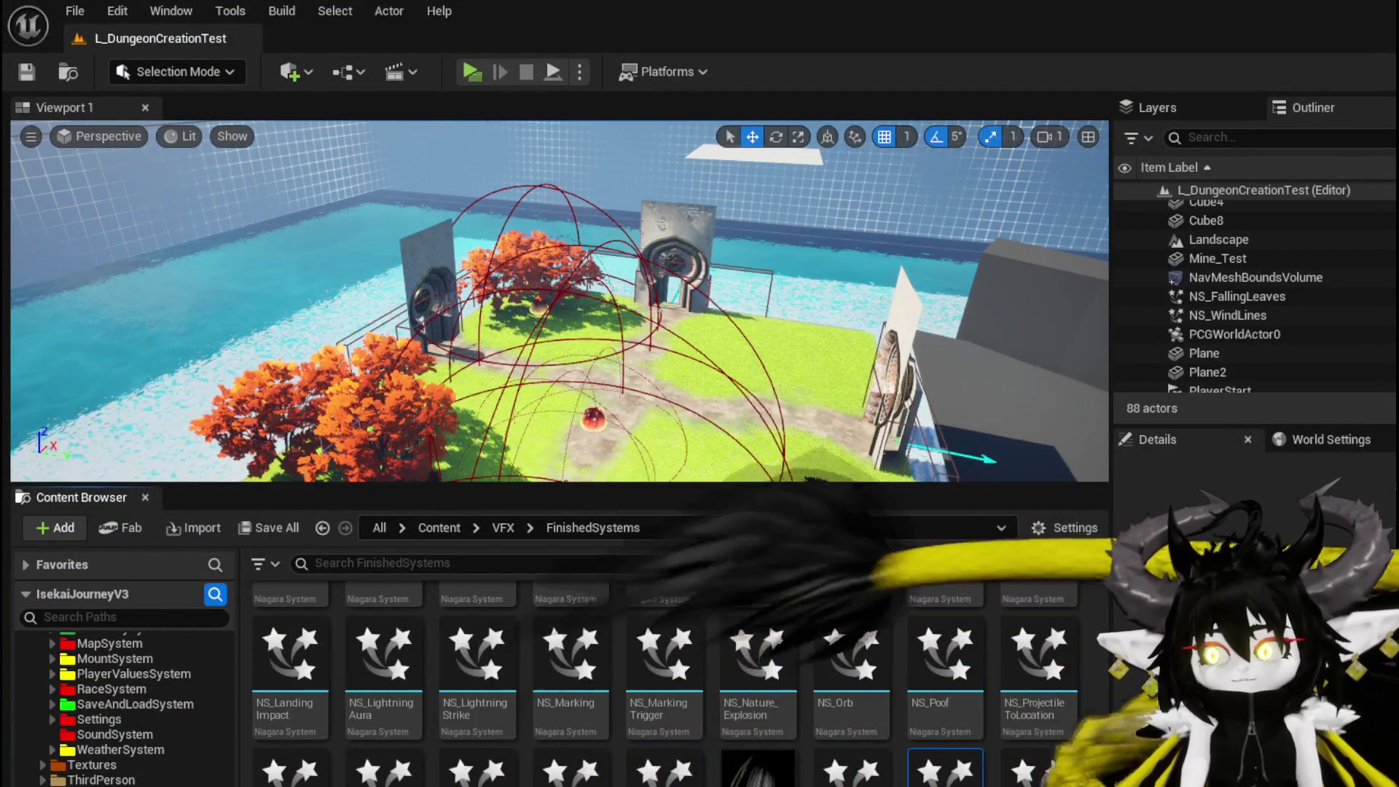
- Move from the refinery HUD widget's design view to the BP_Room_BlackSmith event graph
key("alt+Tab")
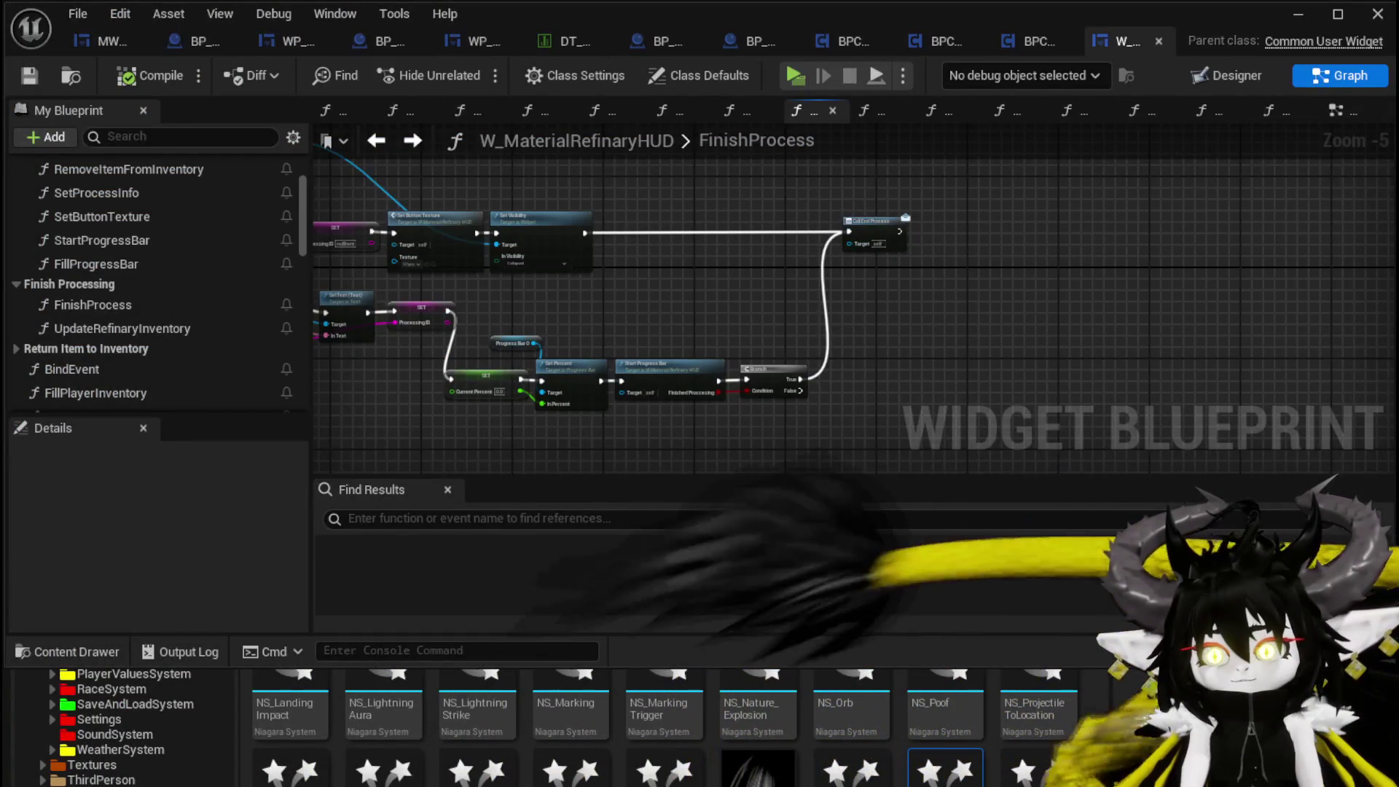
left_click(1212, 87)
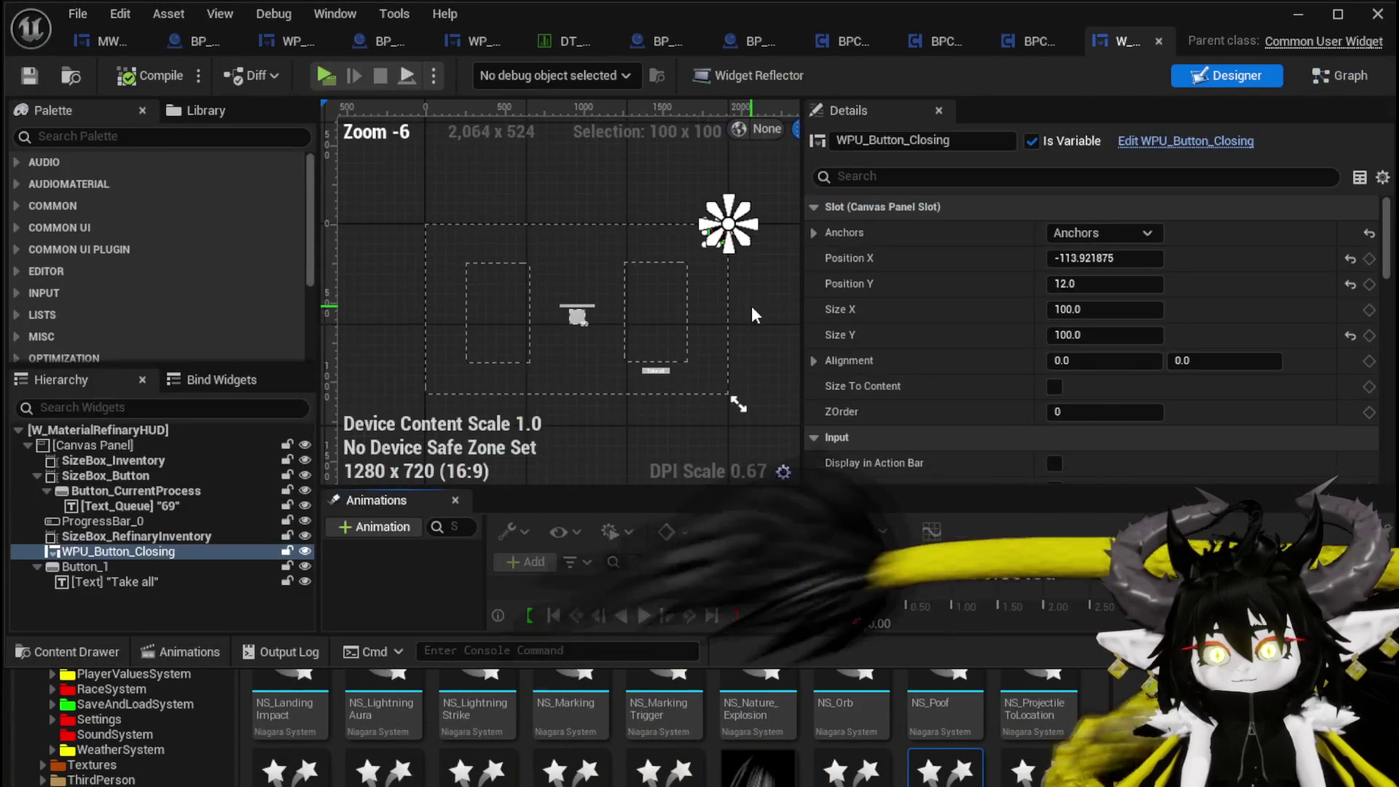
left_click(752, 40)
left_click(685, 41)
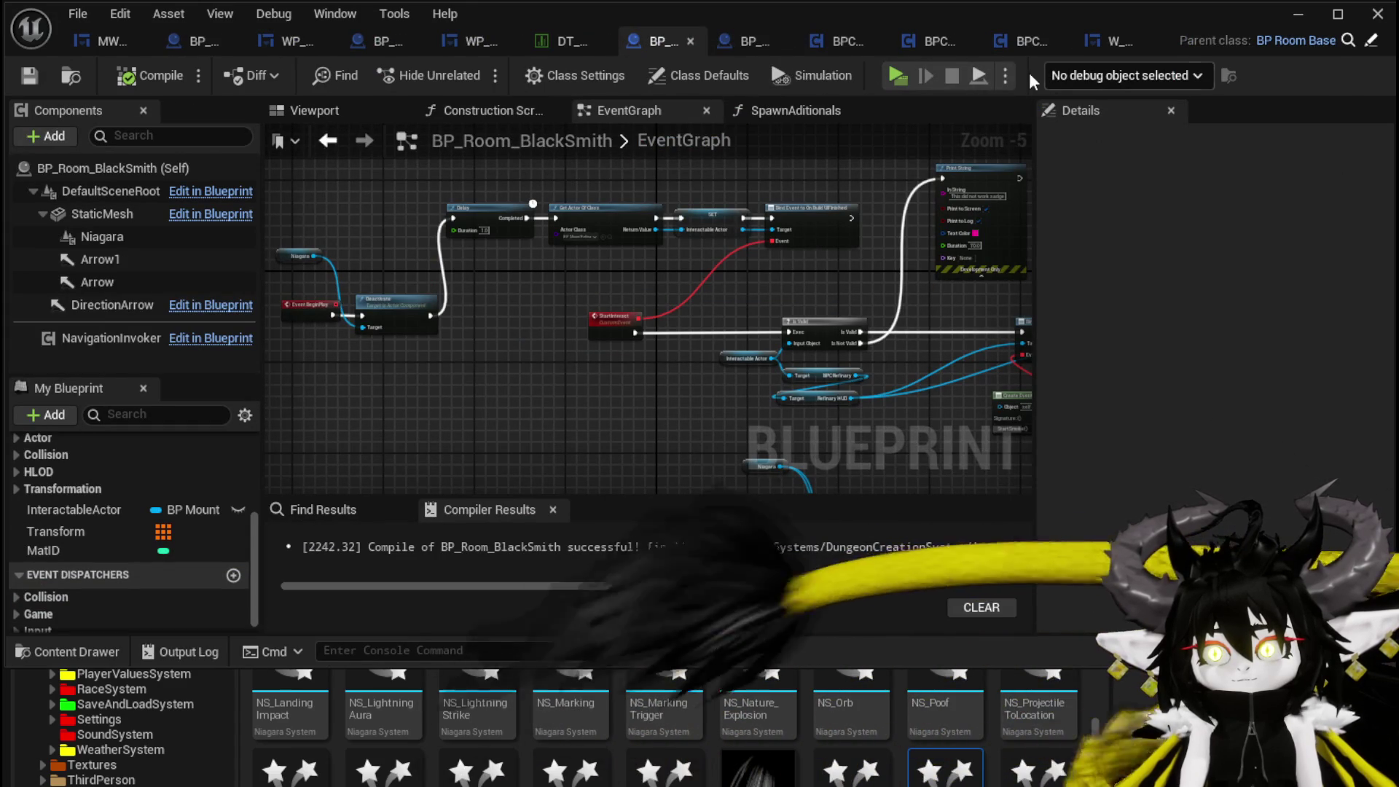
- Rotate the blacksmith's Niagara smoke to yaw -269.99, then compile and save BP_Room_BlackSmith
left_click(352, 117)
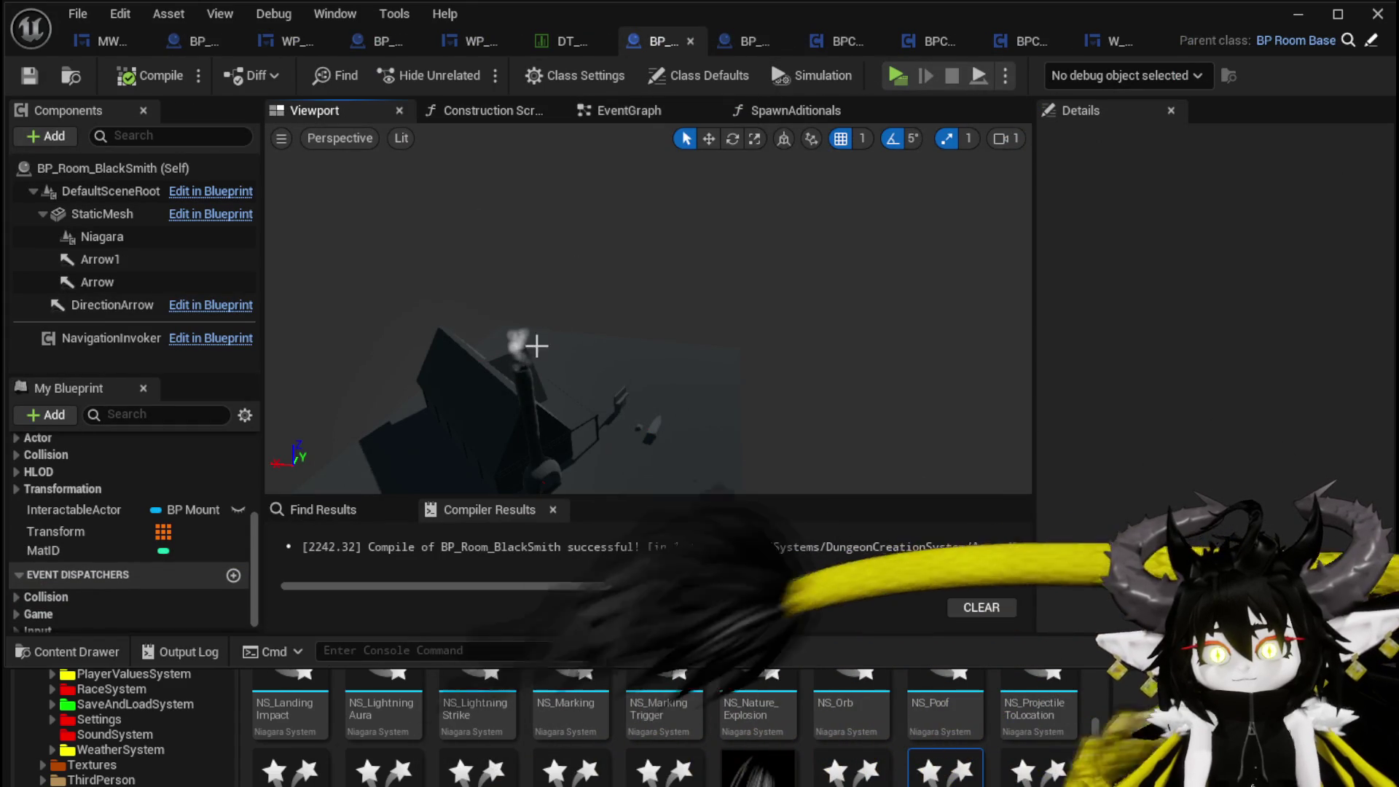
double_click(102, 236)
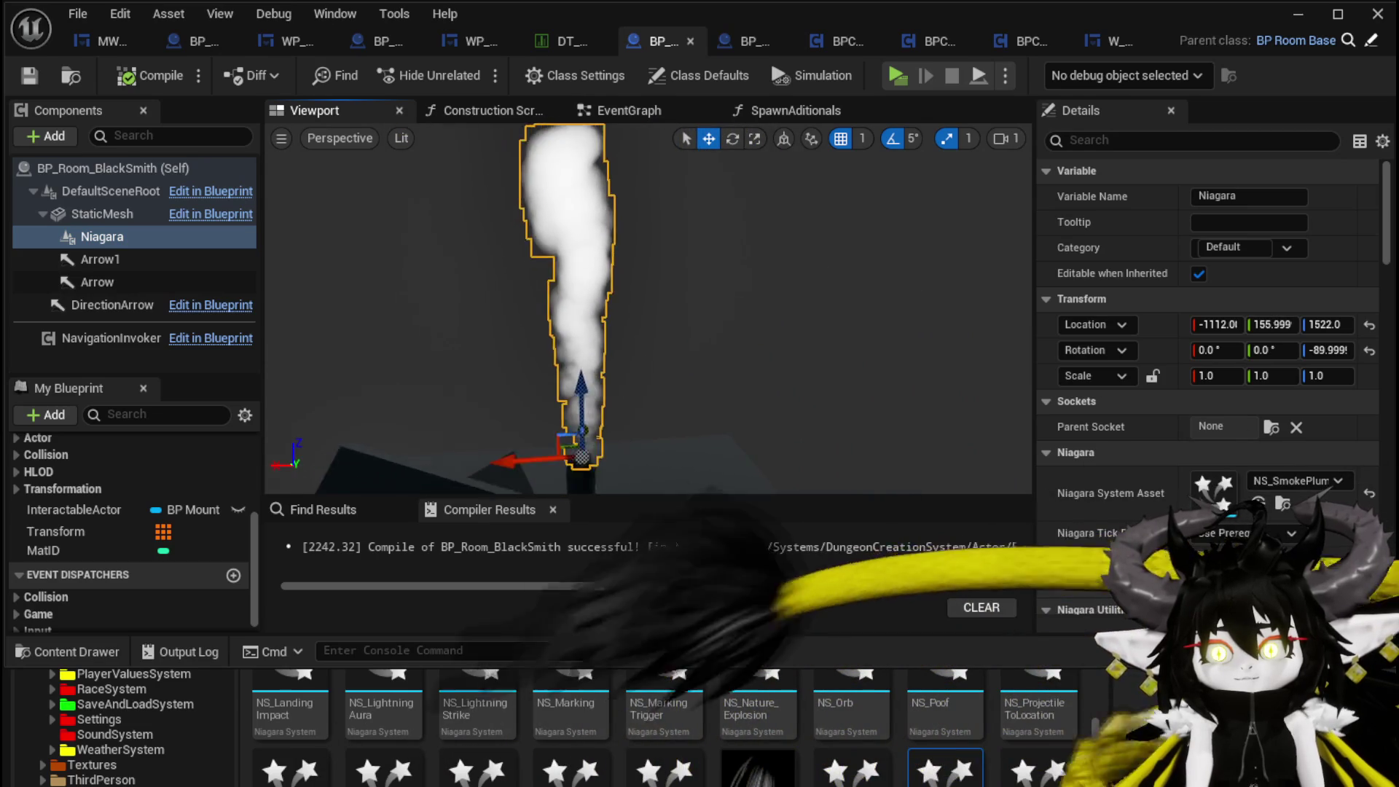
key("e")
left_click_drag(590, 408, 510, 386)
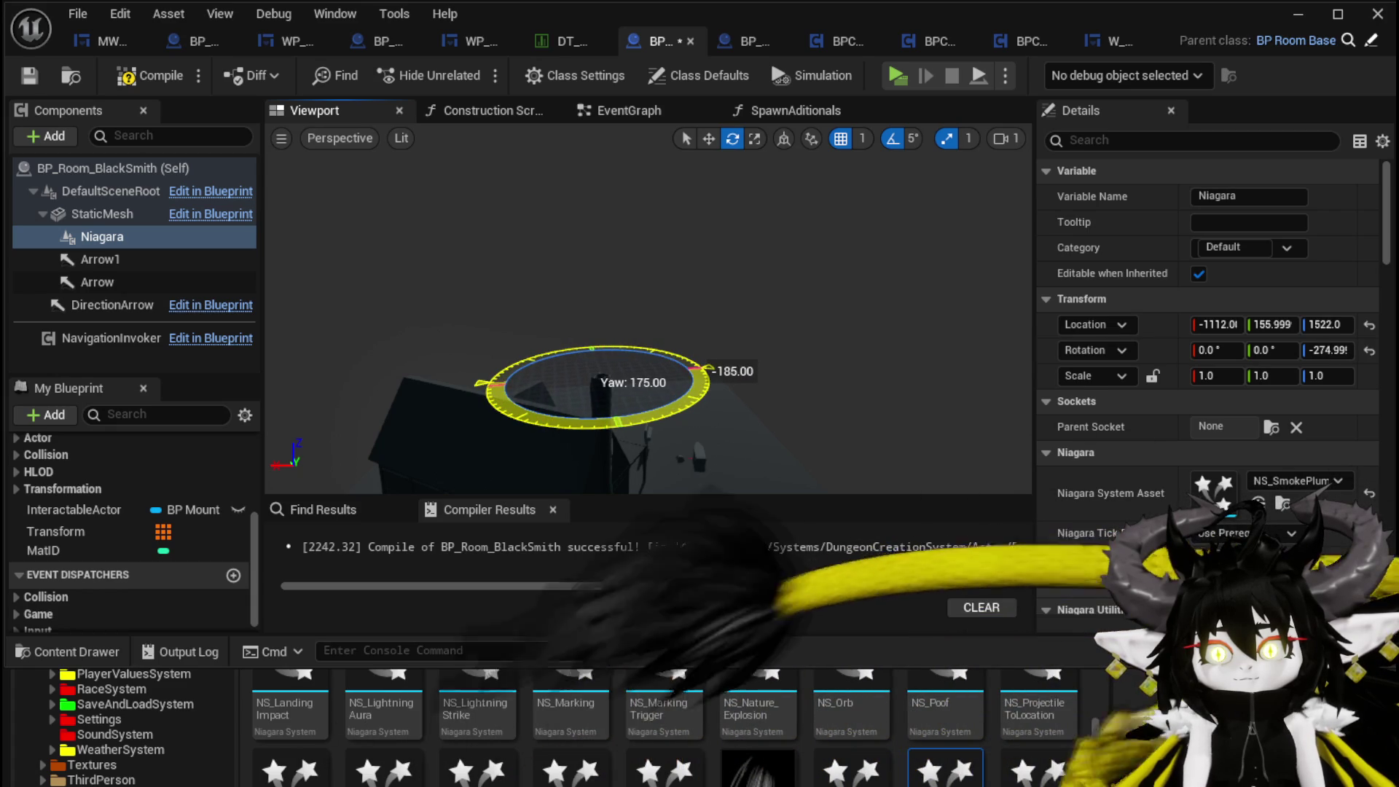
mouse_move(605, 382)
left_mouse_down()
mouse_move(453, 428)
mouse_move(536, 404)
left_mouse_up()
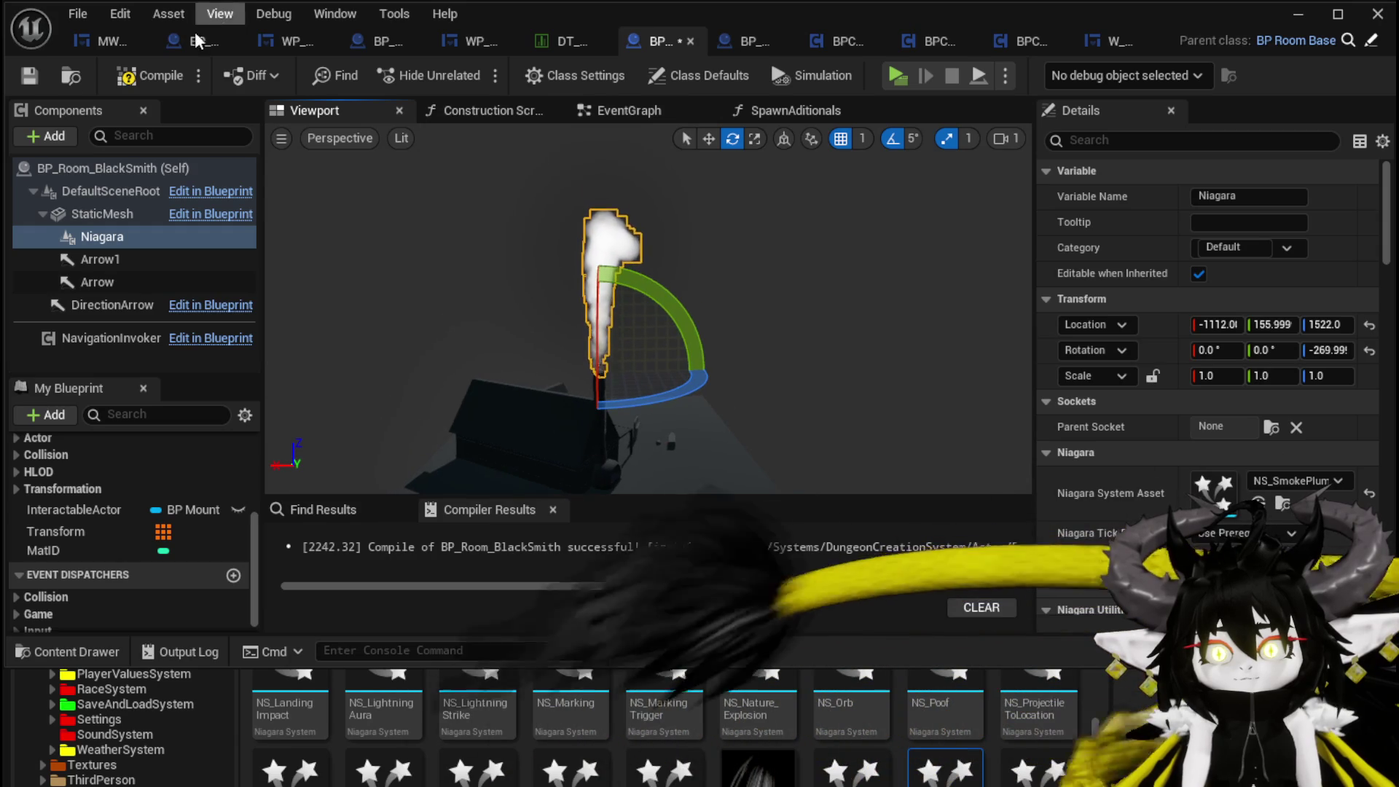
left_click(24, 80)
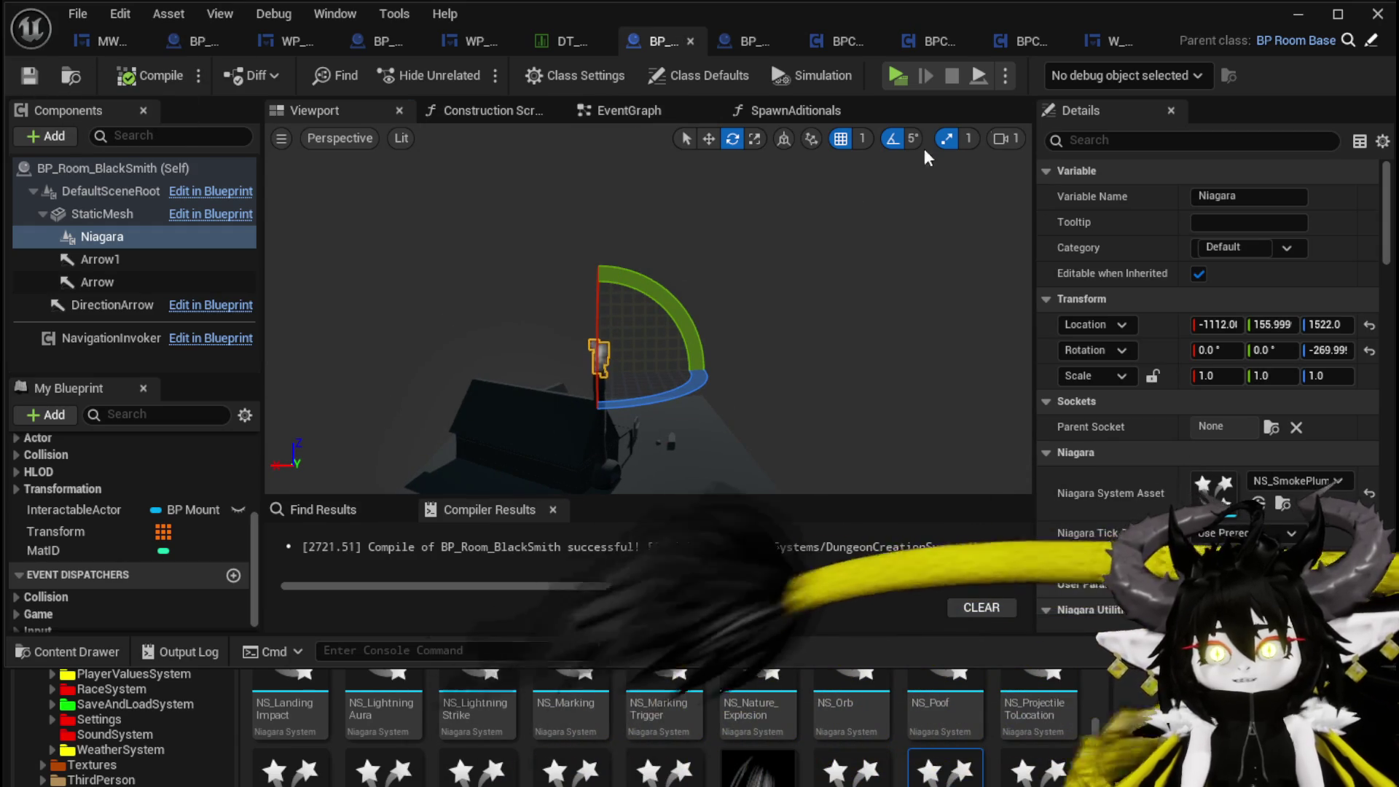
left_click(1321, 27)
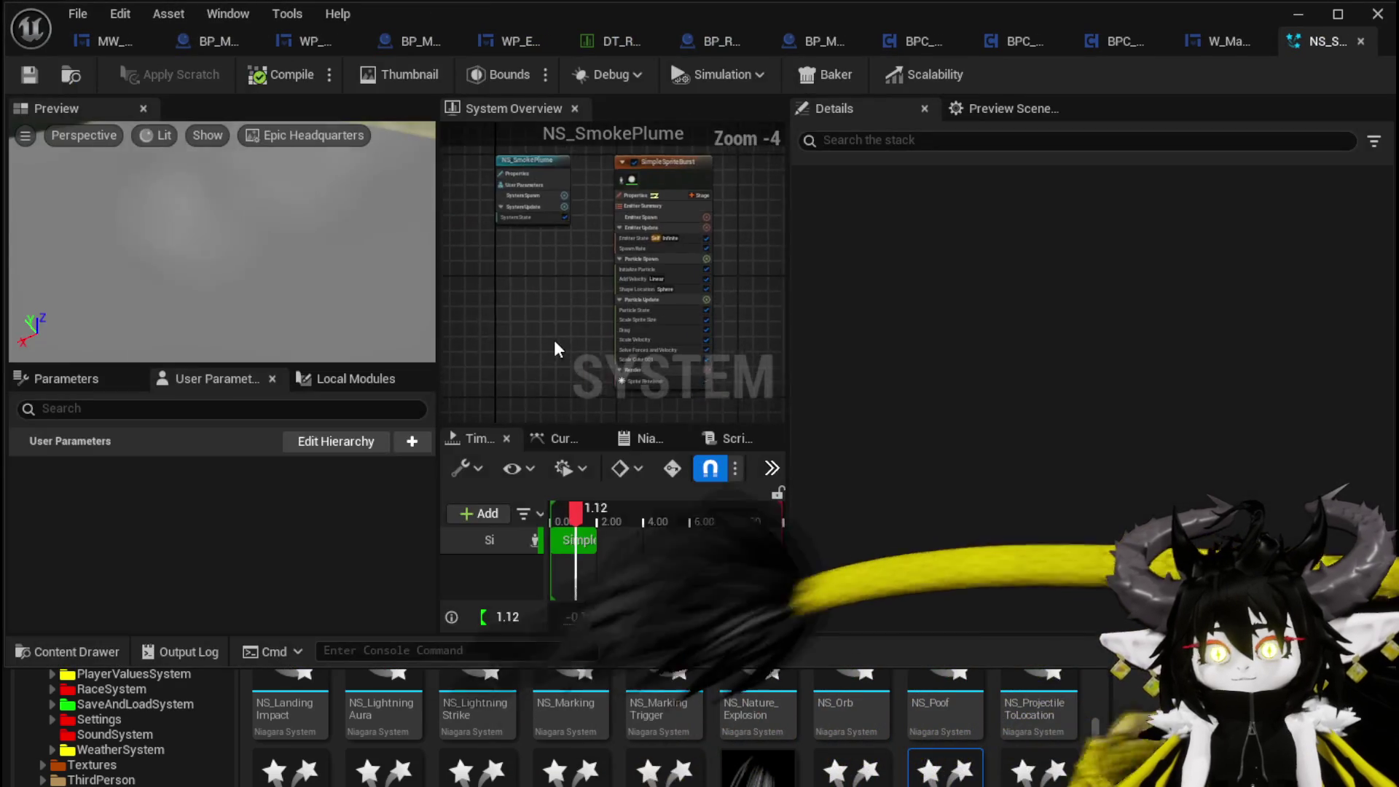
- Set NS_SmokePlume's Scale Color 001 Scale Alpha to Float from Curve, then play the level in a new window
scroll(641, 315, "up", 2)
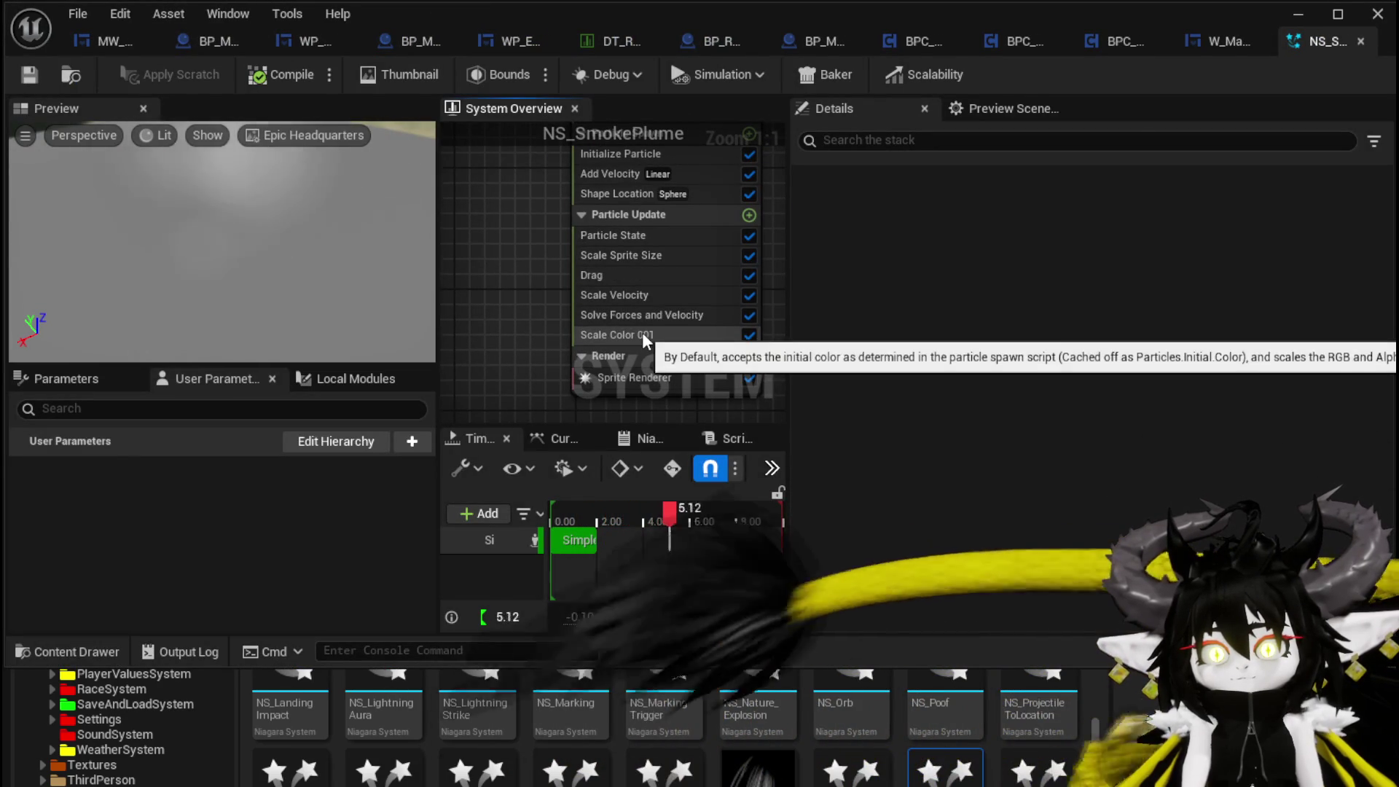
left_click(641, 335)
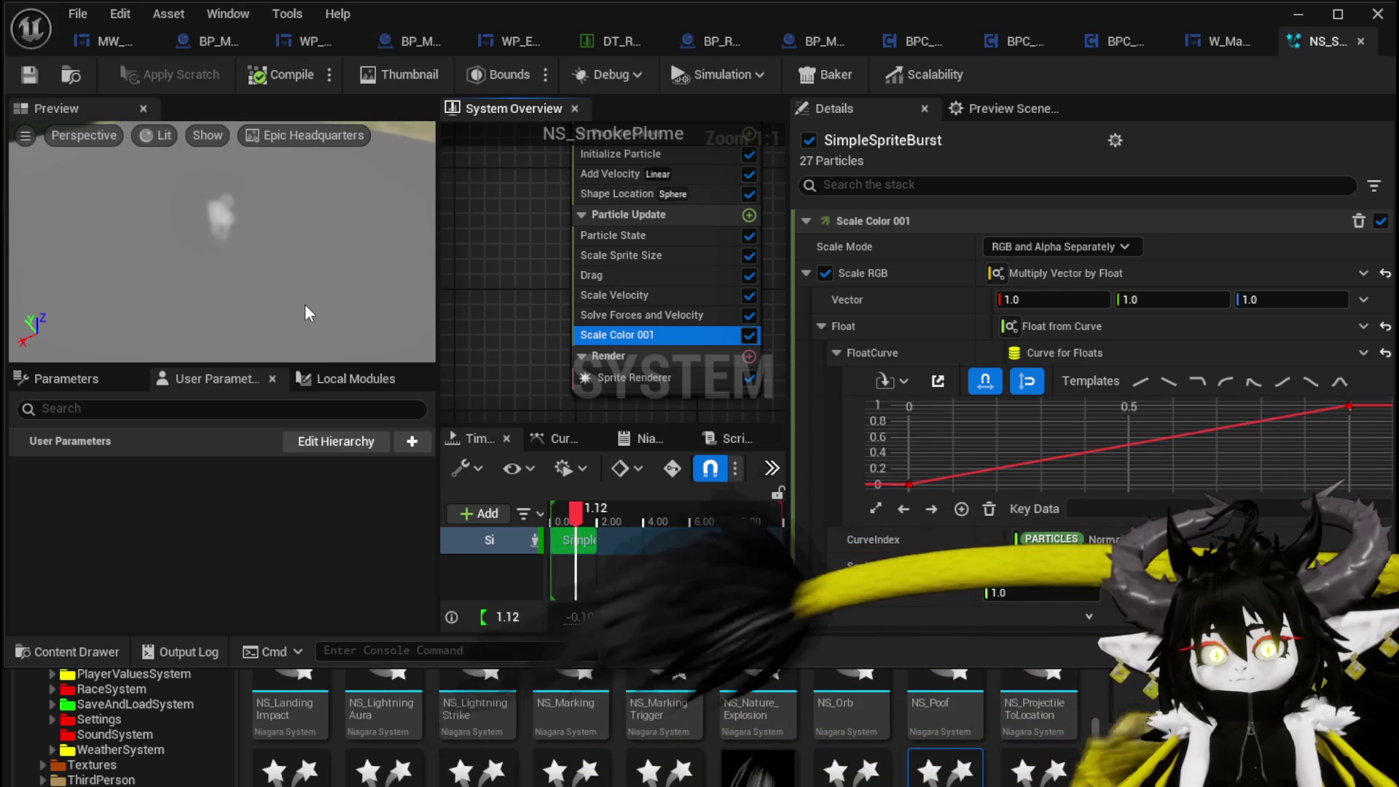
left_click_drag(308, 291, 307, 286)
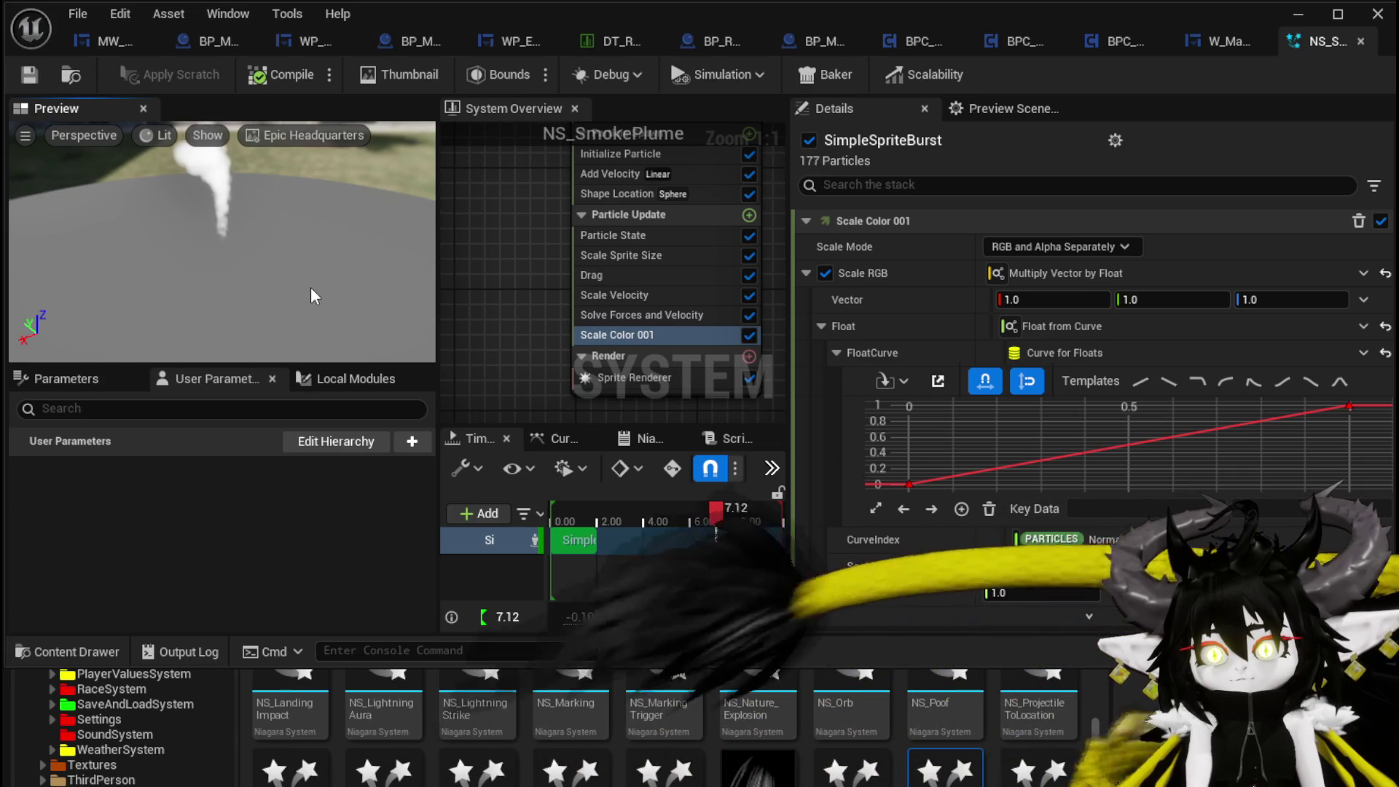
left_click(1362, 592)
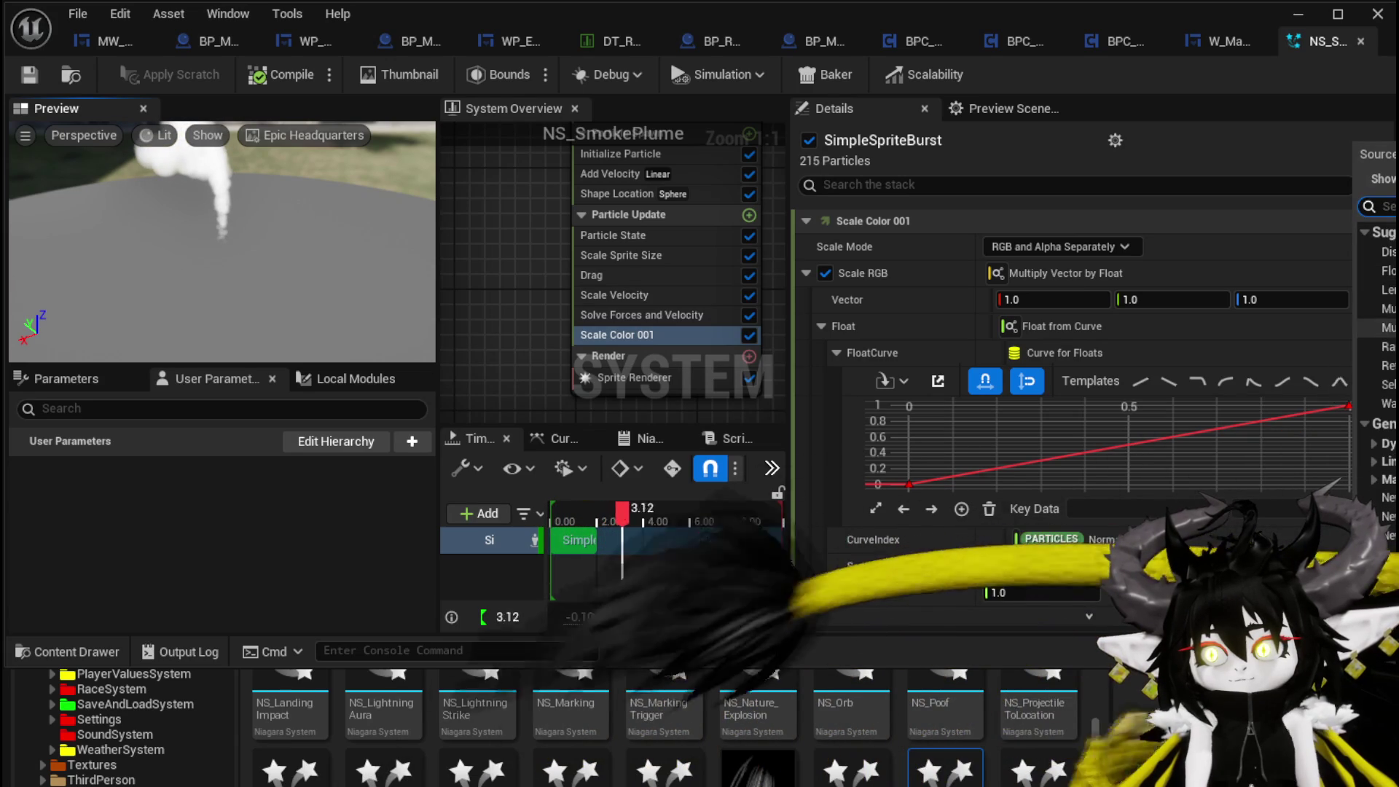
left_click(1383, 270)
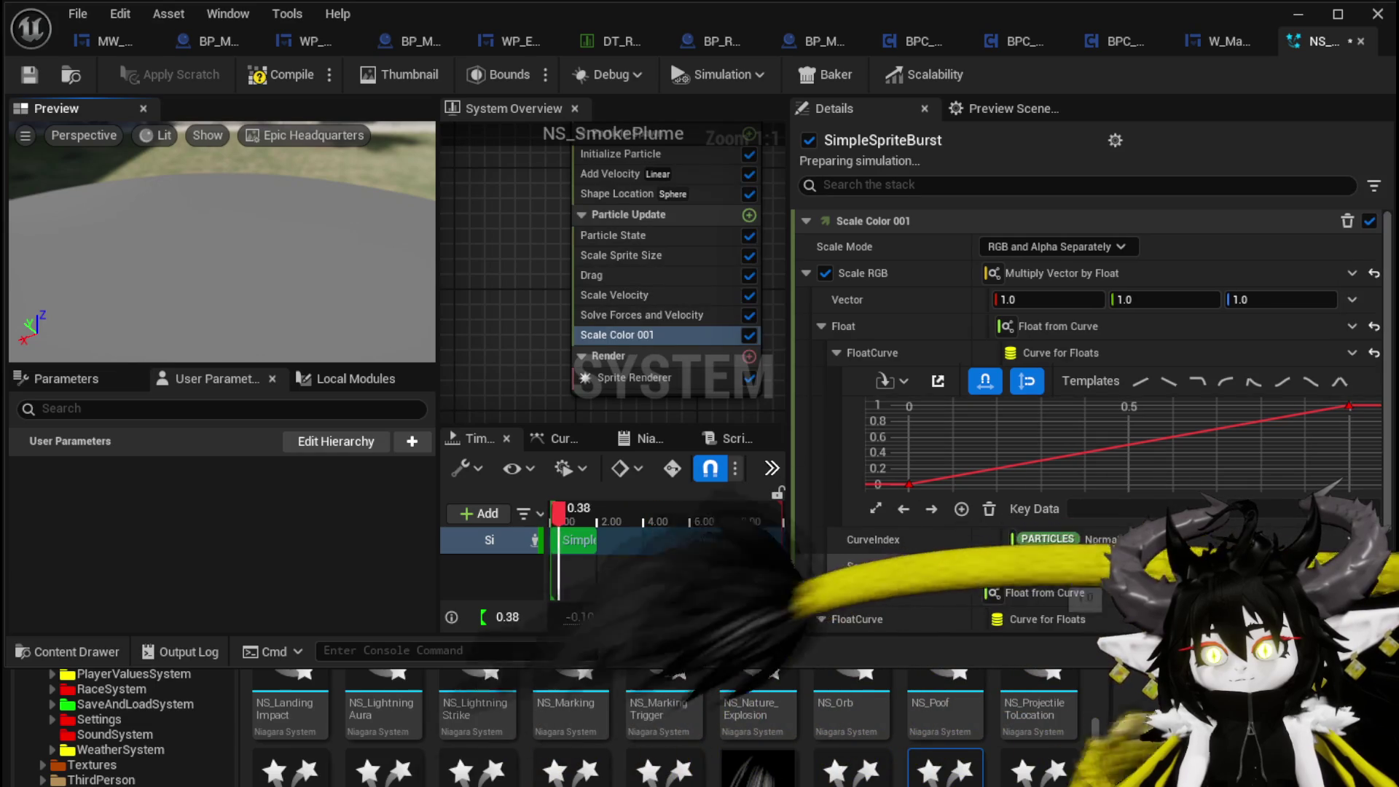
scroll(1028, 574, "down", 2)
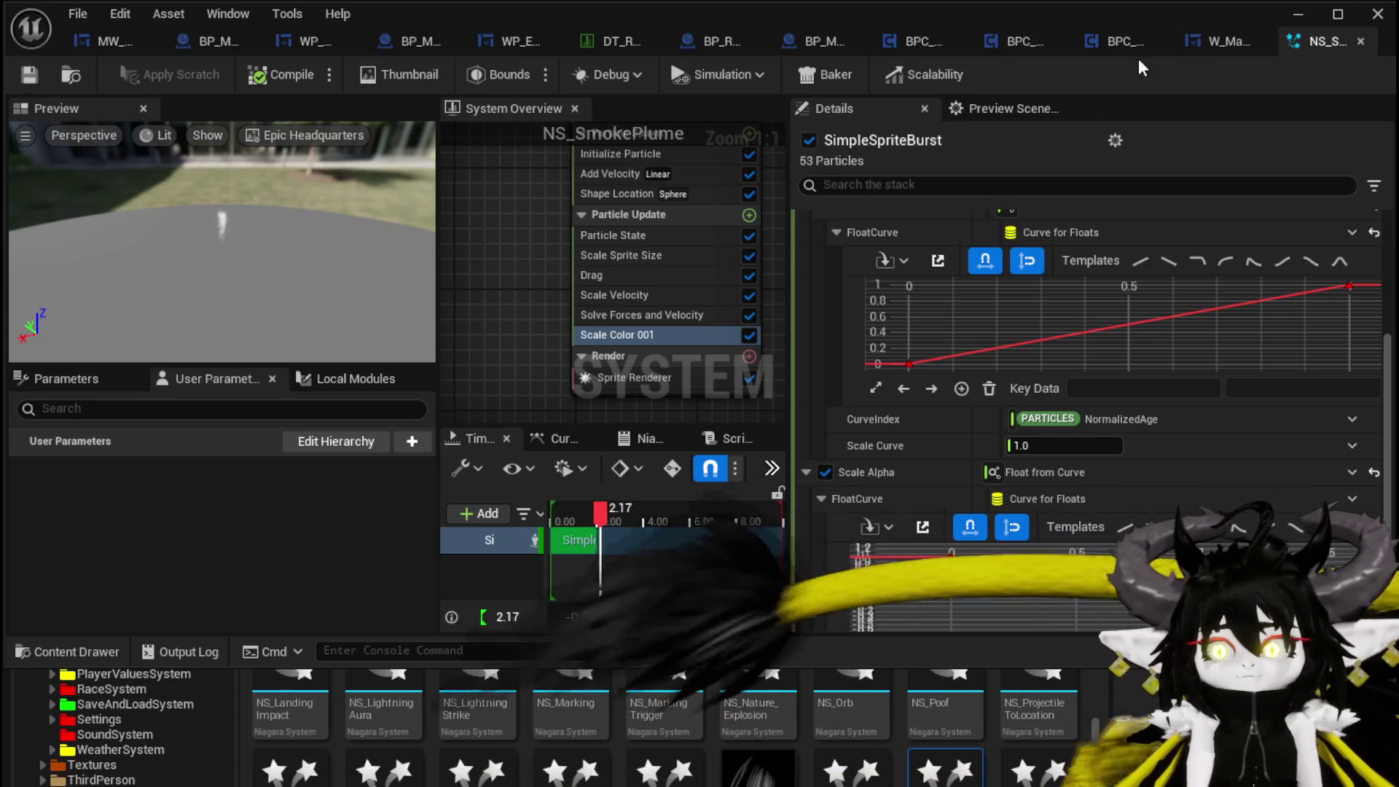
left_click(1289, 16)
left_click(471, 73)
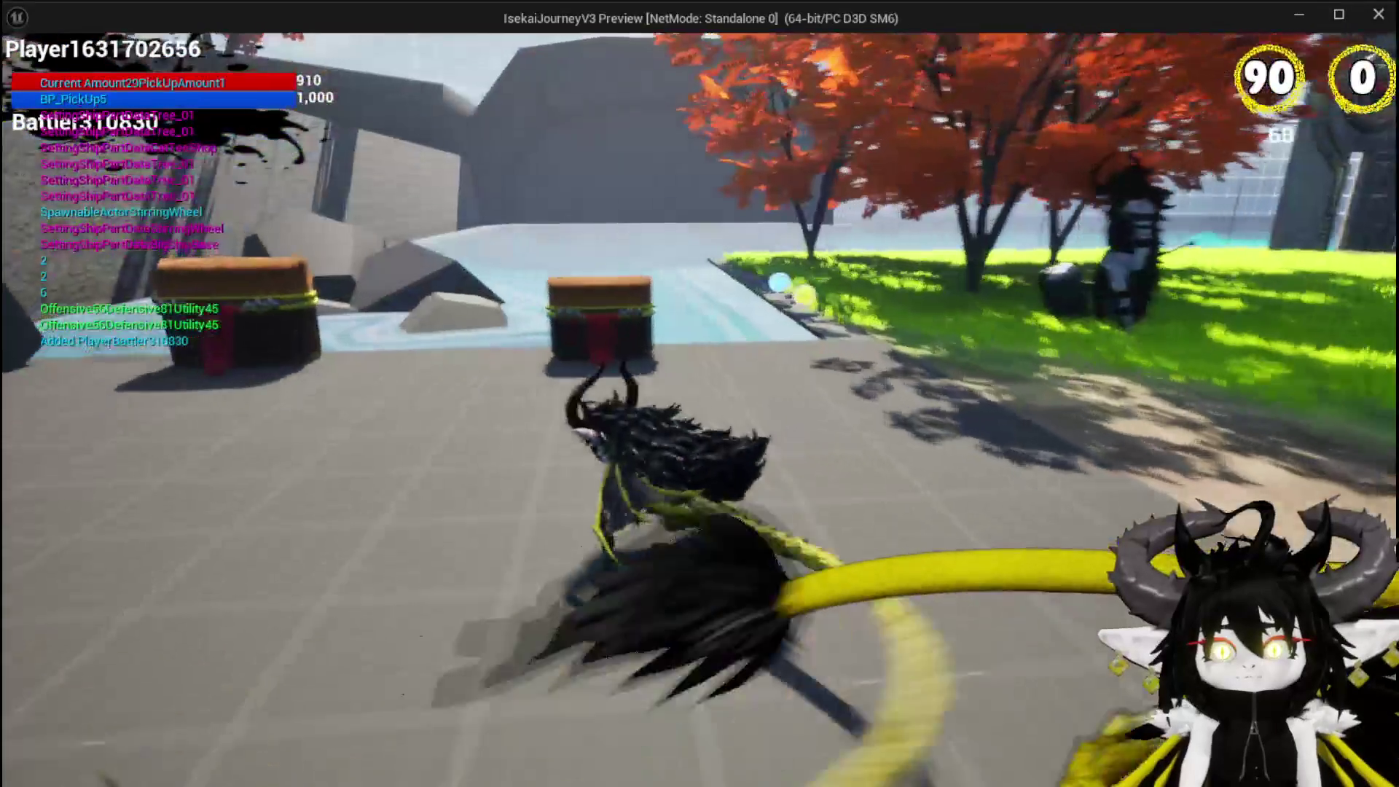
- Run and jump the dragon across the arena and grass, through the stone gate to the smithy
key("space")
key("w")
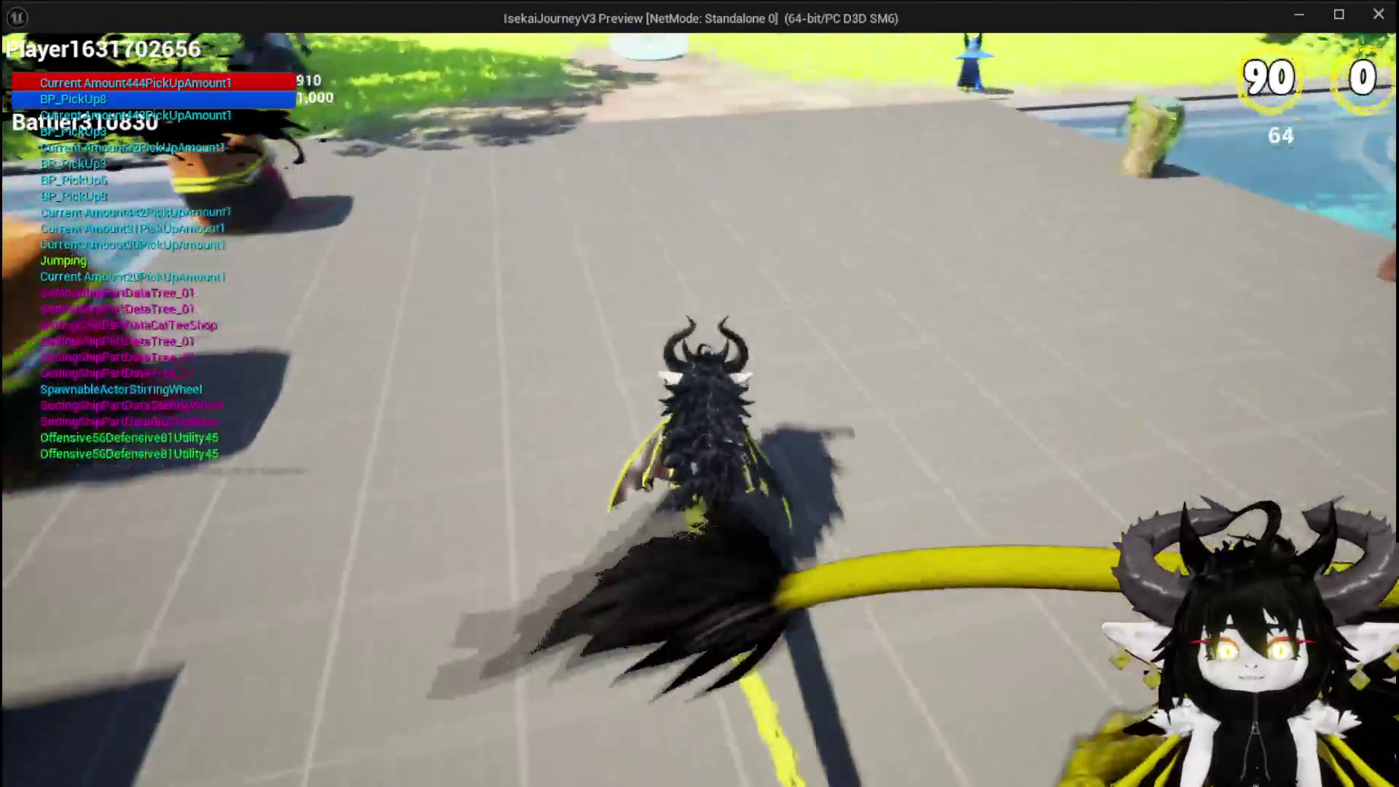
key("space")
key("space")
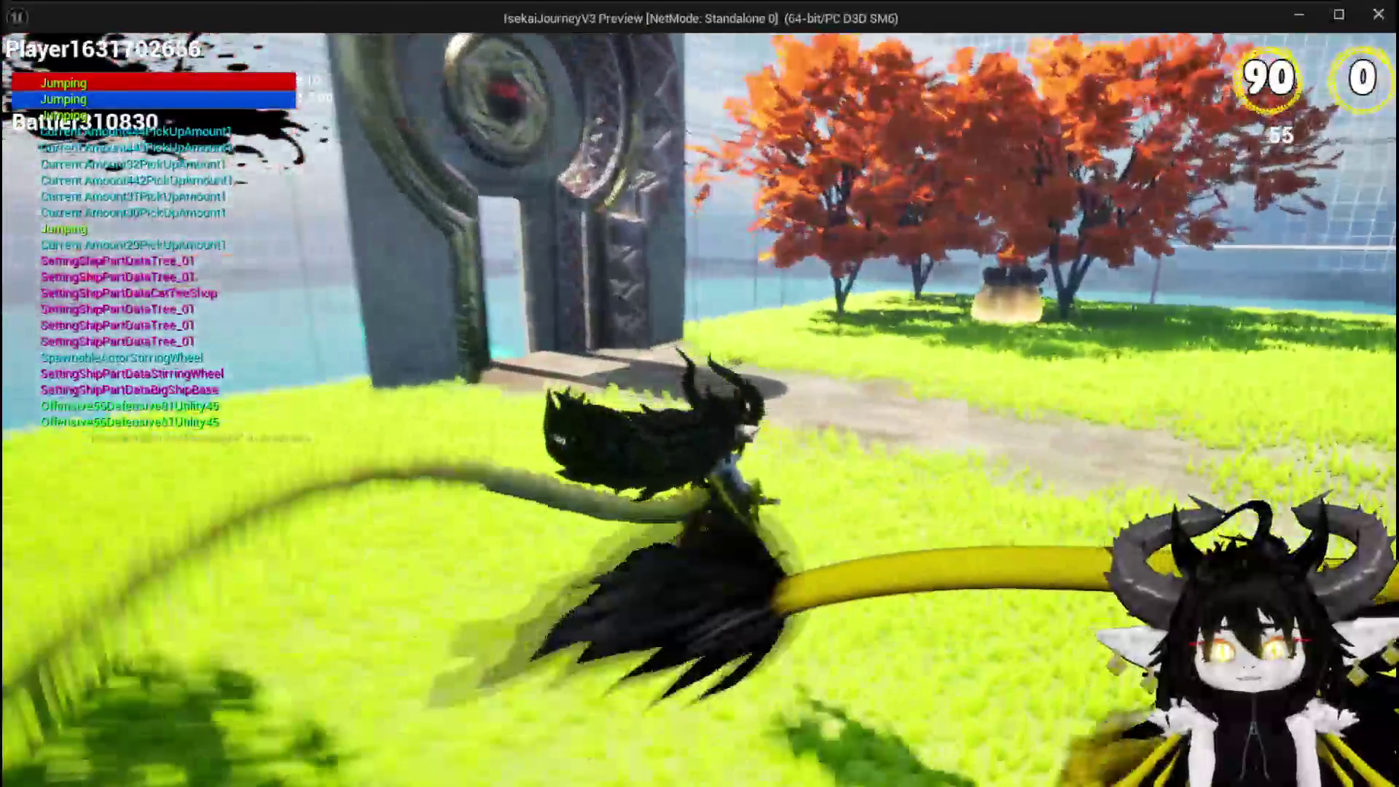
key("space")
key("w")
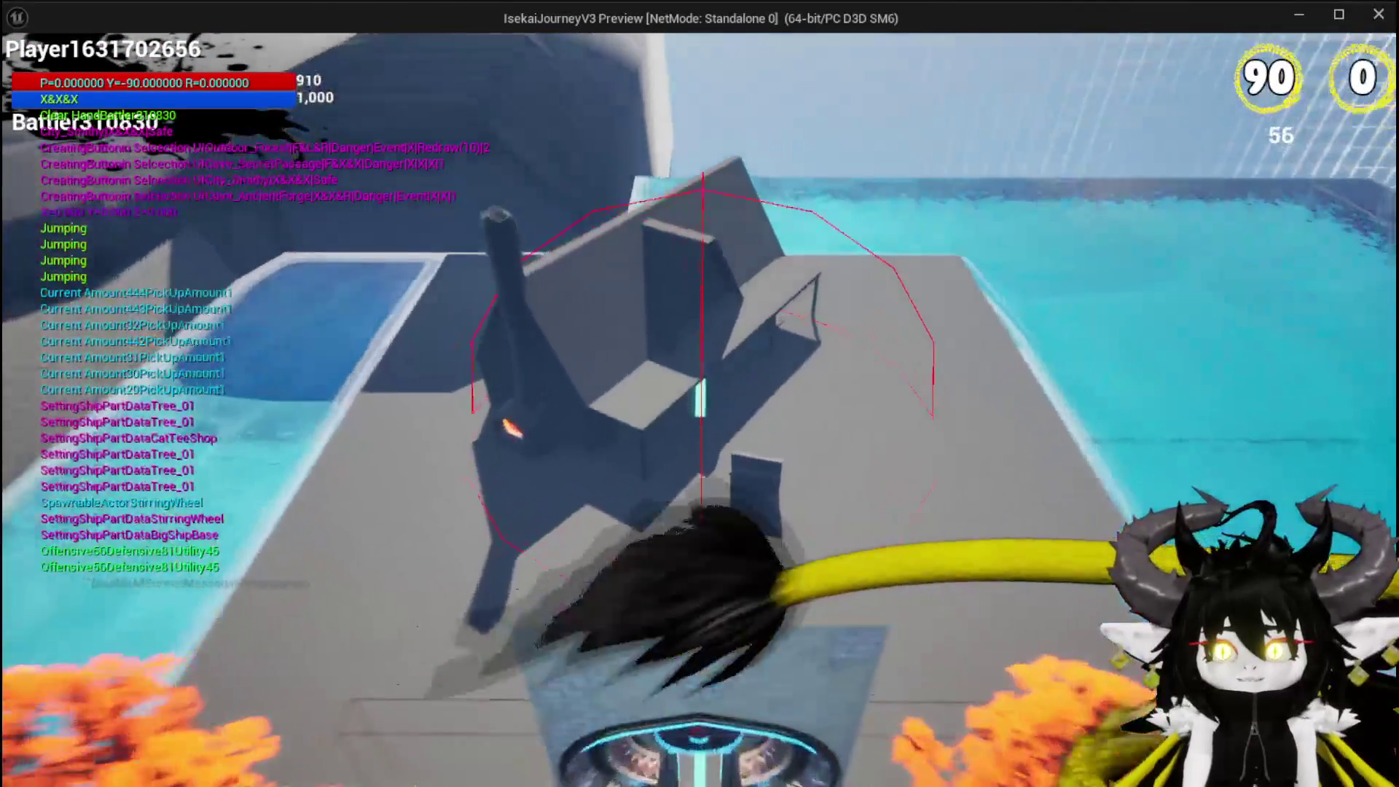
- Walk up to the forge, open its smelting screen, and begin loading the crystal stack
key("w")
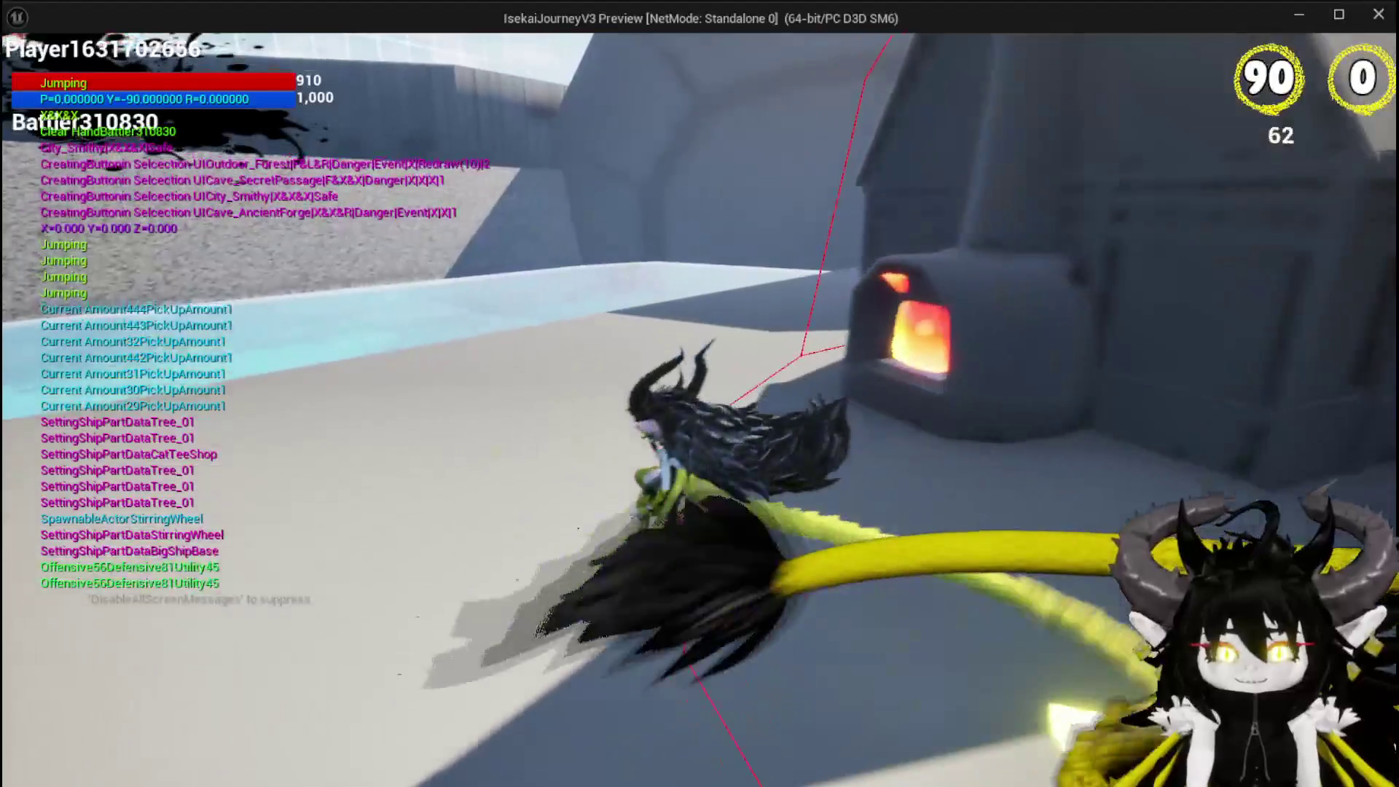
key("e")
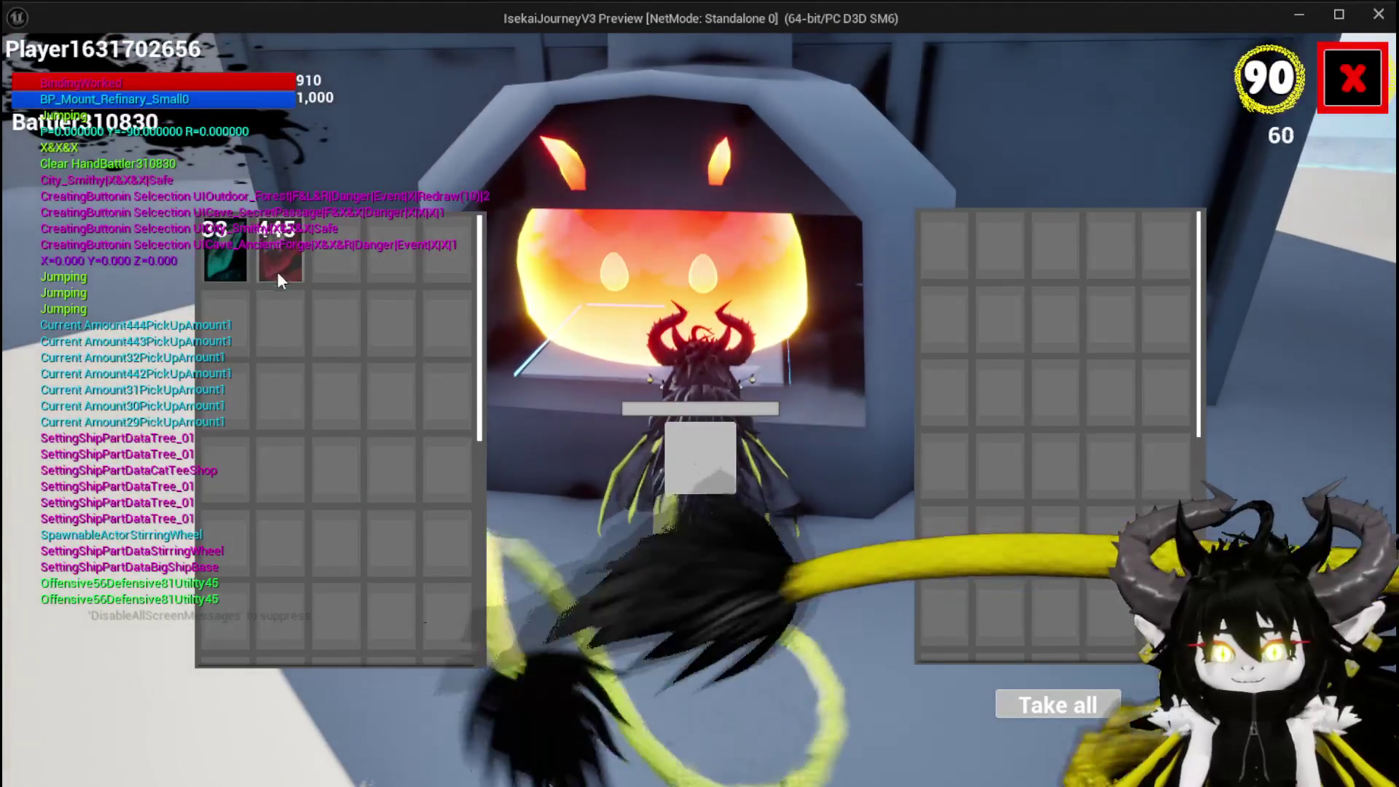
left_click(215, 249)
left_click(214, 249)
left_click(214, 248)
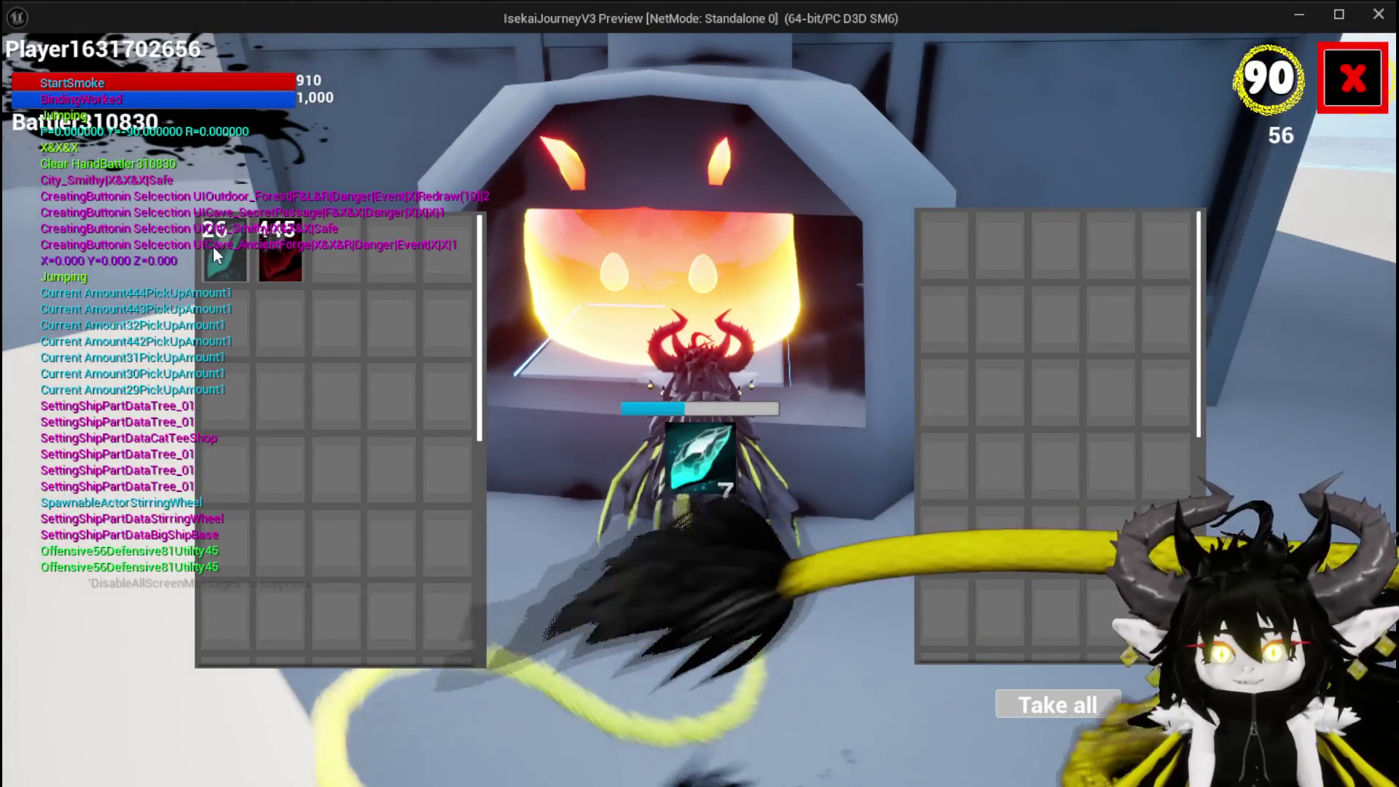
left_click(214, 248)
left_click(213, 247)
left_click(213, 246)
- Load the rest of the 33-item crystal stack into the forge, then close the screen
left_click(213, 246)
left_click(213, 246)
left_click(213, 246)
left_click(212, 246)
left_click(213, 246)
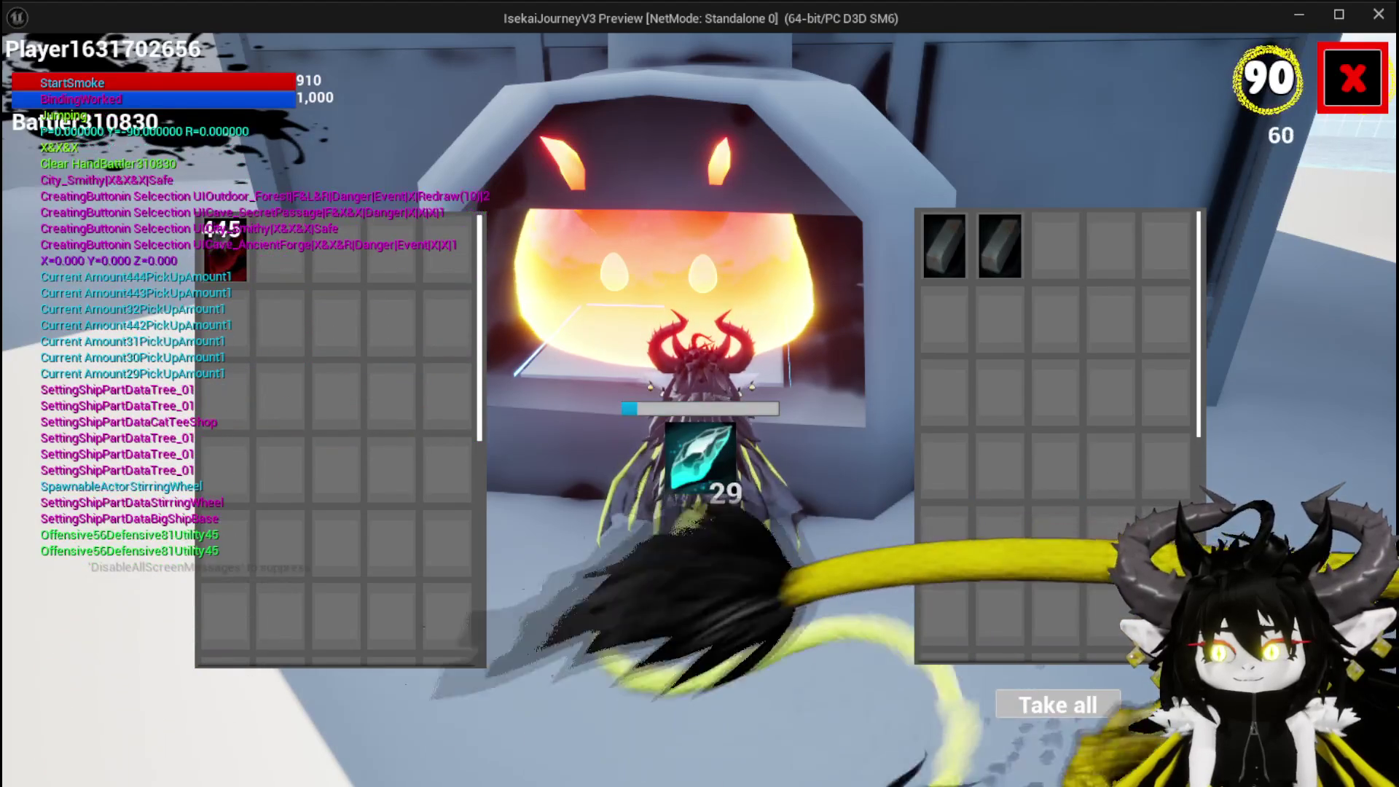
left_click(1352, 76)
key("space")
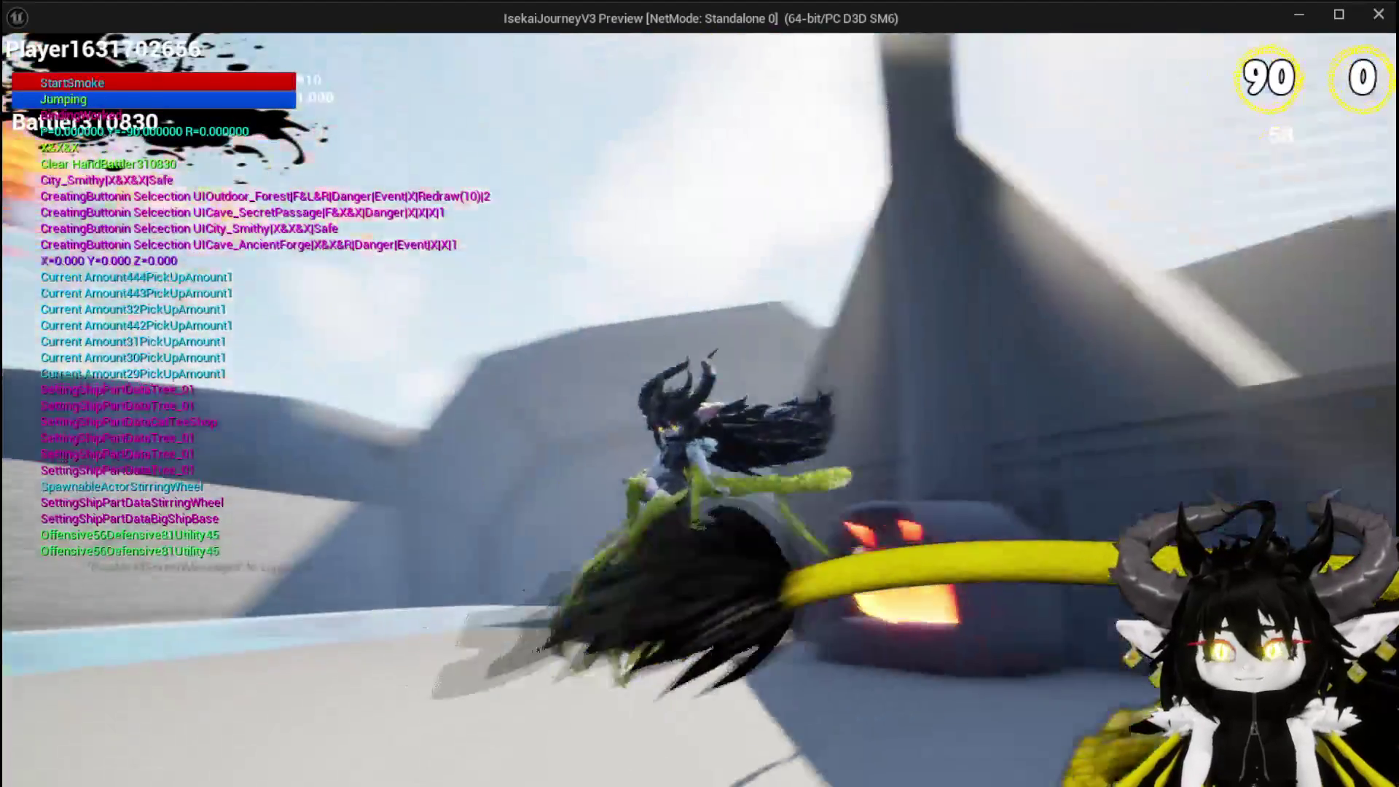
- Fly and breathe fire over the courtyard, cross the yard, and reopen the forge's smelting screen
key("space")
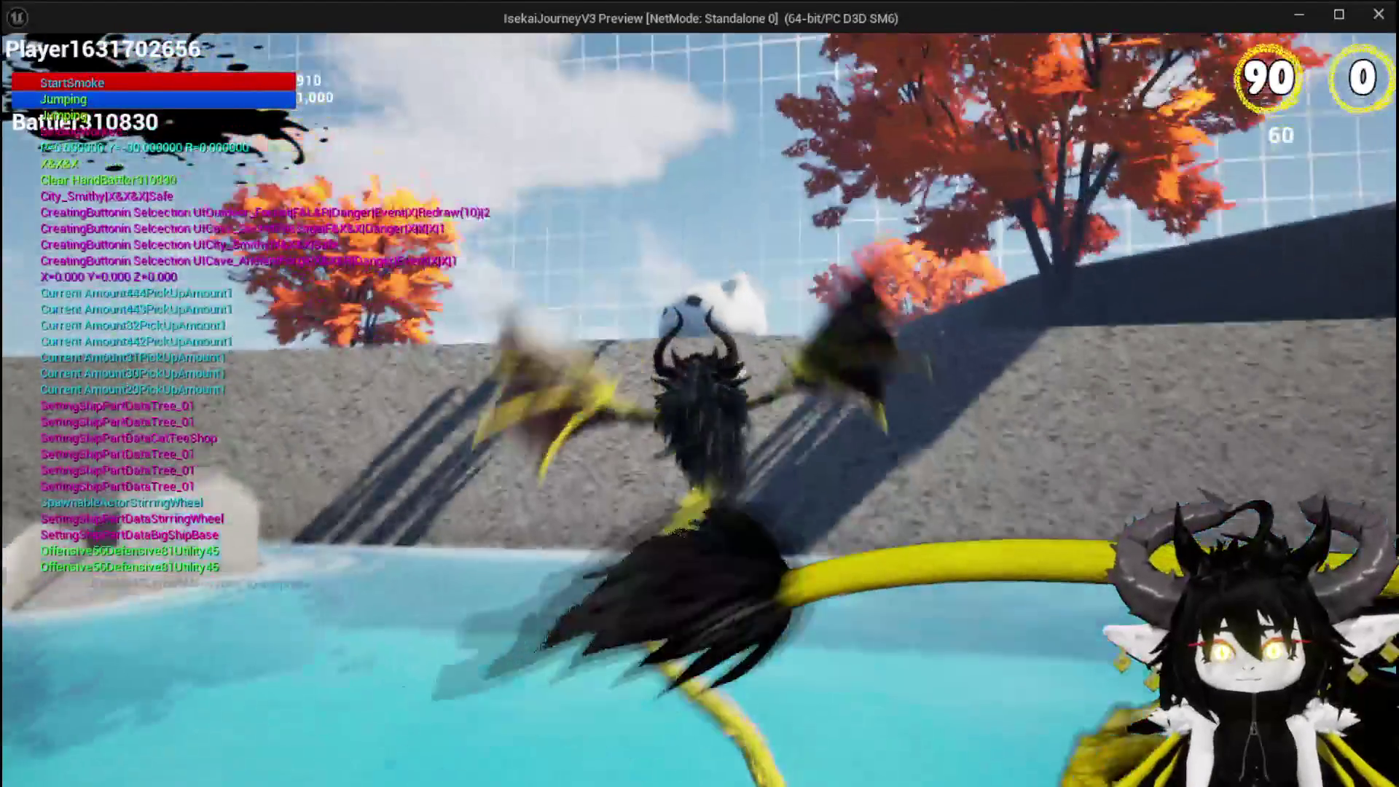
key("f")
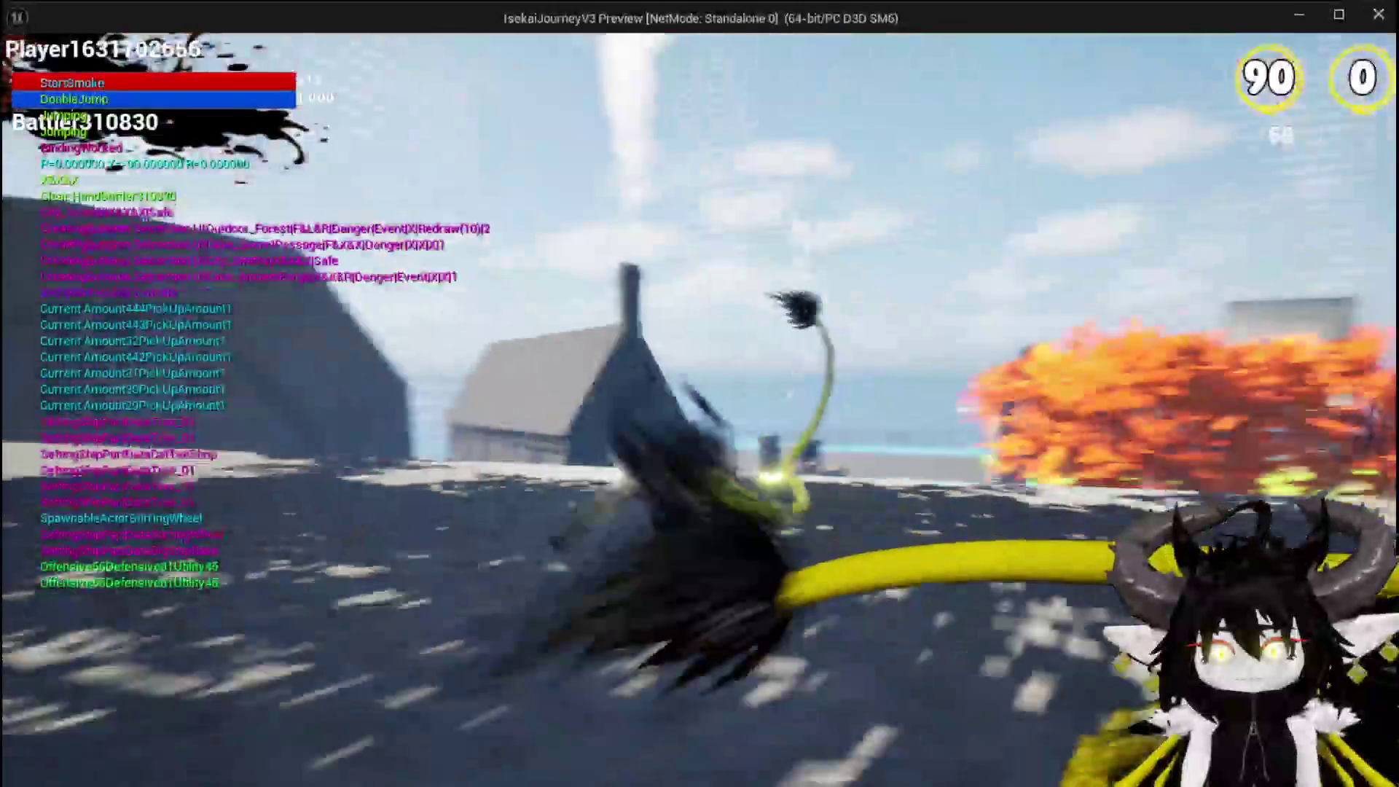
key("w")
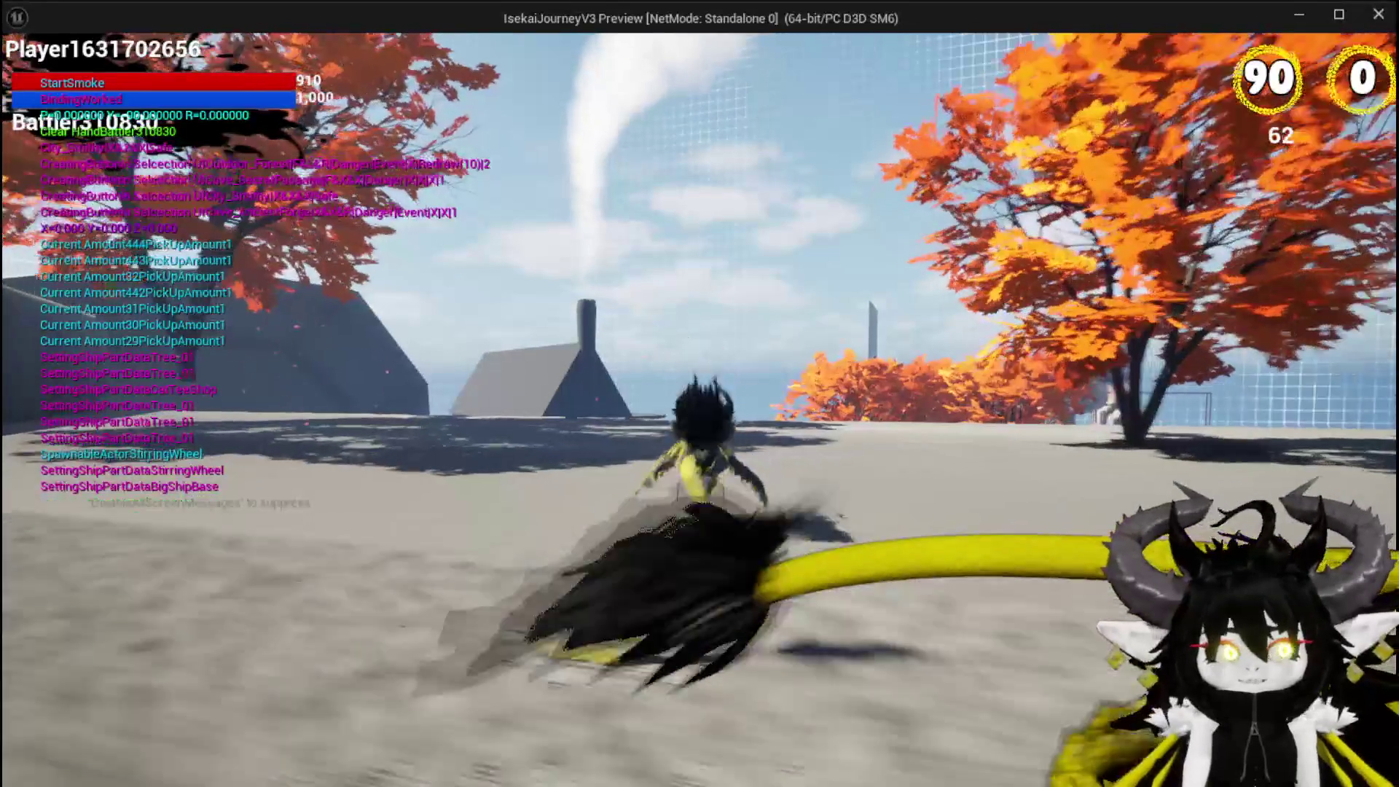
key("space")
key("space")
key("space")
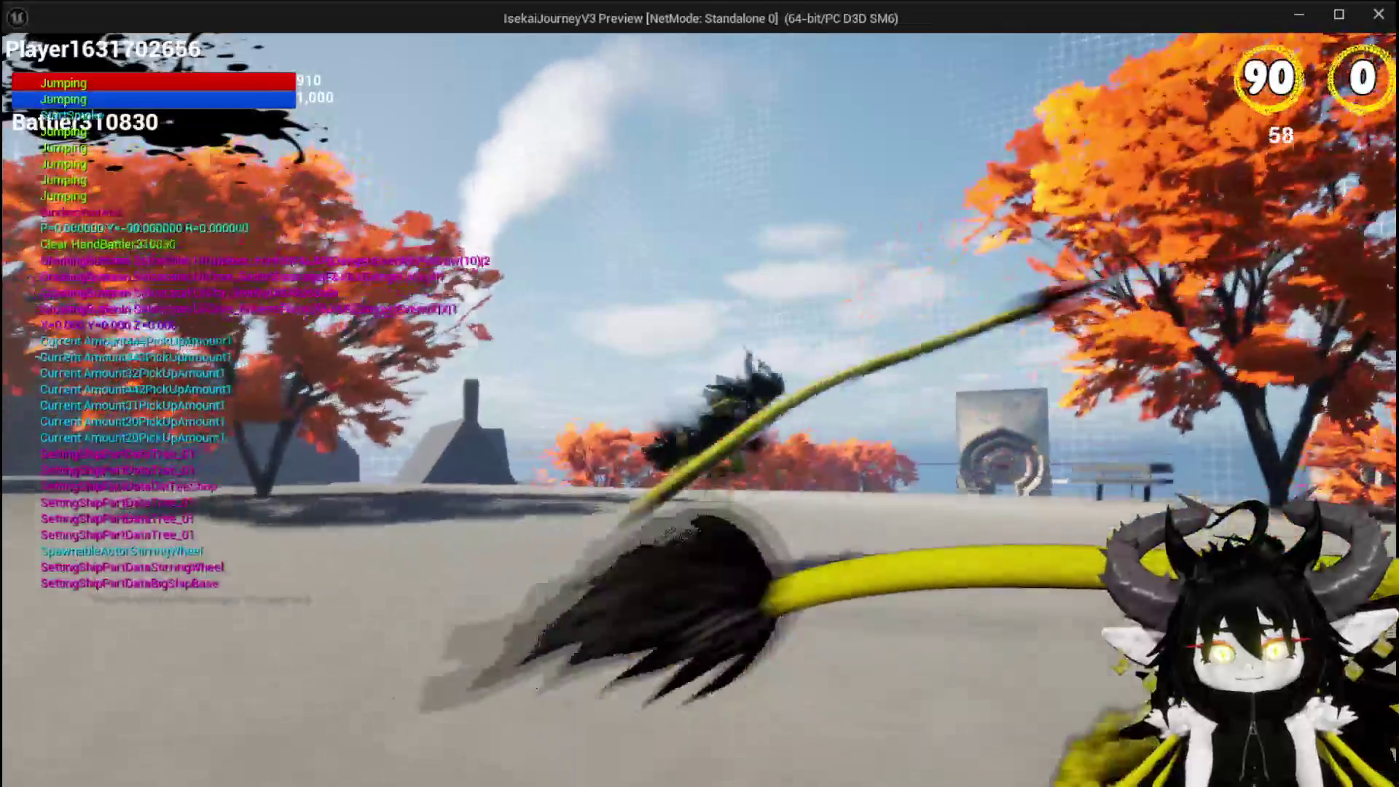
key("space")
key("space")
key("space")
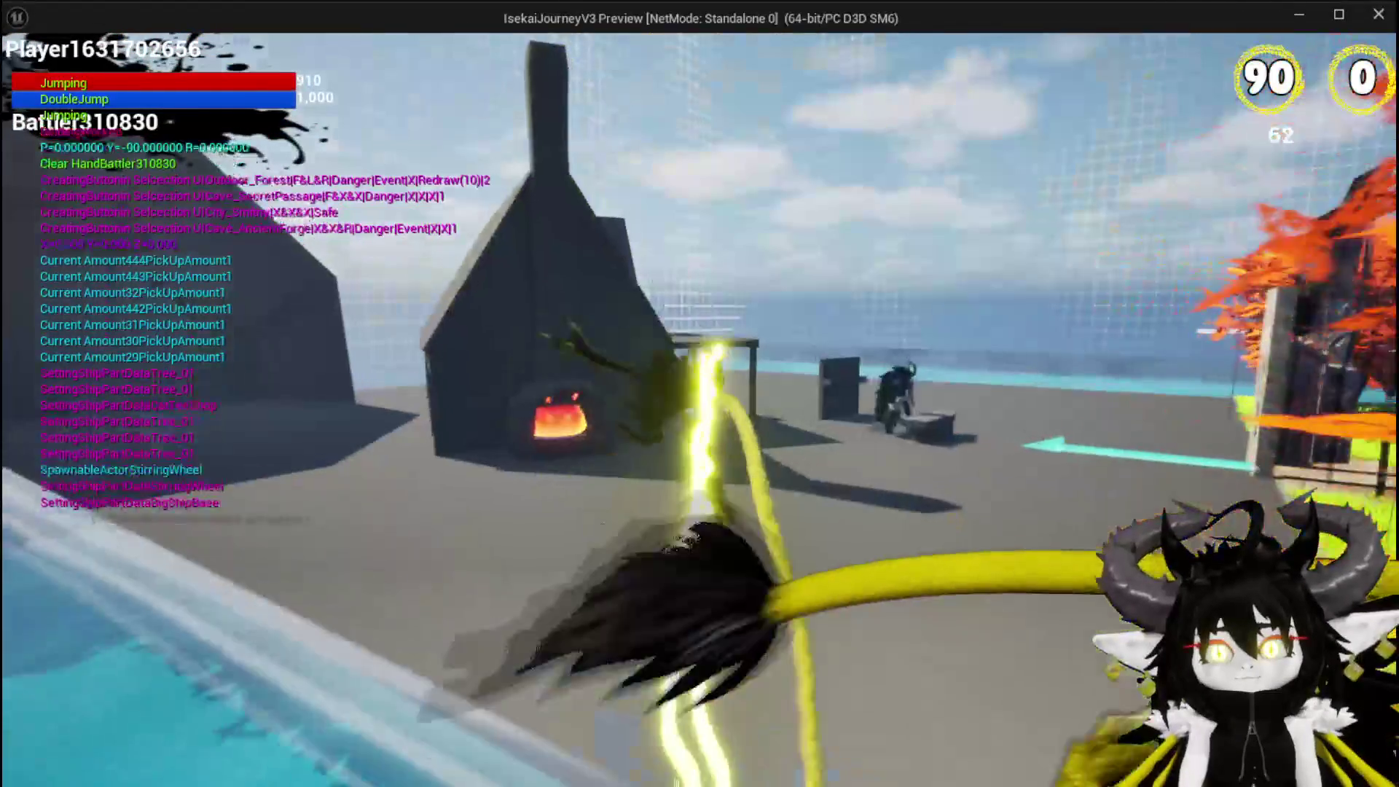
key("e")
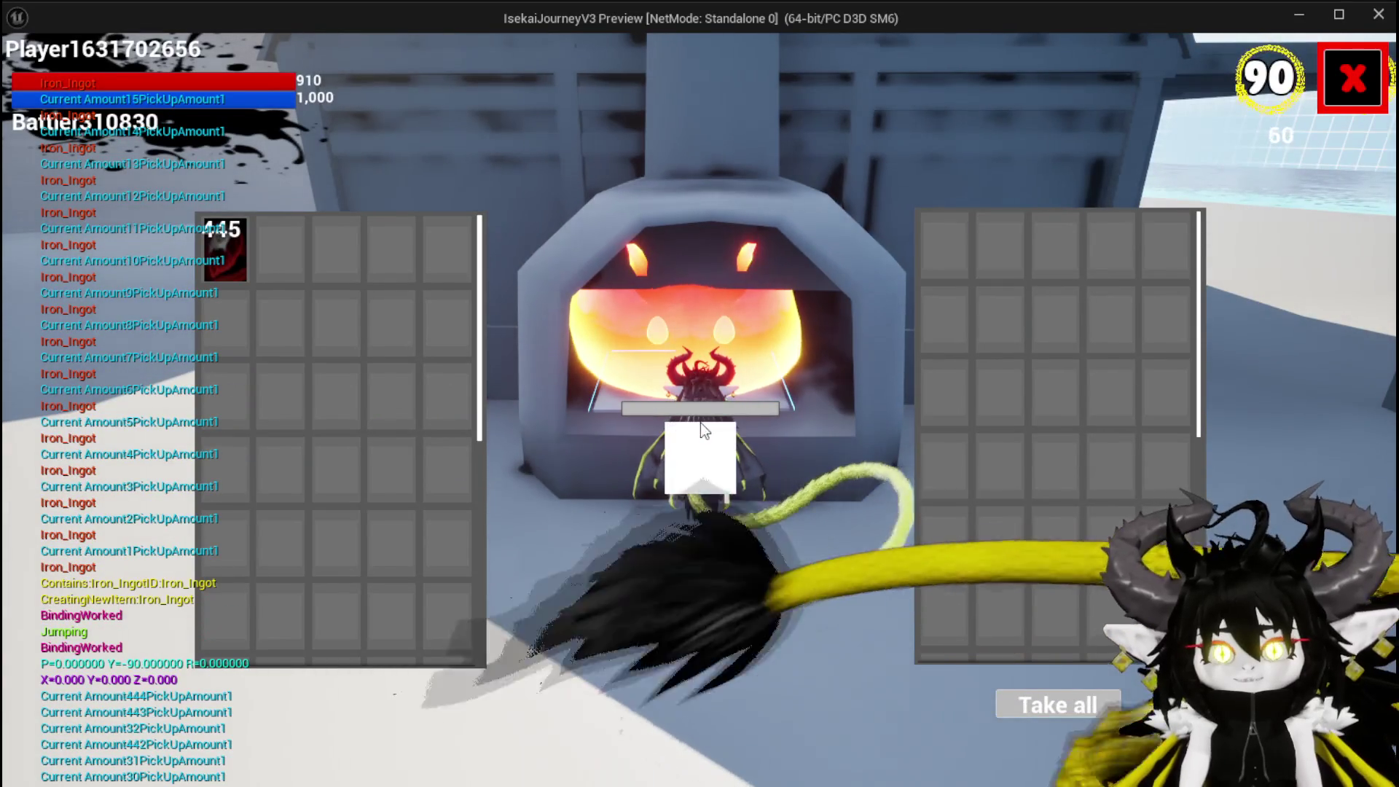
- Close the forge and fly along the dirt path toward the gate
key("e")
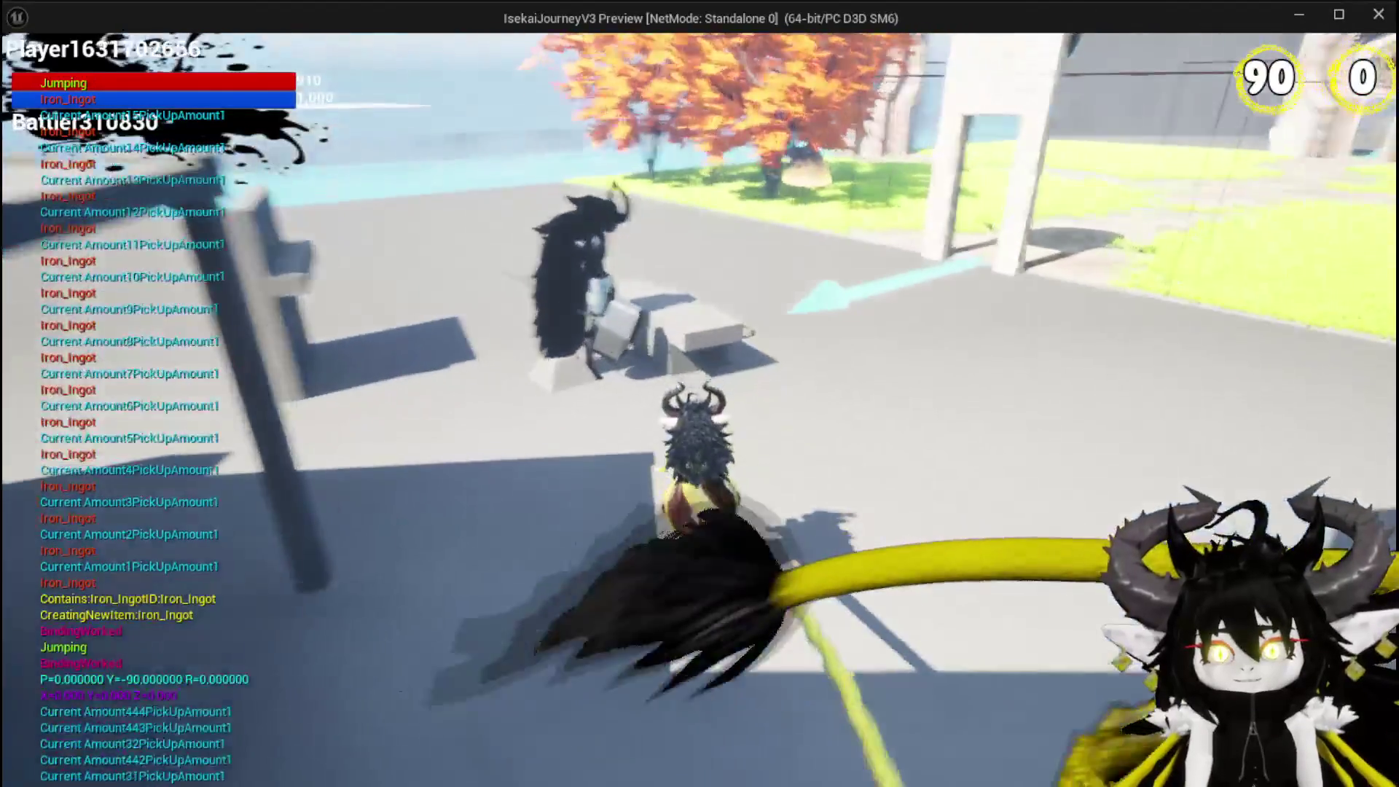
key("space")
key("space")
key("space")
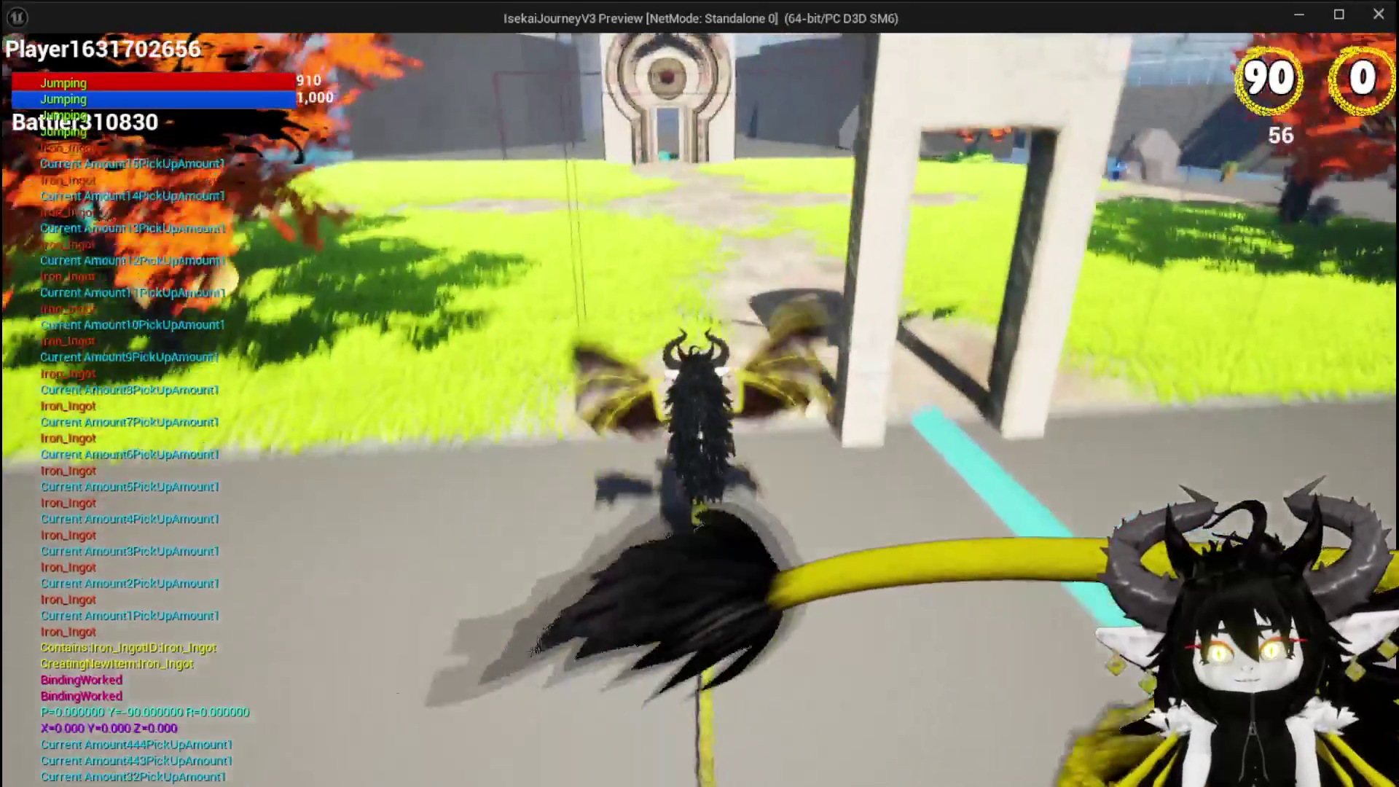
key("space")
key("space")
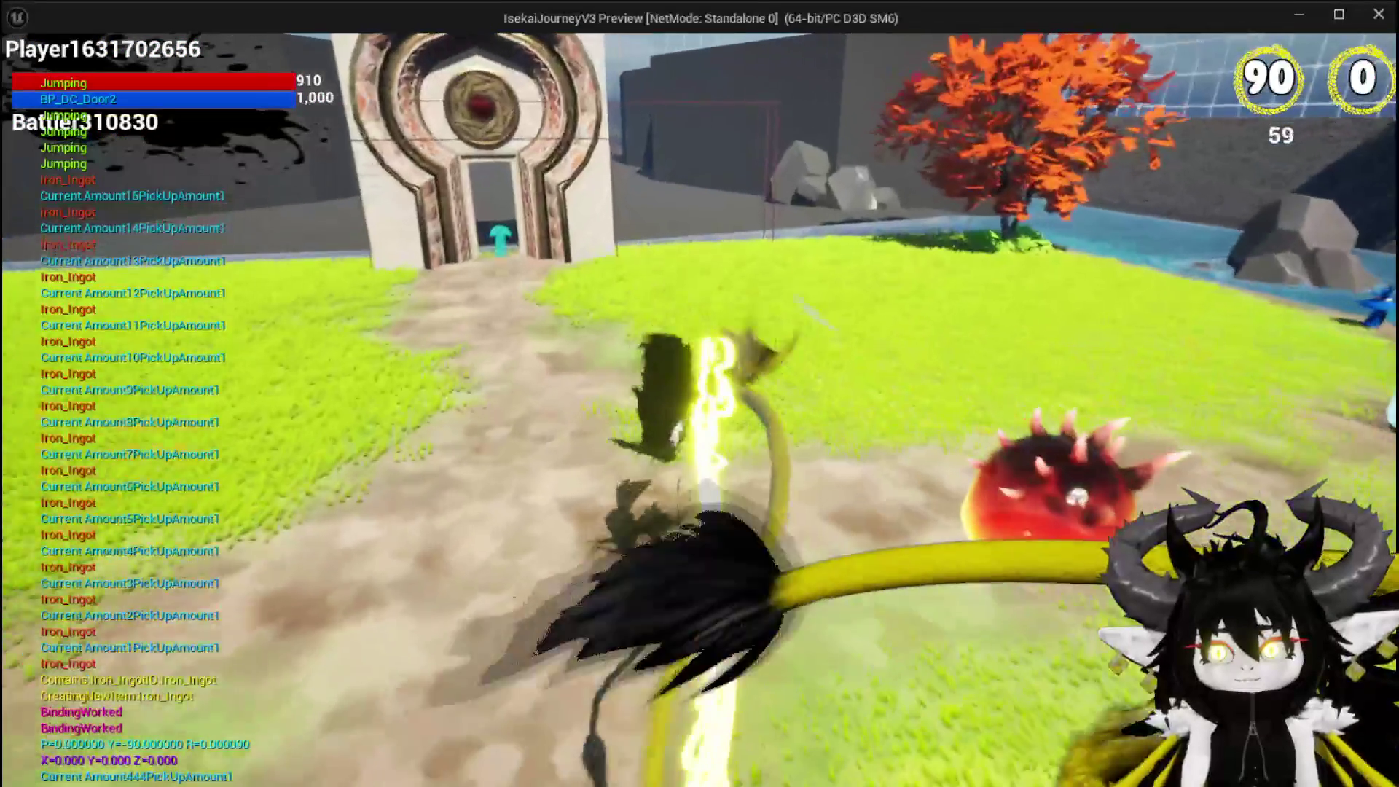
key("space")
key("w")
key("w")
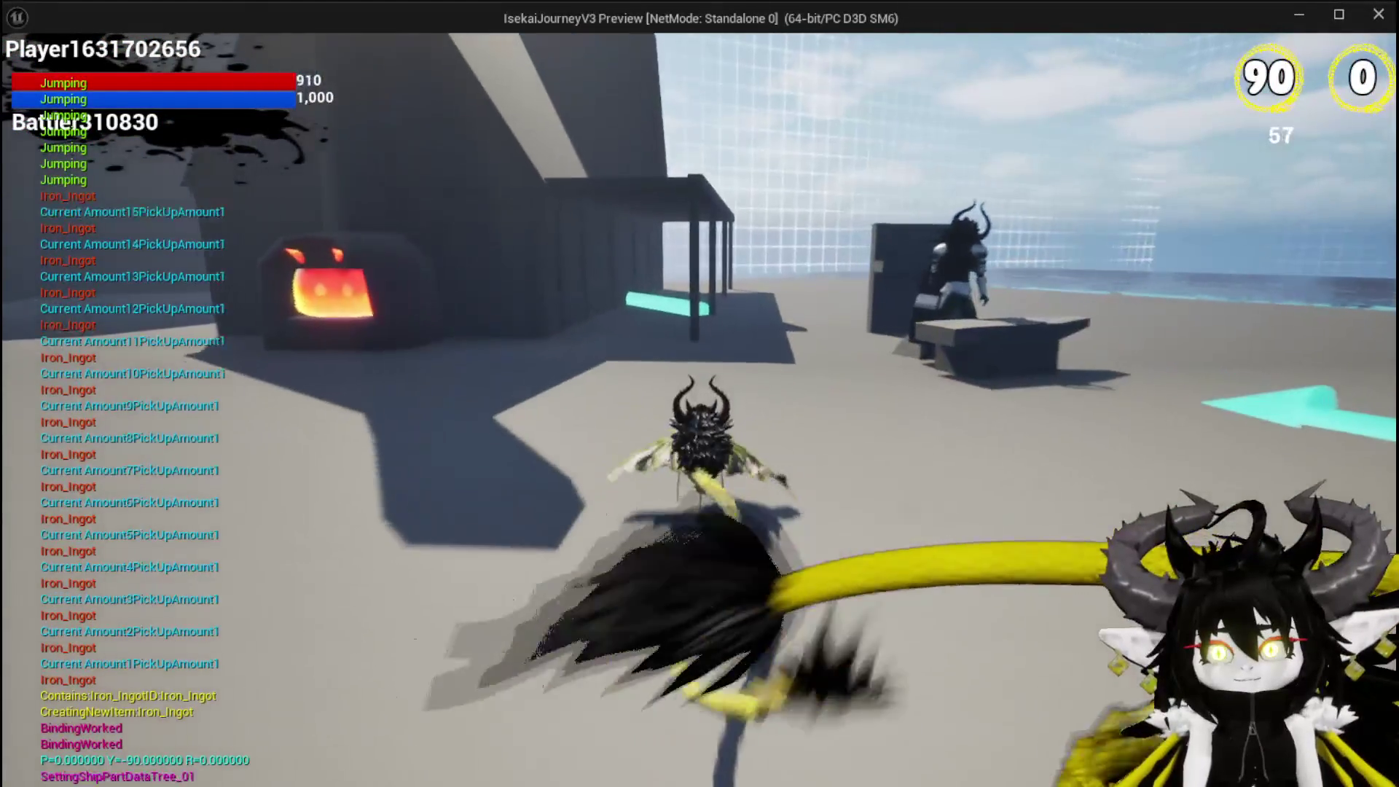
- Glide over the wall to the blacksmith and bring up his Trading, Crafting and Upgrade menu
key("space")
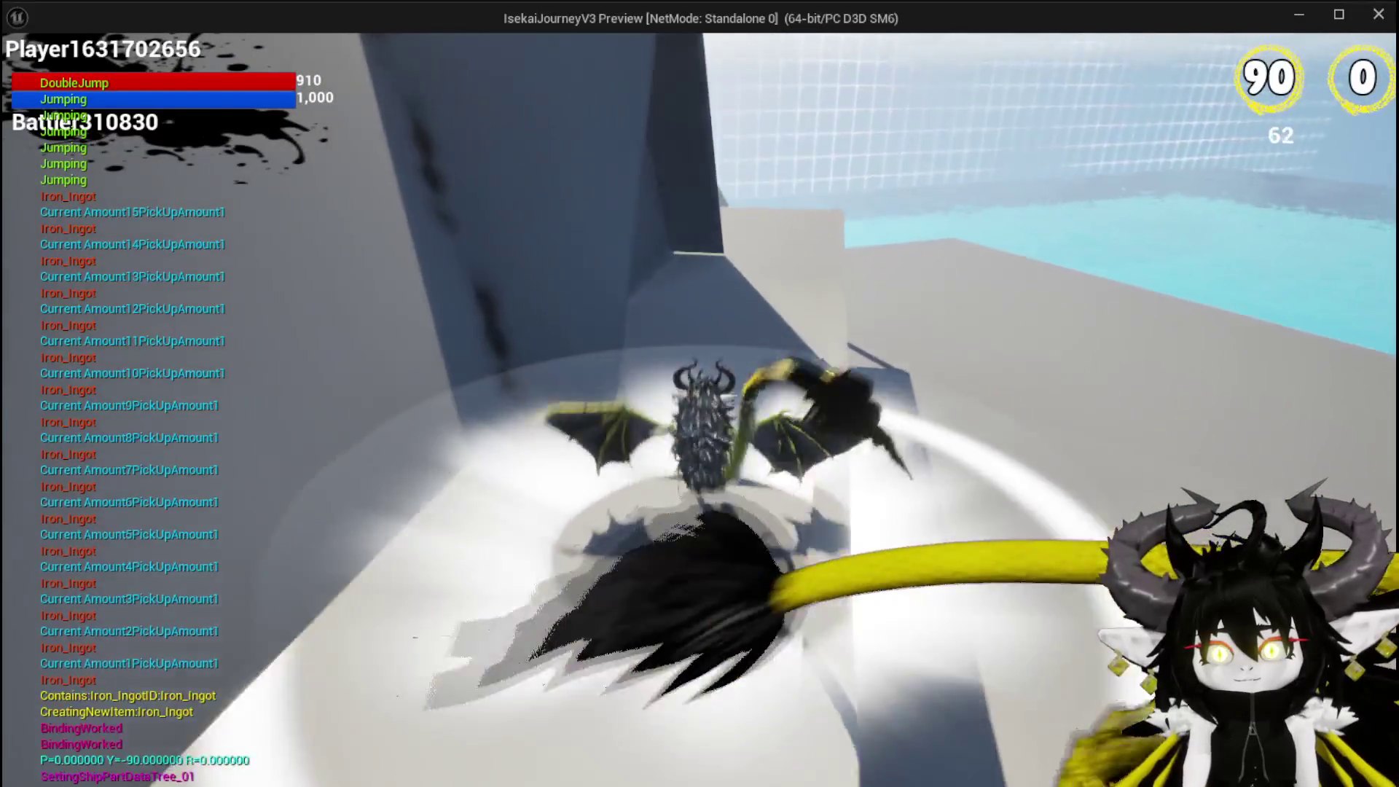
key("space")
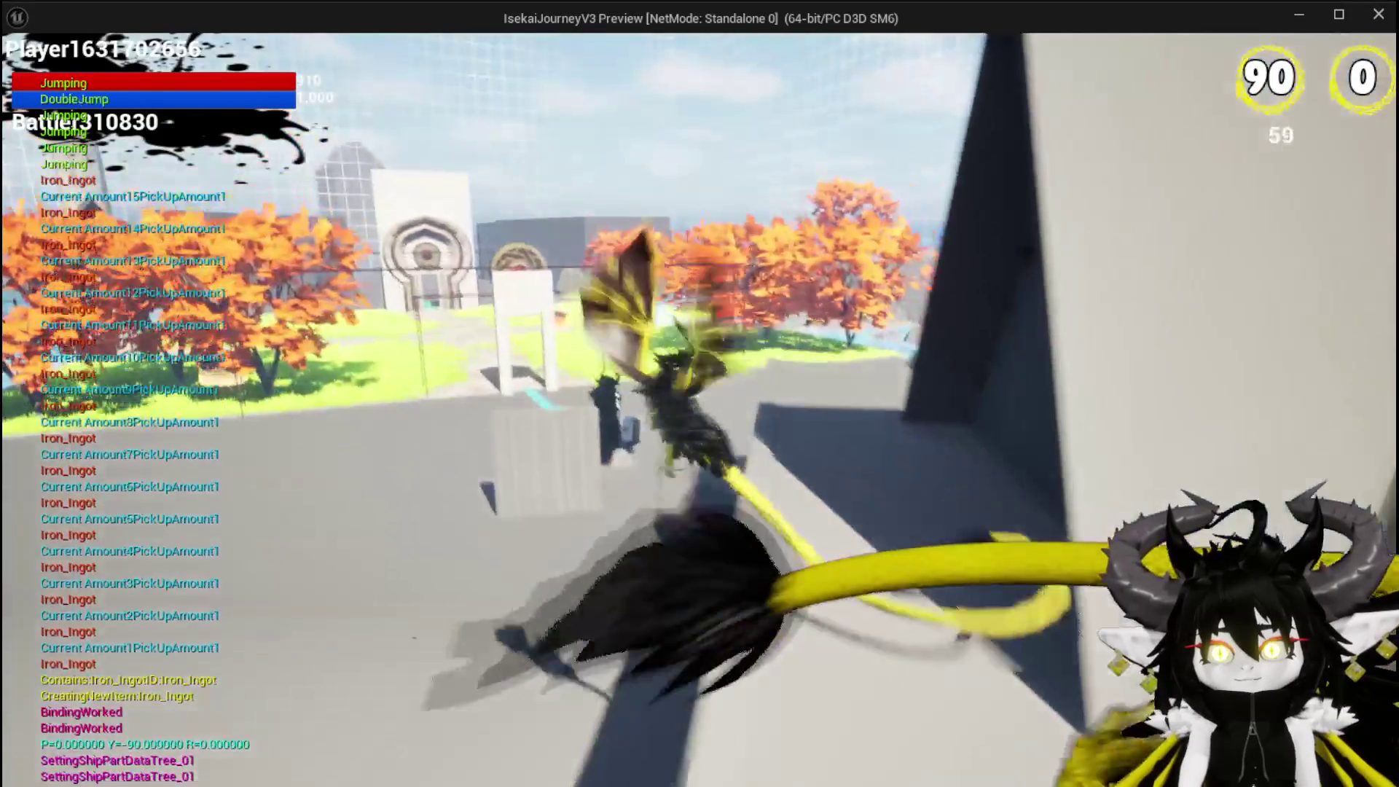
key("space")
key("space")
key("e")
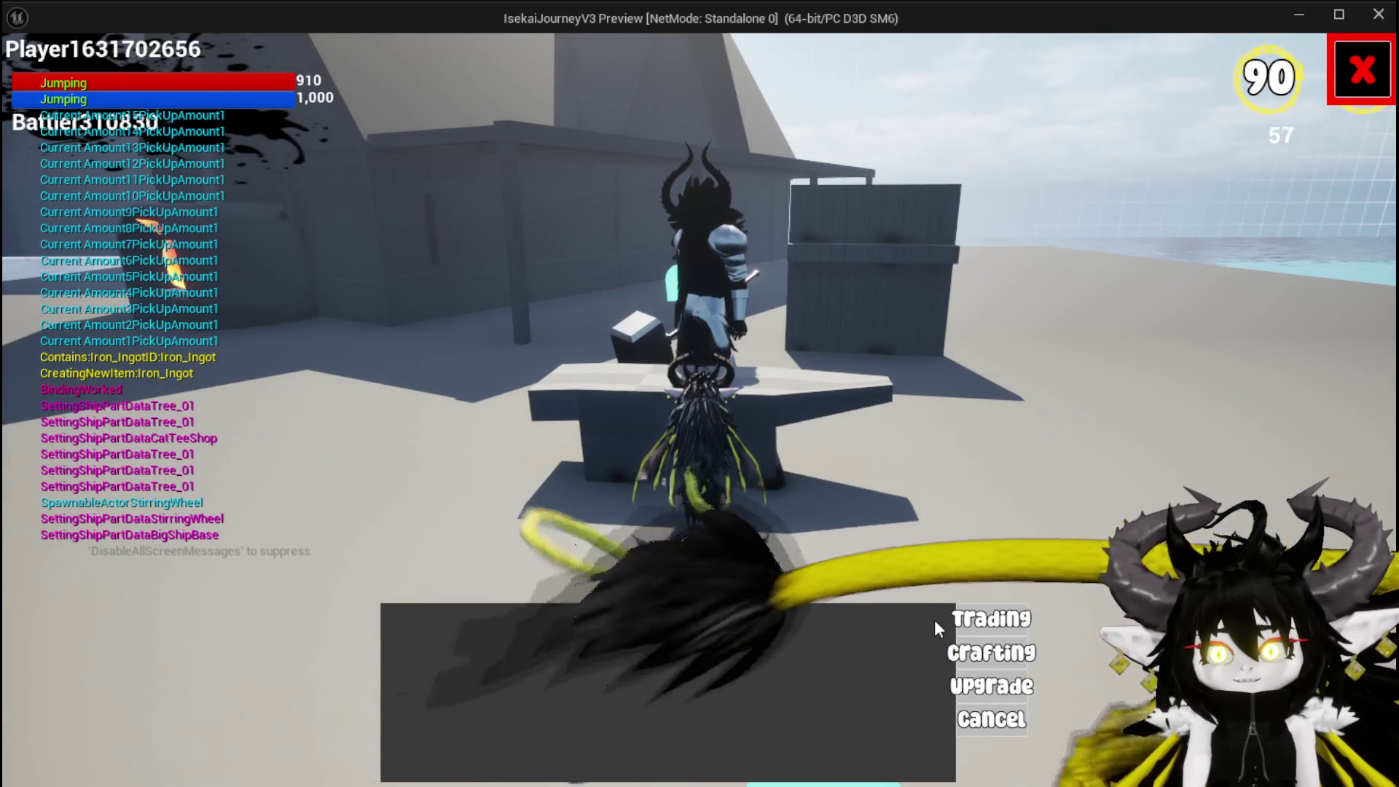
- View the blacksmith's armour and clothing list, close it, and fly past him toward the buildings
left_click(985, 689)
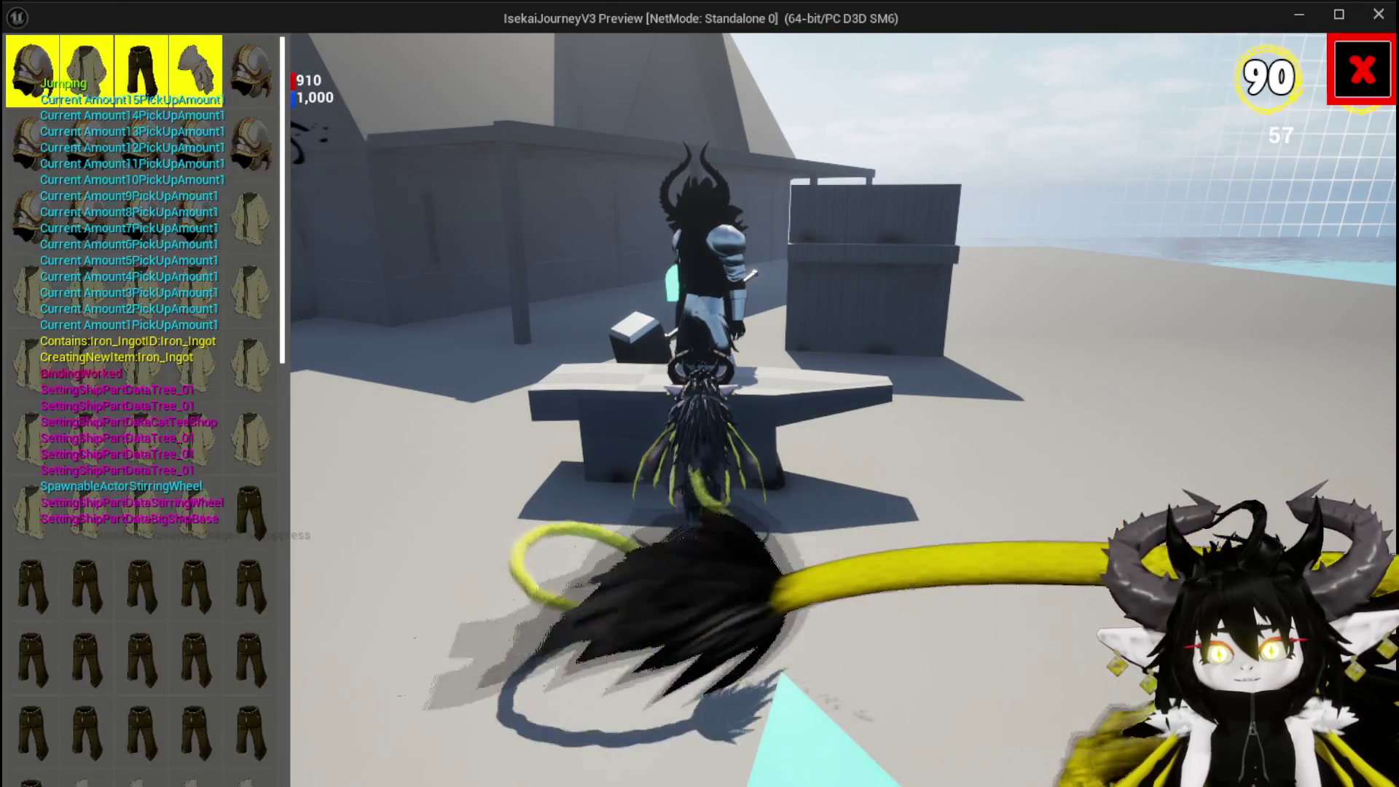
left_click(1361, 71)
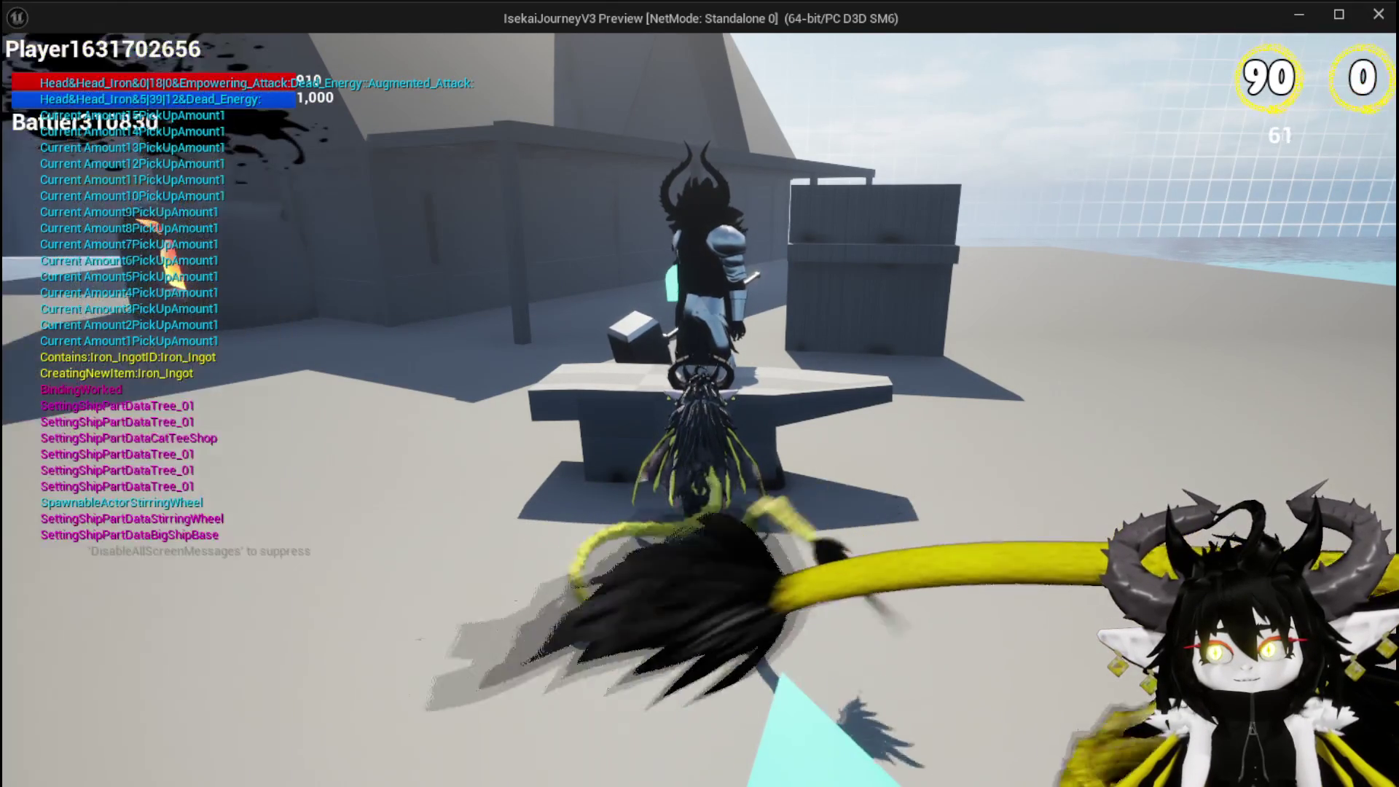
key("space")
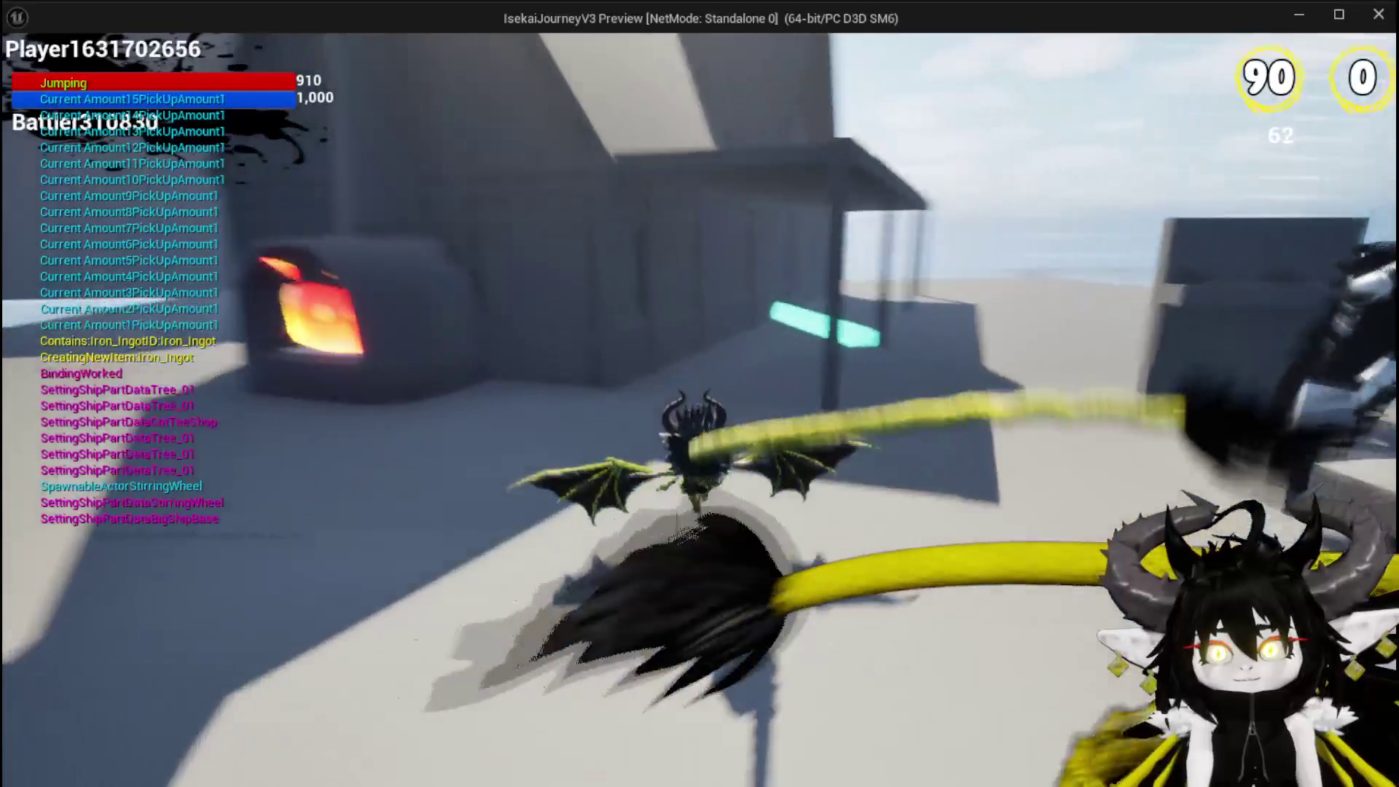
key("space")
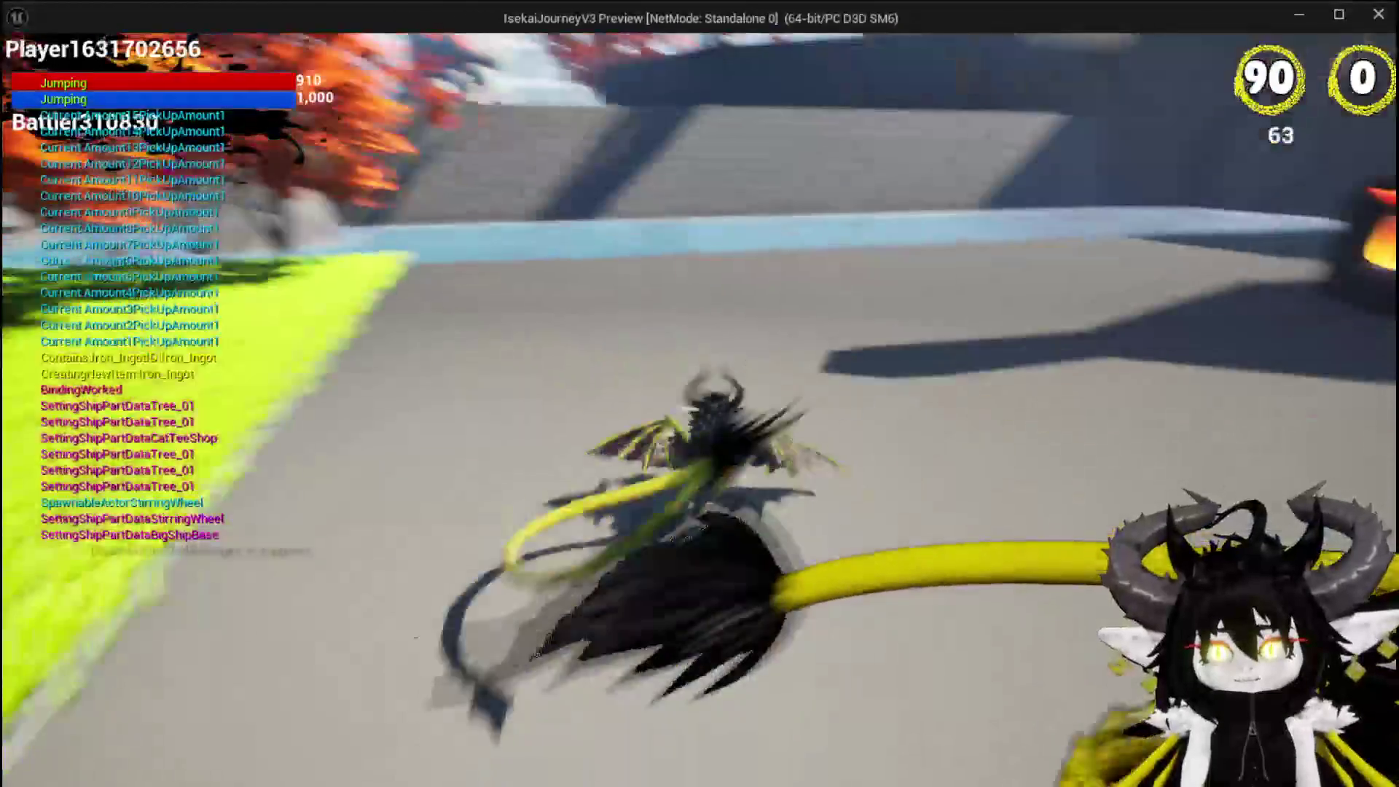
key("space")
key("space")
key("space")
key("space")
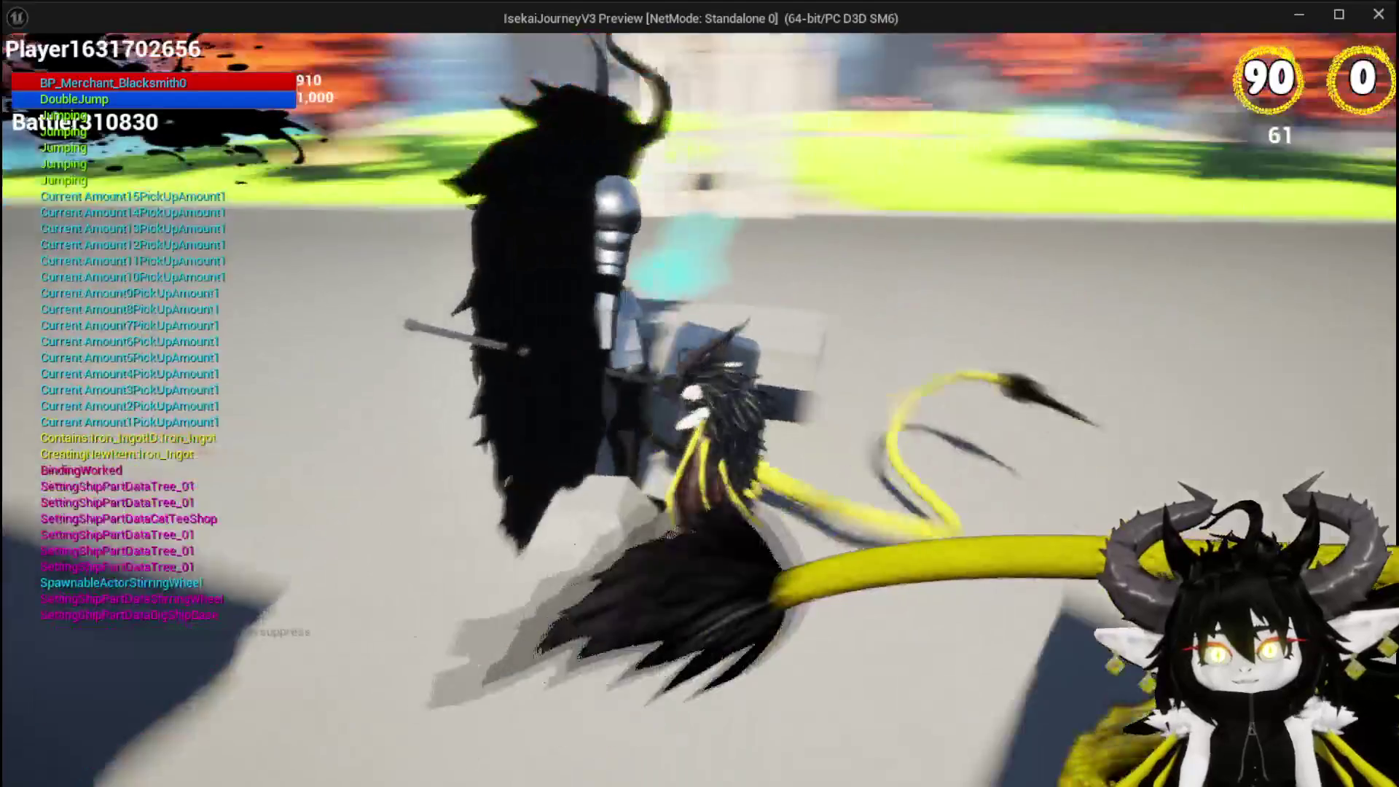
key("space")
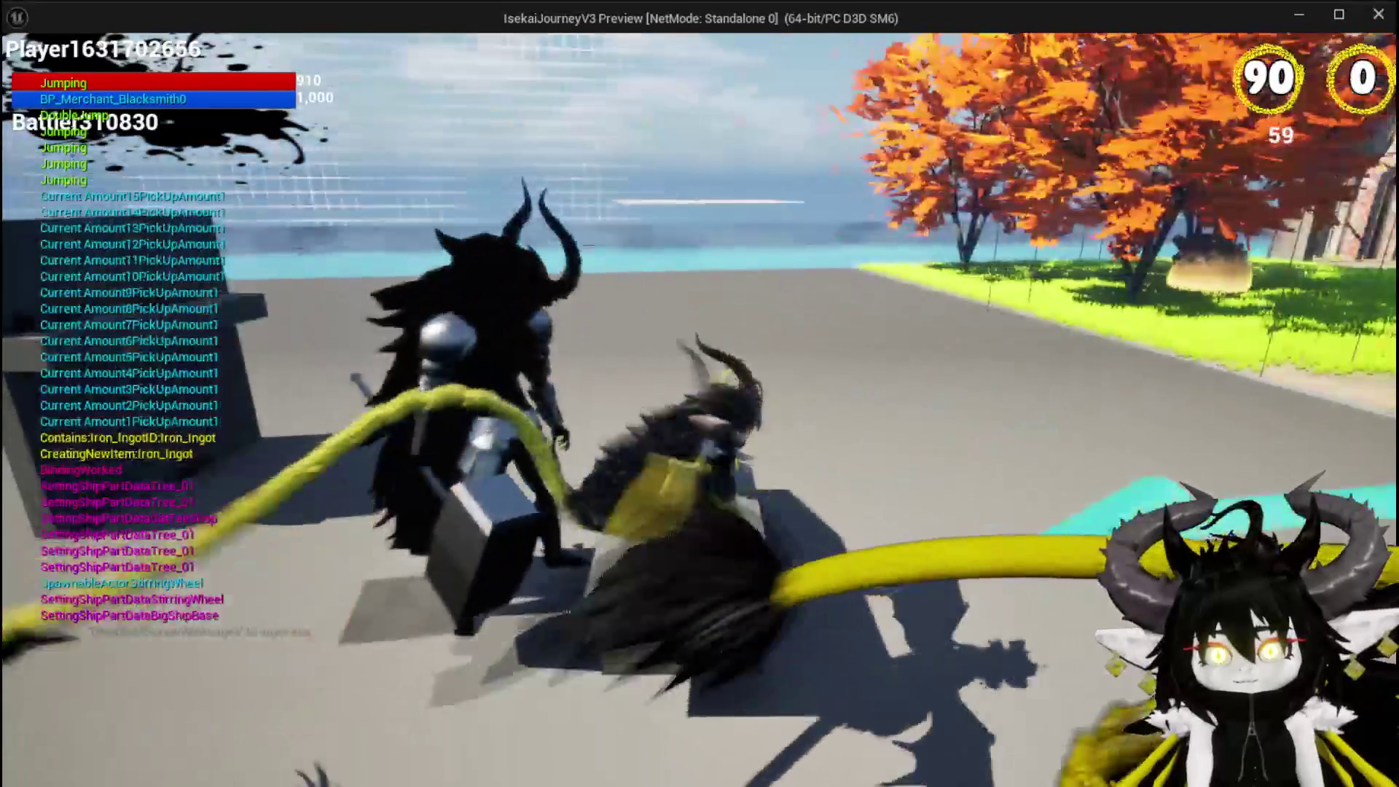
key("space")
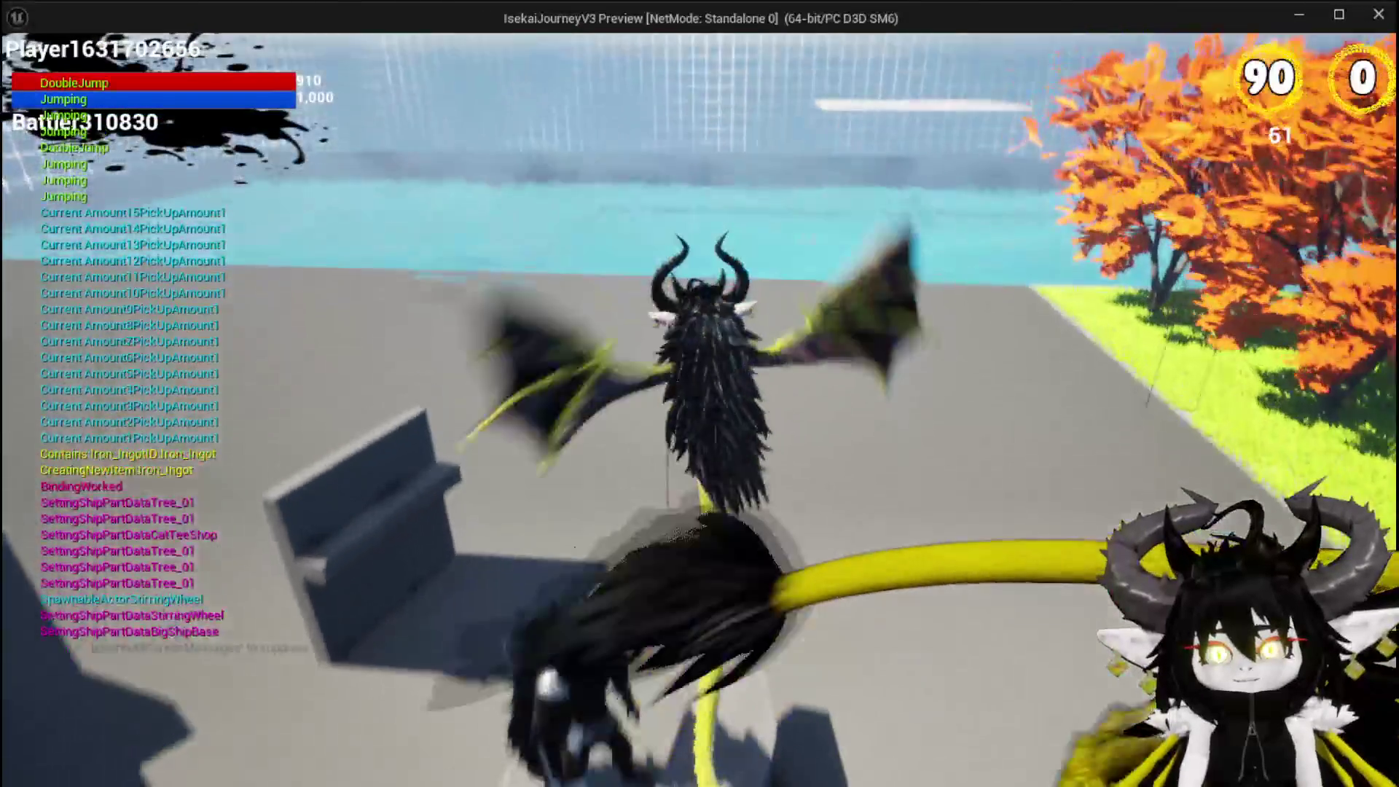
key("space")
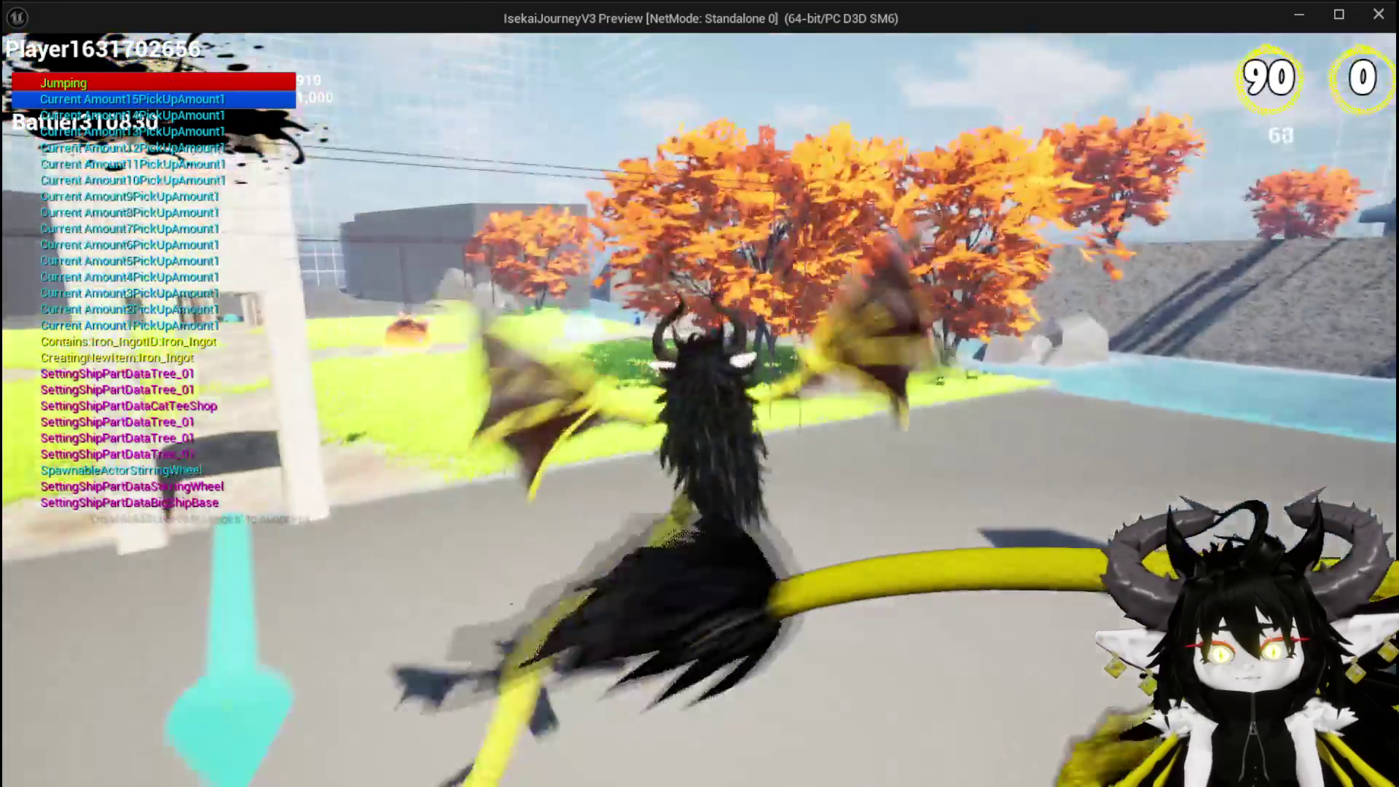
- Jump to the poolside workbench, review the ability card hand, then close it
key("space")
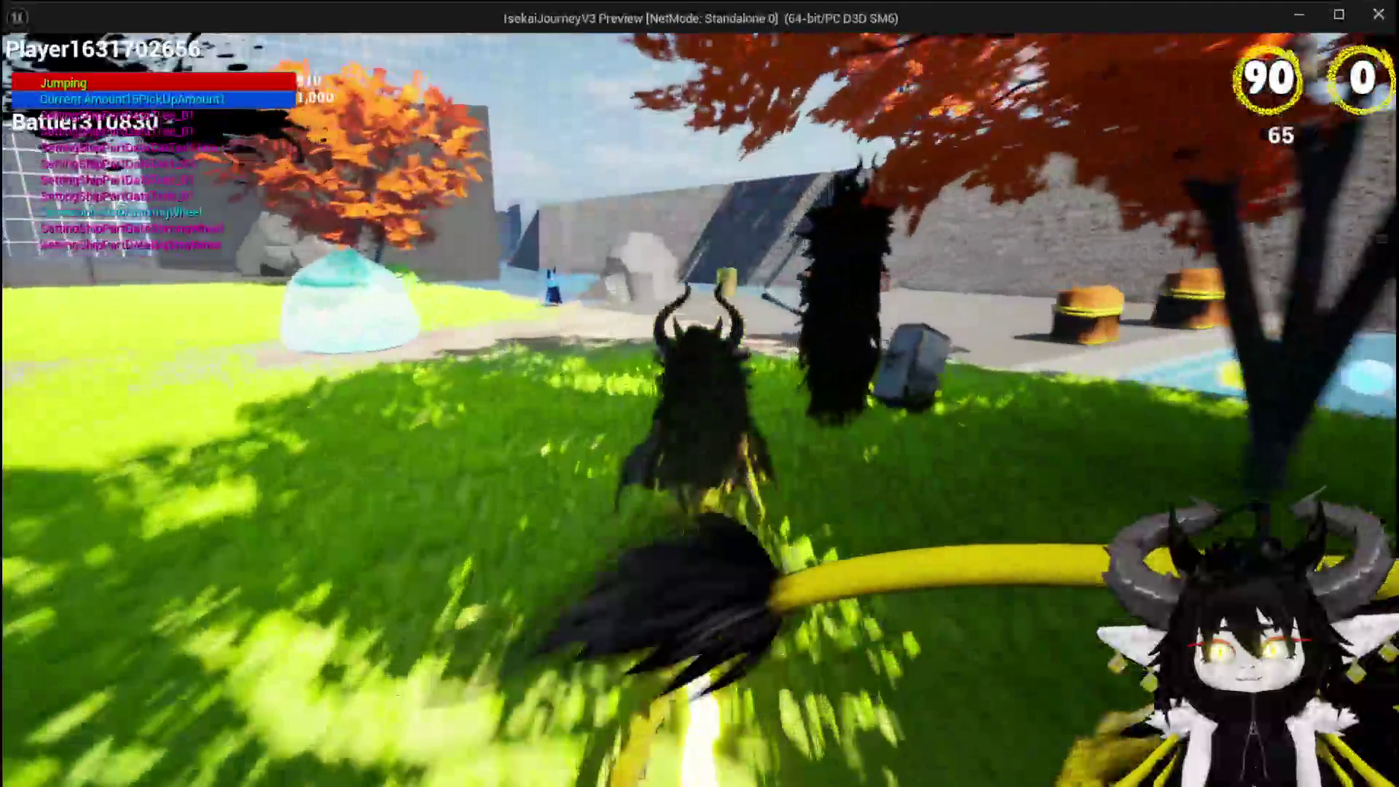
key("space")
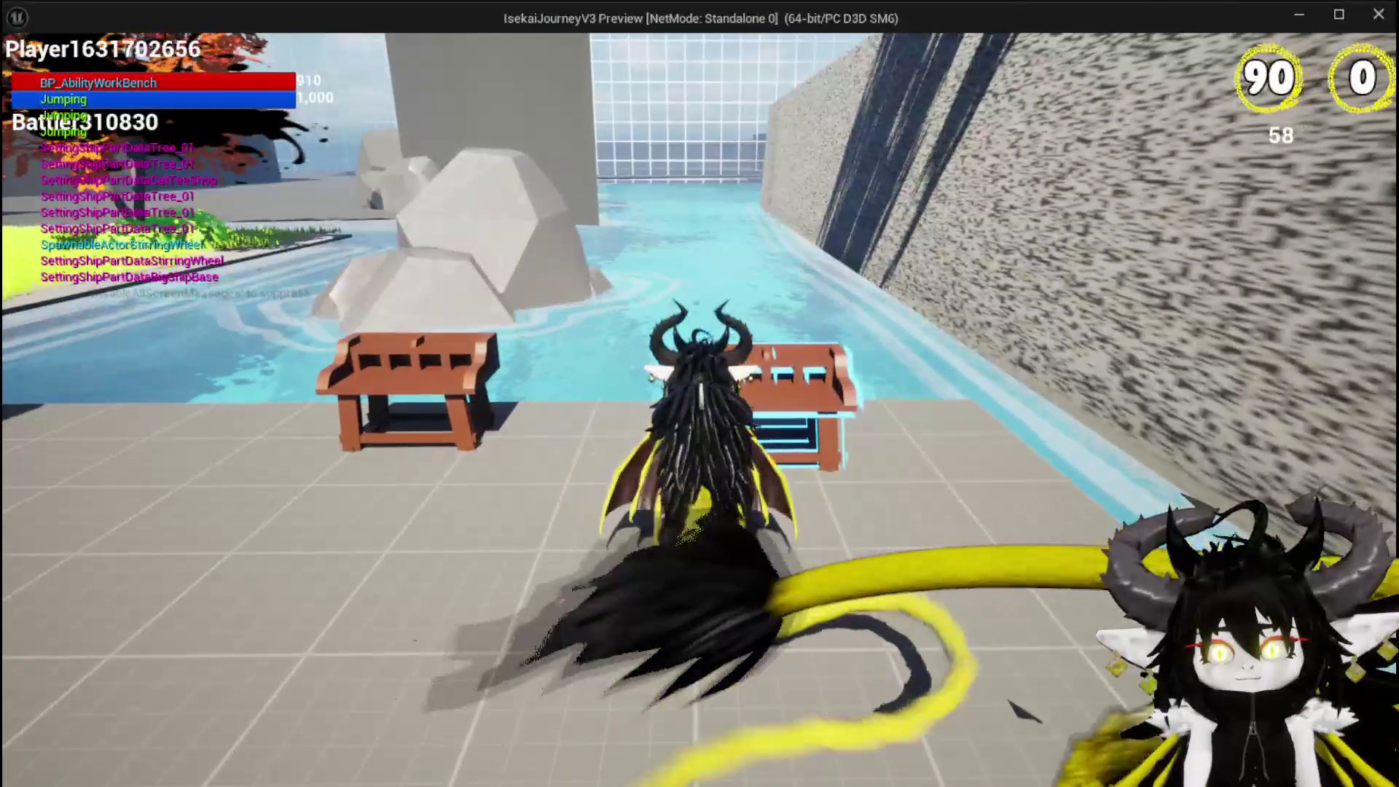
key("e")
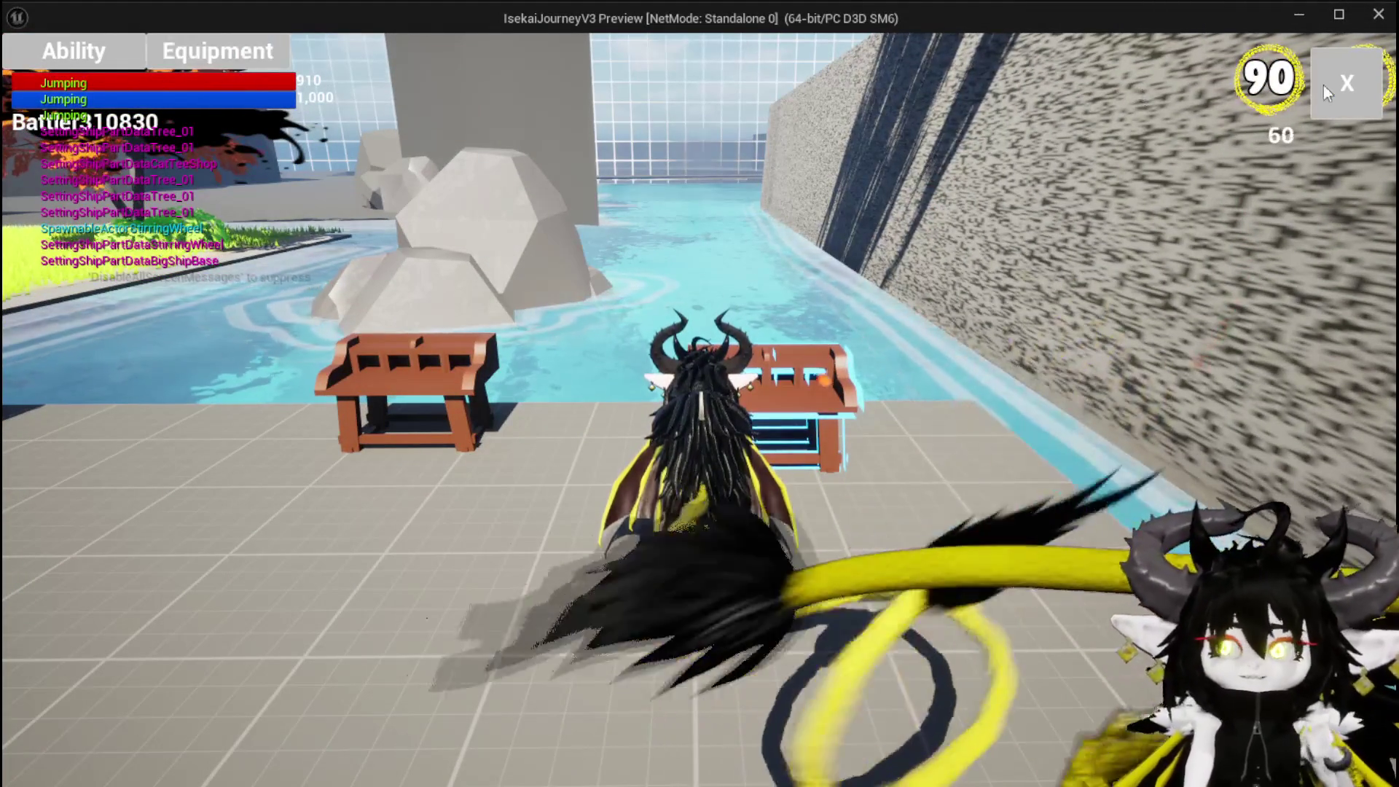
key("e")
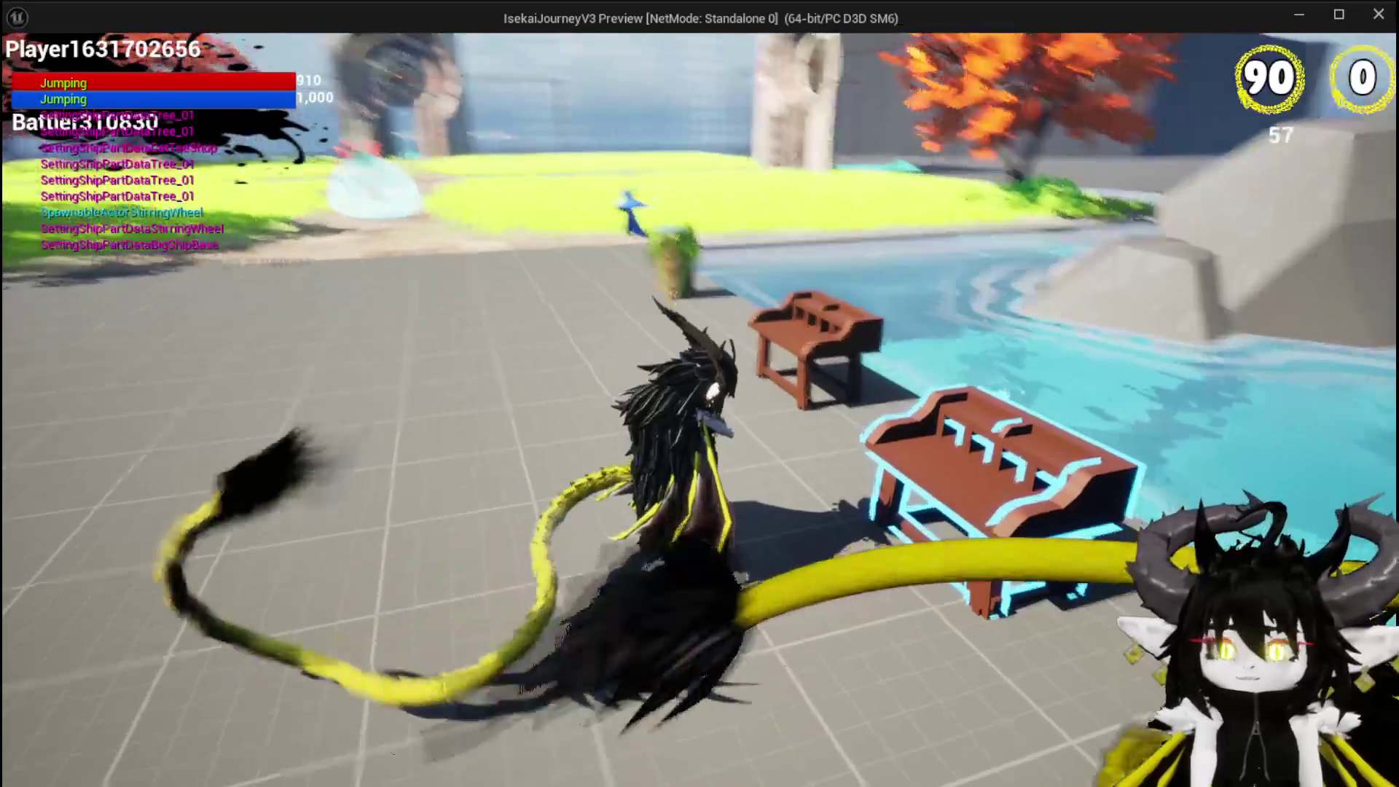
key("e")
left_click(73, 51)
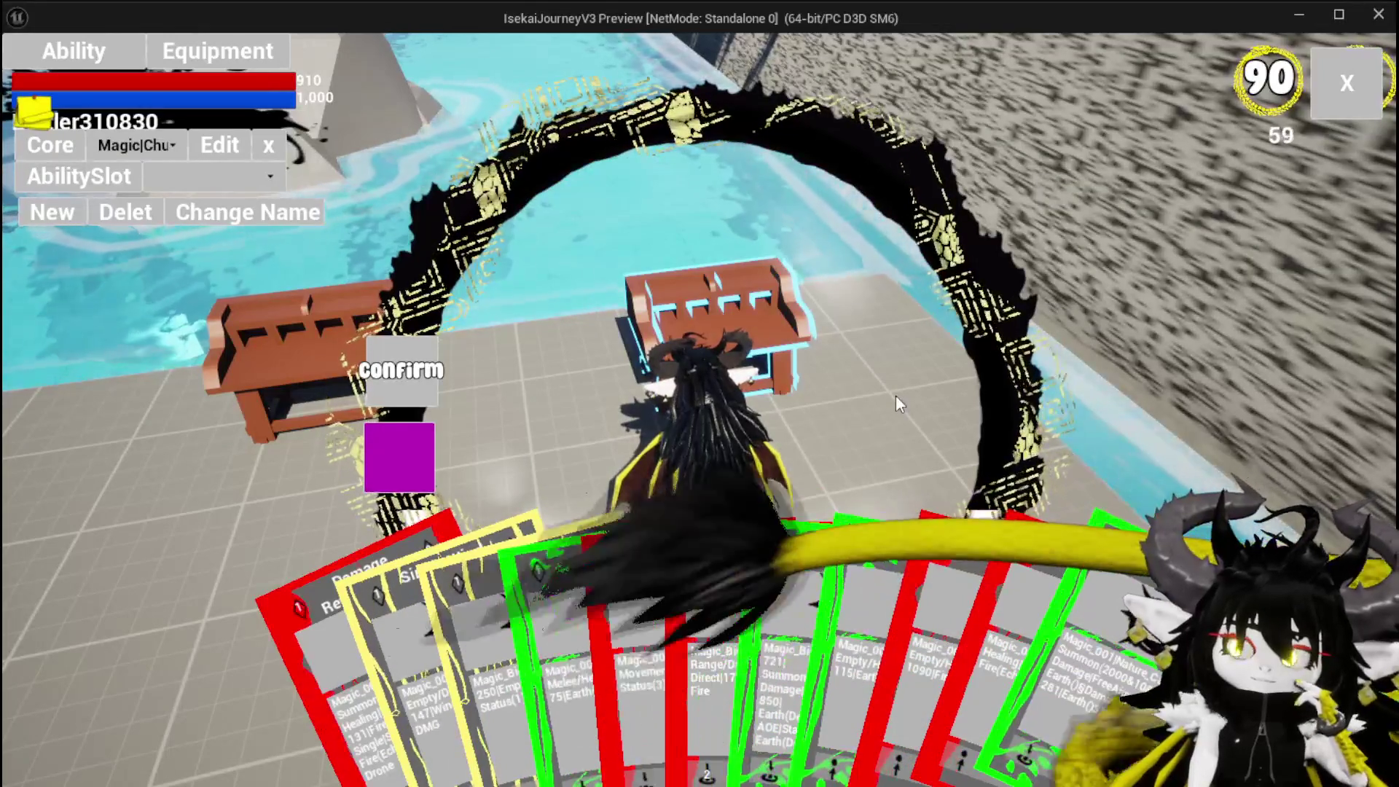
left_click(1329, 109)
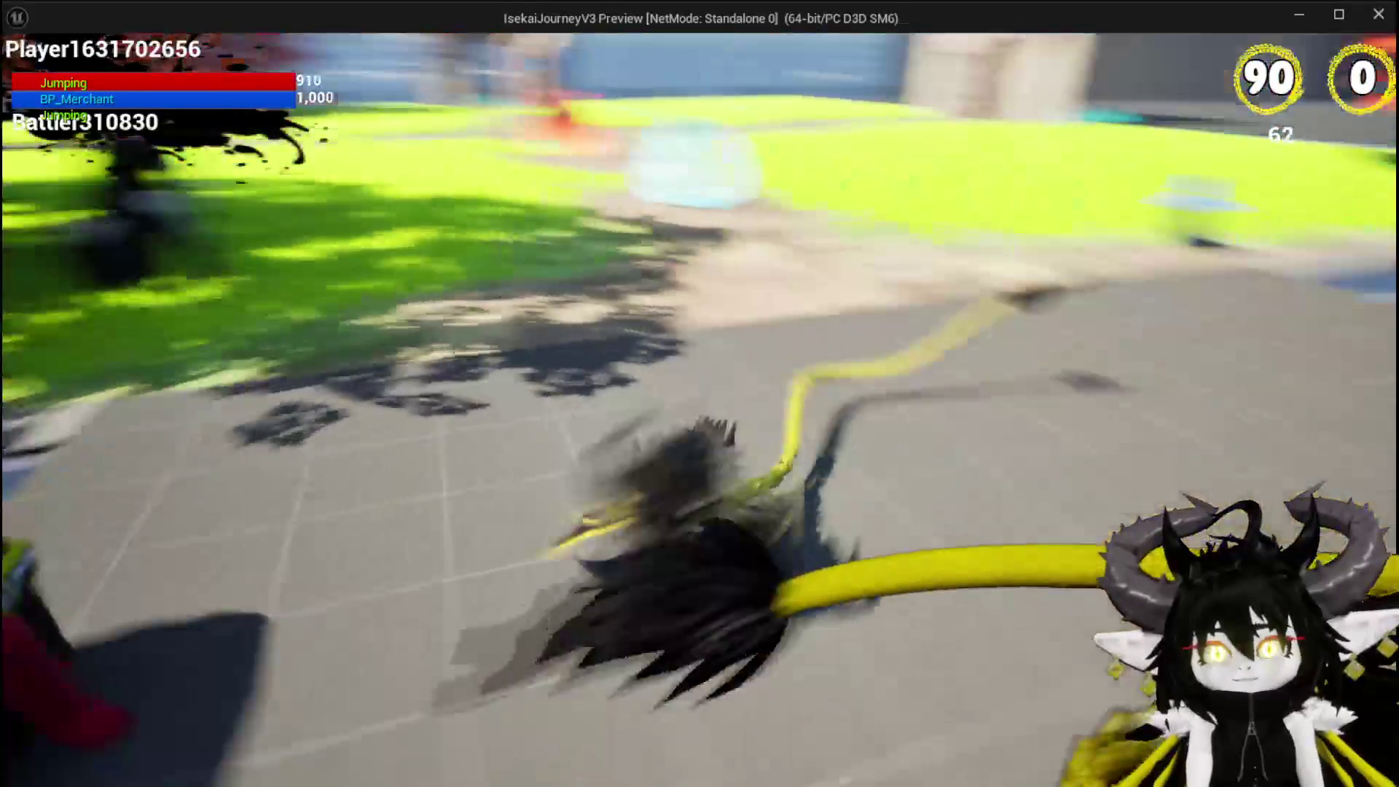
- Switch the character's species from Chura to Hakos in the Equipment menu
key("Tab")
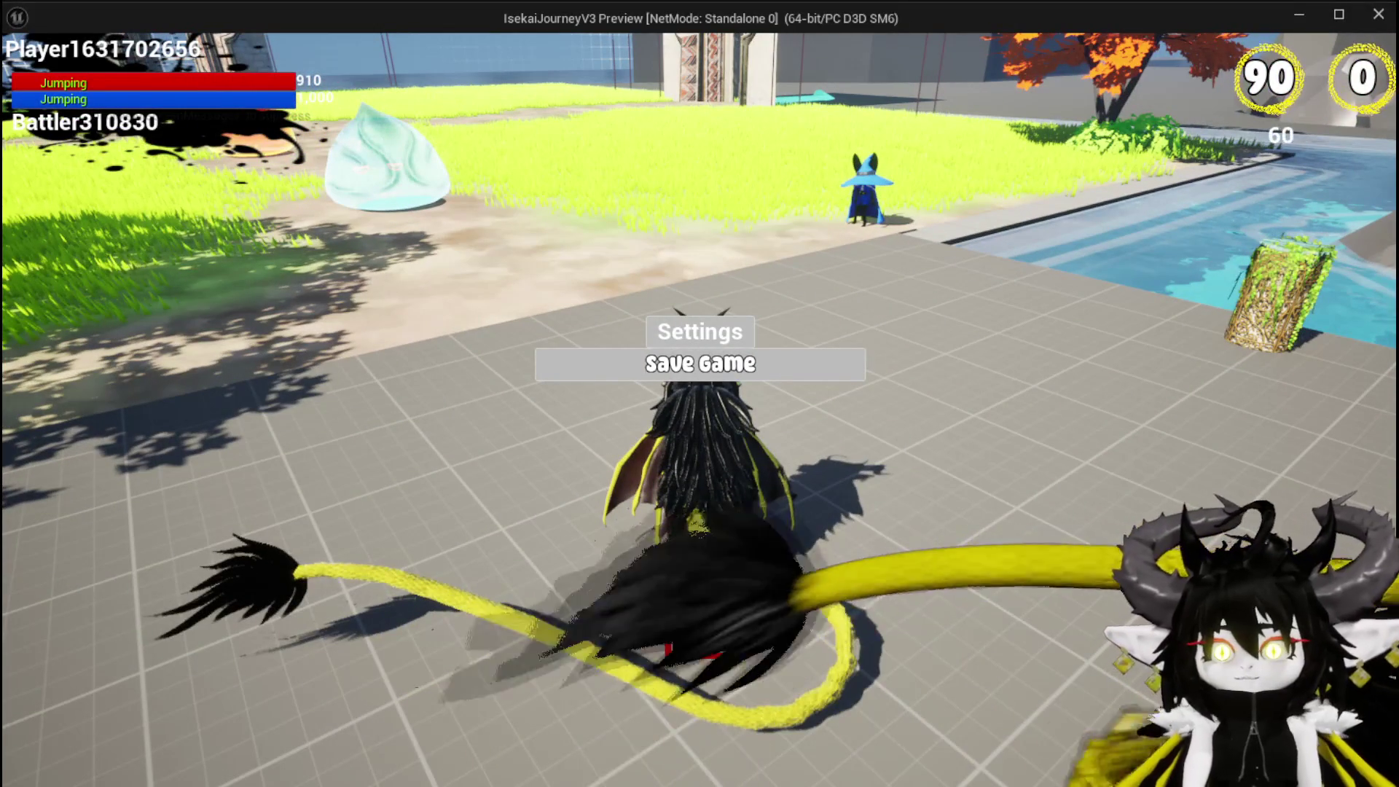
key("Tab")
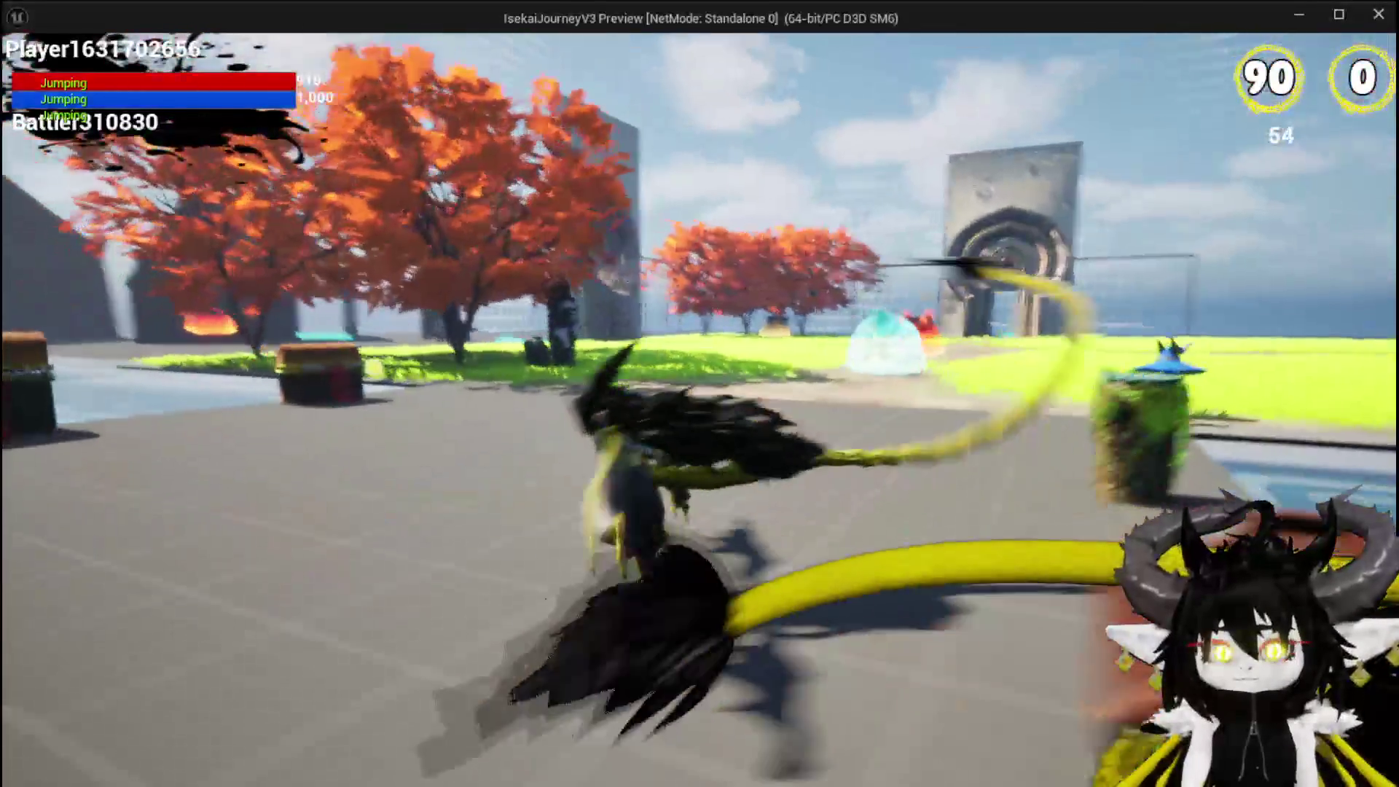
key("Tab")
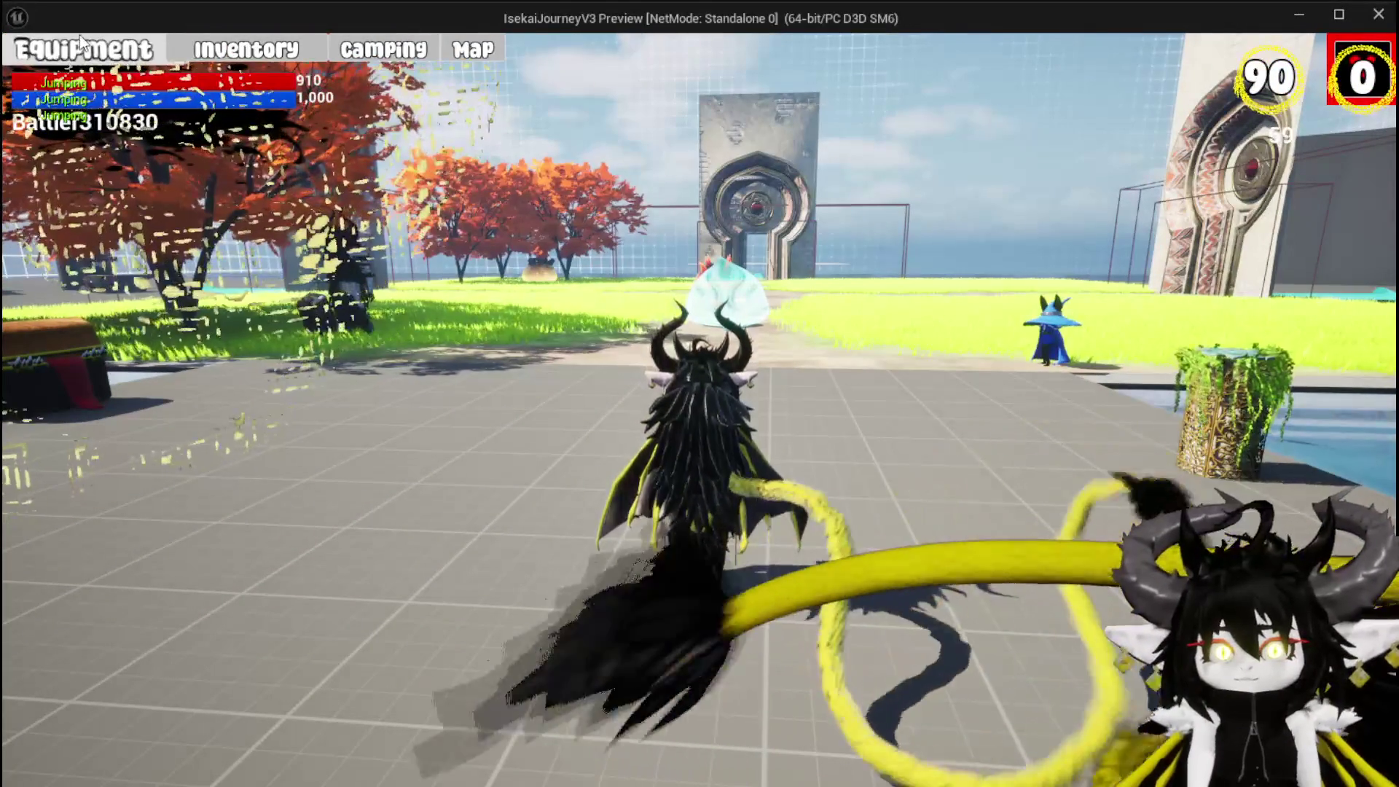
left_click(80, 35)
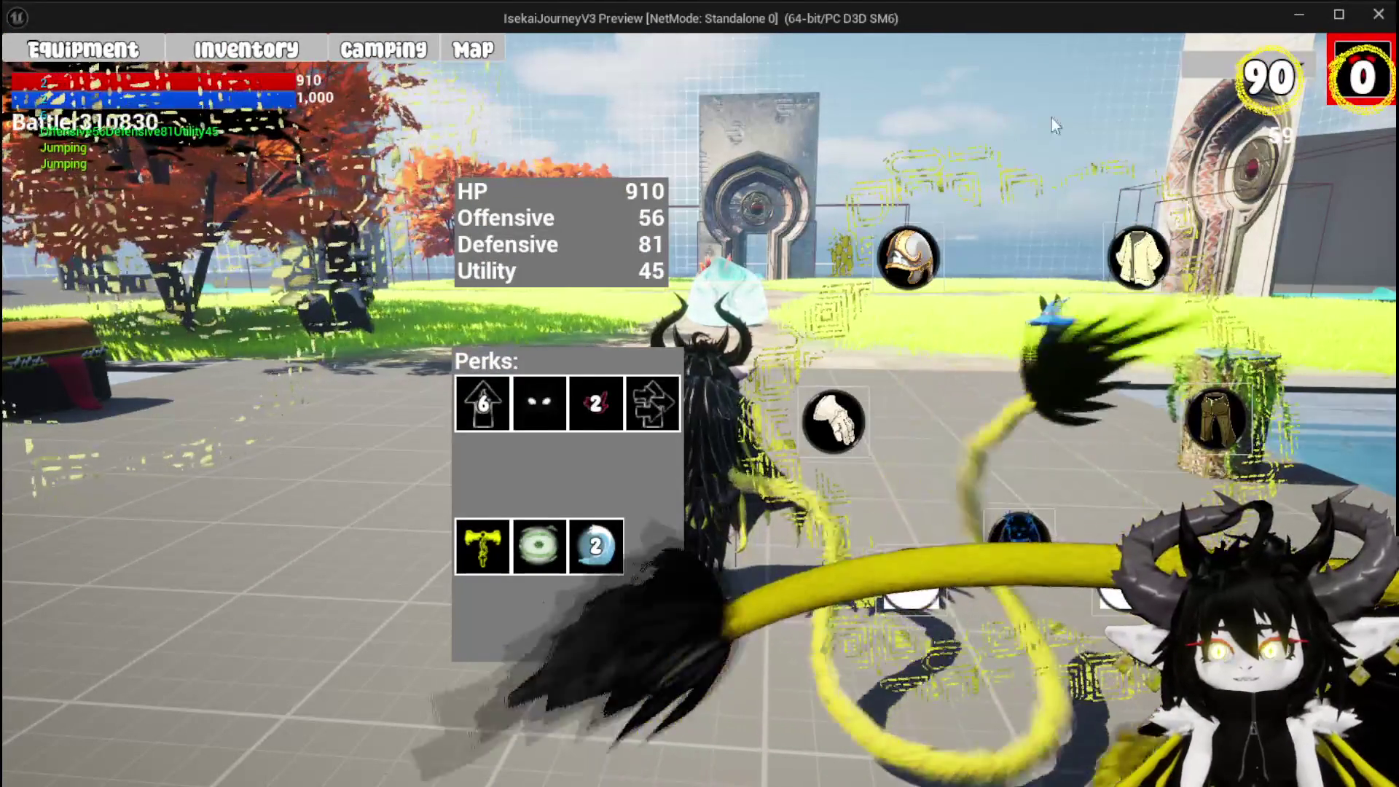
left_click(1201, 64)
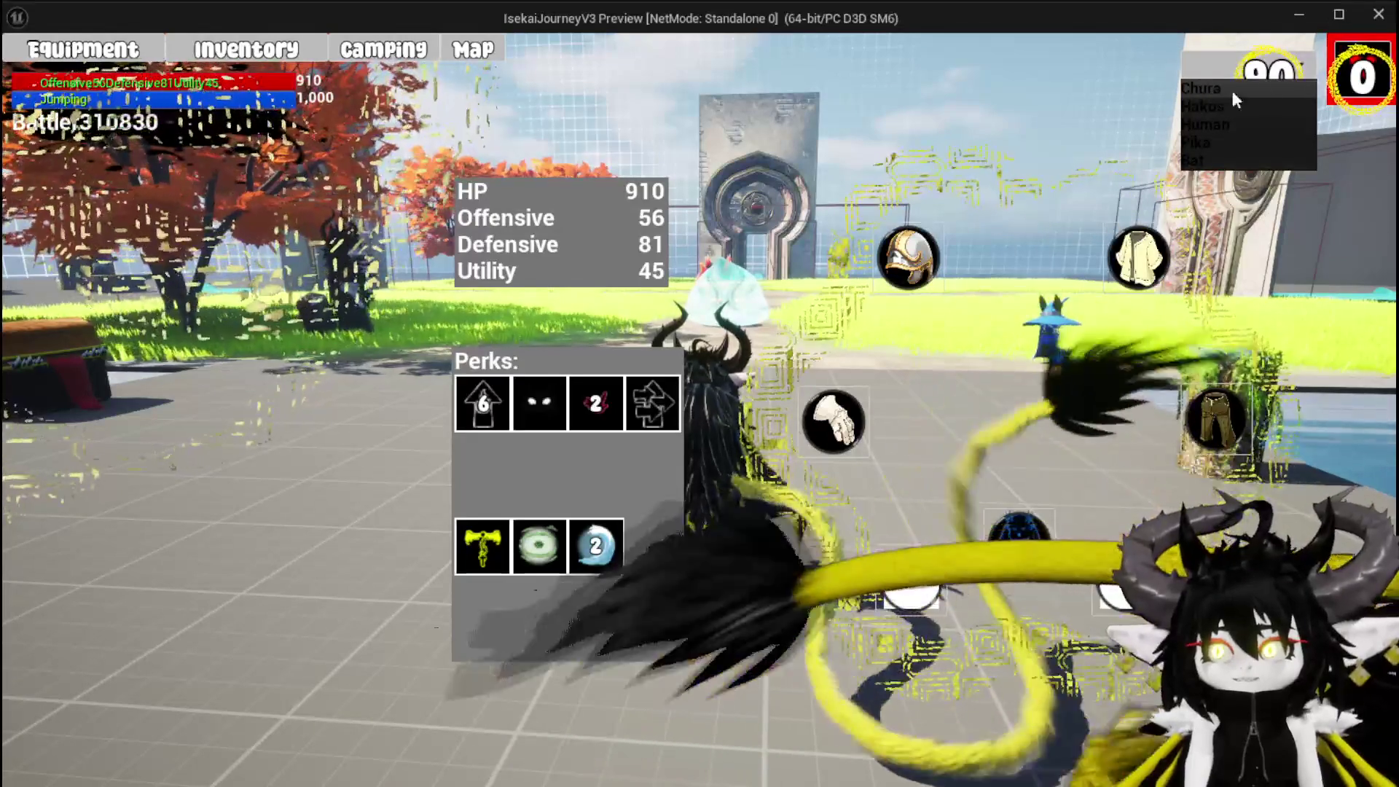
left_click(1195, 89)
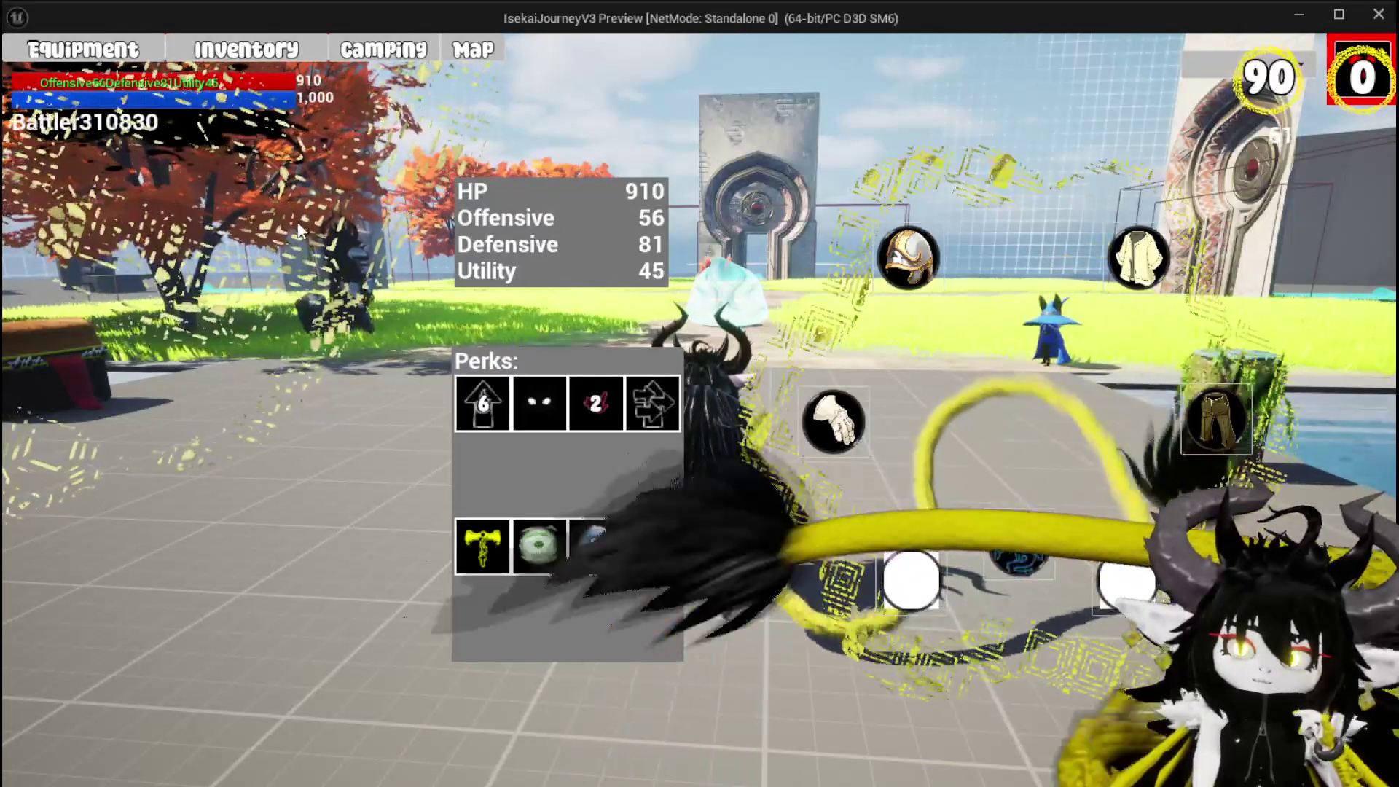
left_click(1224, 81)
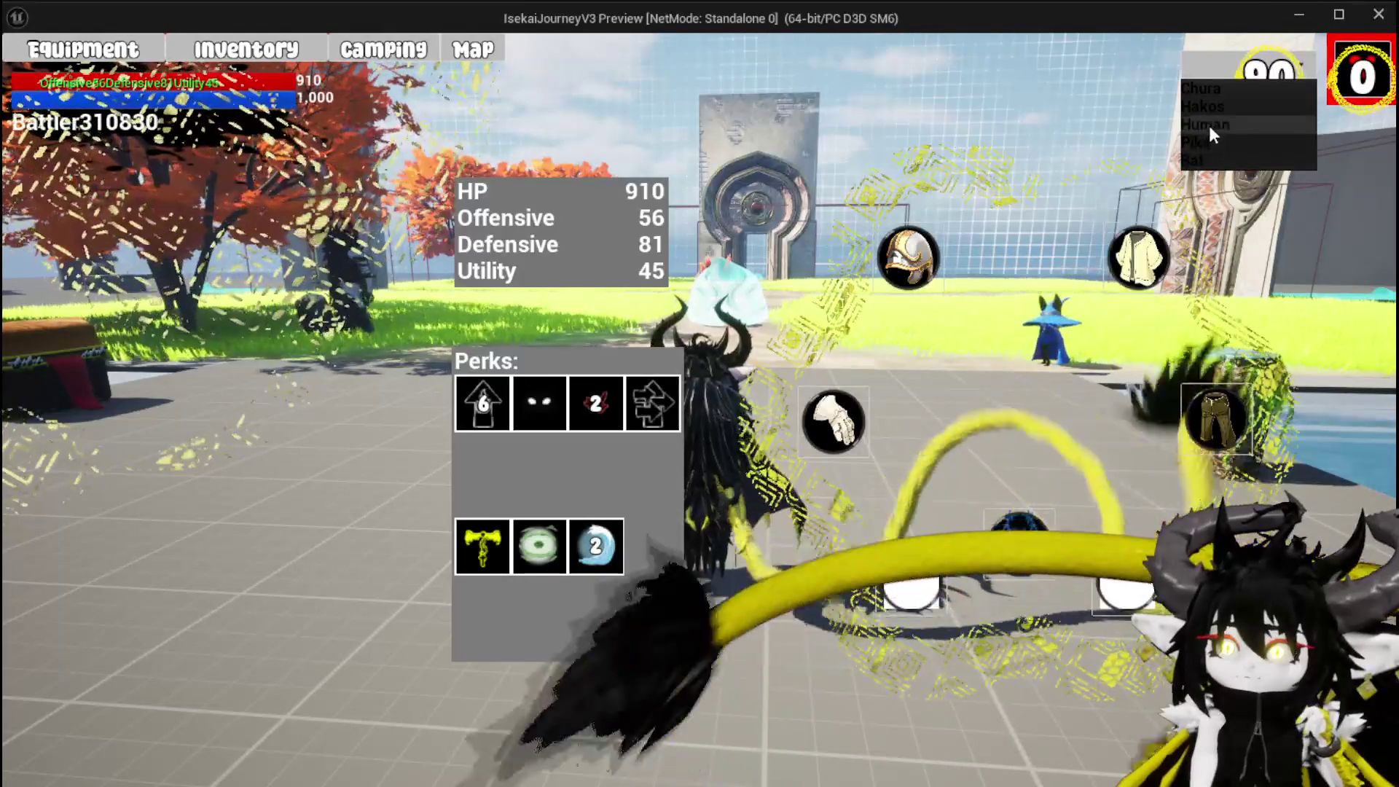
left_click(1213, 107)
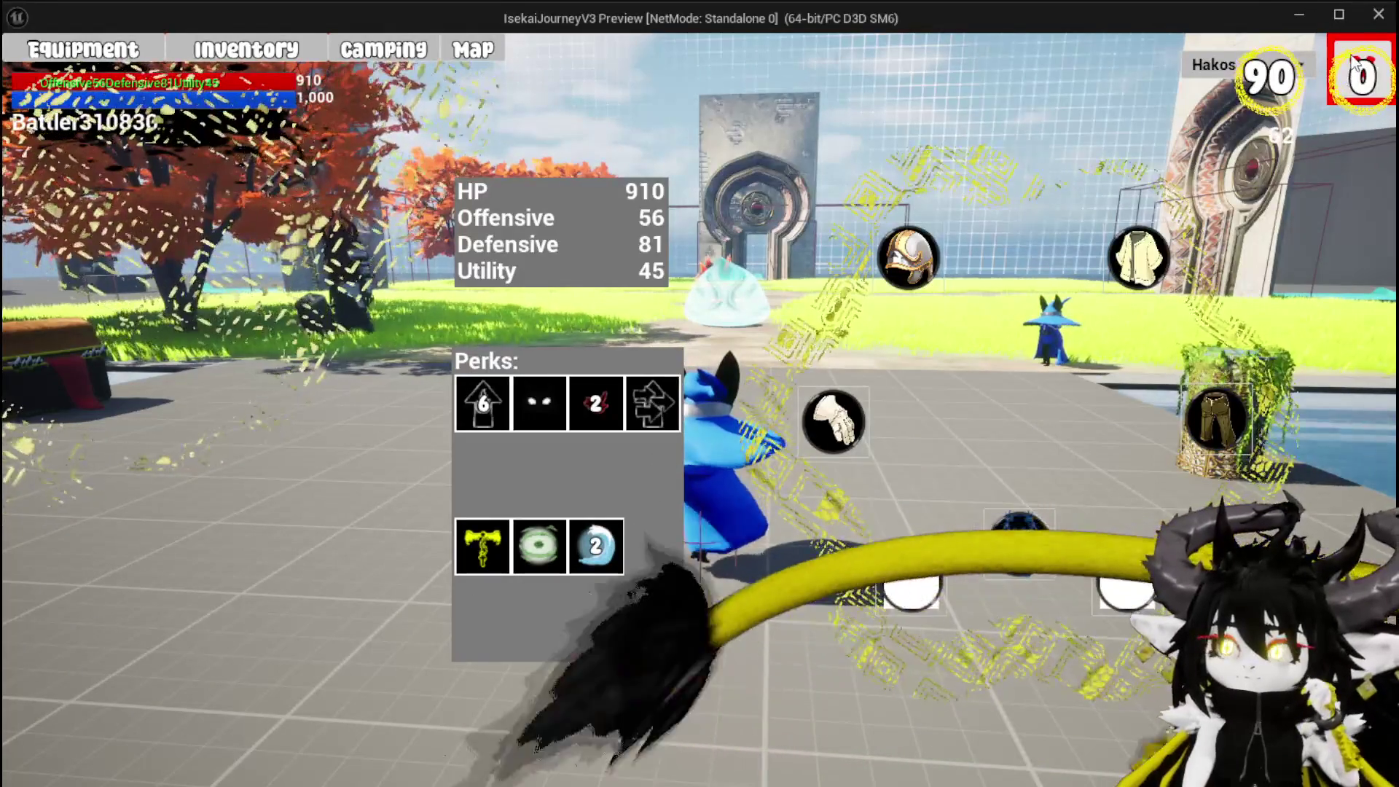
left_click(1353, 64)
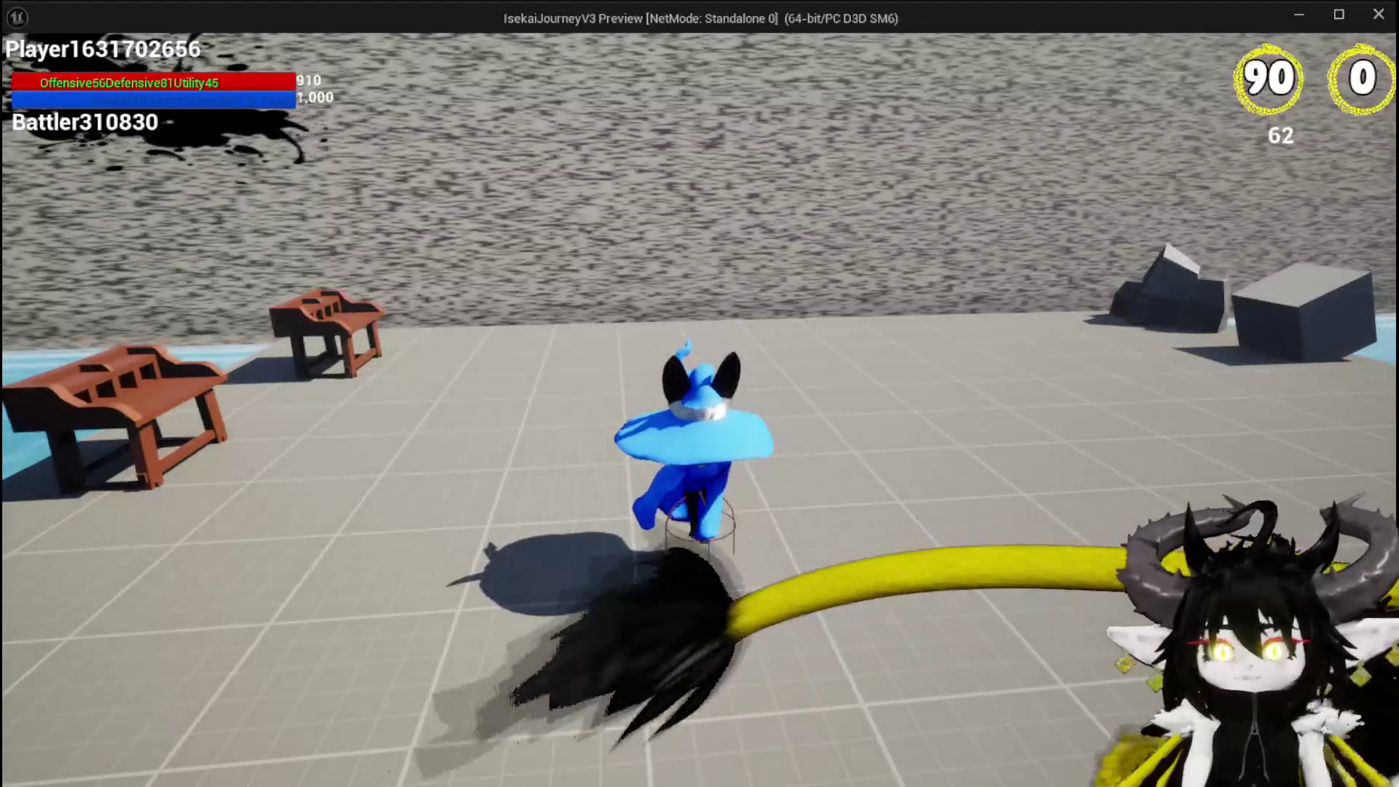
- Check the ability editor at the workbench in Hakos form, then close it
key("space")
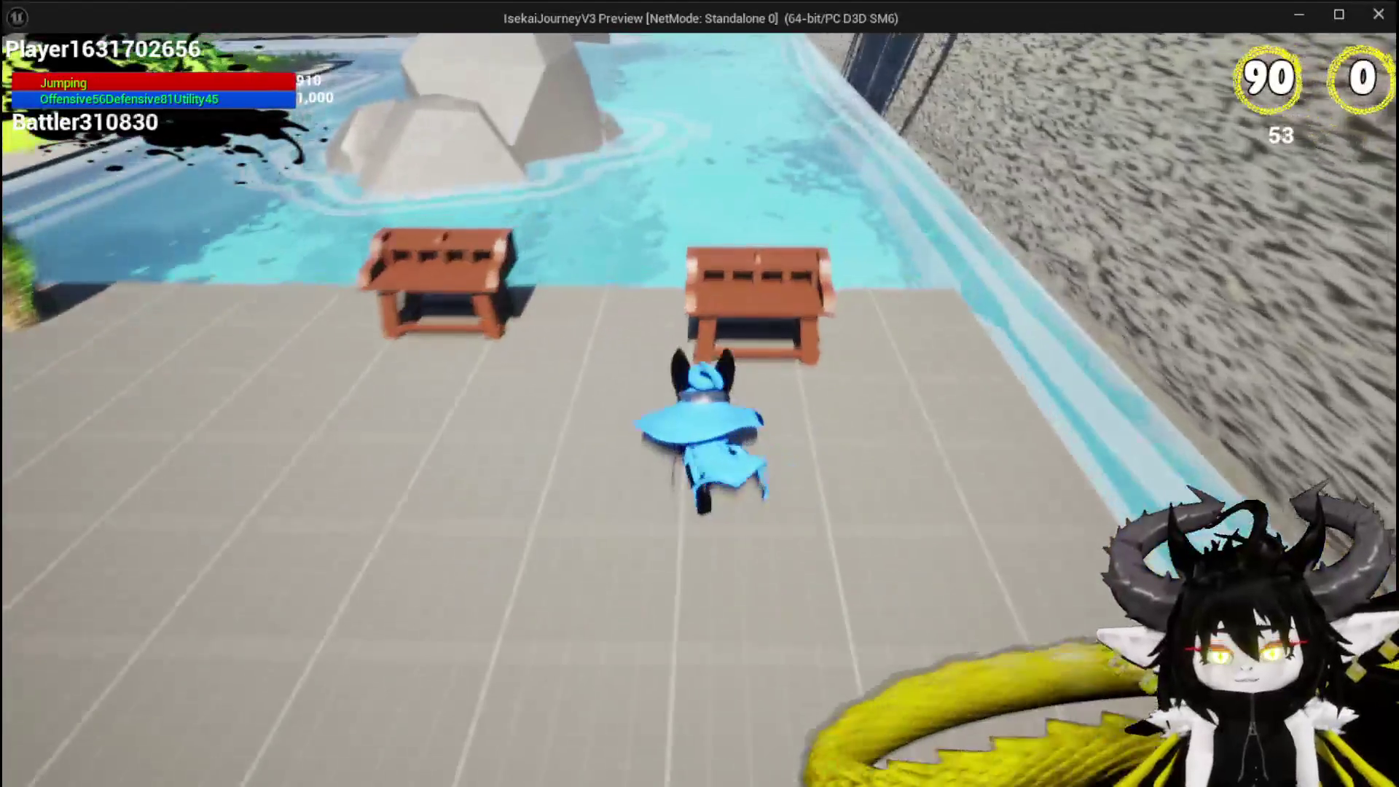
key("e")
left_click(64, 48)
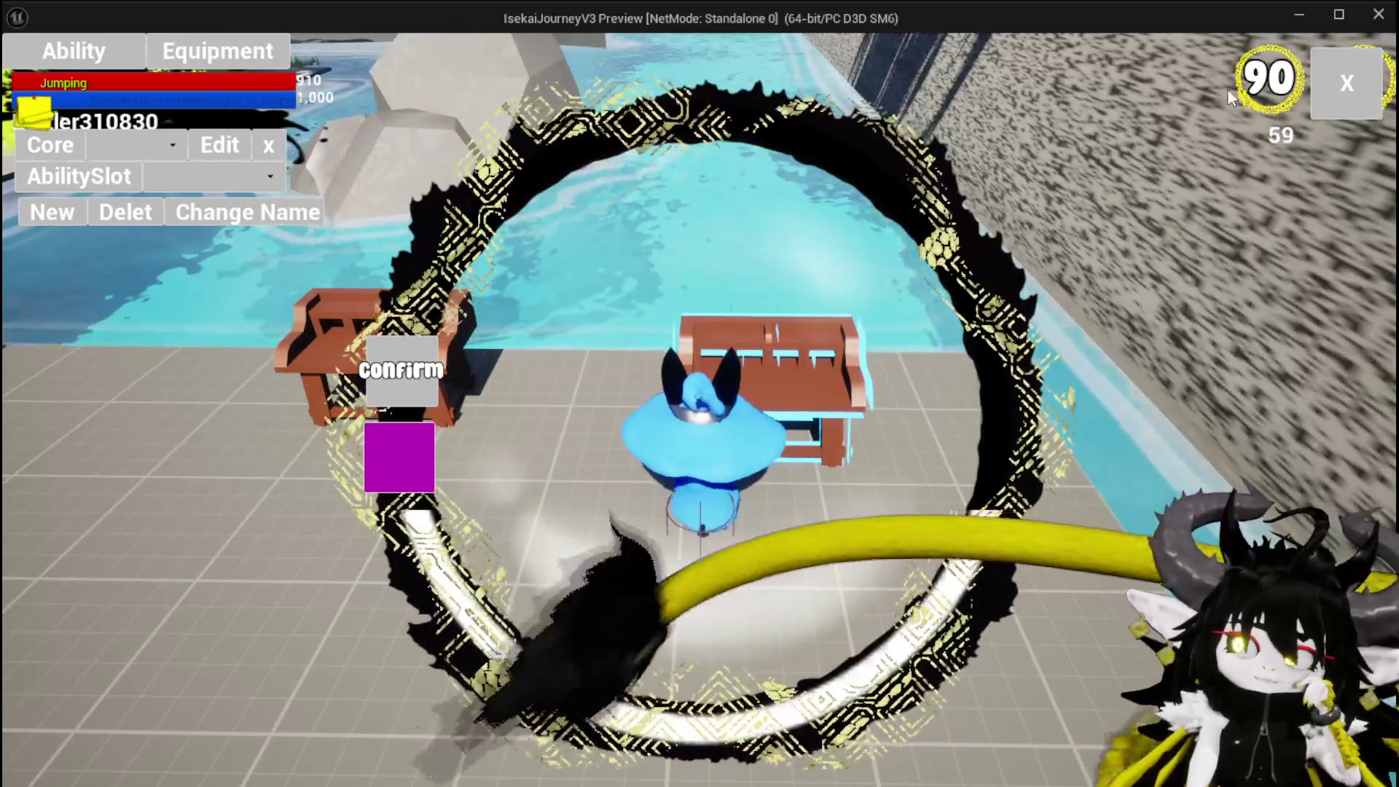
left_click(1329, 80)
- Run and double-jump across the plaza and grass up the path toward the stone portal
key("w")
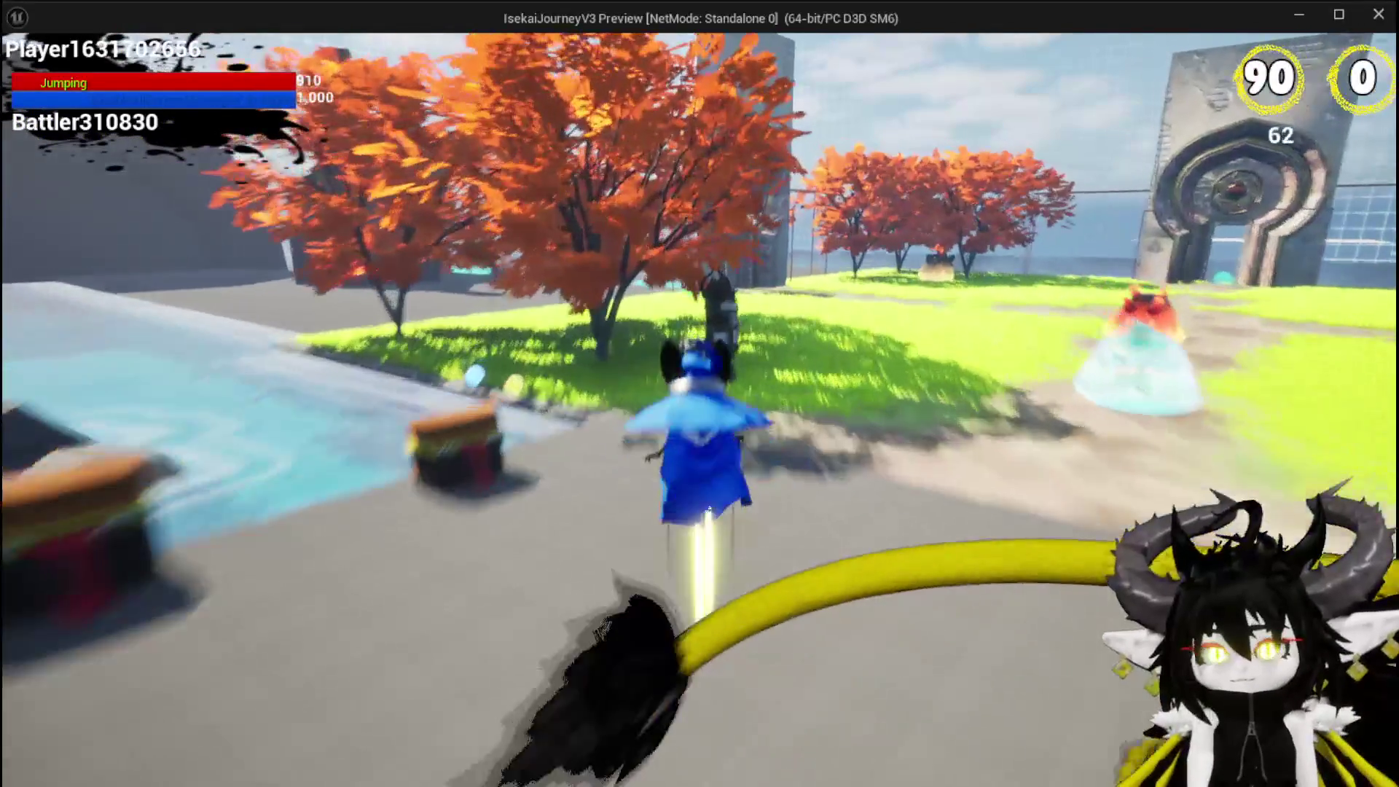
key("w")
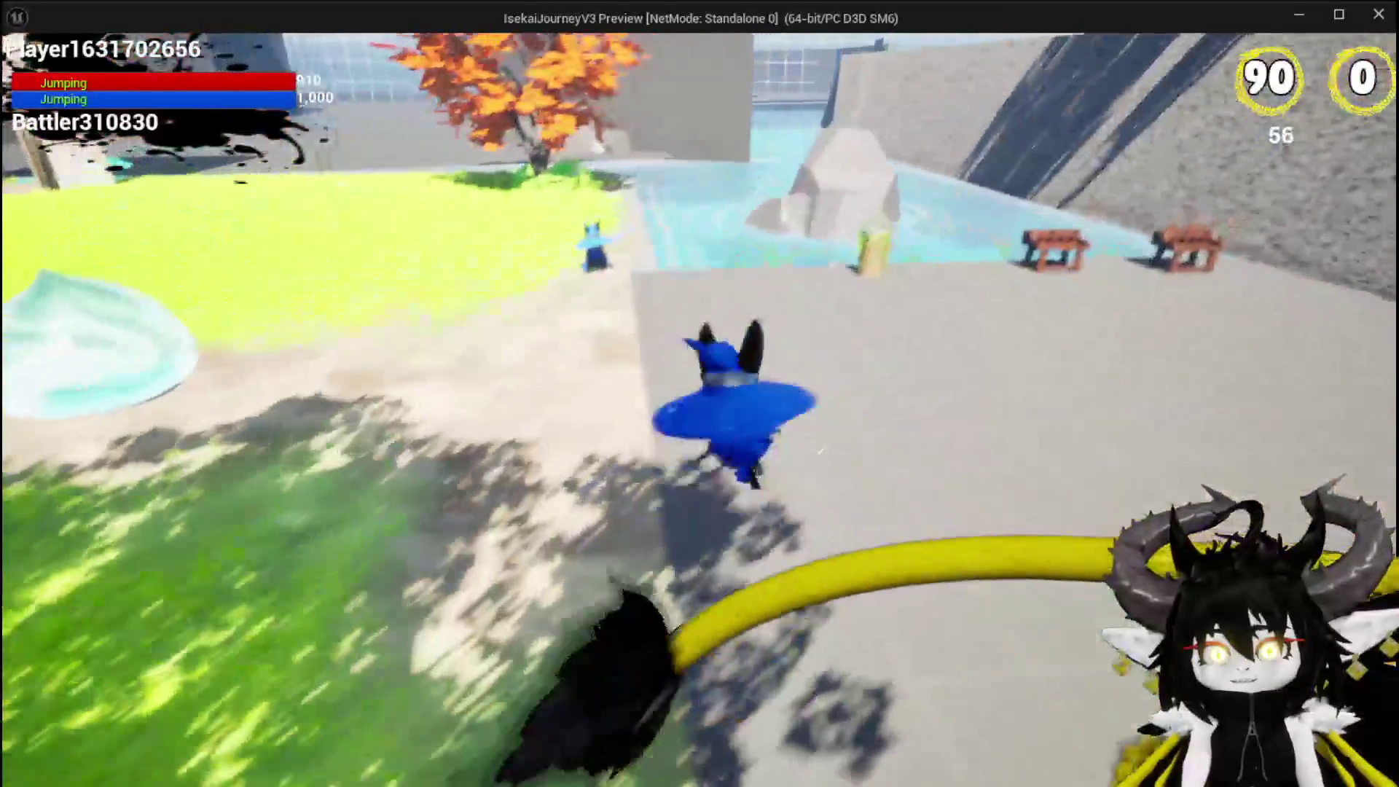
key("w")
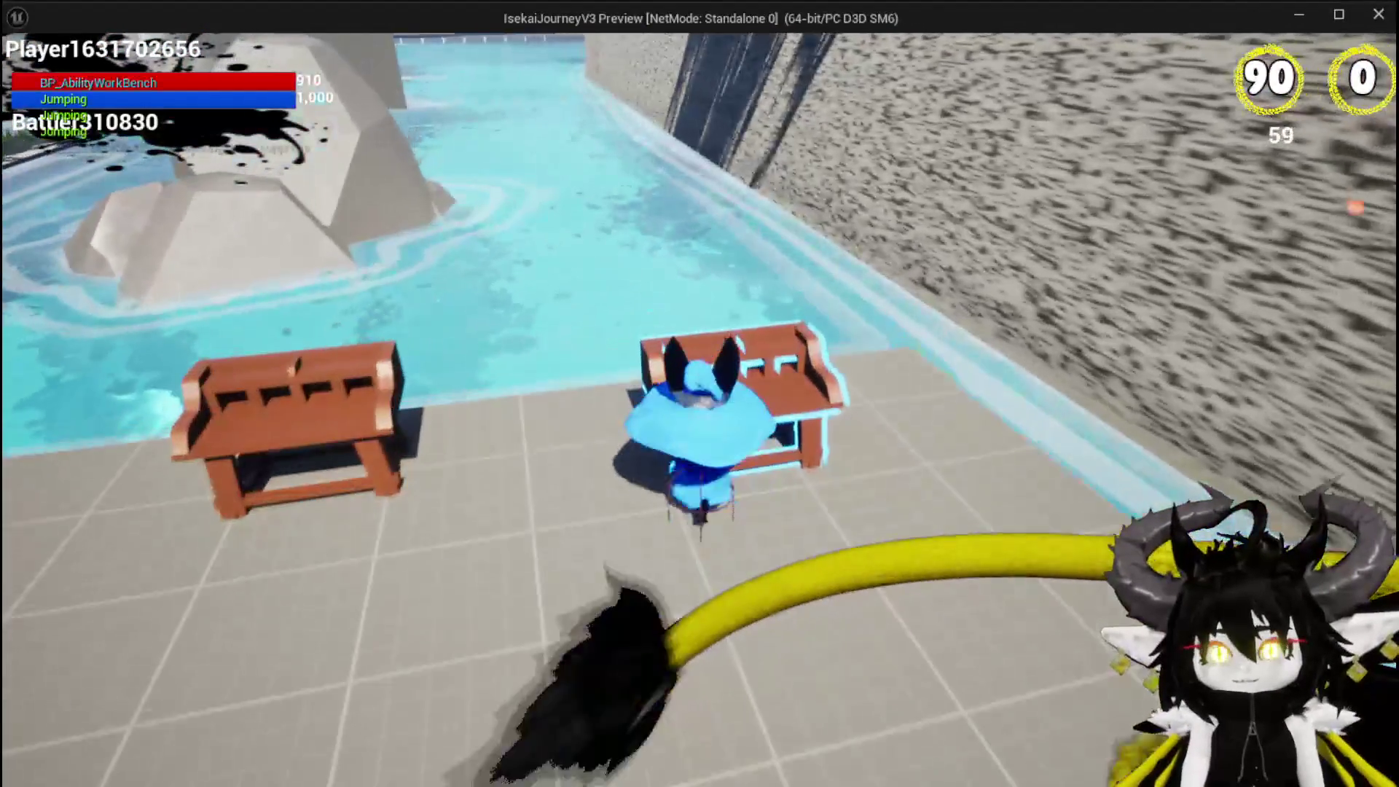
key("w")
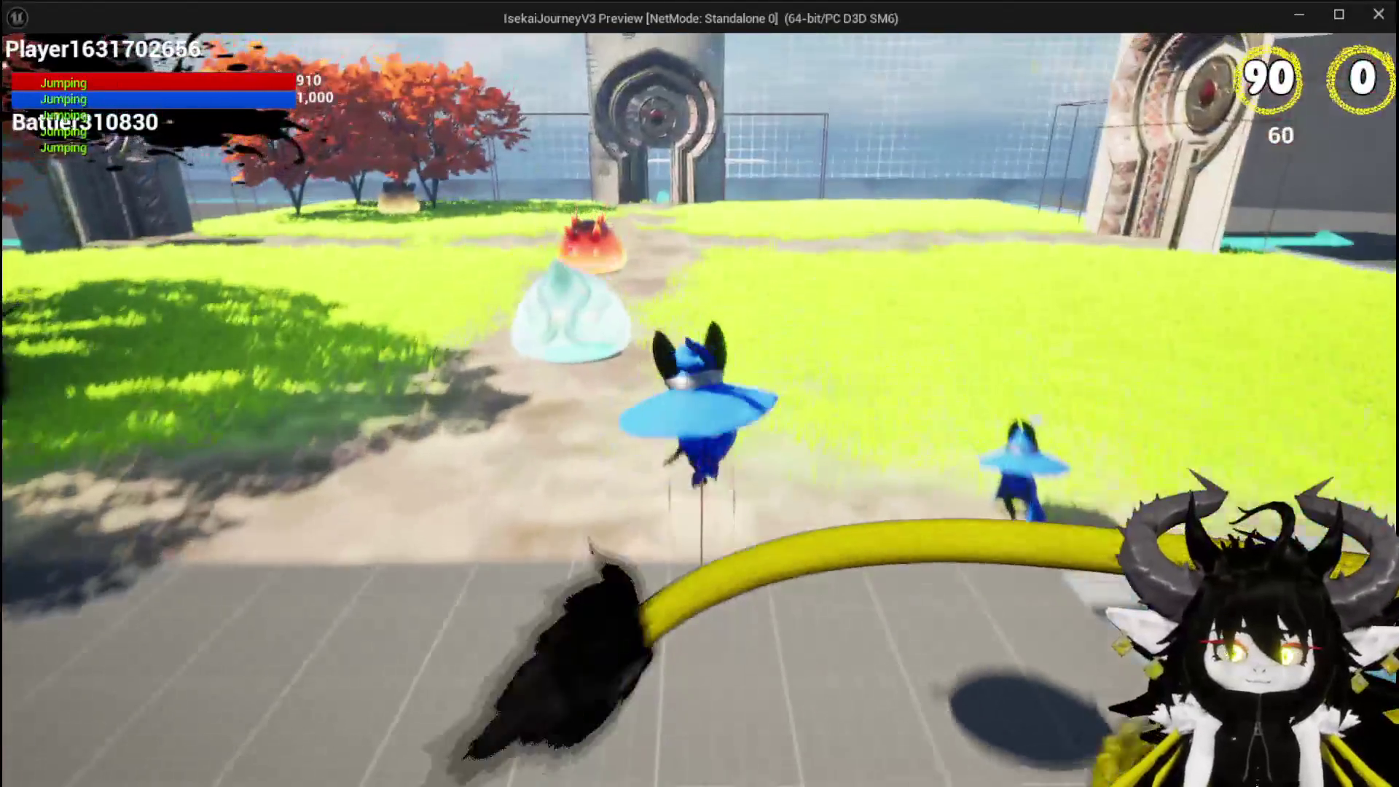
key("space")
key("space")
key("w")
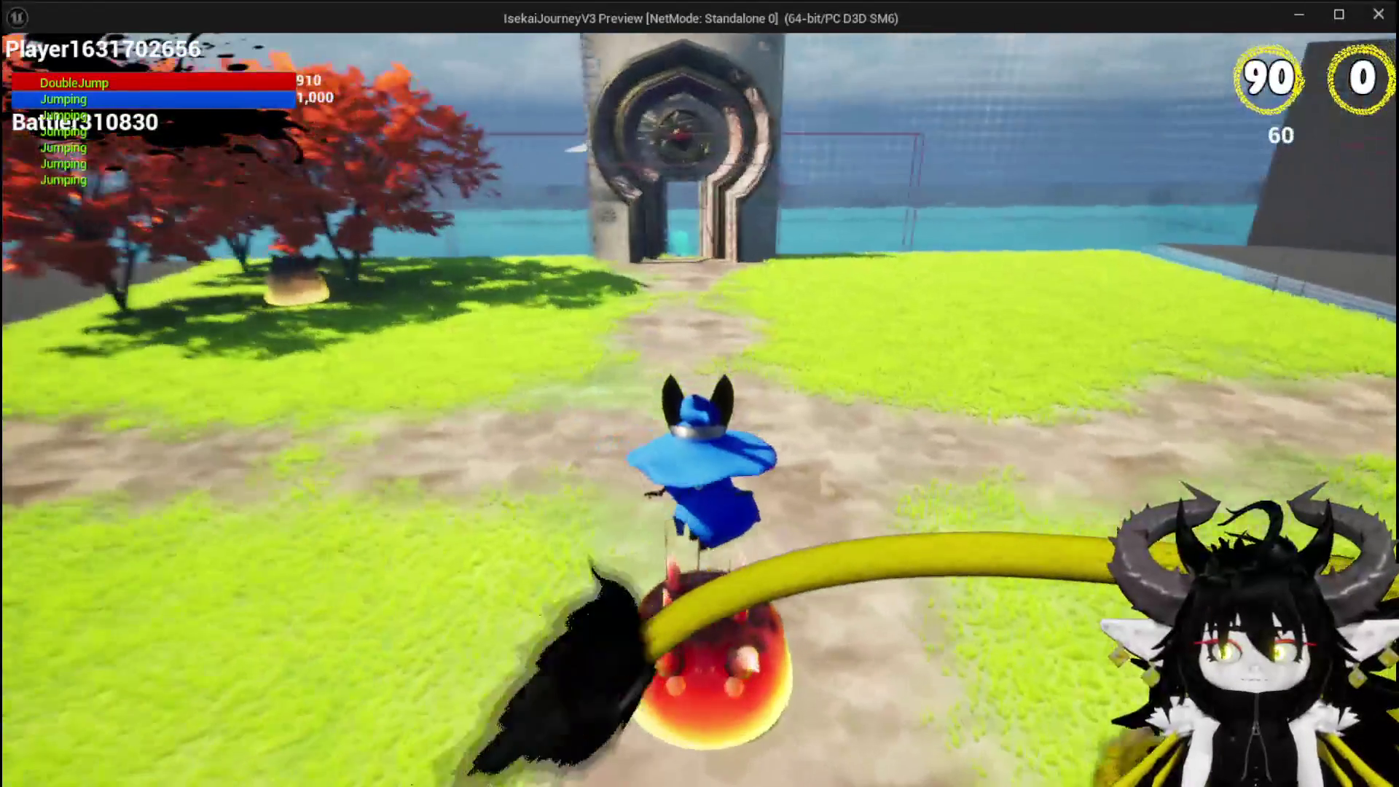
key("space")
key("w")
key("space")
key("space")
key("w")
key("space")
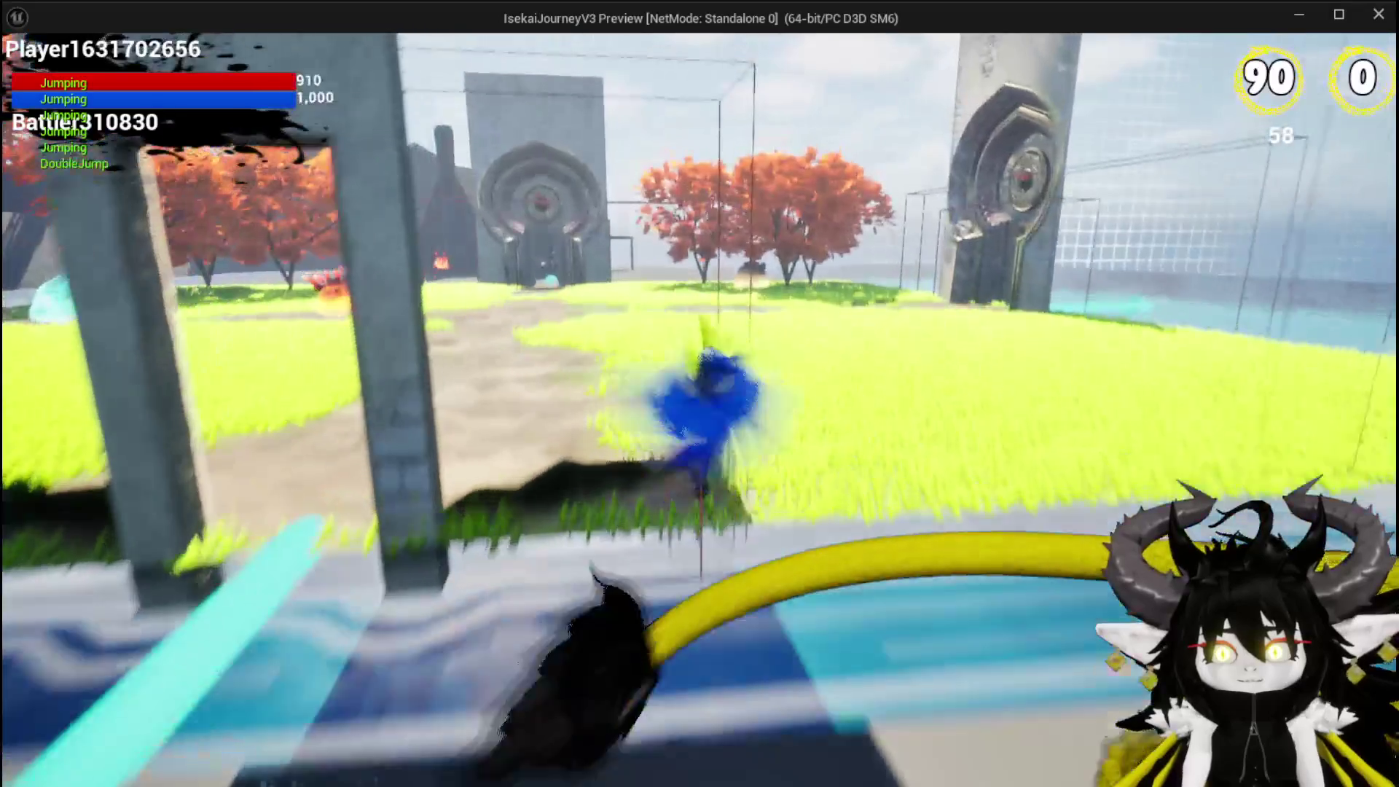
- Run back through the stone gateway into the courtyard and dash at the orange slime
key("w")
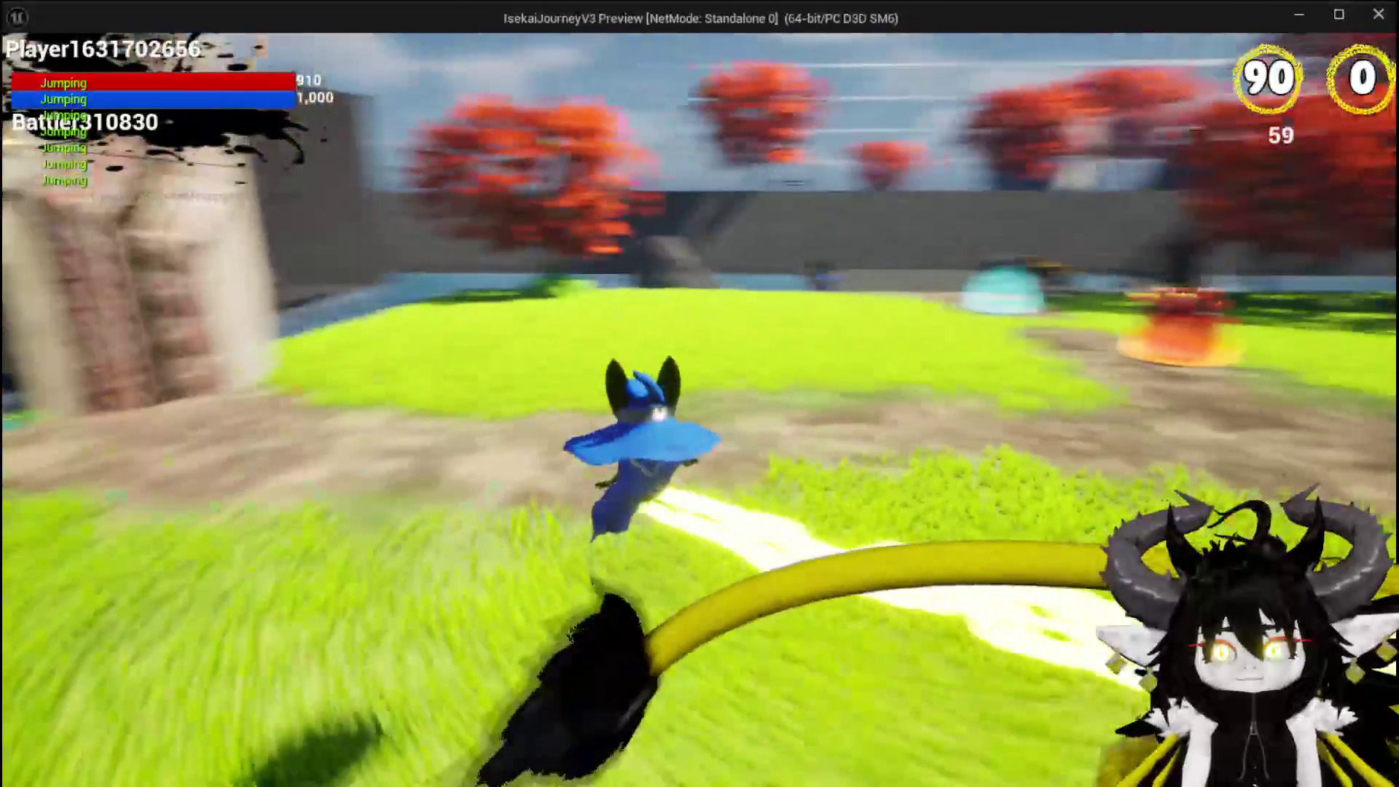
key("w")
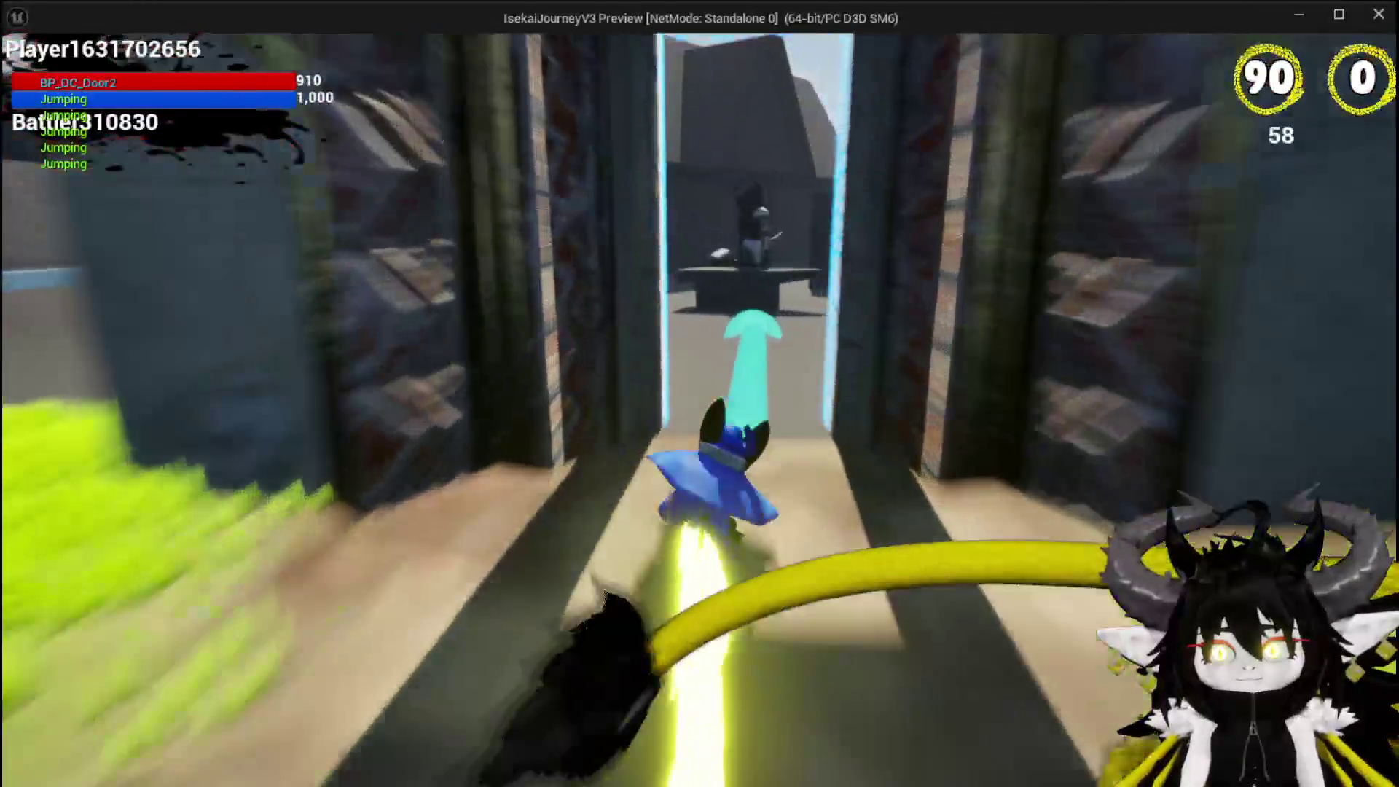
key("space")
key("w")
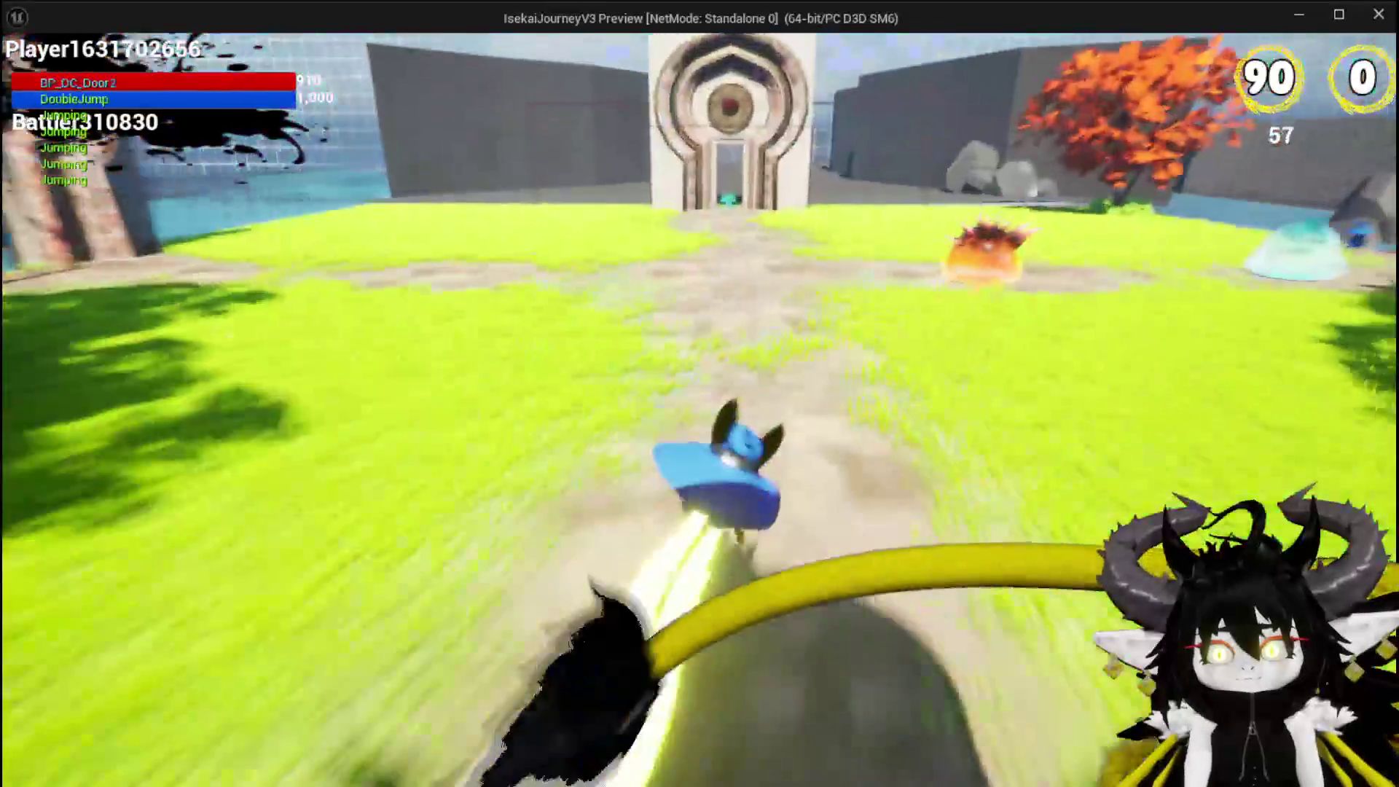
key("w")
key("w")
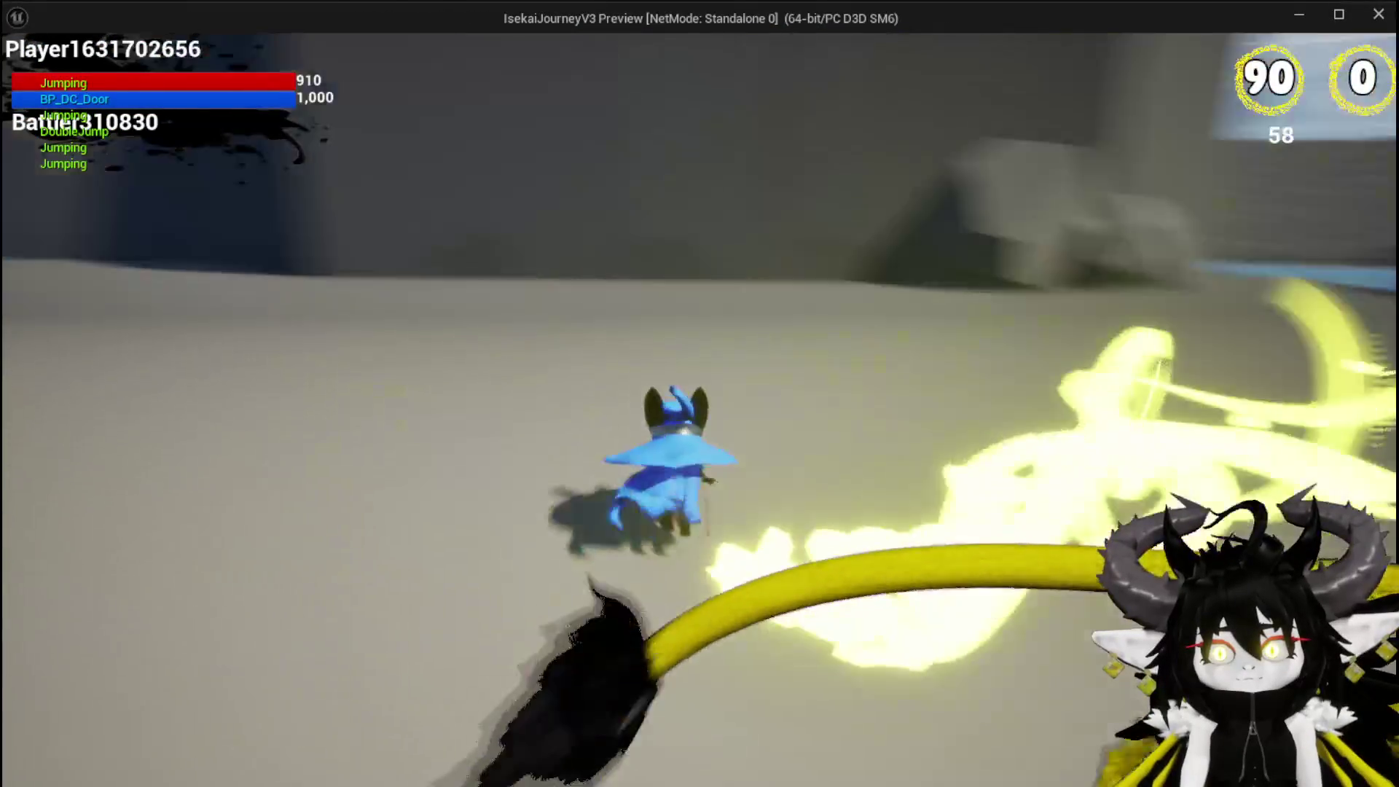
key("space")
key("space")
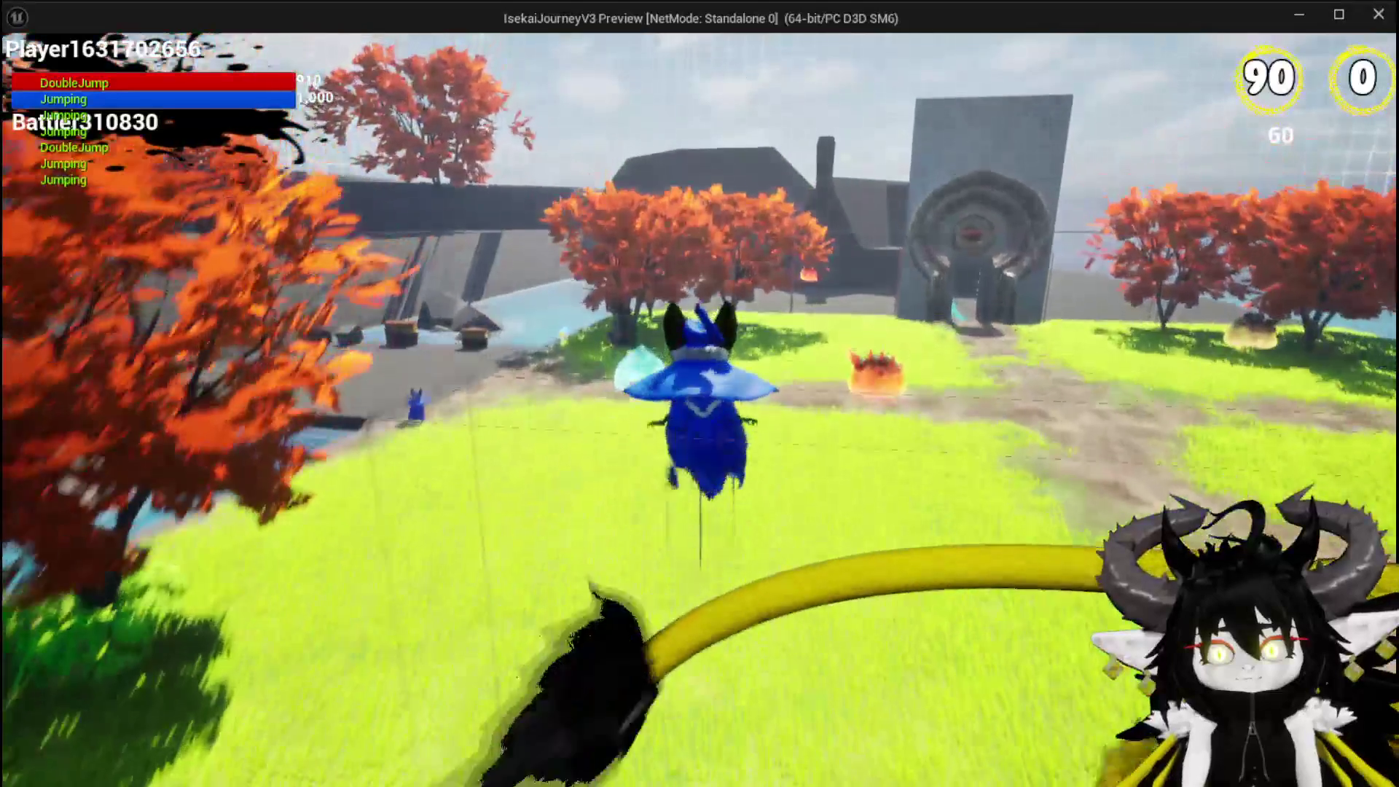
key("w")
key("space")
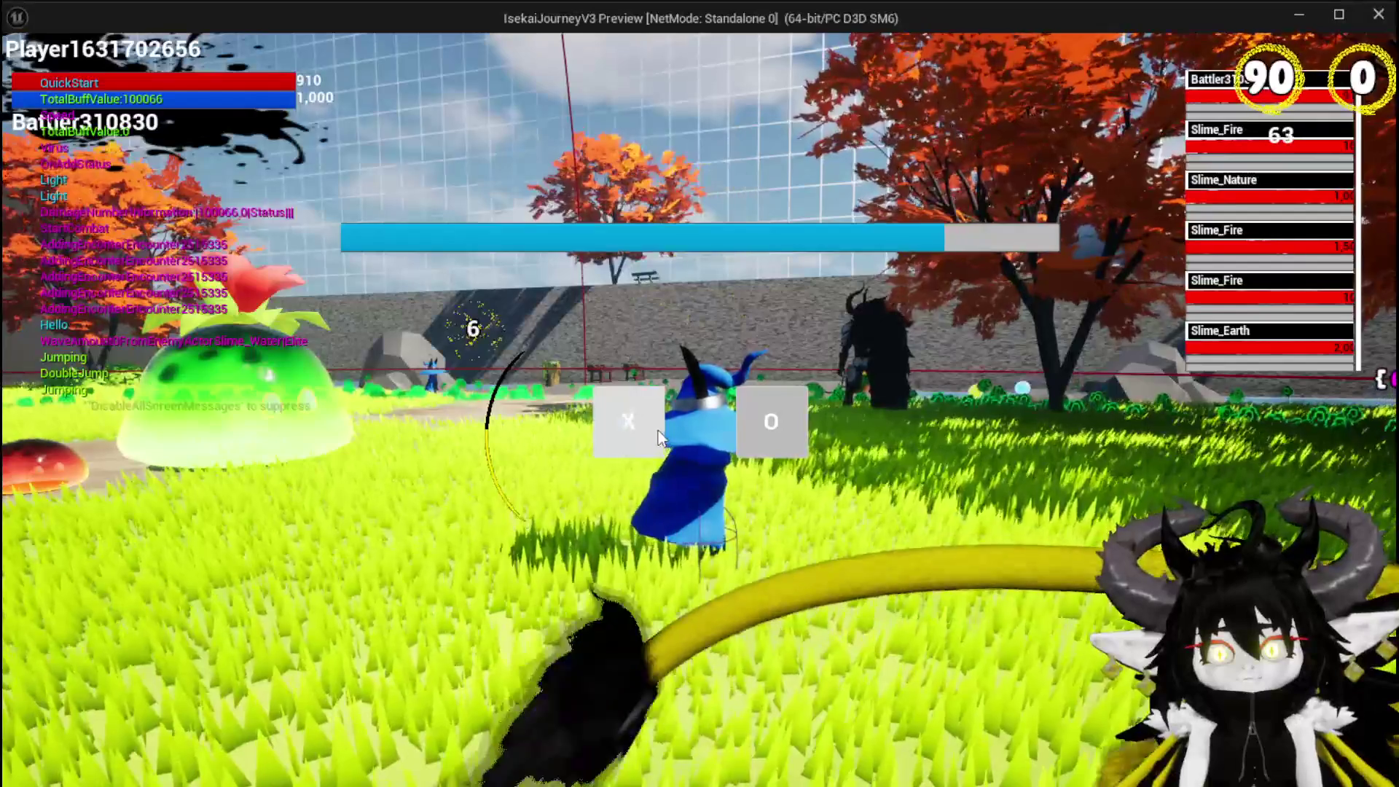
- Play Giga Buff, aim Free AIM Fire at the slimes, then cast Single Wind DMG on Slime_Earth
left_click(658, 432)
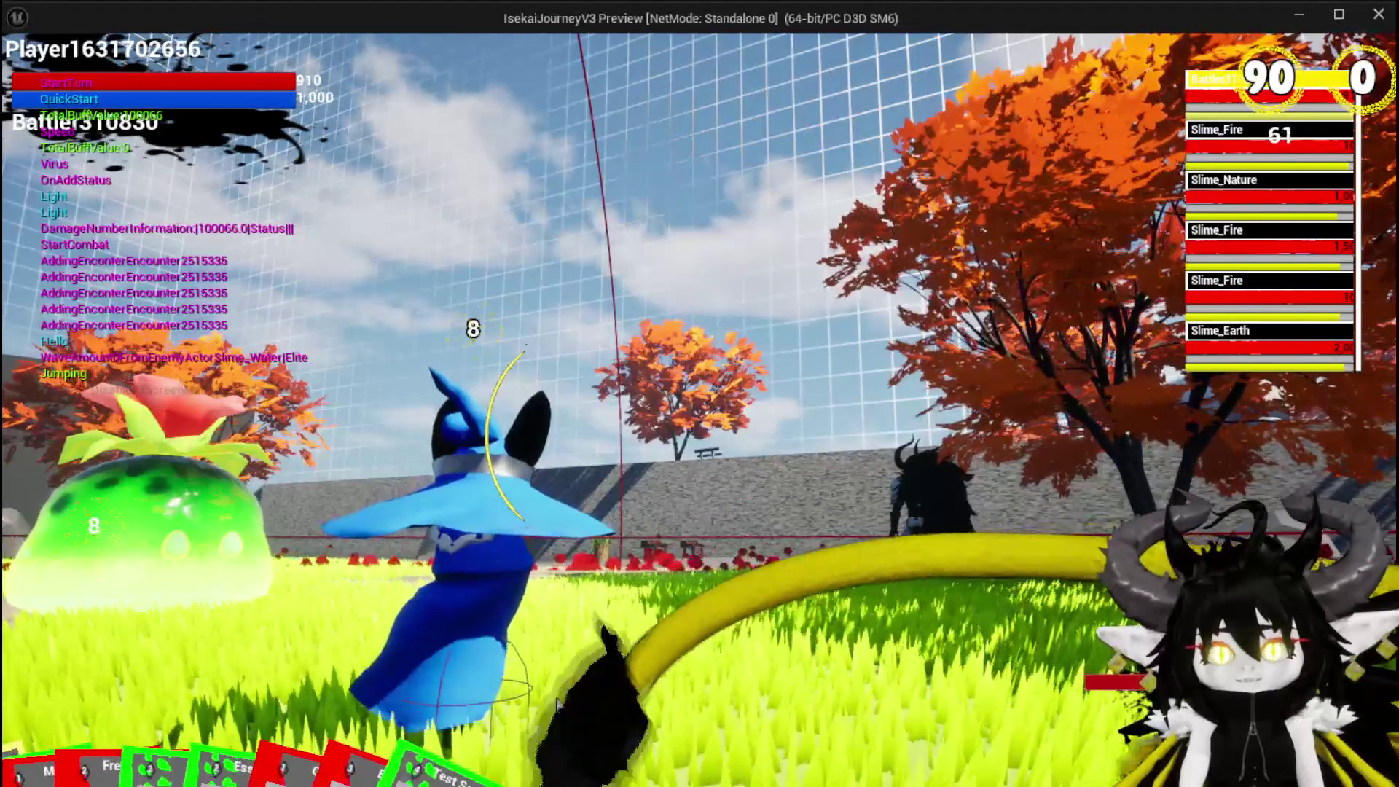
mouse_move(640, 774)
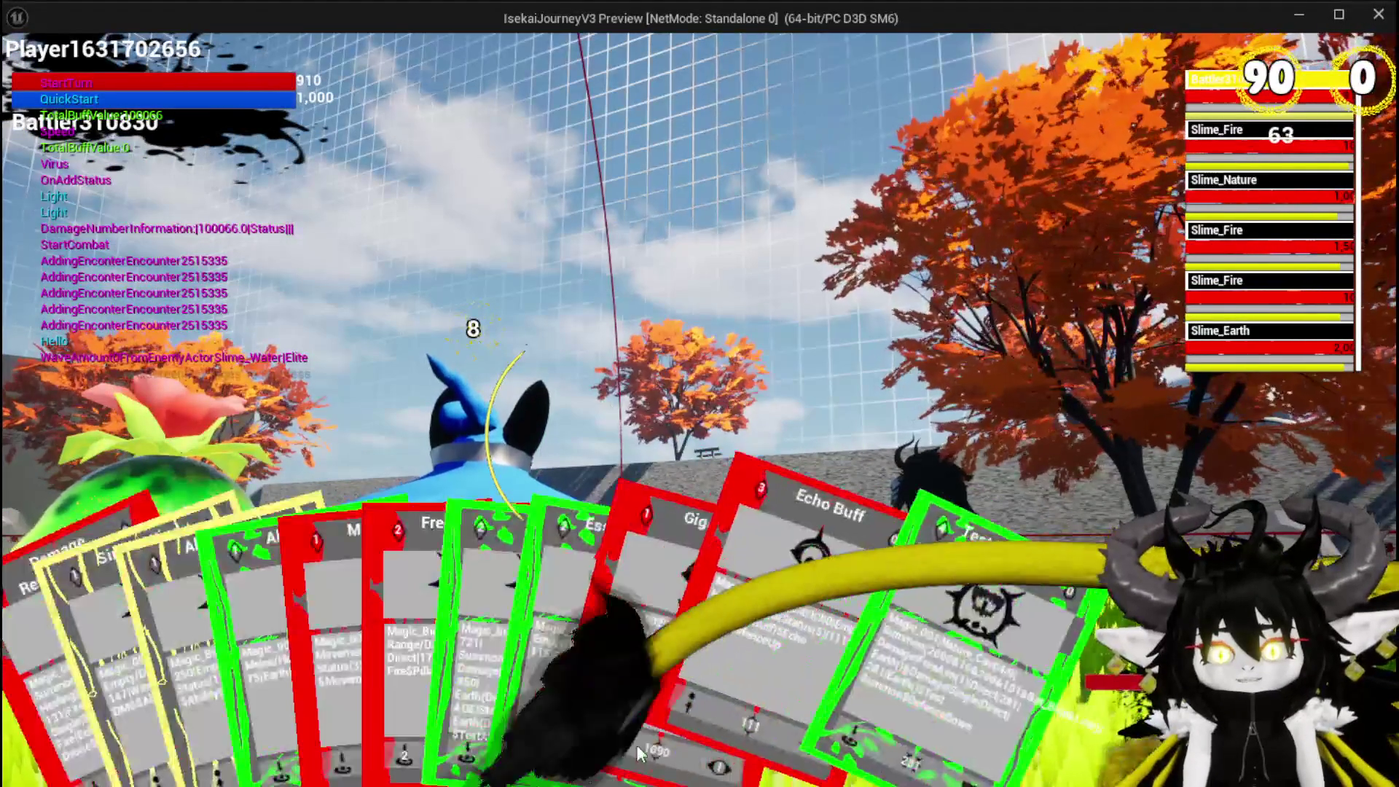
left_click(669, 668)
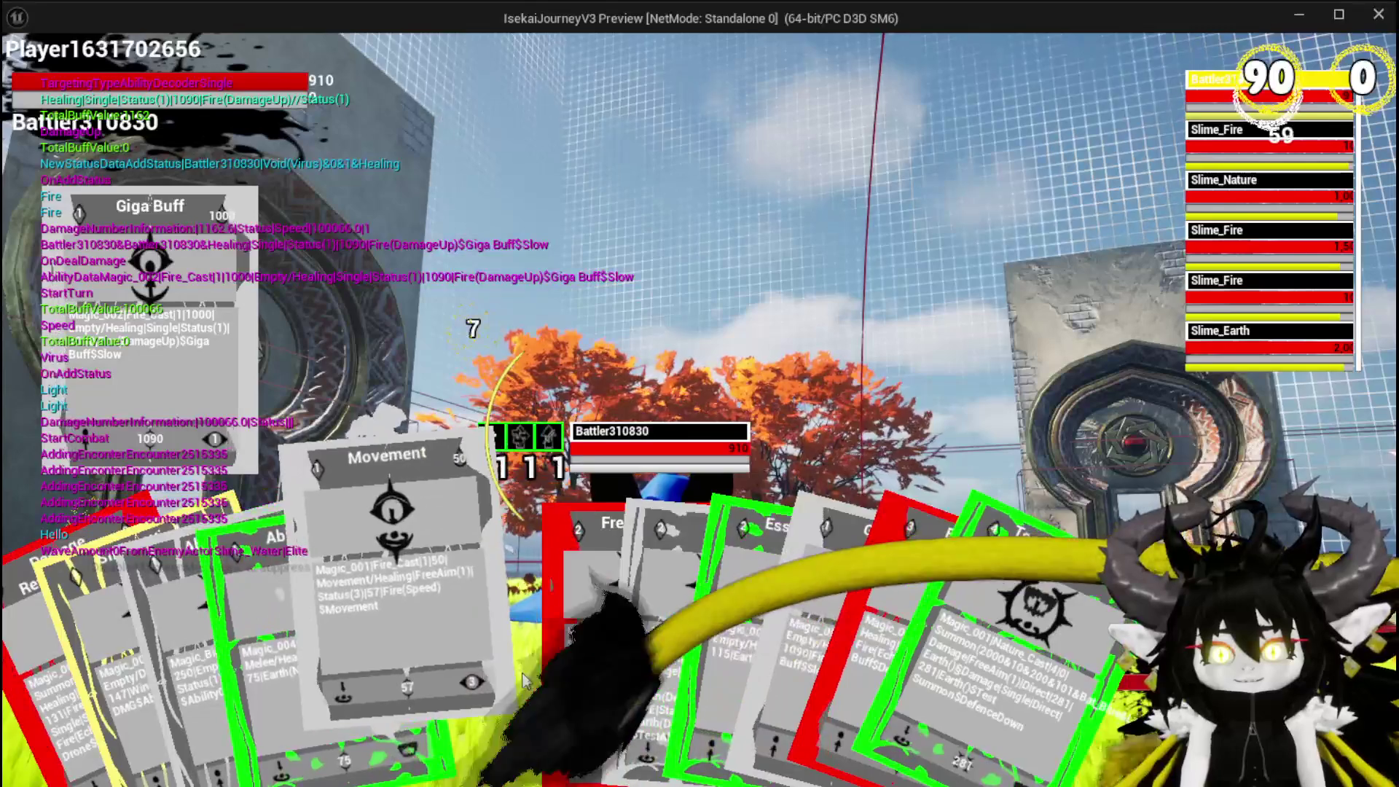
left_click(510, 666)
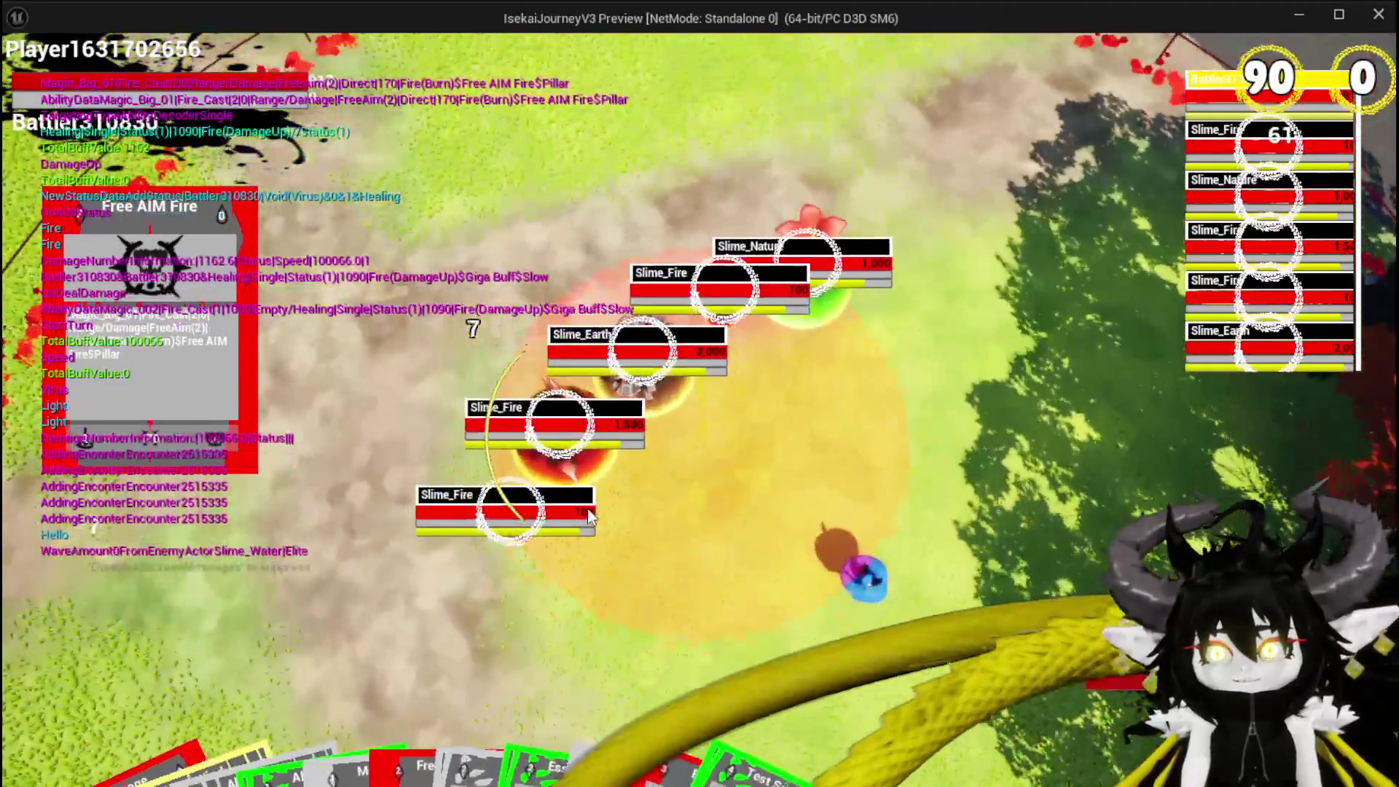
left_click(587, 509)
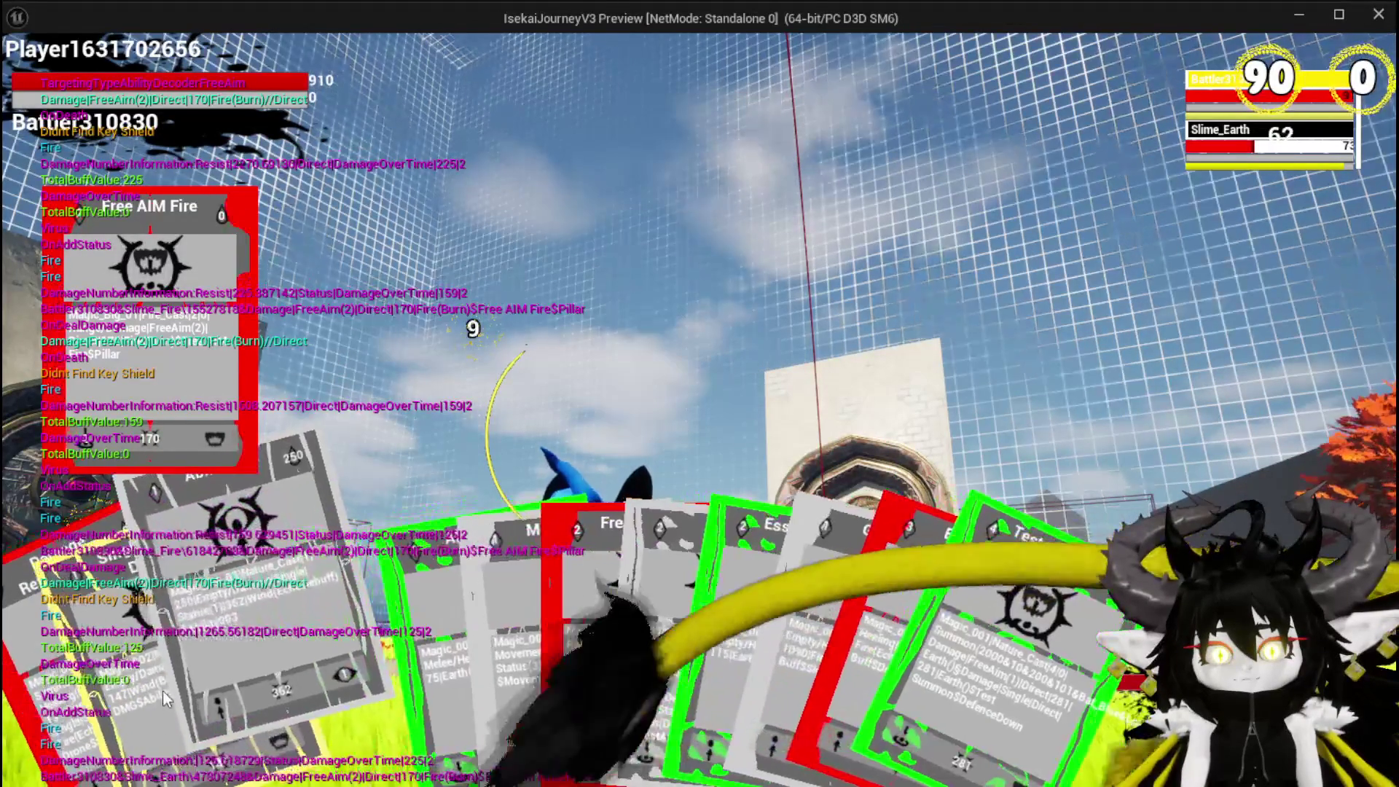
left_click(164, 695)
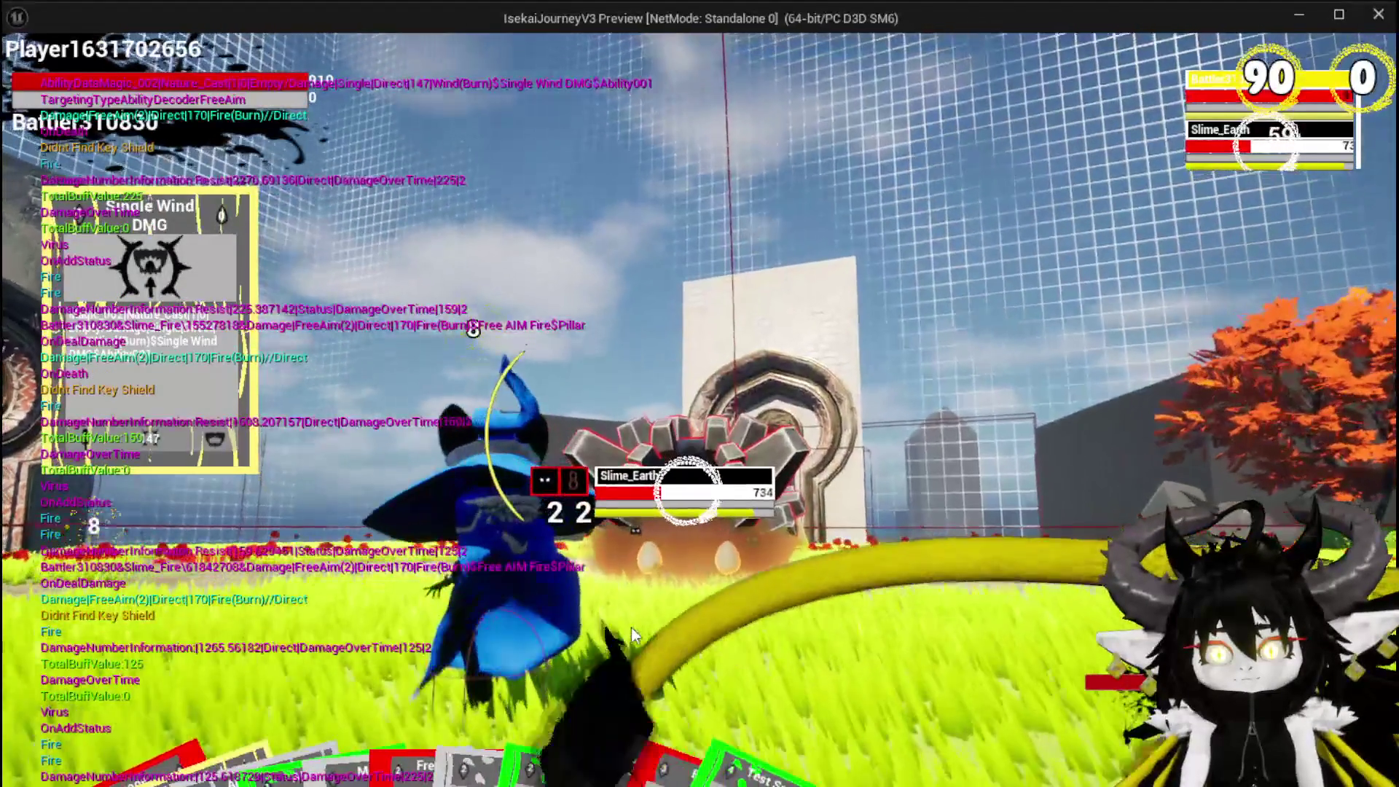
left_click(631, 628)
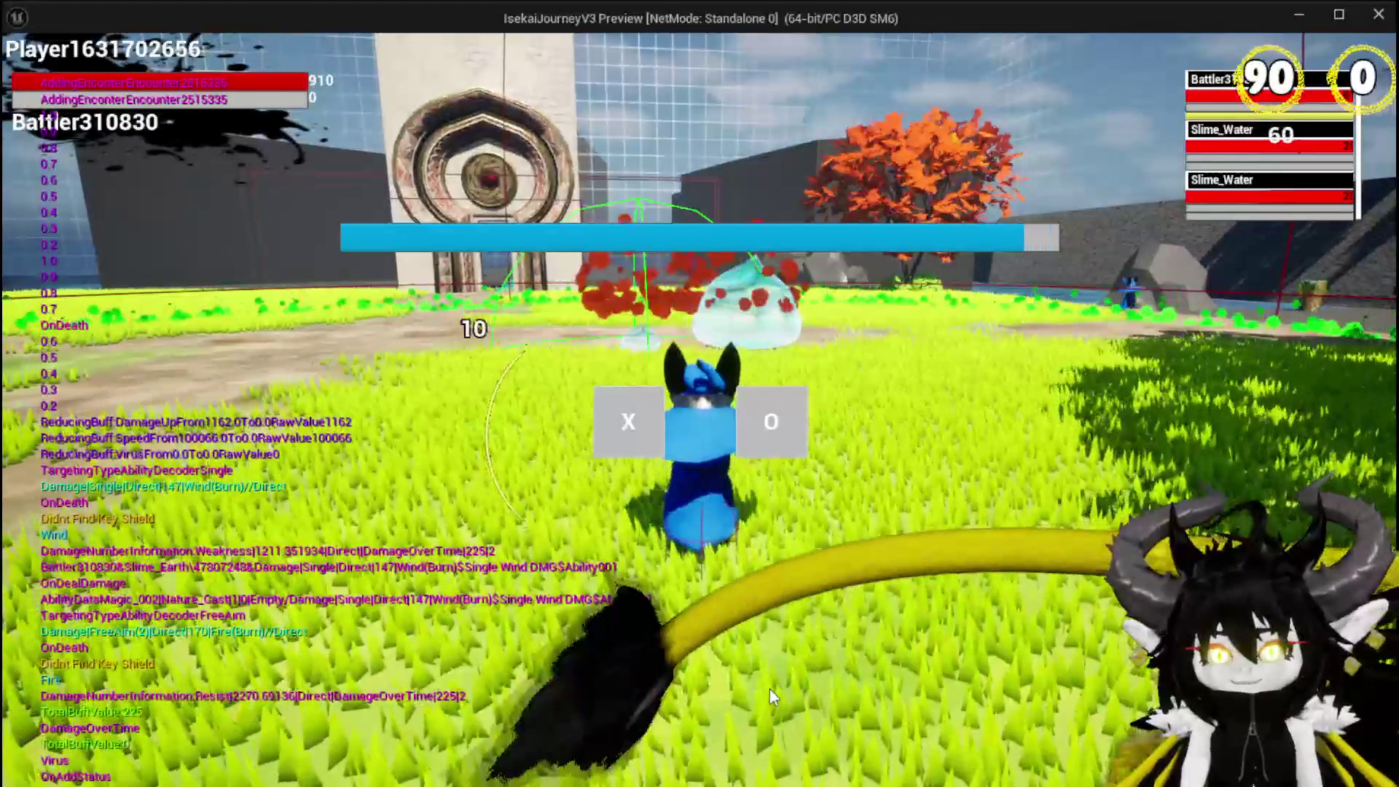
- Play Echo Buff on the character, then cast Ability004 to heal against the two water slimes
left_click(628, 421)
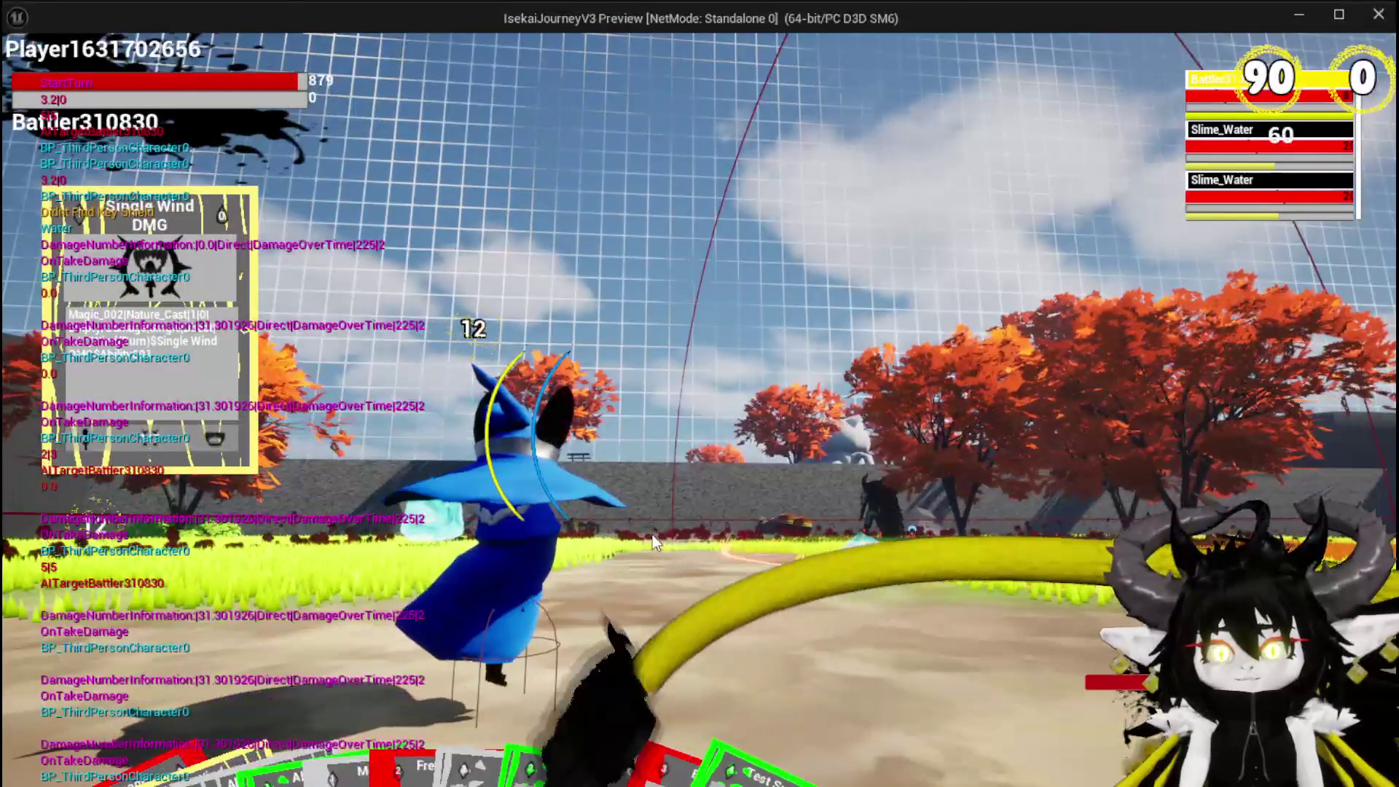
mouse_move(405, 710)
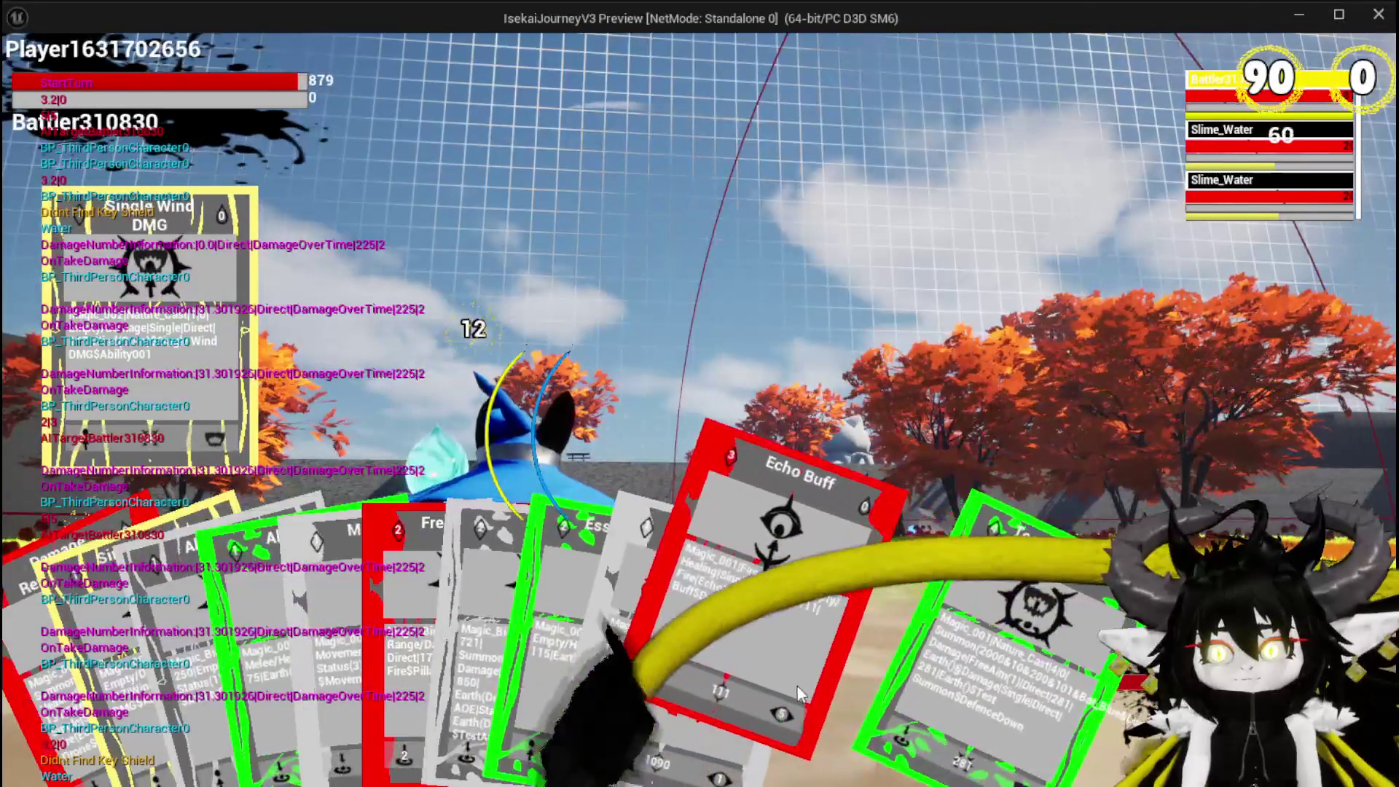
left_click(786, 692)
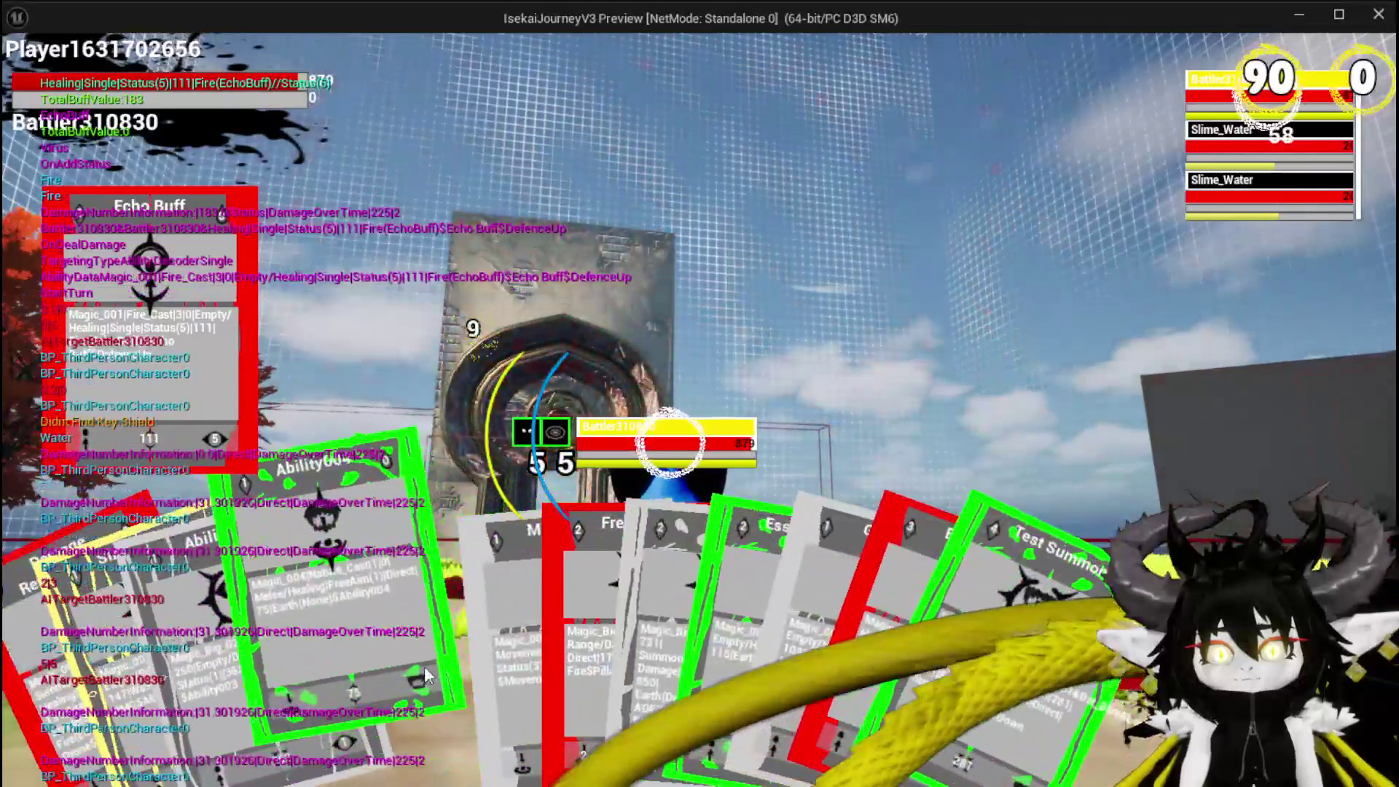
left_click(397, 670)
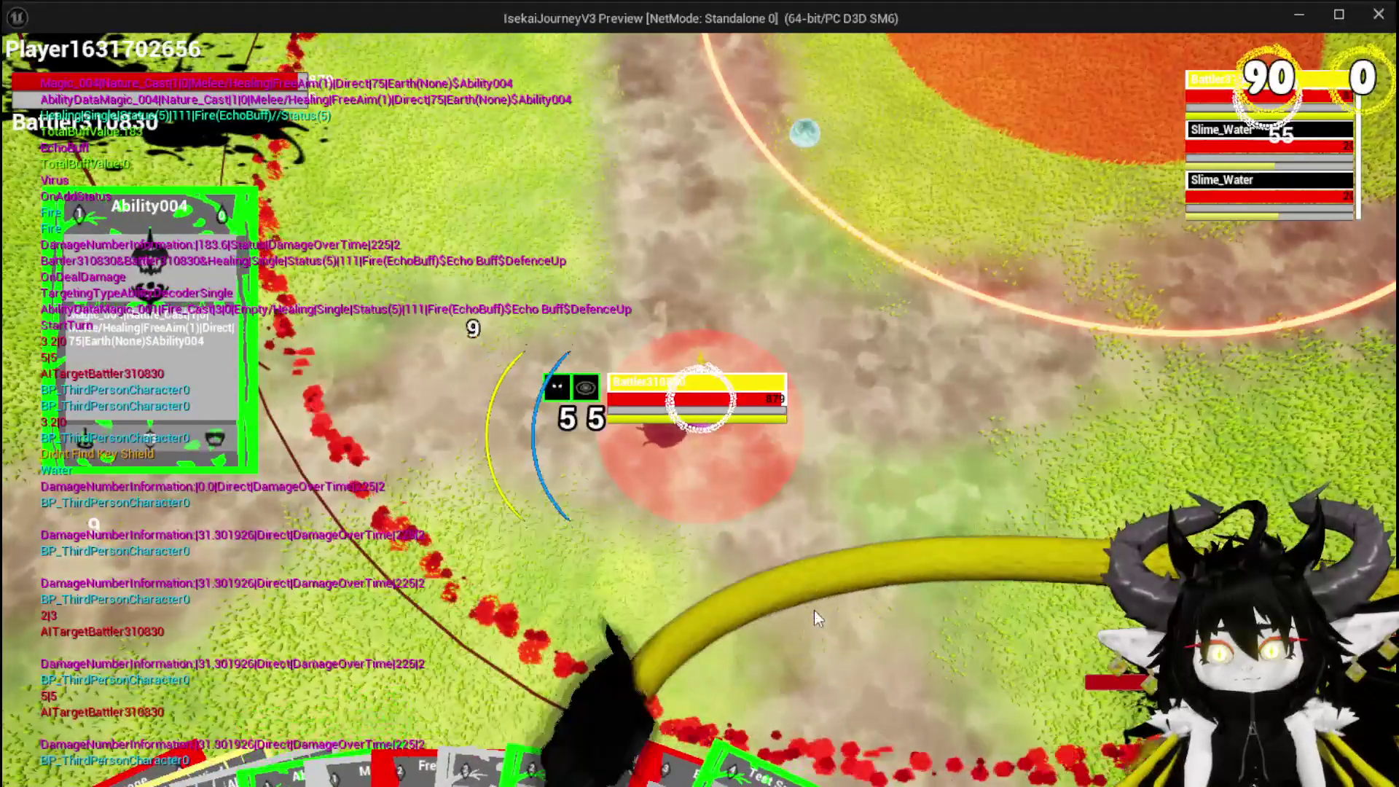
left_click(815, 609)
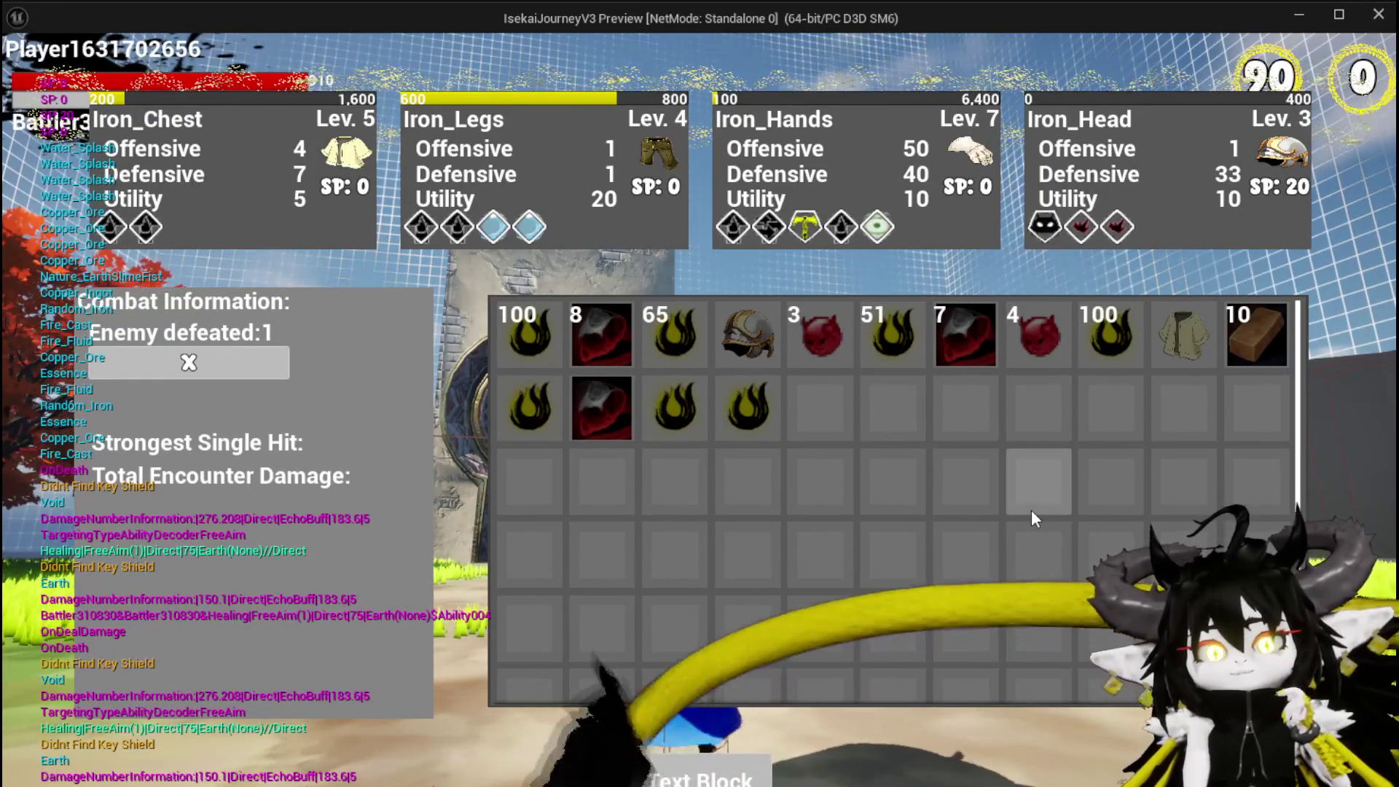
- Take loot from the first reward slot repeatedly until the grid is empty
left_click(541, 335)
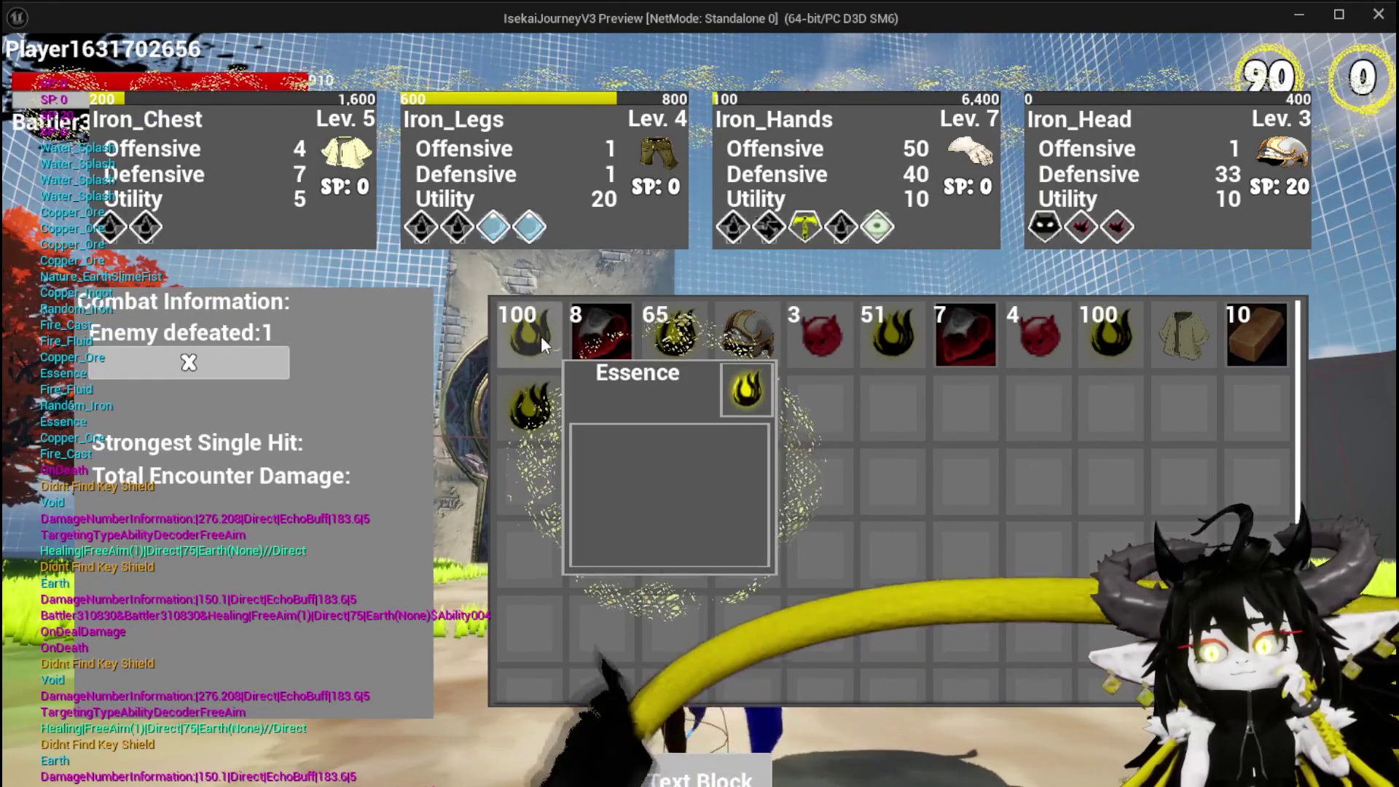
left_click(540, 335)
left_click(541, 335)
left_click(541, 335)
left_click(541, 335)
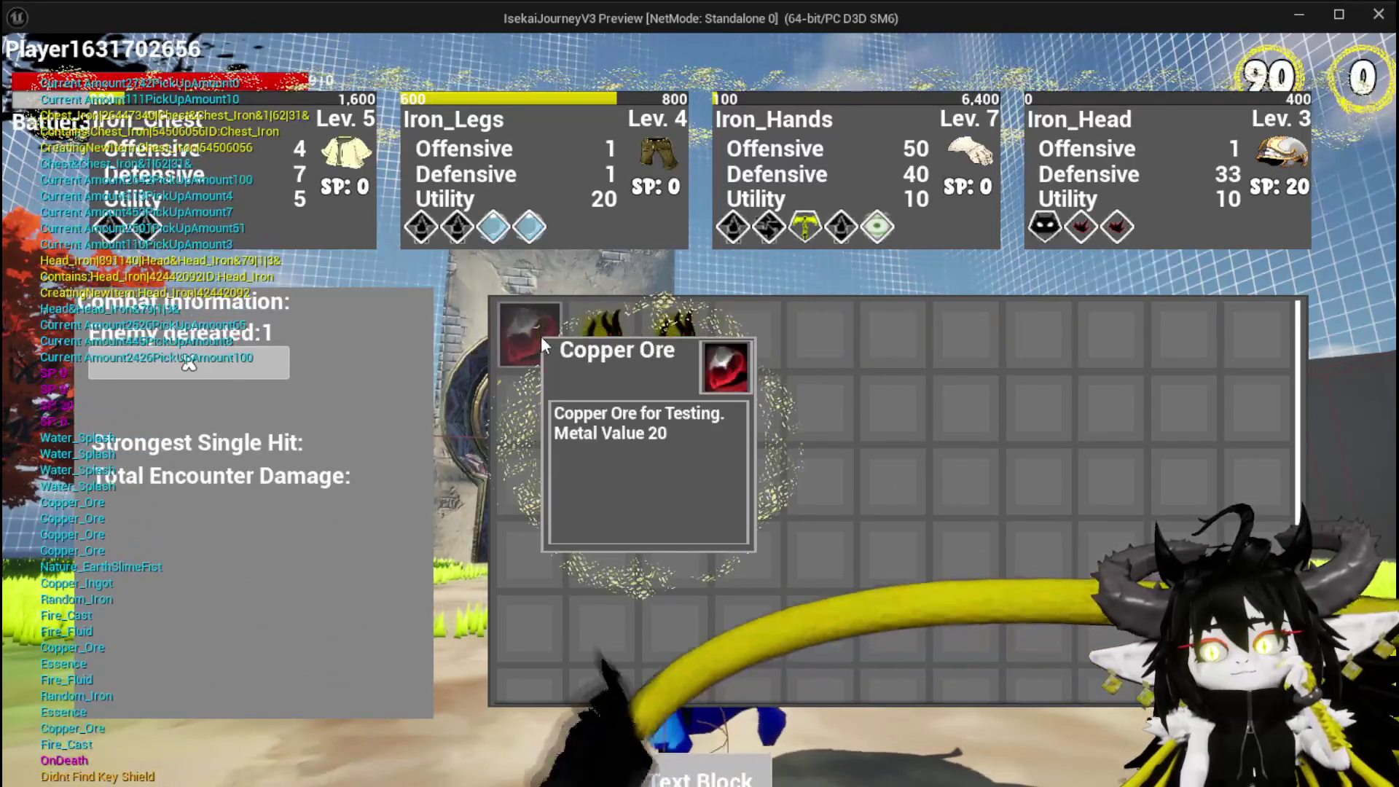
left_click(540, 335)
left_click(541, 335)
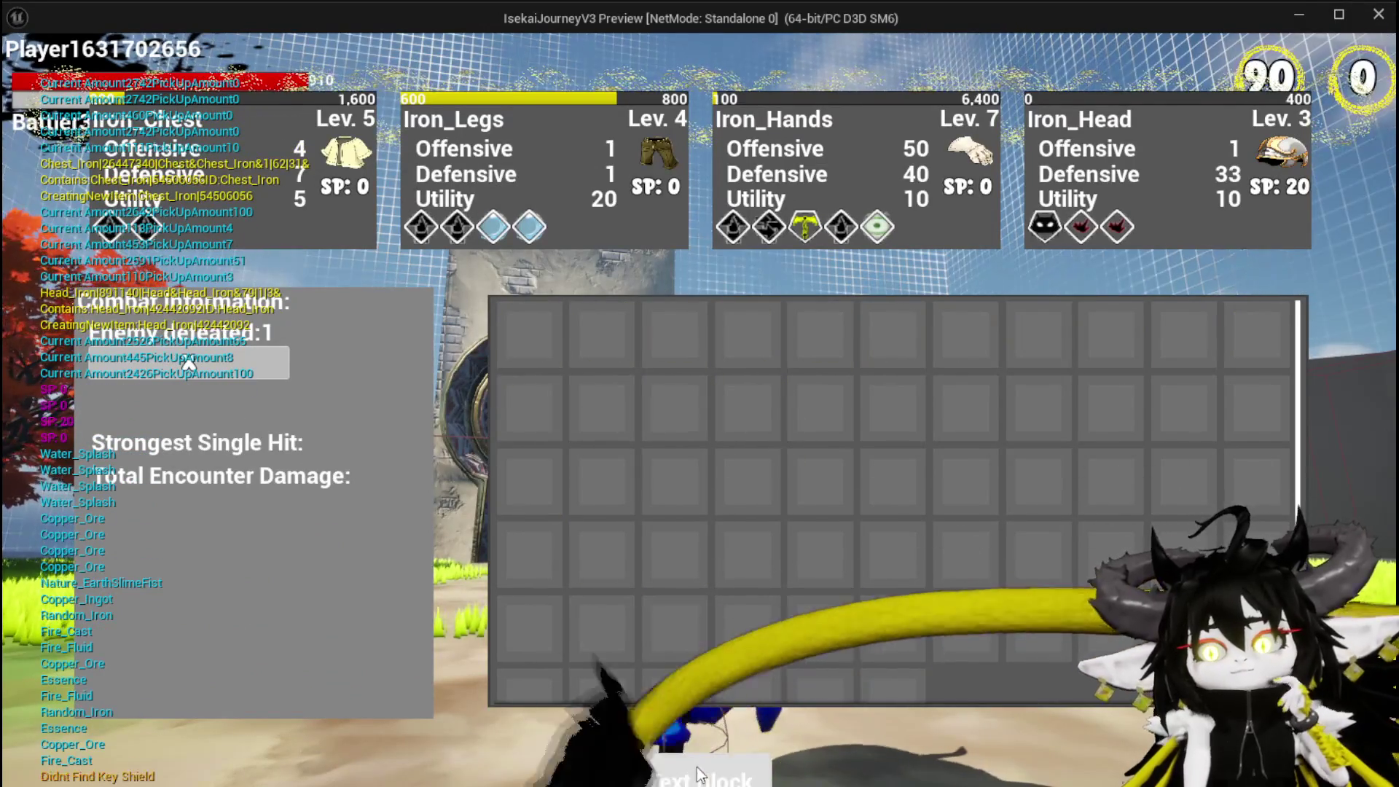
- Close the inventory, run to the refinery furnace and take out the Iron_Ore
key("i")
key("w")
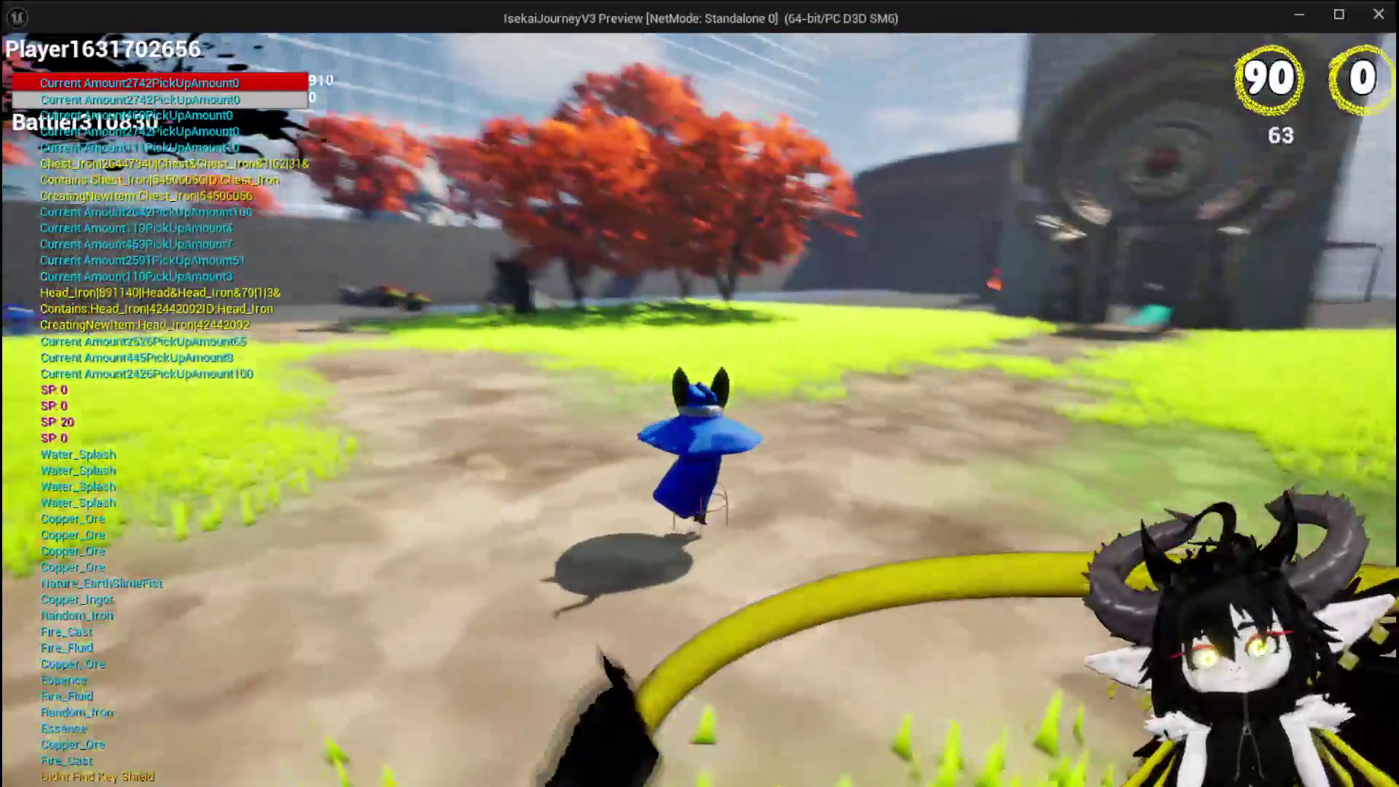
key("space")
key("space")
key("space")
key("w")
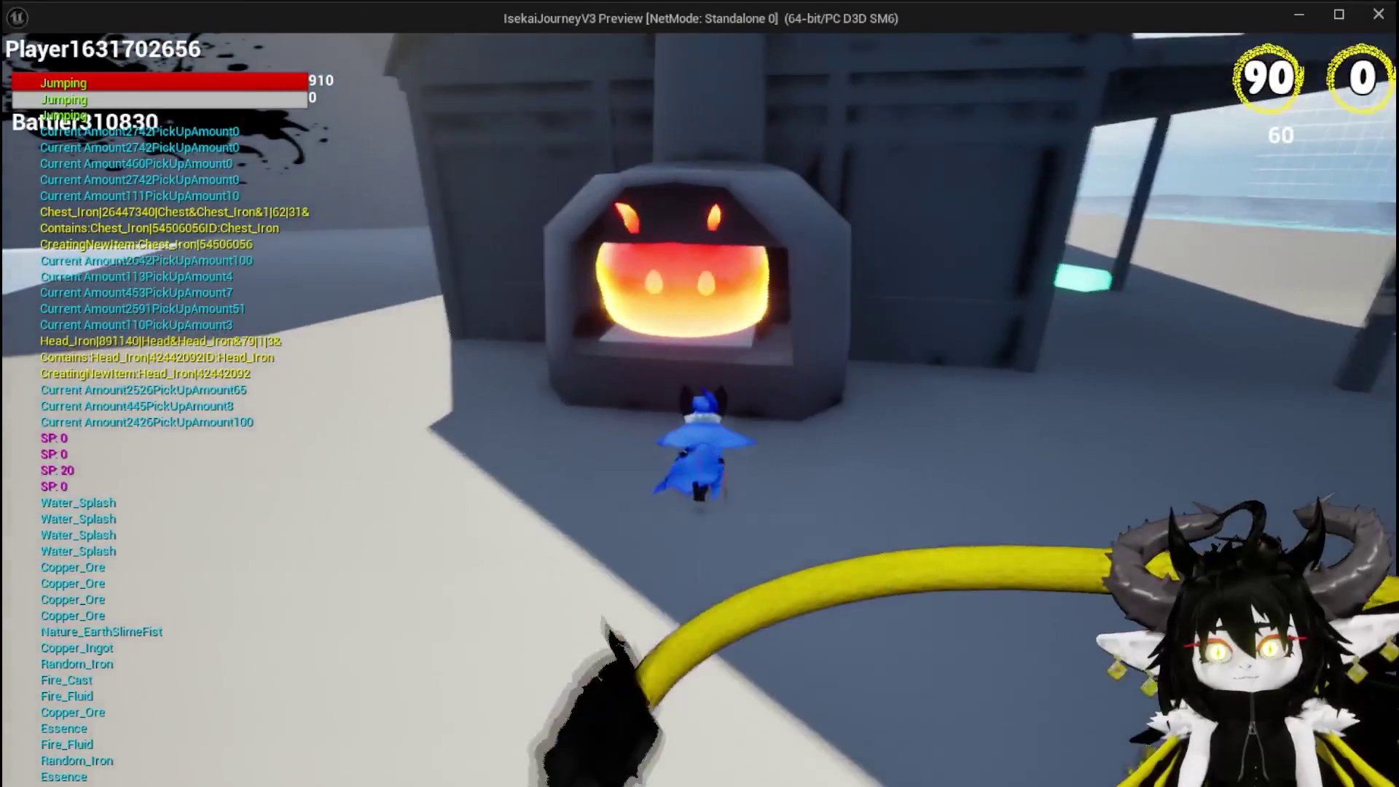
key("e")
left_click(680, 458)
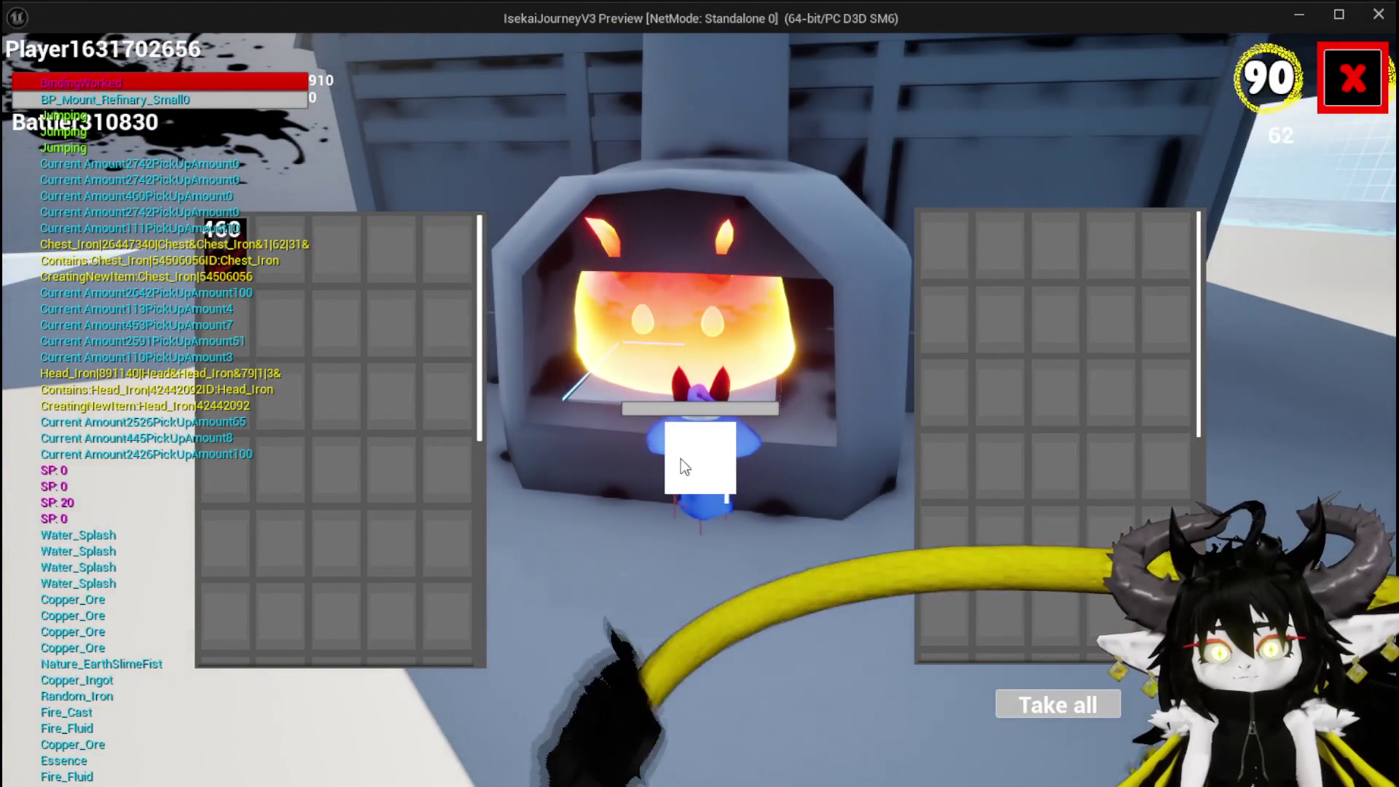
key("e")
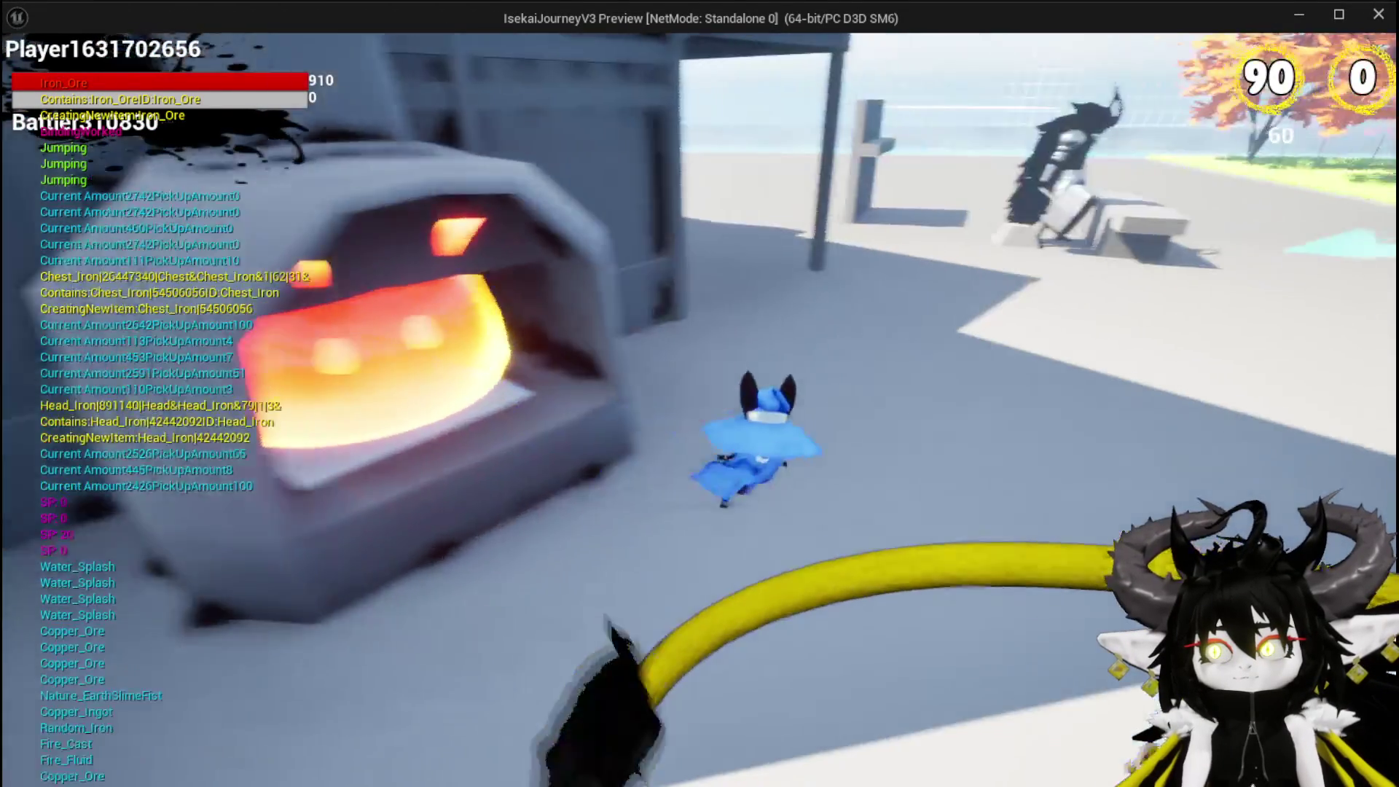
- Save the game from the pause menu and close it
key("w")
key("Tab")
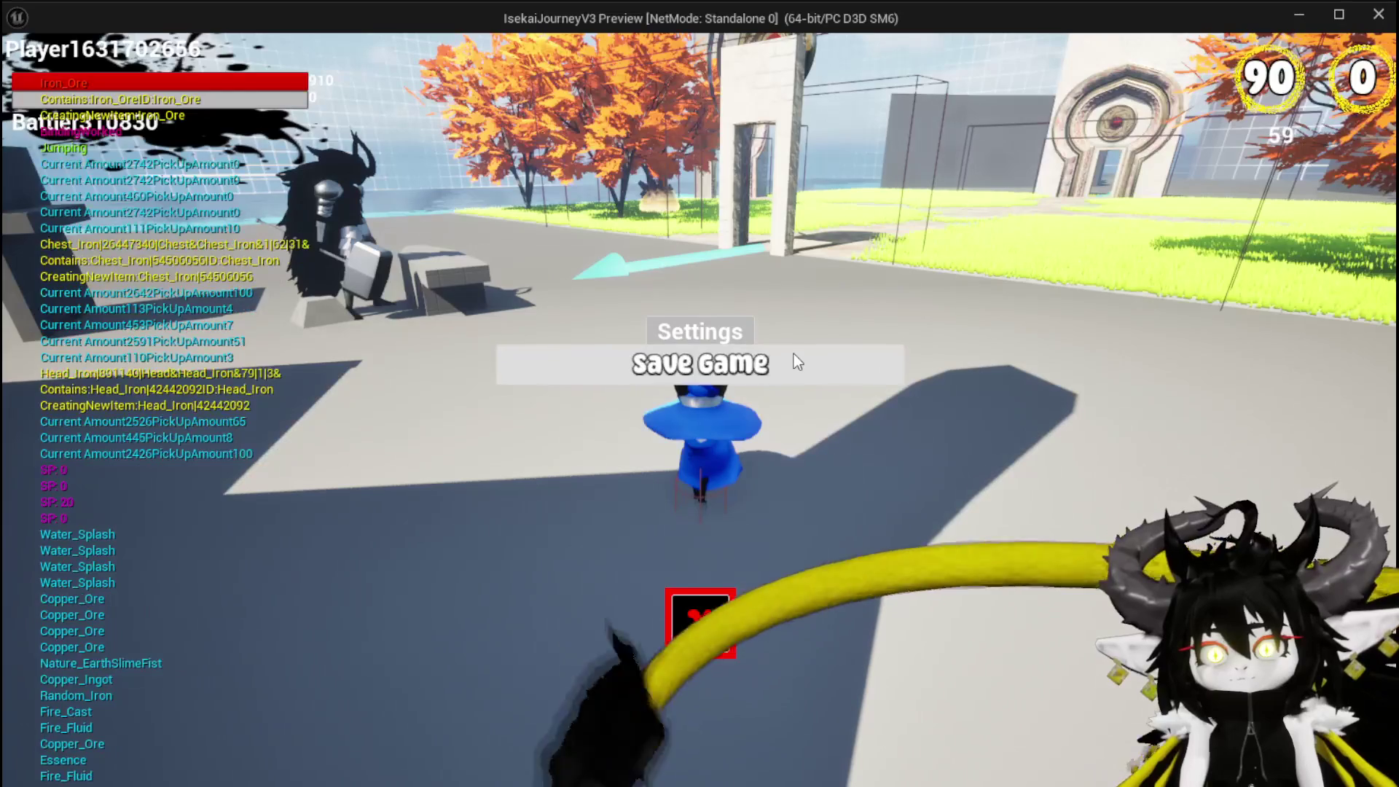
left_click(793, 354)
left_click(695, 594)
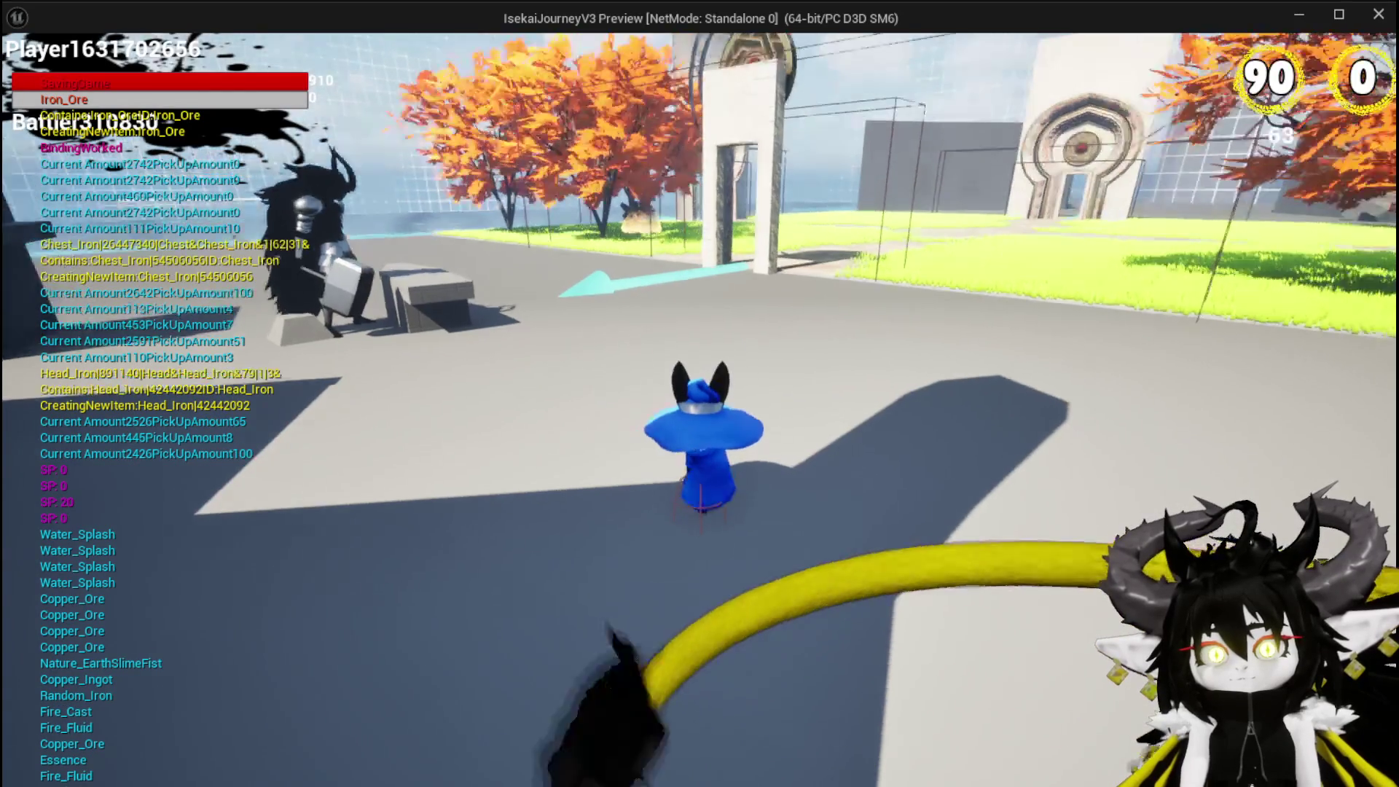
- Visit the blacksmith's anvil, then dash through the door portal onto the grass field
key("space")
key("space")
key("space")
key("e")
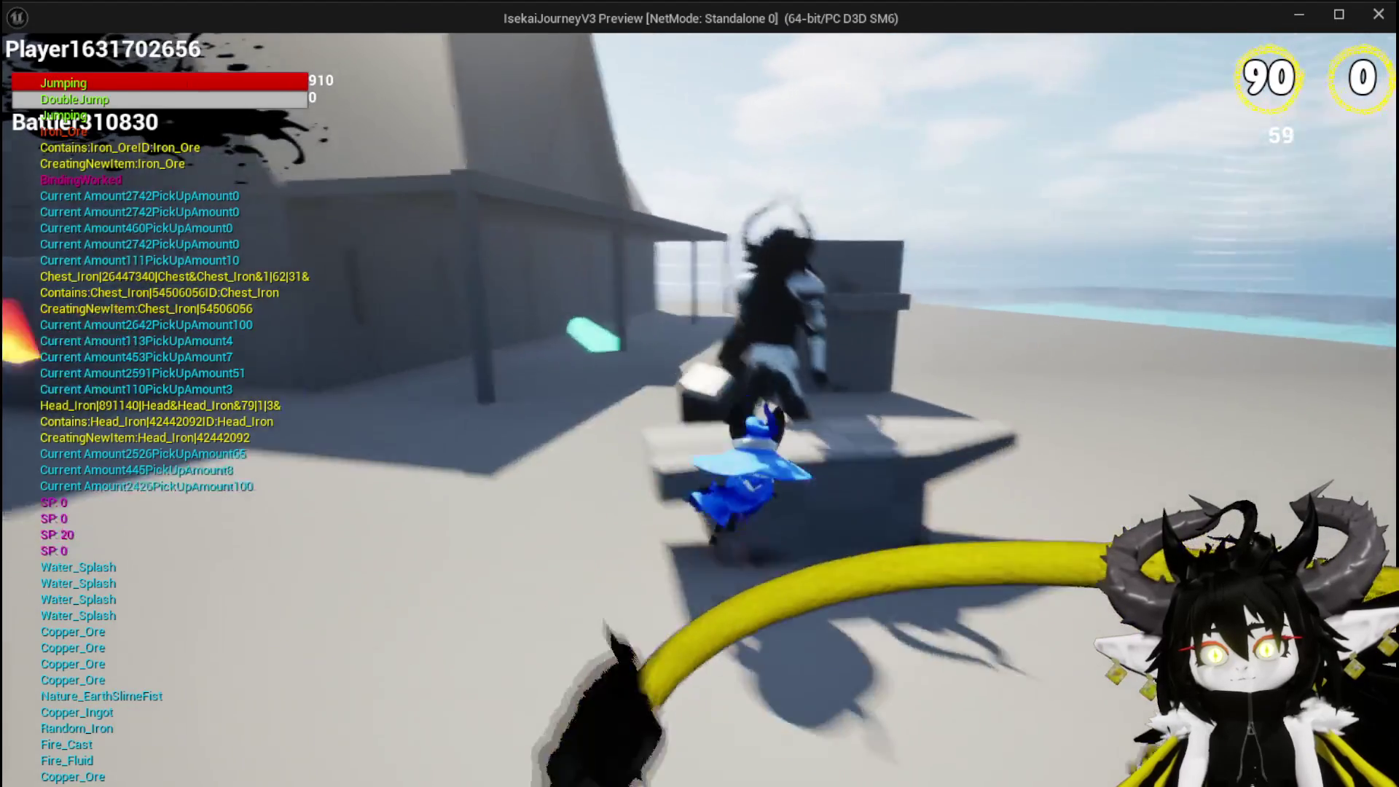
key("space")
key("w")
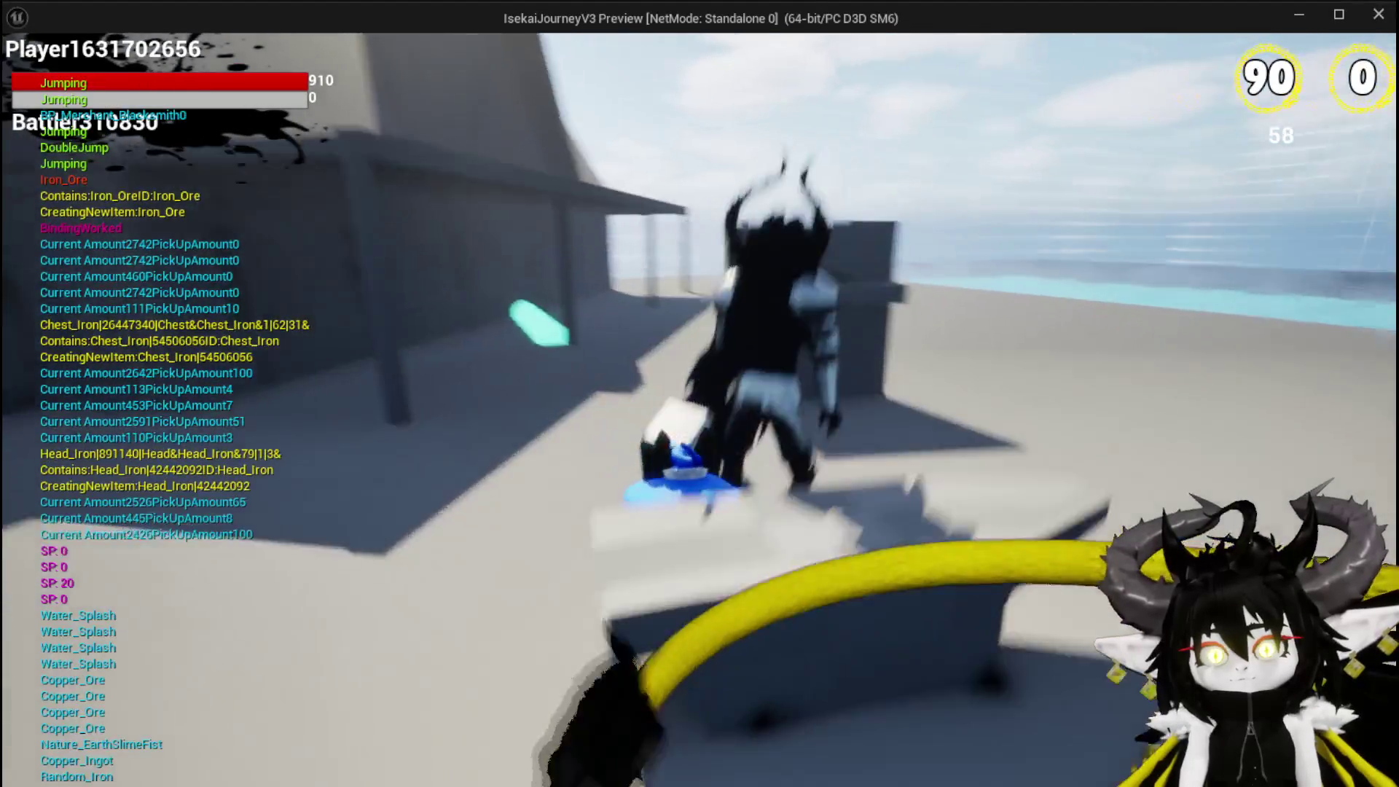
key("w")
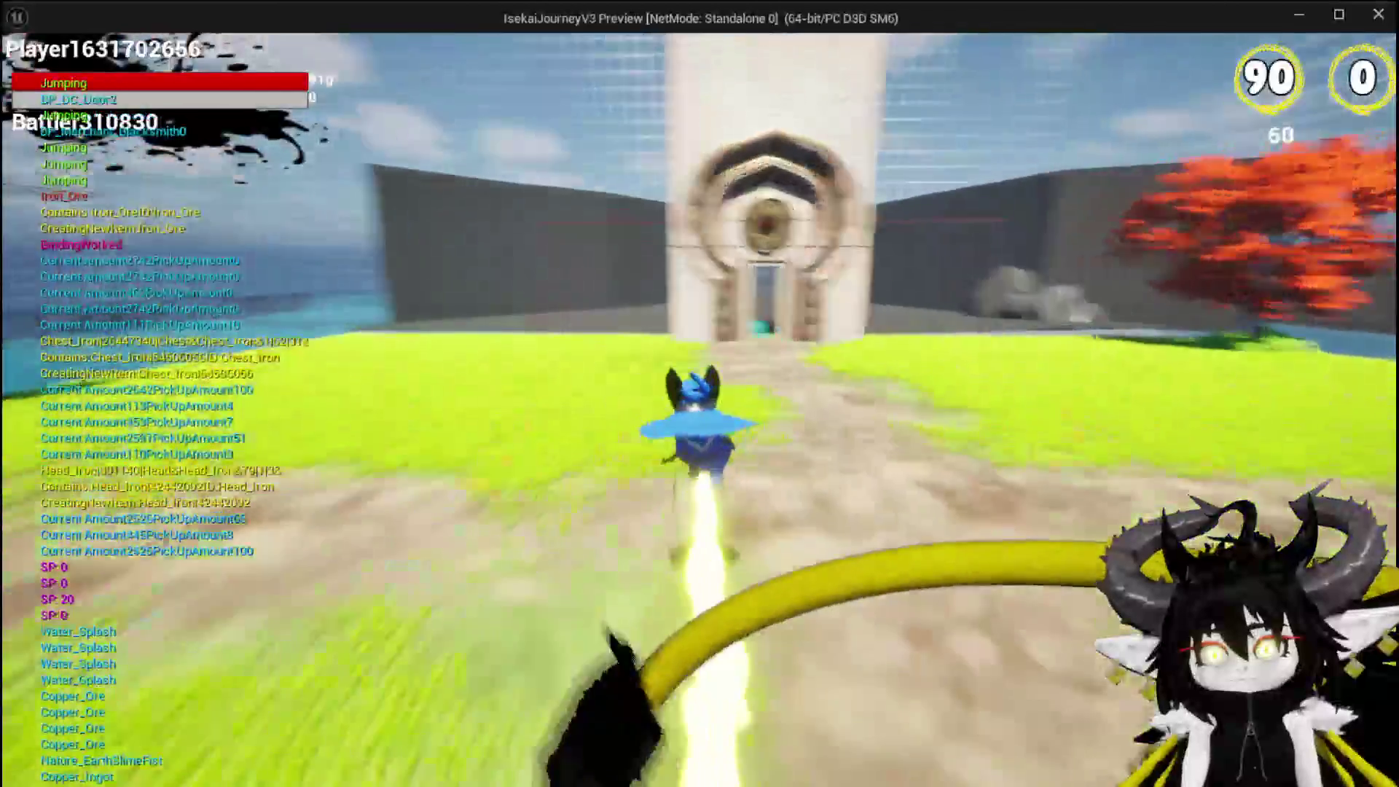
key("space")
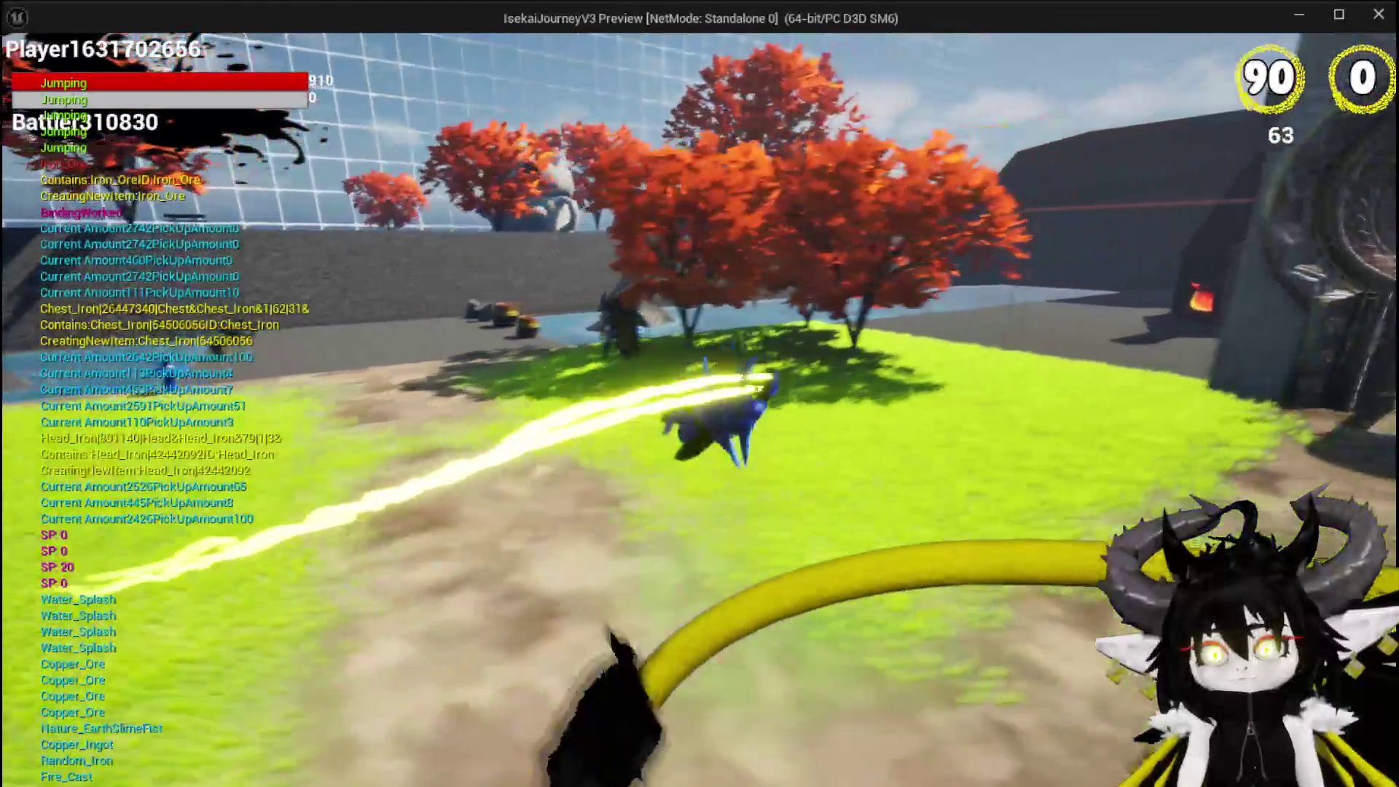
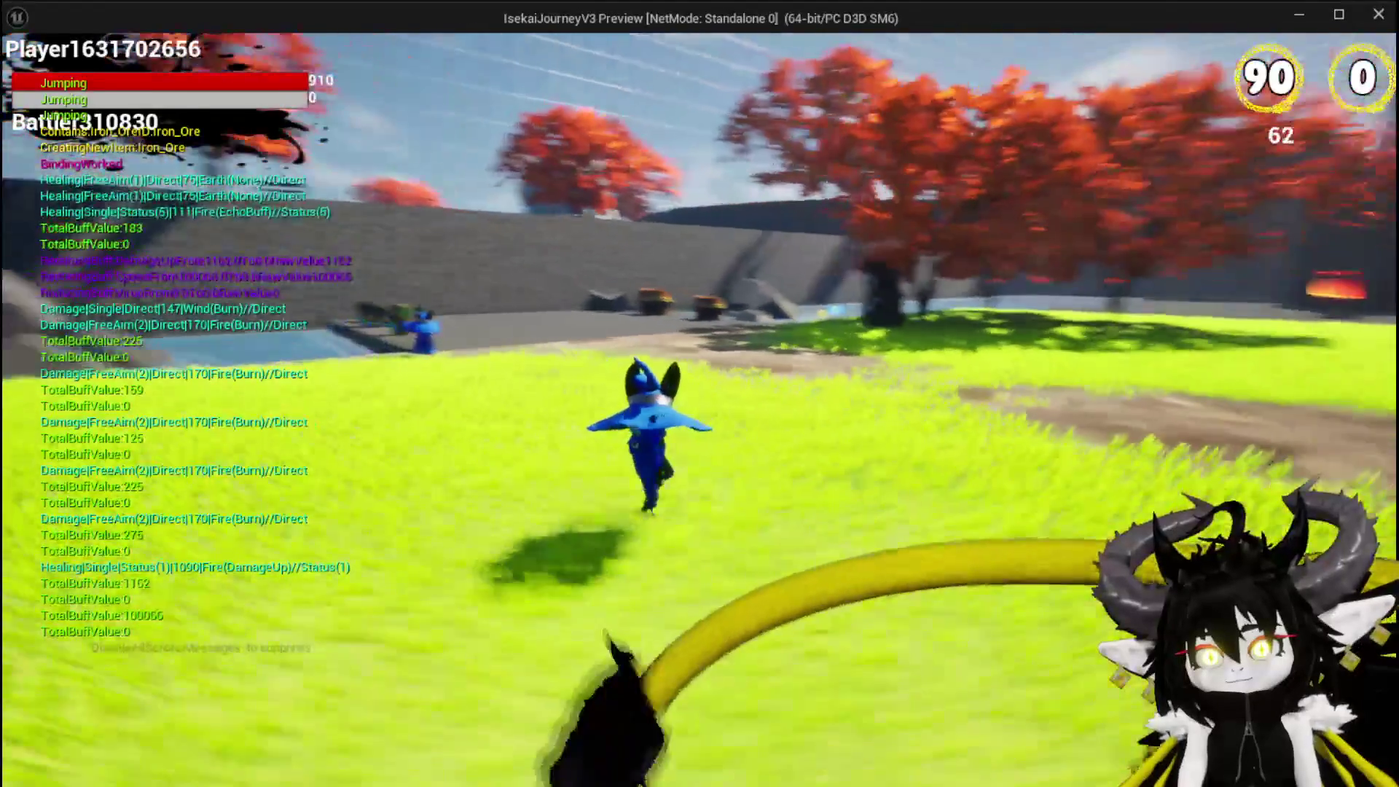
- Stop the Play-In-Editor session and save the L_DungeonCreationTest level
key("Escape")
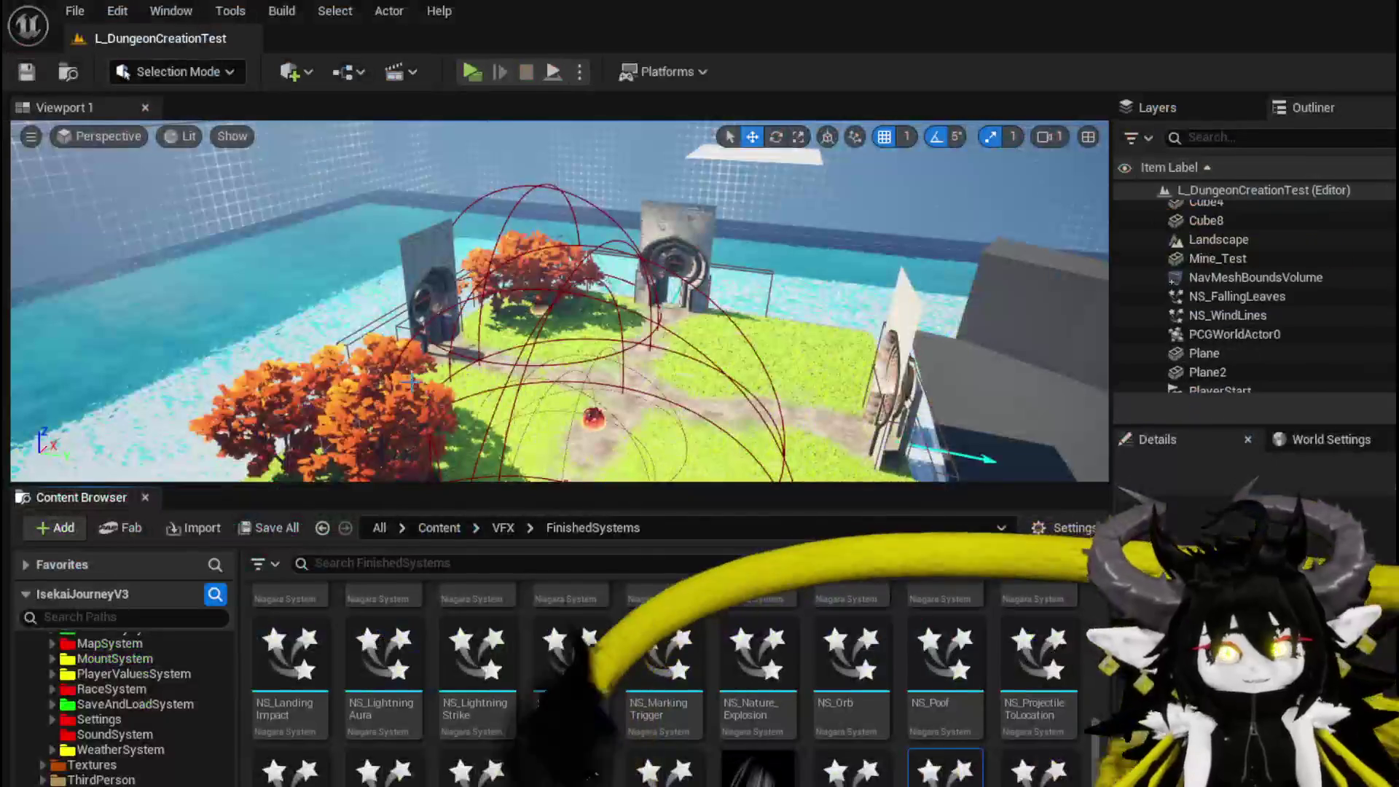
left_click(27, 72)
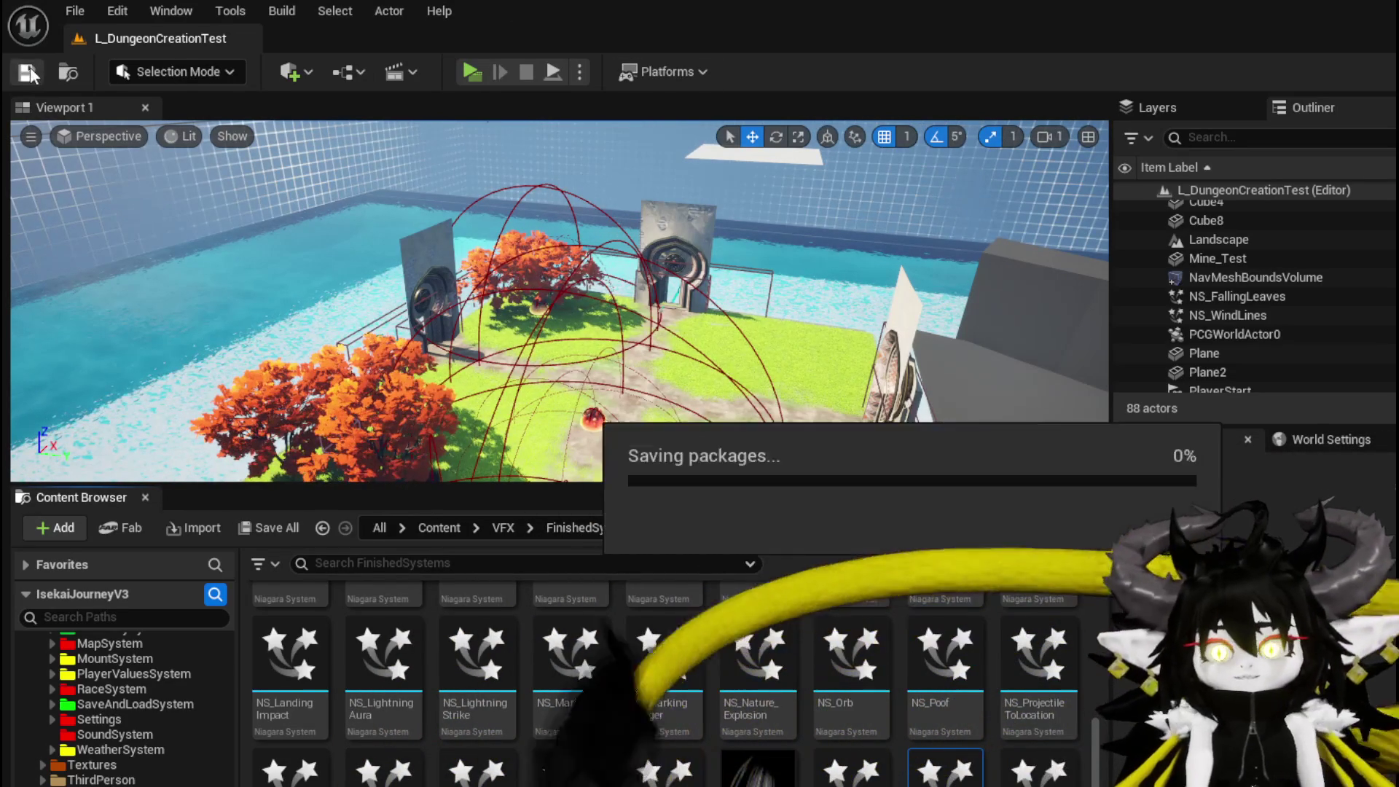
mouse_move(559, 299)
left_mouse_down()
mouse_move(539, 306)
mouse_move(525, 291)
mouse_move(575, 302)
mouse_move(502, 299)
left_mouse_up()
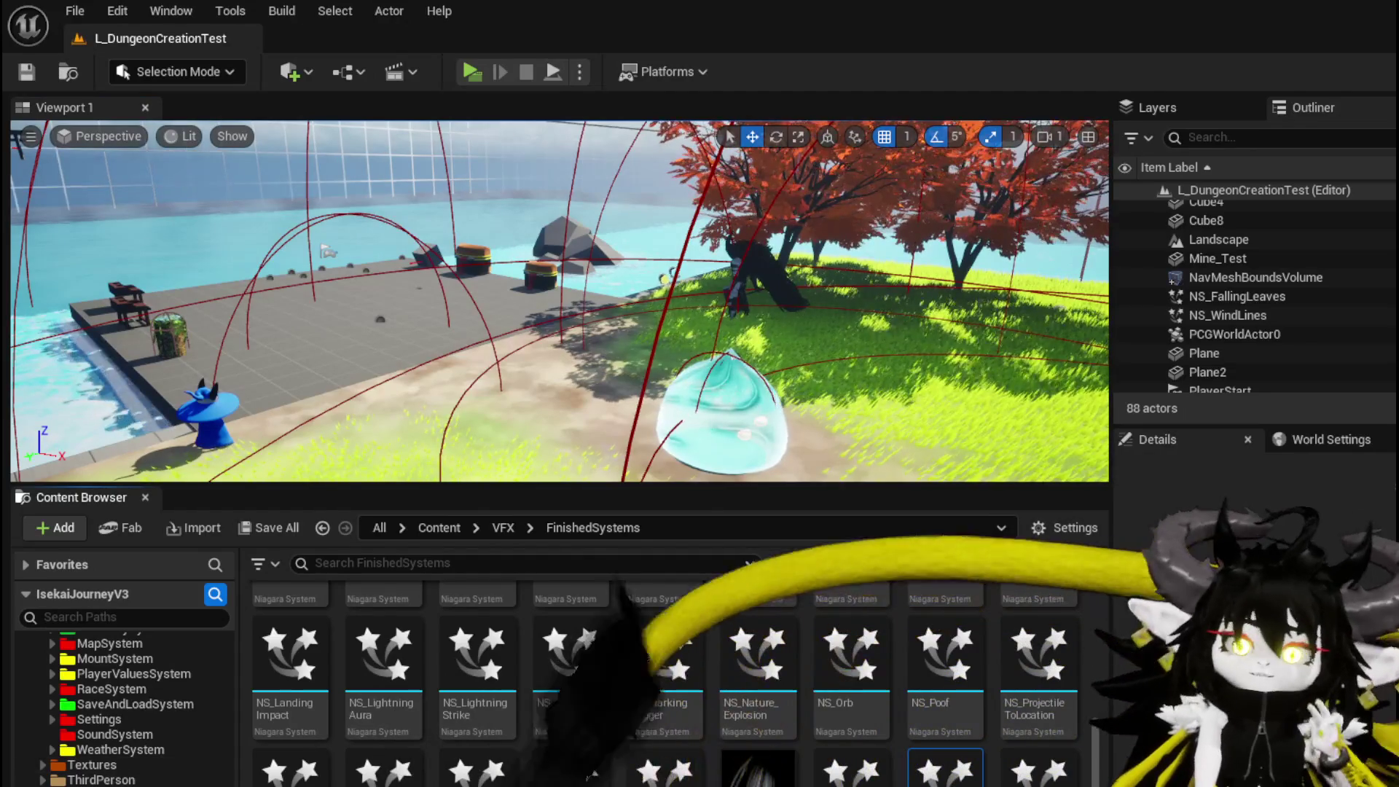
- Create a new folder named Object inside the AbilitySystem folder
scroll(187, 724, "up", 8)
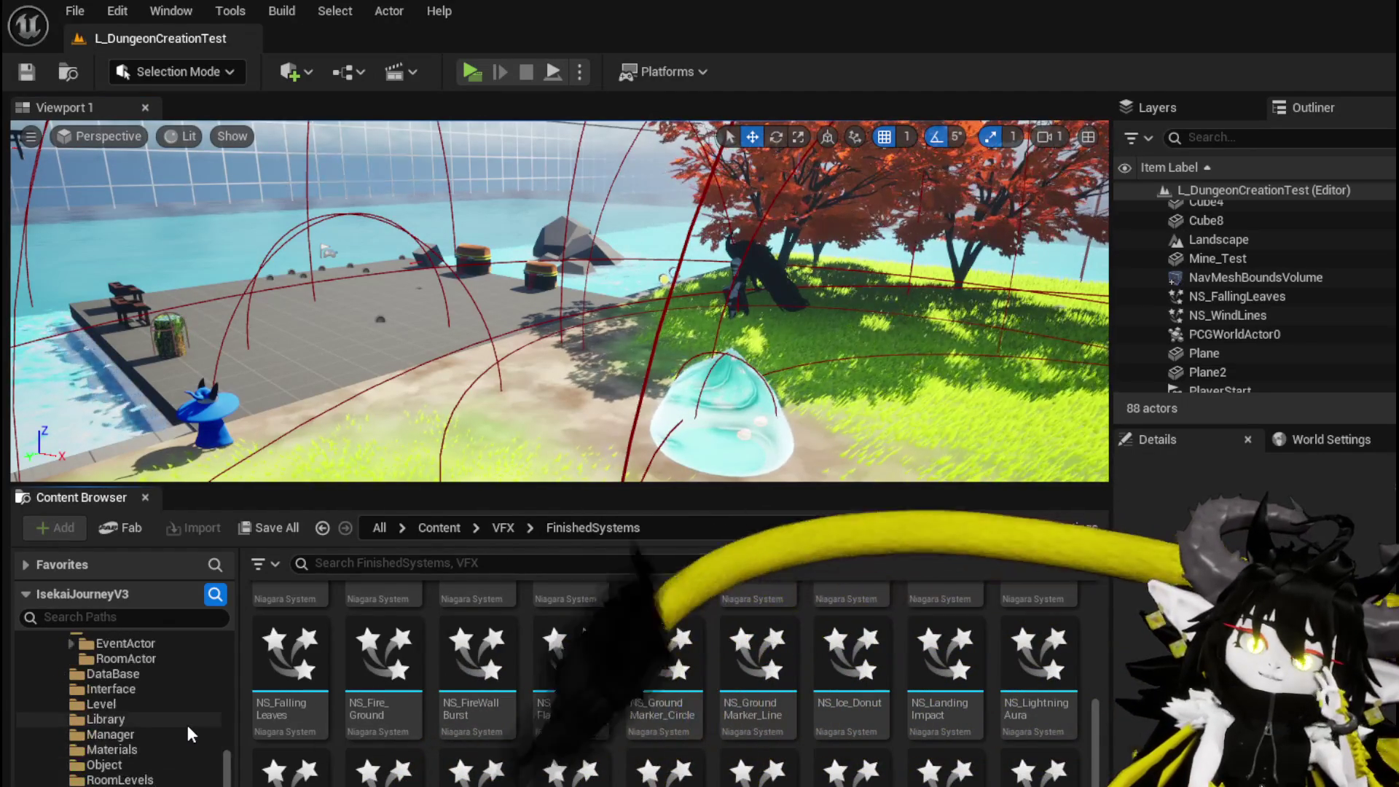
scroll(99, 707, "up", 3)
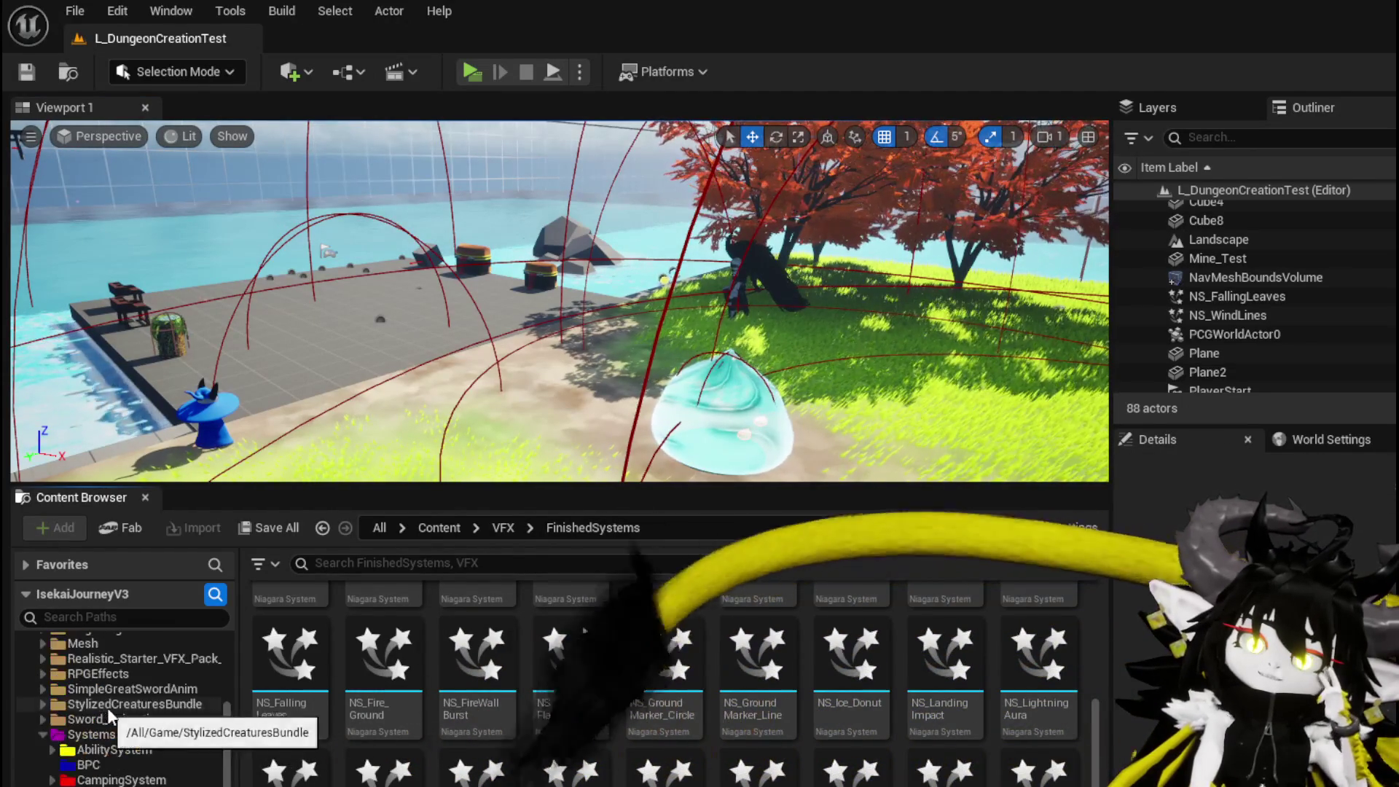
left_click(90, 748)
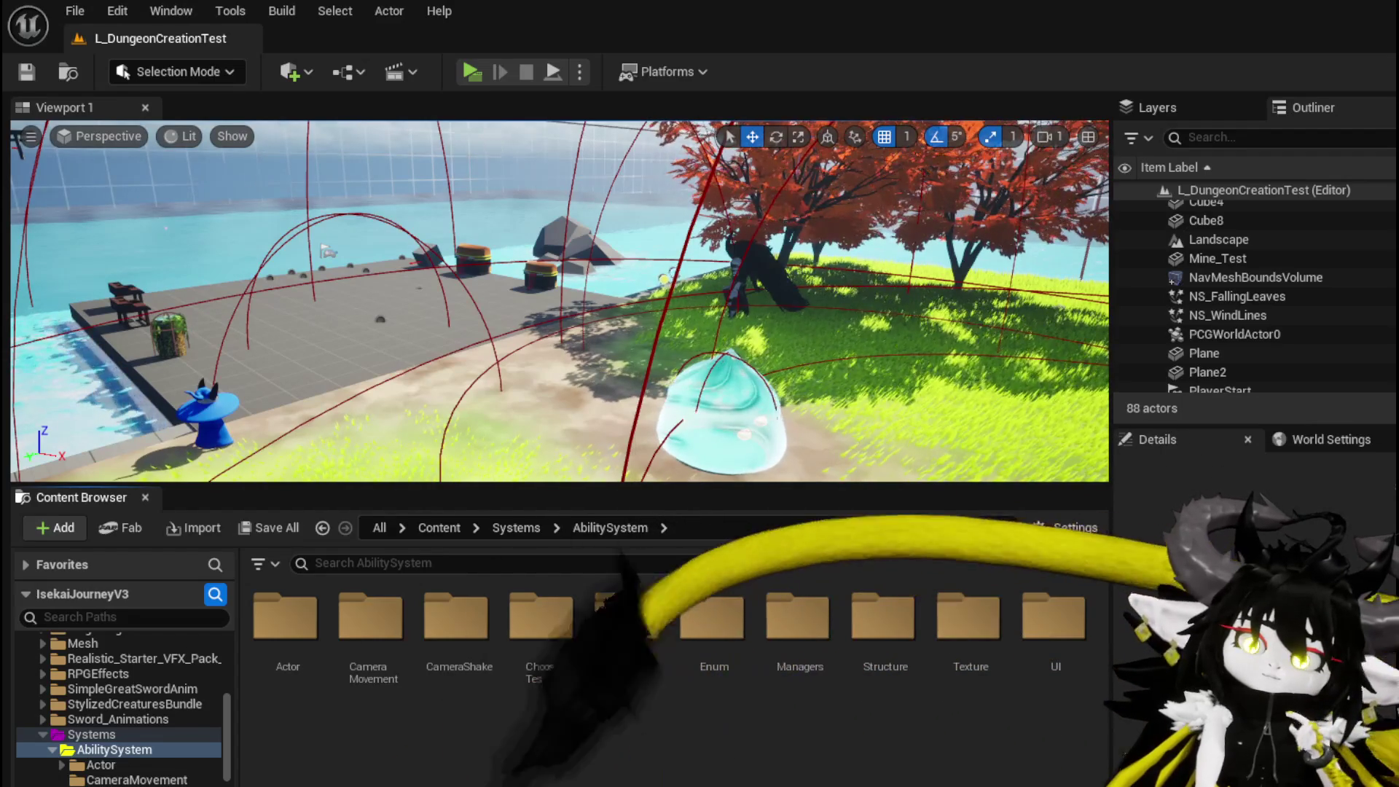
right_click(521, 582)
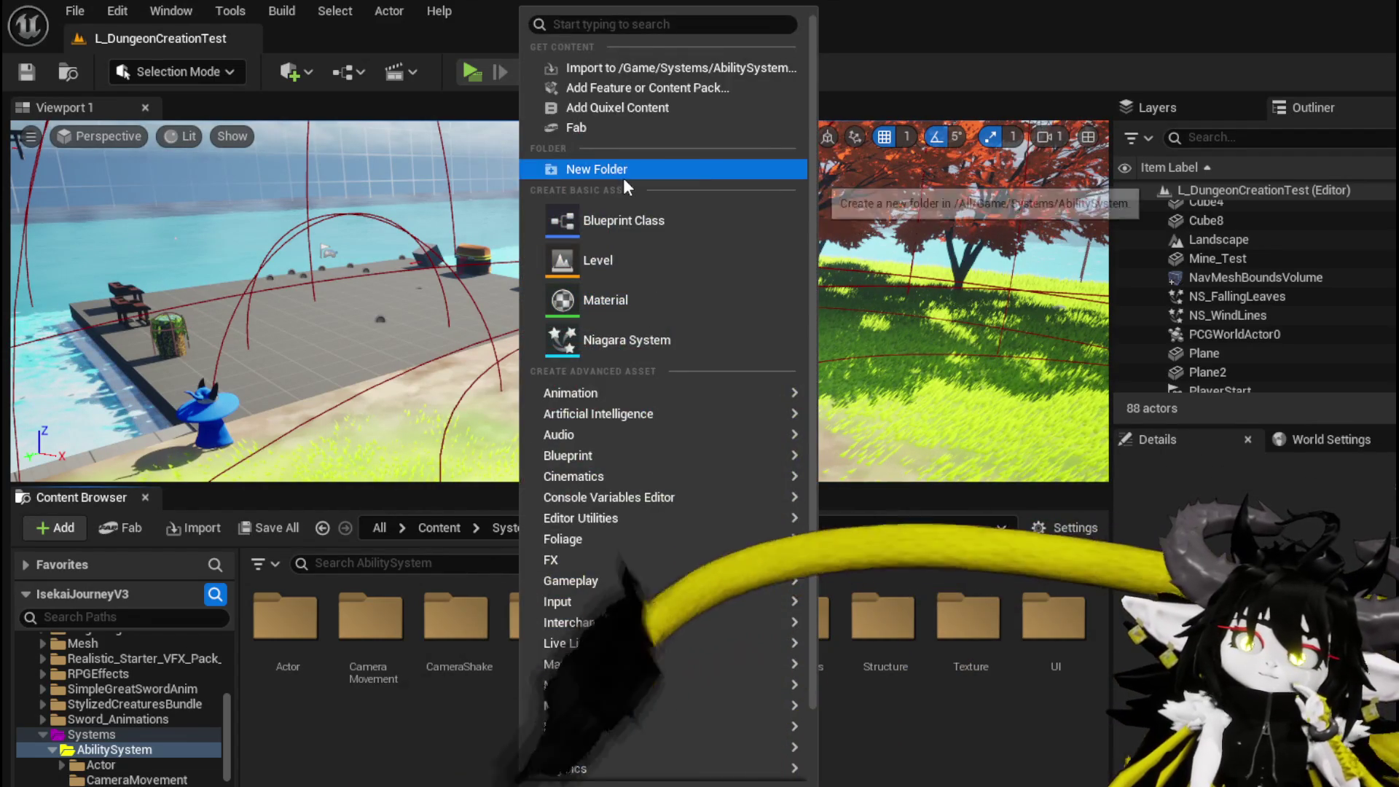
left_click(596, 169)
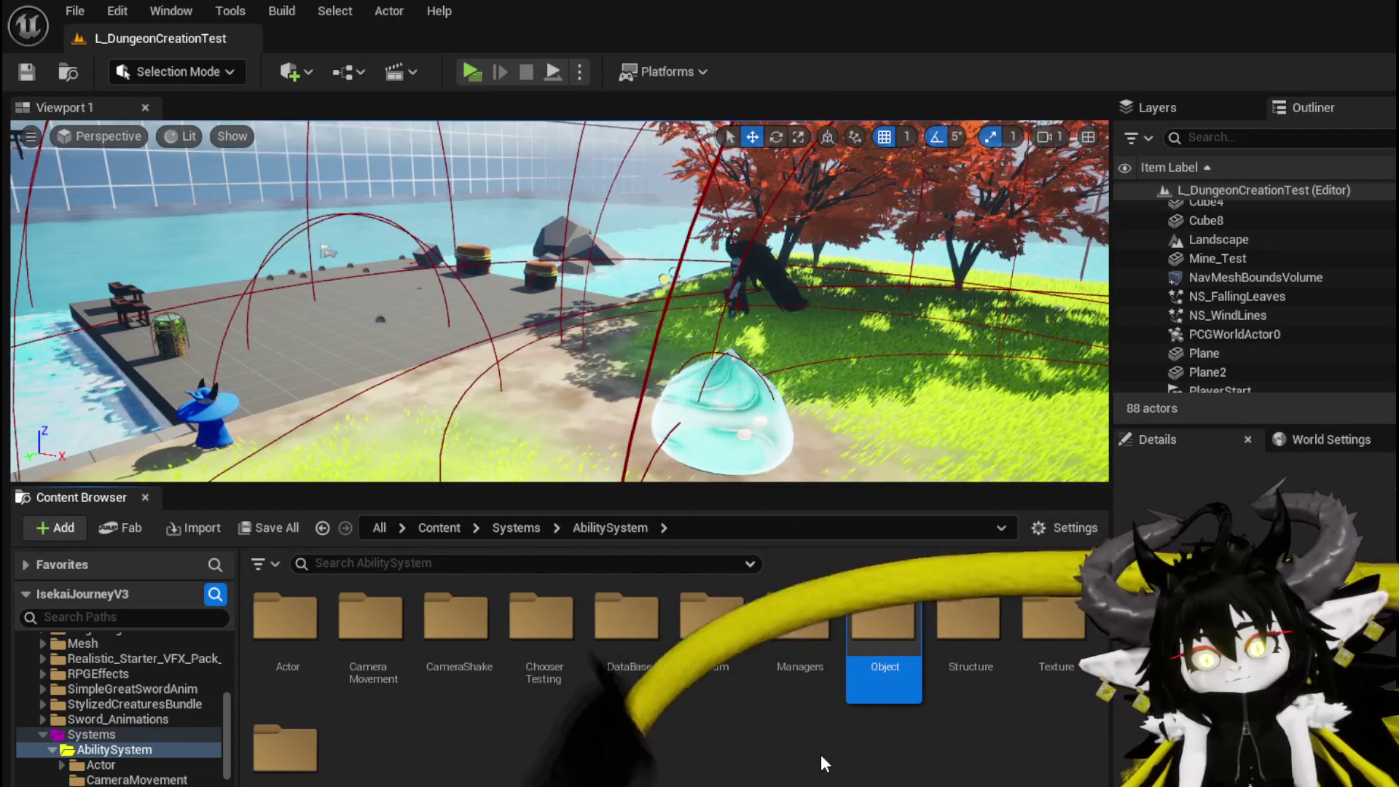
double_click(873, 614)
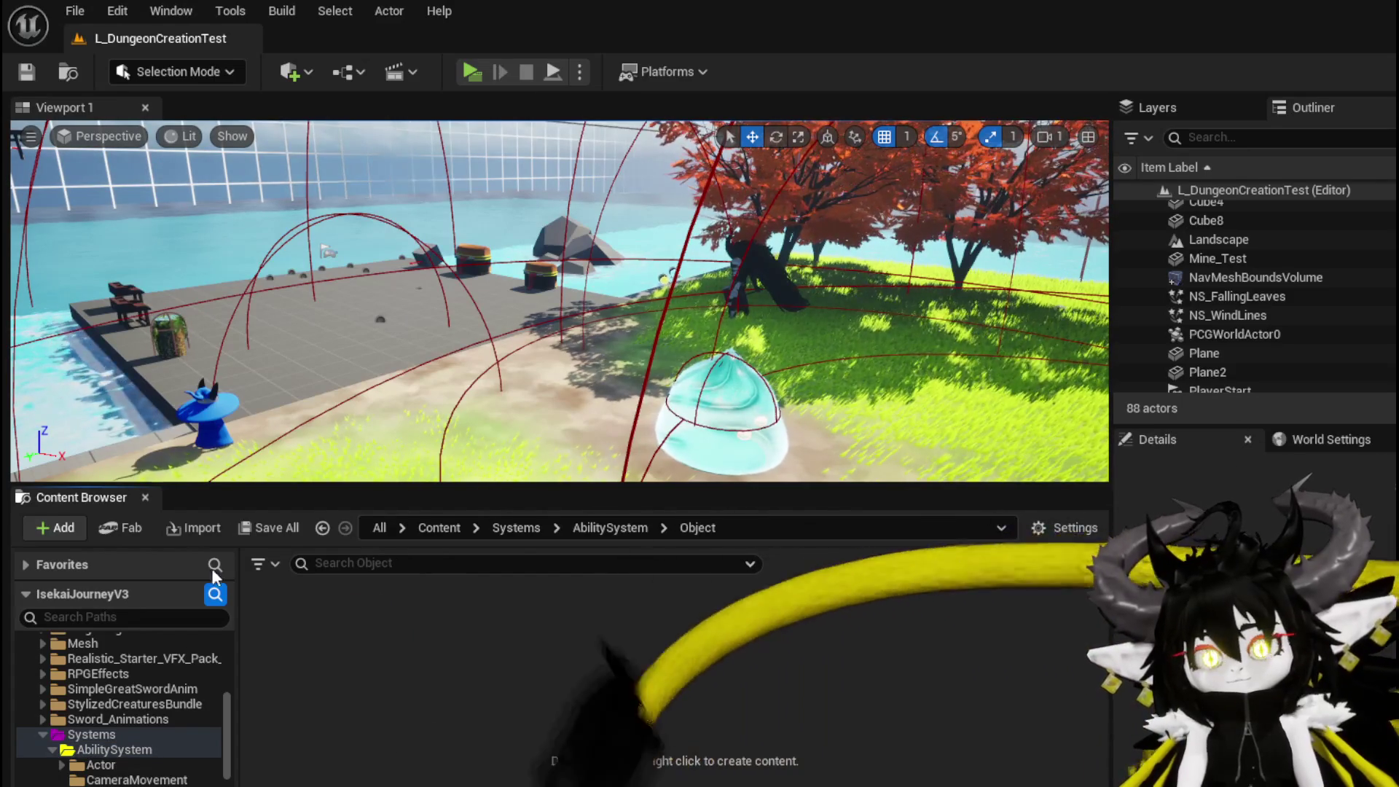
- Create the Object_Ability Blueprint class in the Object folder, save it and open it
right_click(325, 626)
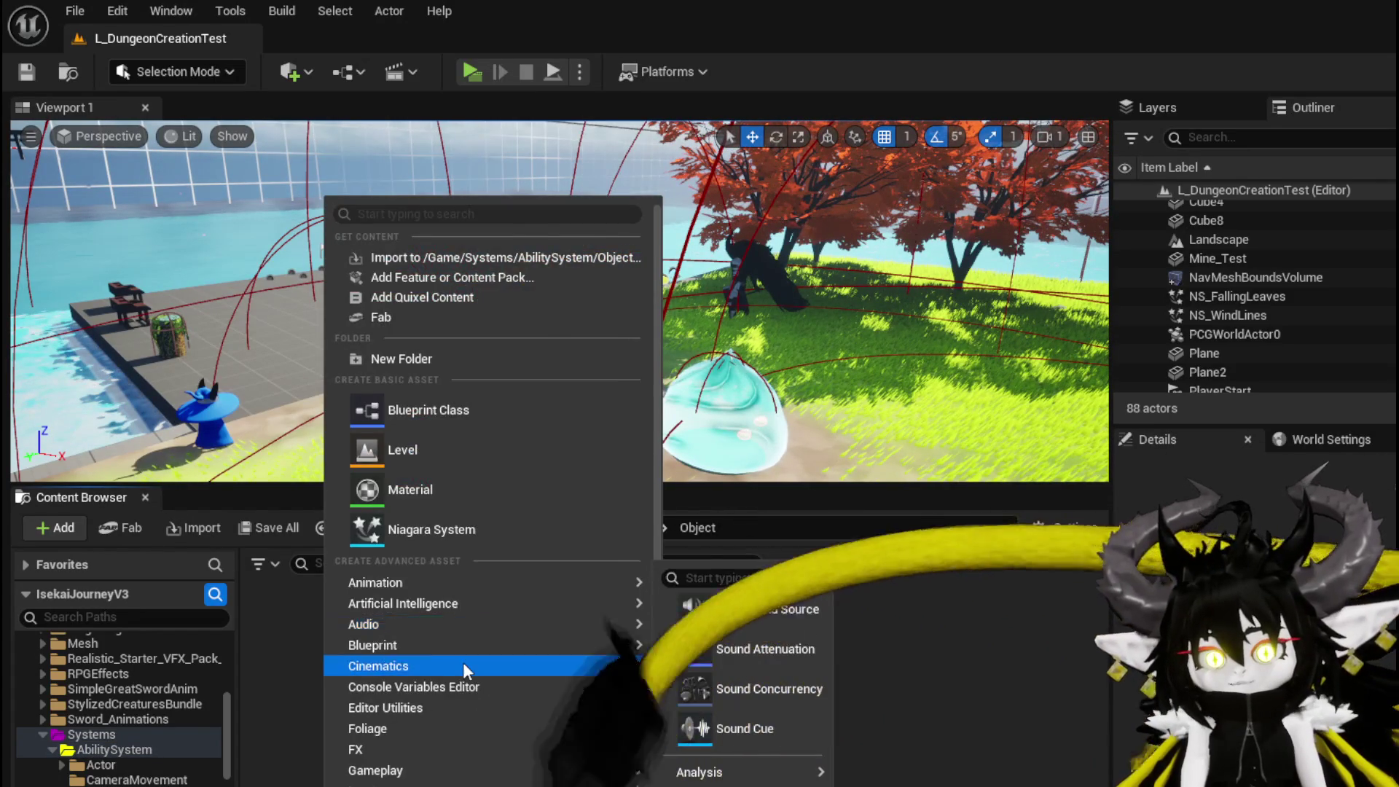
scroll(462, 662, "down", 2)
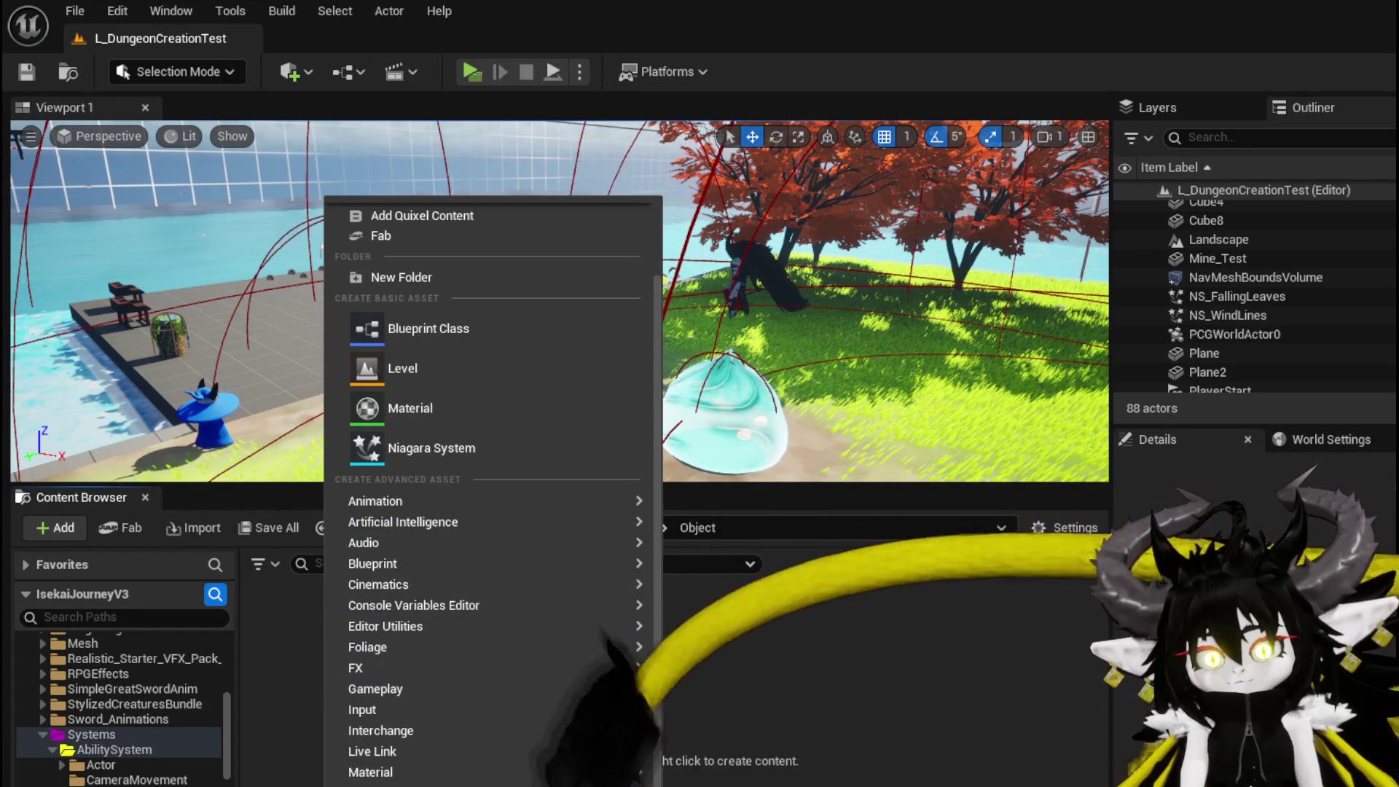
left_click(417, 333)
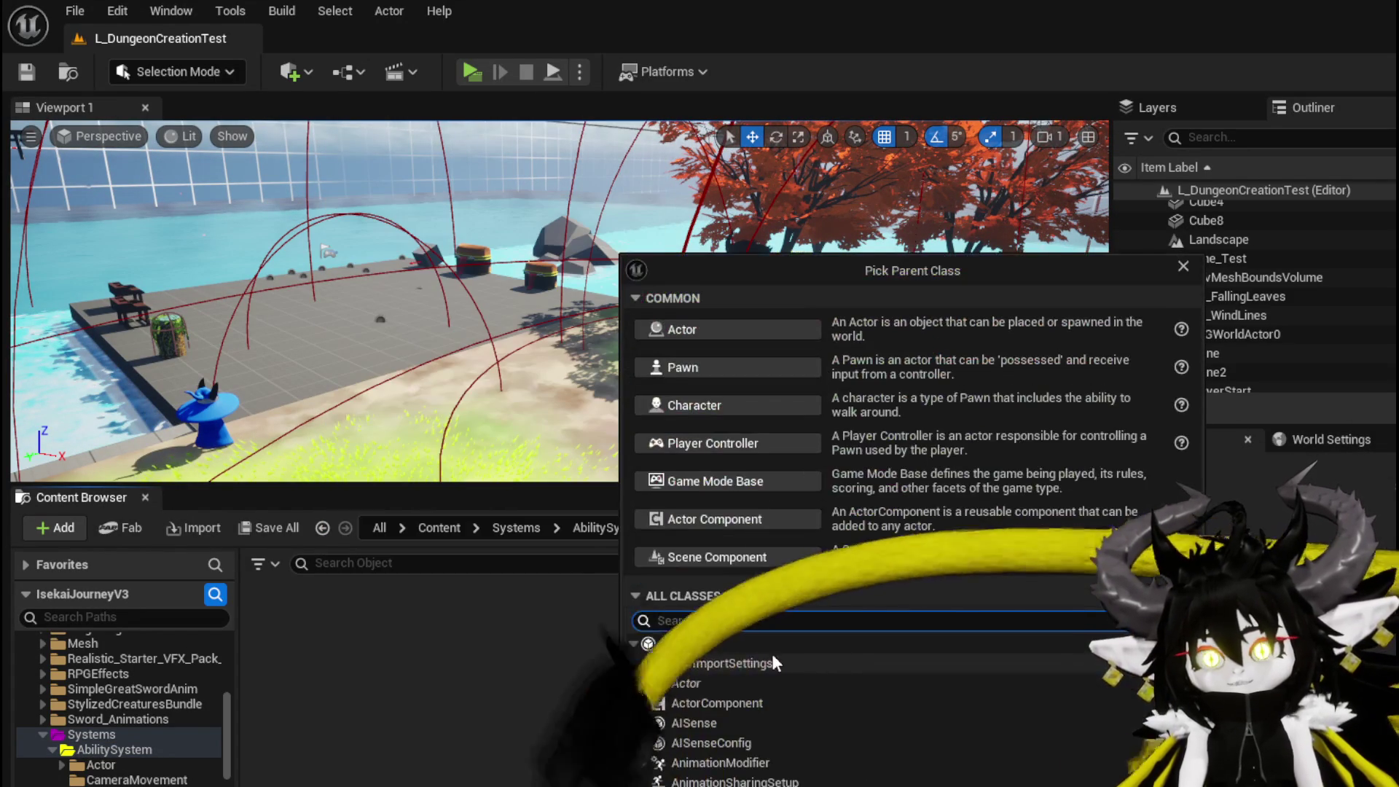
key("Return")
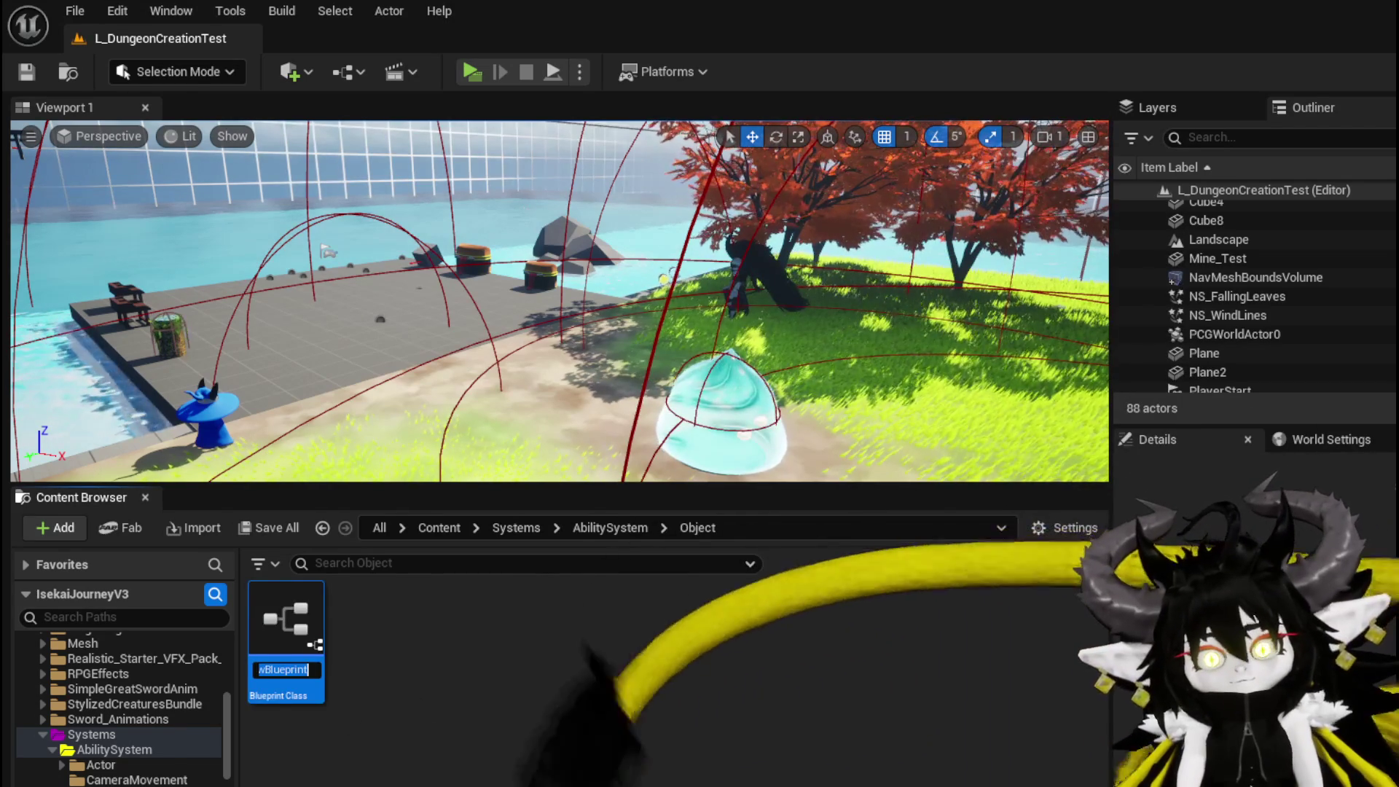
type("Object_")
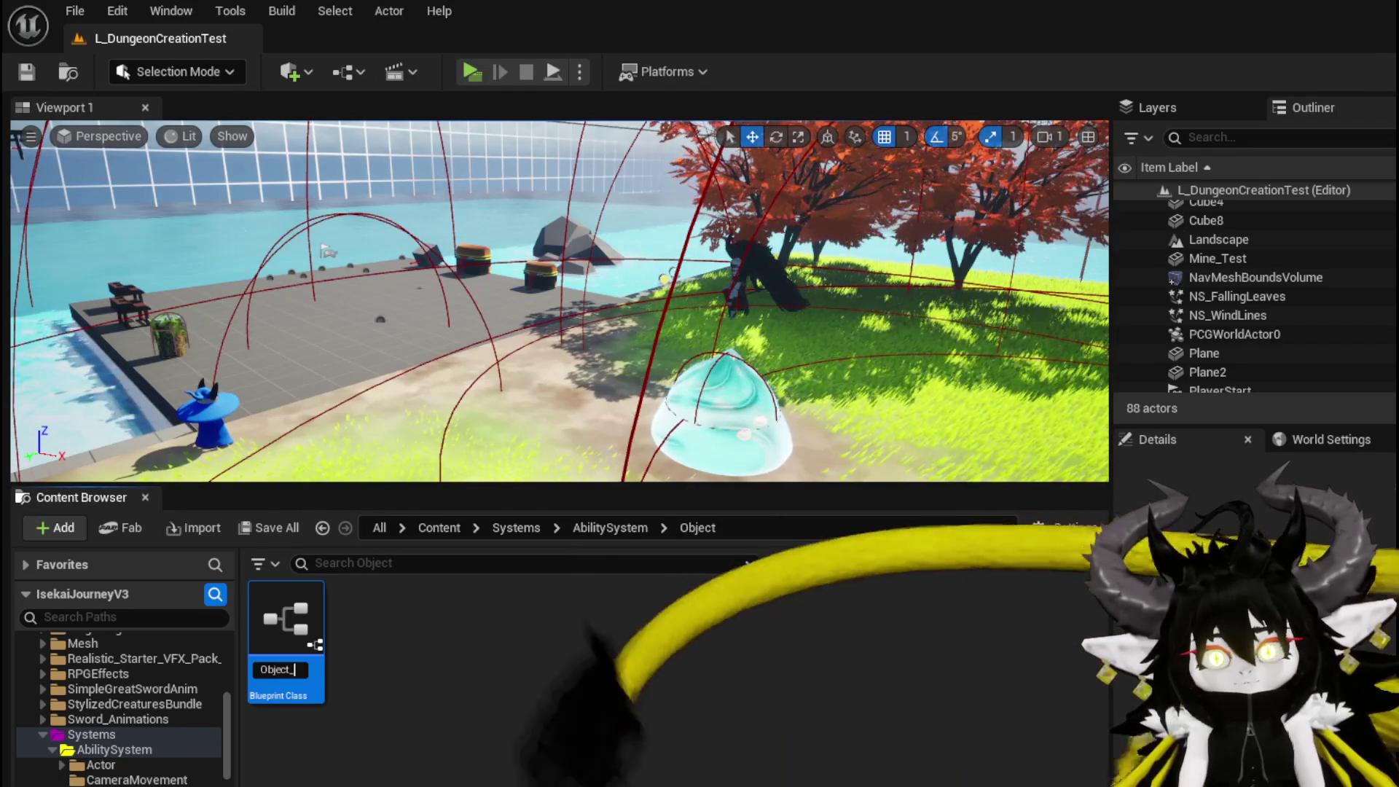
type("Ability")
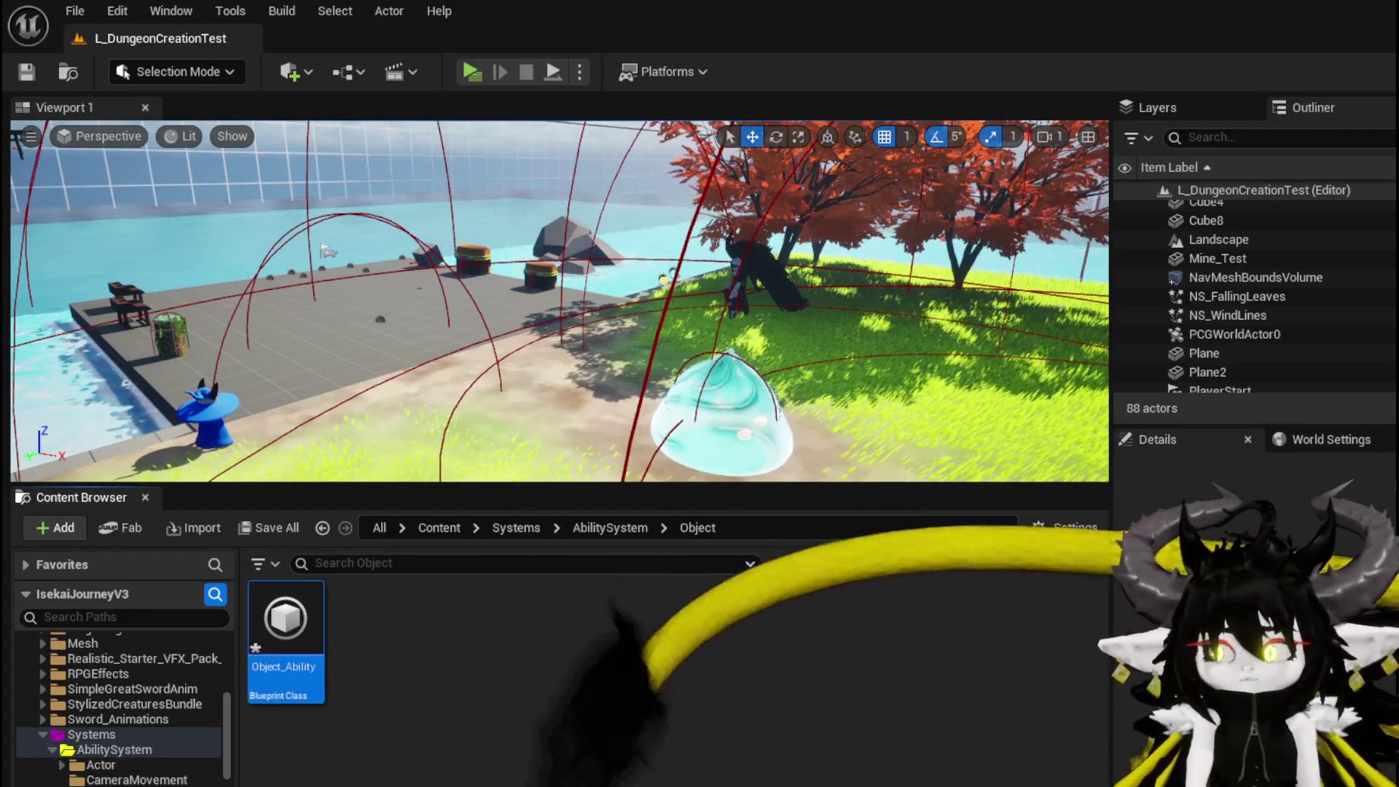
key("ctrl+shift+s")
left_click(1034, 719)
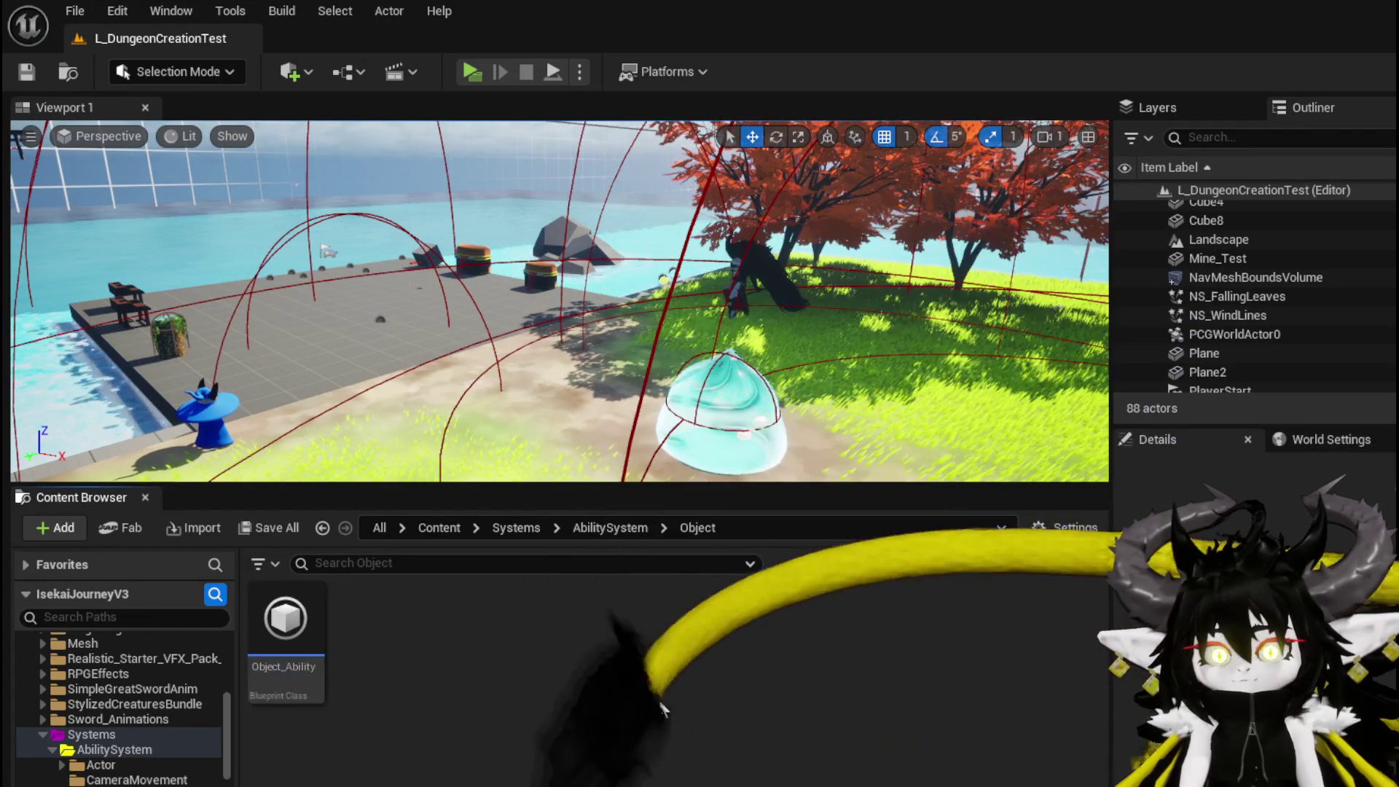
double_click(316, 610)
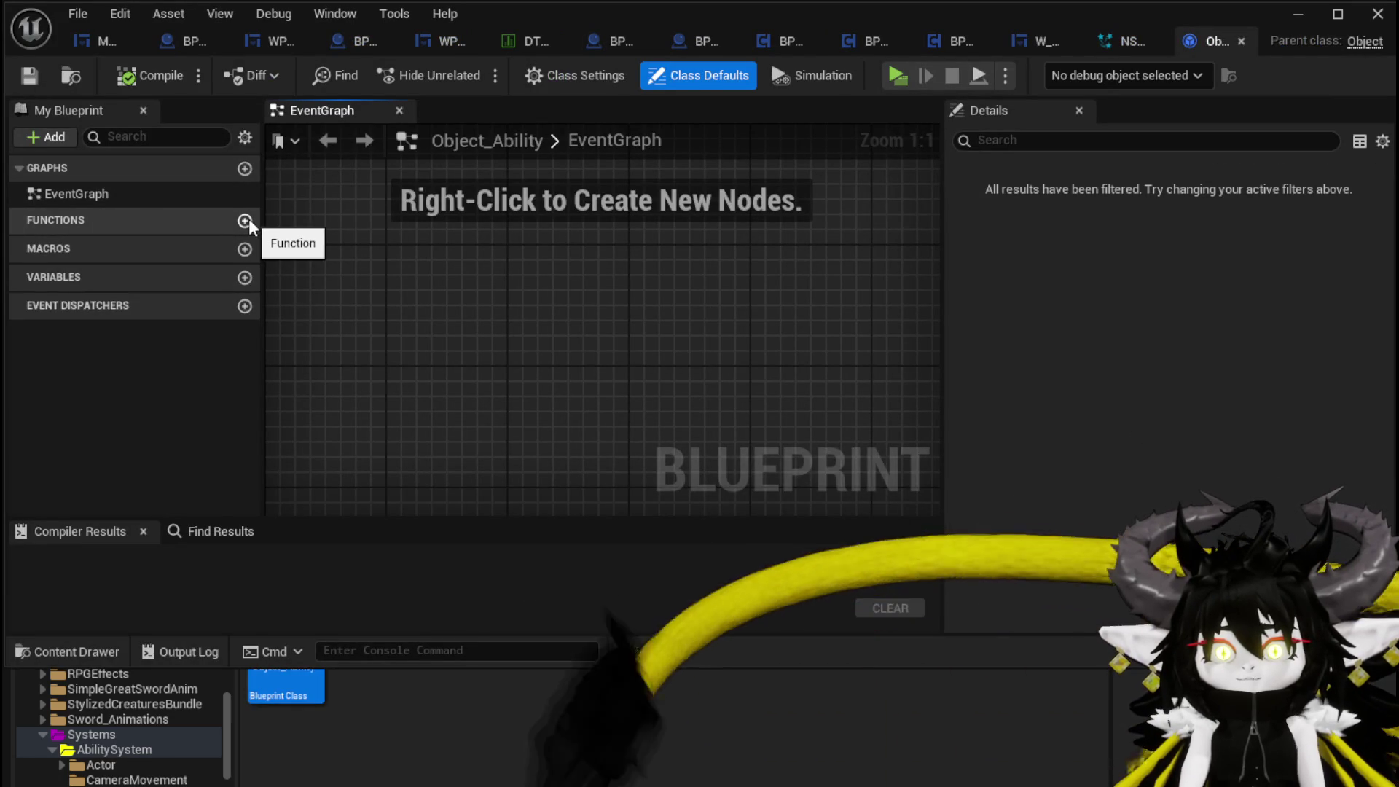
- Add a SetData function to Object_Ability, then compile and save
left_click(244, 221)
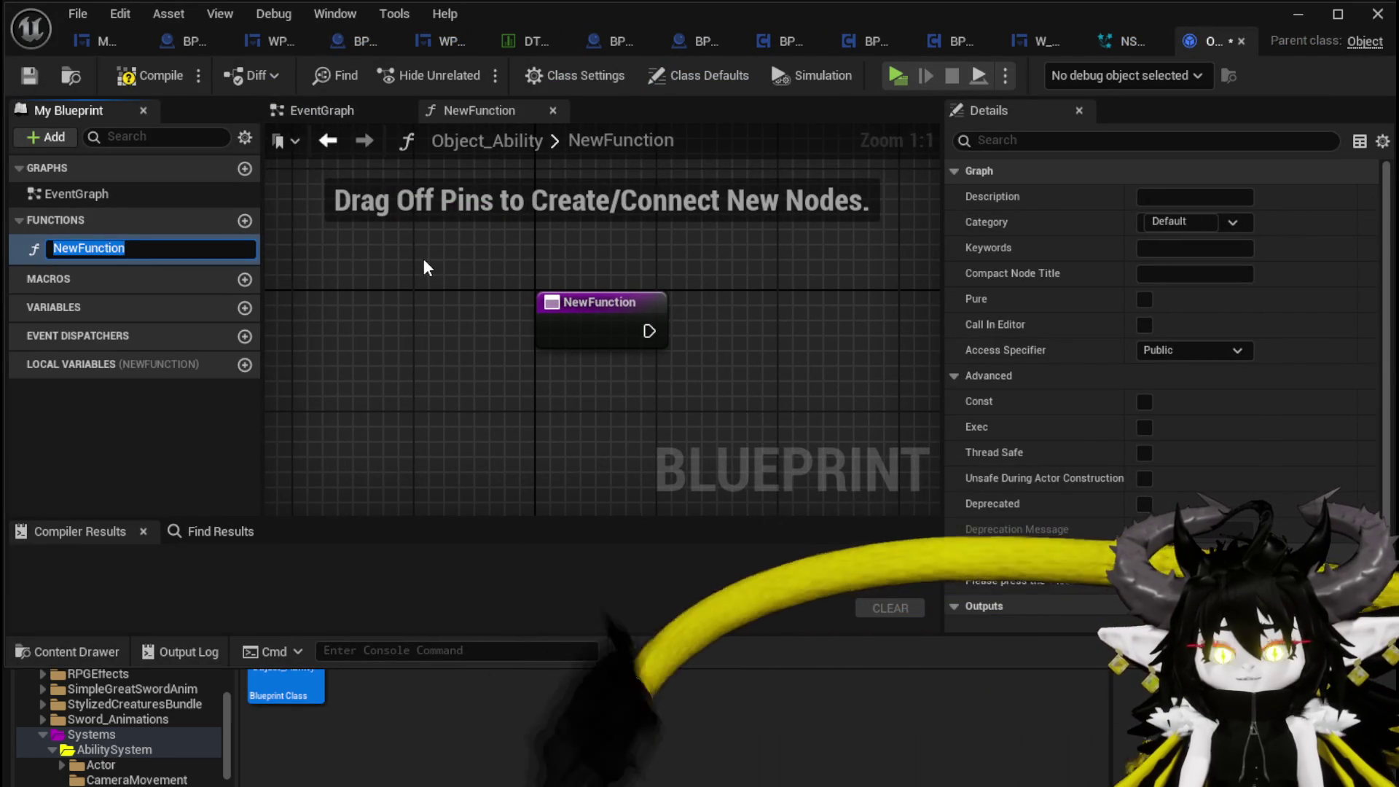
type("S")
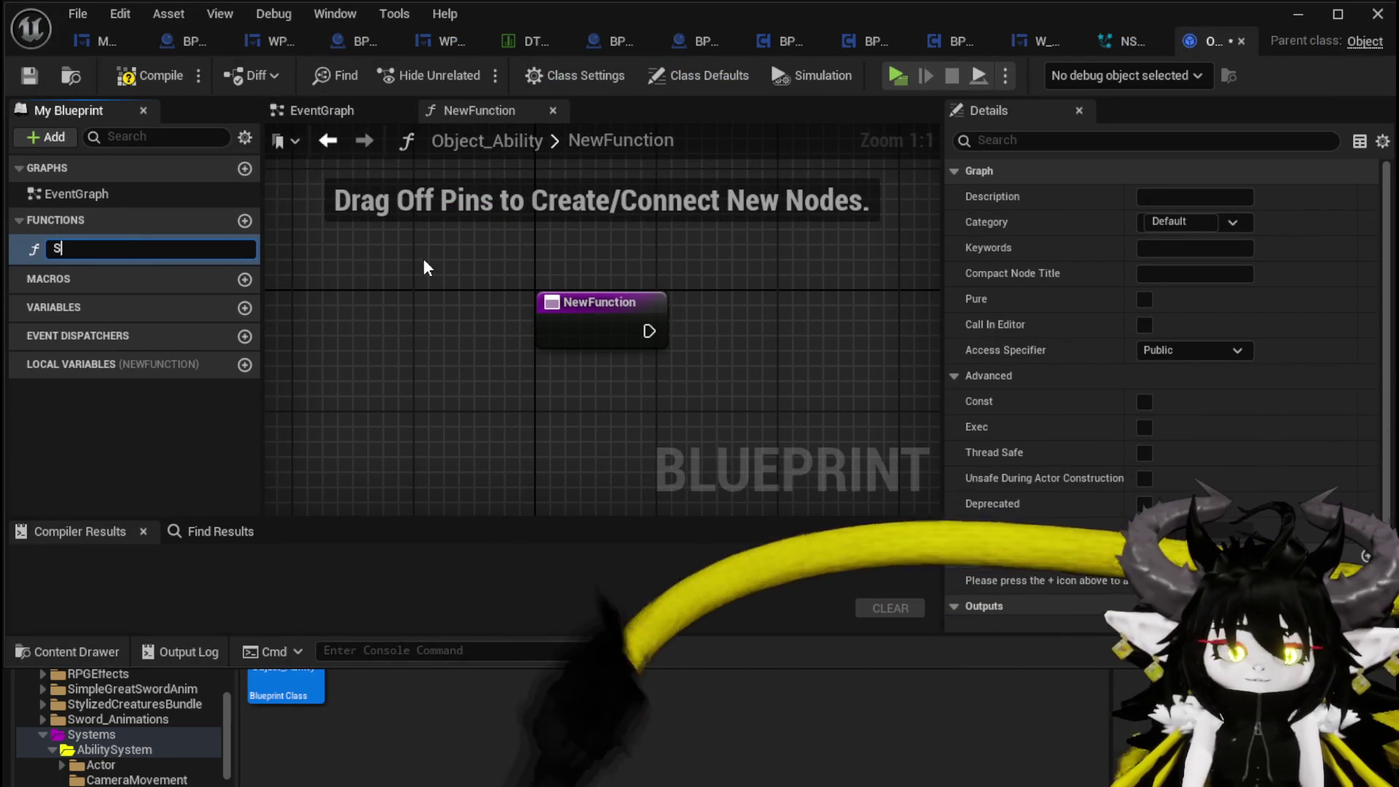
type("etData")
key("Return")
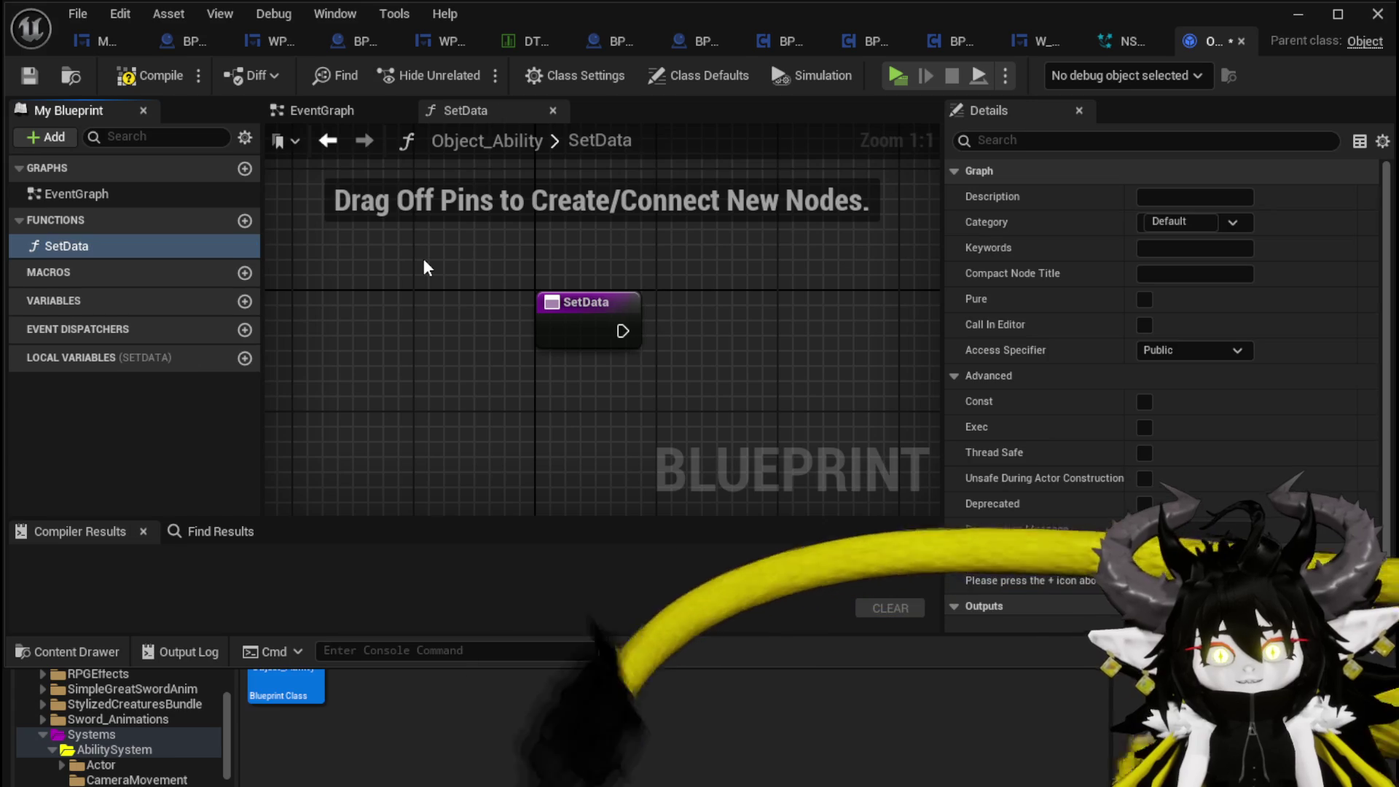
left_click(151, 75)
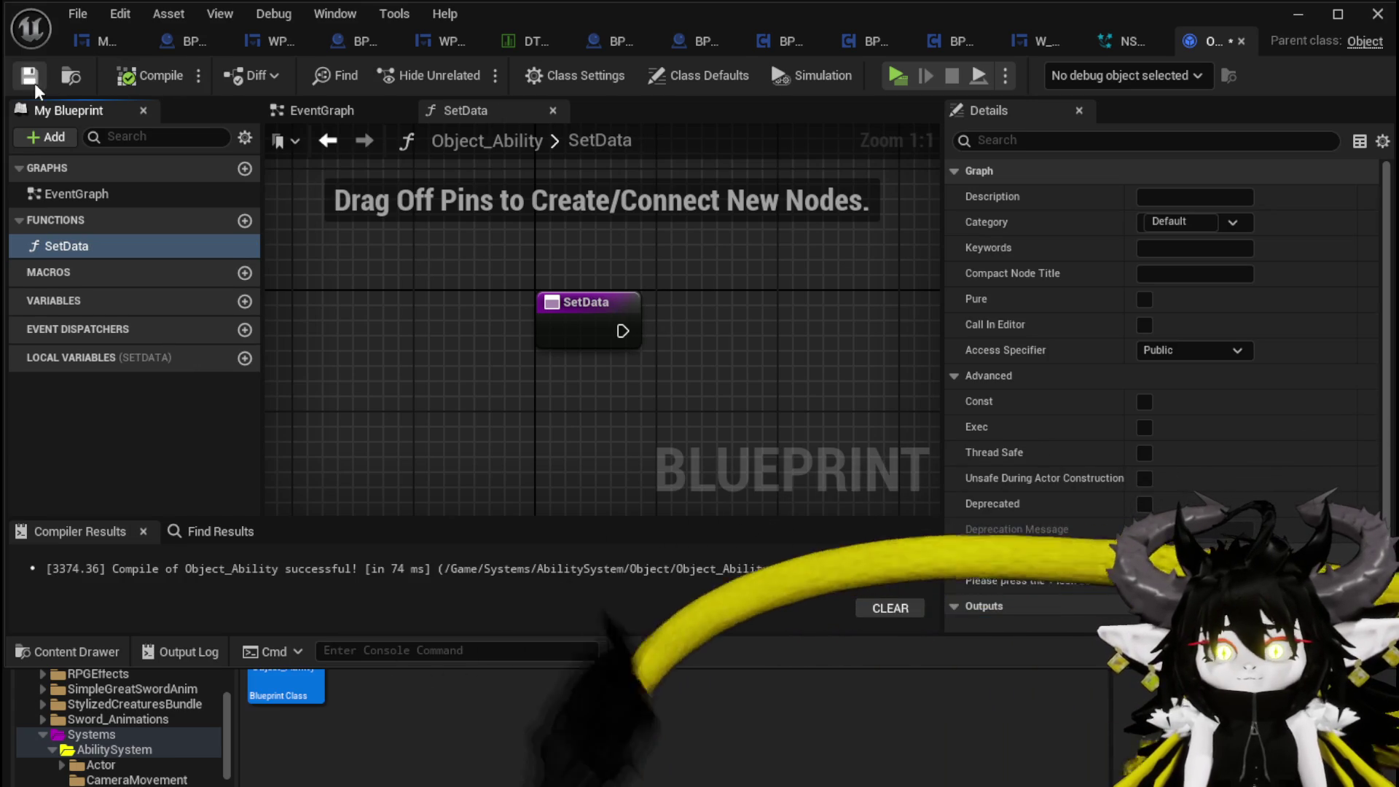
left_click(31, 77)
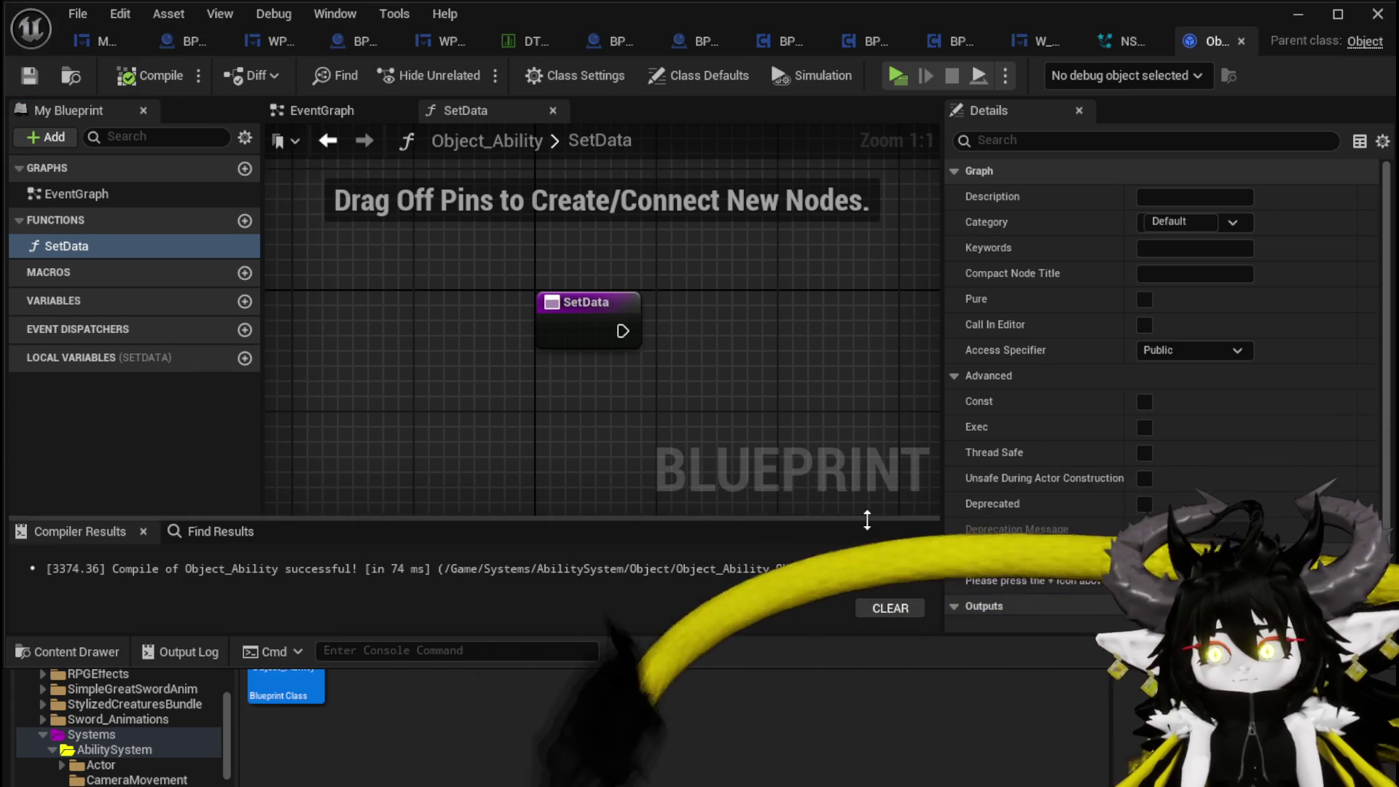
- Give SetData a String input named Data and recompile
left_click(615, 318)
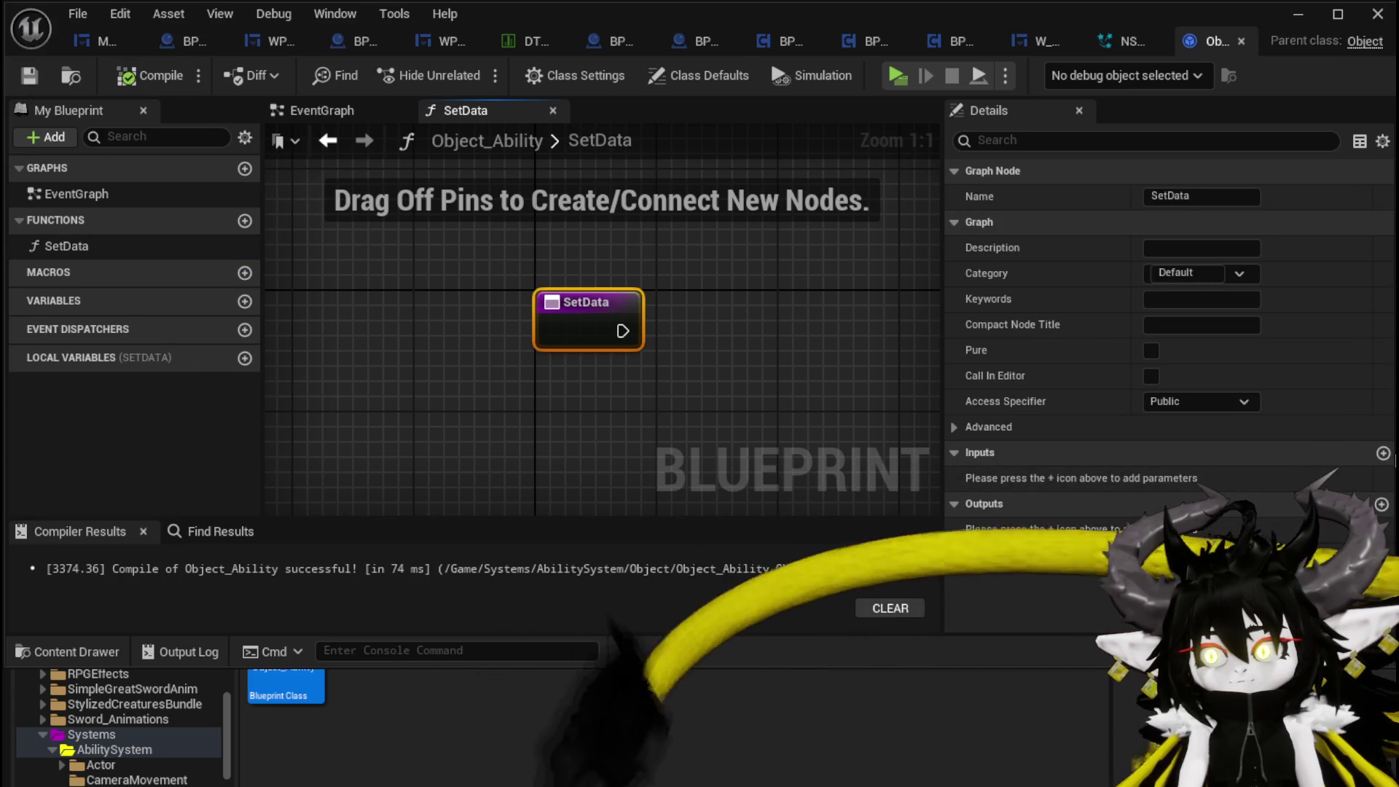
left_click(1382, 453)
left_click(1165, 481)
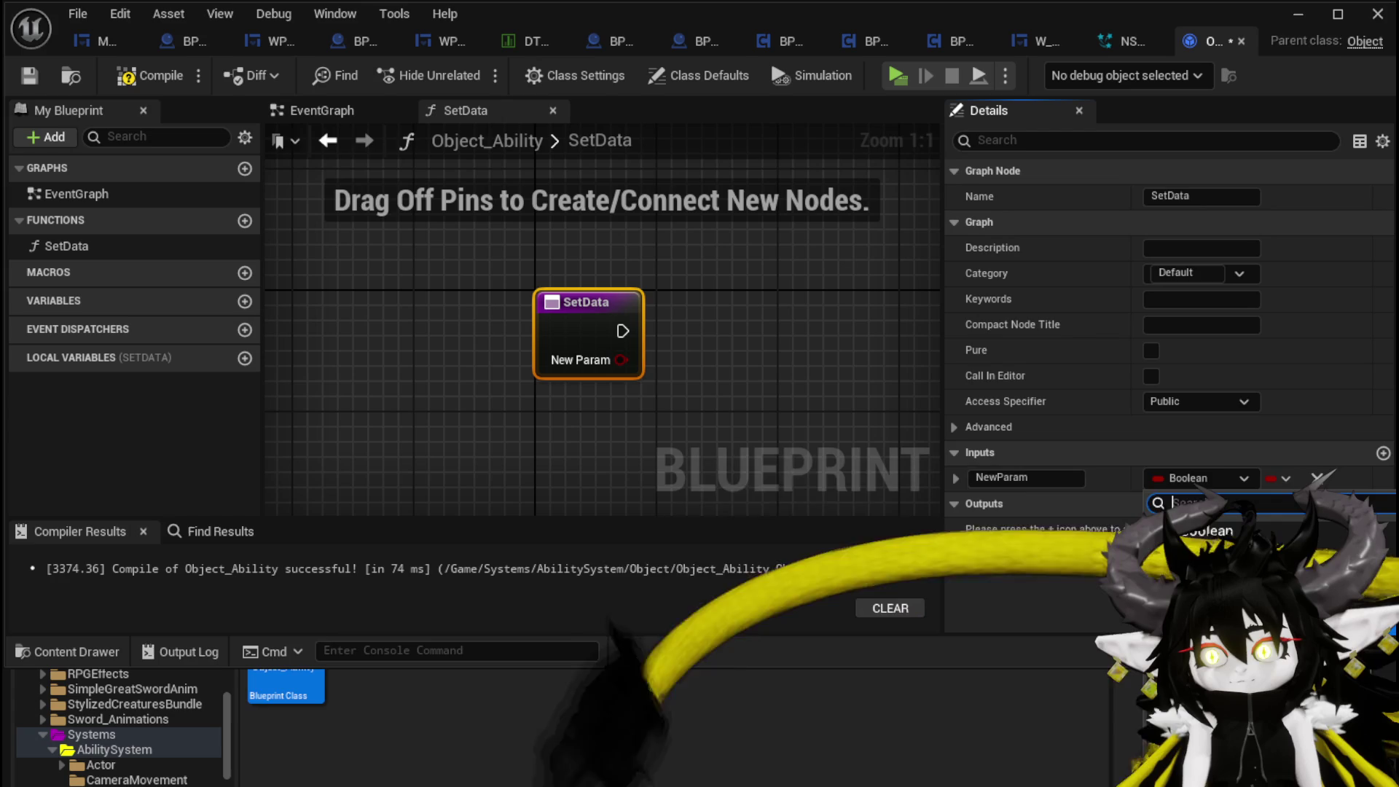
left_click(1194, 597)
double_click(1035, 478)
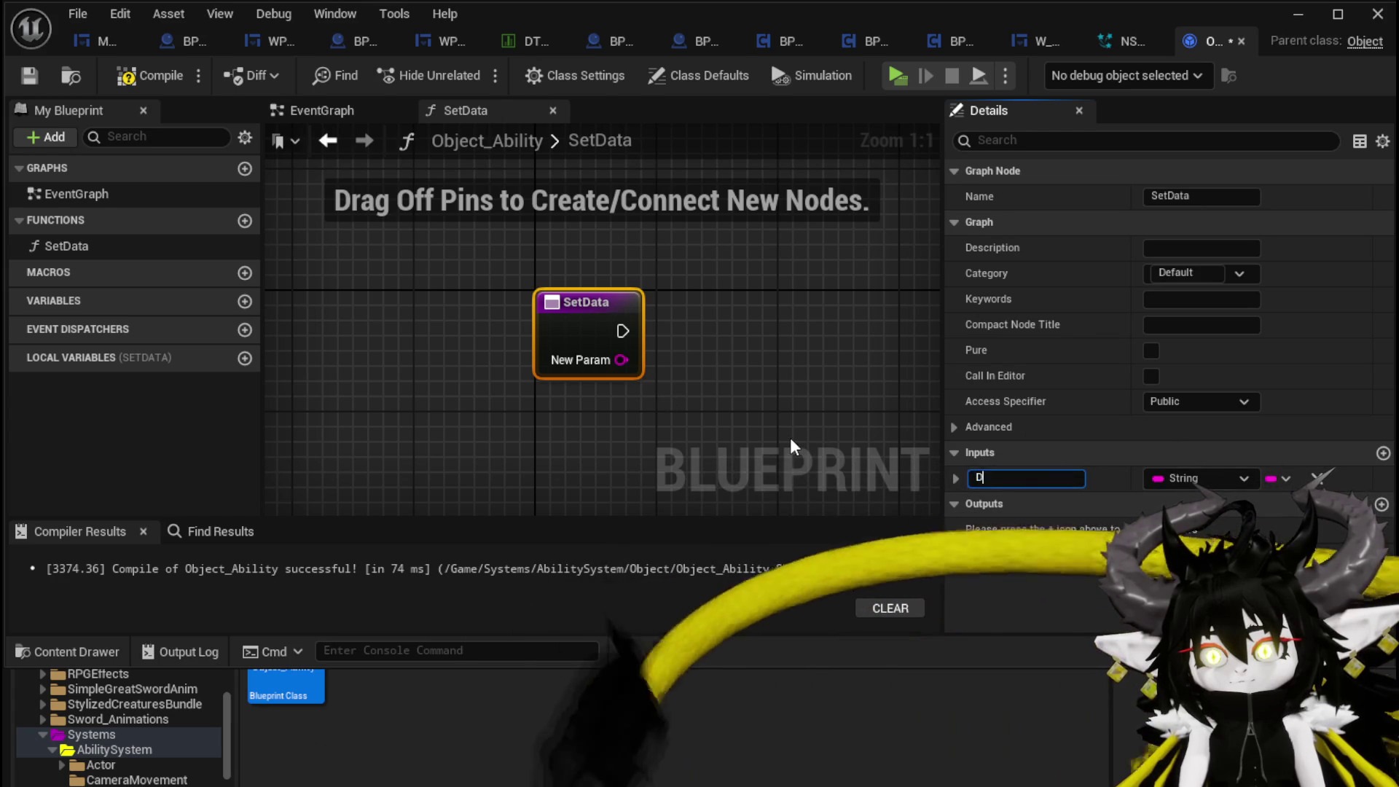
type("Data")
left_click(789, 436)
left_click(159, 78)
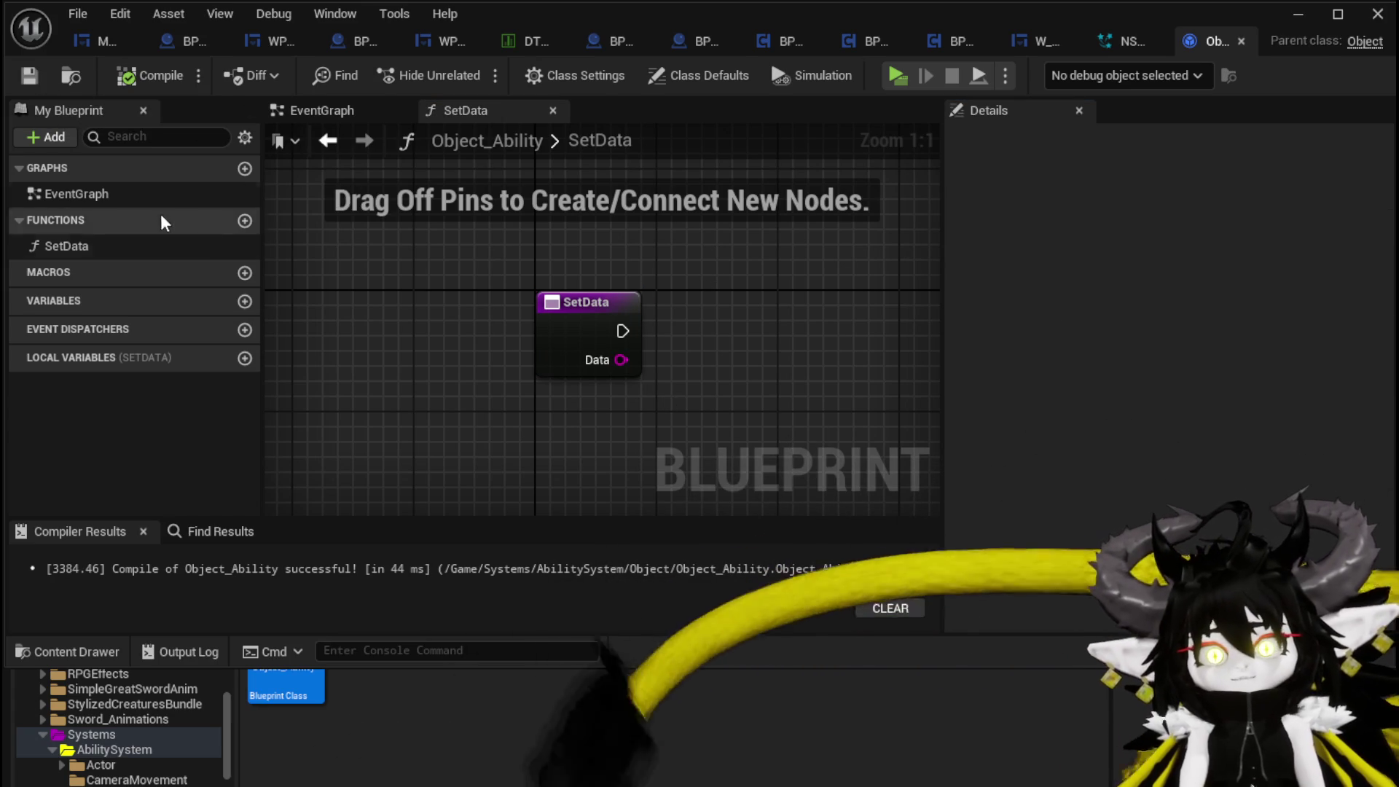
- Add a second function named GetData and compile the blueprint
left_click(244, 221)
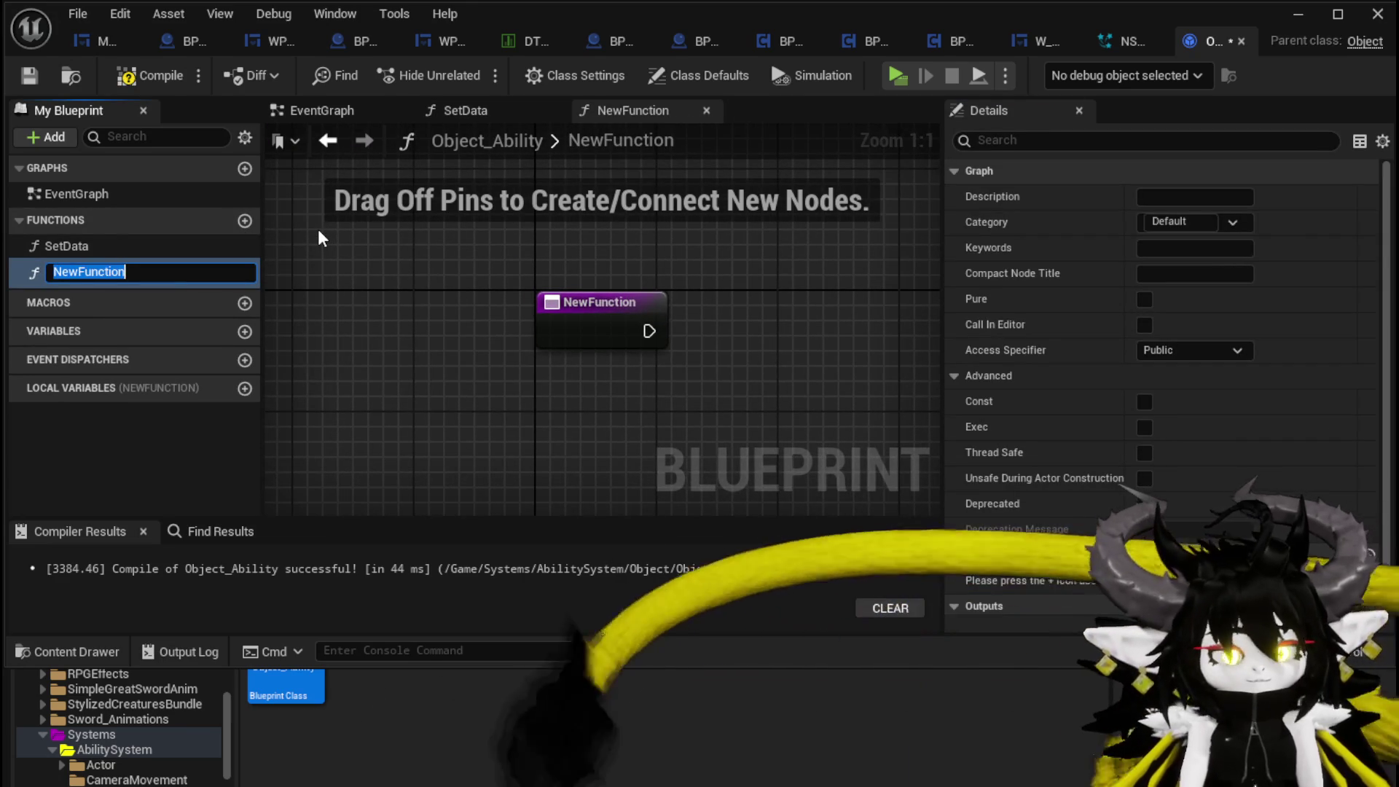
type("GetData")
key("Return")
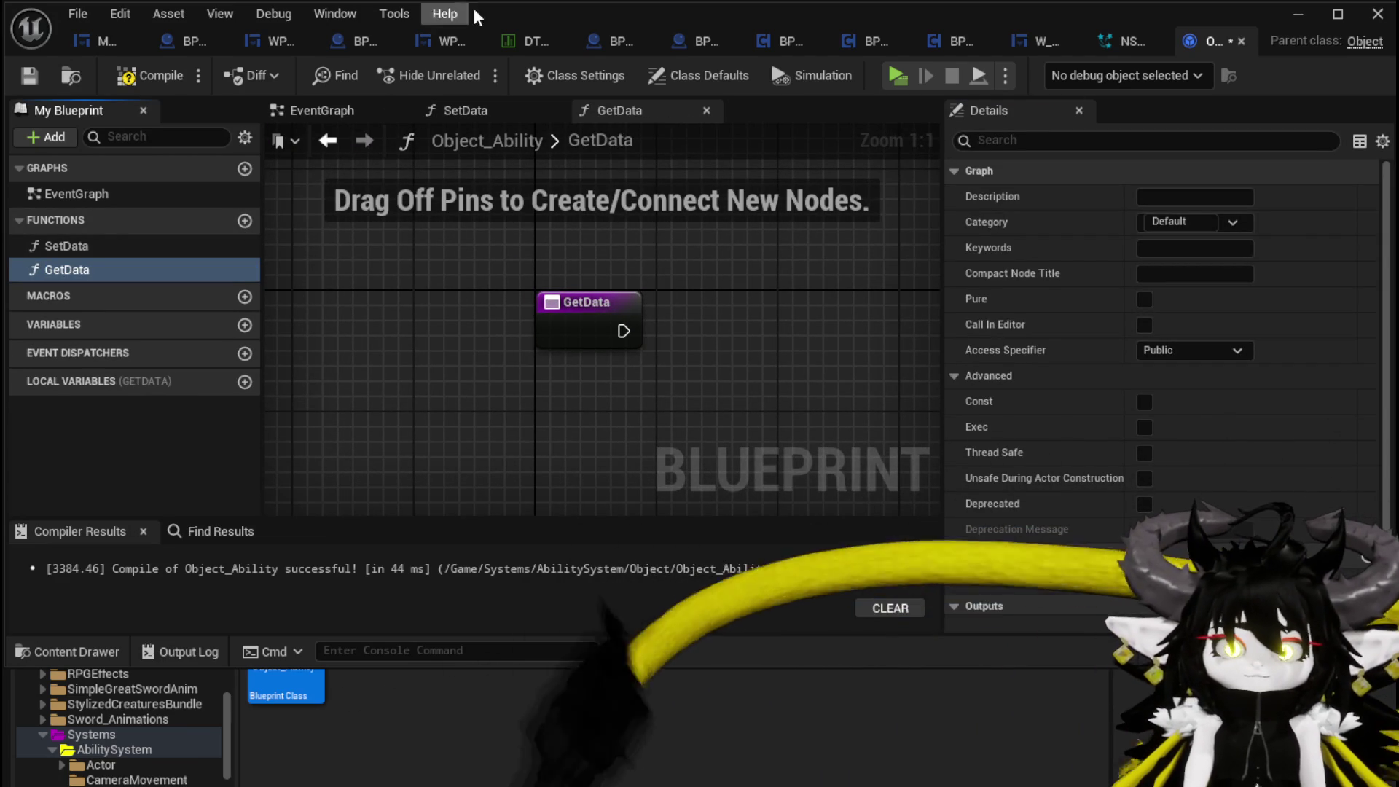
left_click(127, 76)
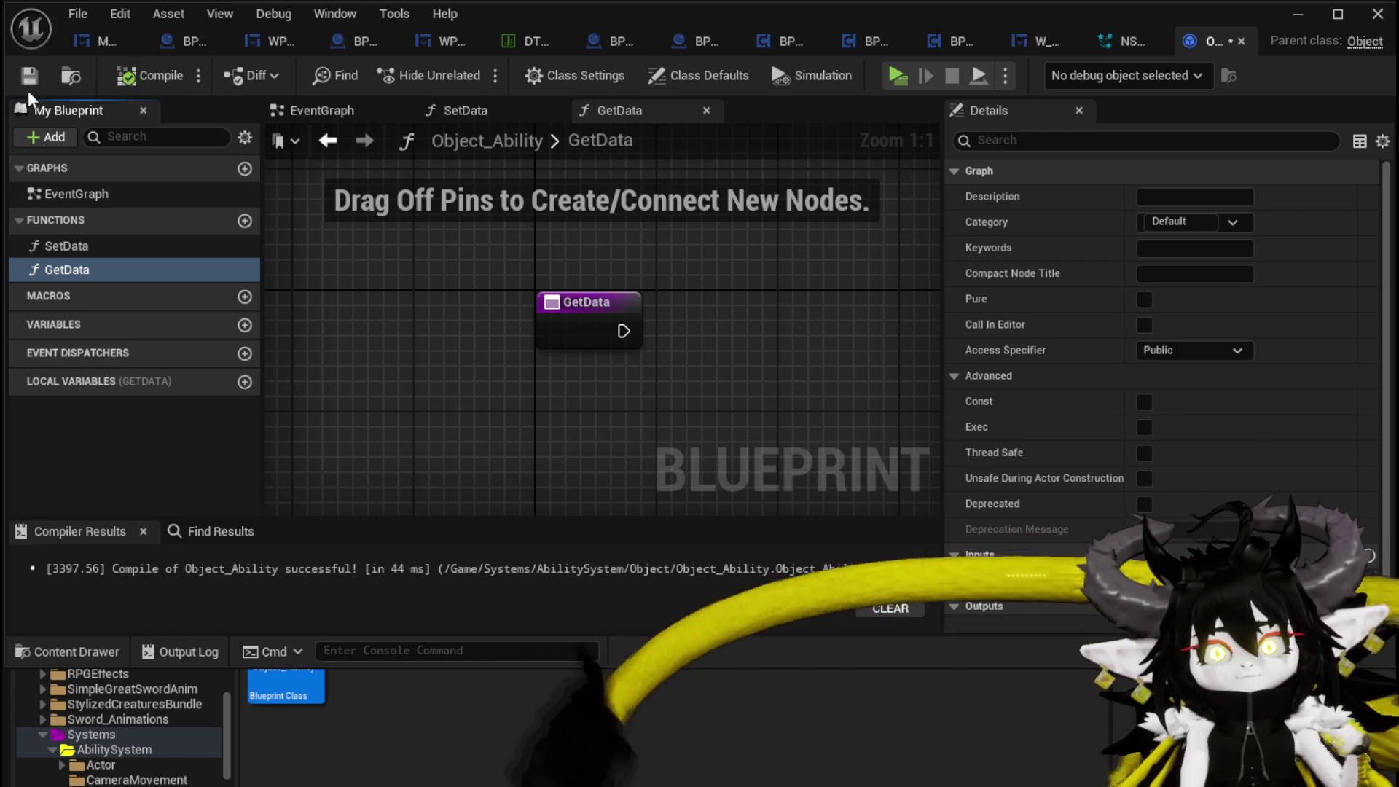
left_click(612, 338)
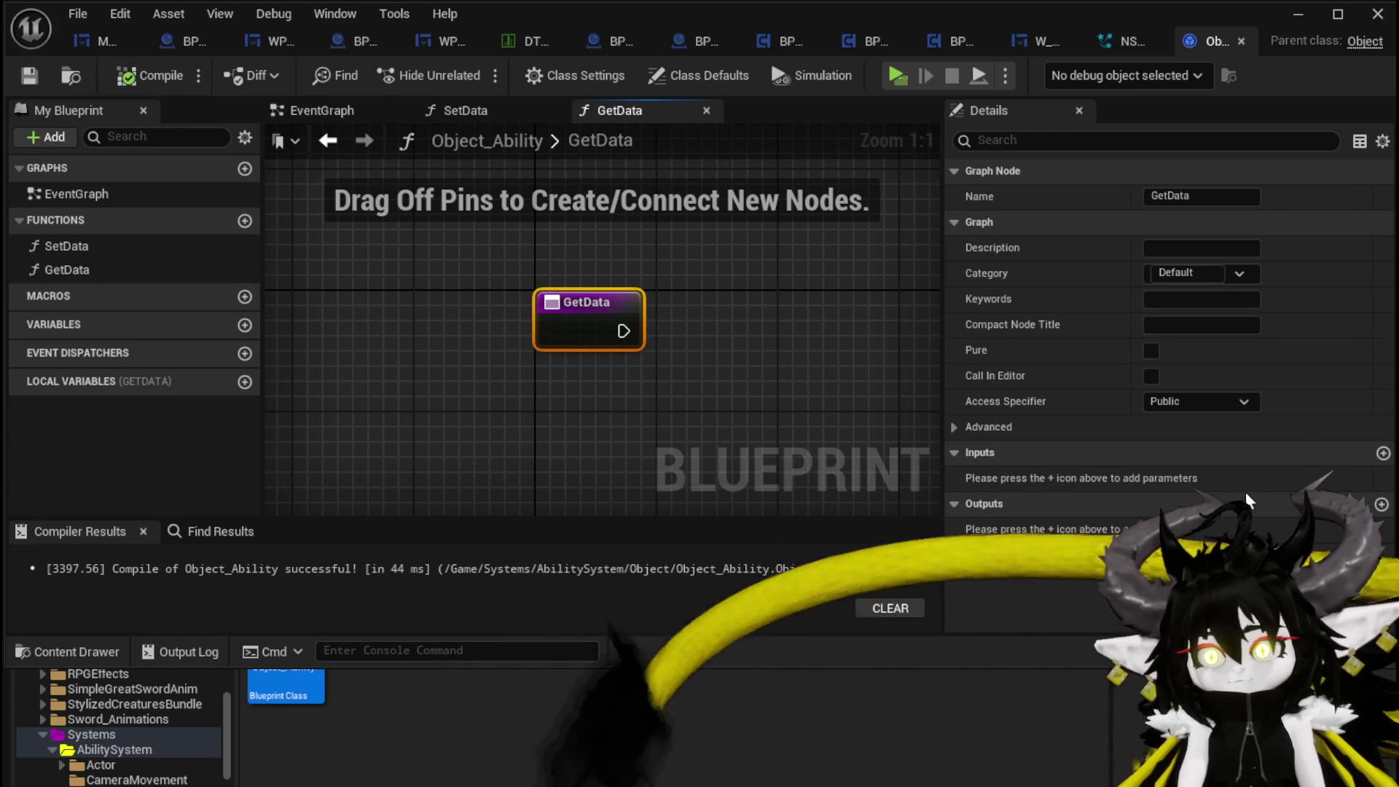
- In SetData, promote the Data input to an OriginData string variable and compile
double_click(66, 246)
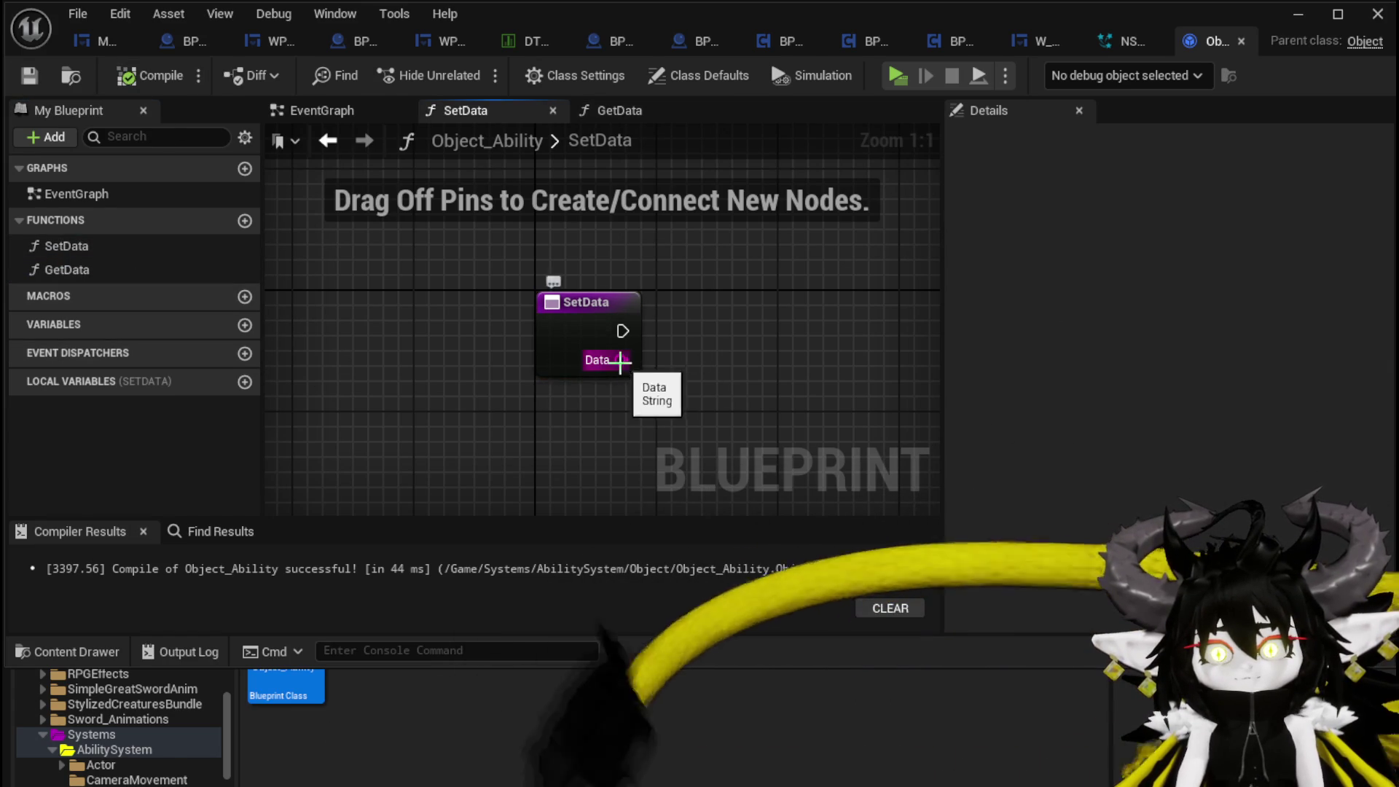
right_click(620, 361)
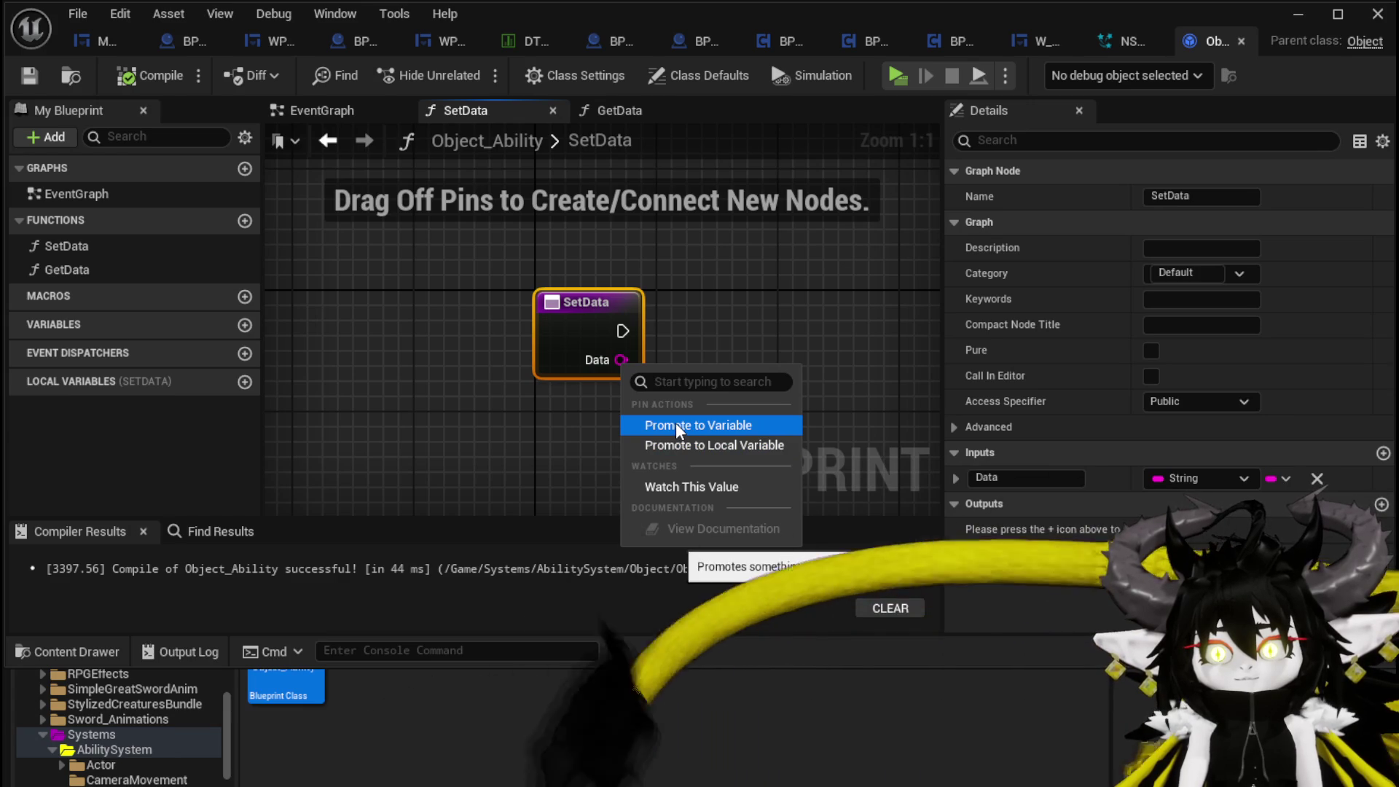
left_click(675, 425)
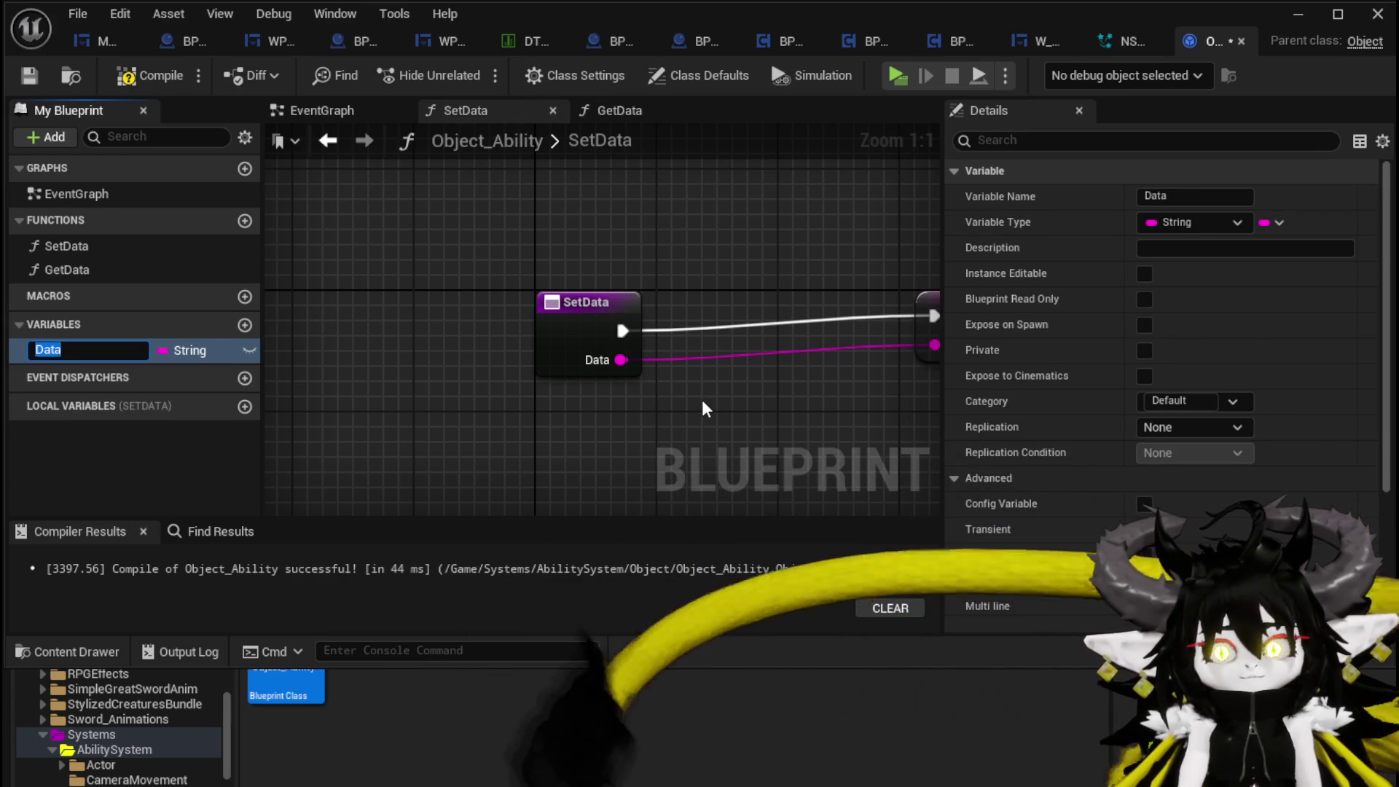
type("Origin")
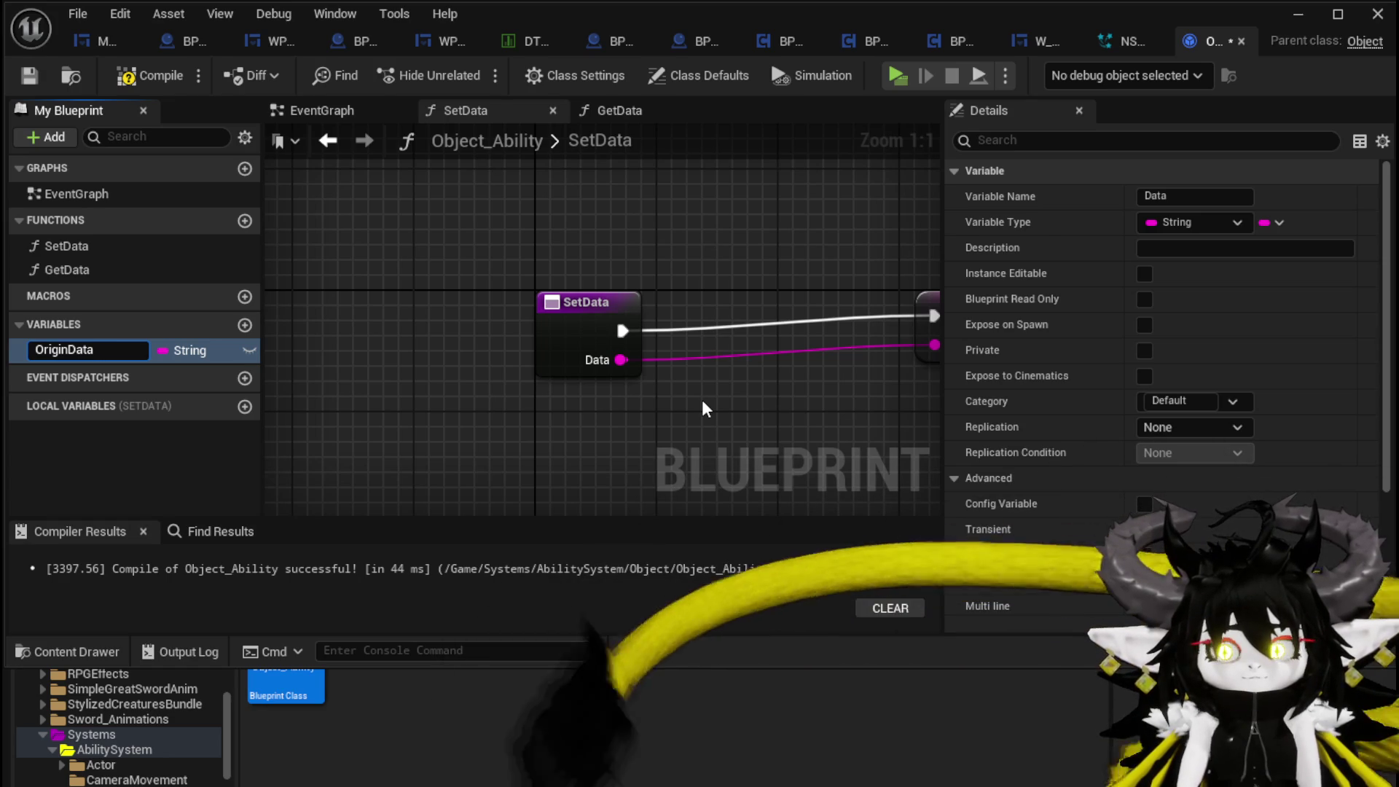
key("Return")
key("Home")
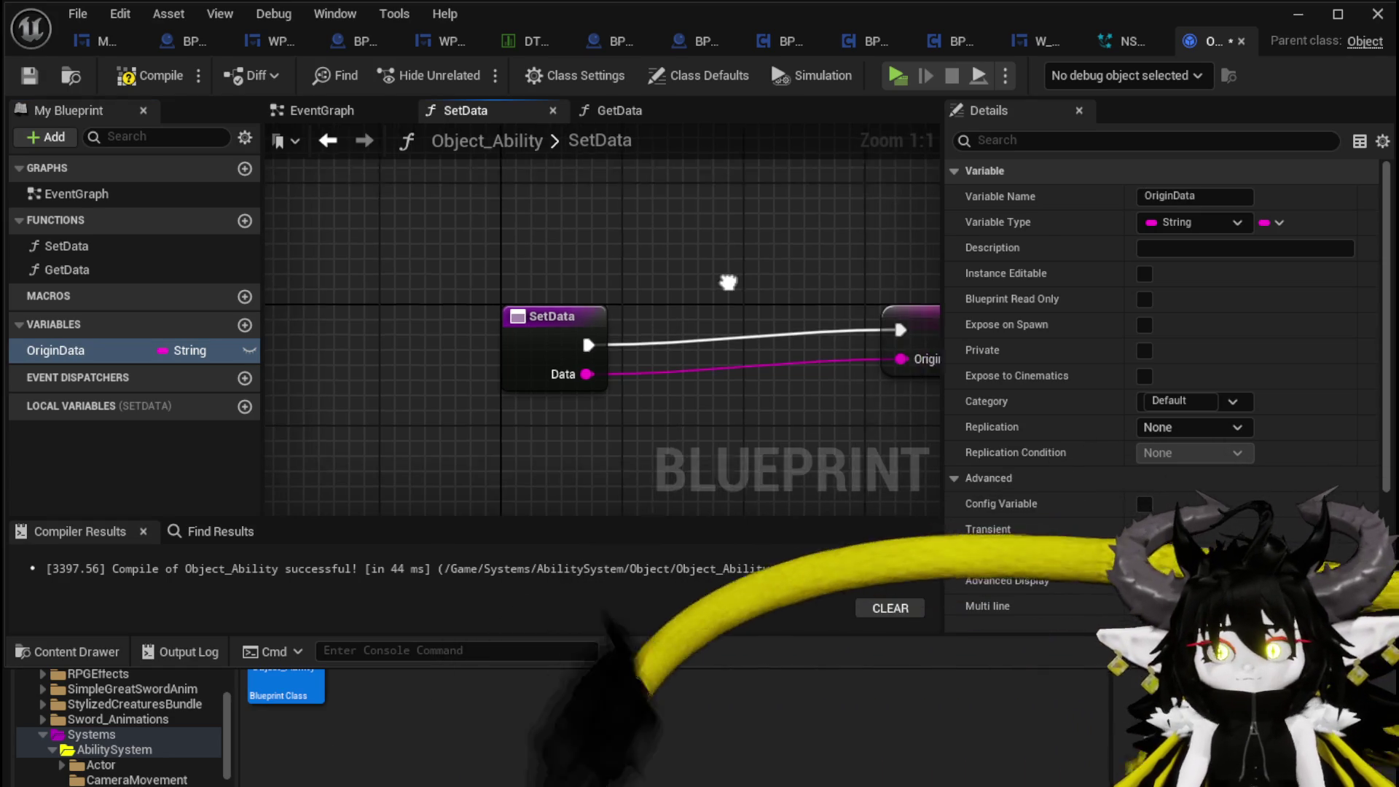
left_click_drag(780, 324, 582, 336)
left_click(378, 194)
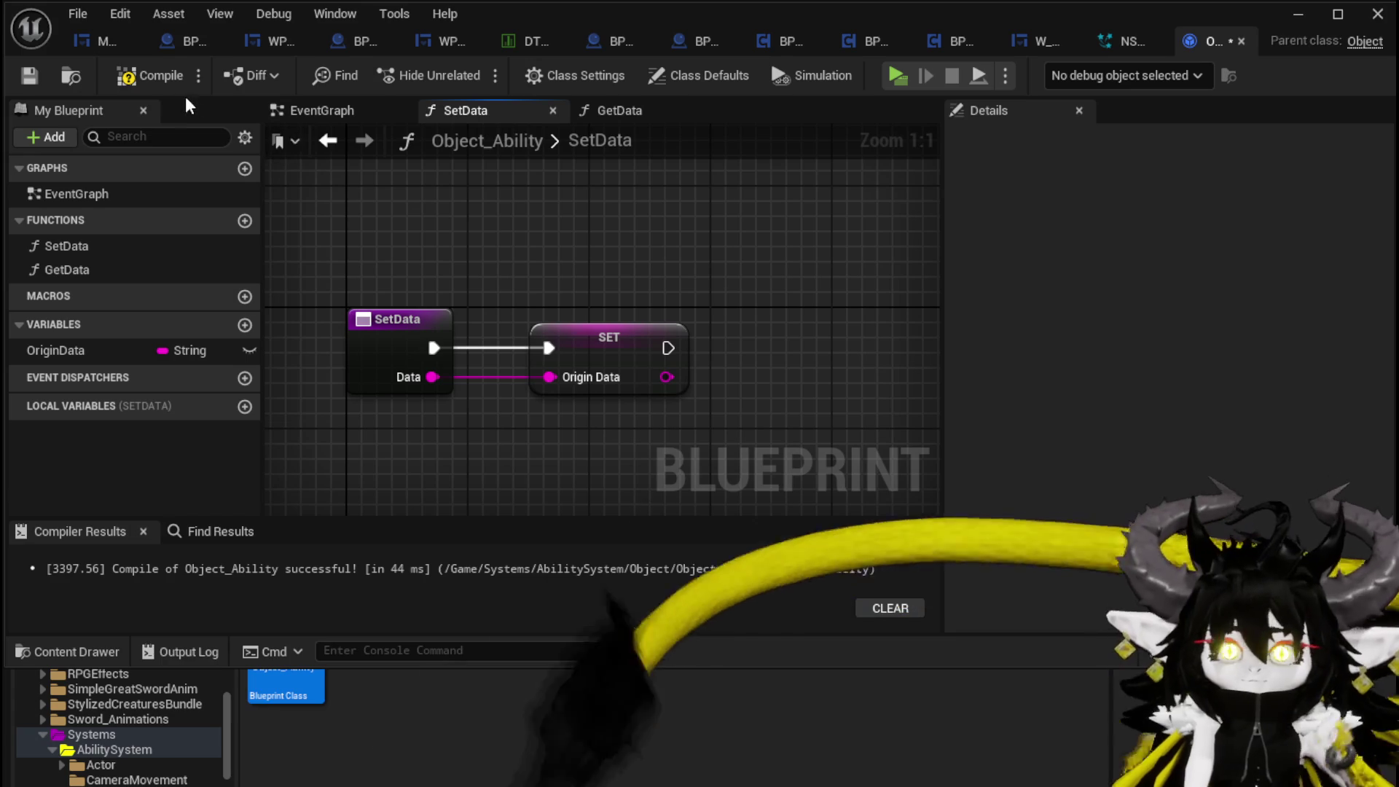
left_click(145, 80)
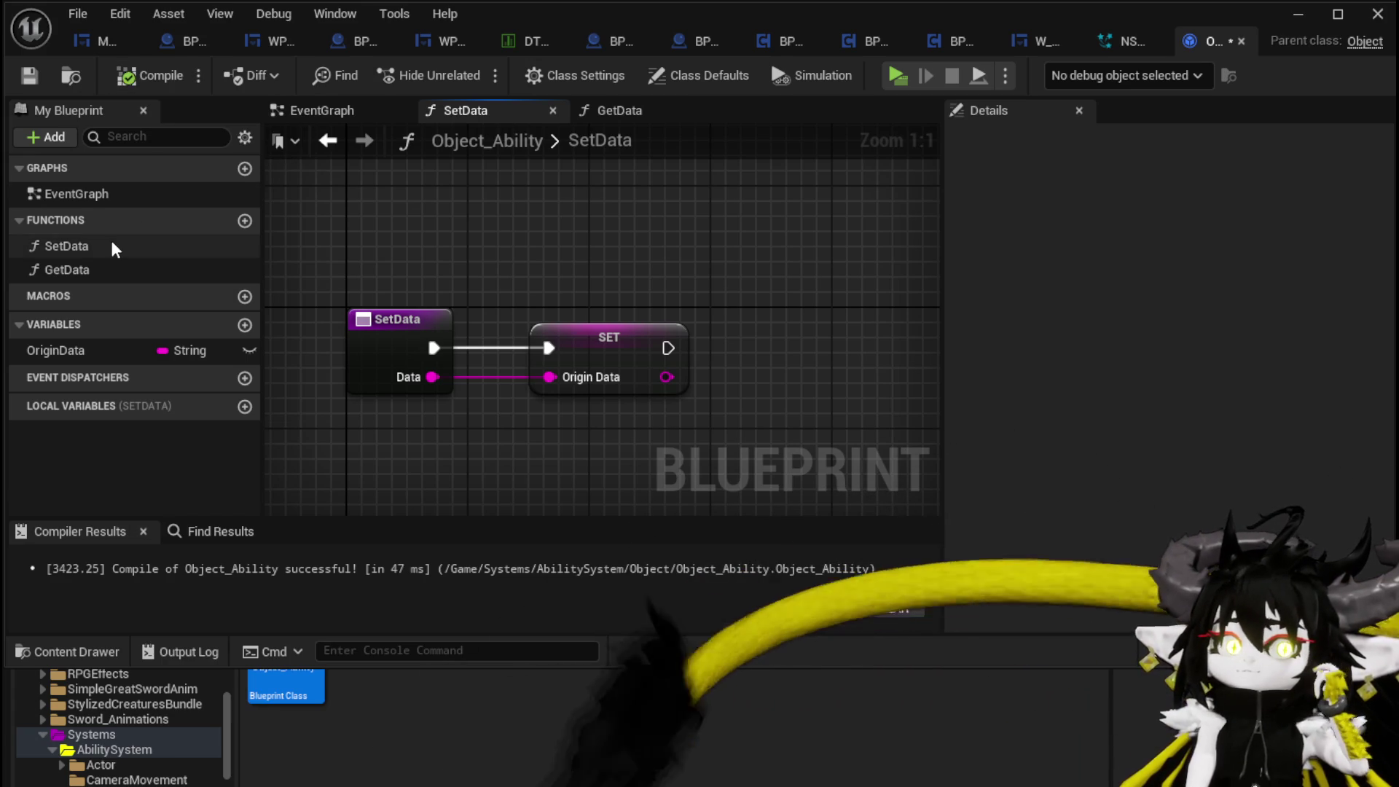
left_click(111, 240)
- Give GetData a String output named Data fed by an OriginData getter
double_click(90, 269)
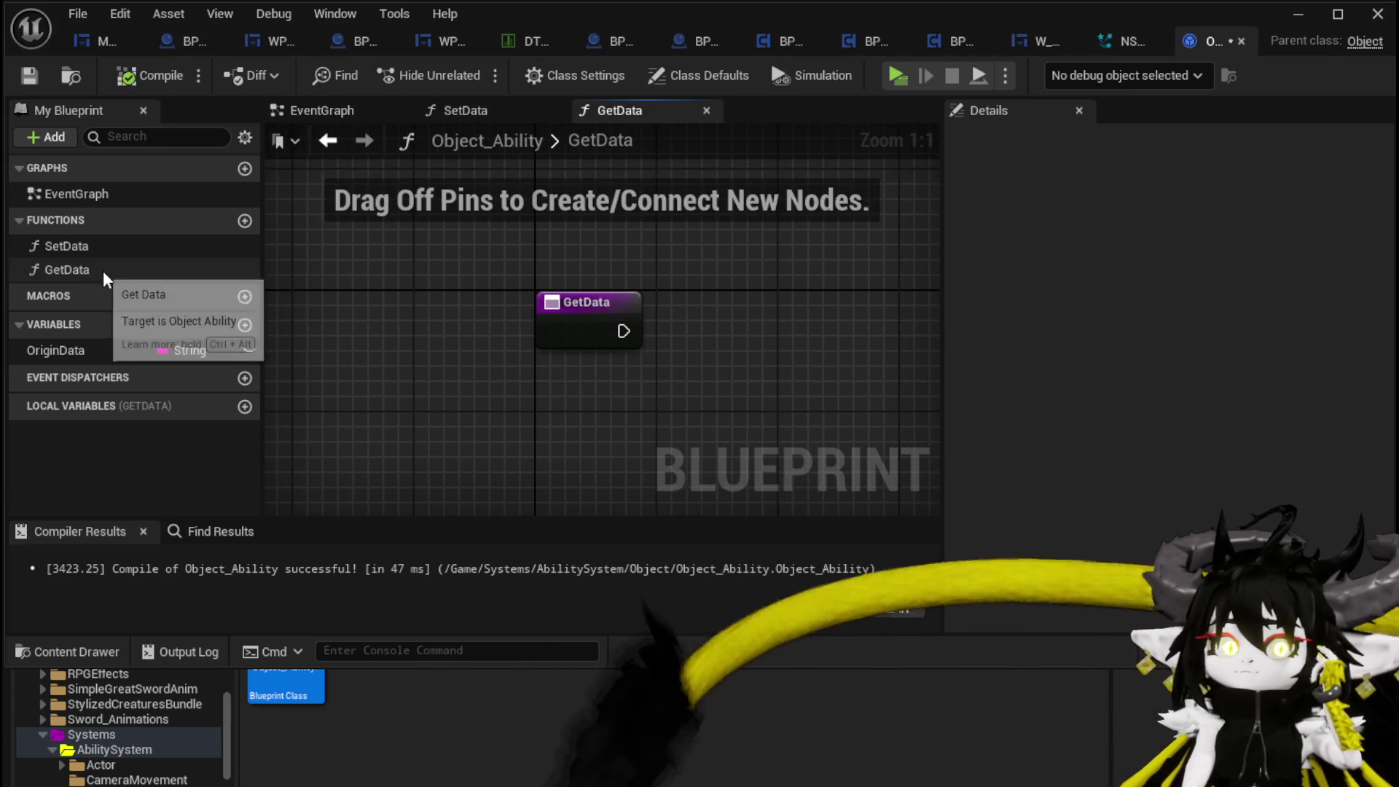
left_click(607, 312)
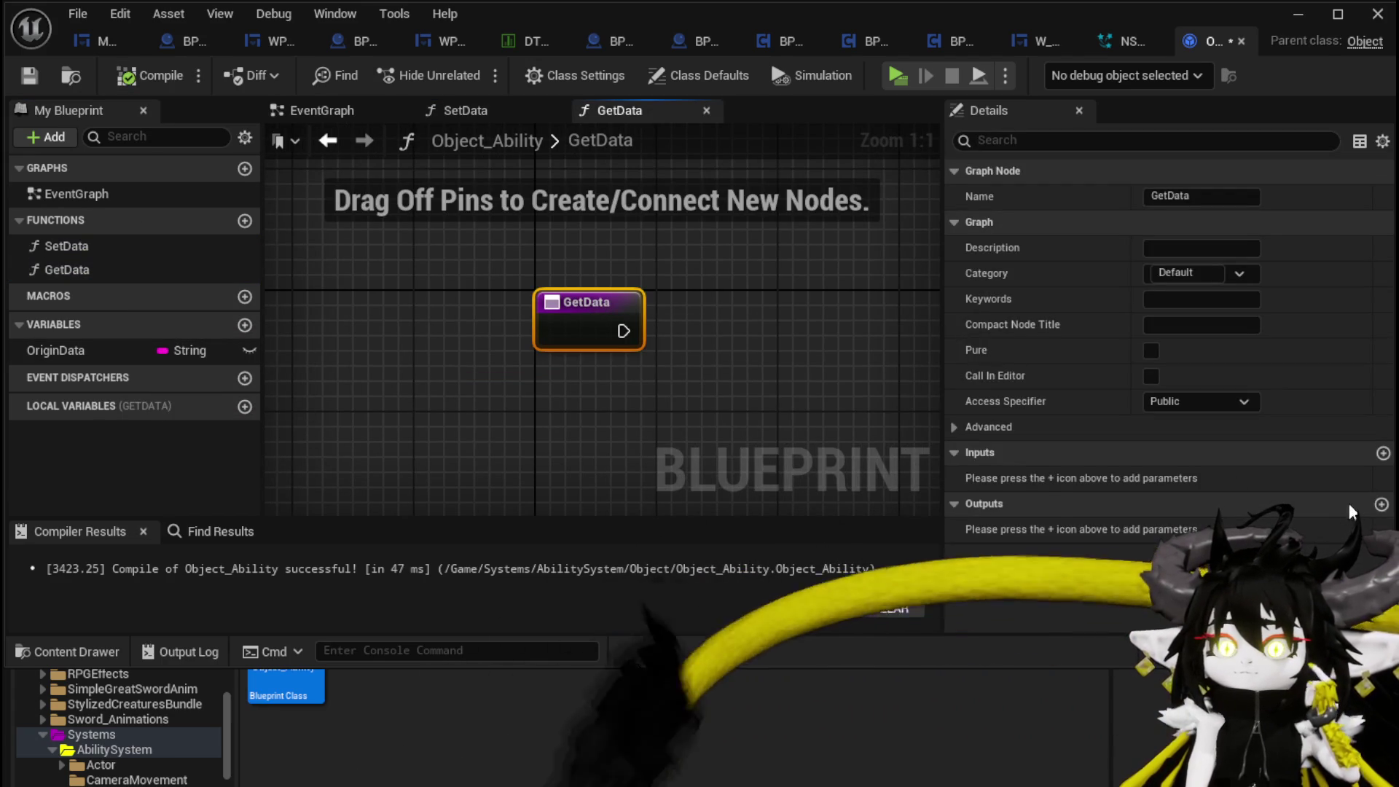
left_click(1381, 504)
left_click_drag(58, 350, 765, 379)
left_click(829, 317)
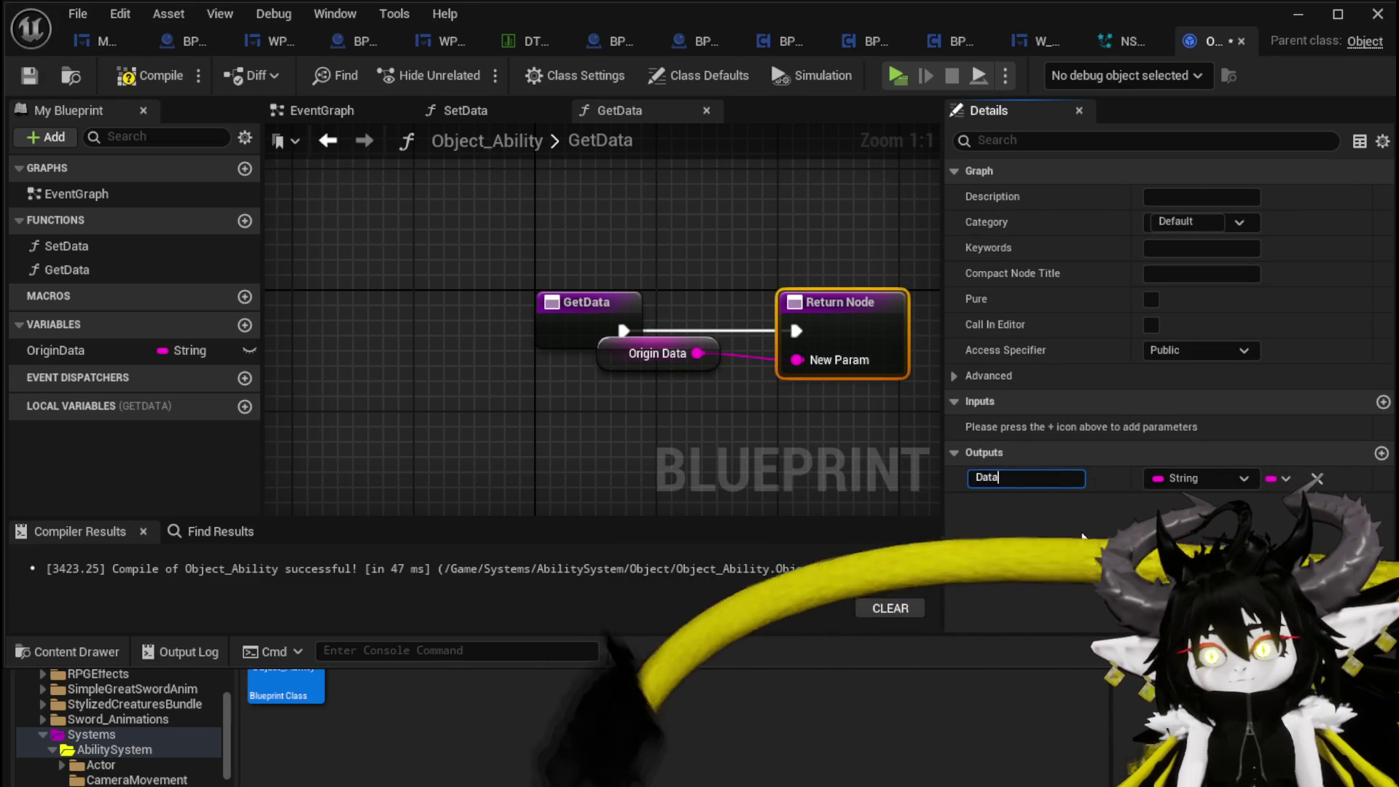
type("a")
key("Return")
left_click_drag(630, 366, 615, 428)
left_click(475, 426)
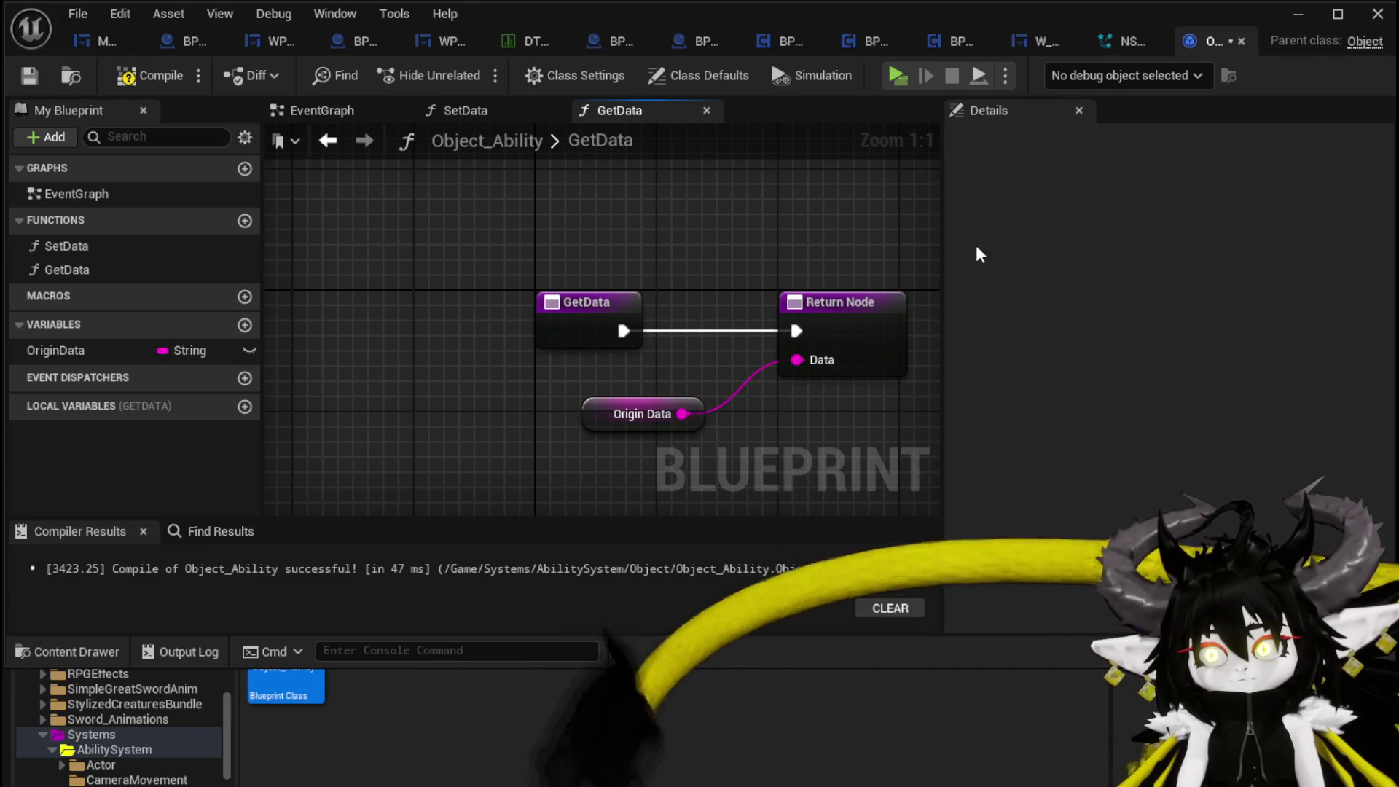
- Make GetData a pure function, compile, and minimize the blueprint editor
left_click(81, 274)
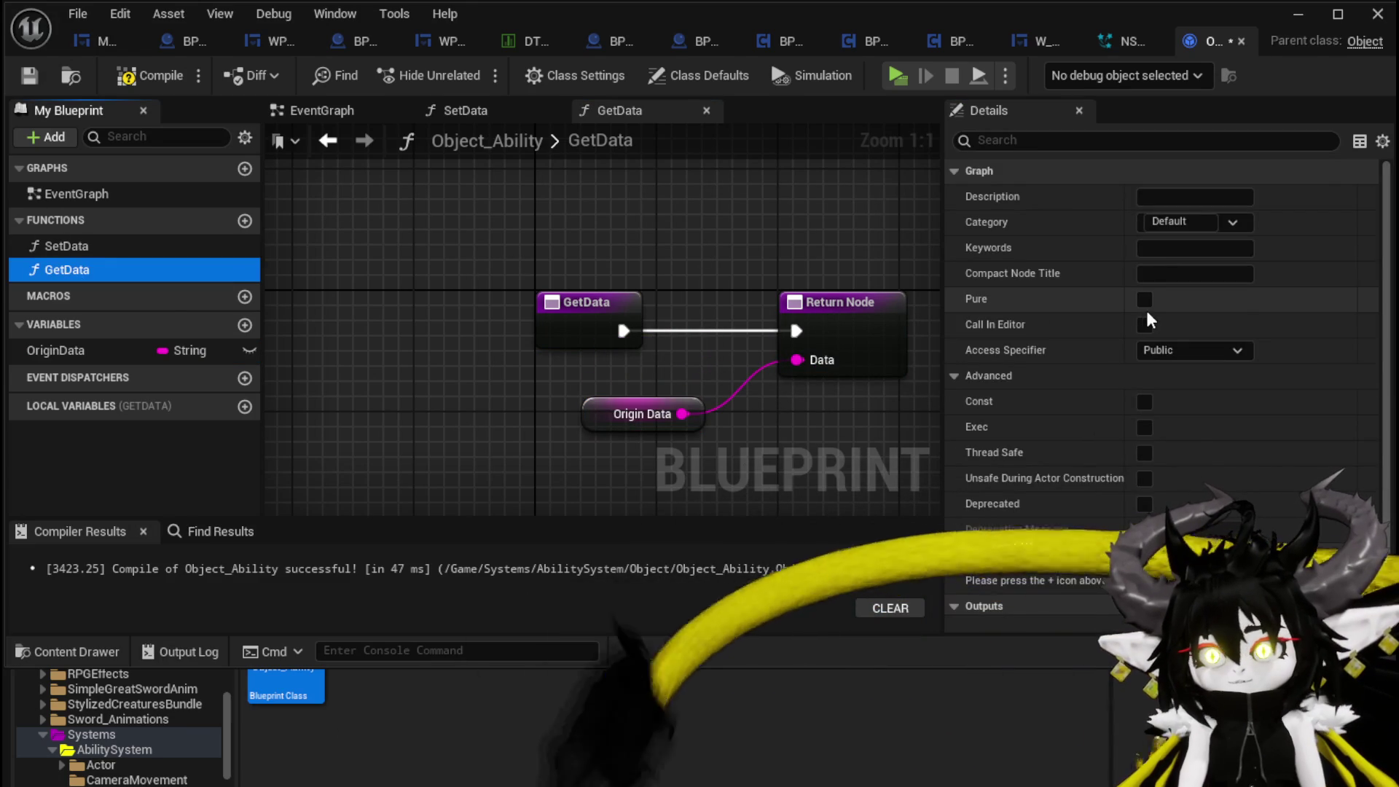
left_click(1145, 301)
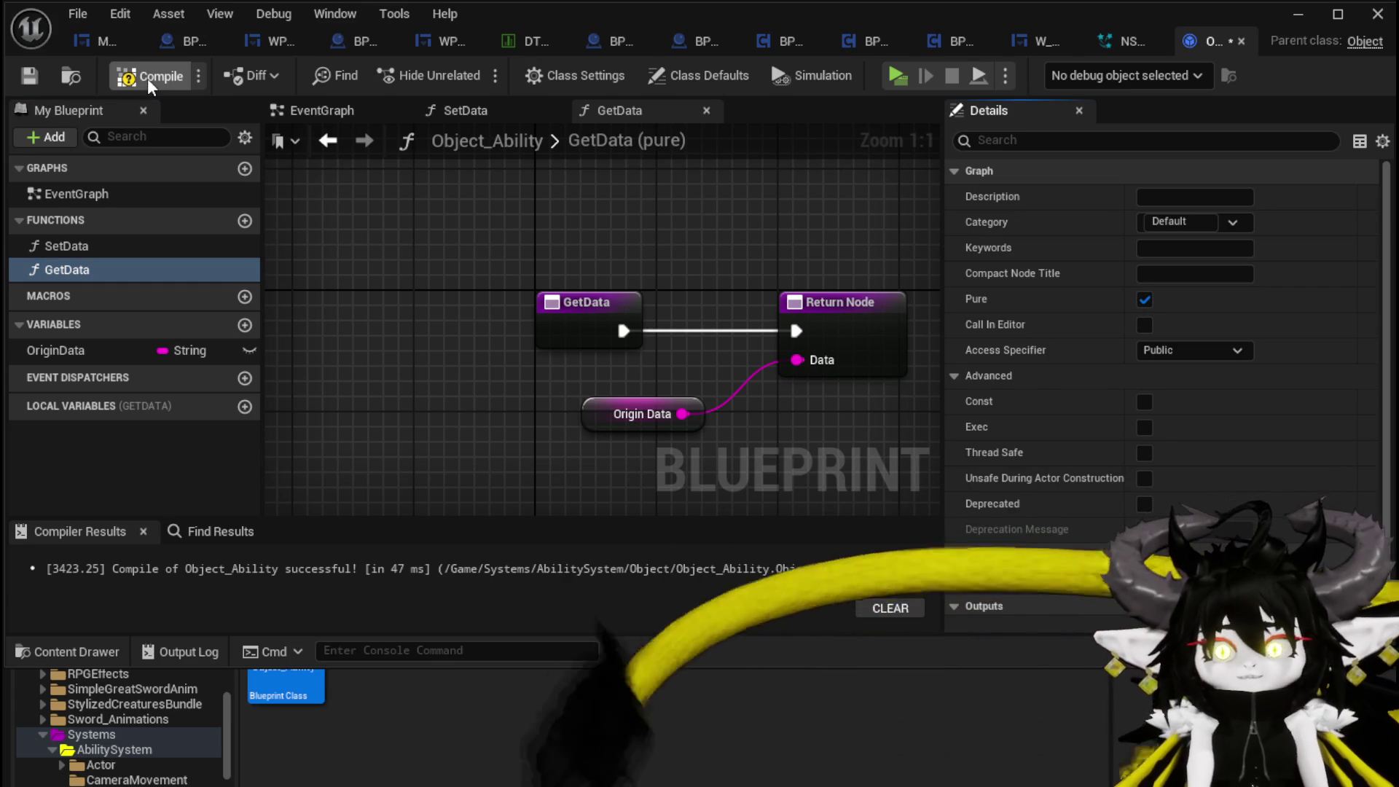
left_click(148, 76)
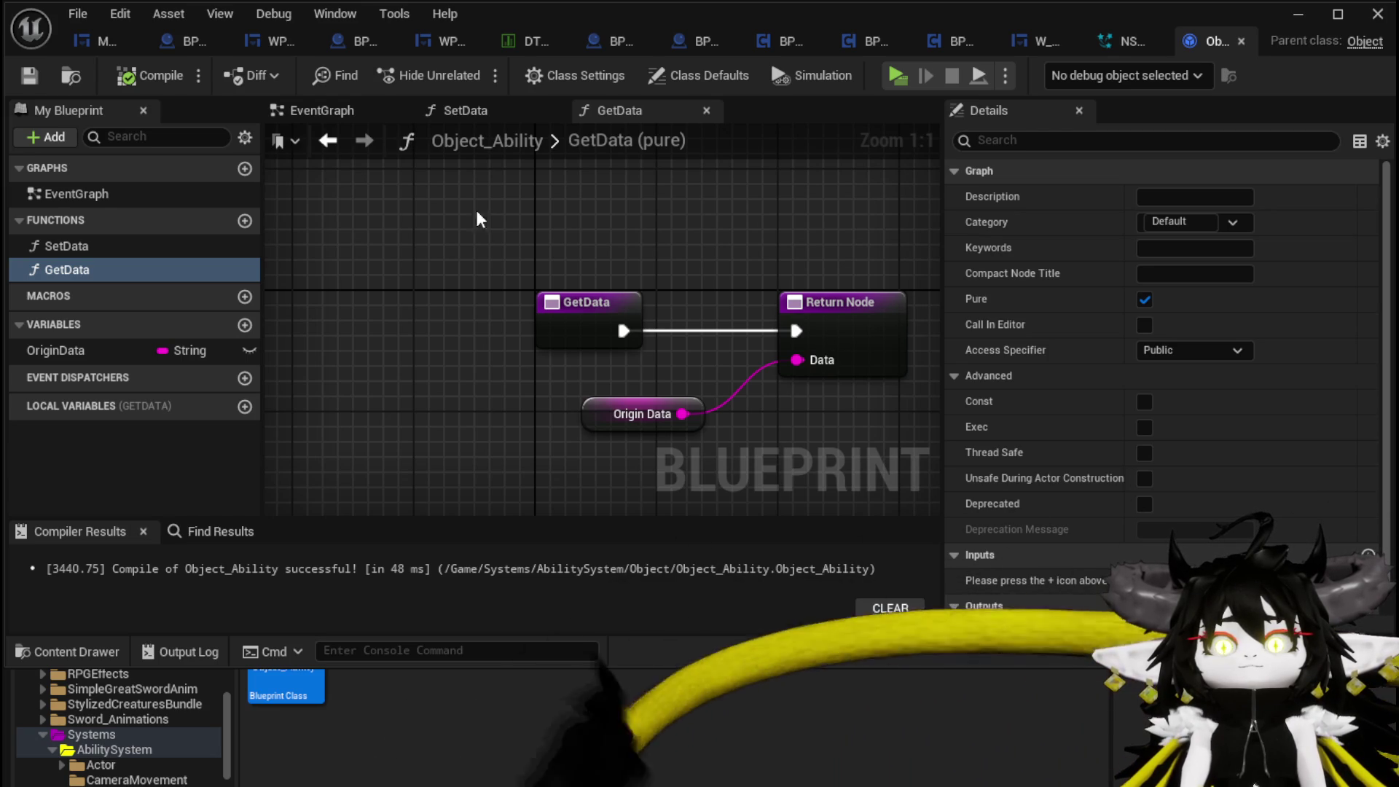
scroll(452, 240, "down", 2)
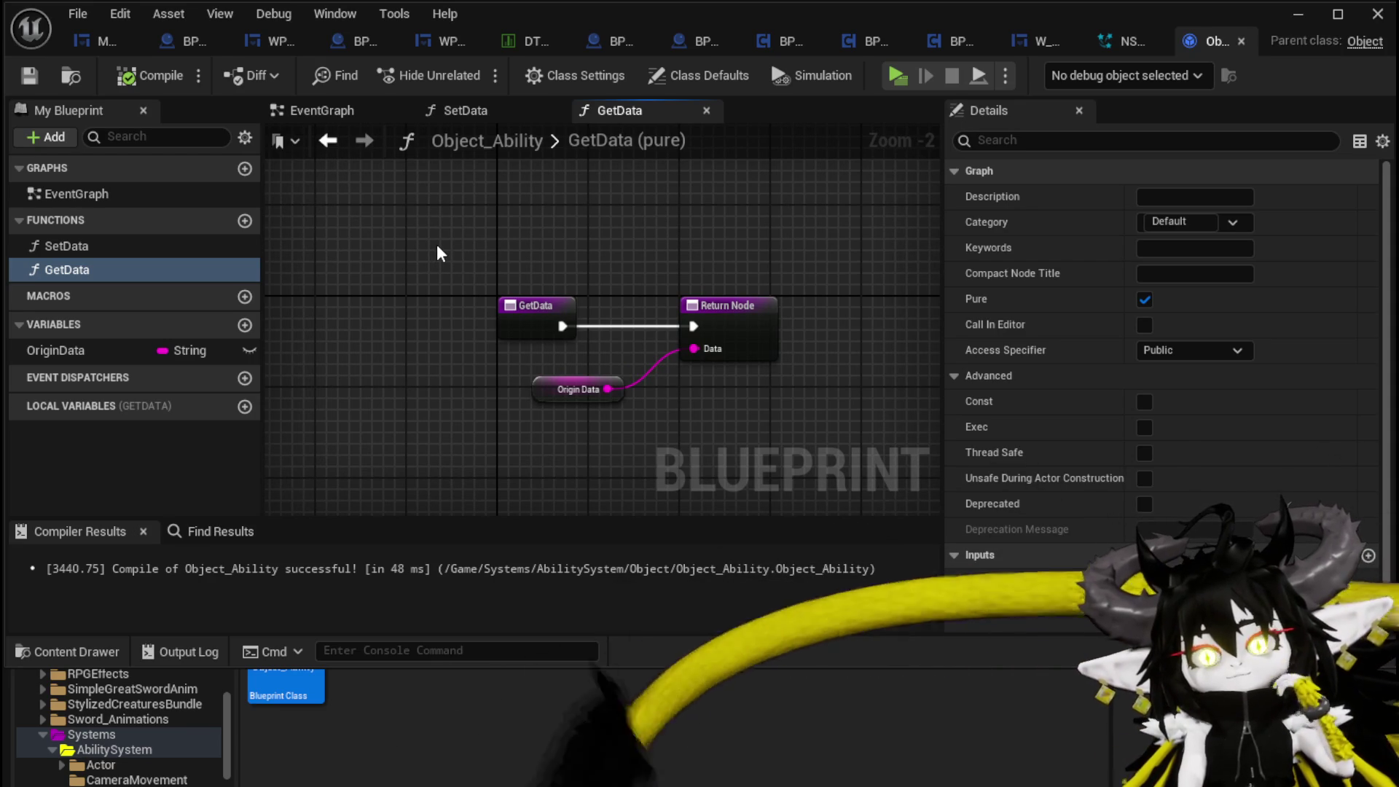
left_click(1300, 15)
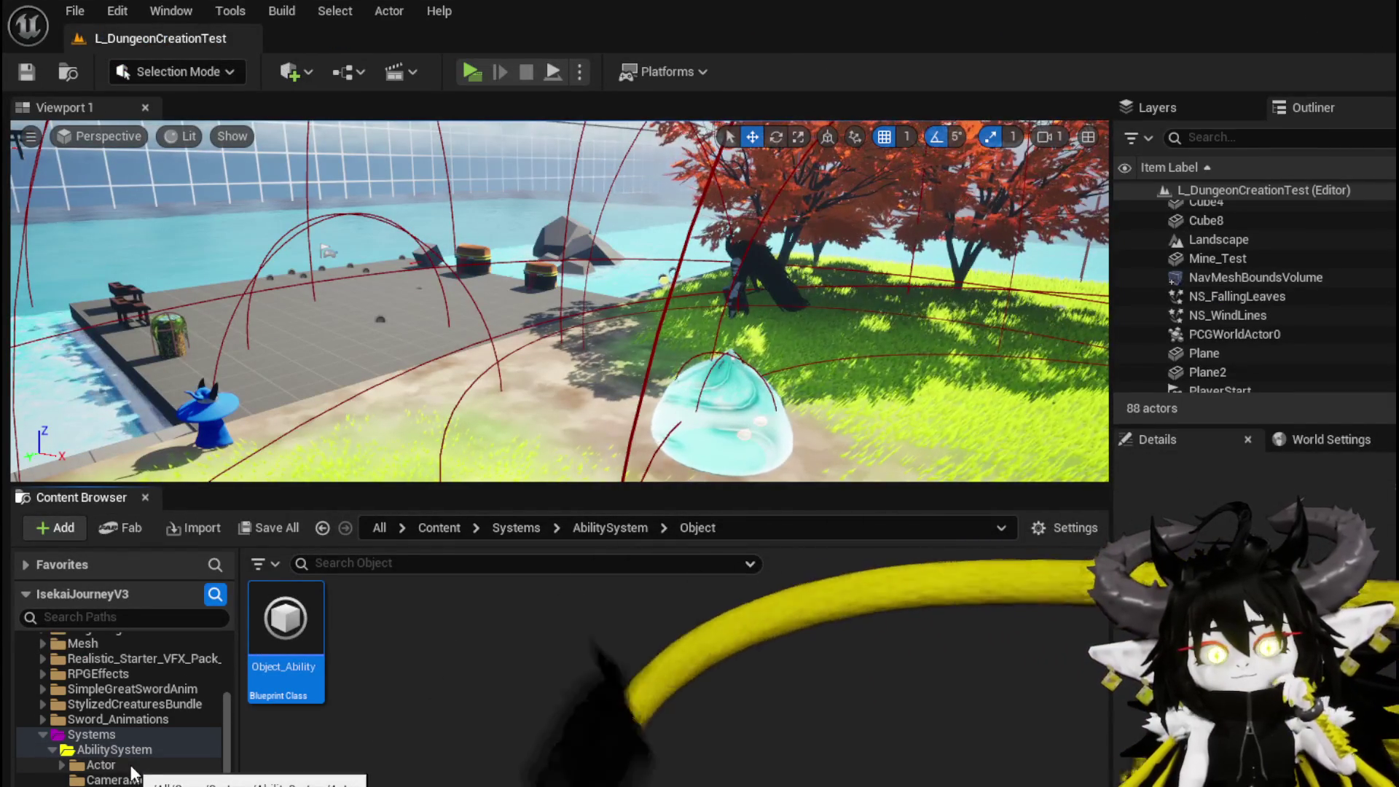
- Browse to ThirdPerson/Blueprints and open BP_ThirdPersonCharacter
scroll(149, 773, "down", 4)
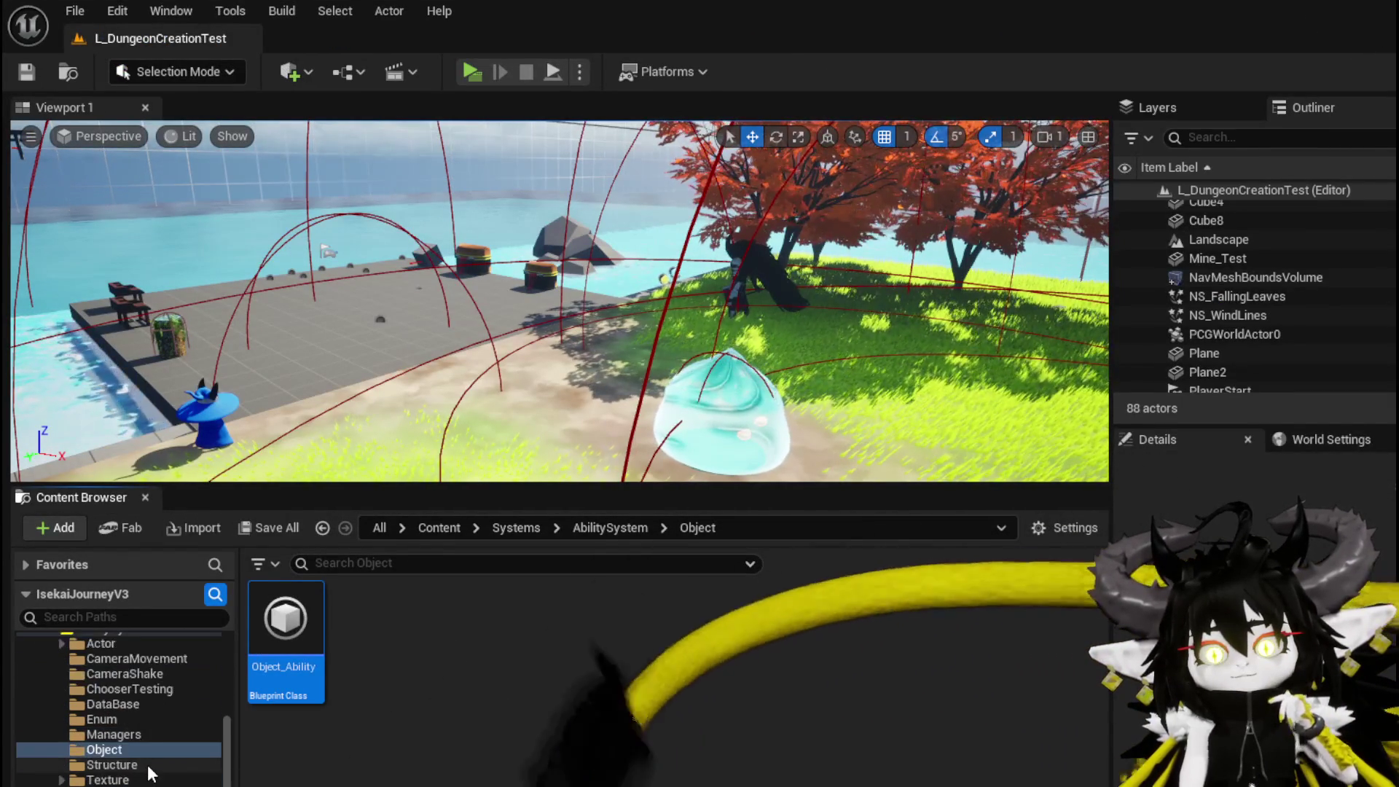
scroll(150, 772, "up", 2)
scroll(150, 772, "down", 3)
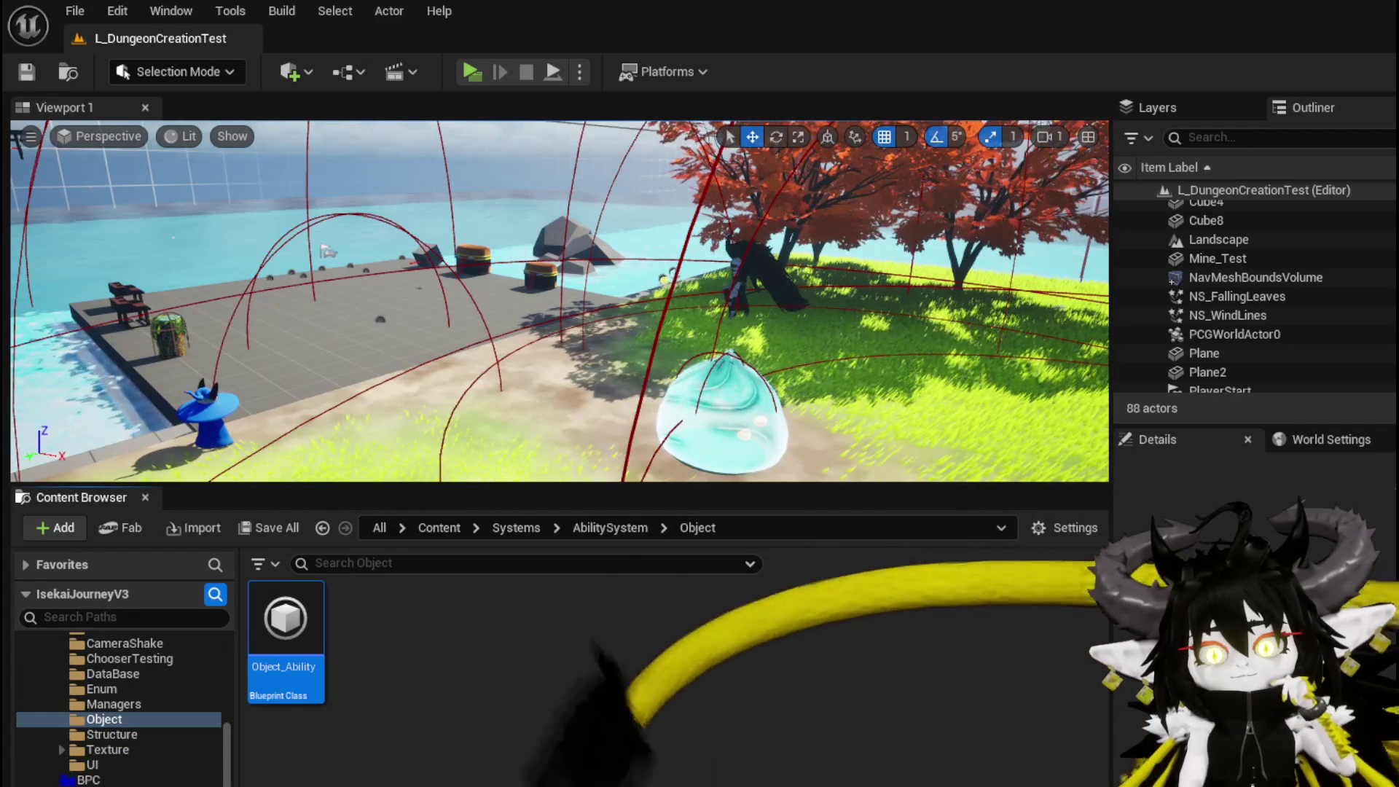
key("alt+Left")
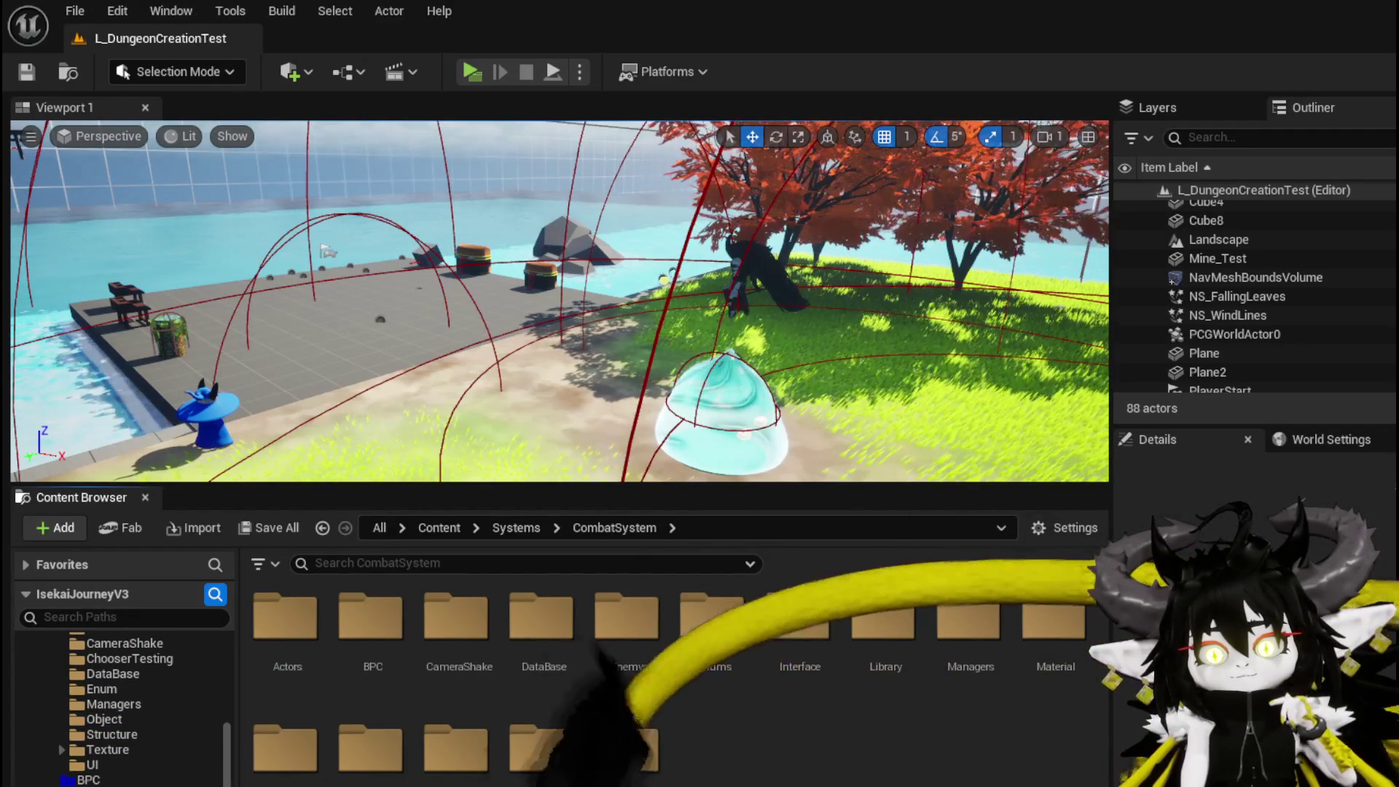
scroll(123, 706, "down", 5)
scroll(124, 707, "down", 2)
left_click(101, 778)
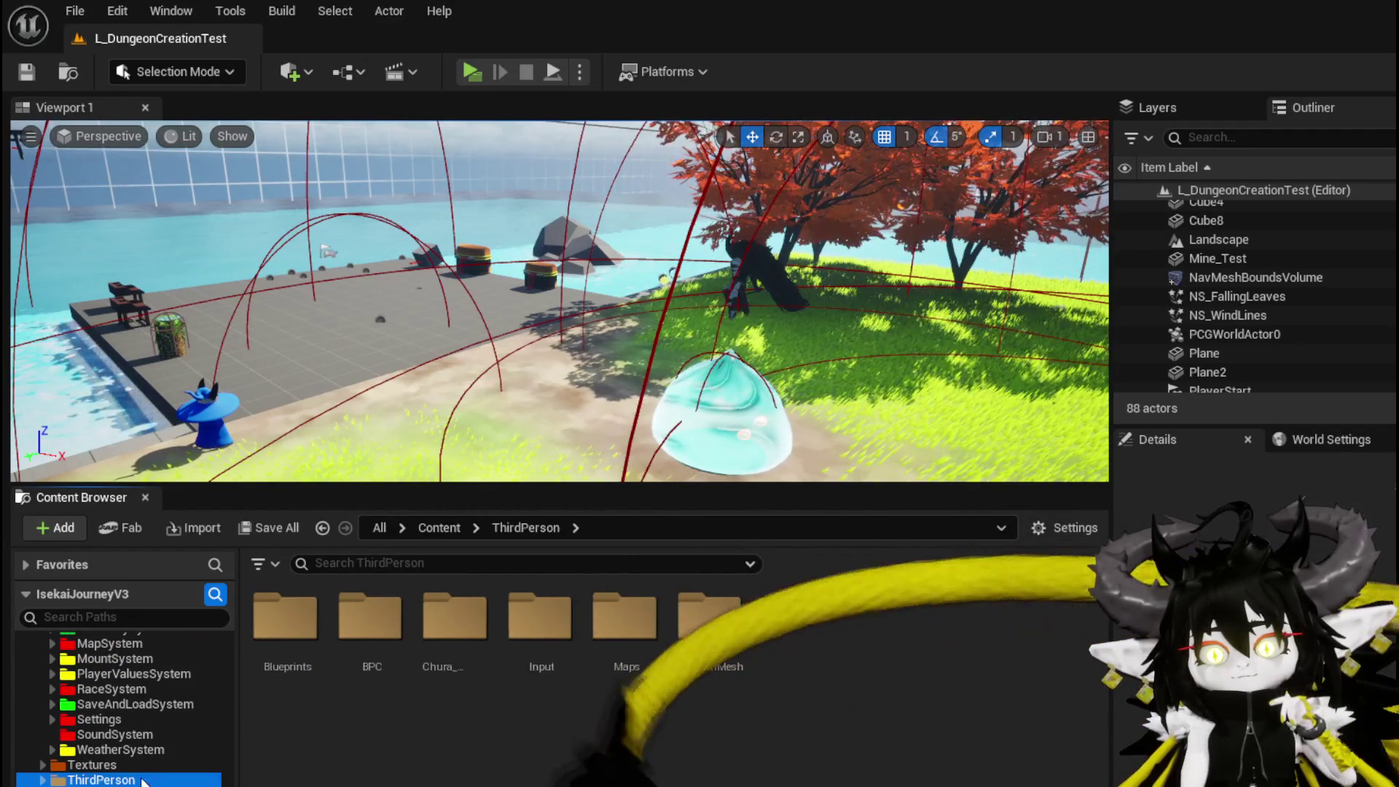
double_click(266, 639)
double_click(526, 641)
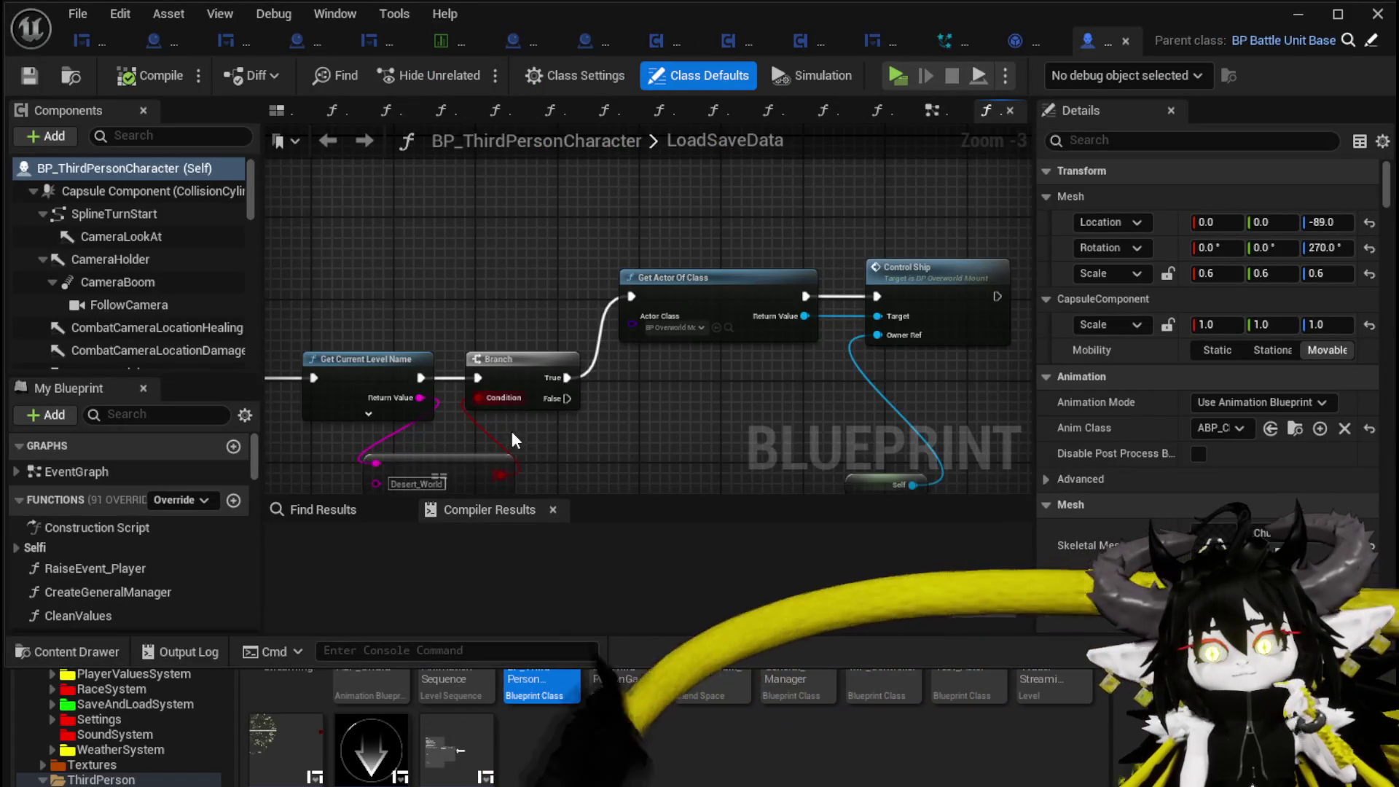
- Close the LoadSaveData graph to reveal the EventGraph and open the Find Results search
scroll(505, 435, "down", 5)
mouse_move(632, 431)
left_mouse_down()
mouse_move(636, 309)
mouse_move(745, 352)
left_mouse_up()
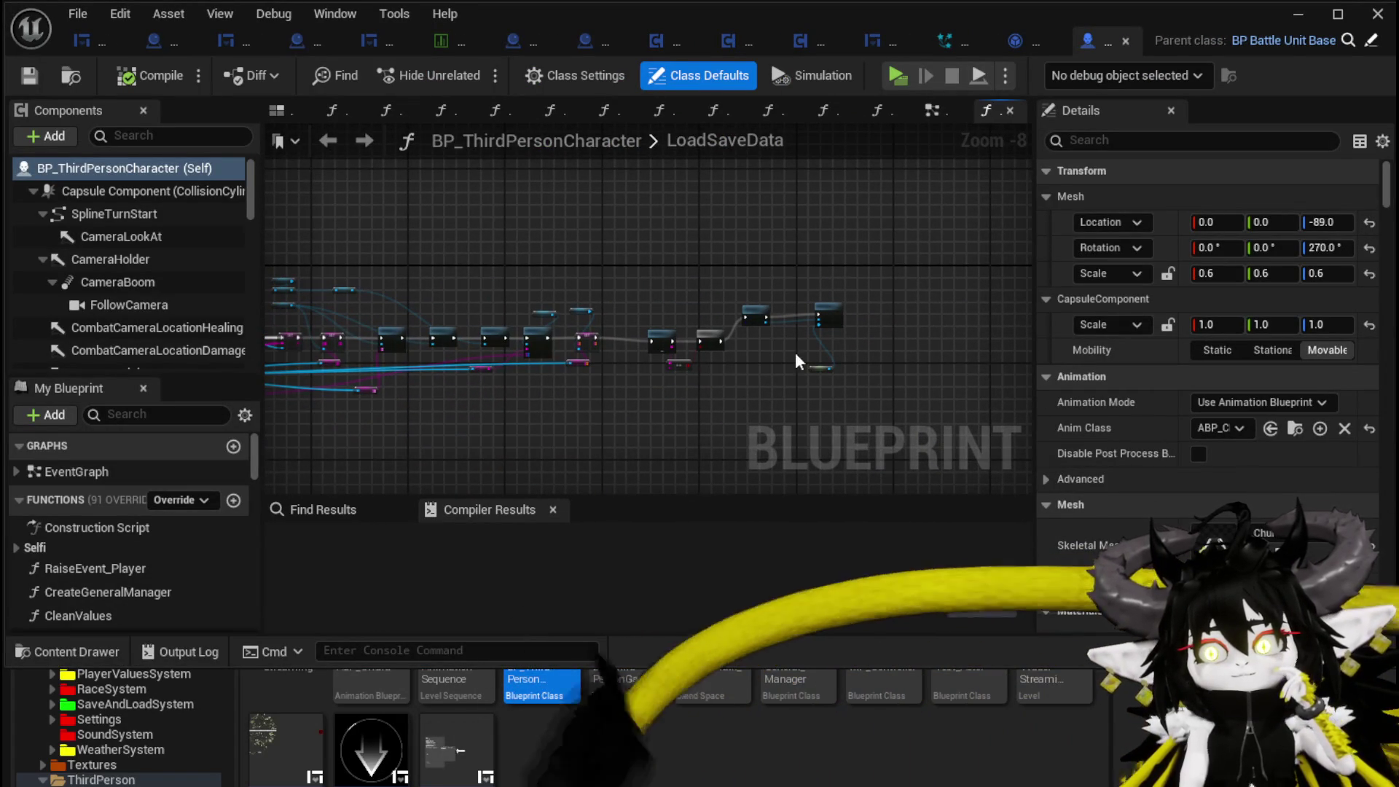
key("ctrl+w")
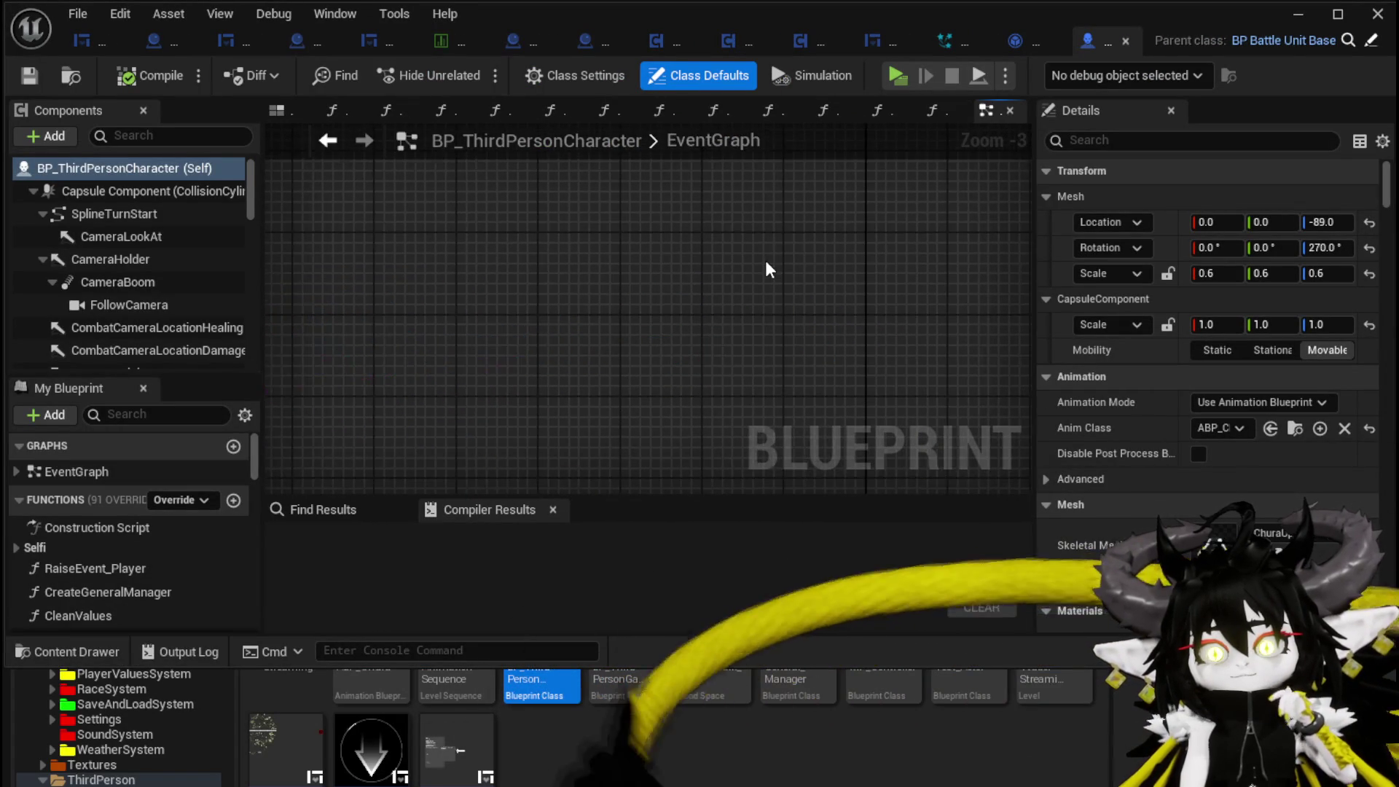
scroll(765, 260, "down", 3)
mouse_move(765, 260)
left_mouse_down()
mouse_move(365, 444)
mouse_move(869, 206)
mouse_move(618, 255)
mouse_move(627, 303)
mouse_move(655, 299)
mouse_move(551, 256)
left_mouse_up()
left_click(322, 509)
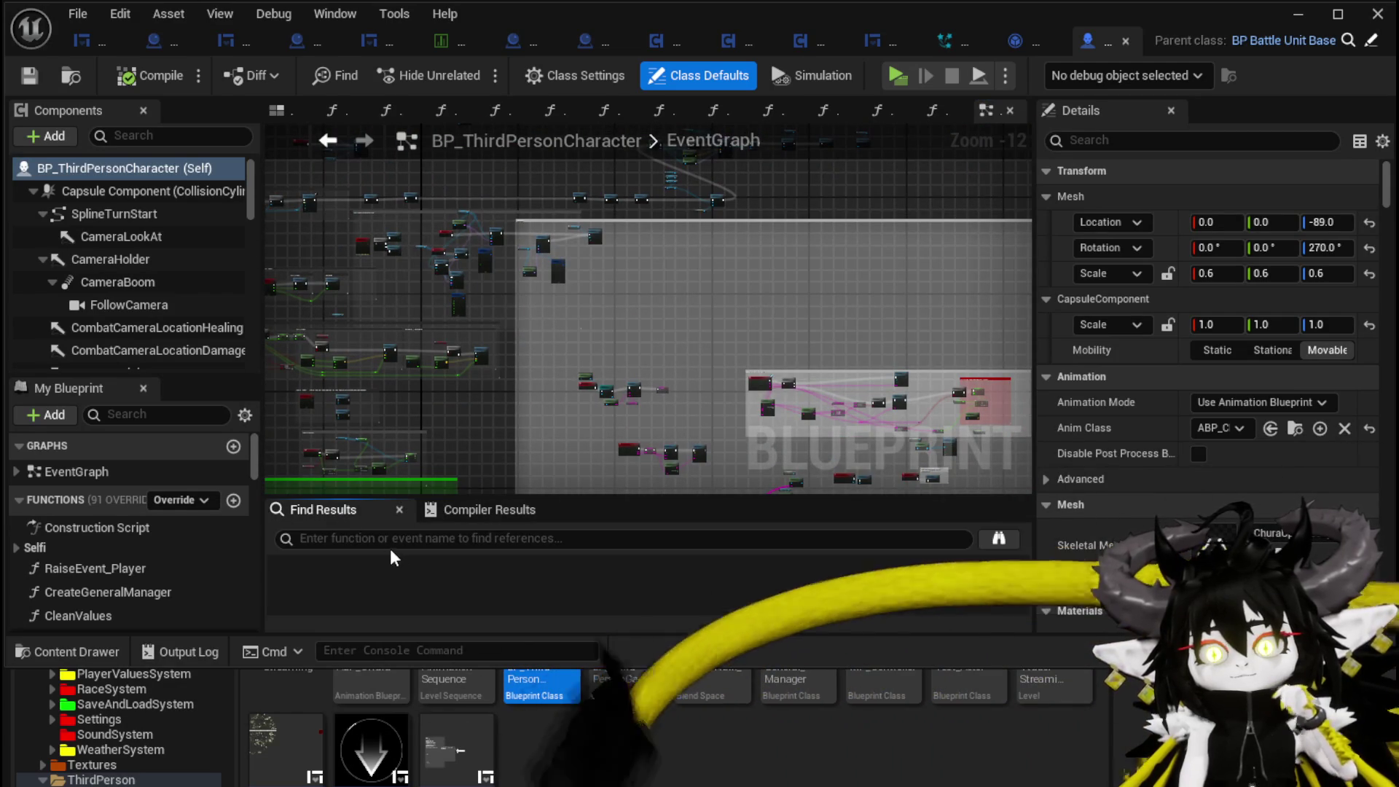
- Search the blueprint for 'Start' and jump to the Event StartTurn node
left_click(385, 539)
type("Start")
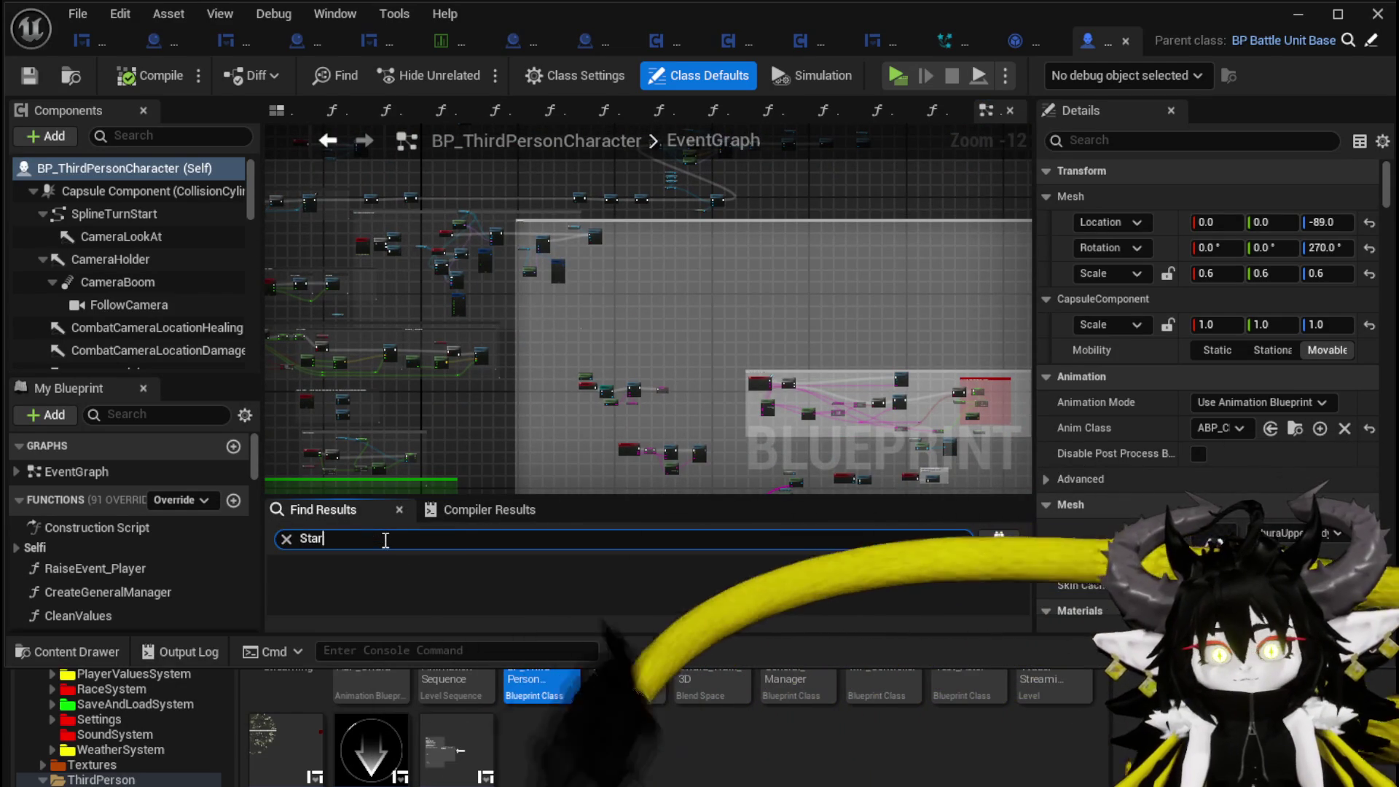
key("Return")
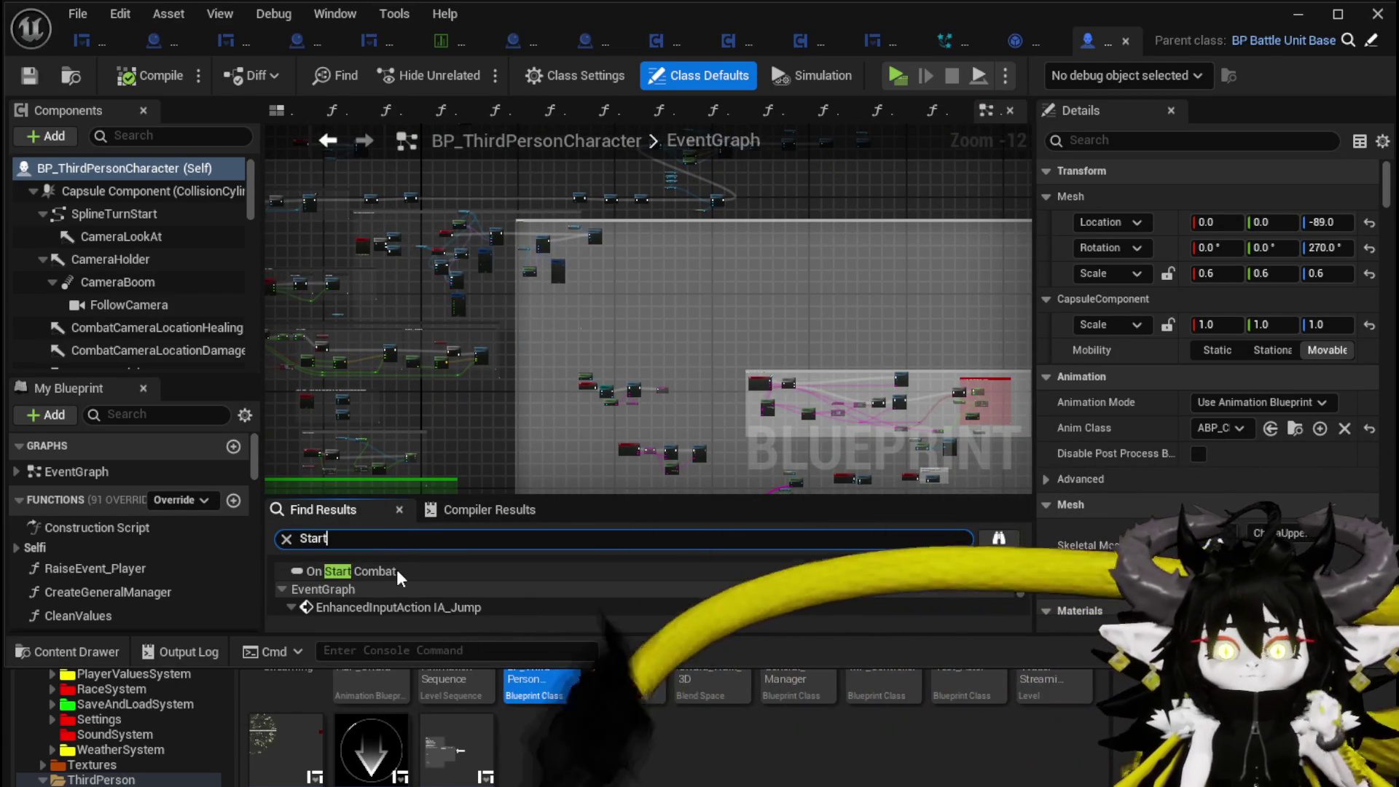
scroll(476, 590, "down", 5)
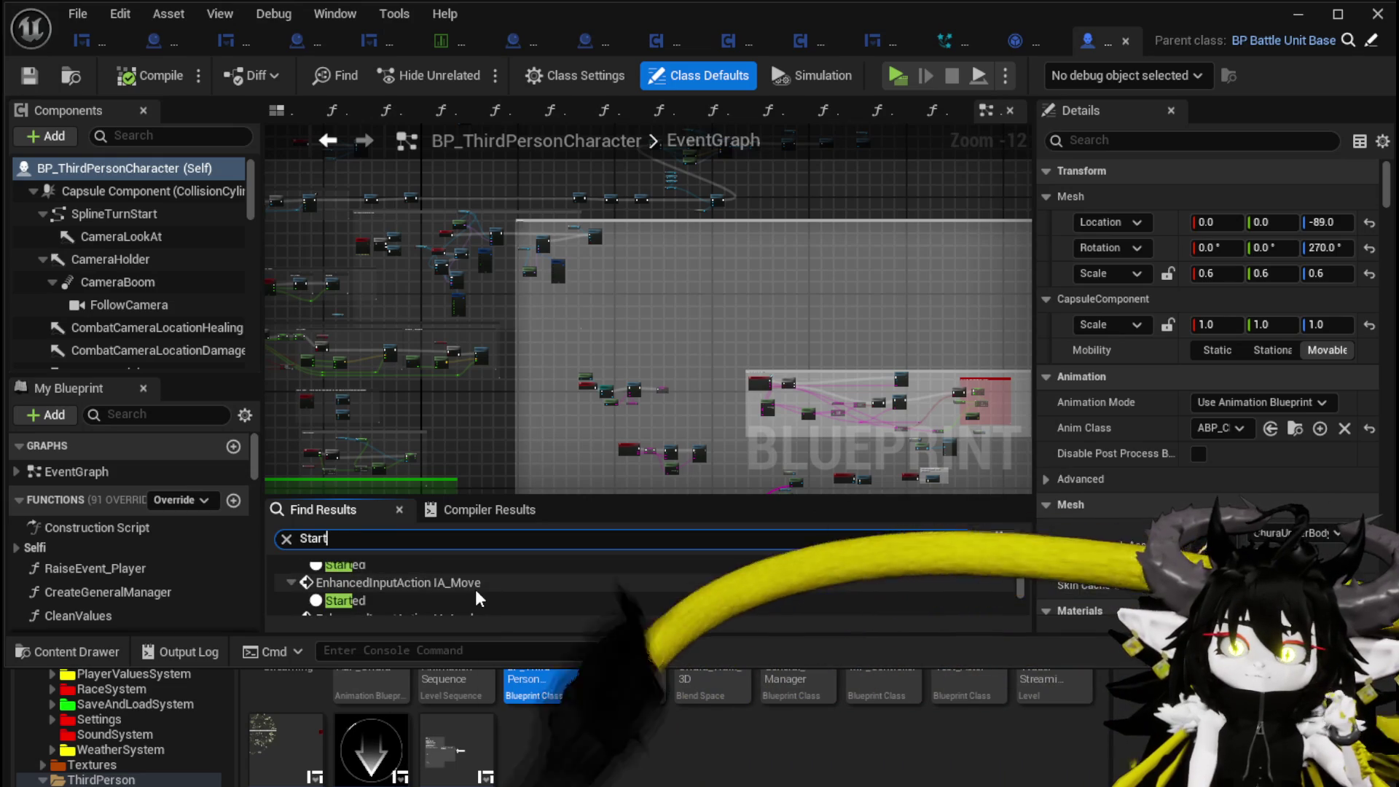
scroll(475, 588, "down", 3)
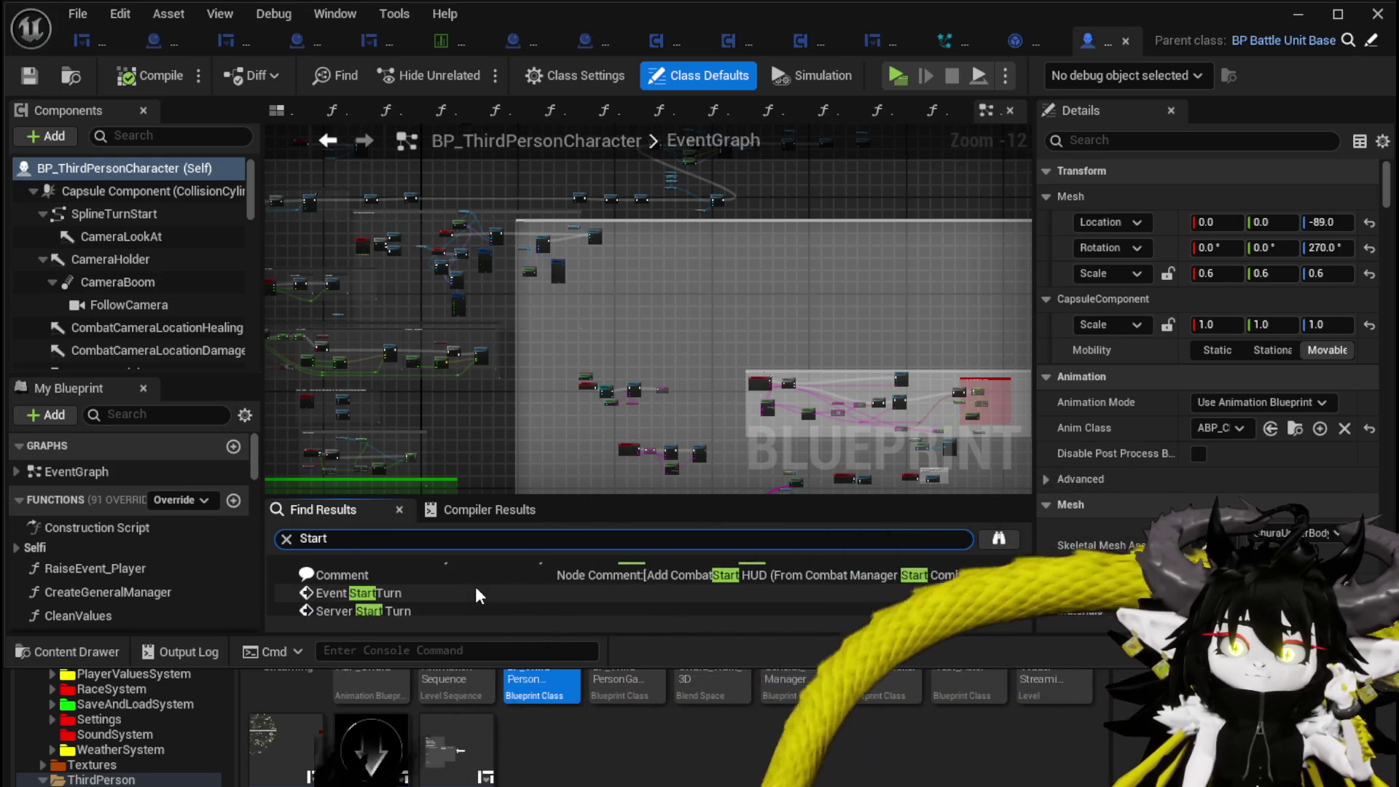
left_click(425, 591)
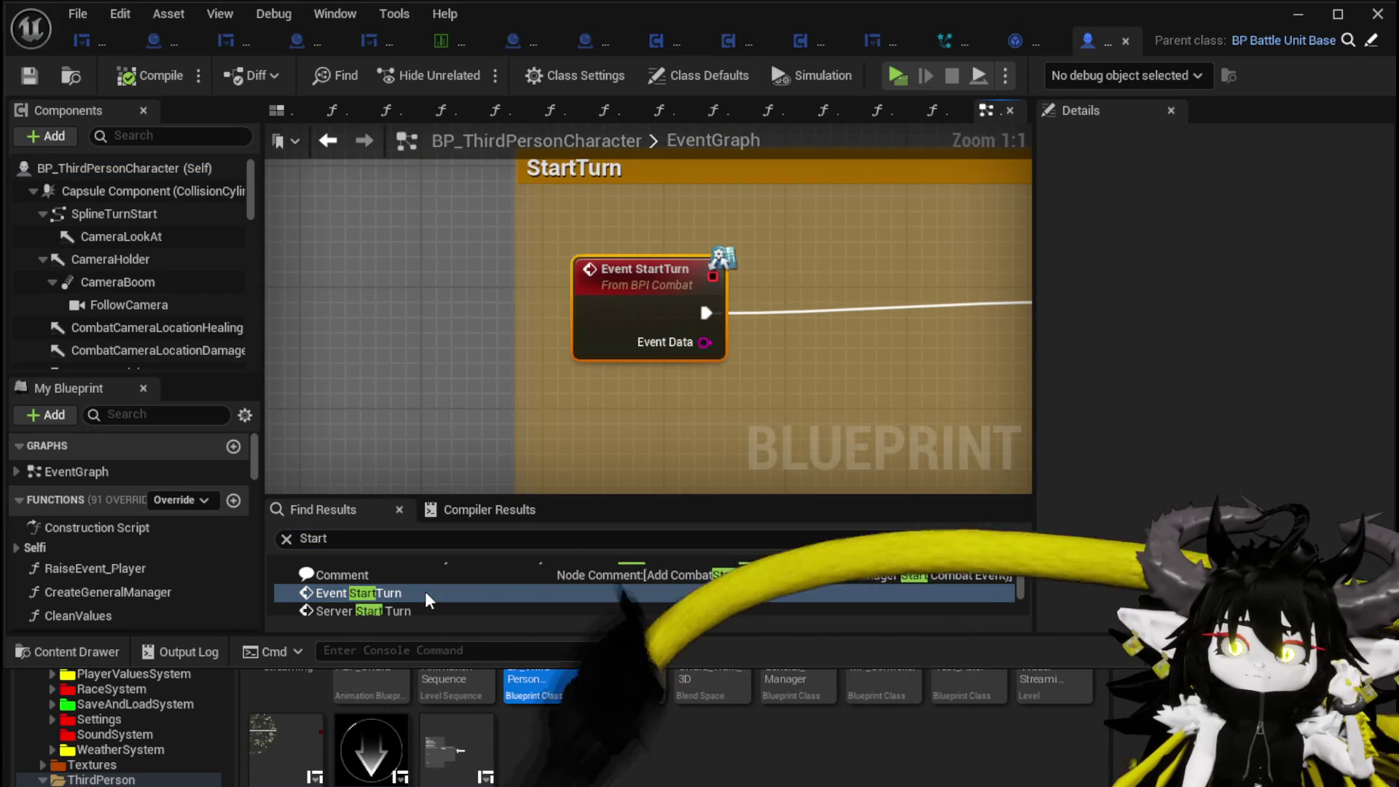
- Pan and zoom the EventGraph to frame the whole StartTurn comment group
scroll(724, 375, "down", 4)
left_click_drag(724, 374, 328, 330)
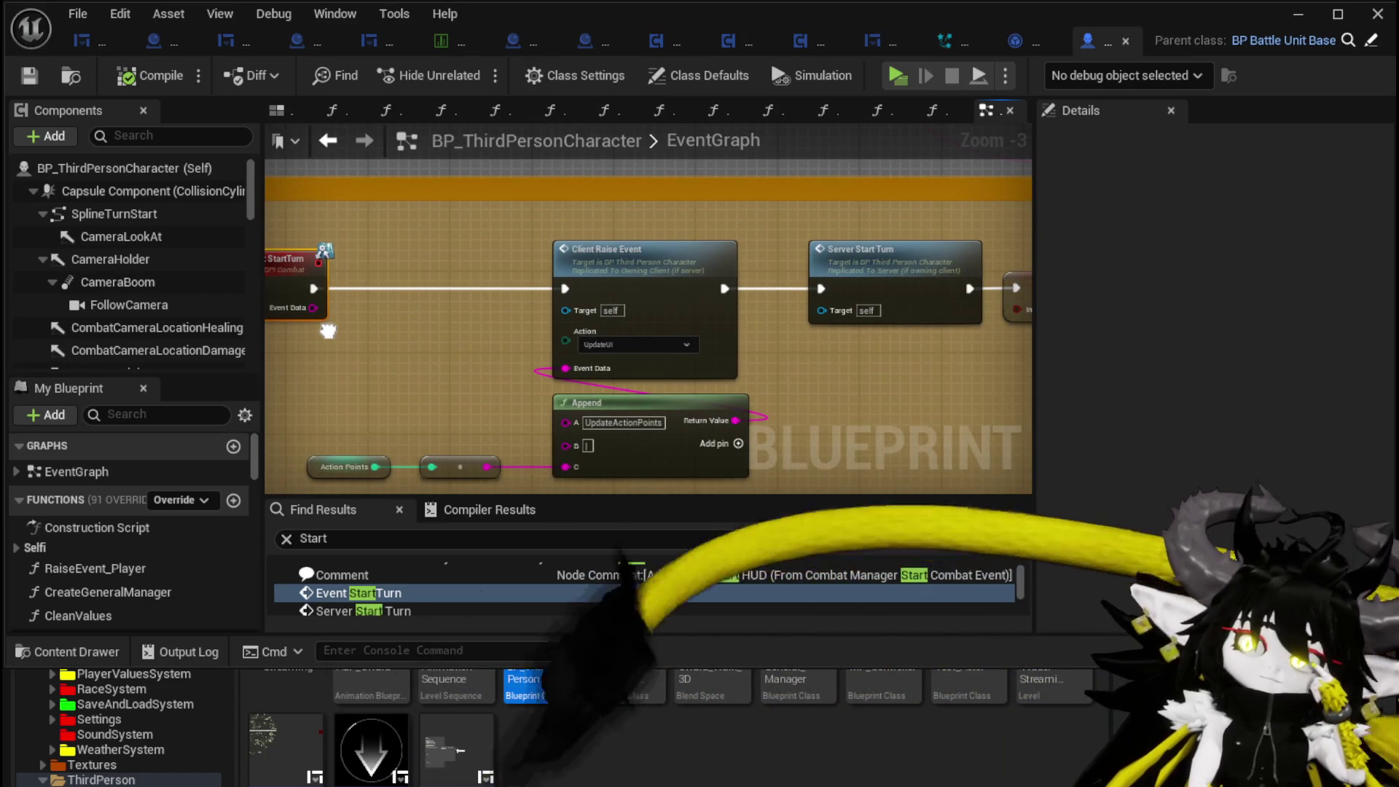
scroll(386, 313, "down", 2)
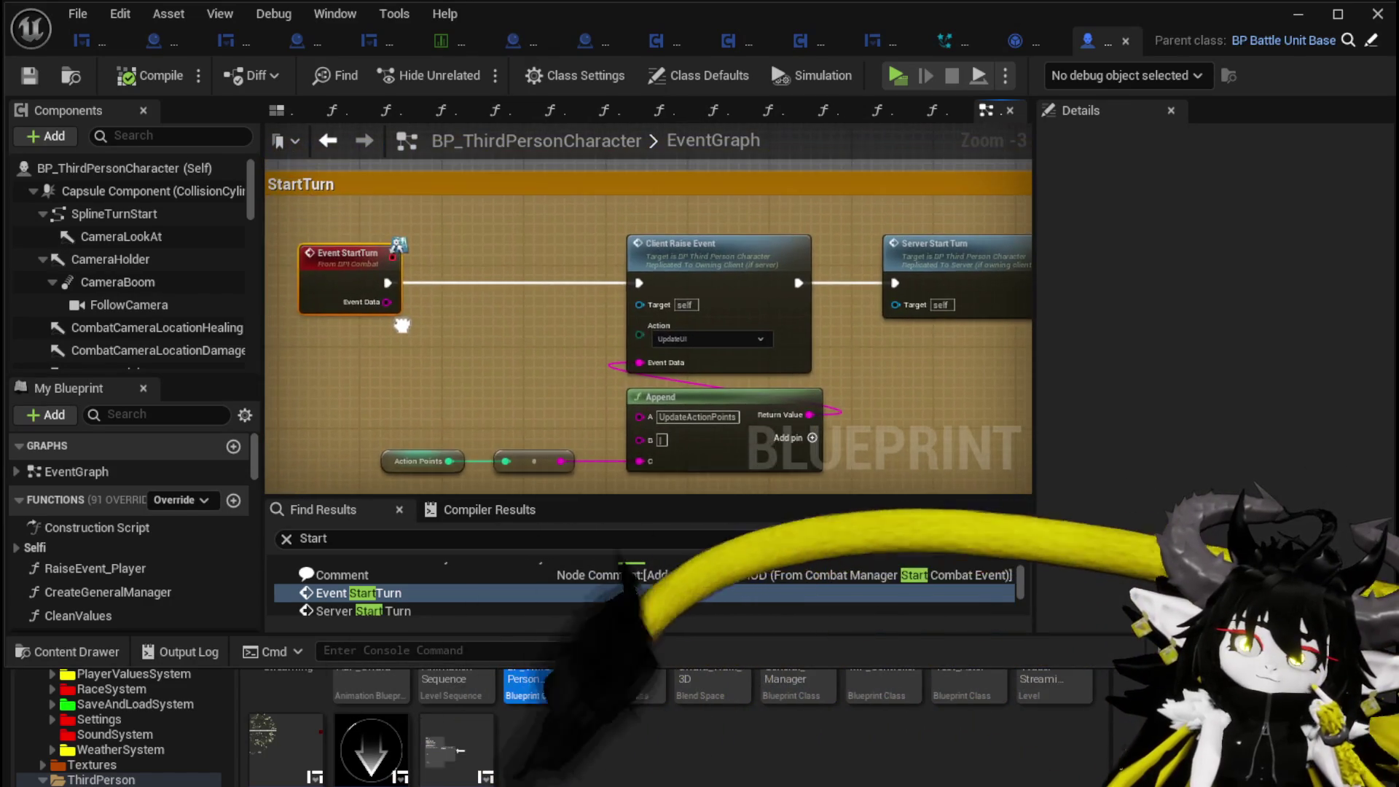
left_click_drag(405, 332, 380, 284)
scroll(402, 295, "up", 1)
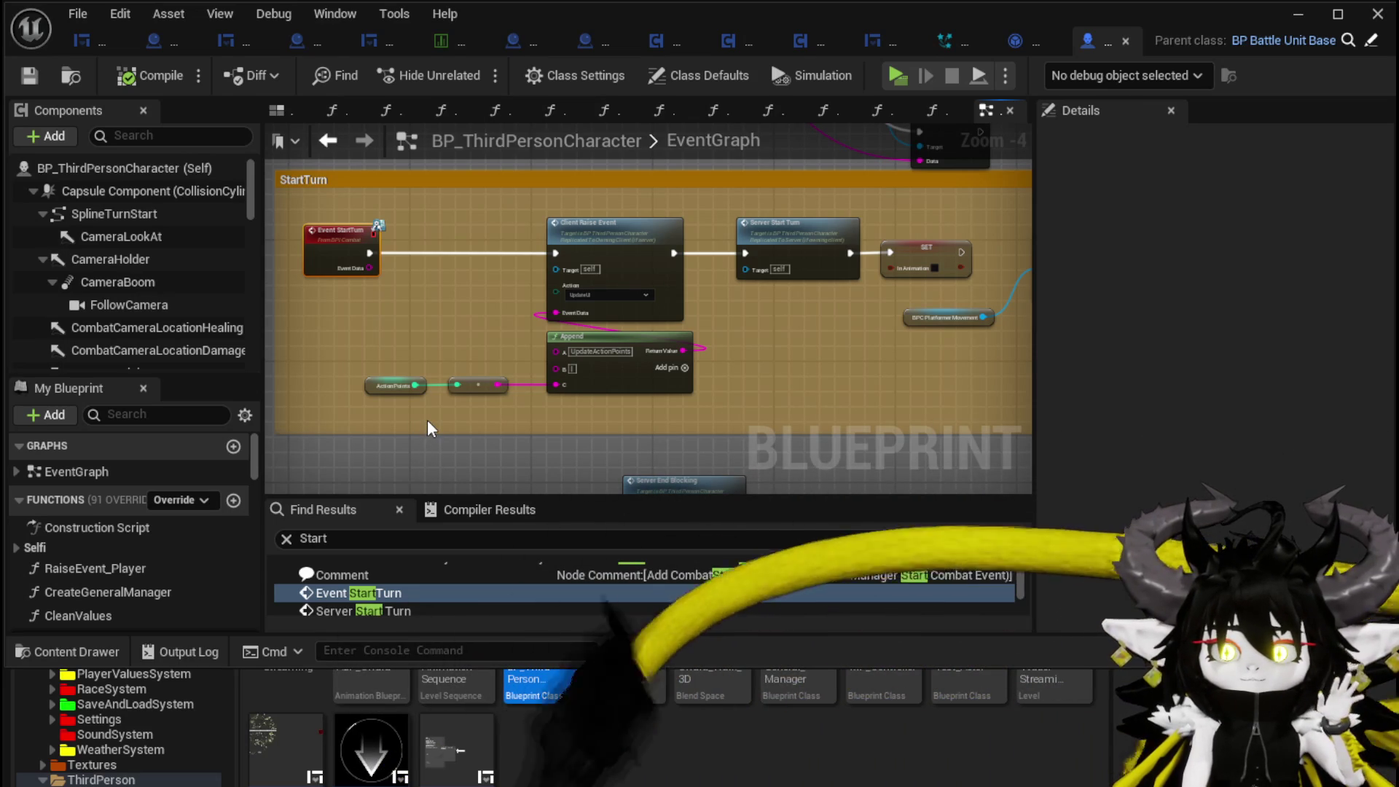
left_click_drag(428, 428, 470, 430)
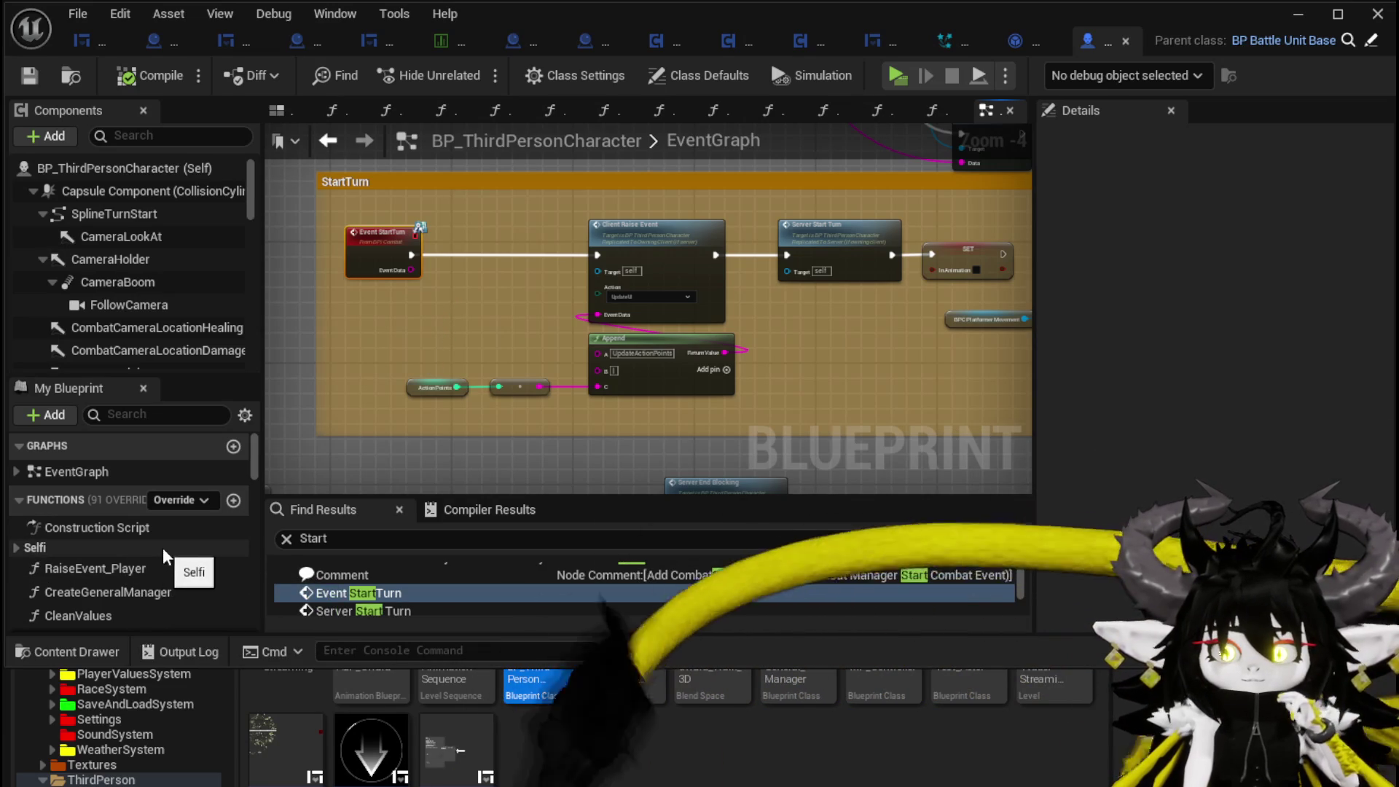
scroll(472, 579, "down", 1)
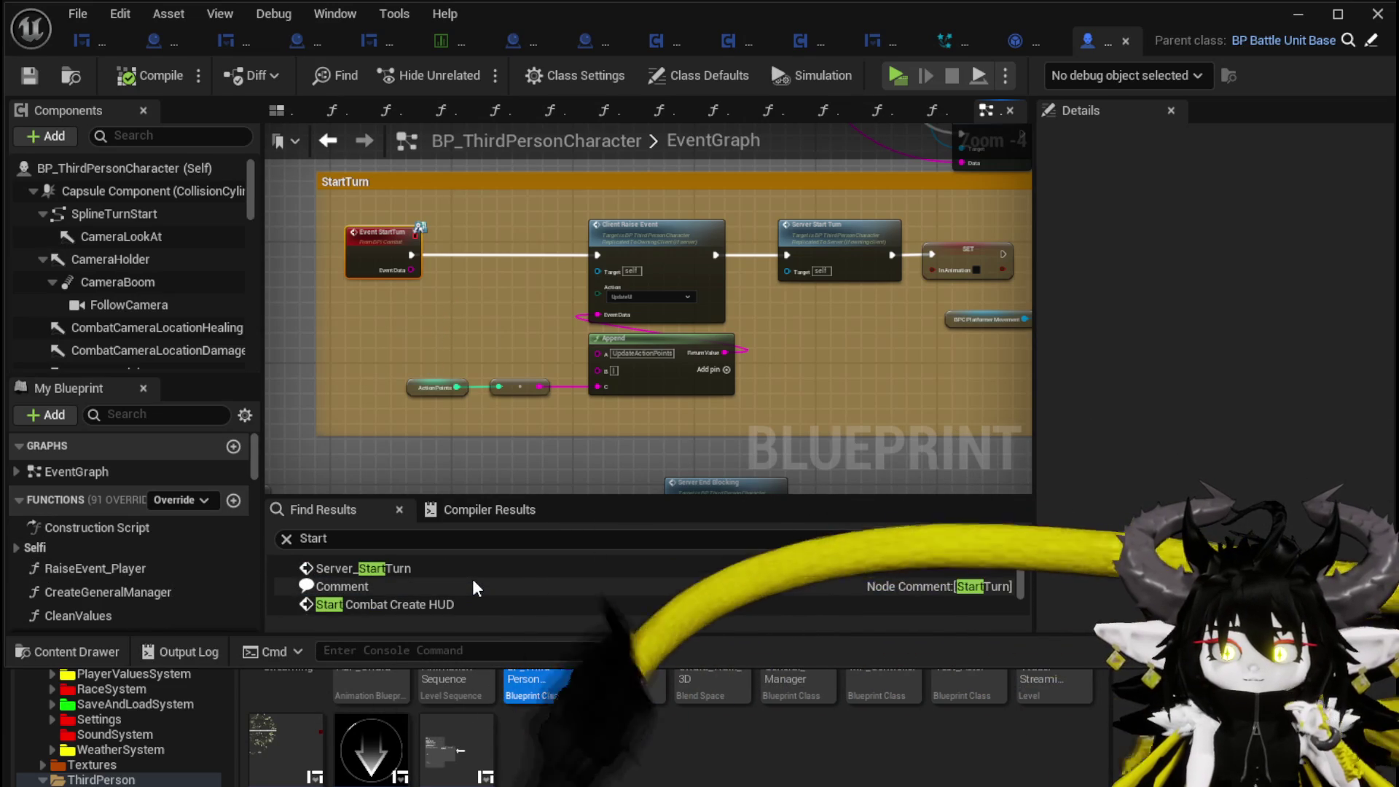
scroll(473, 573, "down", 3)
scroll(473, 573, "down", 2)
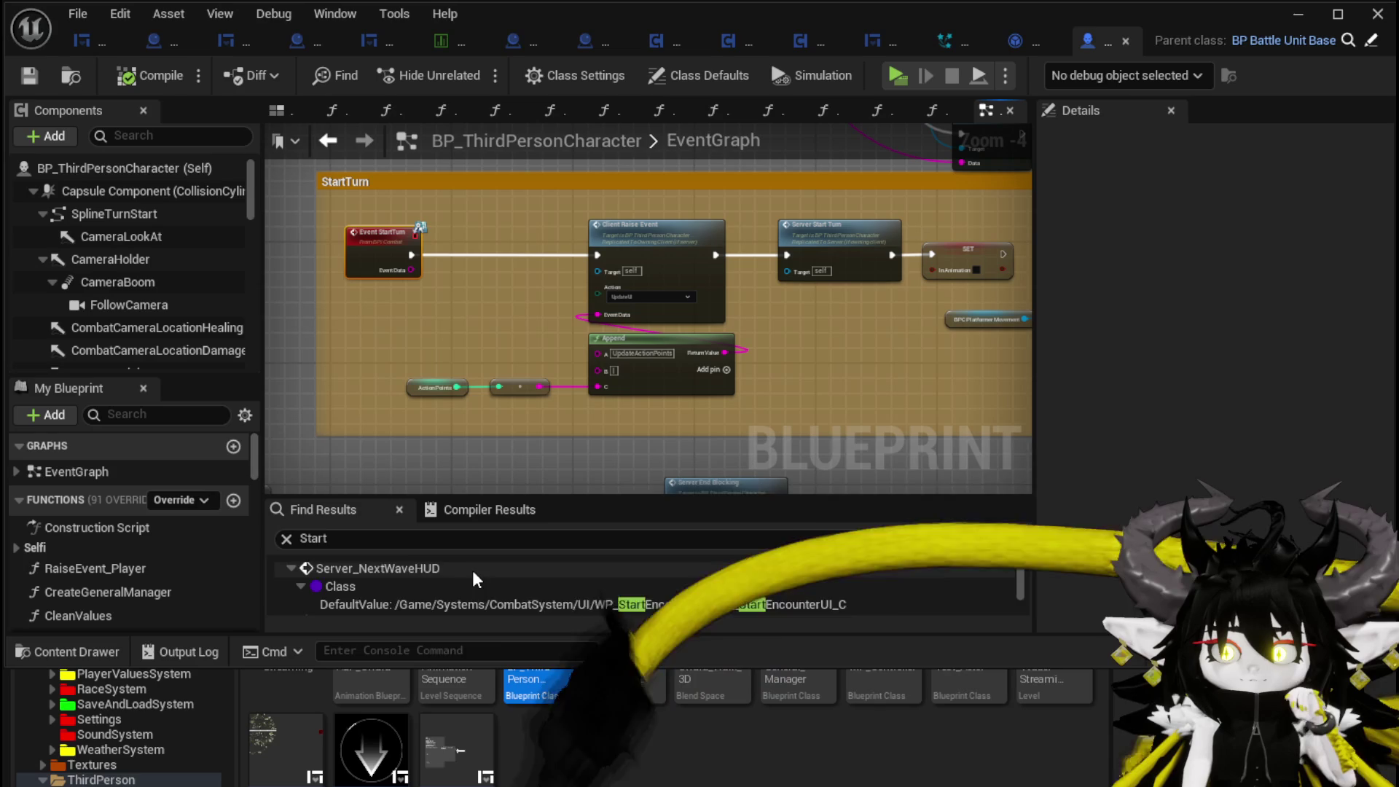
scroll(474, 574, "down", 3)
scroll(474, 574, "down", 6)
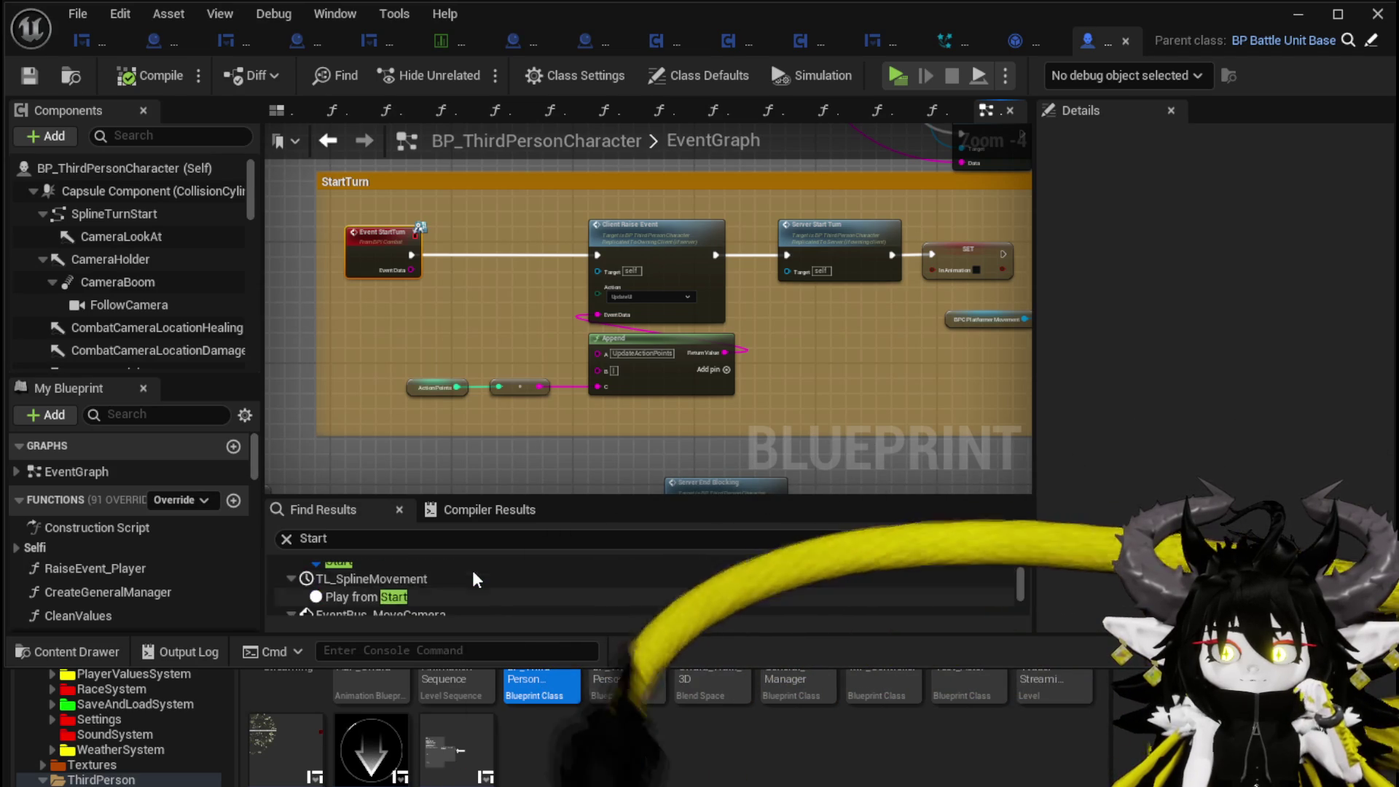
scroll(473, 570, "up", 1)
scroll(472, 570, "down", 1)
scroll(472, 569, "down", 2)
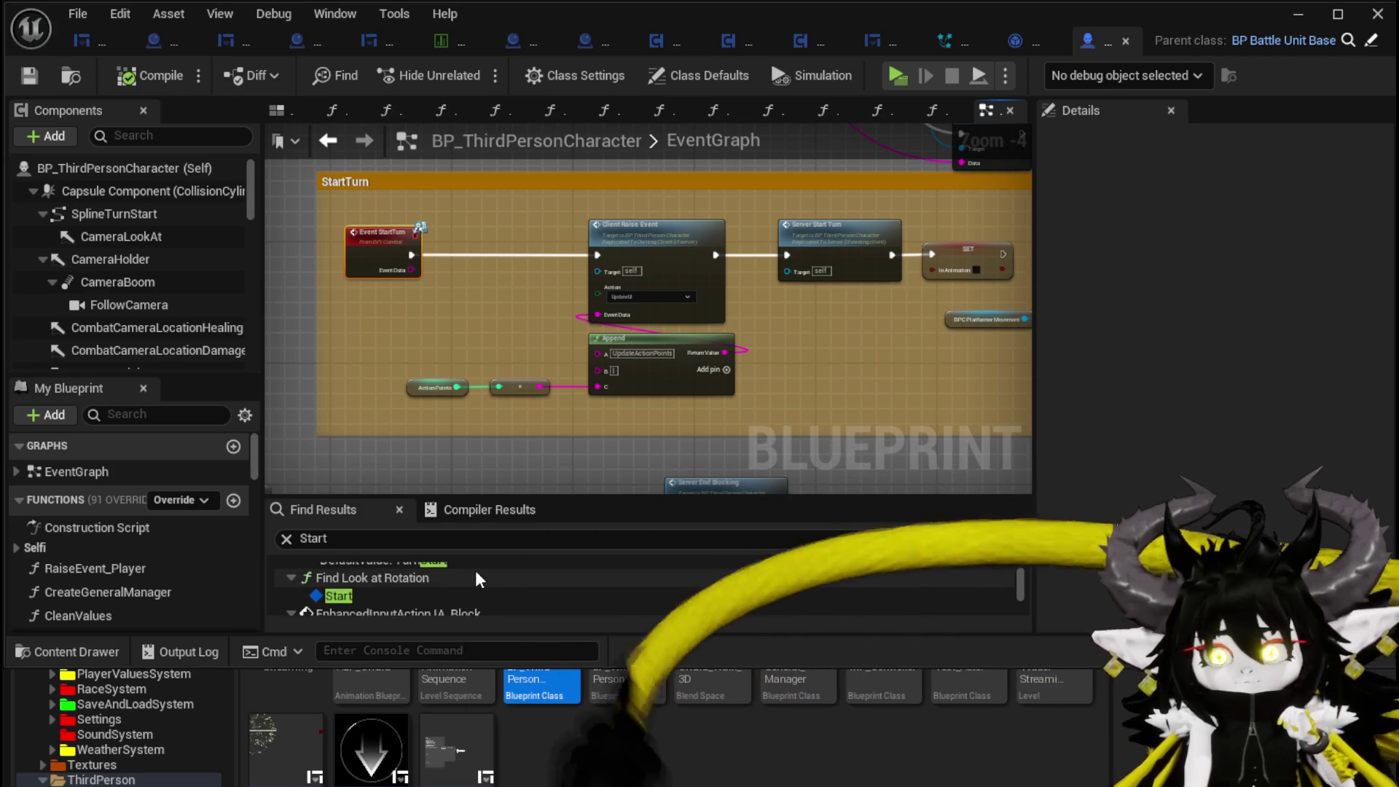
scroll(475, 572, "down", 2)
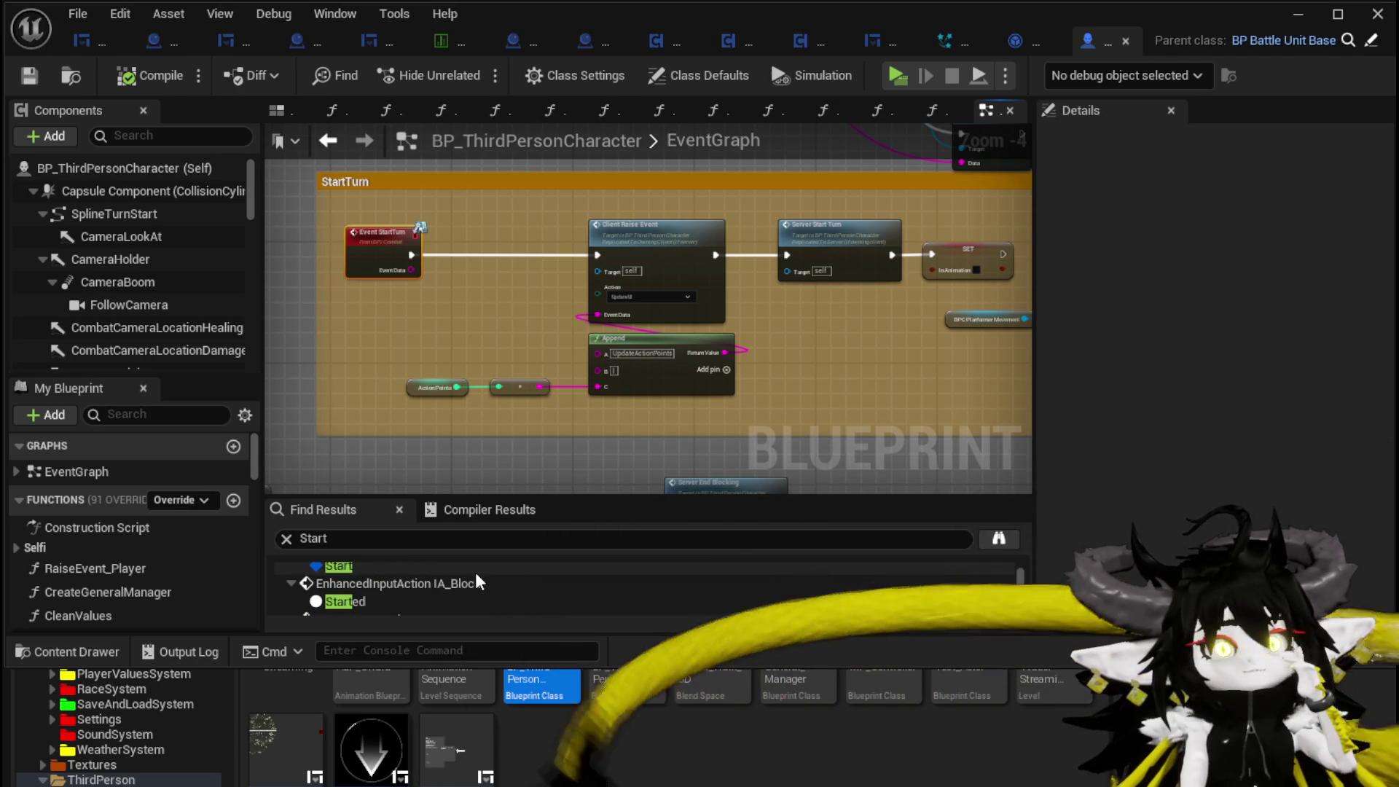
scroll(475, 574, "down", 2)
scroll(476, 574, "down", 4)
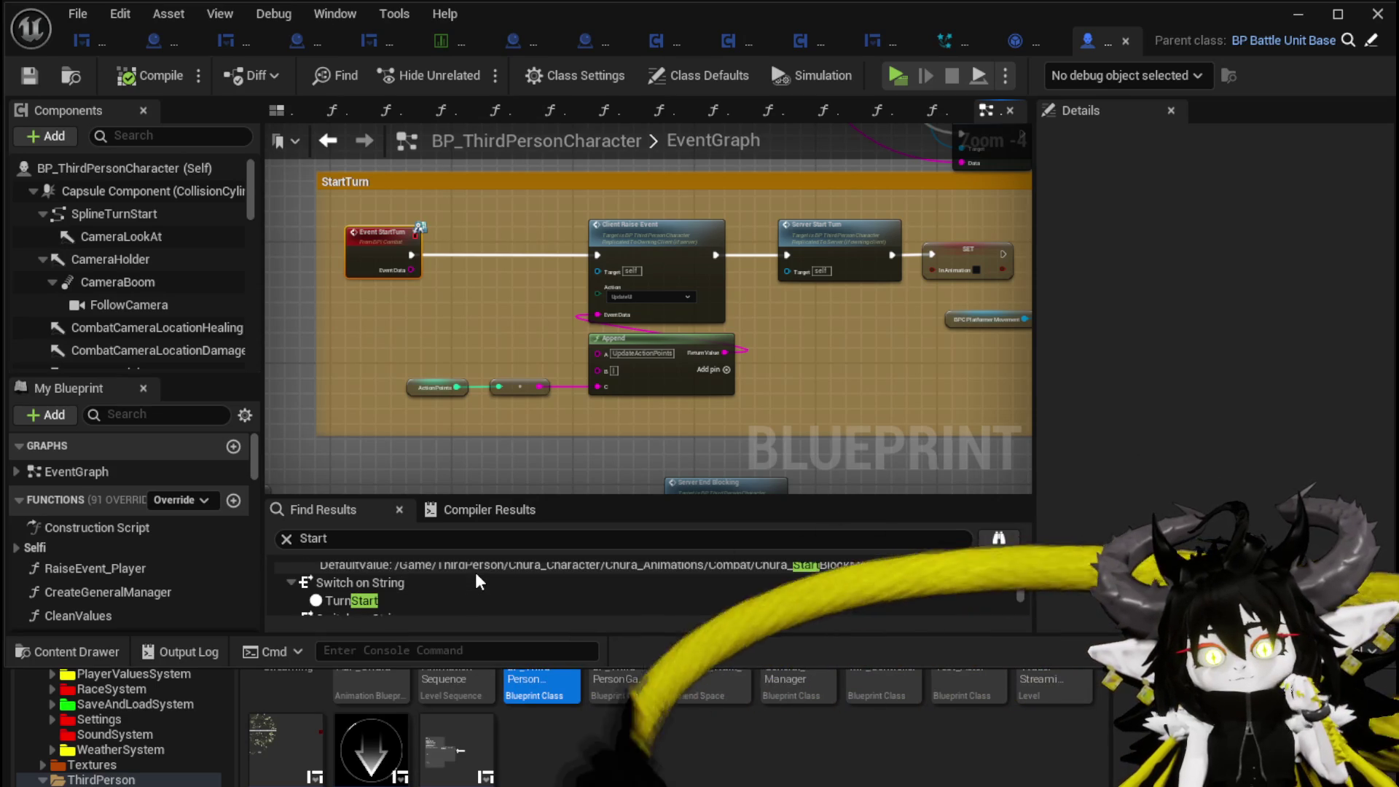
scroll(475, 581, "down", 3)
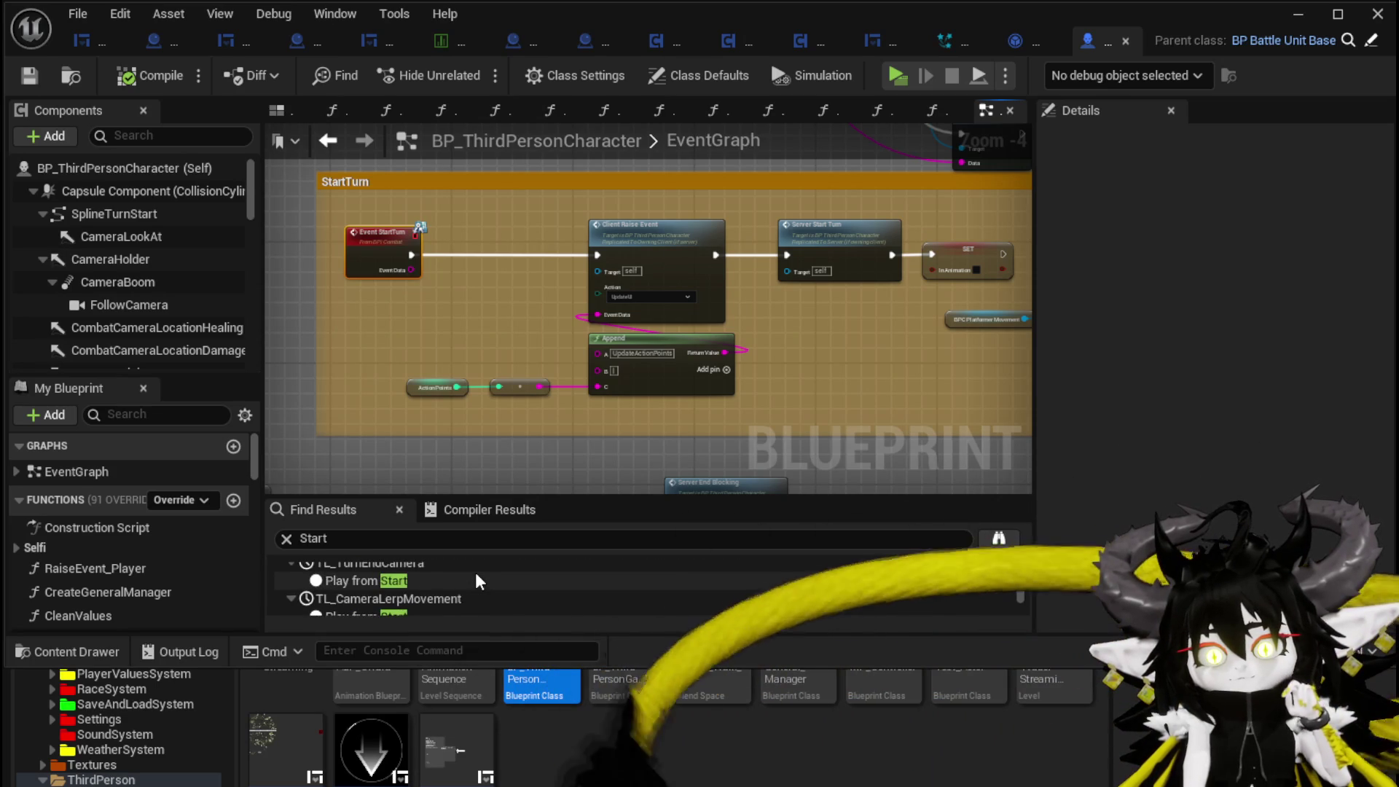
scroll(475, 579, "down", 2)
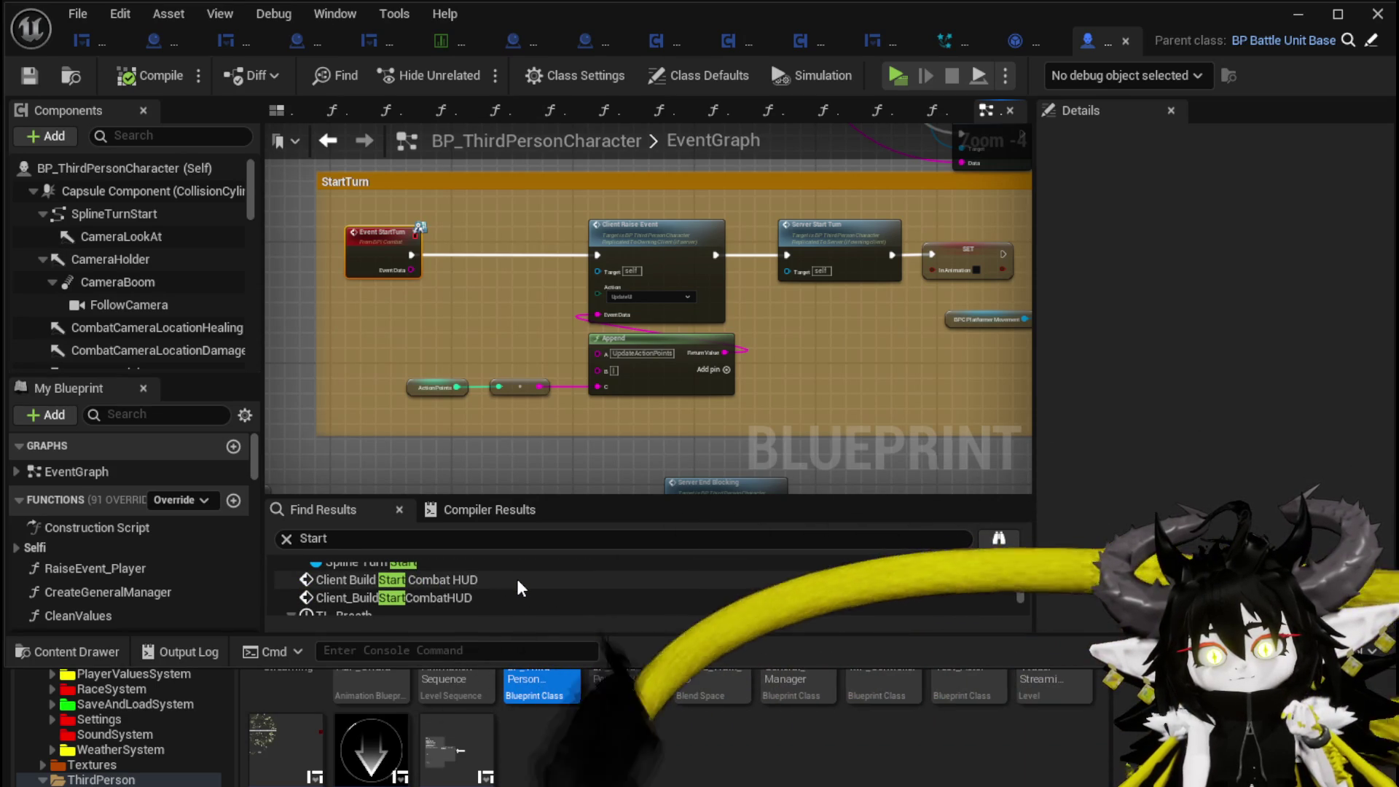
scroll(518, 581, "down", 5)
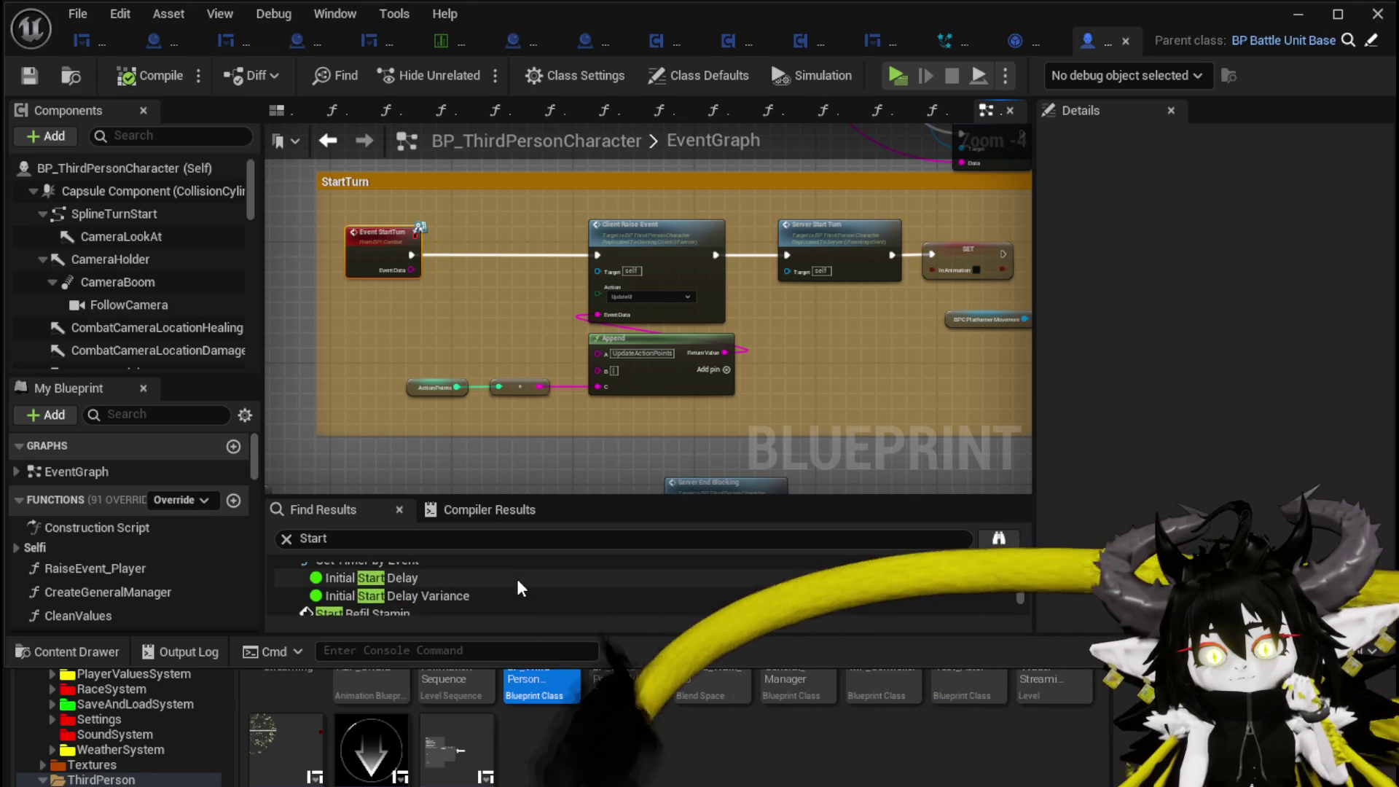
scroll(517, 578, "down", 2)
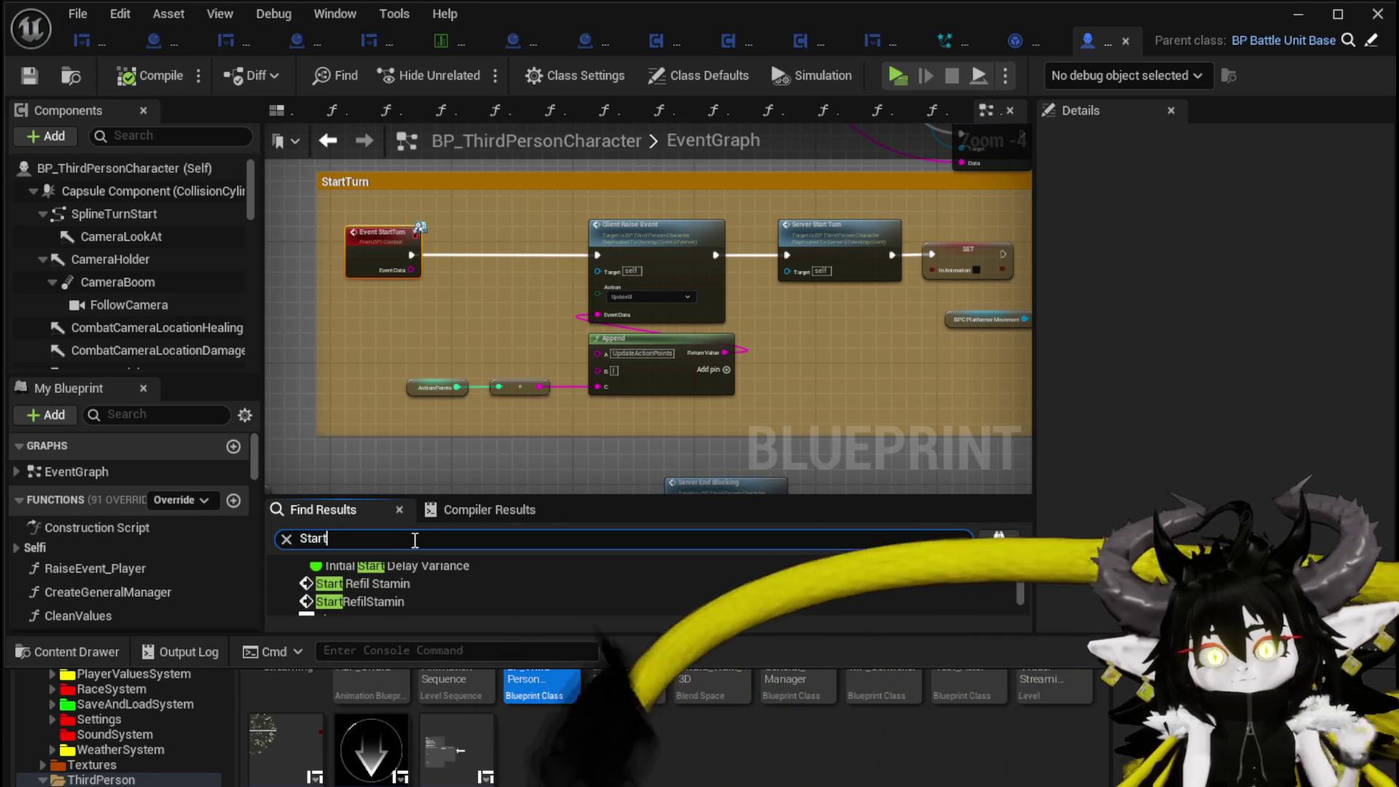
- Extend the search term to 'StartCombat' and refresh the Find Results
type("Co")
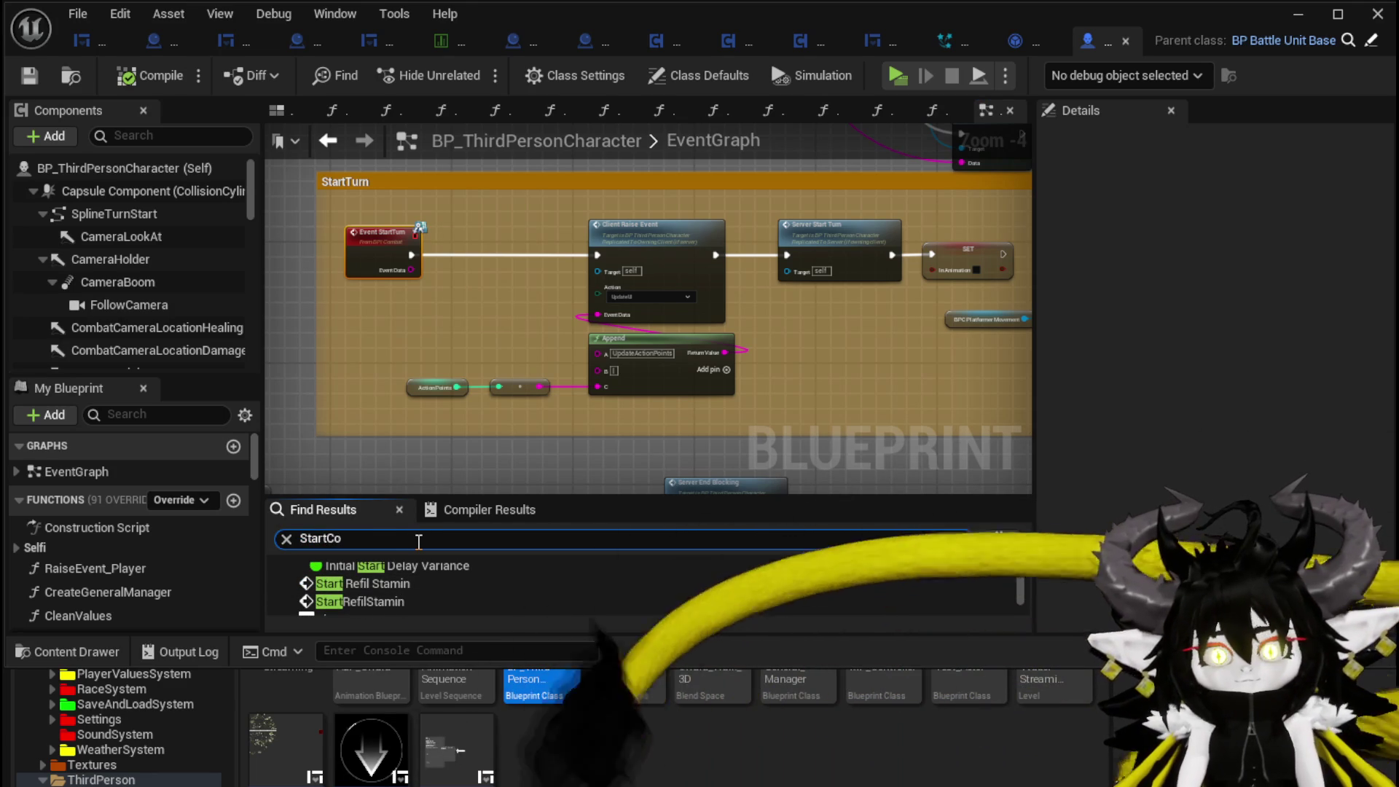
type("mbat")
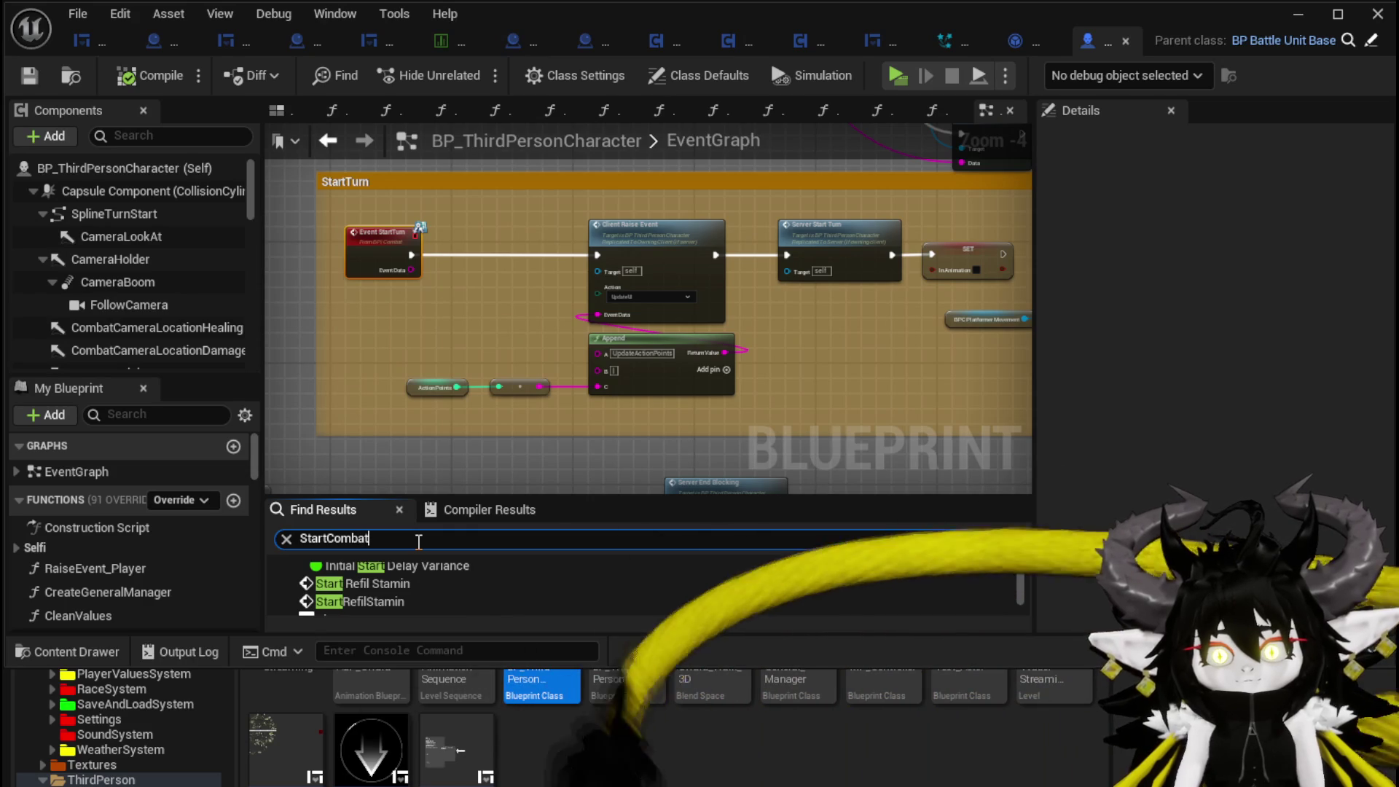
key("Return")
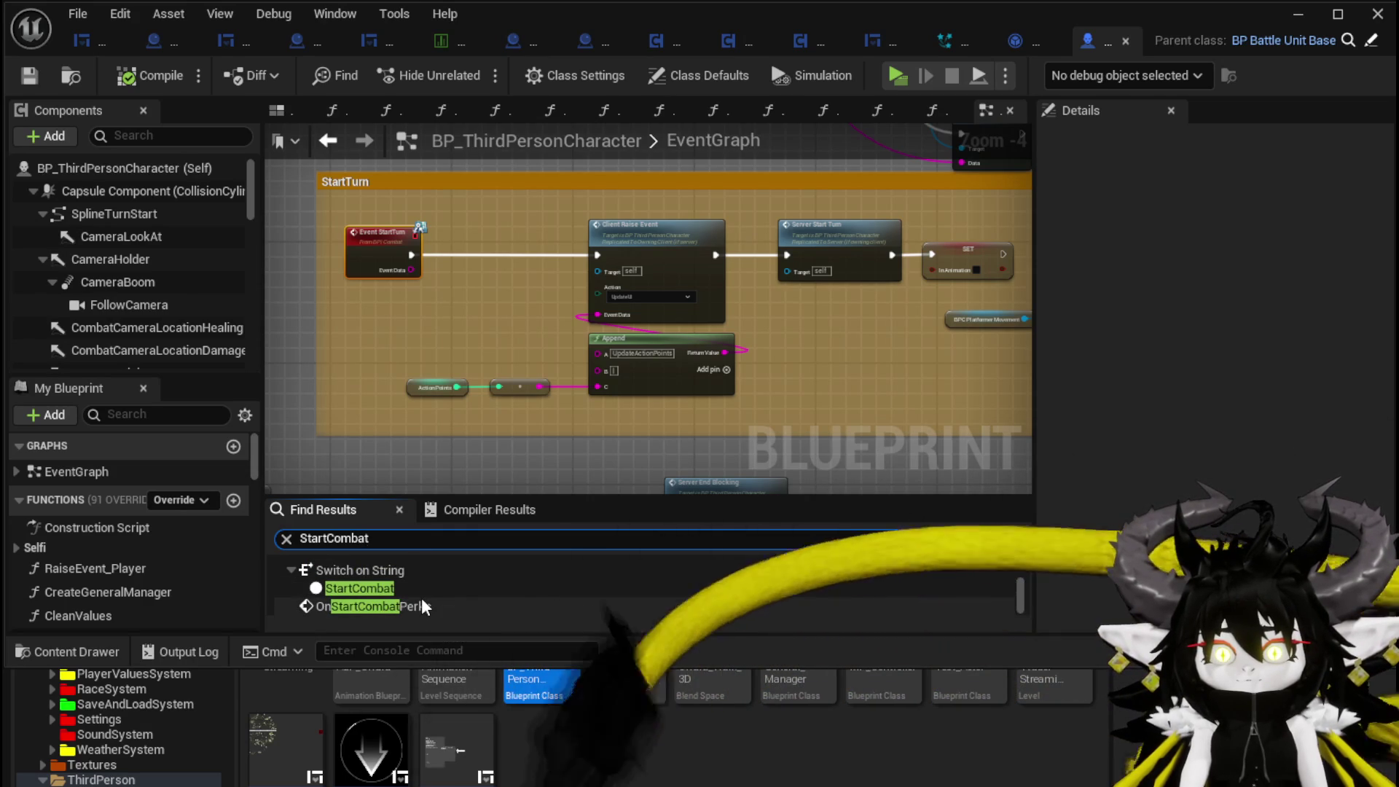
scroll(421, 605, "down", 2)
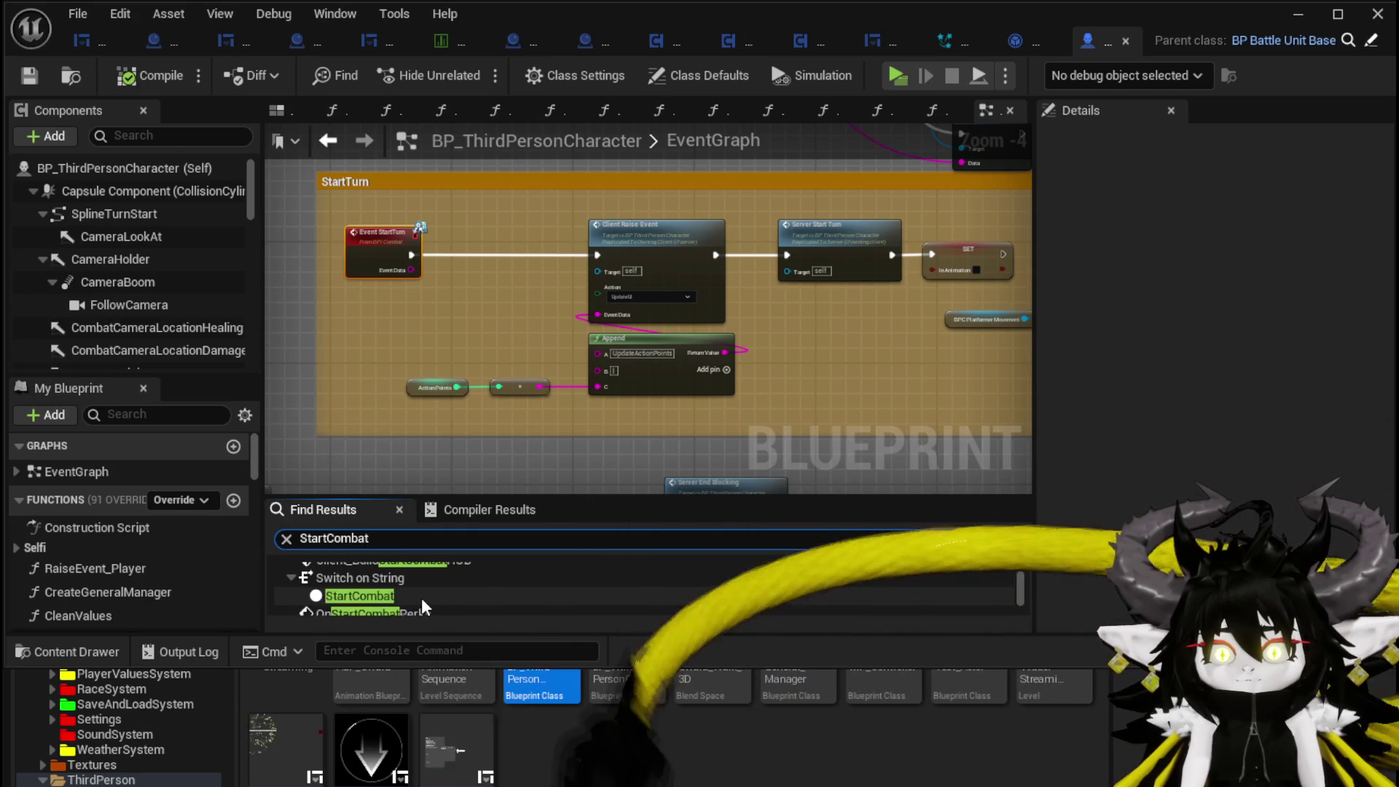
key("Return")
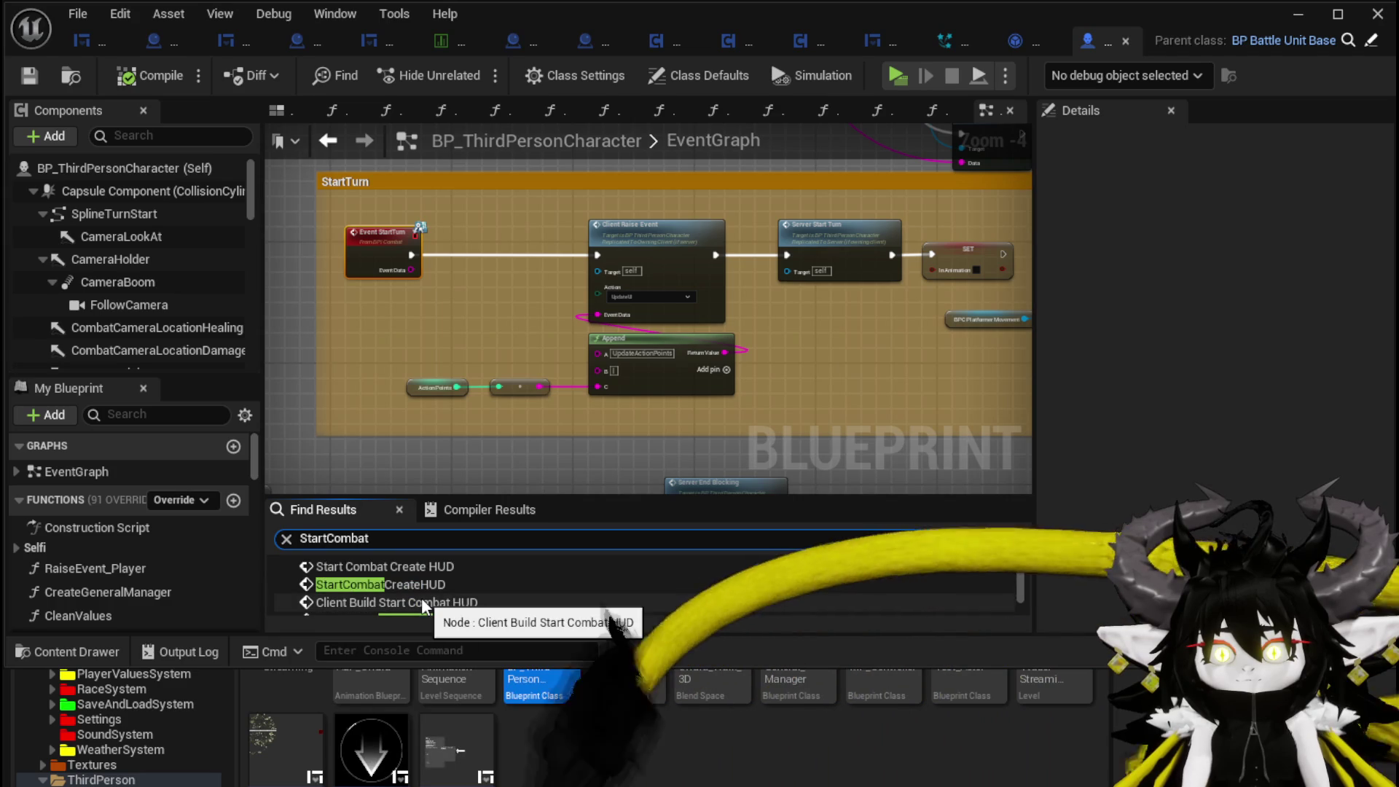
scroll(421, 597, "up", 2)
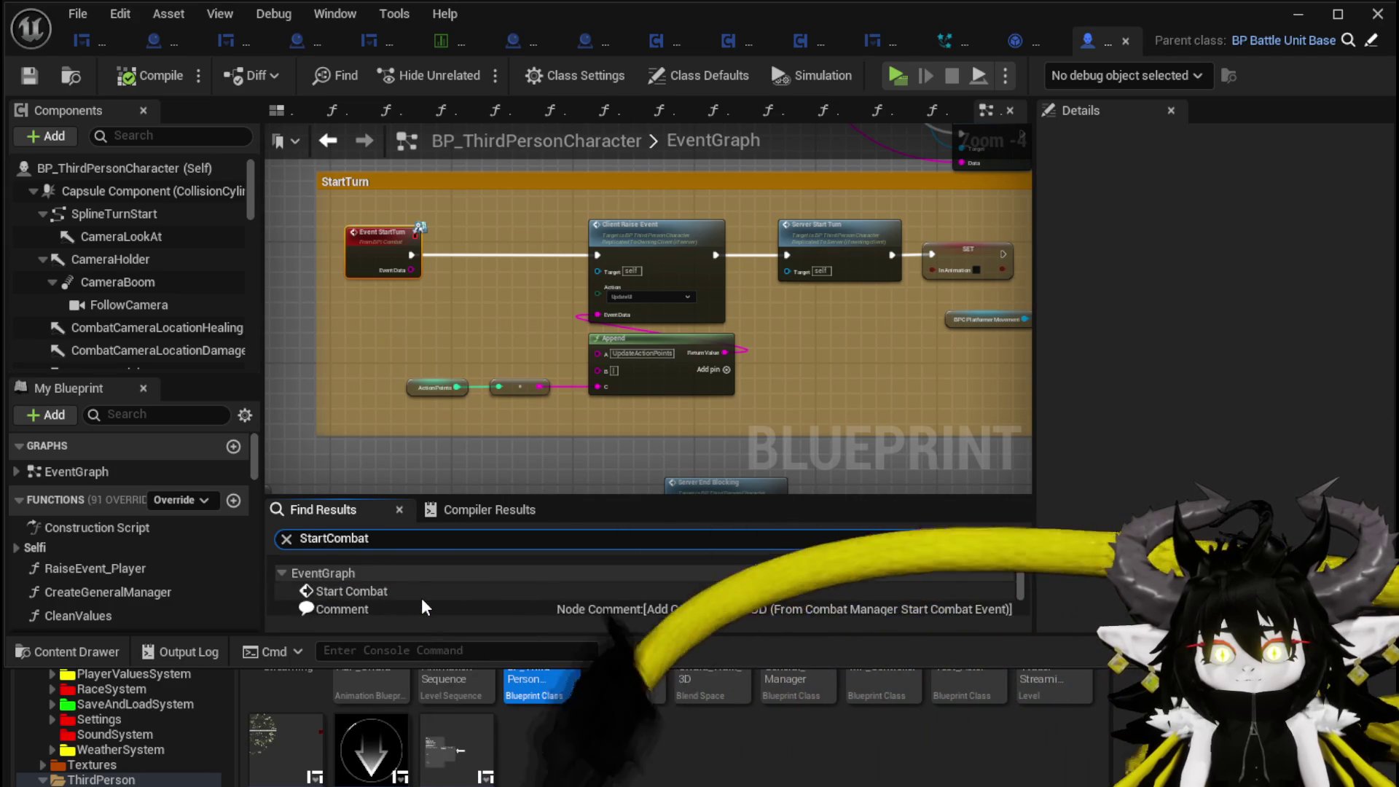
- Jump to the StartCombat event and follow its chain past Save Arena to Draw Weapon
double_click(383, 563)
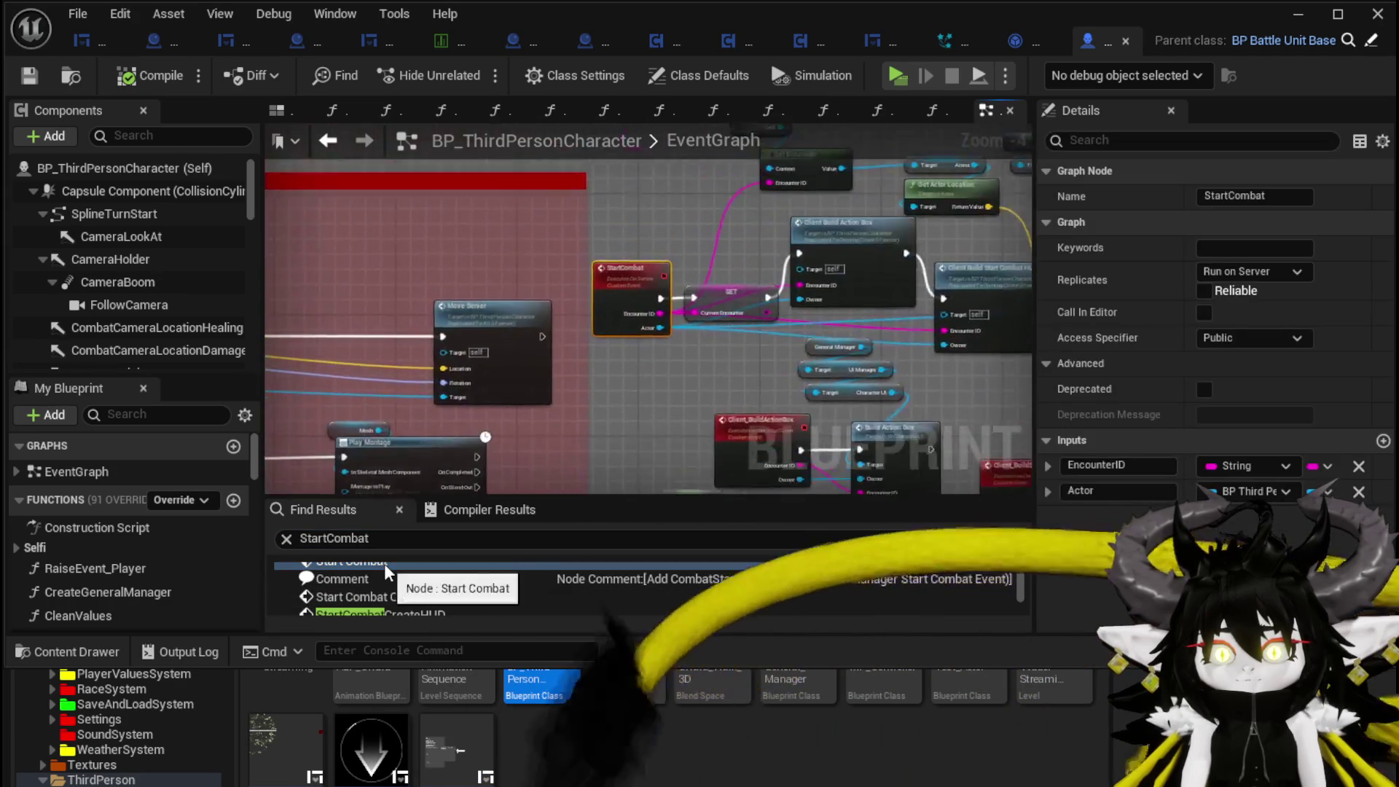
scroll(518, 269, "down", 2)
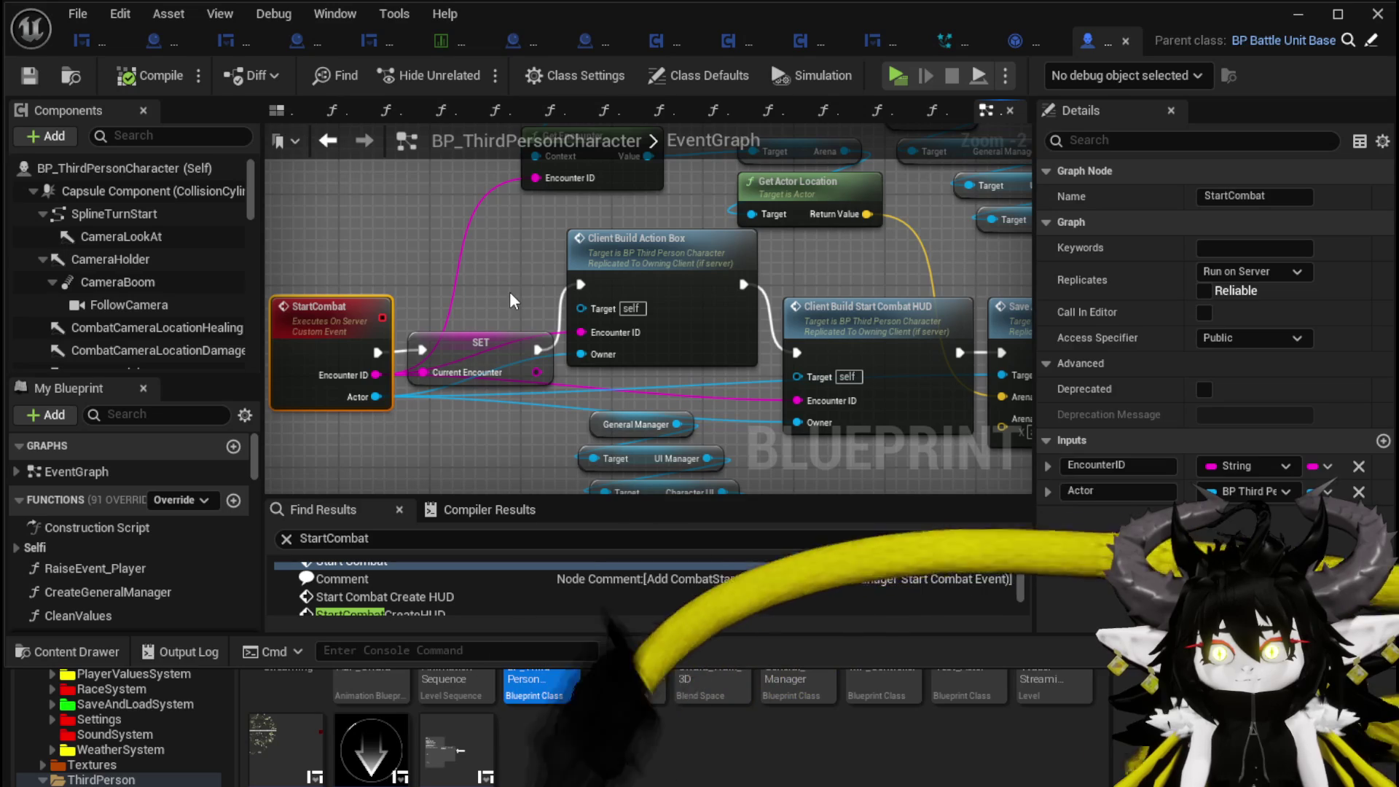
left_click_drag(513, 300, 374, 337)
mouse_move(496, 297)
left_mouse_down()
mouse_move(518, 296)
mouse_move(507, 297)
left_mouse_up()
mouse_move(424, 285)
left_mouse_down()
mouse_move(336, 270)
mouse_move(444, 233)
mouse_move(525, 232)
left_mouse_up()
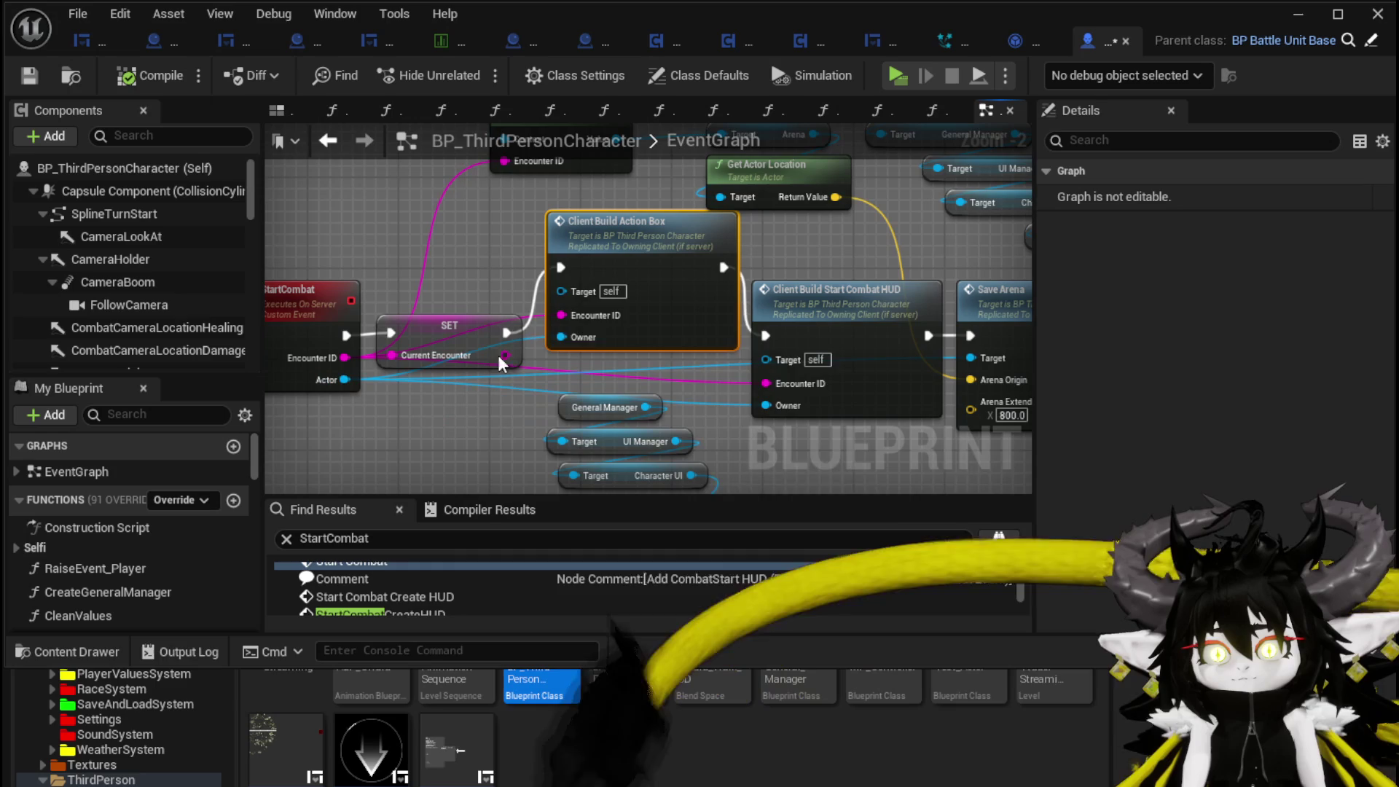
left_click_drag(668, 321, 477, 318)
left_click_drag(617, 283, 189, 293)
left_click_drag(655, 328, 153, 314)
- Go to the Client_BuildActionBox event definition and select its Build Action Box call
mouse_move(364, 321)
left_mouse_down()
mouse_move(346, 324)
mouse_move(771, 263)
left_mouse_up()
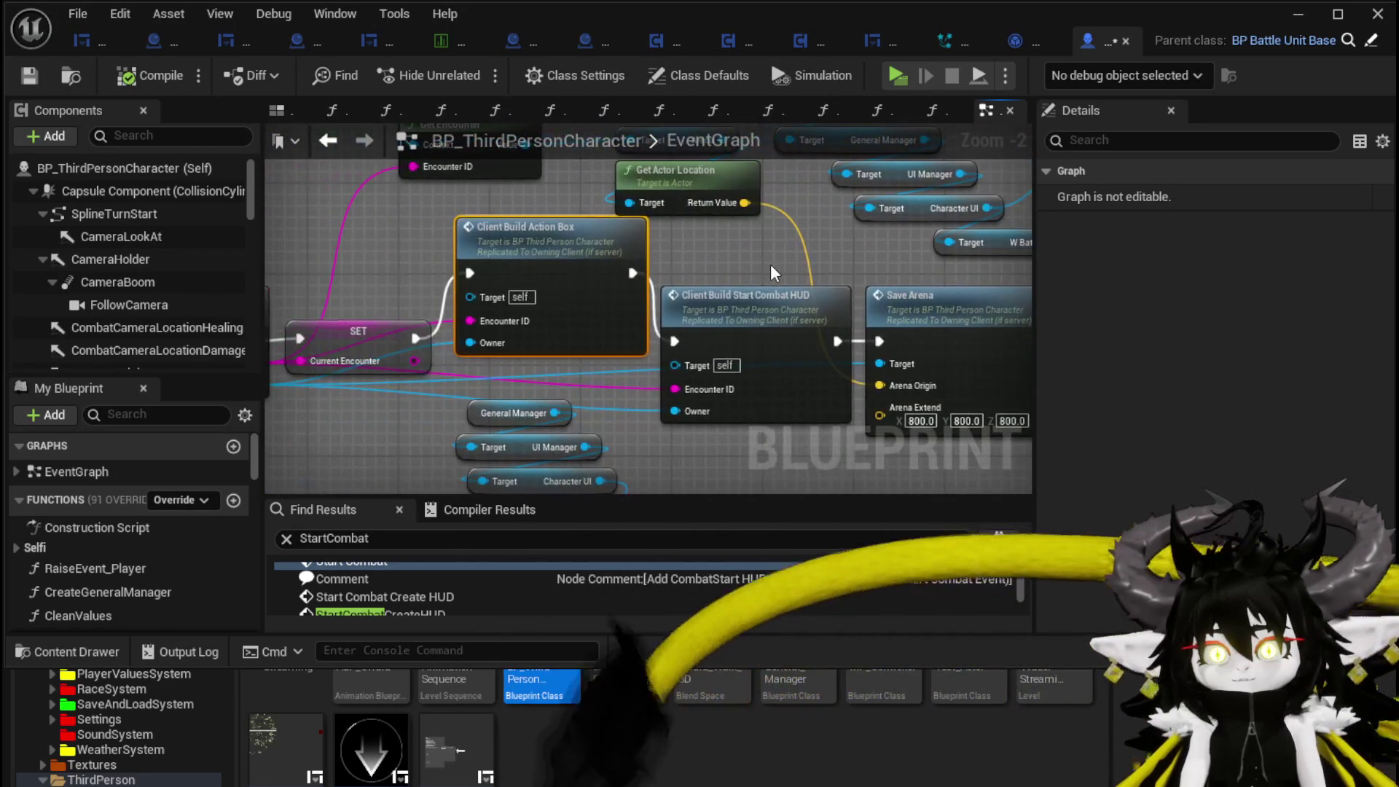
left_click(771, 264)
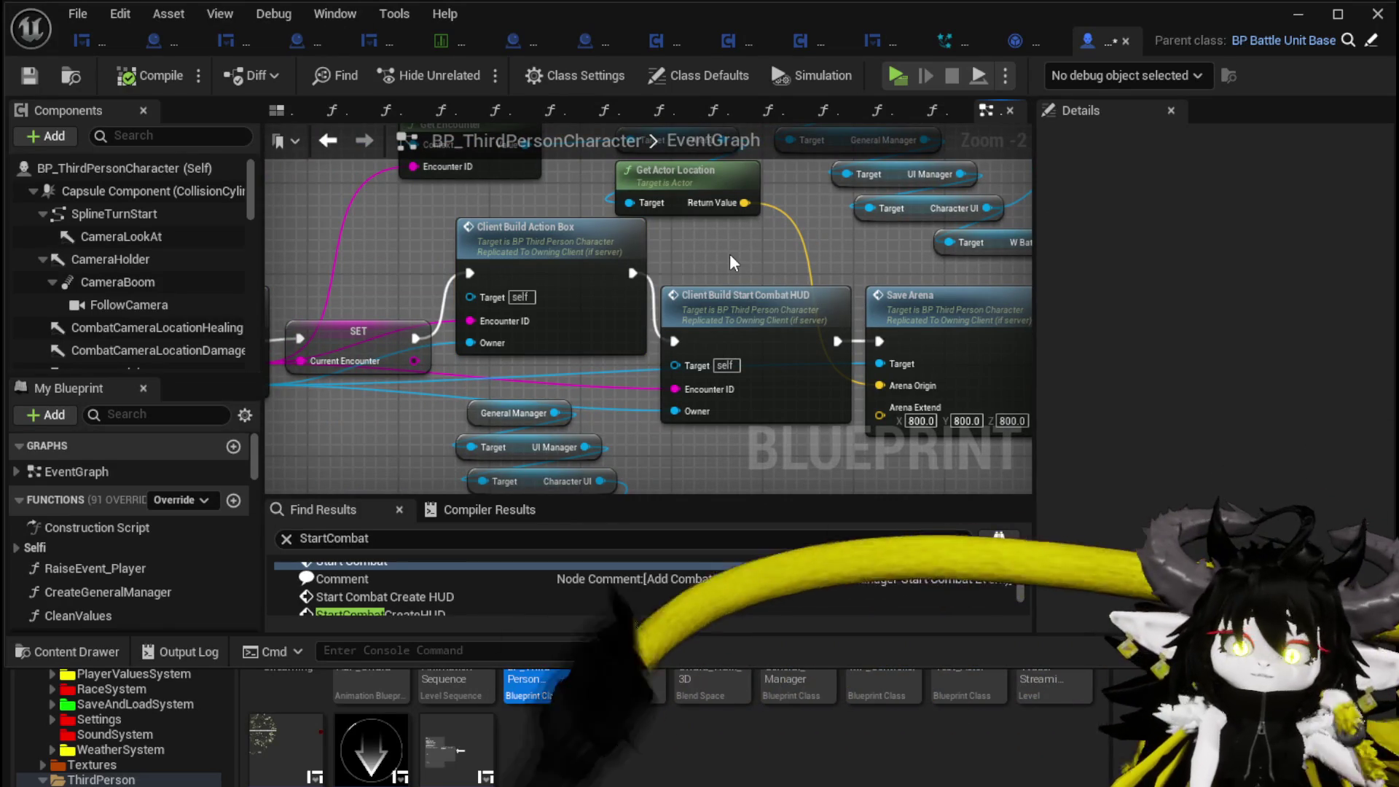
double_click(576, 248)
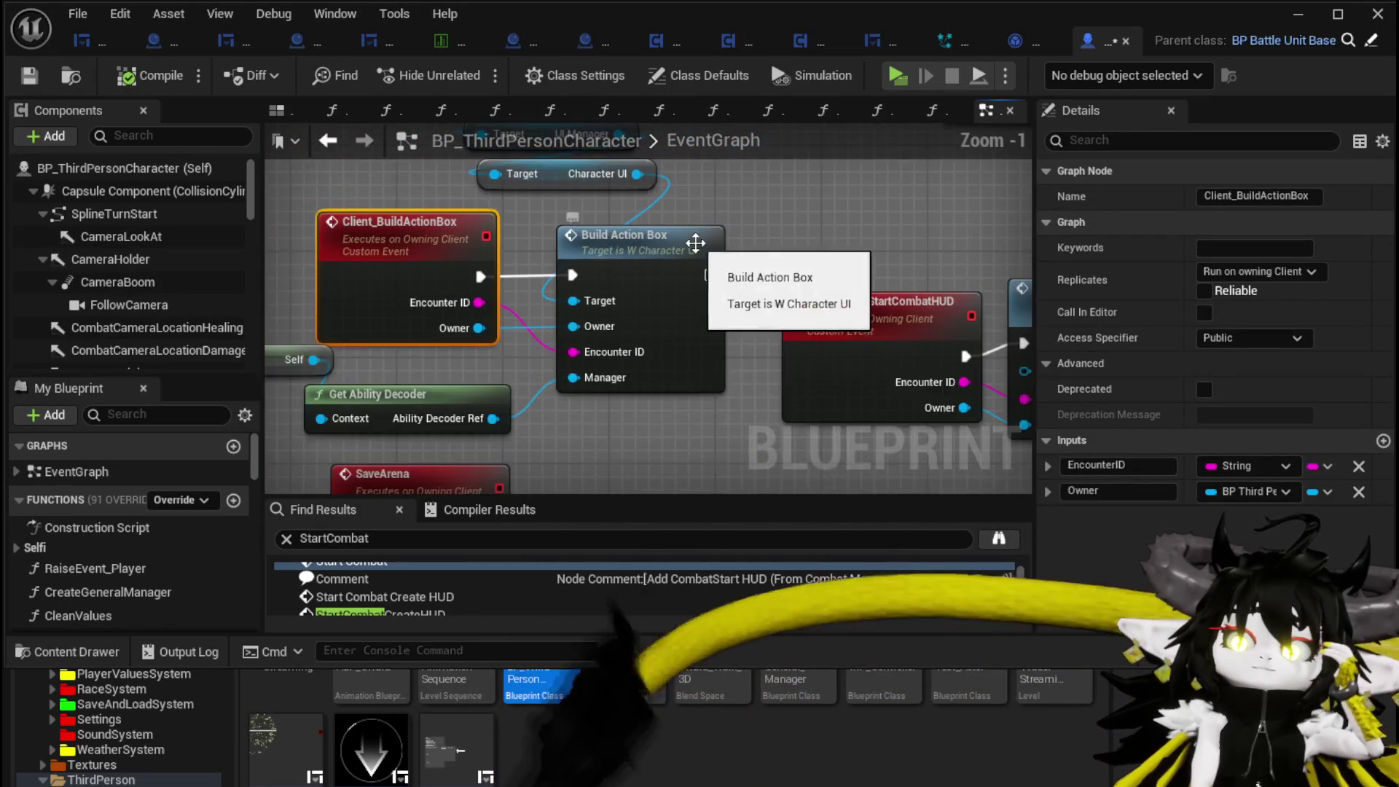
left_click_drag(779, 251, 856, 326)
left_click(757, 321)
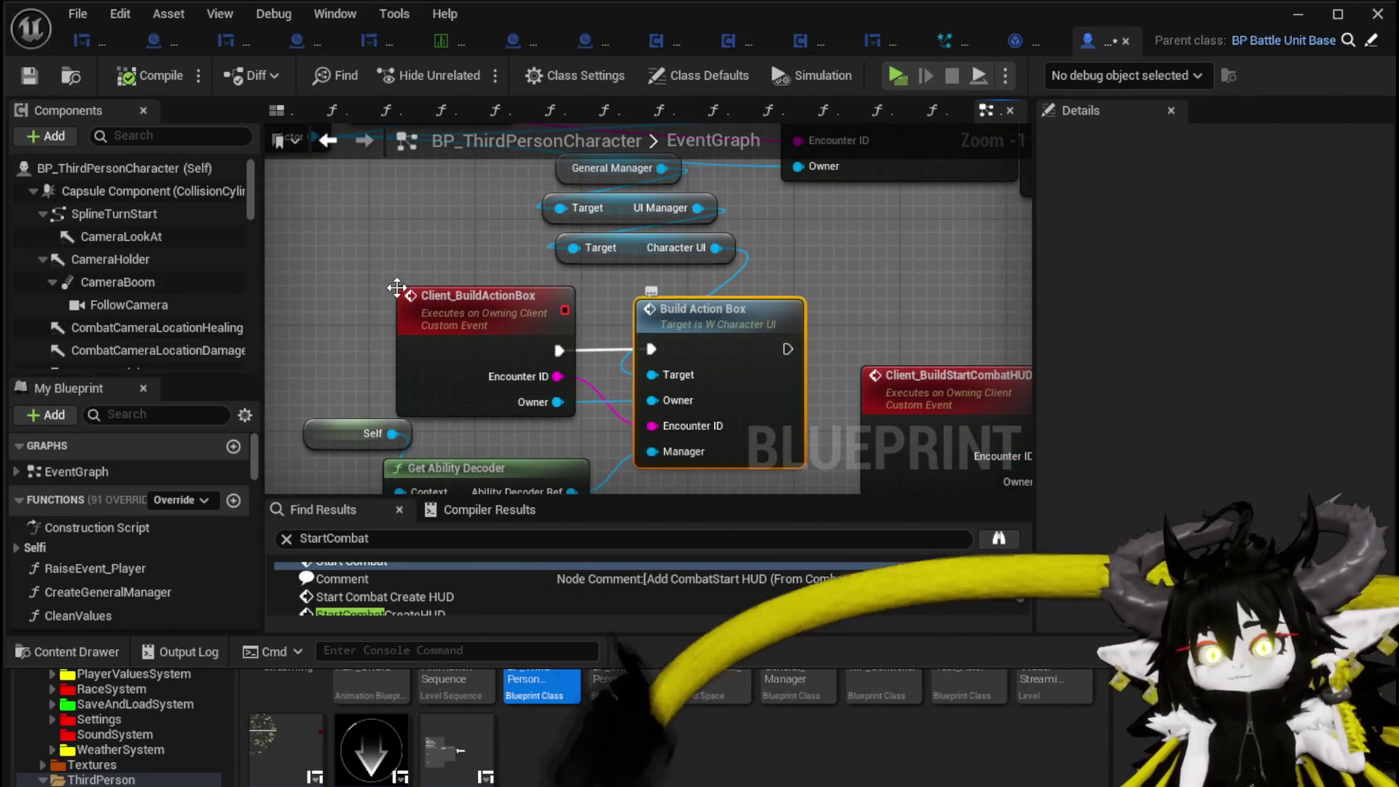
key("alt+g")
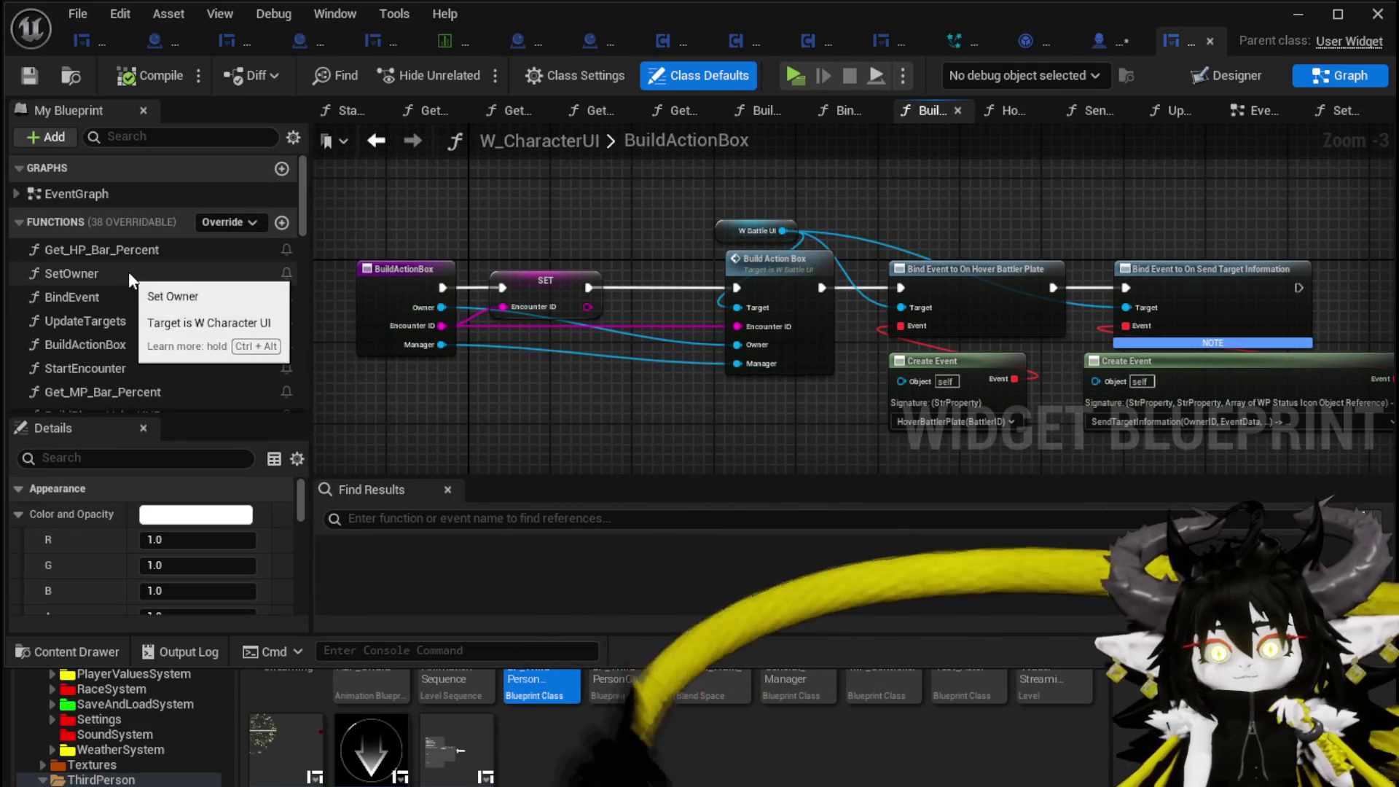
scroll(169, 278, "down", 1)
scroll(182, 281, "down", 1)
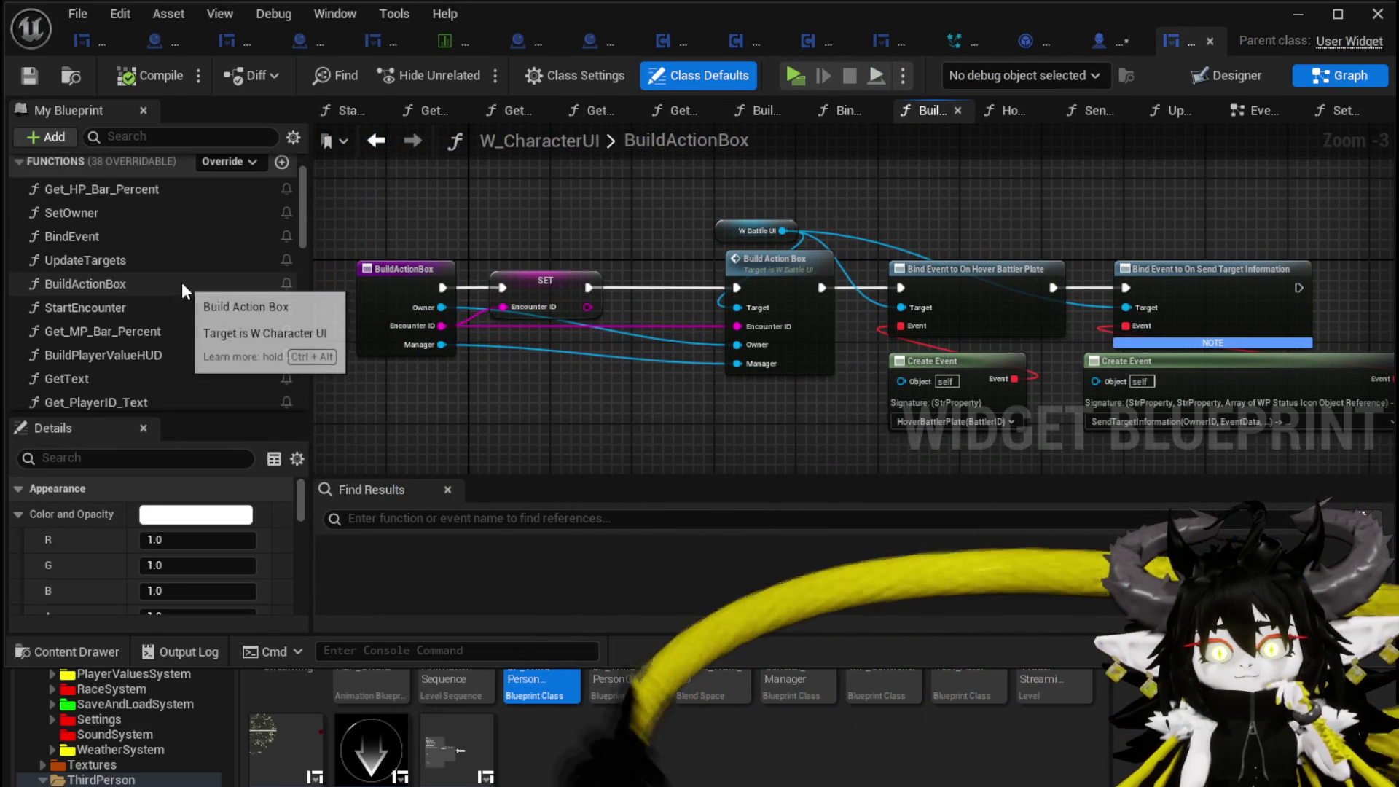
scroll(181, 282, "down", 3)
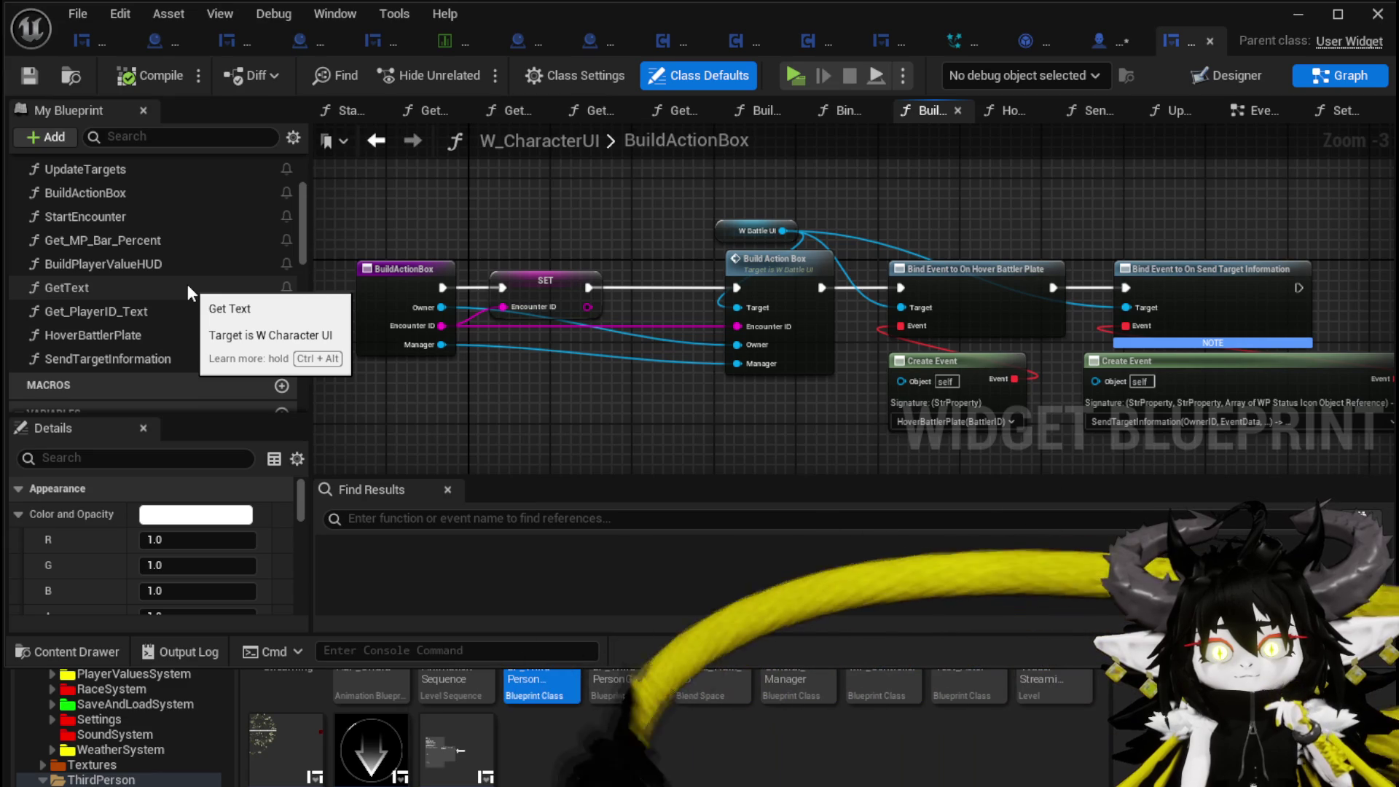
scroll(188, 292, "up", 1)
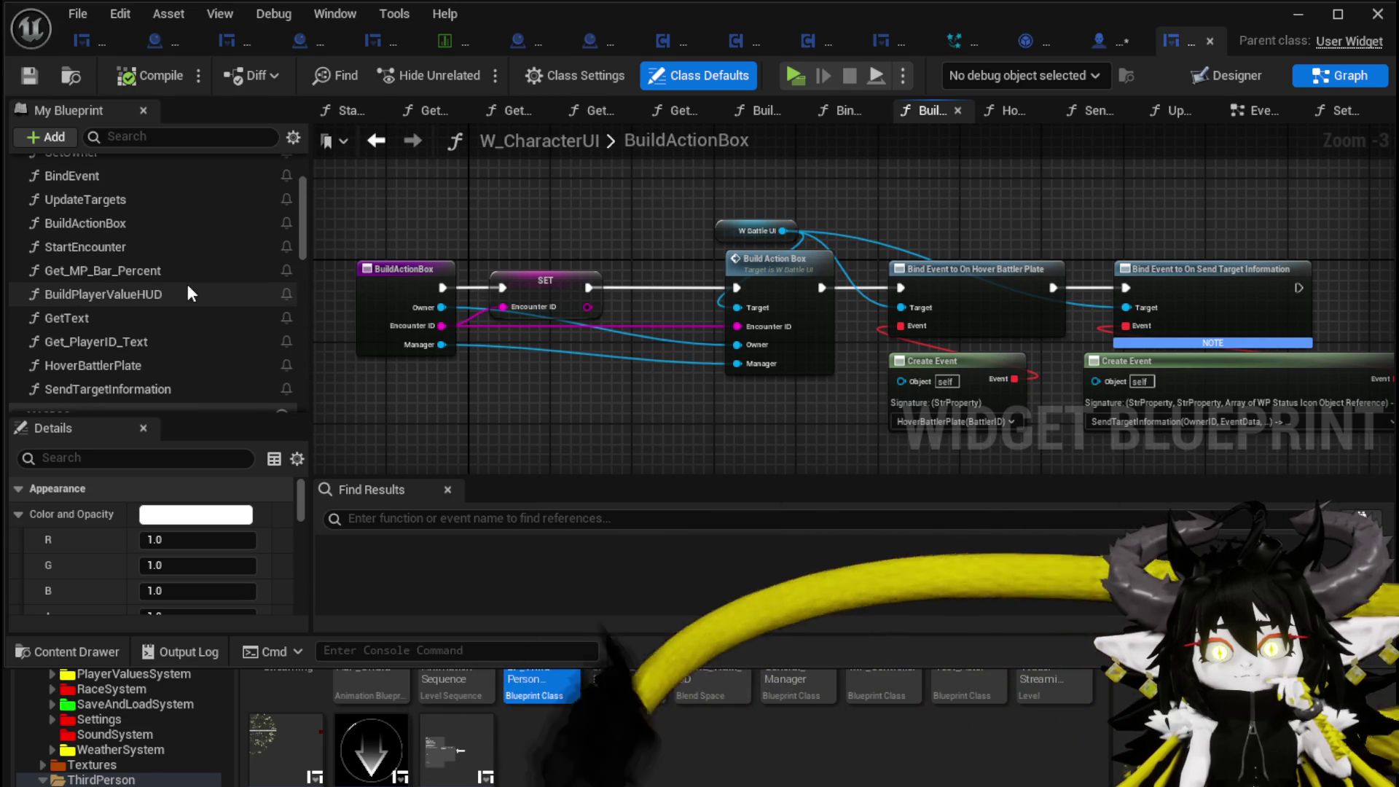
left_click(173, 224)
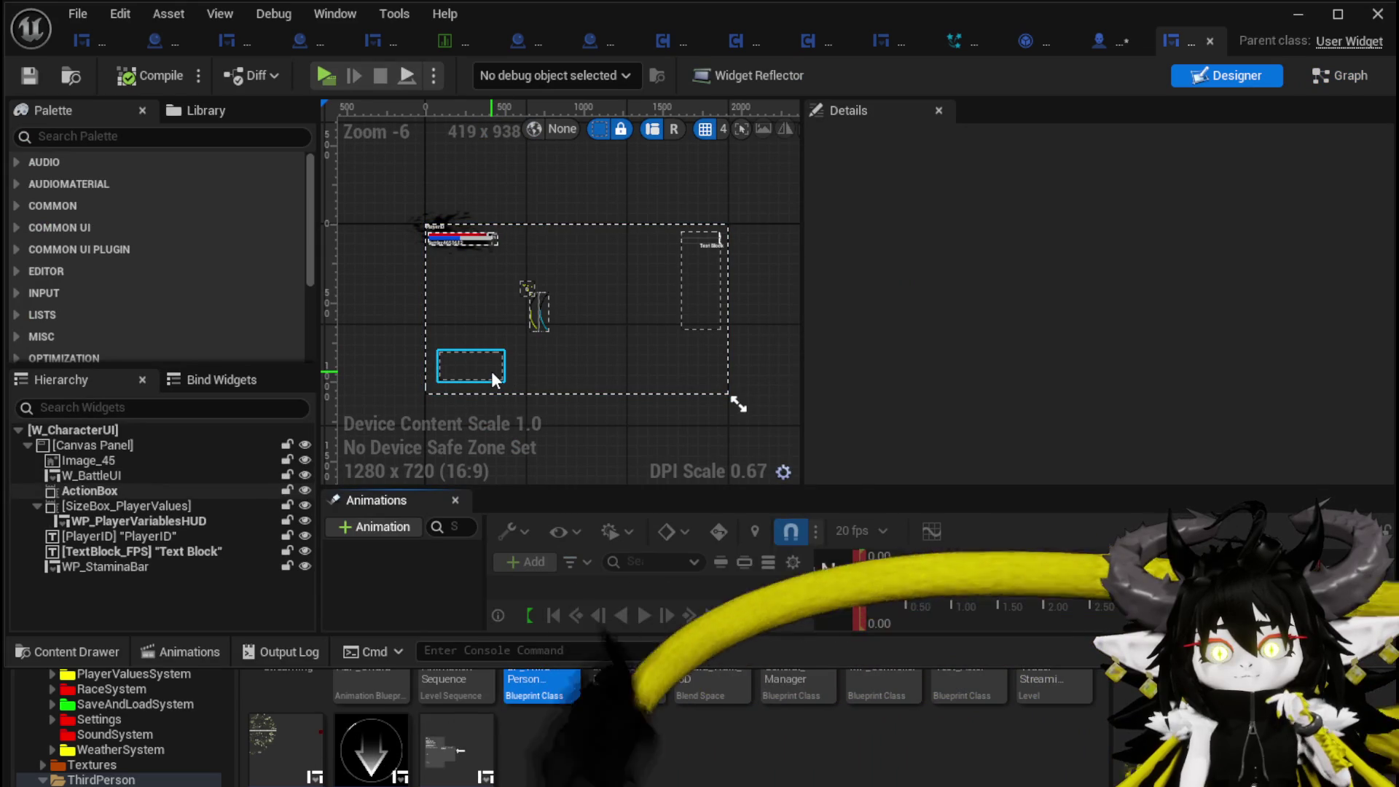
- Save W_CharacterUI after checking ActionBox, then switch to BP_ThirdPersonCharacter and save all
left_click(492, 371)
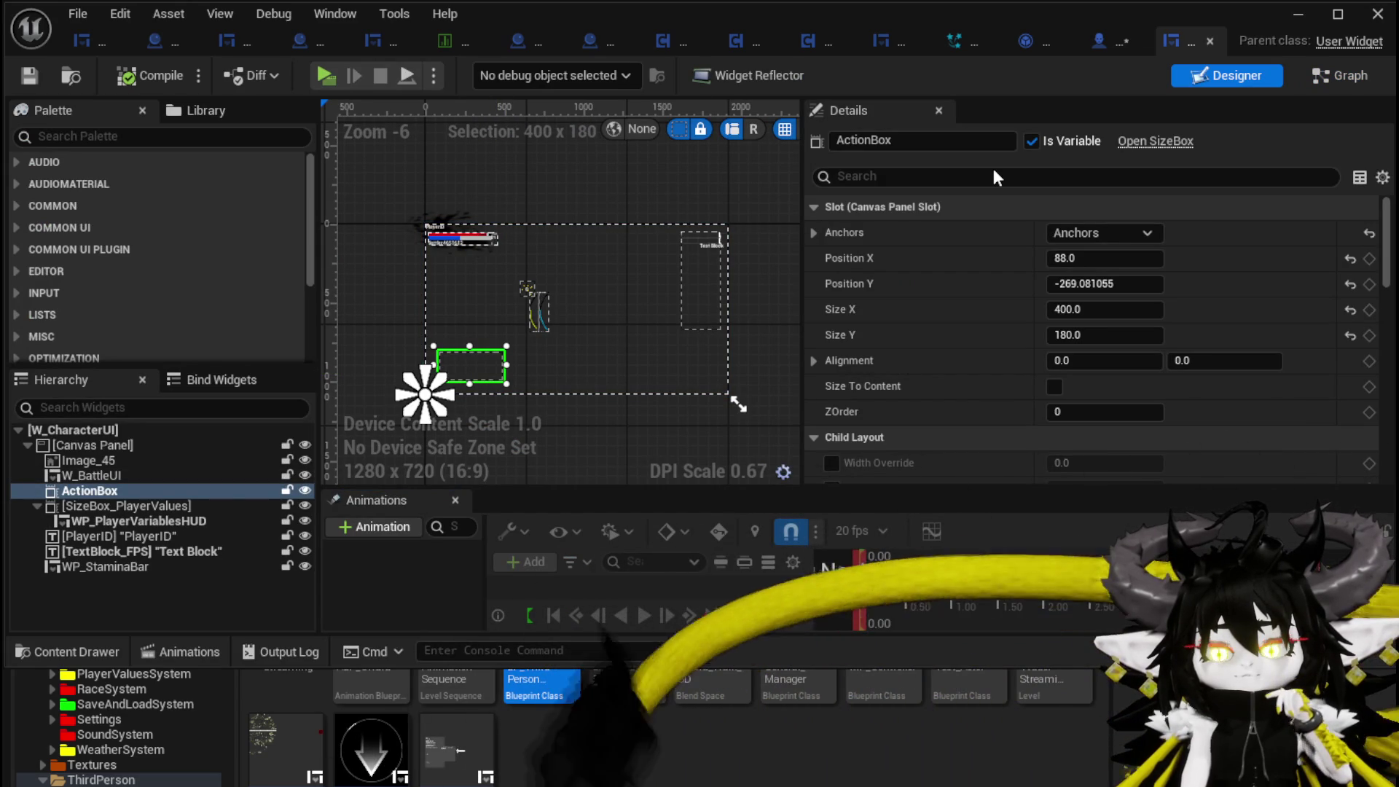
left_click(1330, 79)
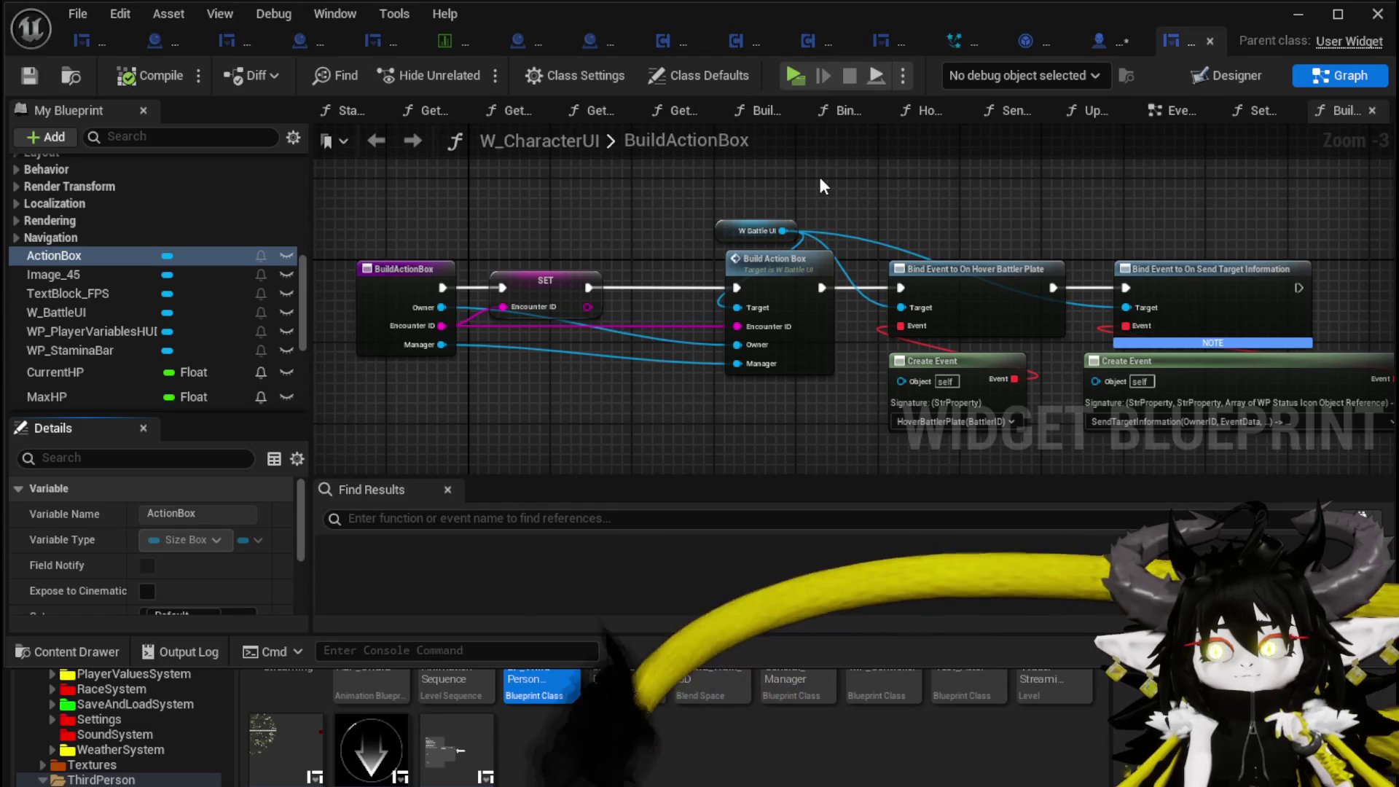
mouse_move(822, 186)
left_mouse_down()
mouse_move(641, 177)
mouse_move(737, 151)
mouse_move(889, 165)
left_mouse_up()
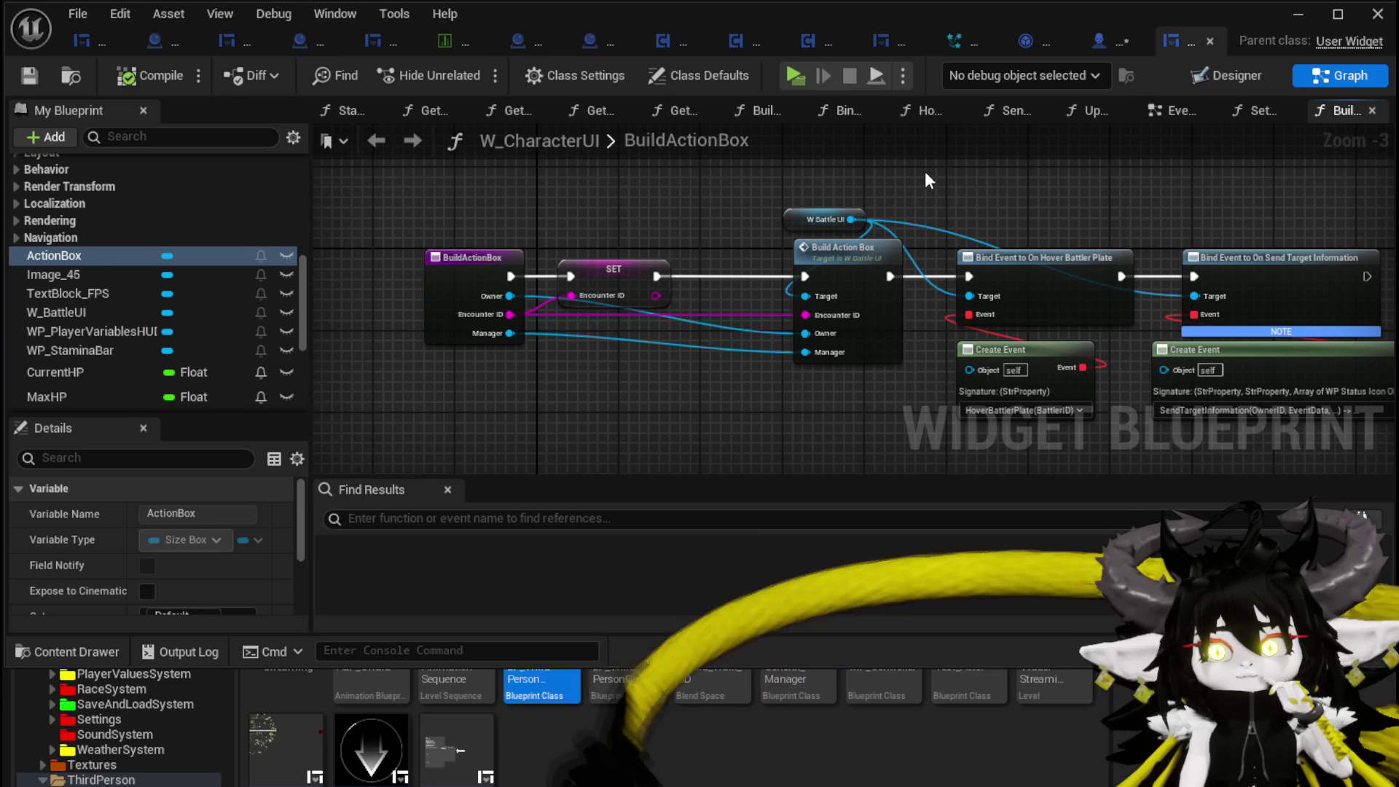
left_click(29, 75)
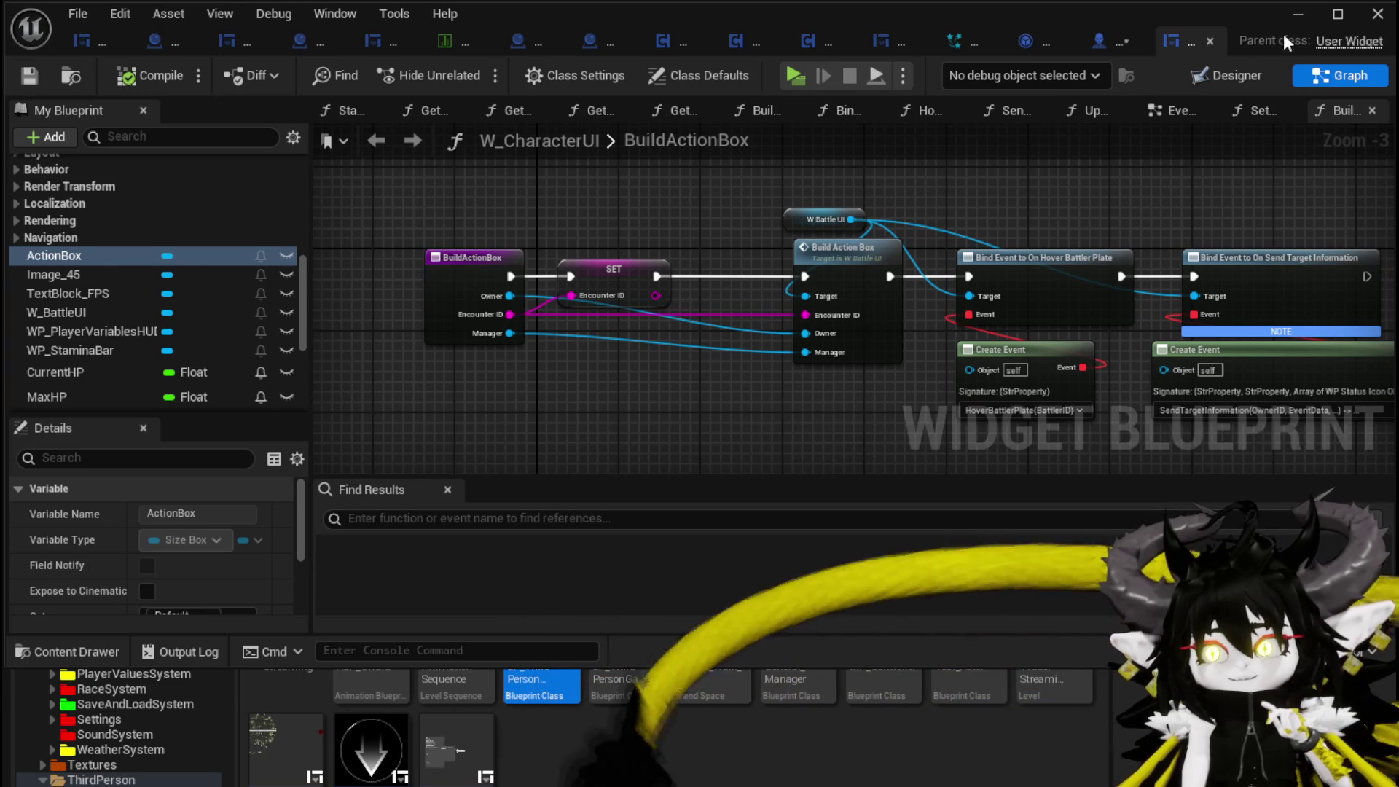
left_click(1102, 41)
key("ctrl+s")
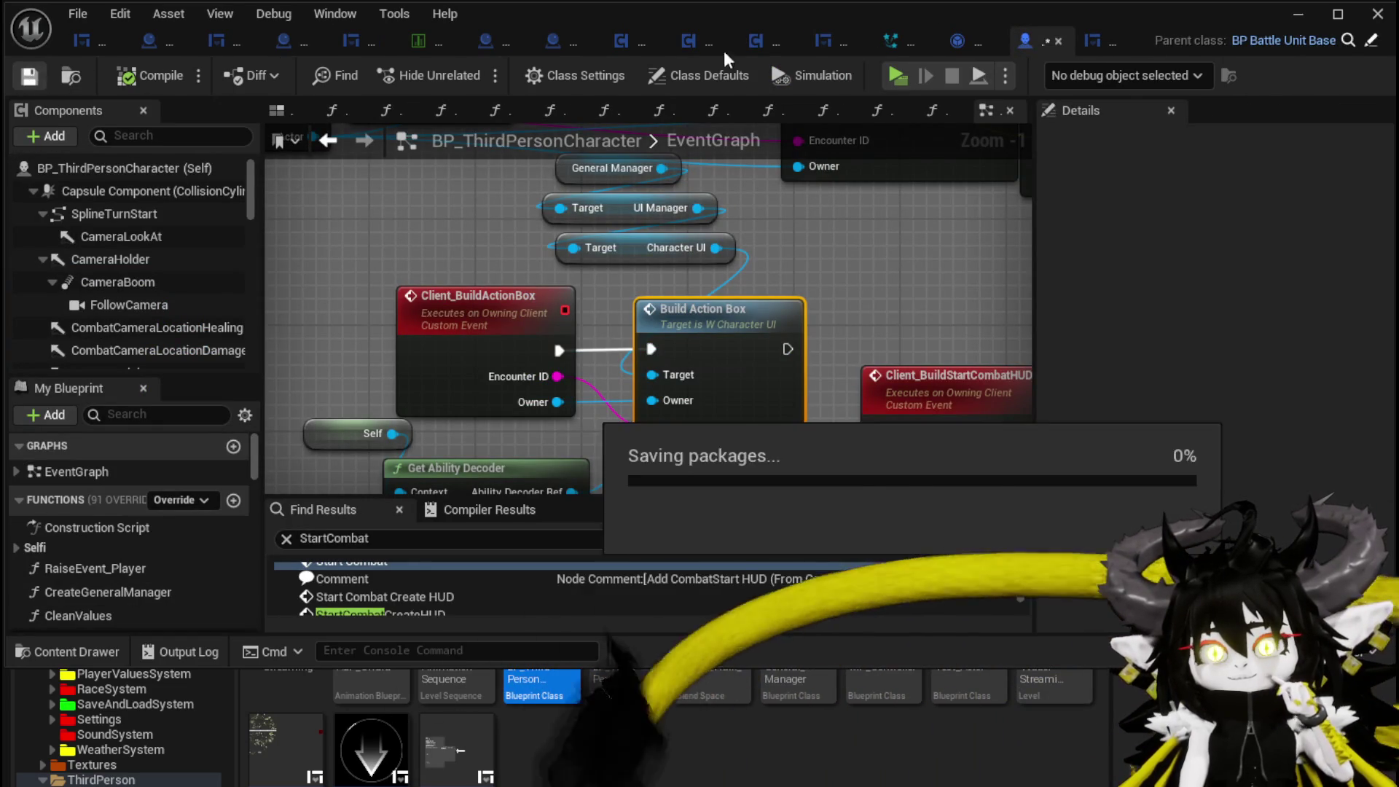
- Close the blueprint editor and browse to the Systems/CombatSystem/UI folder
left_click(1298, 14)
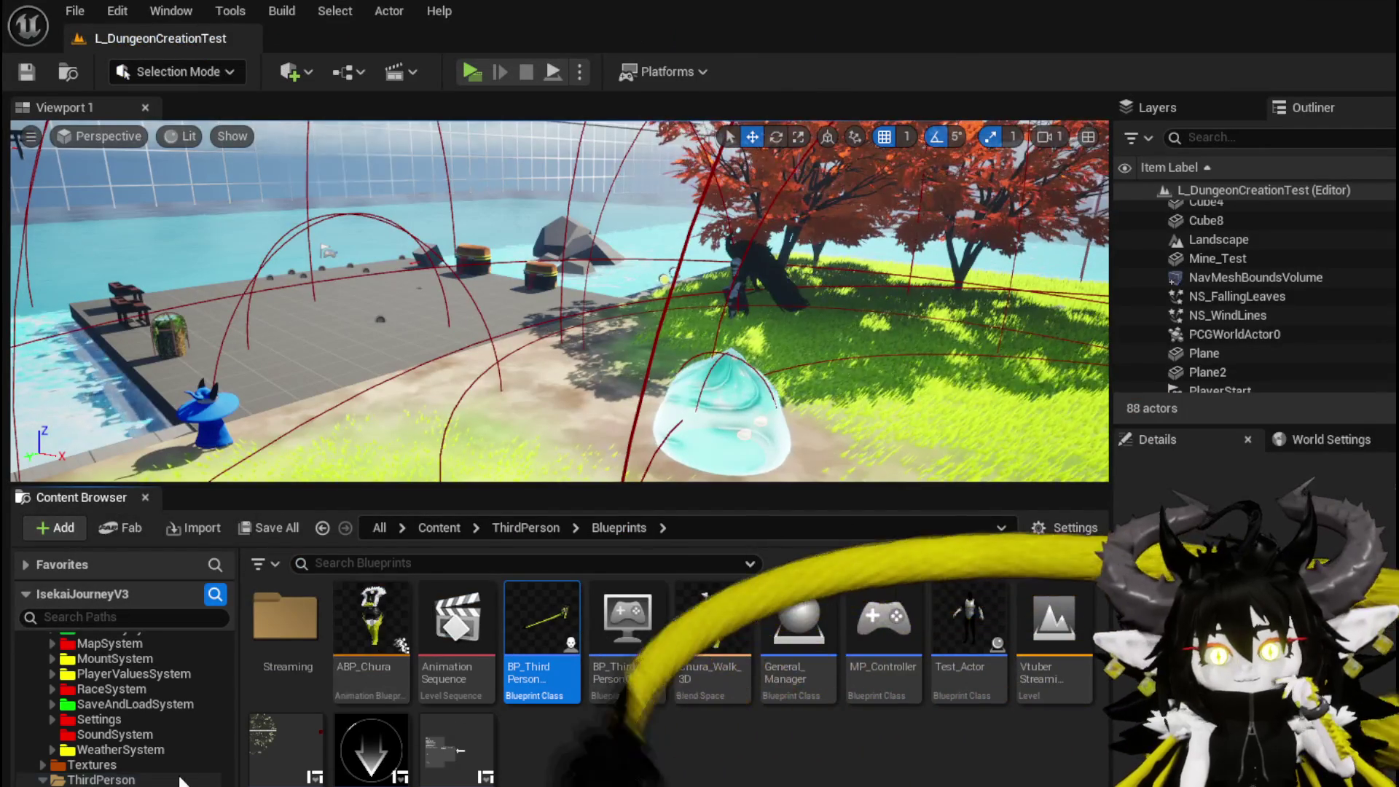
scroll(124, 707, "up", 5)
scroll(124, 707, "down", 5)
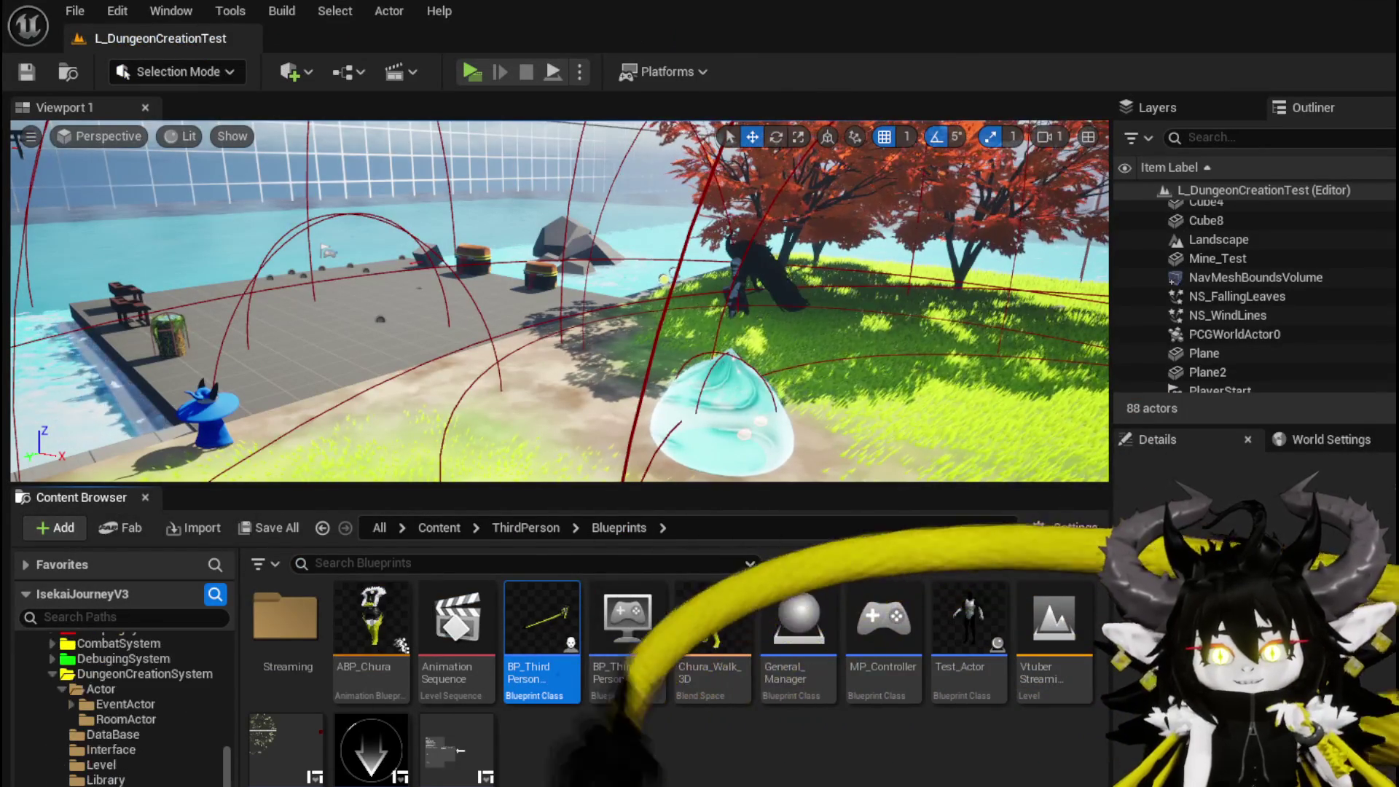
scroll(124, 707, "up", 2)
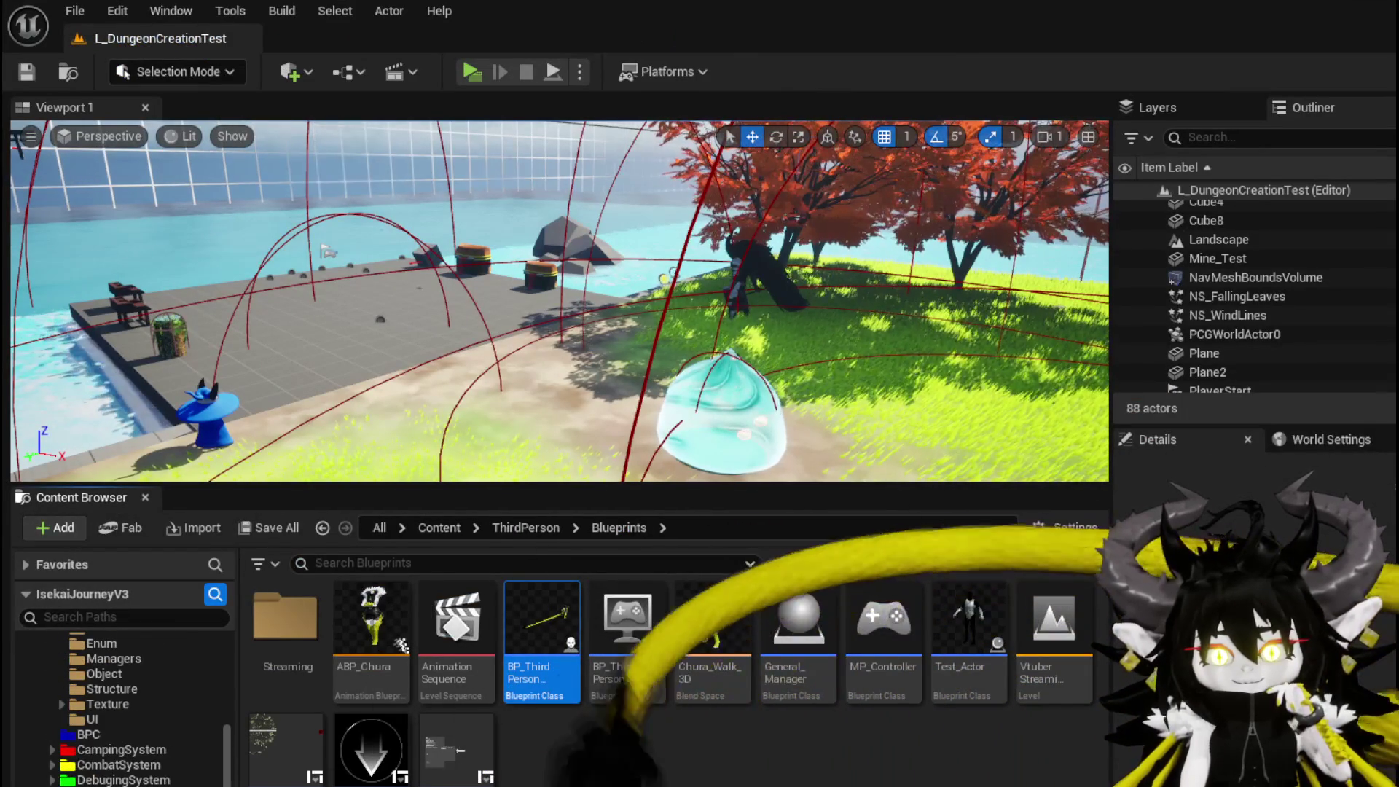
scroll(124, 707, "down", 3)
left_click(52, 764)
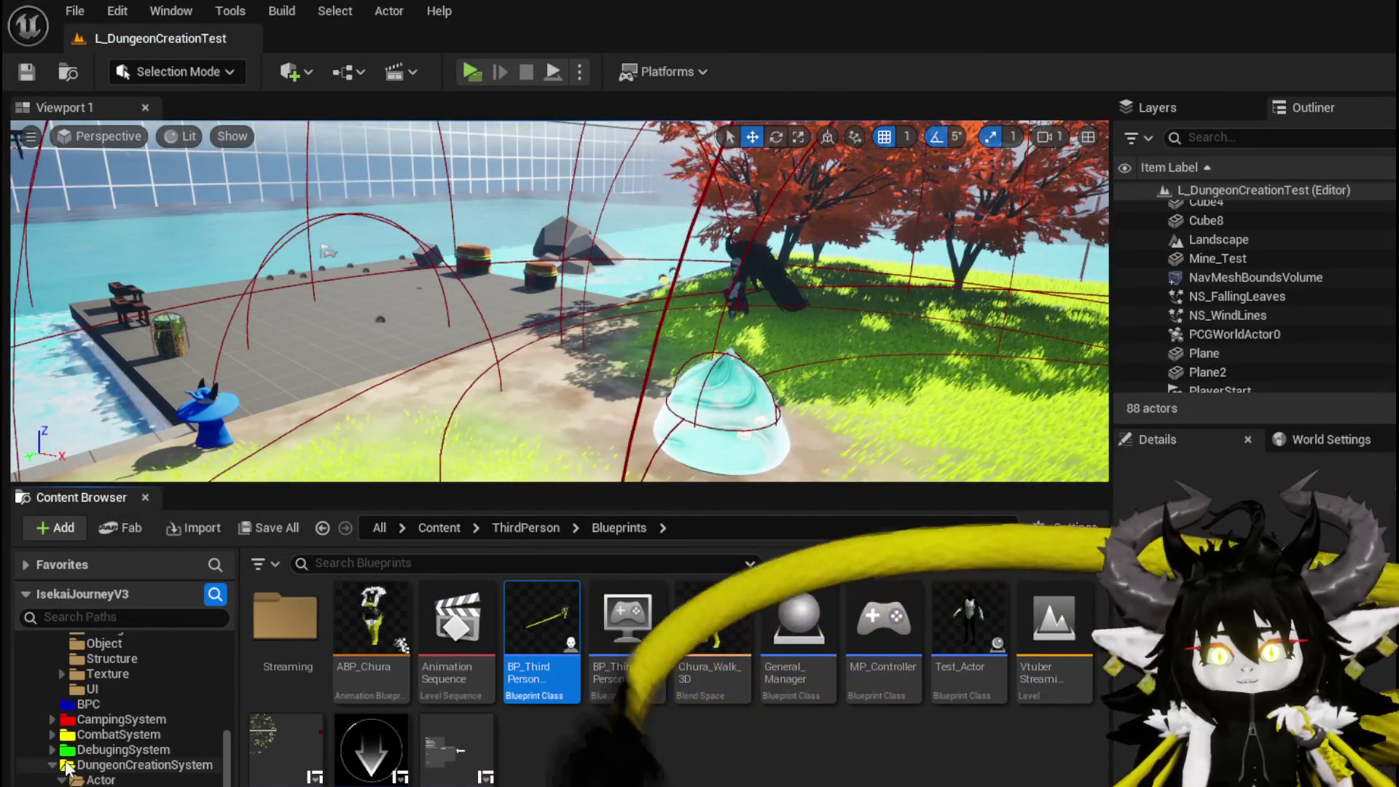
scroll(109, 729, "down", 5)
left_click(109, 773)
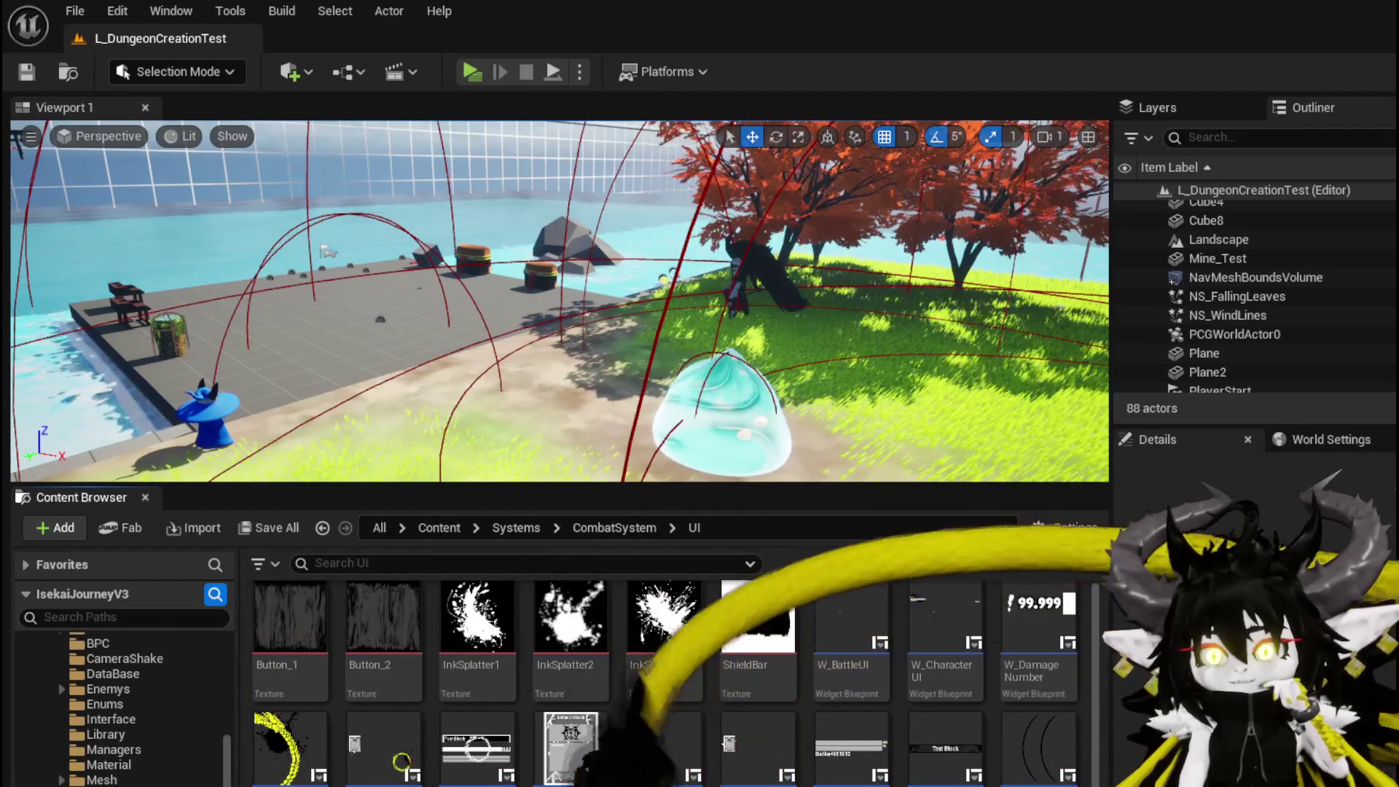
- Open and close W_BattleUI, reopen W_CharacterUI in Designer, then play the level
double_click(860, 634)
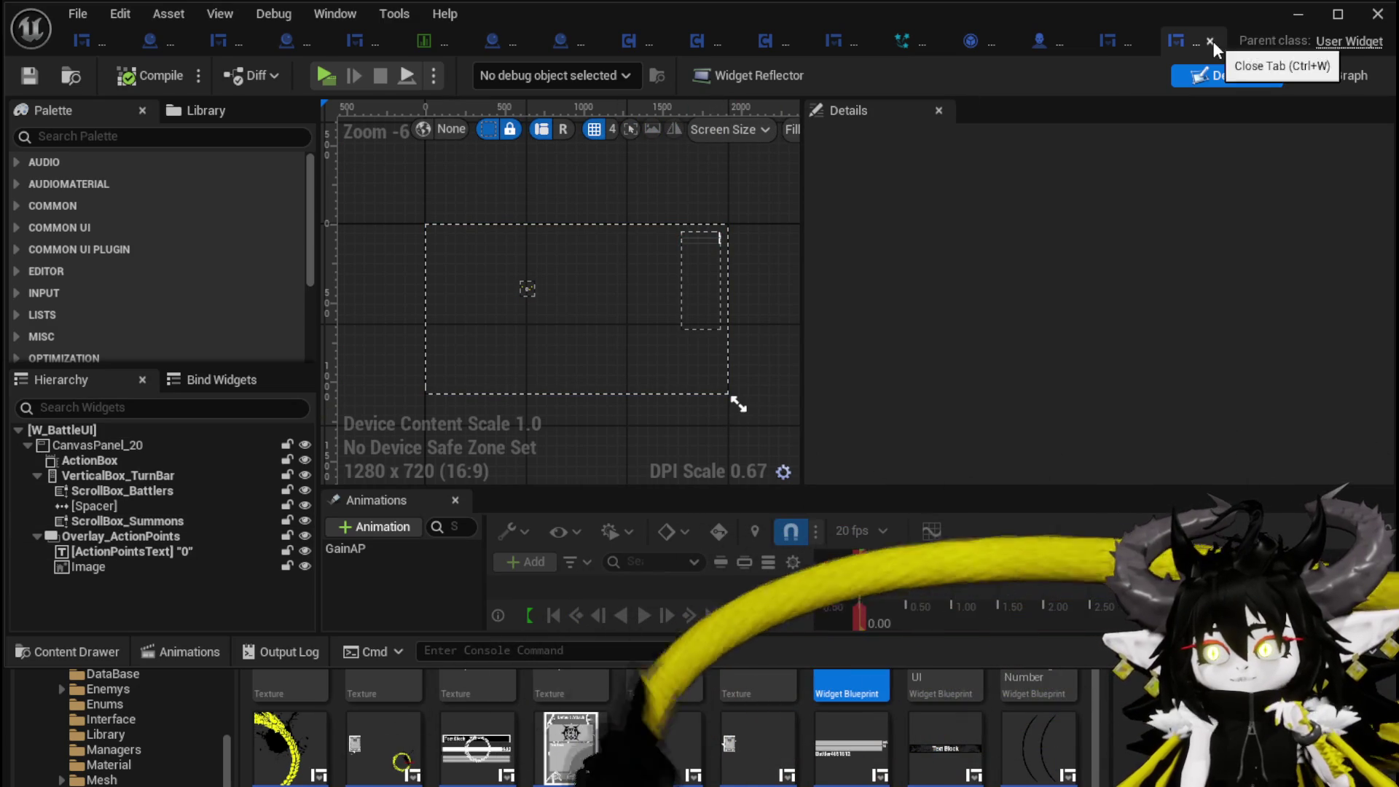
left_click(1211, 41)
left_click(1304, 20)
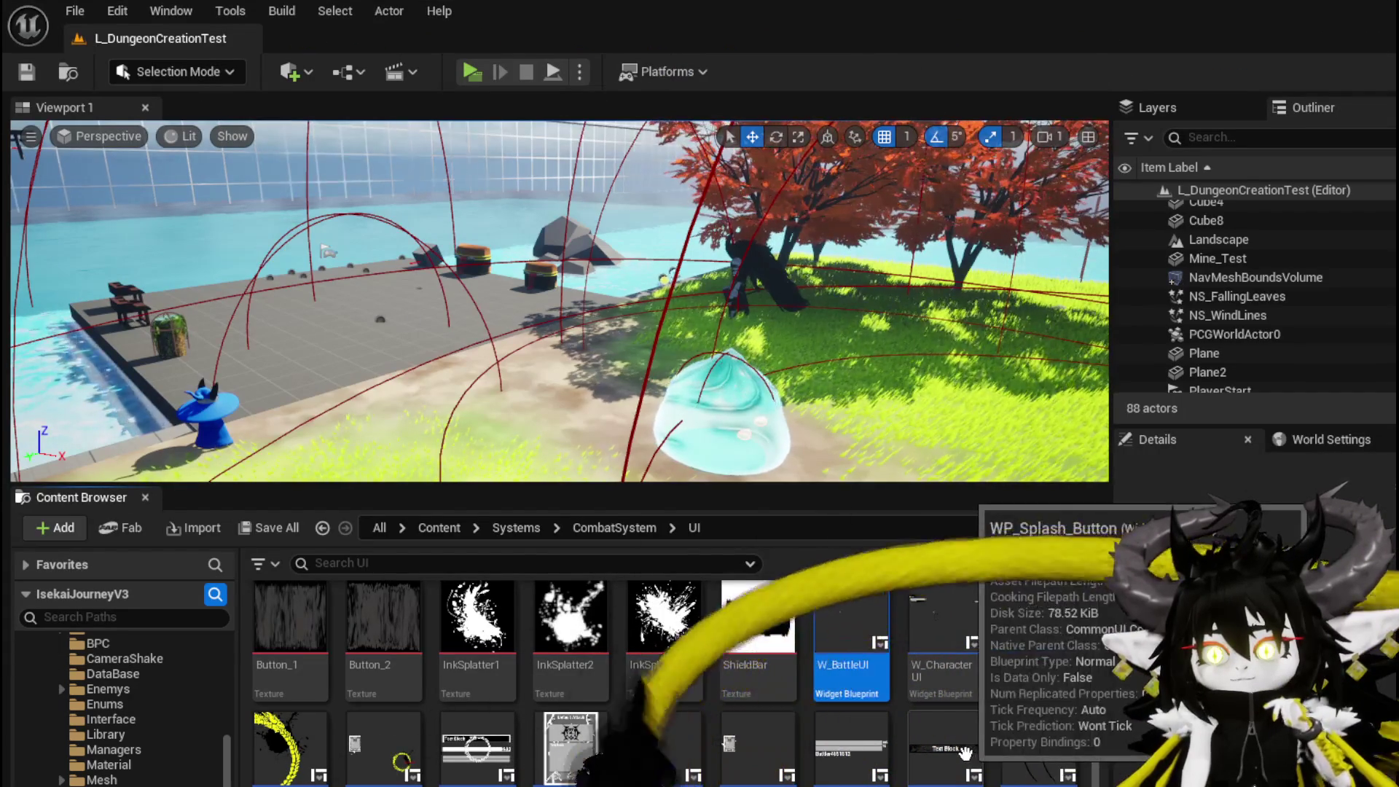
double_click(961, 645)
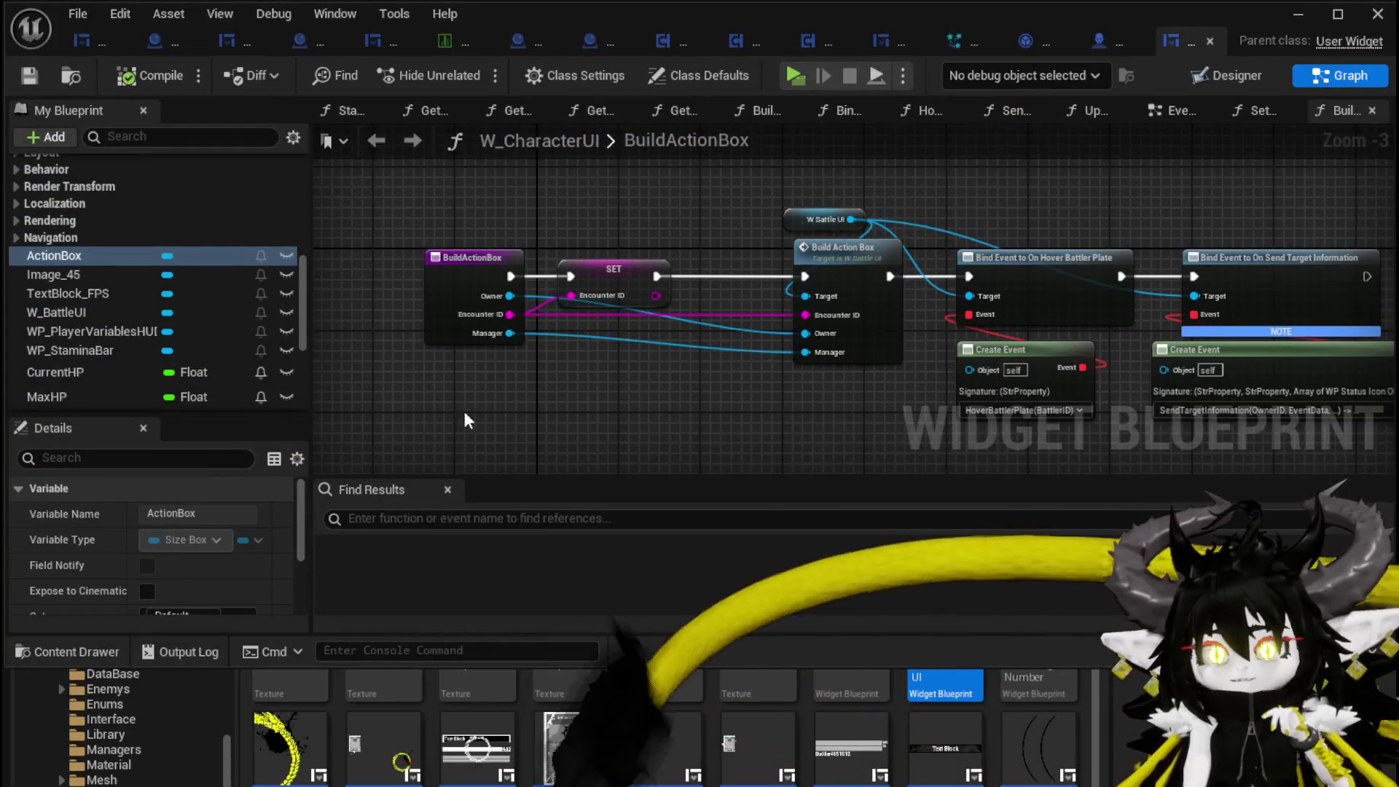
left_click(1209, 73)
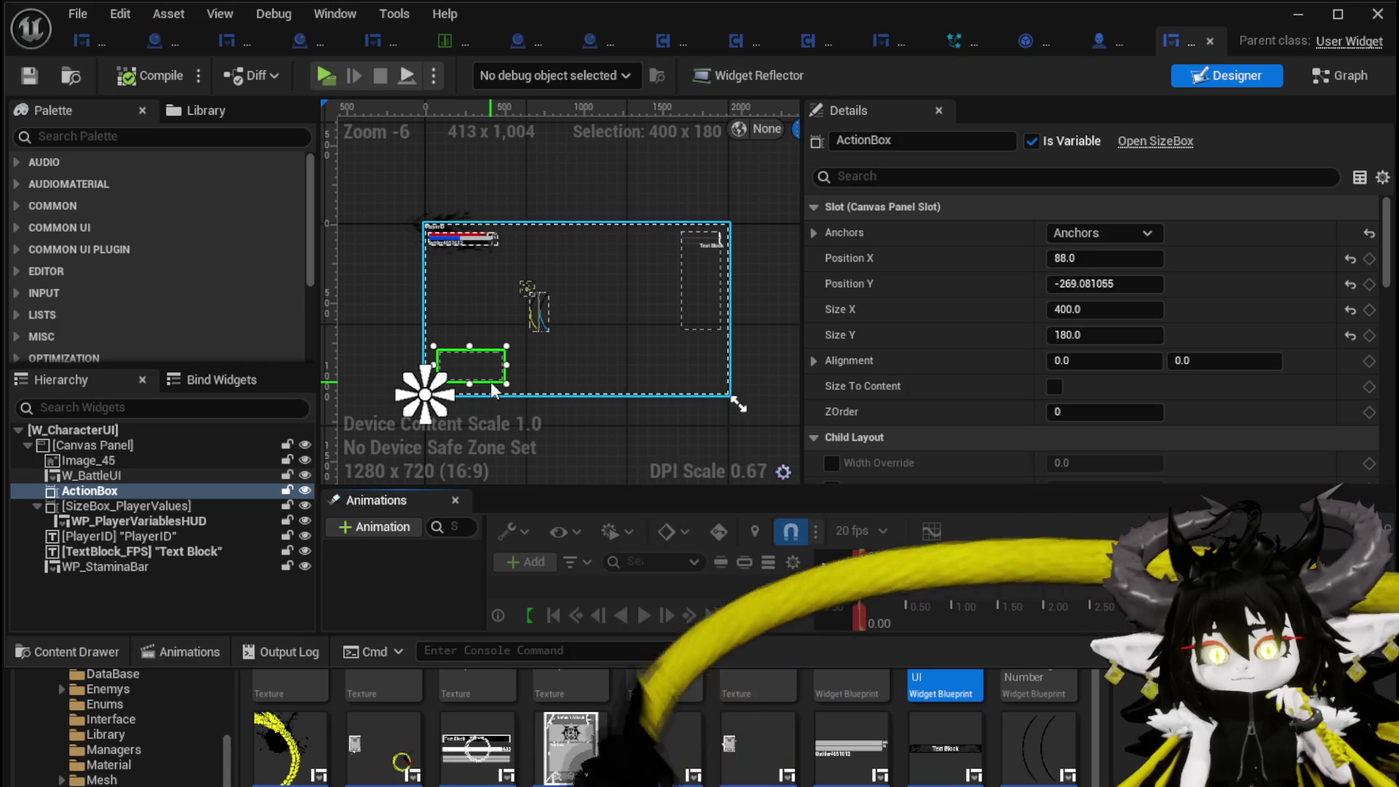
left_click(1297, 15)
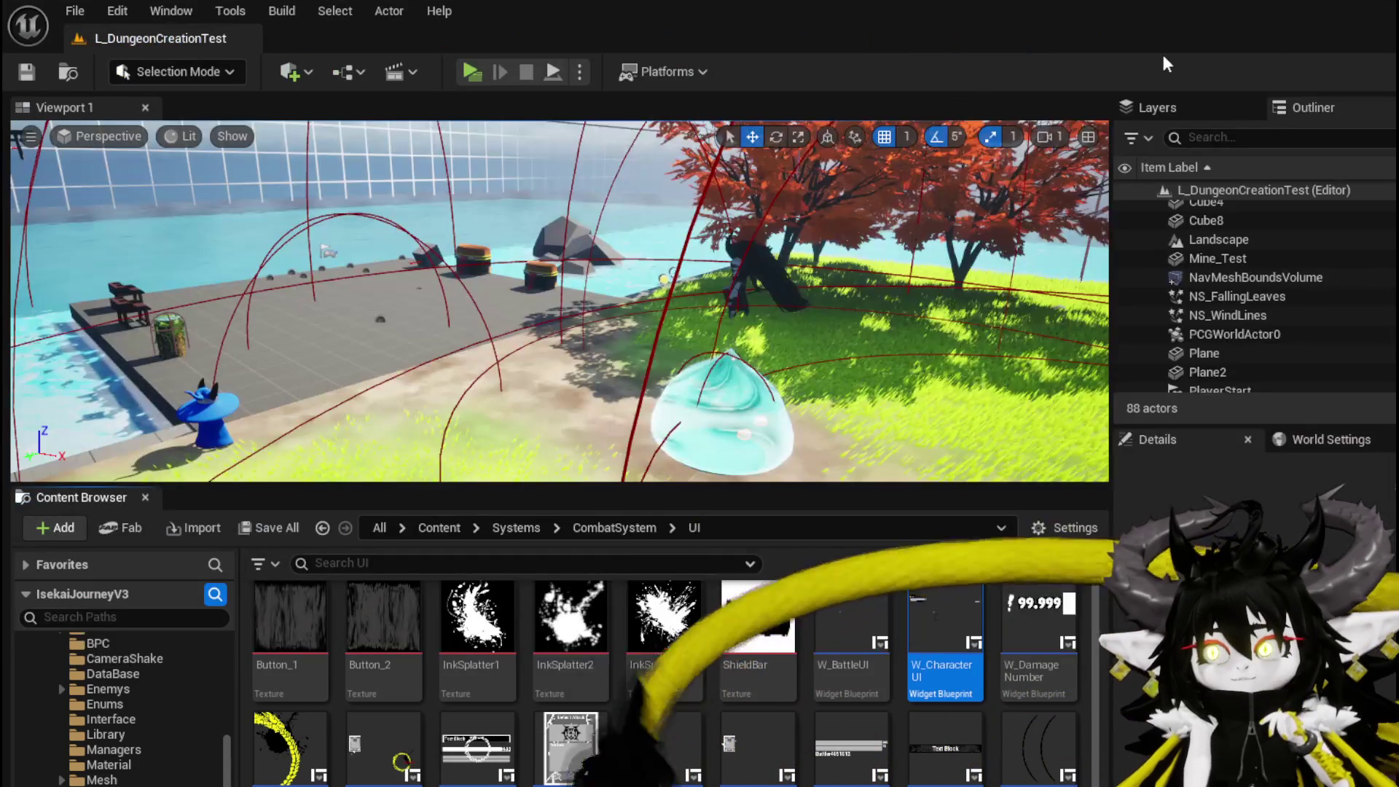
left_click(471, 73)
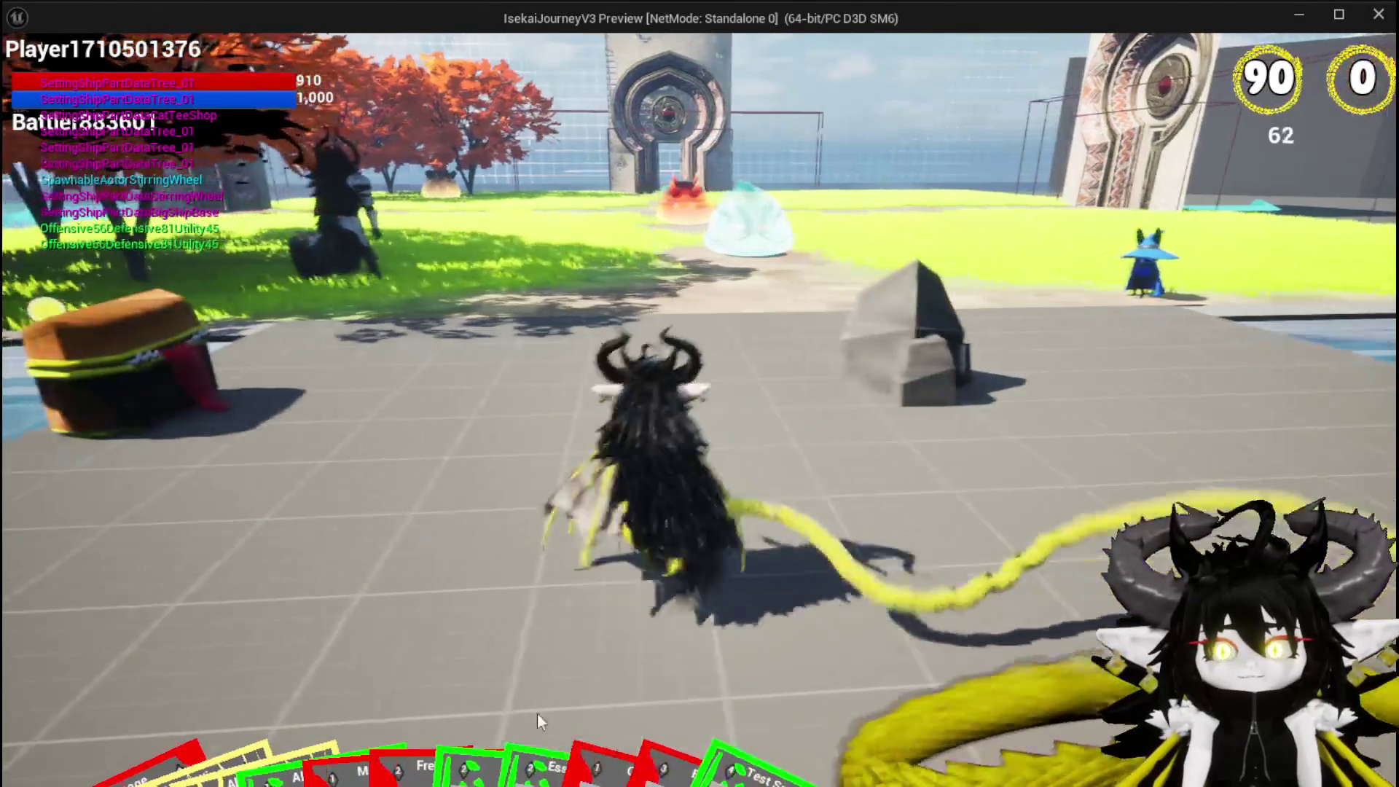
- Pick the Magic_Big_01, Movement and Ability003 cards, then stop the game preview
mouse_move(537, 712)
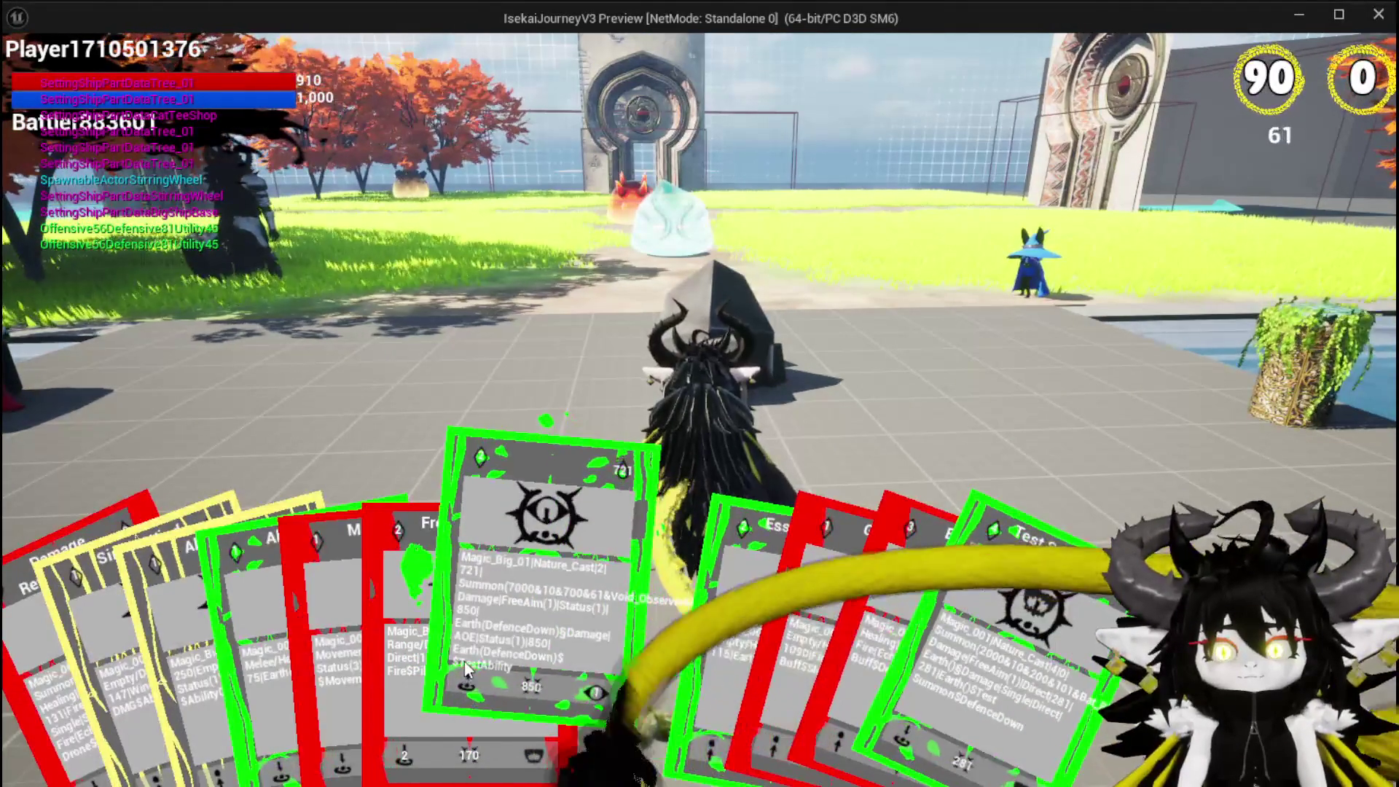
left_click(465, 667)
left_click(332, 710)
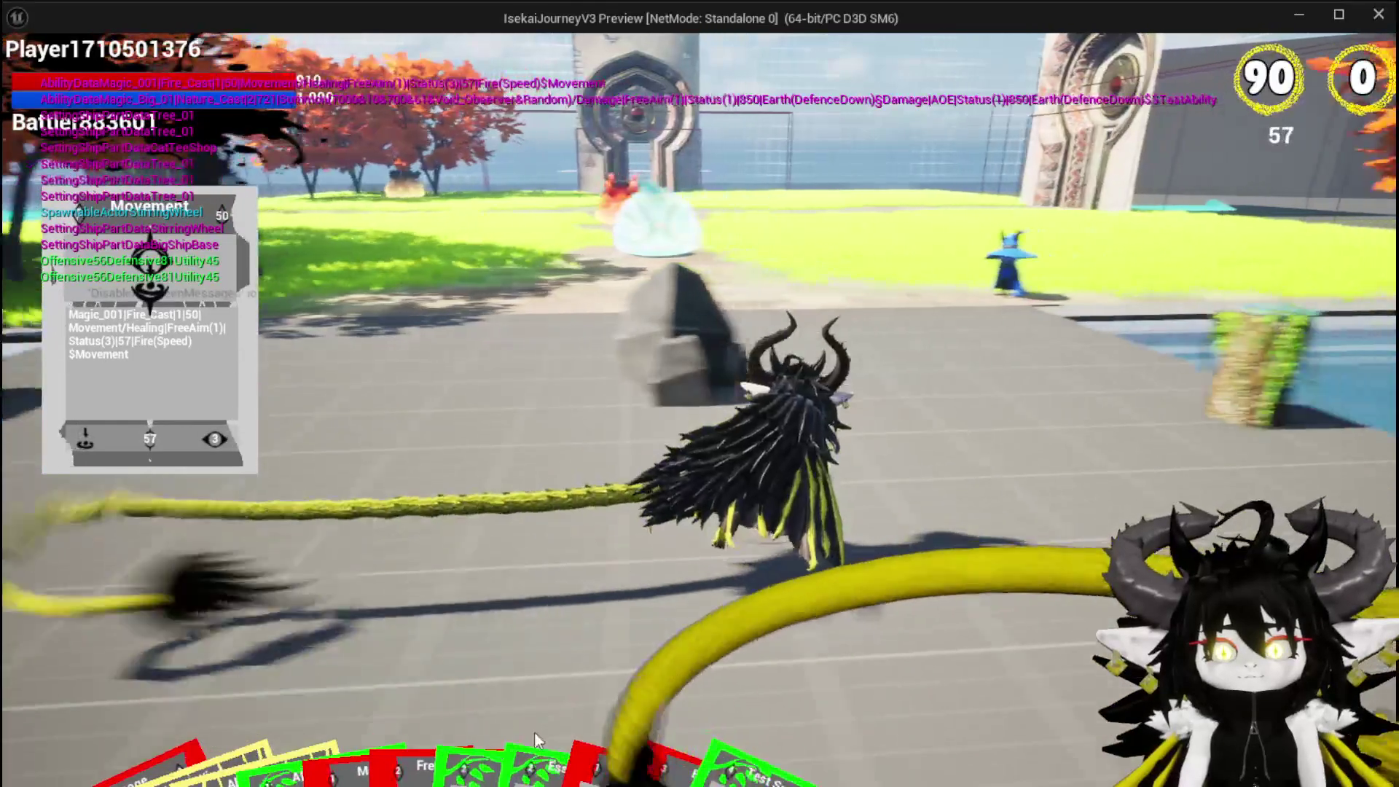
mouse_move(535, 731)
left_click(256, 680)
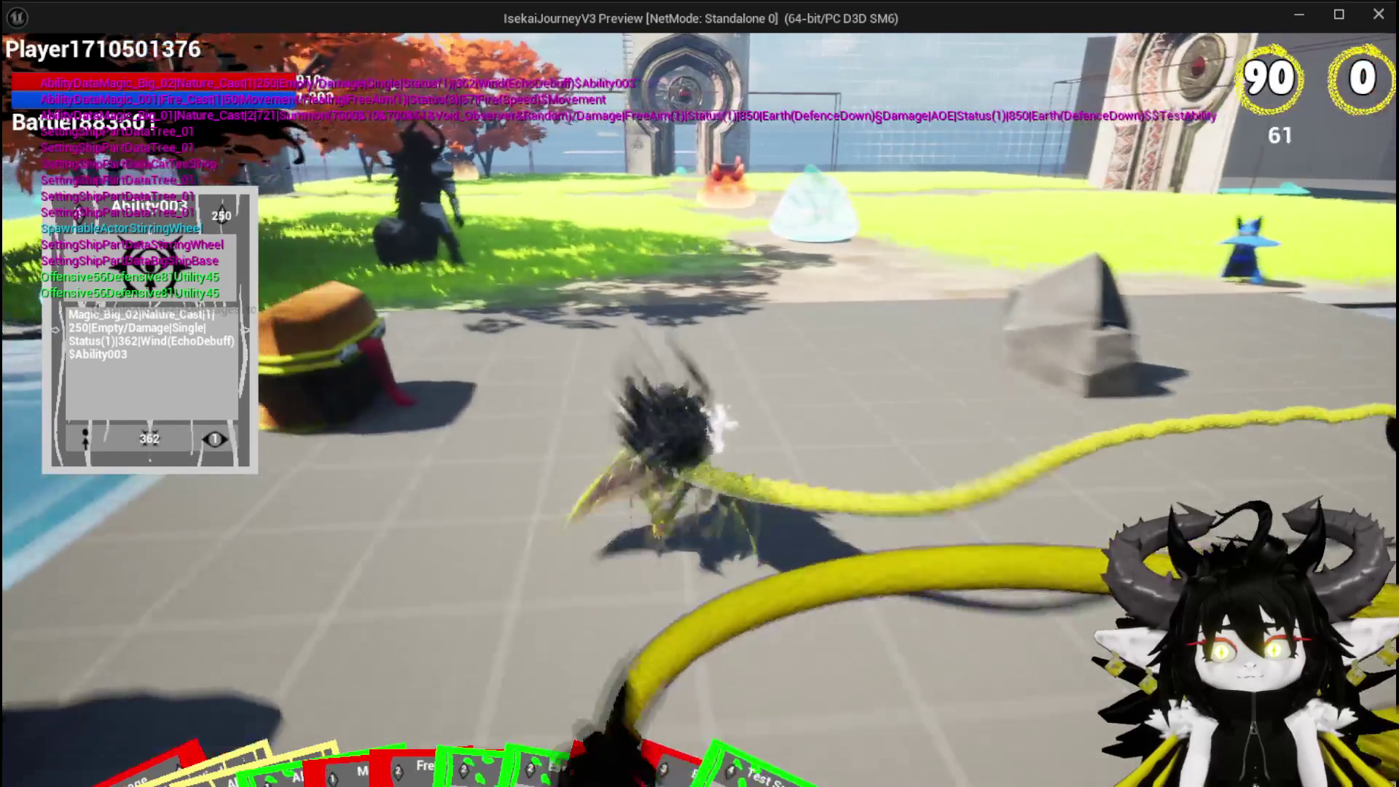
key("alt+Tab")
key("Escape")
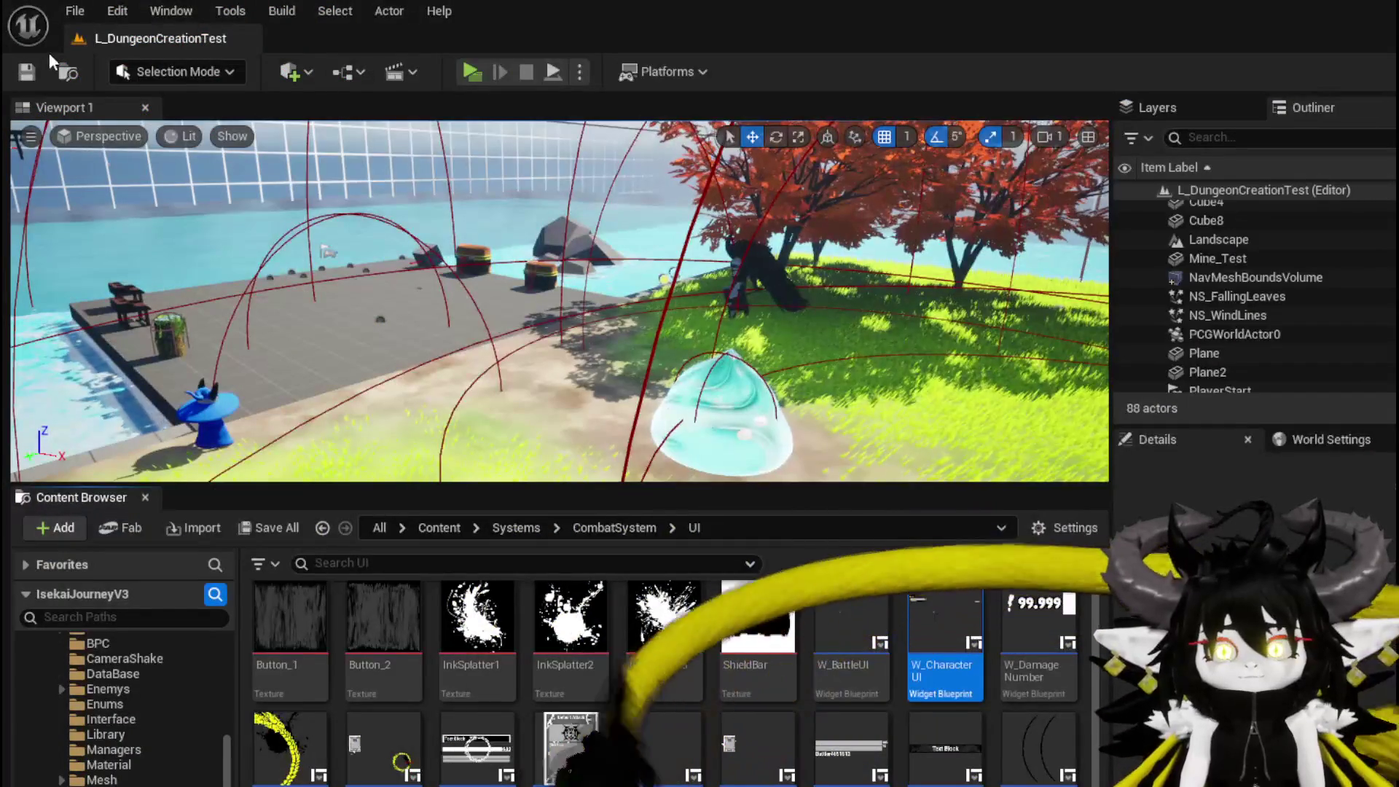
- Save, then open a blueprint from the ThirdPerson Blueprints folder
key("ctrl+s")
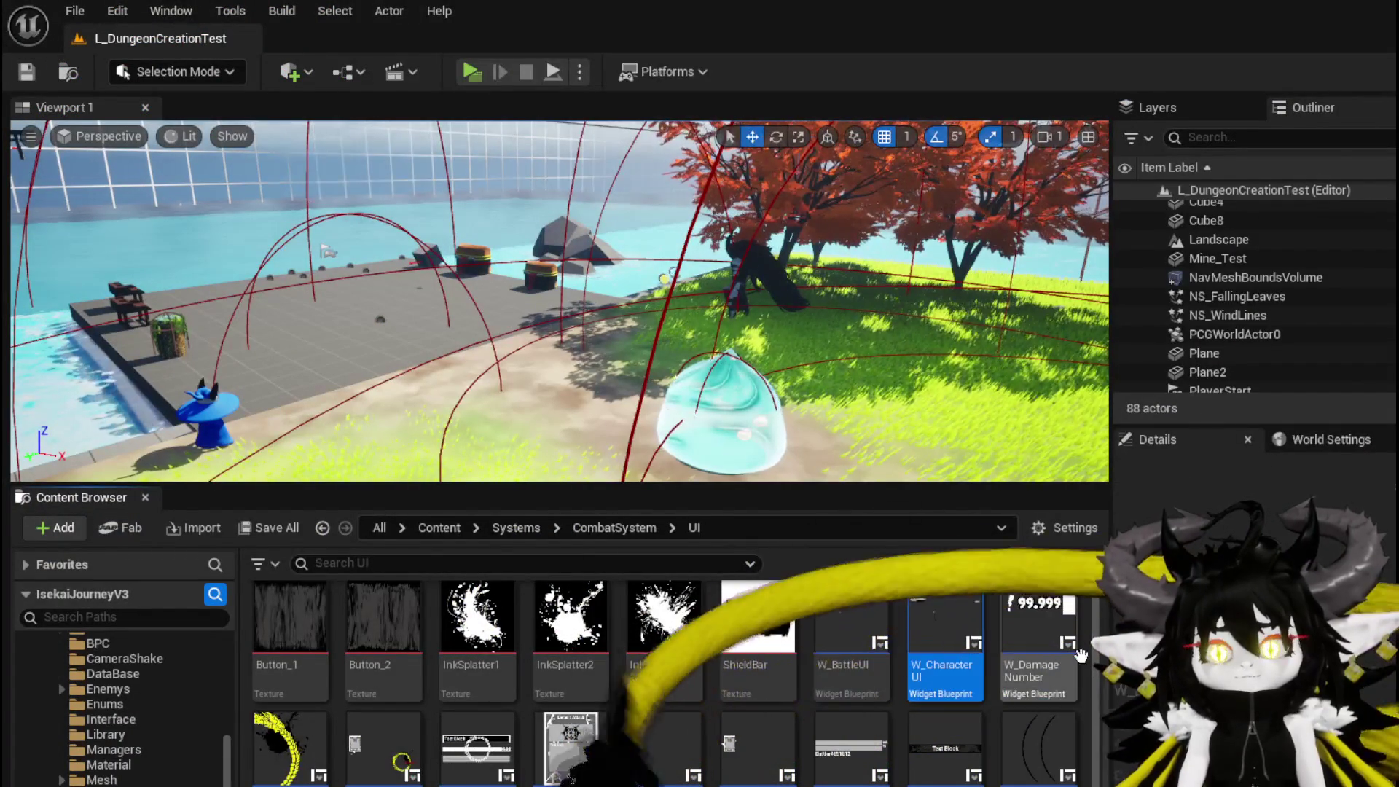
scroll(567, 663, "down", 2)
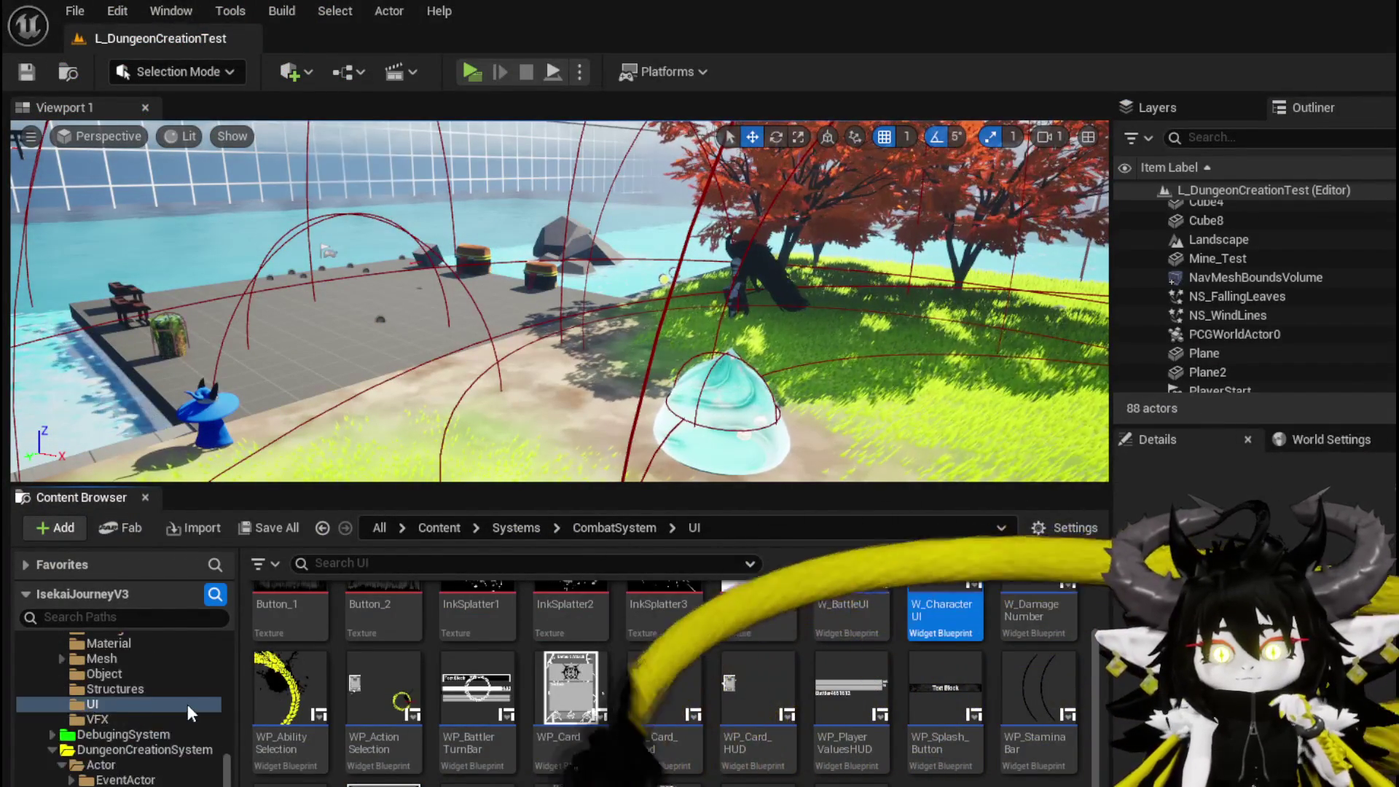
scroll(187, 704, "down", 10)
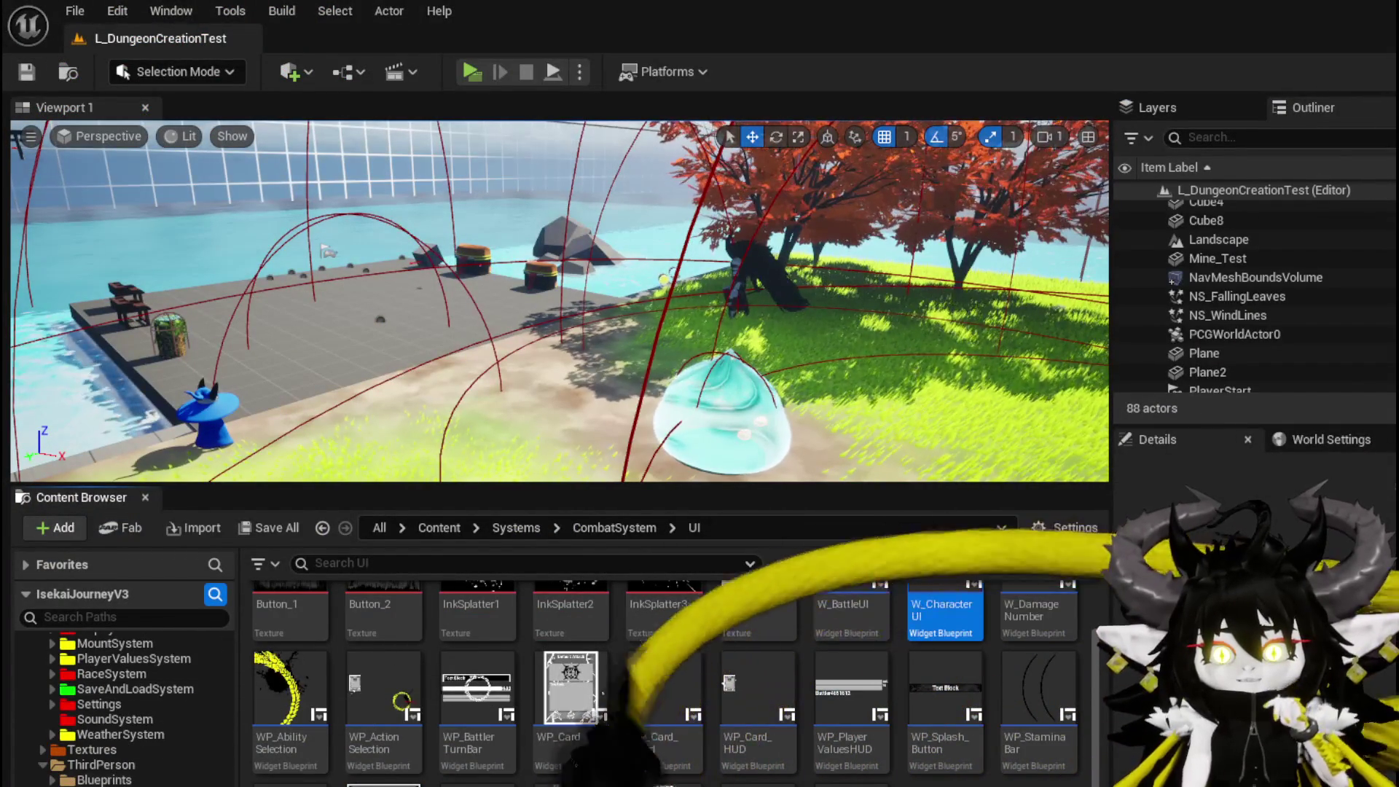
left_click(104, 779)
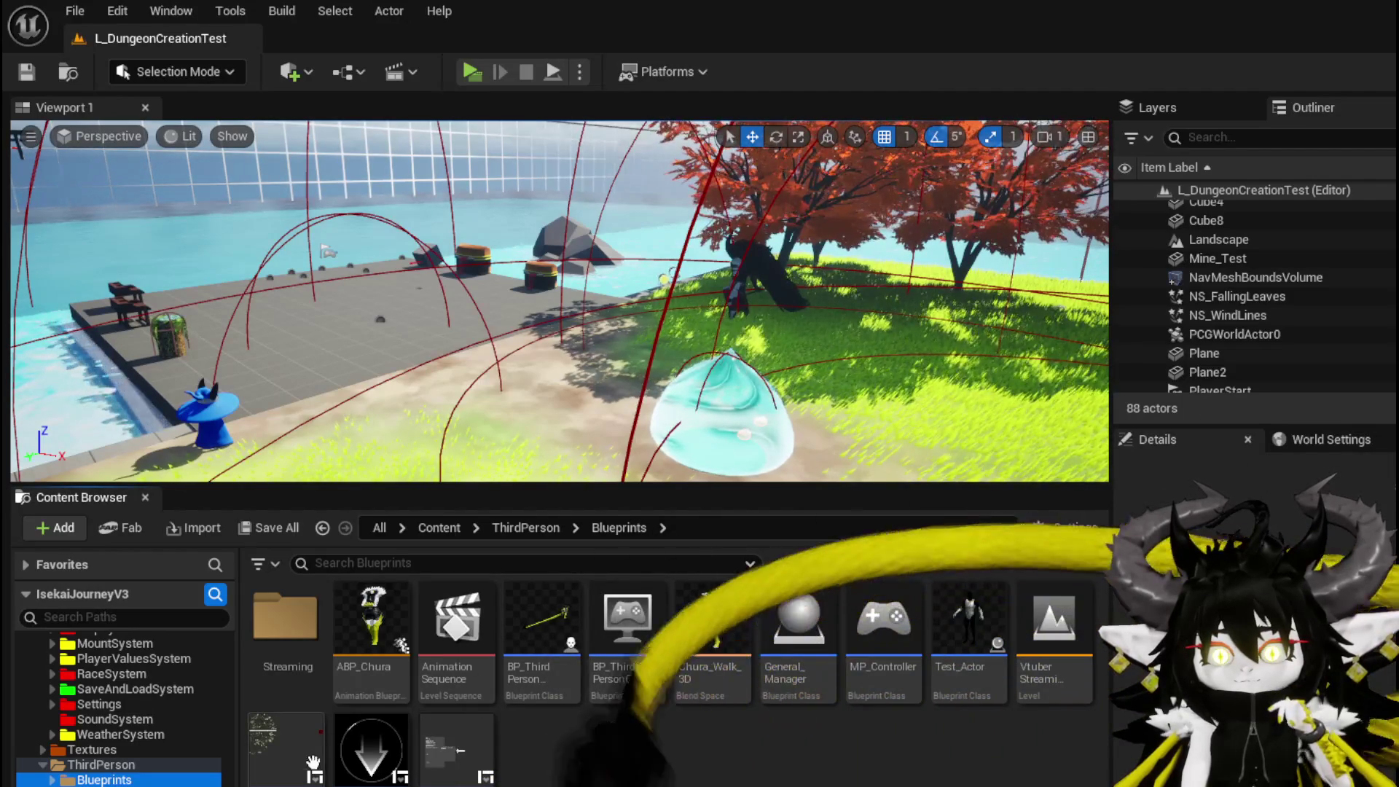
double_click(286, 747)
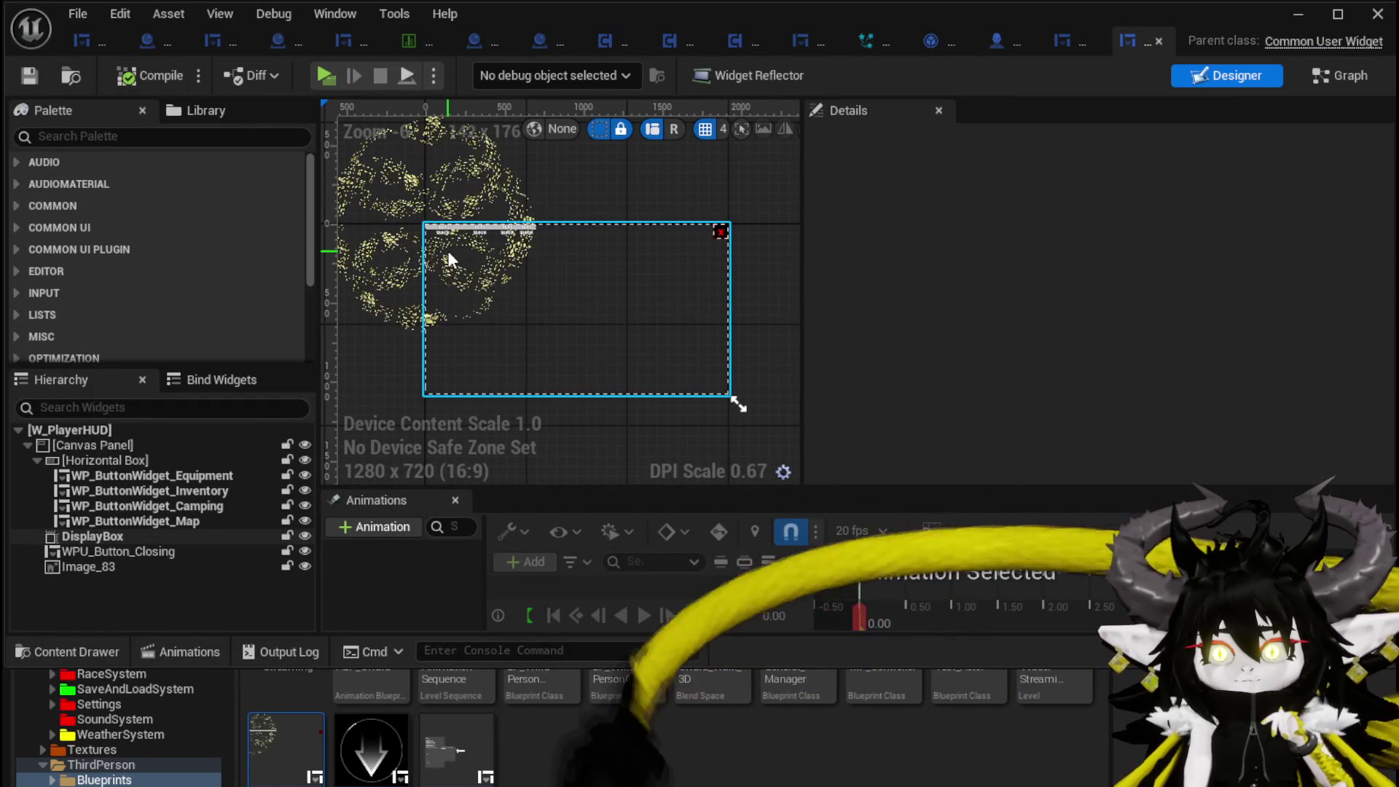
- Select the Equipment button widget, clear the selection and minimise the widget editor
scroll(444, 223, "up", 1)
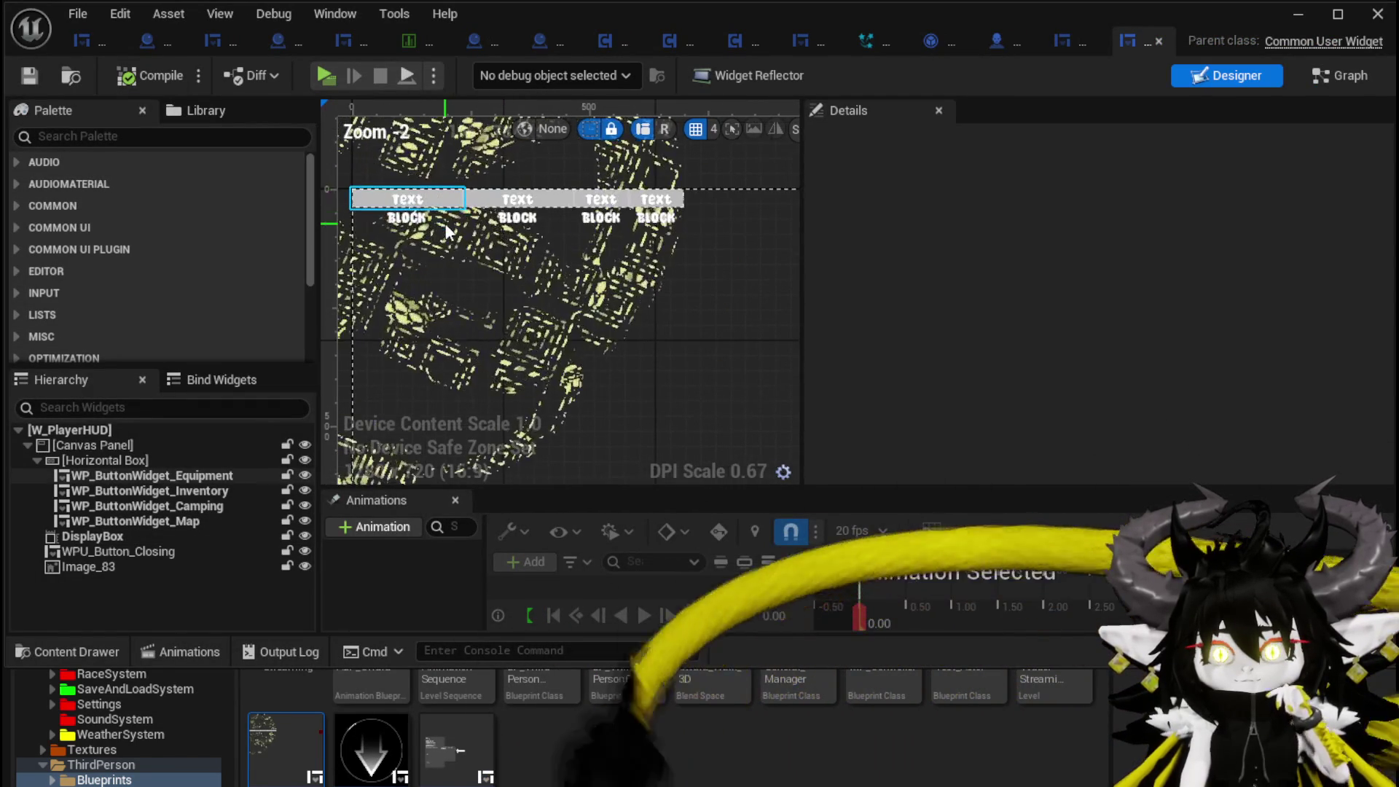
left_click(446, 230)
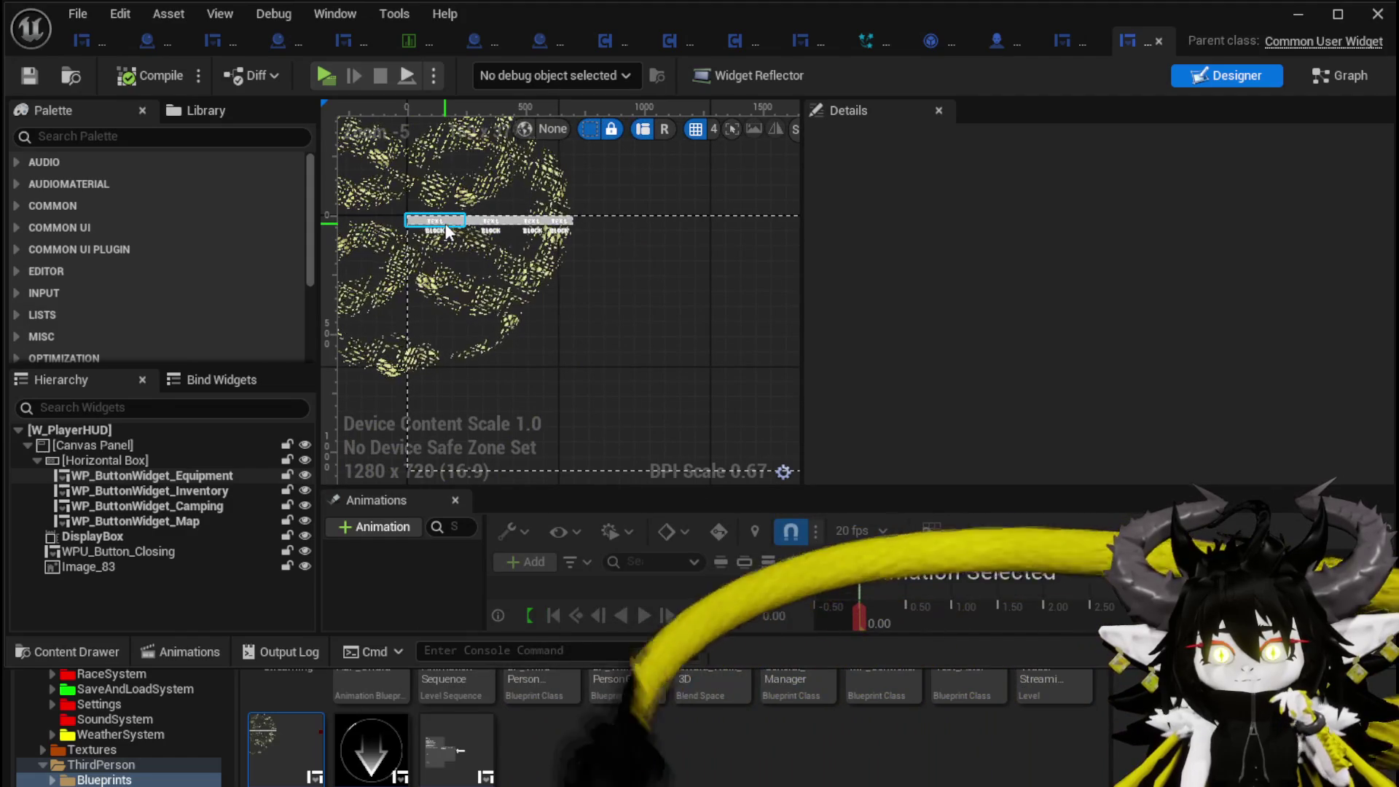
left_click(612, 191)
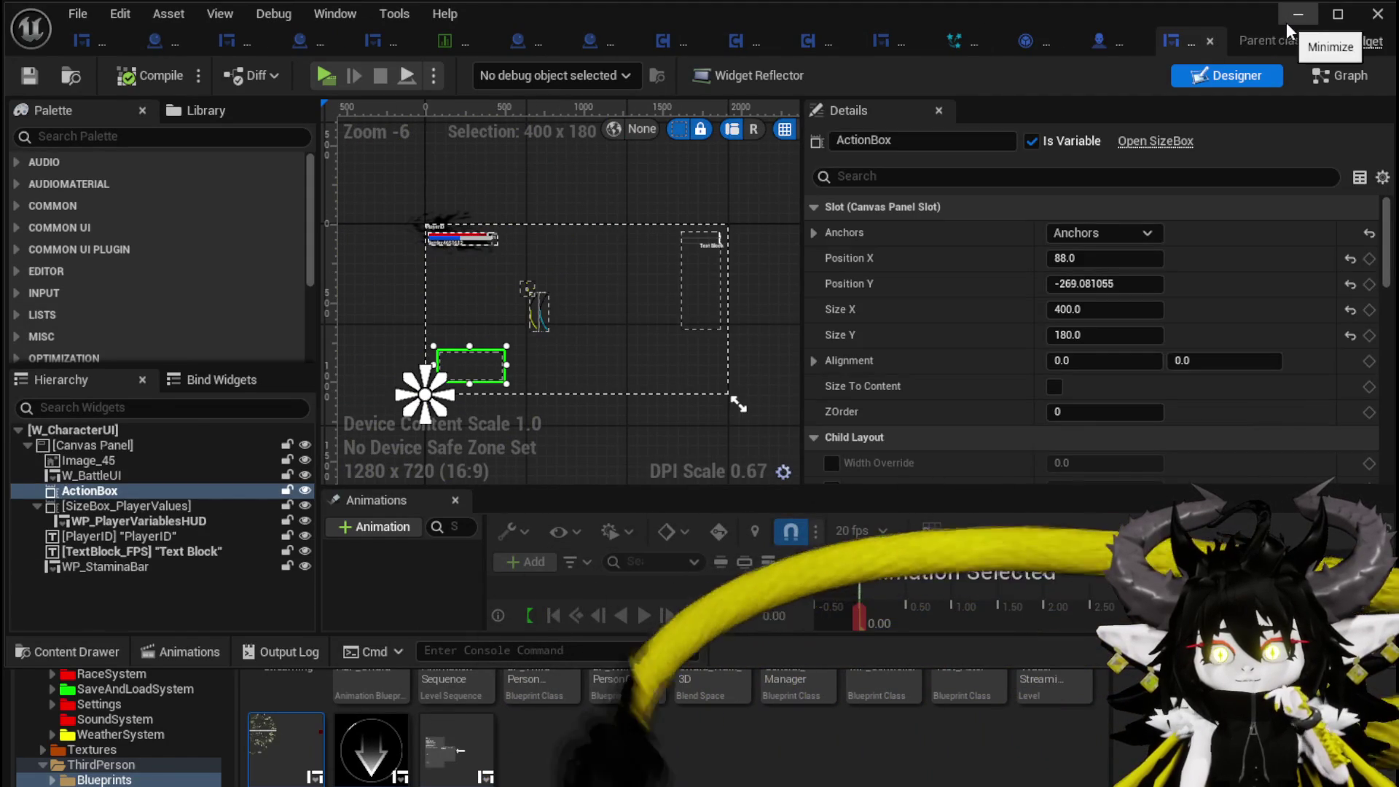
left_click(1287, 22)
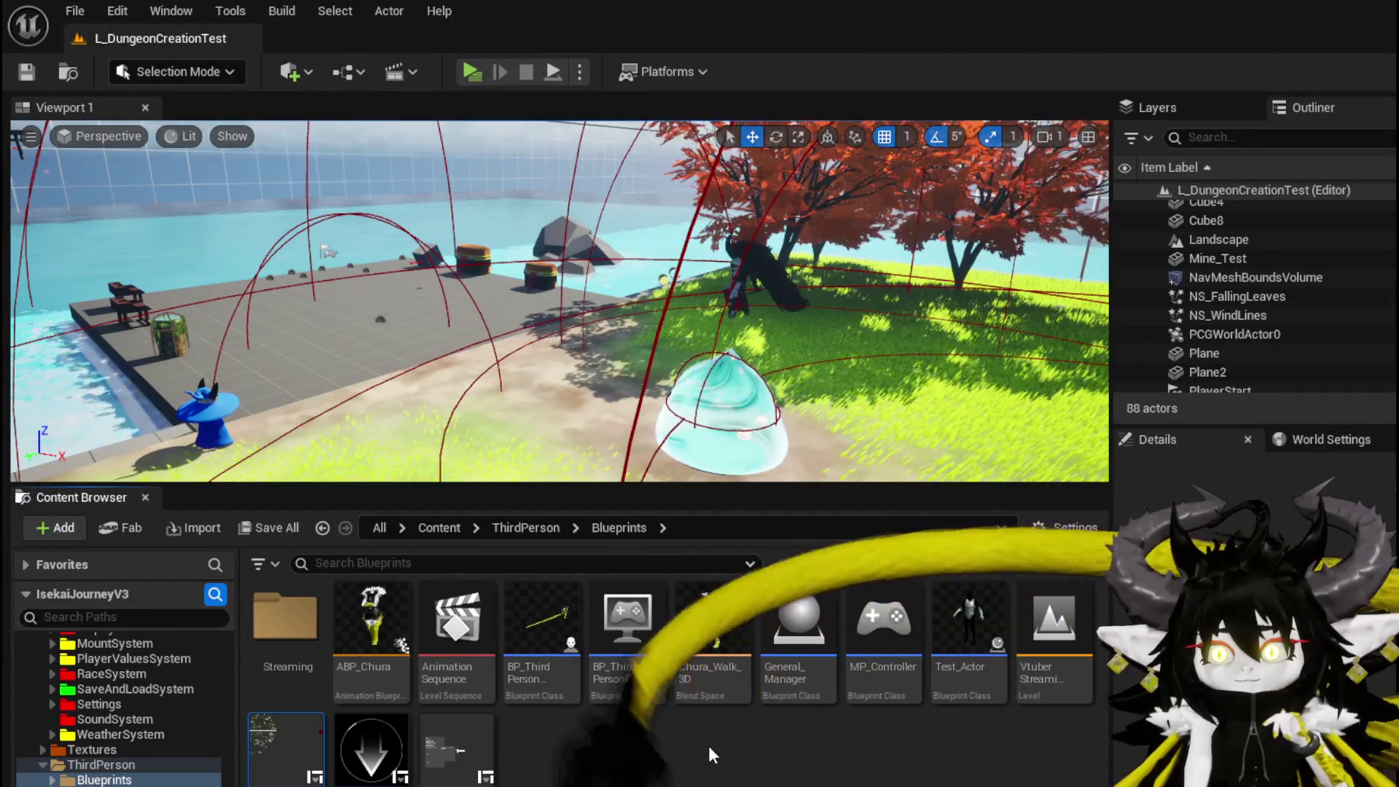
- Open the BPC_OOC component blueprint from the Systems/BPC folder
scroll(121, 700, "down", 5)
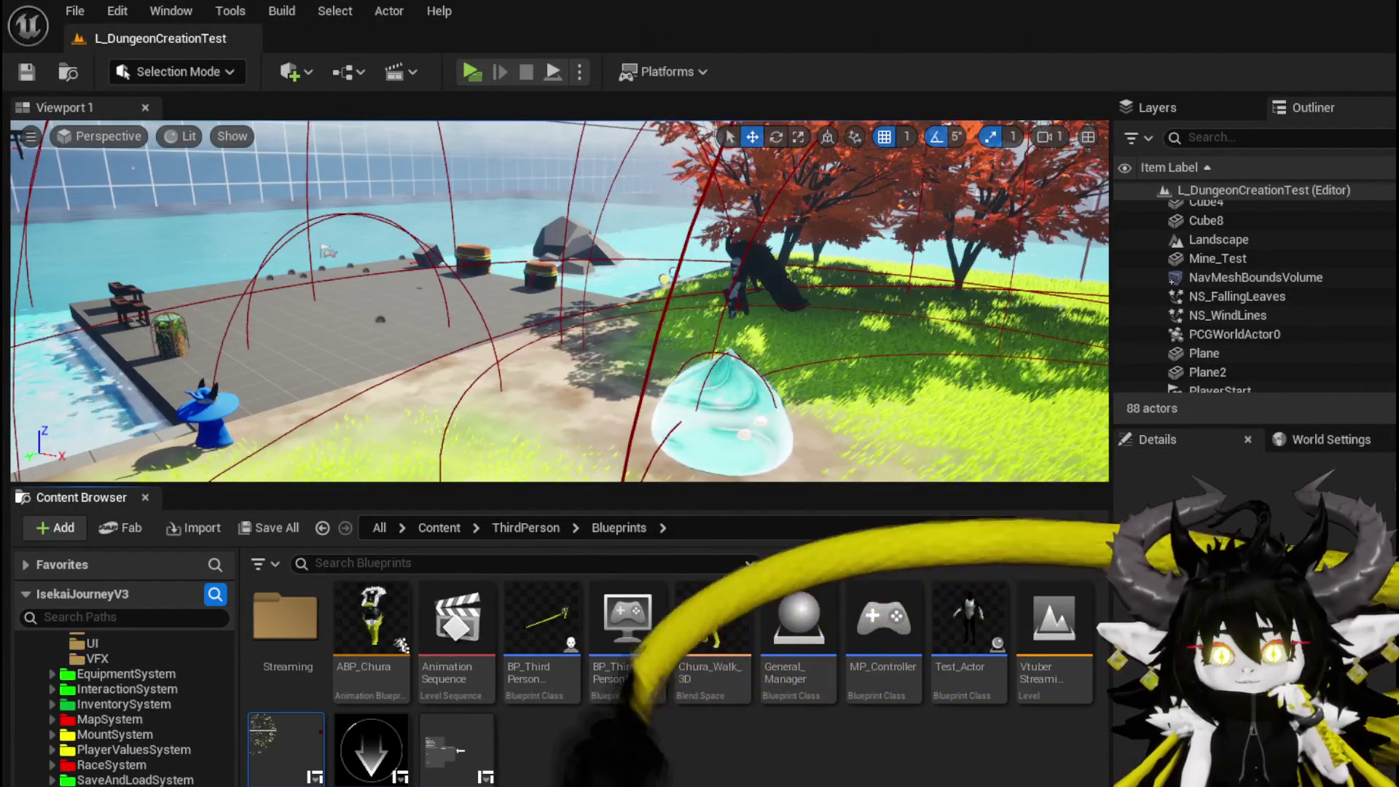
scroll(121, 710, "down", 3)
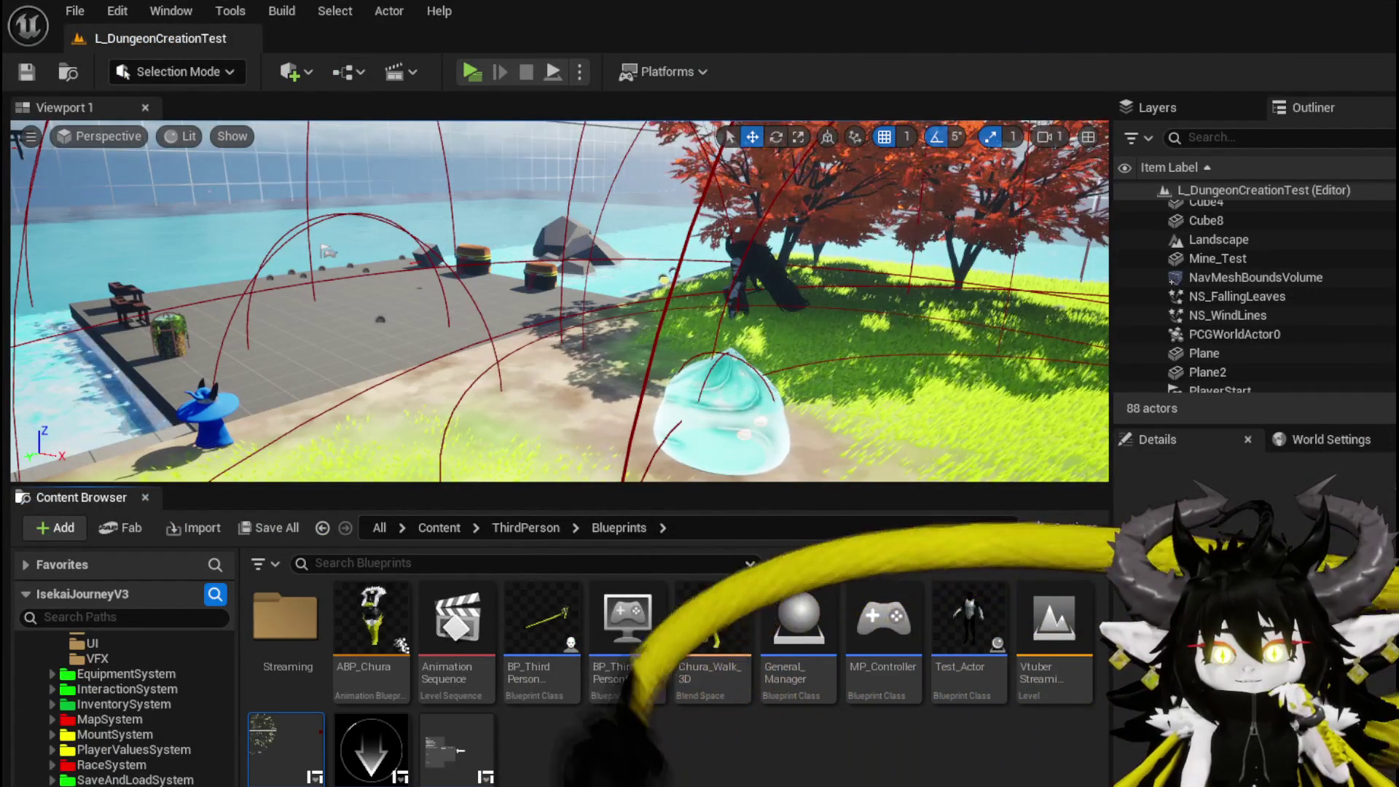
scroll(120, 699, "up", 5)
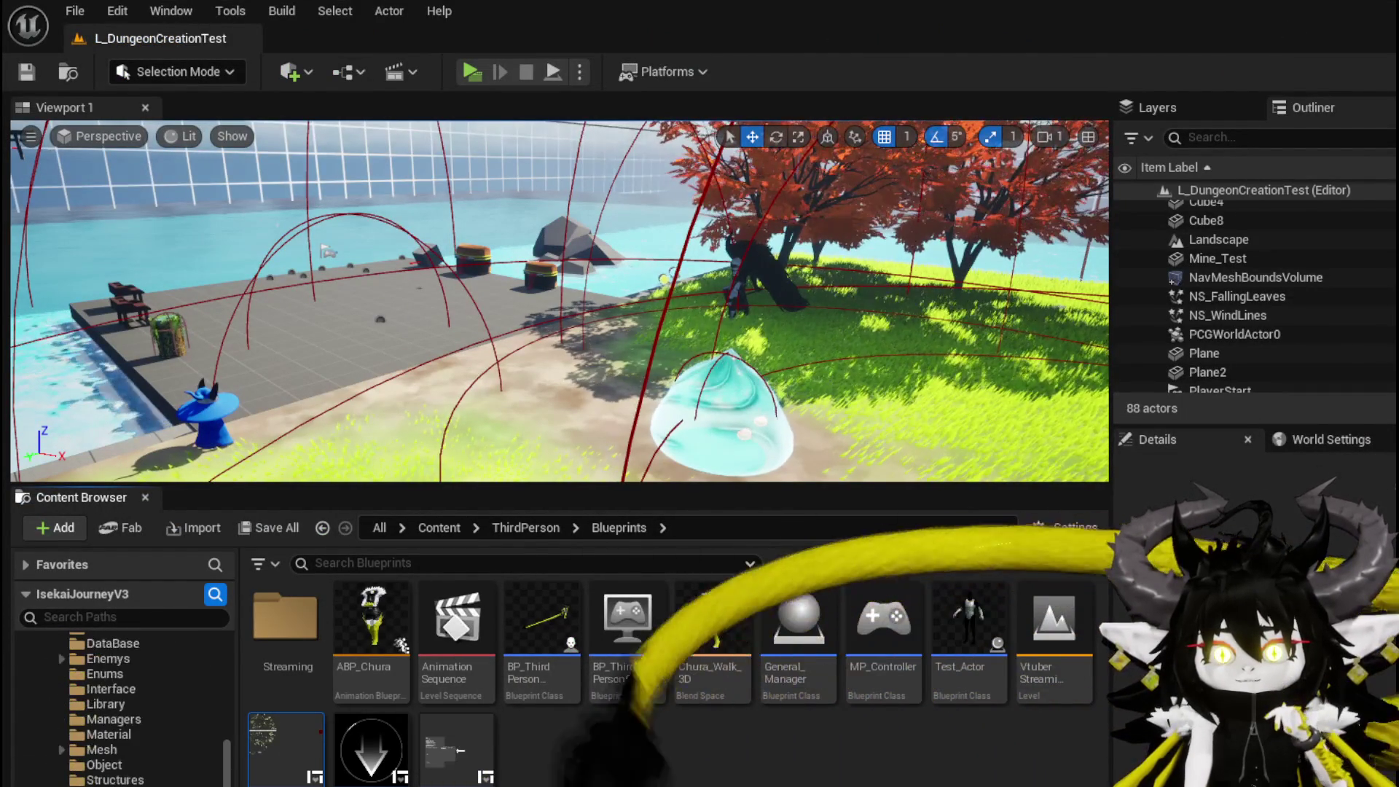
scroll(120, 710, "up", 3)
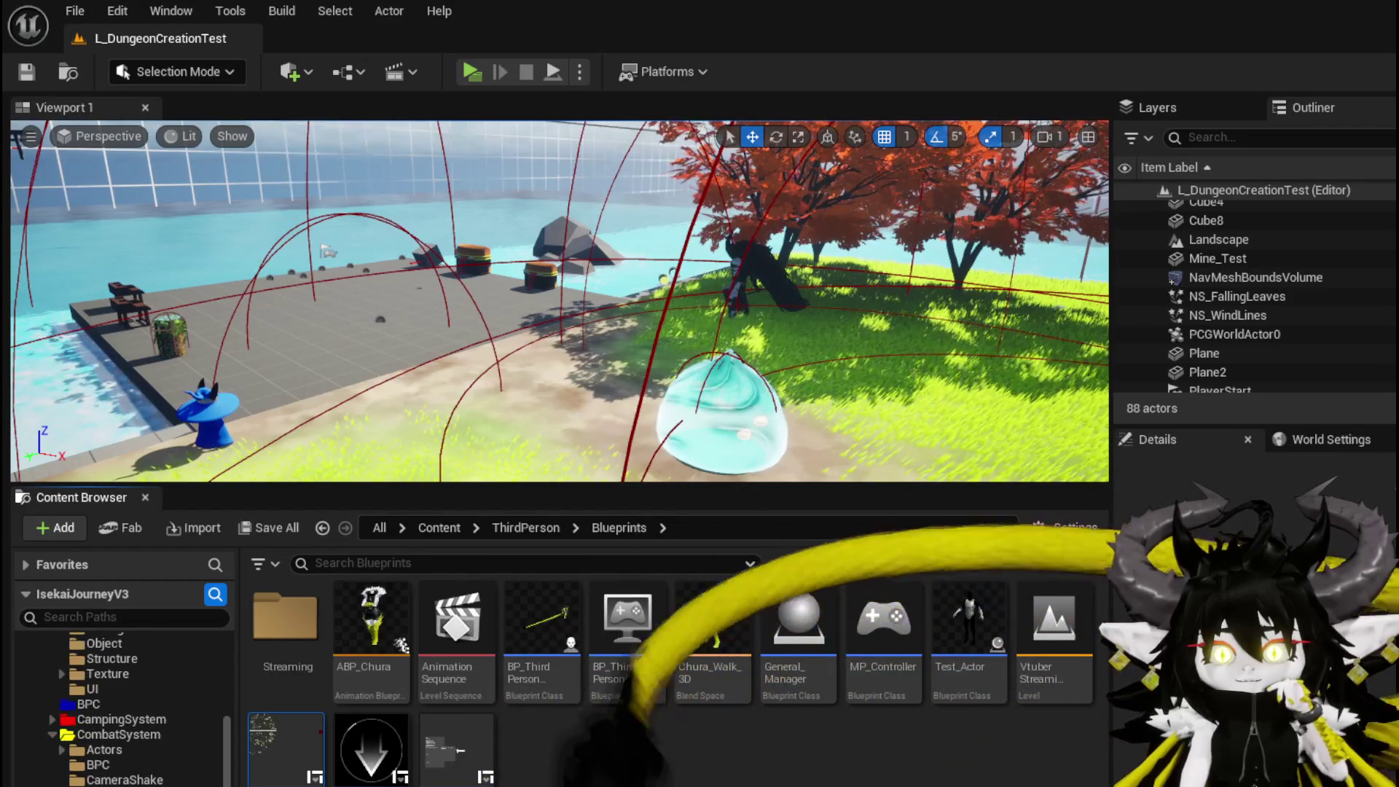
scroll(120, 711, "up", 2)
left_click(88, 764)
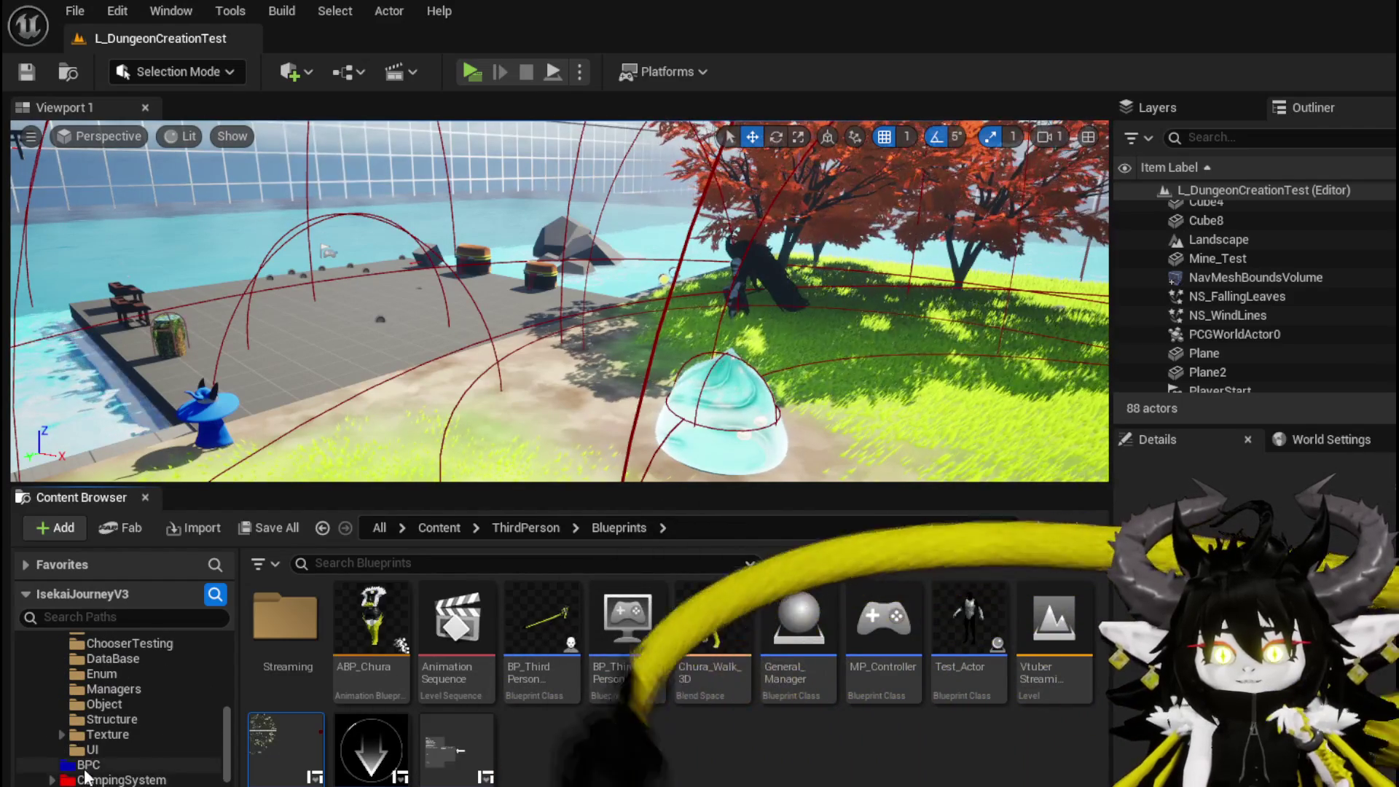
double_click(448, 757)
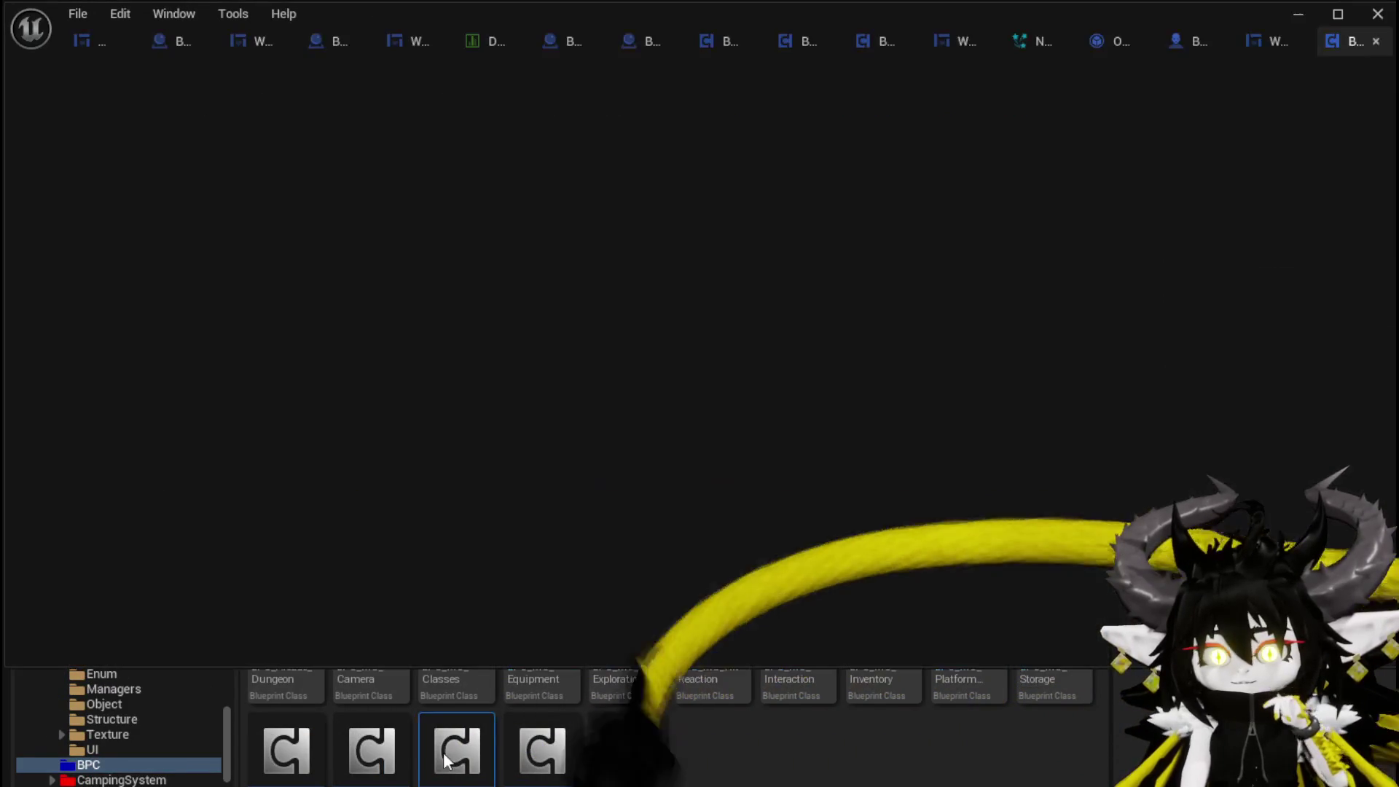
- Inspect the BindEvent and OpenAbilities graphs, including the CardHUDSelection variable type and input-mode nodes
scroll(582, 286, "down", 6)
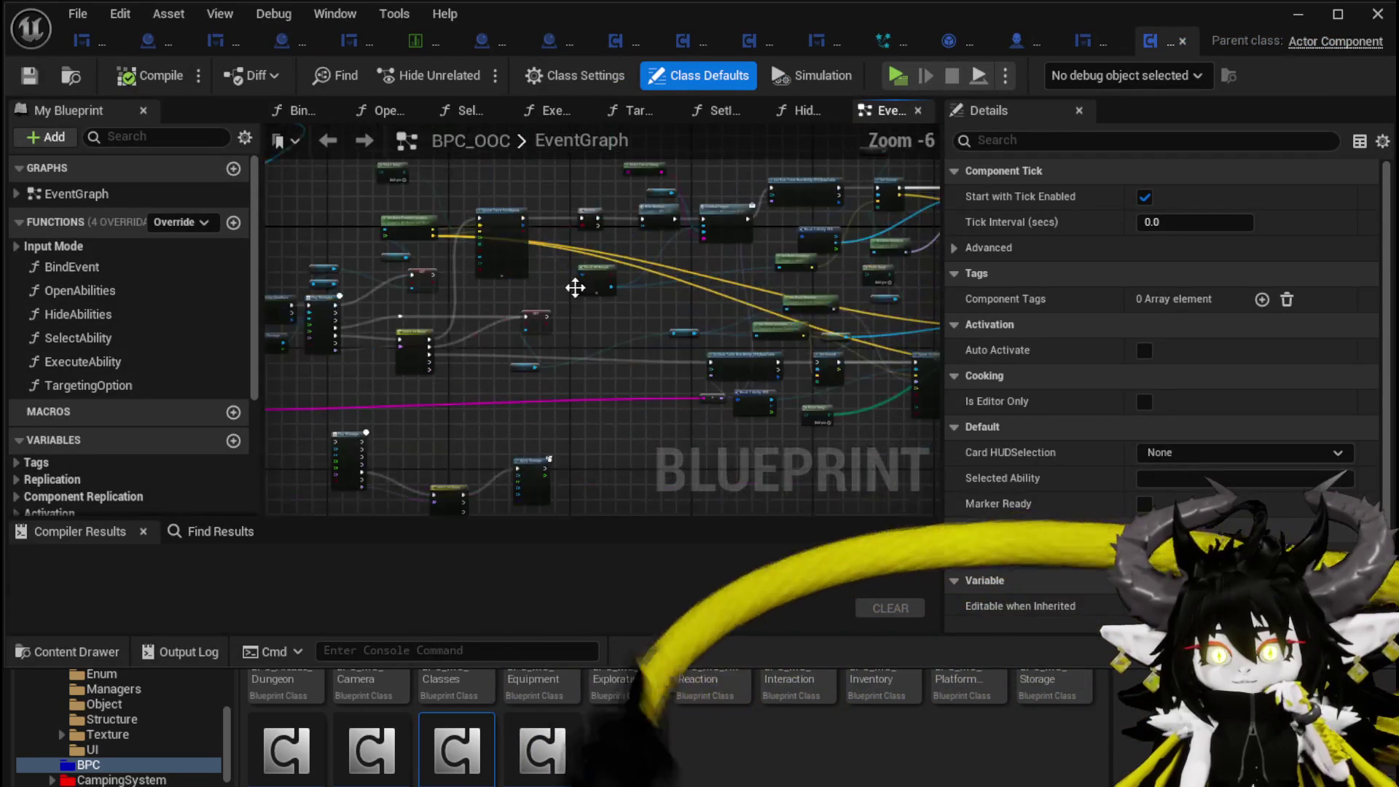
double_click(96, 266)
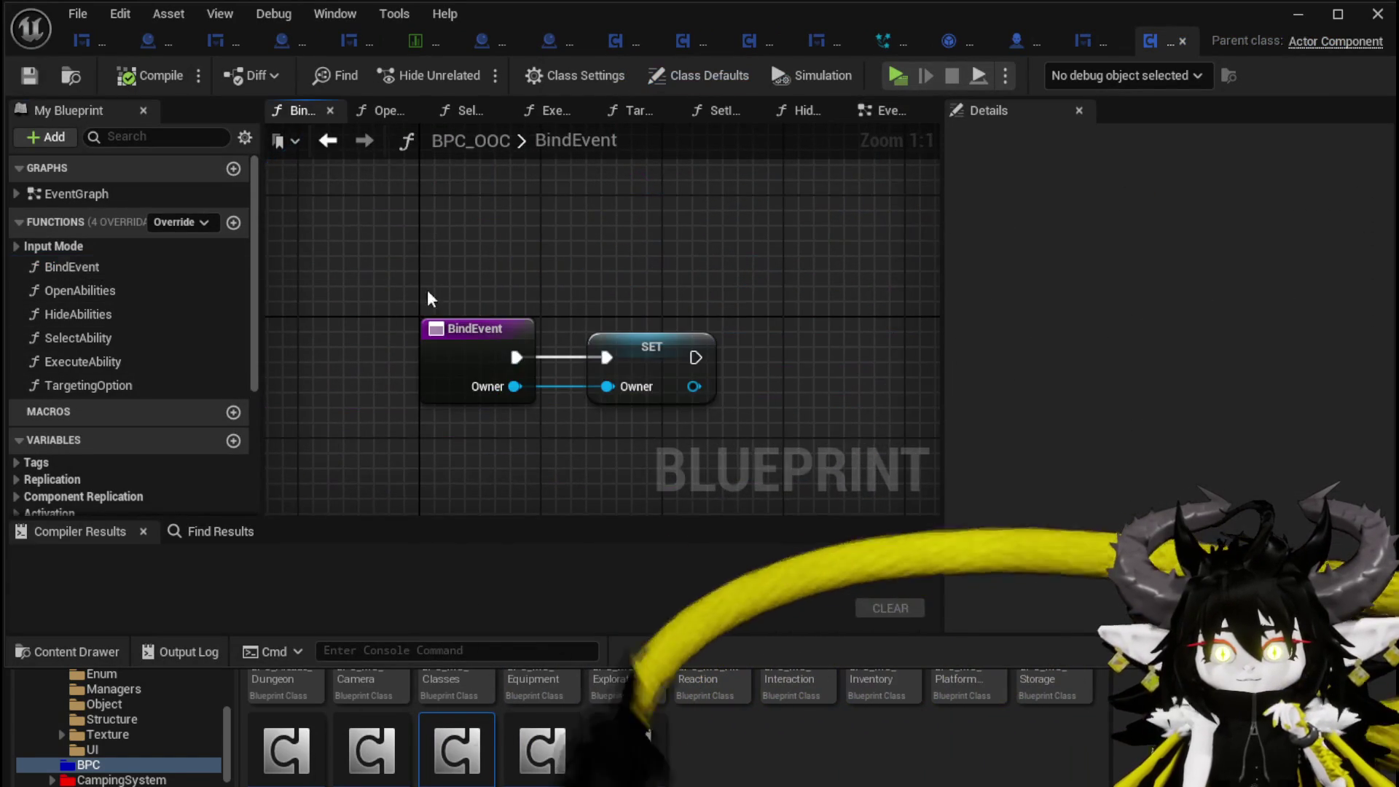
double_click(143, 288)
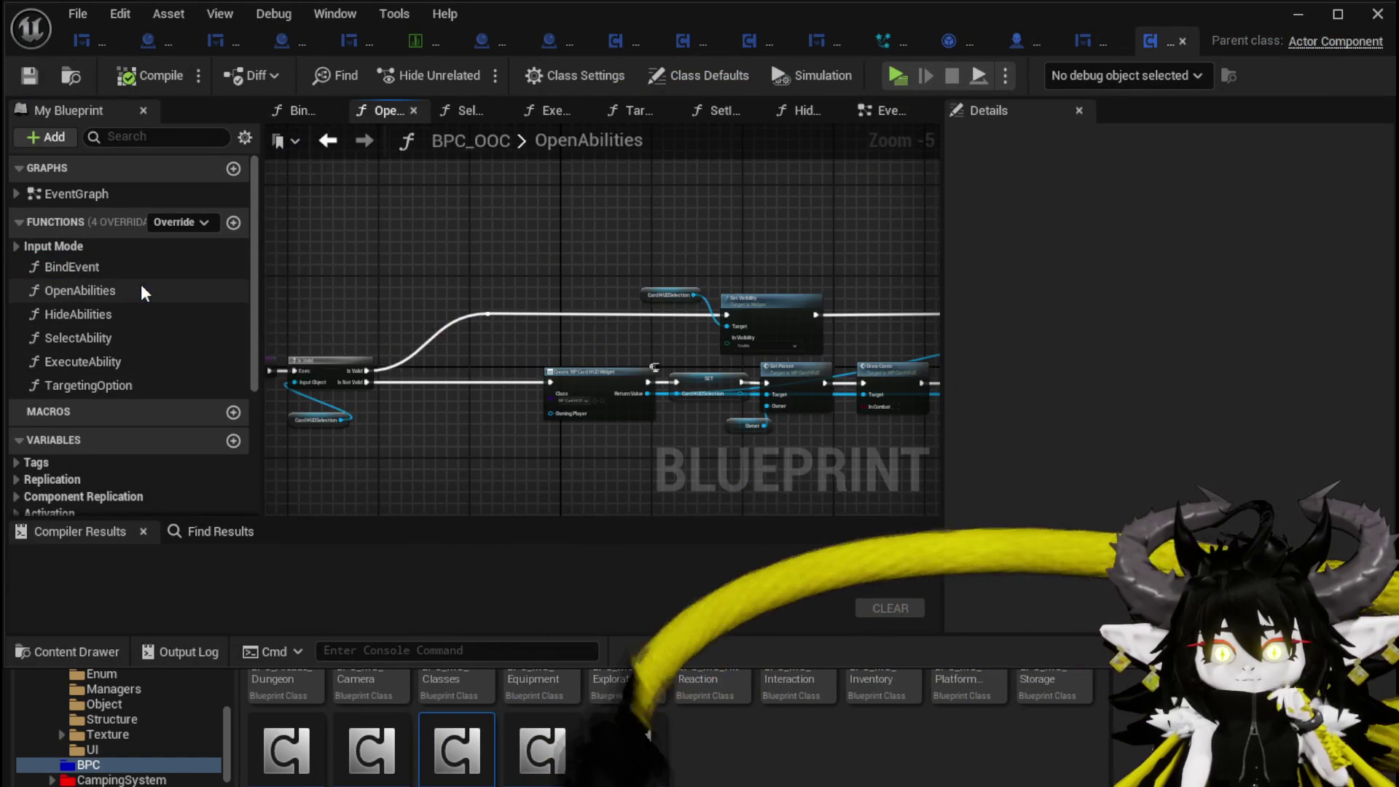
scroll(637, 317, "up", 2)
mouse_move(641, 321)
left_mouse_down()
mouse_move(567, 270)
mouse_move(626, 245)
left_mouse_up()
left_click(600, 255)
left_click(481, 421)
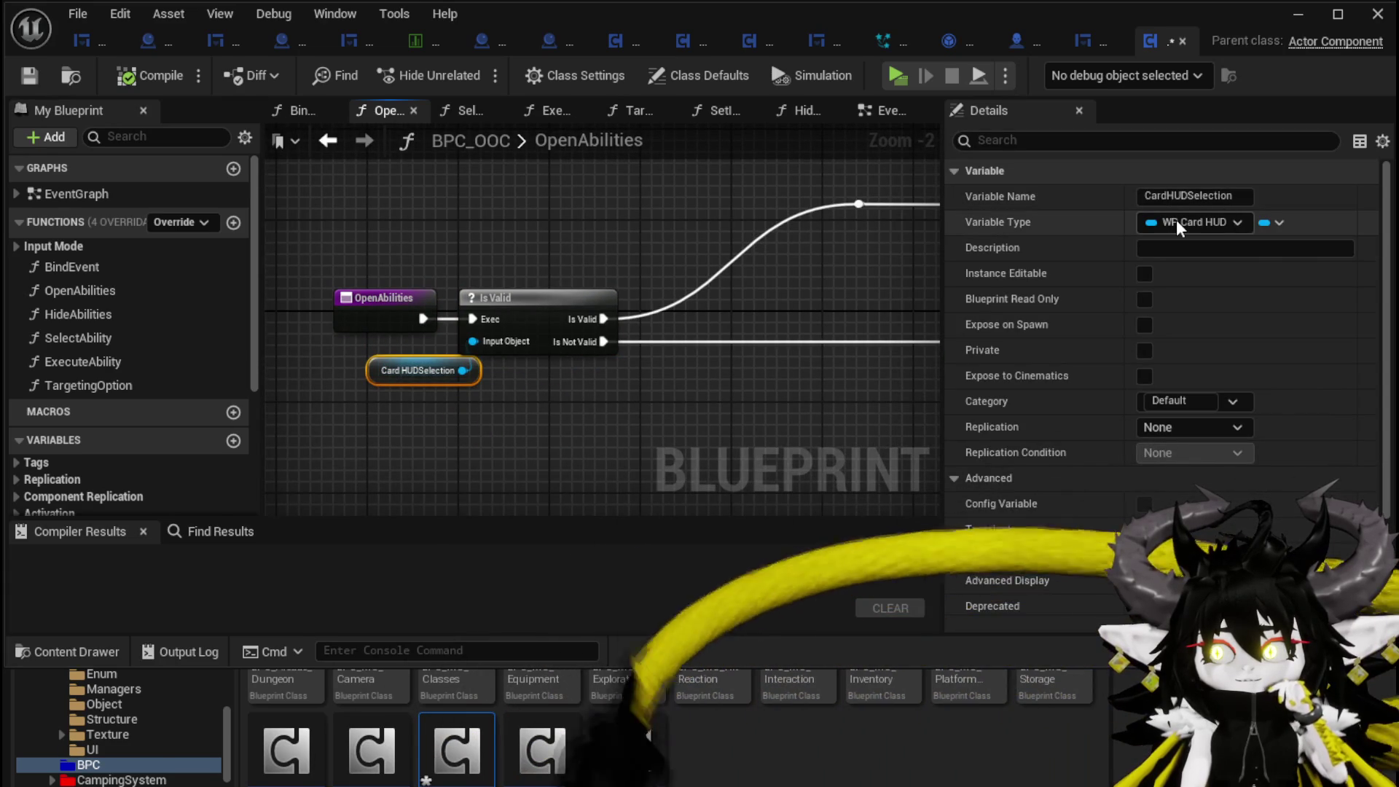
mouse_move(649, 255)
left_mouse_down()
mouse_move(549, 284)
mouse_move(532, 462)
mouse_move(378, 430)
mouse_move(285, 376)
left_mouse_up()
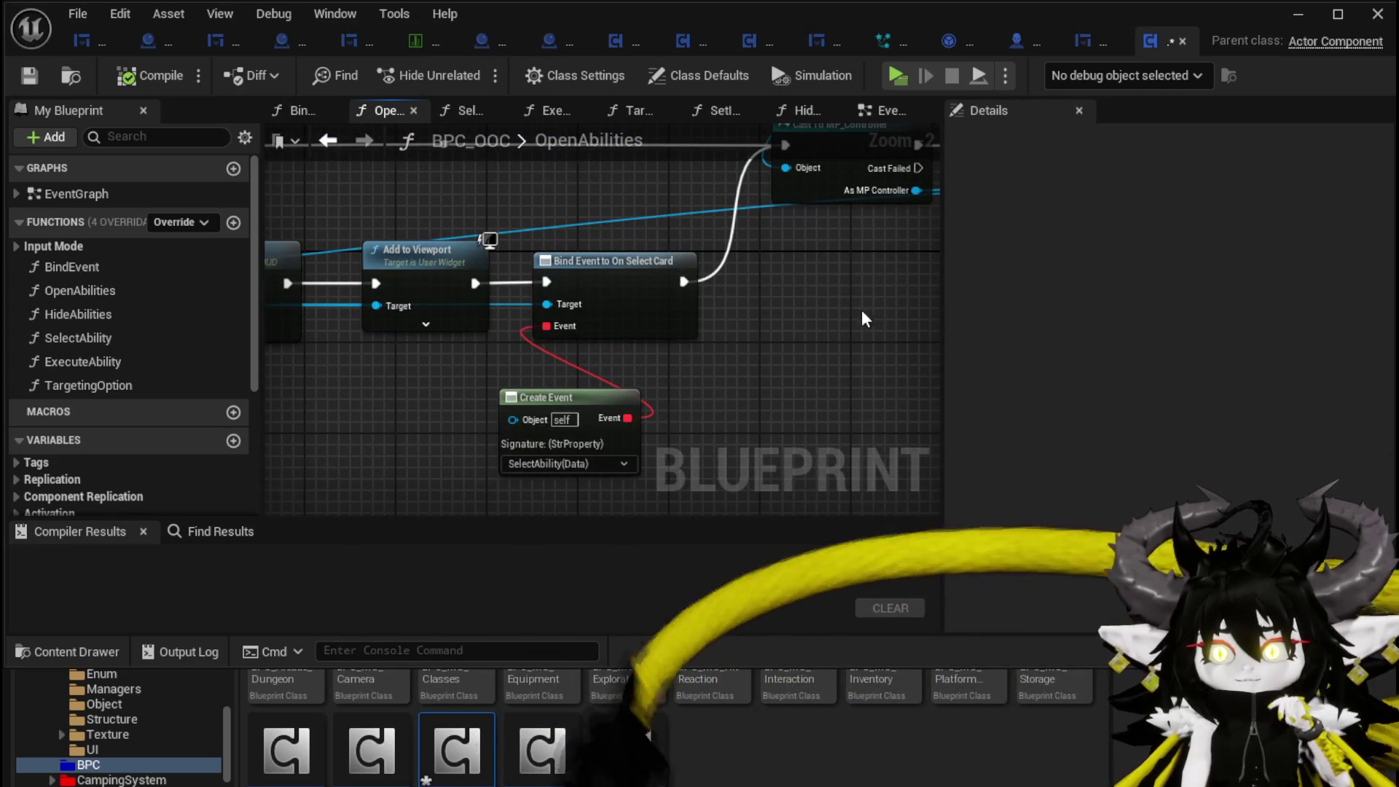
left_click_drag(836, 297, 564, 388)
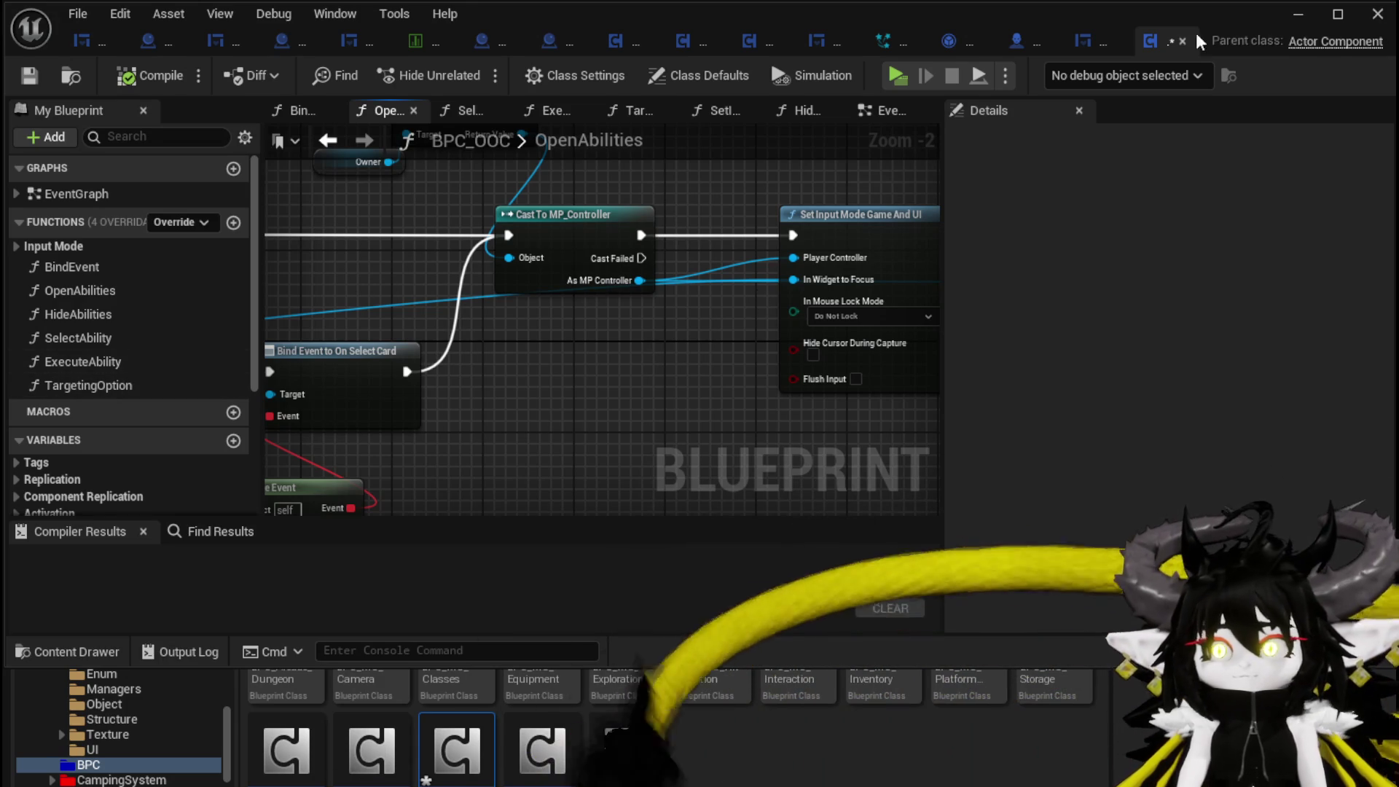
left_click(898, 75)
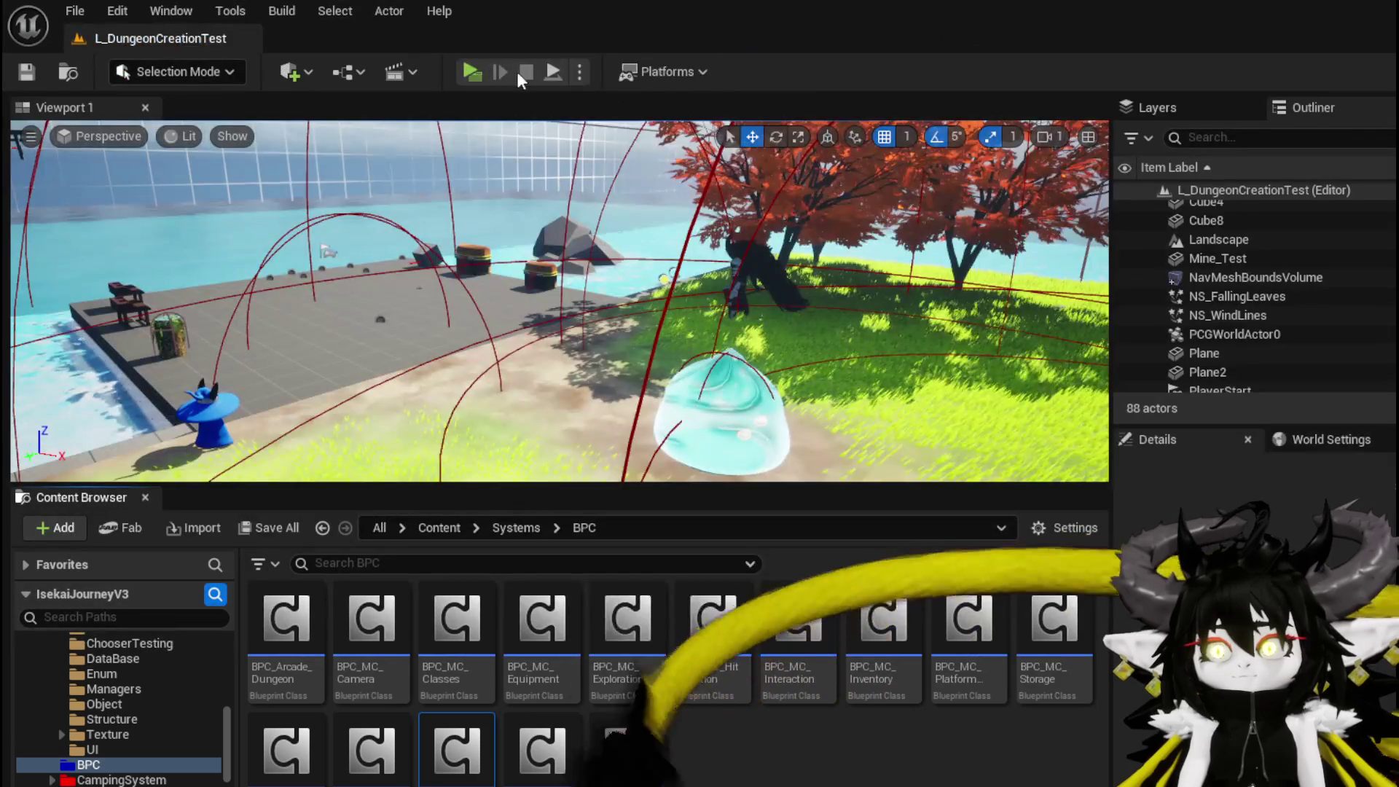
- Run to the slime, enter combat, play Ability003, Echo Buff and another card, then stop
key("w")
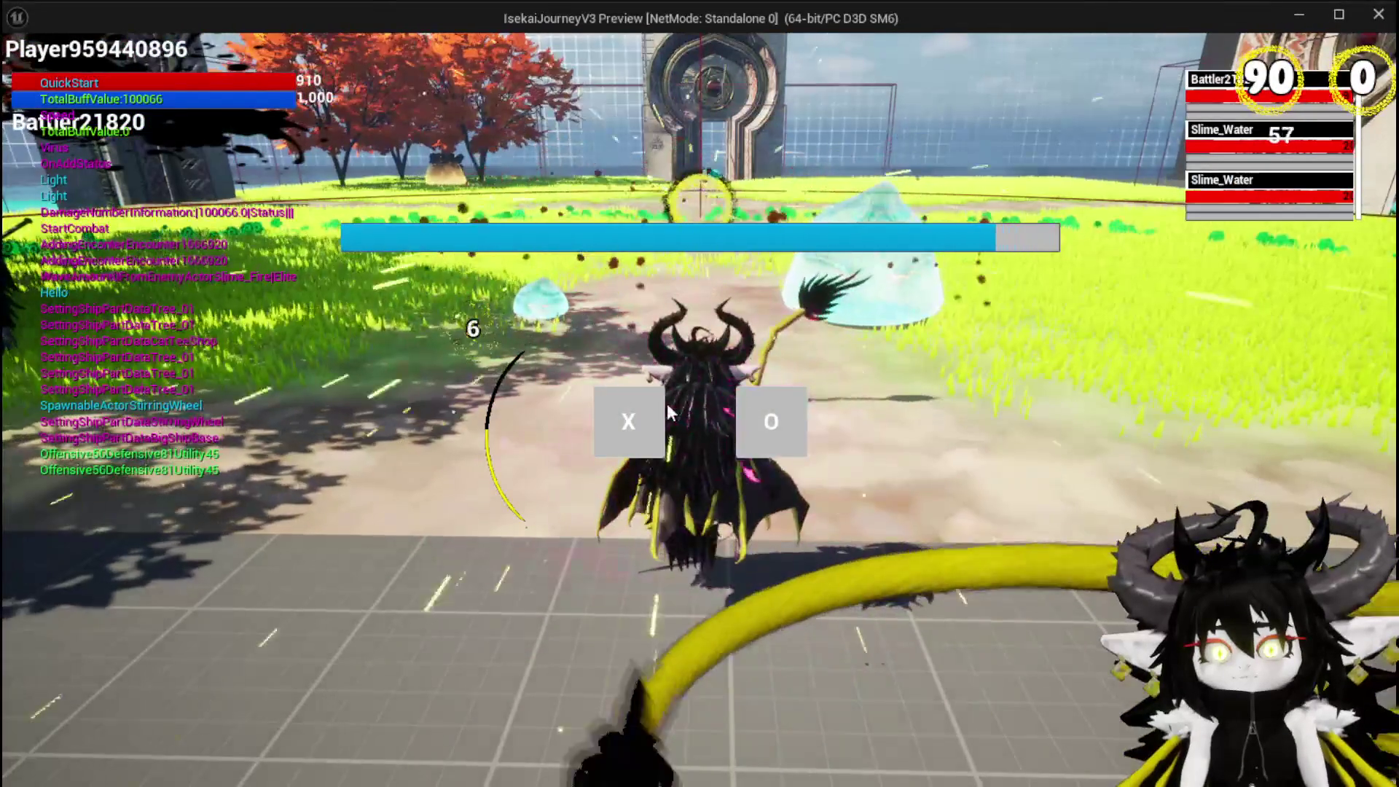
left_click(655, 408)
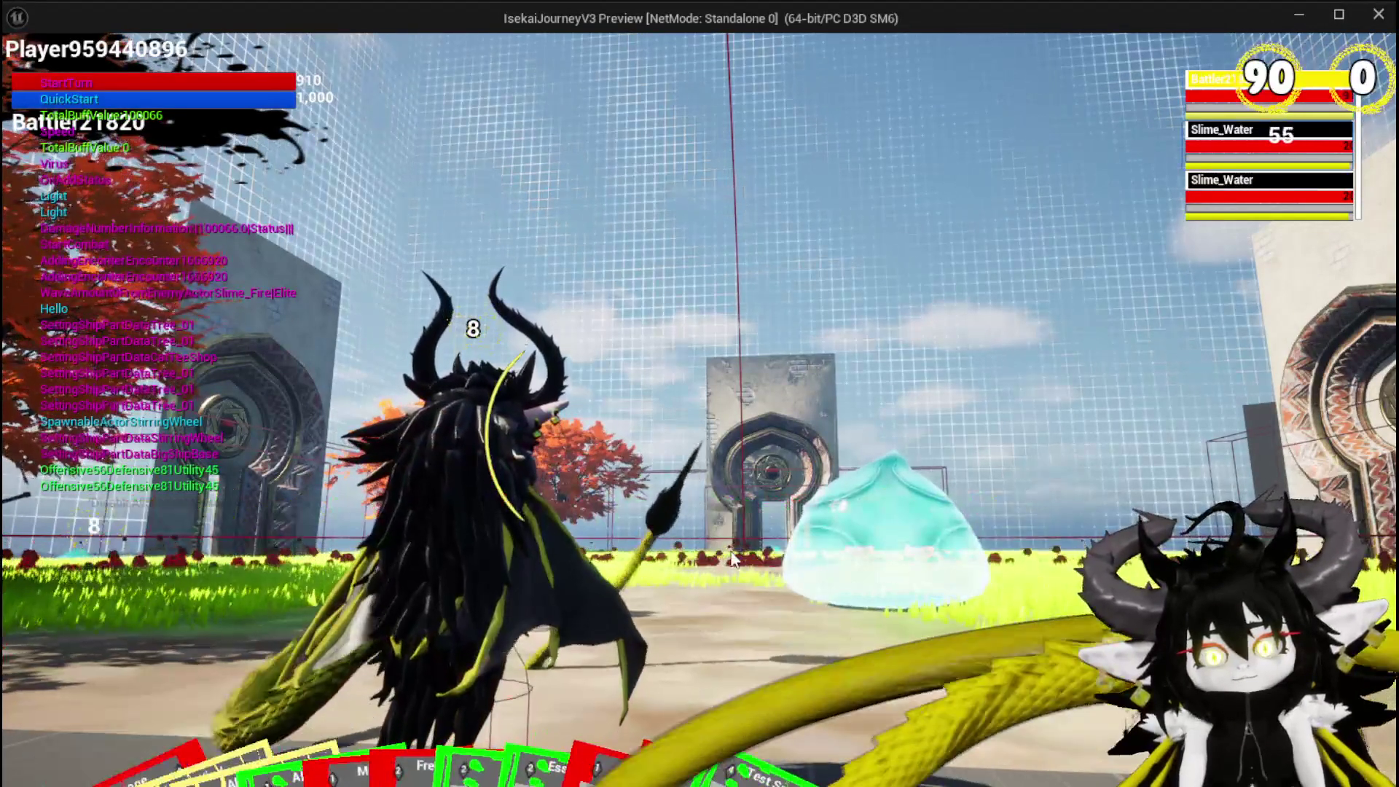
mouse_move(287, 776)
left_click(256, 671)
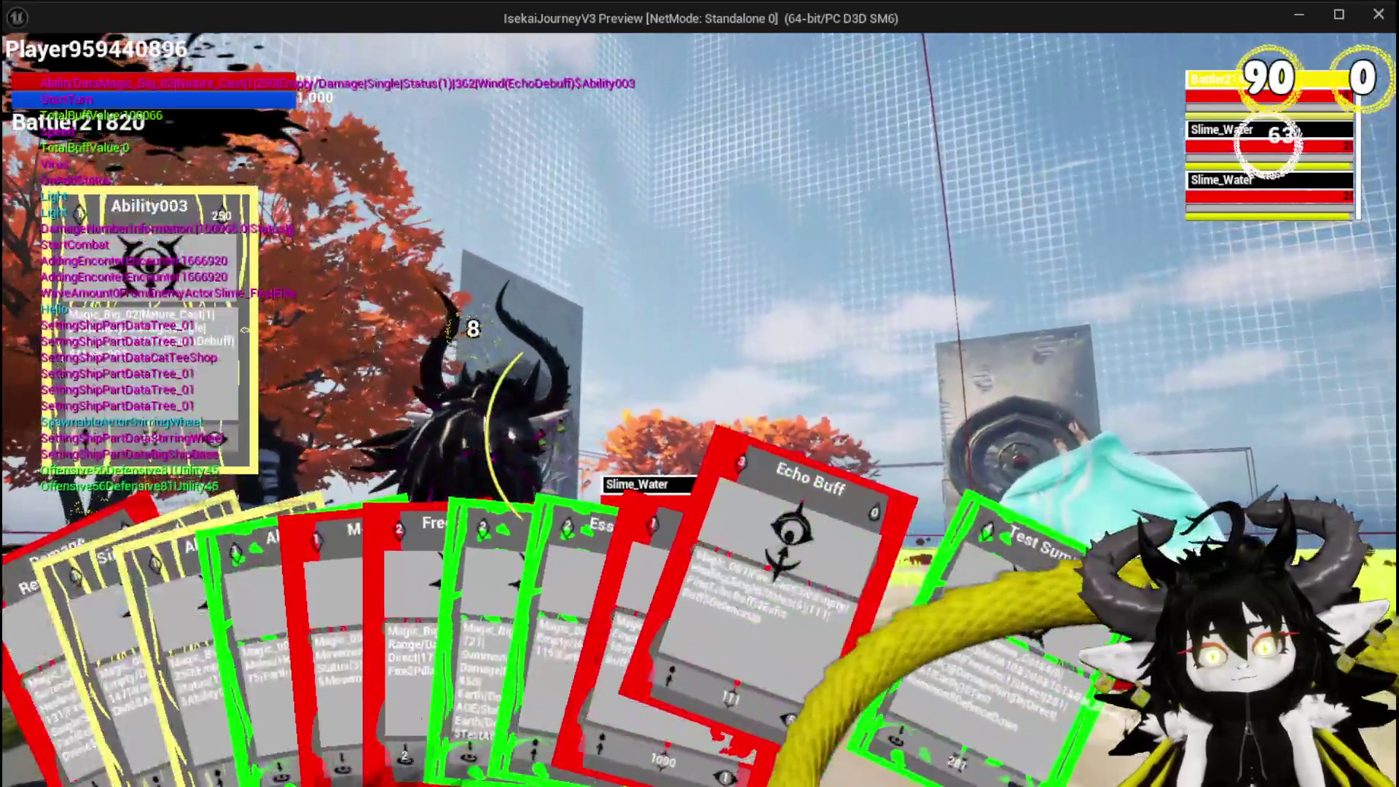
left_click(823, 605)
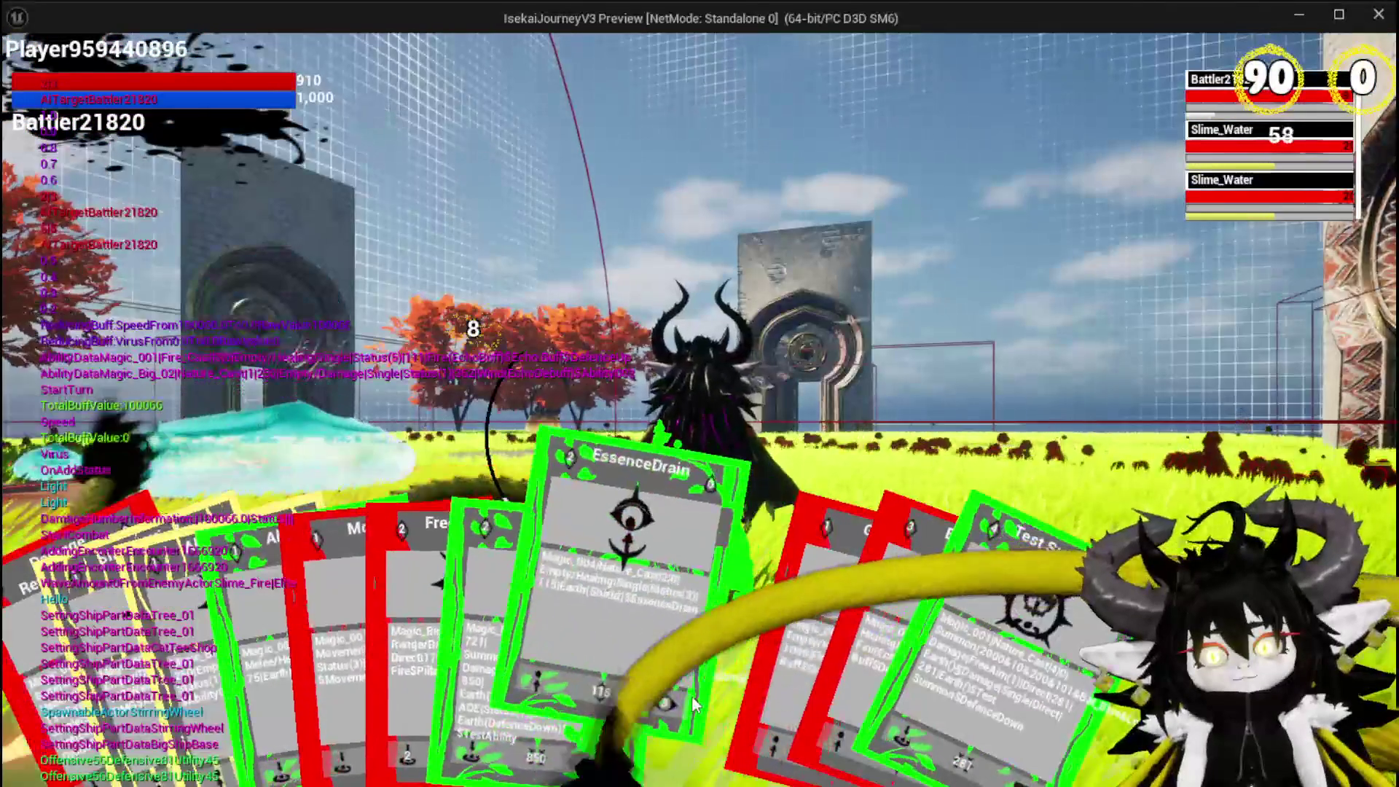
left_click(605, 554)
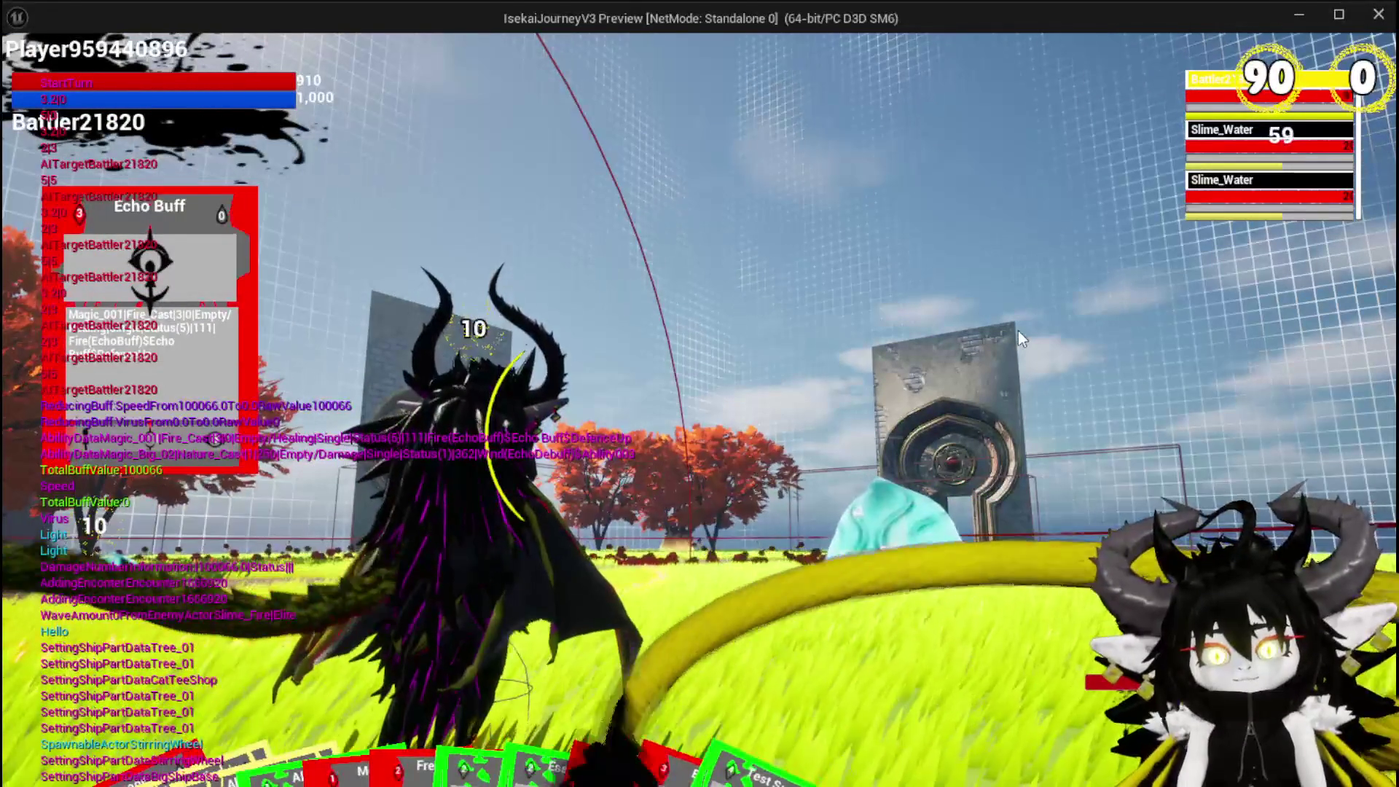
key("alt+Tab")
key("Escape")
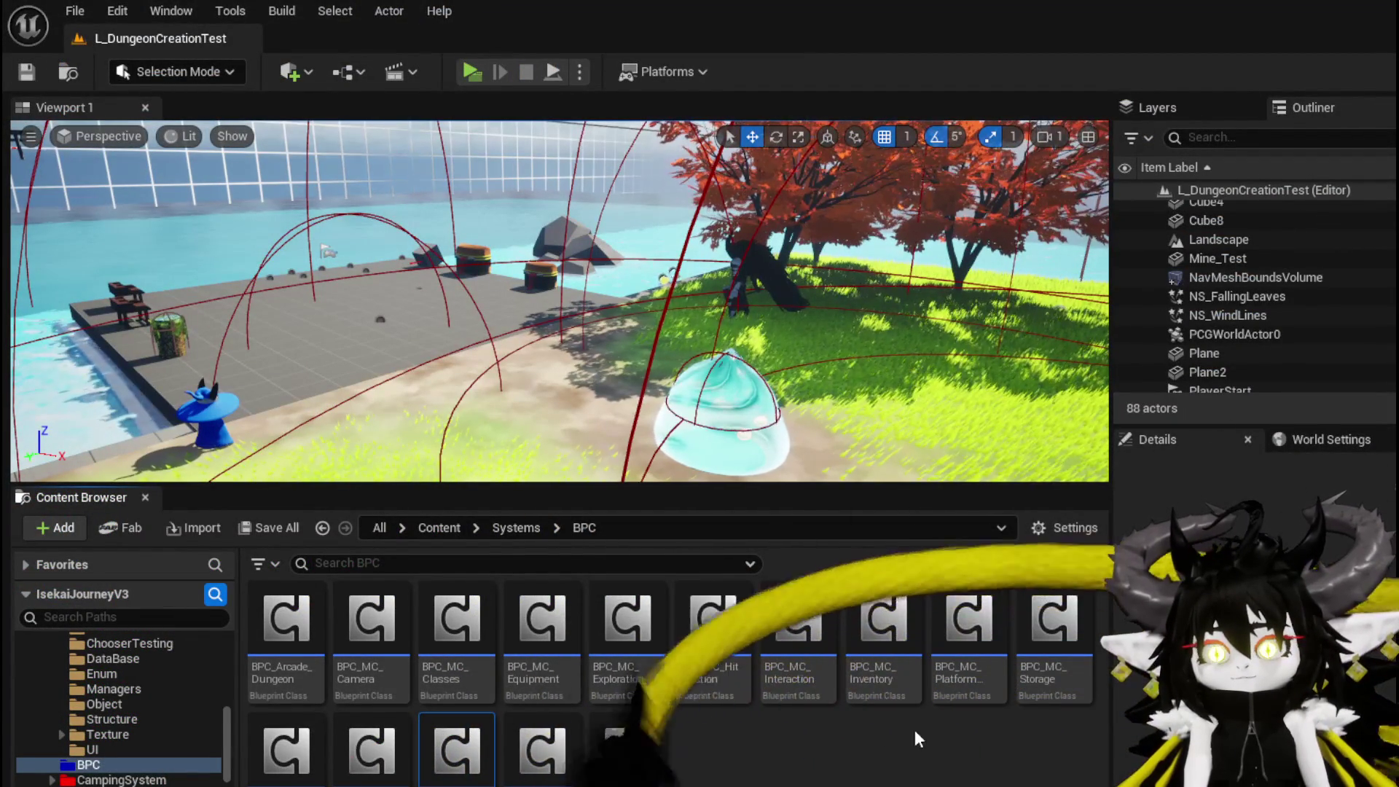
- Show the CombatSystem UI assets and open the W_BattleUI widget blueprint
scroll(228, 779, "up", 5)
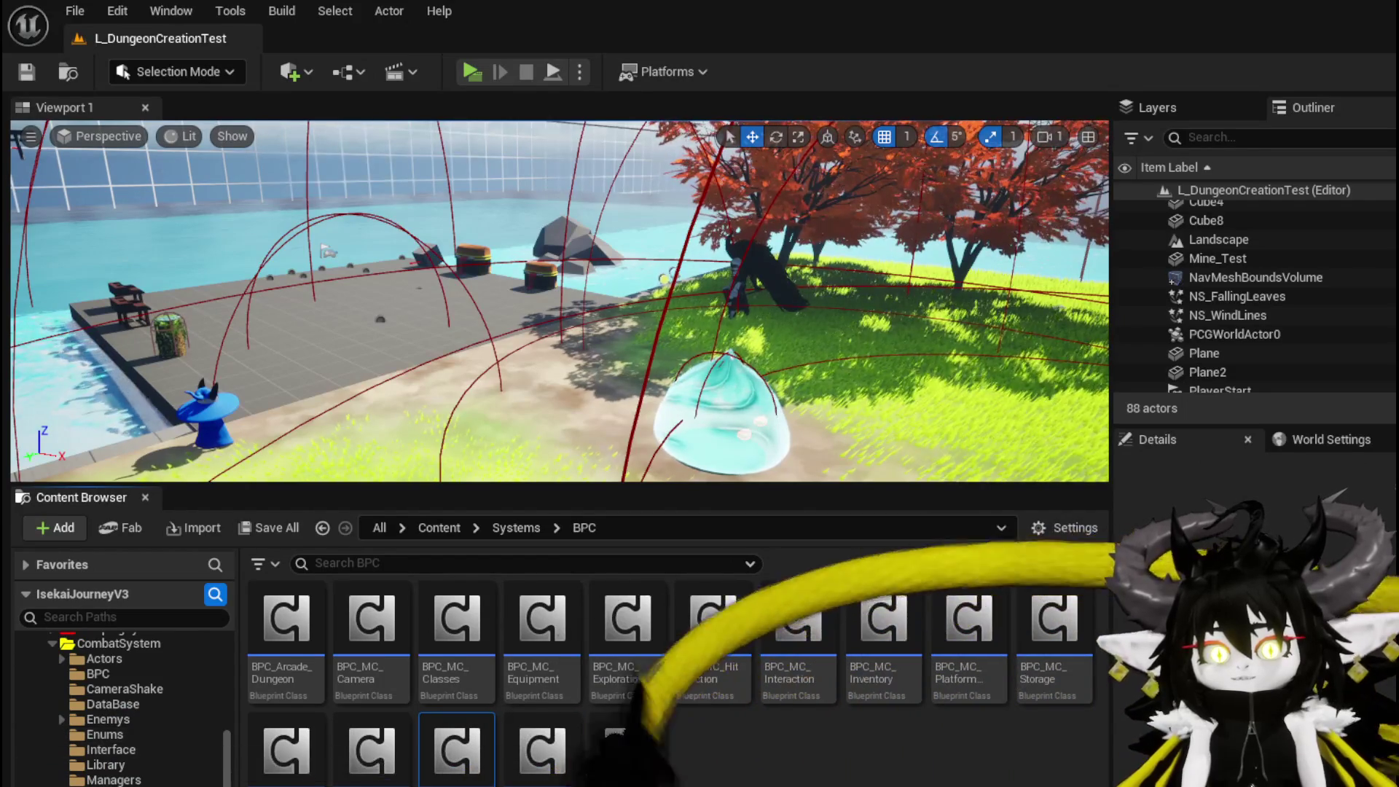
left_click(119, 643)
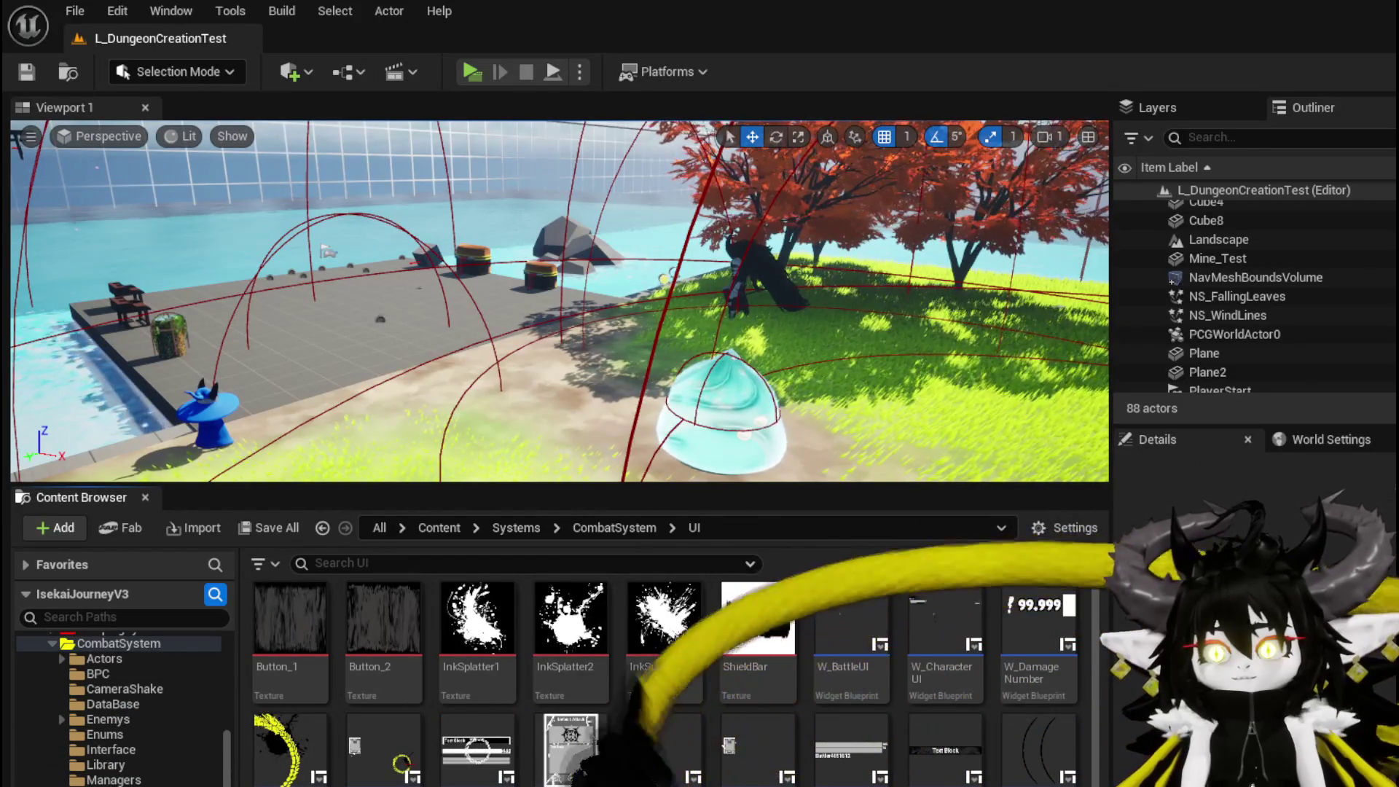
scroll(670, 682, "down", 1)
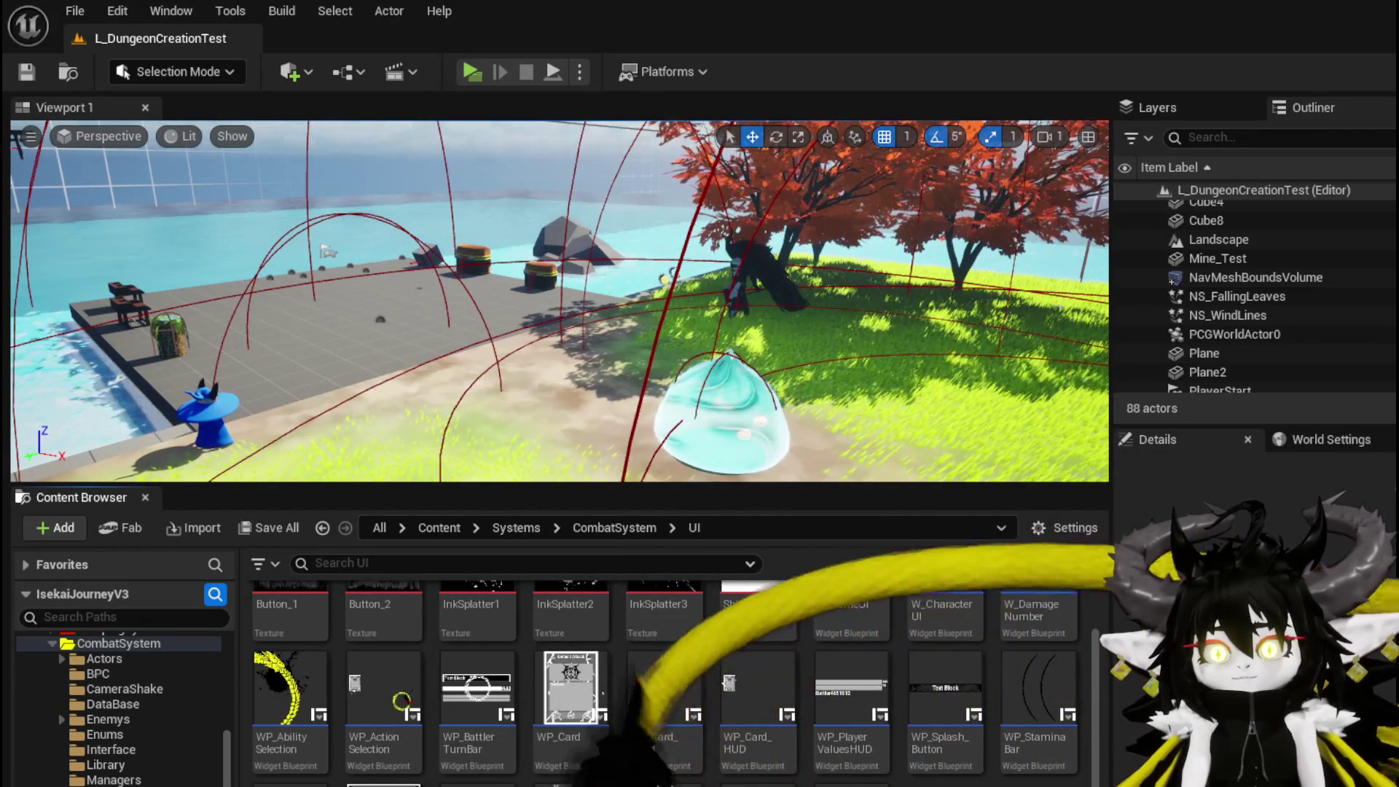
scroll(670, 681, "up", 1)
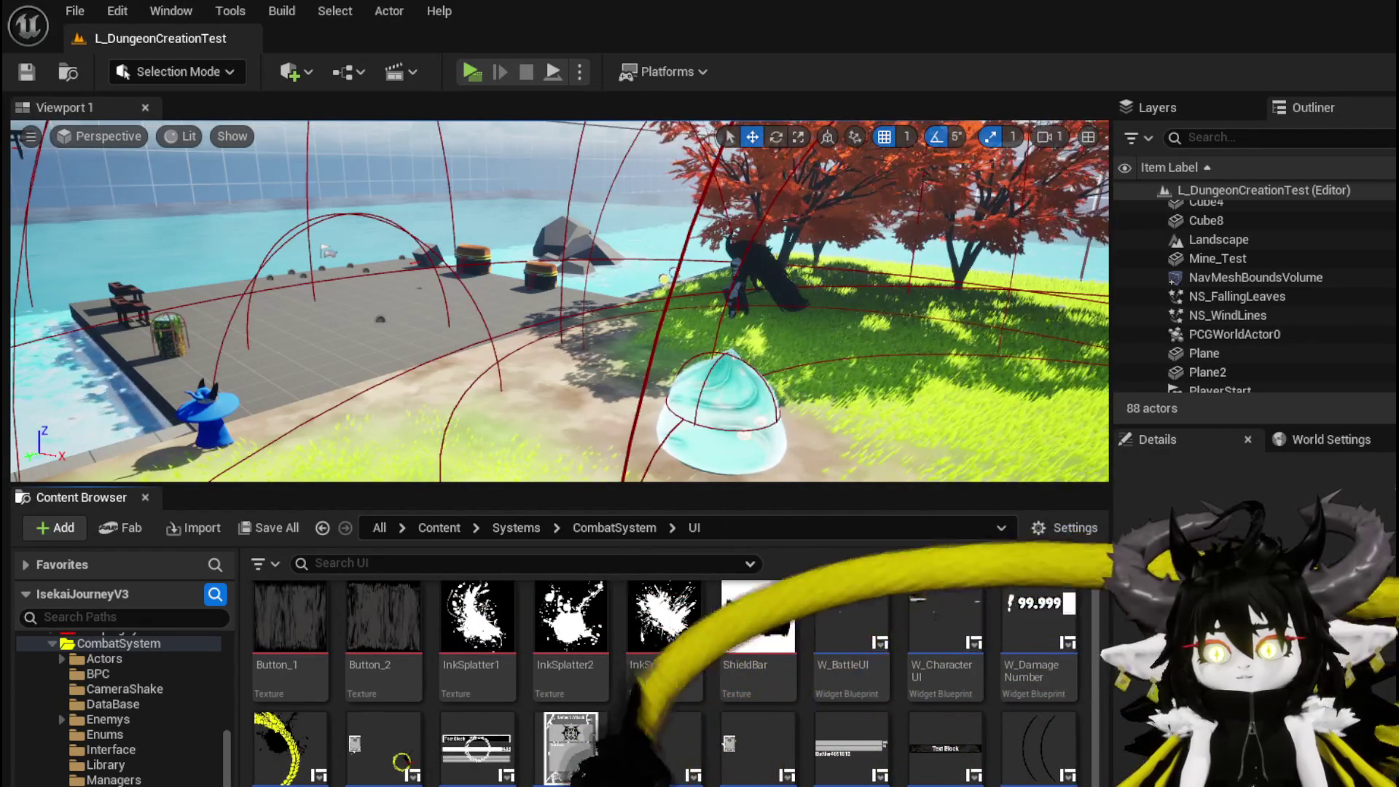
double_click(851, 619)
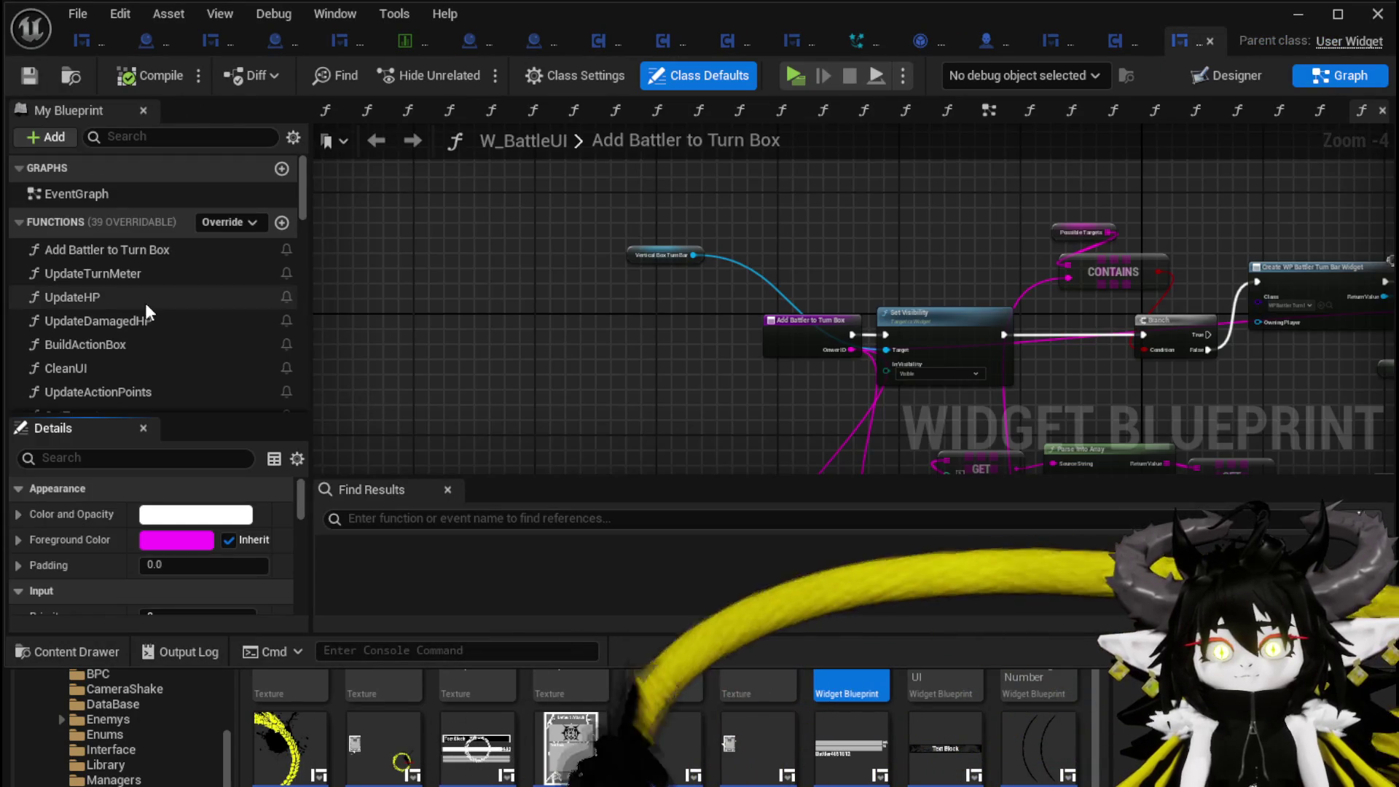
- Go to W_BattleUI's BuildActionBox graph and open WP_ActionSelection from its create-widget node
type("Card")
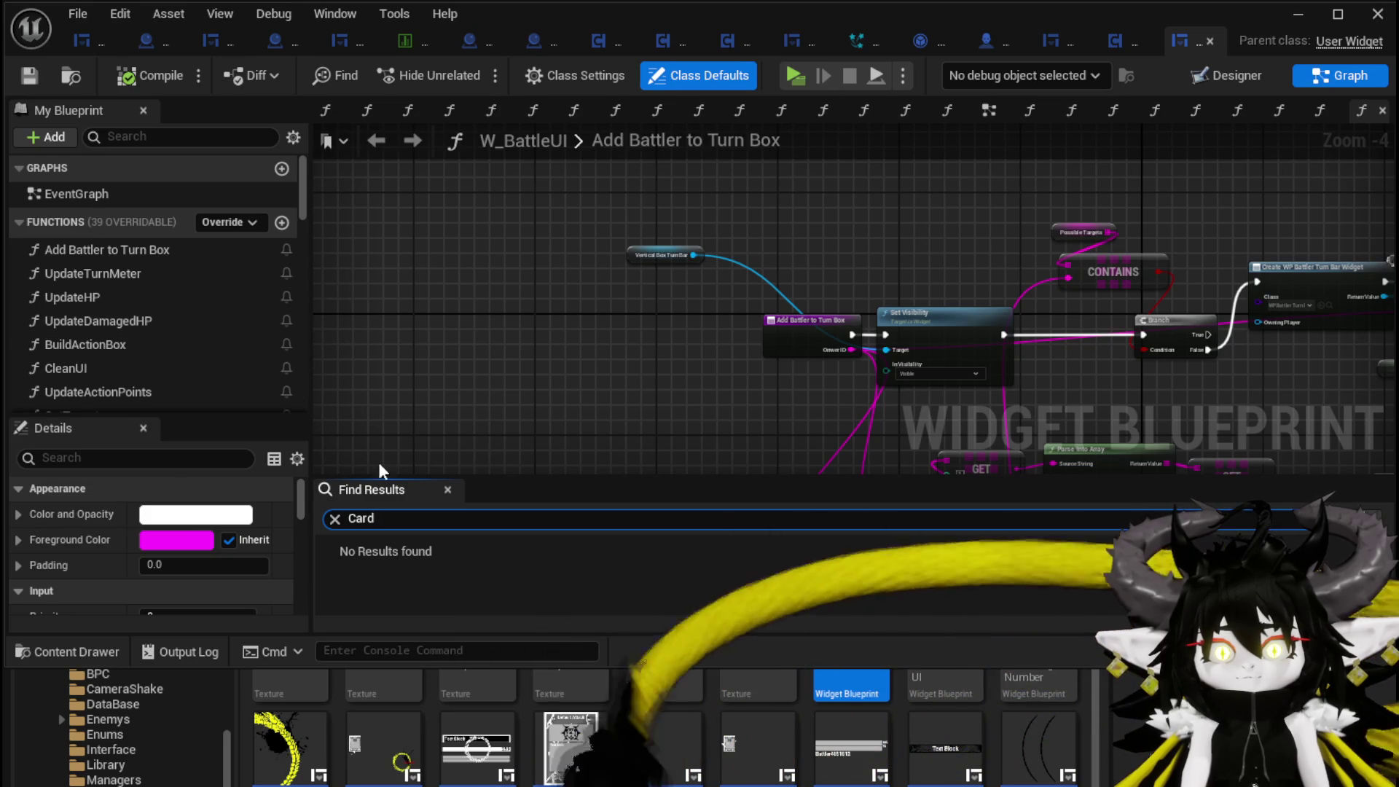
scroll(153, 338, "down", 3)
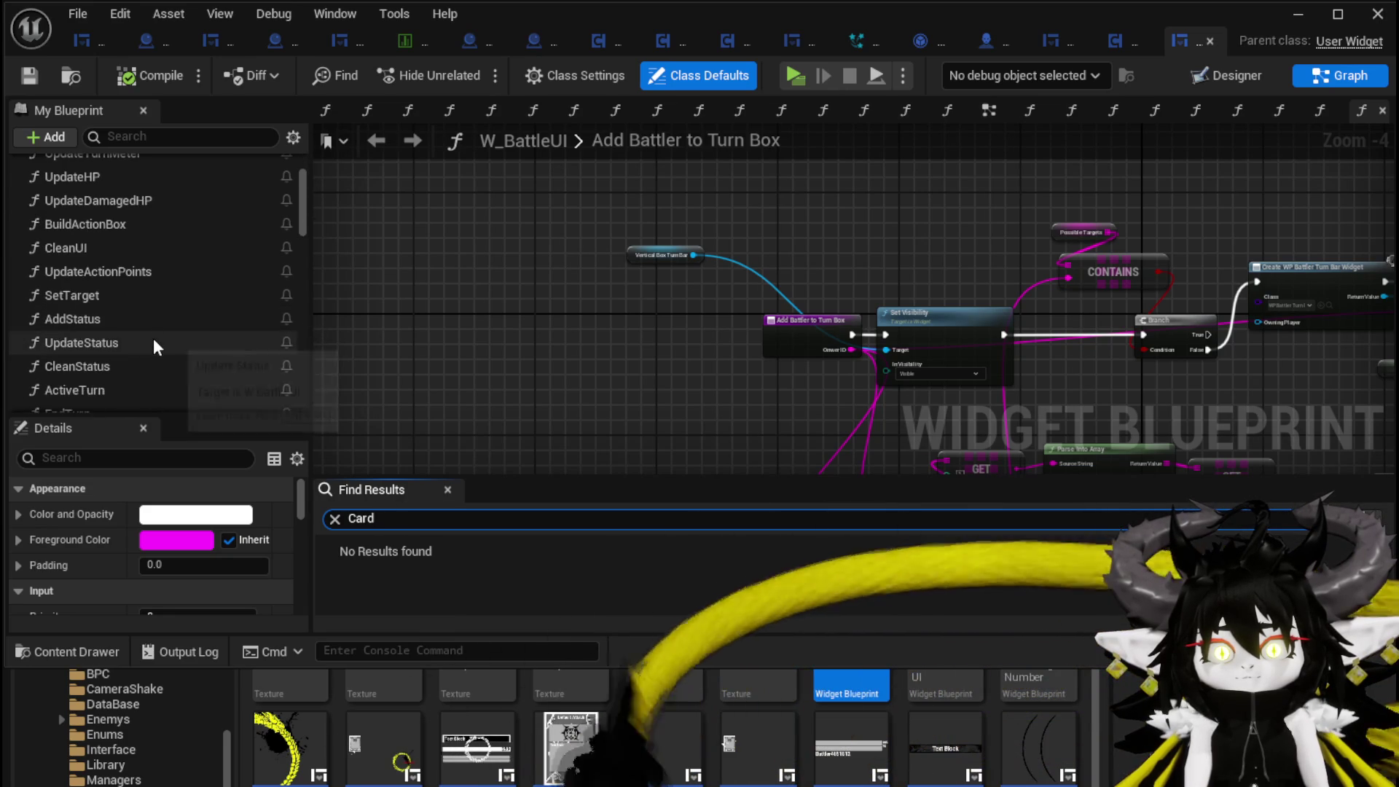
double_click(148, 223)
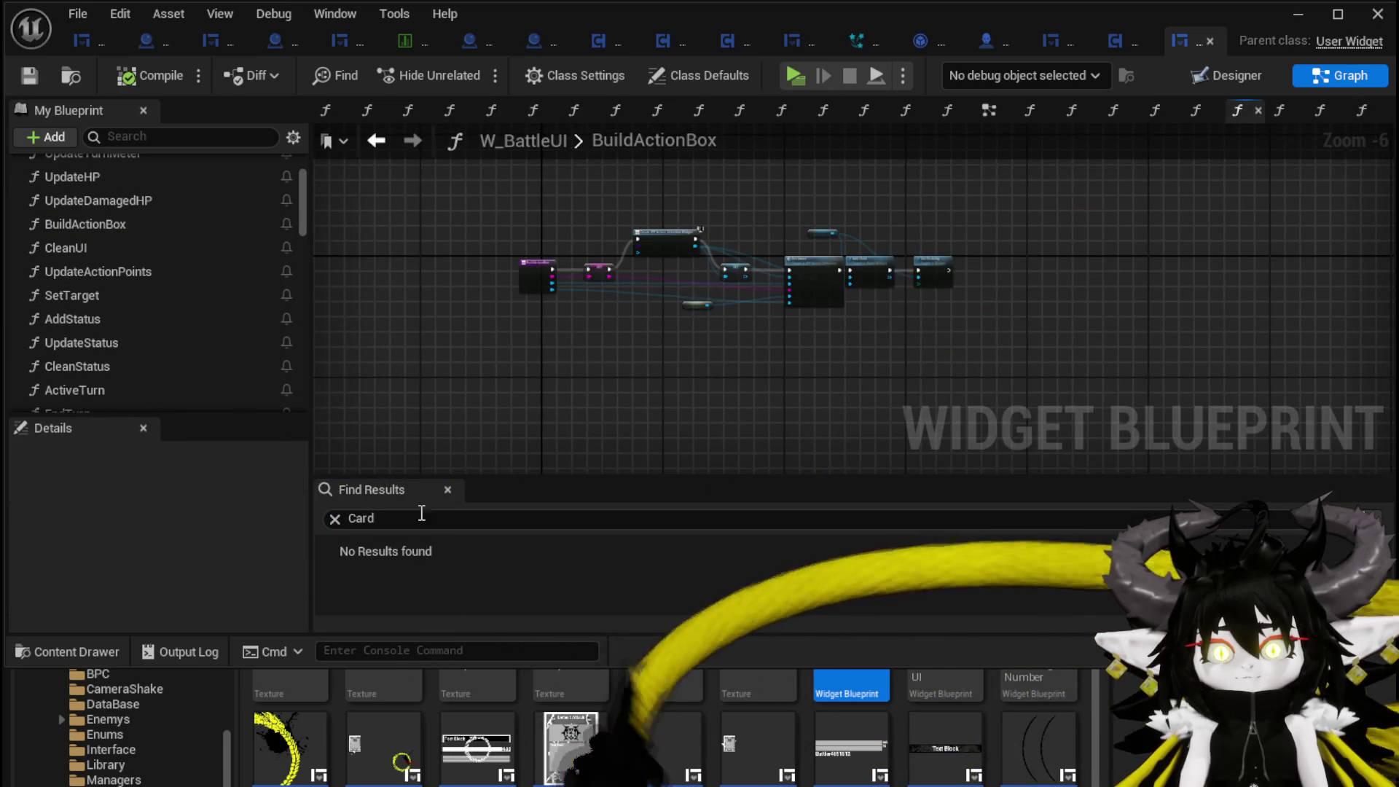
scroll(659, 291, "up", 4)
scroll(682, 236, "up", 2)
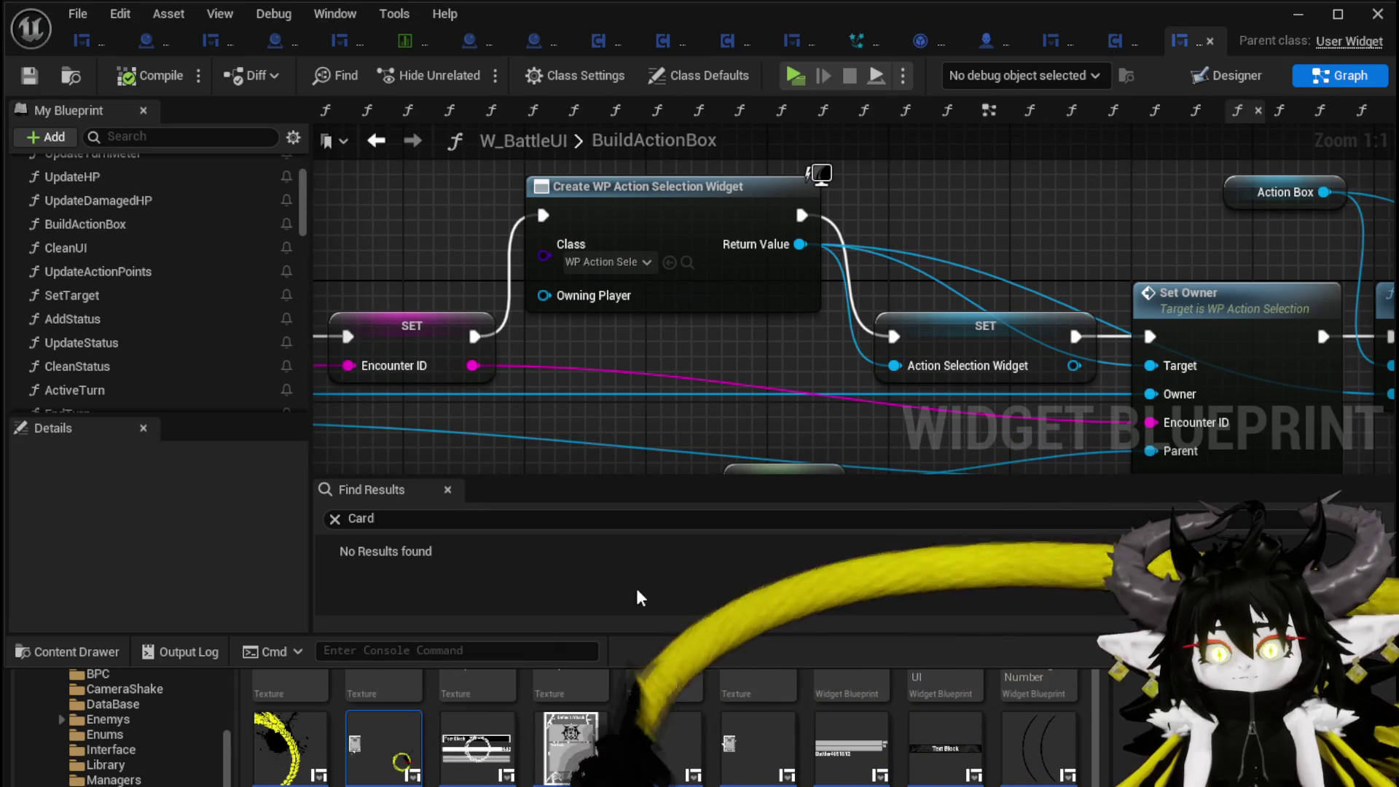
double_click(393, 733)
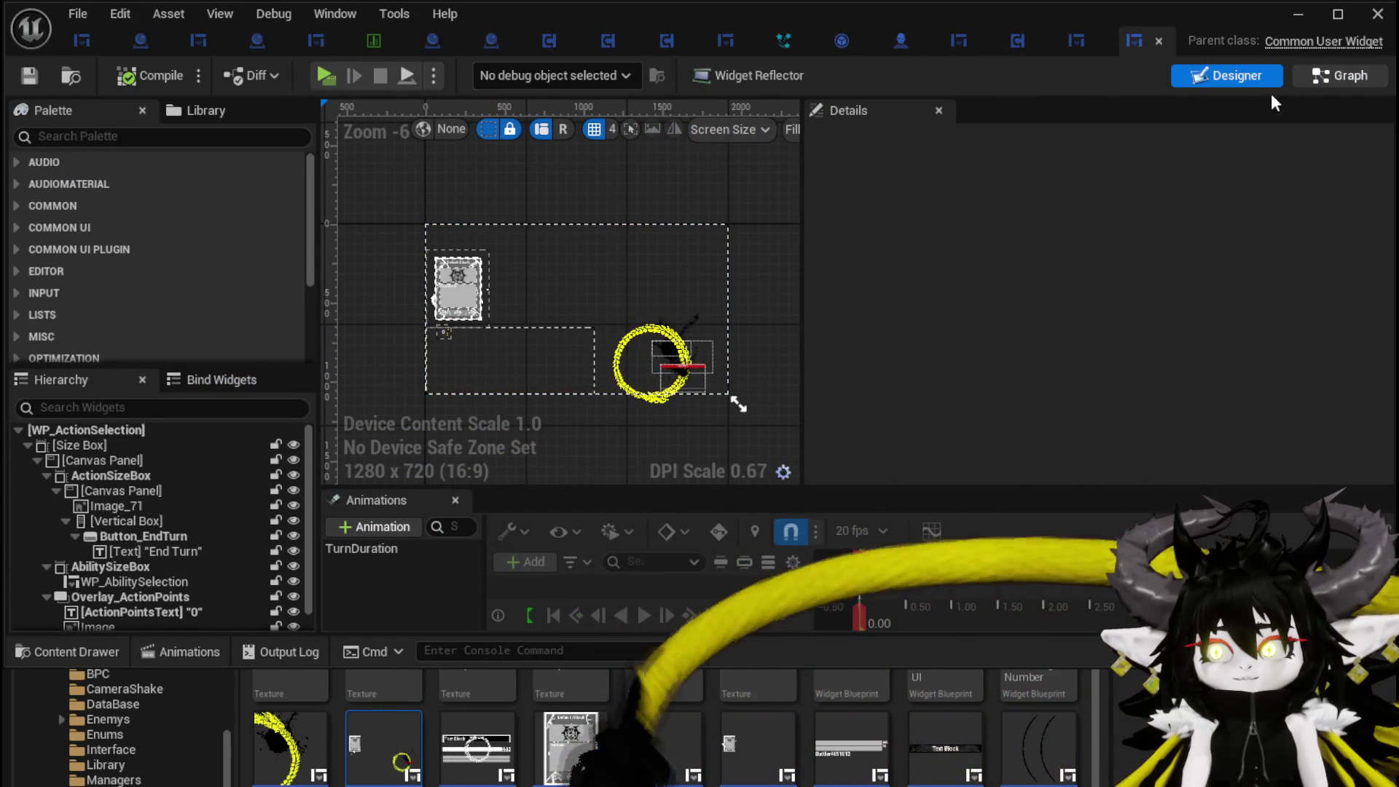
- In the WP_ActionSelection graph, search Find Results for all 'Card' references
left_click(1341, 75)
left_click(481, 520)
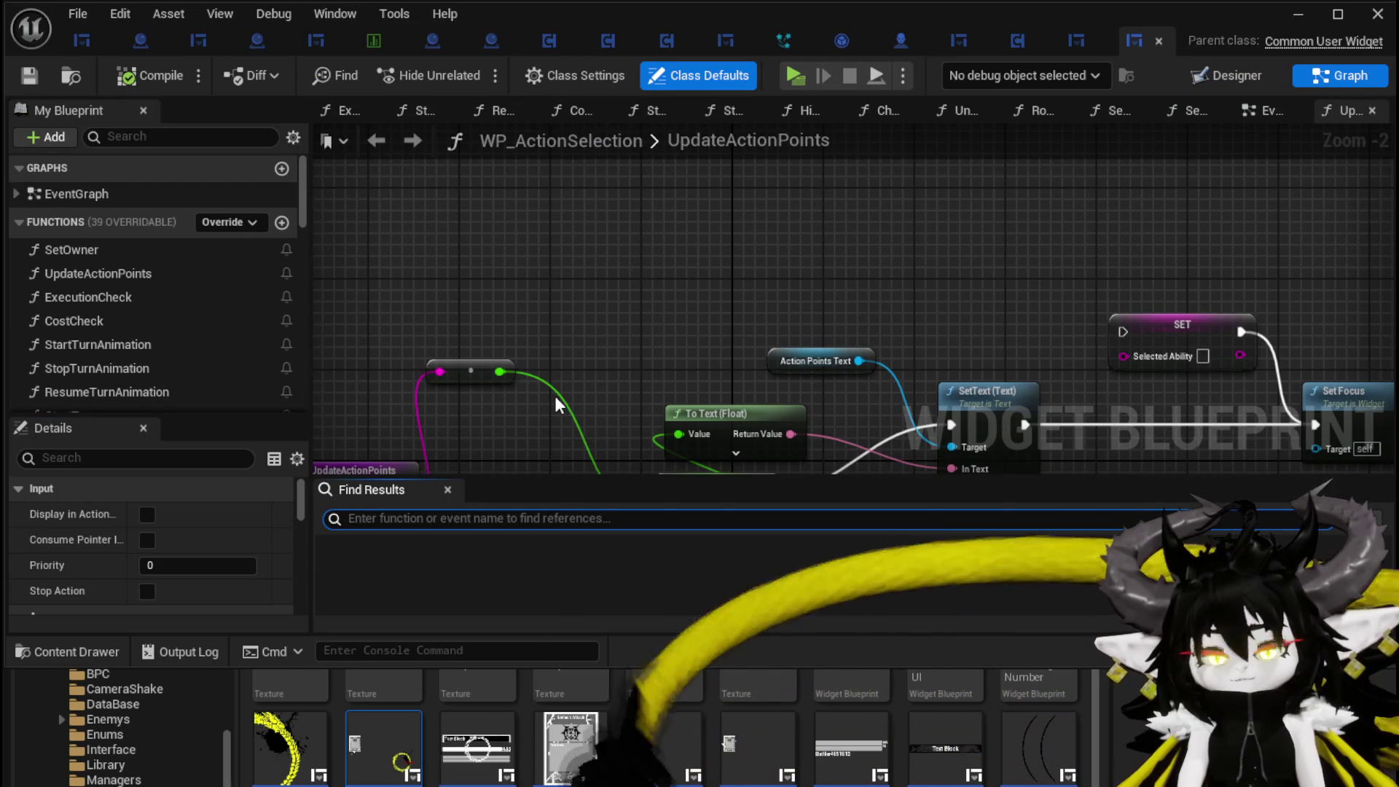
key("ctrl+v")
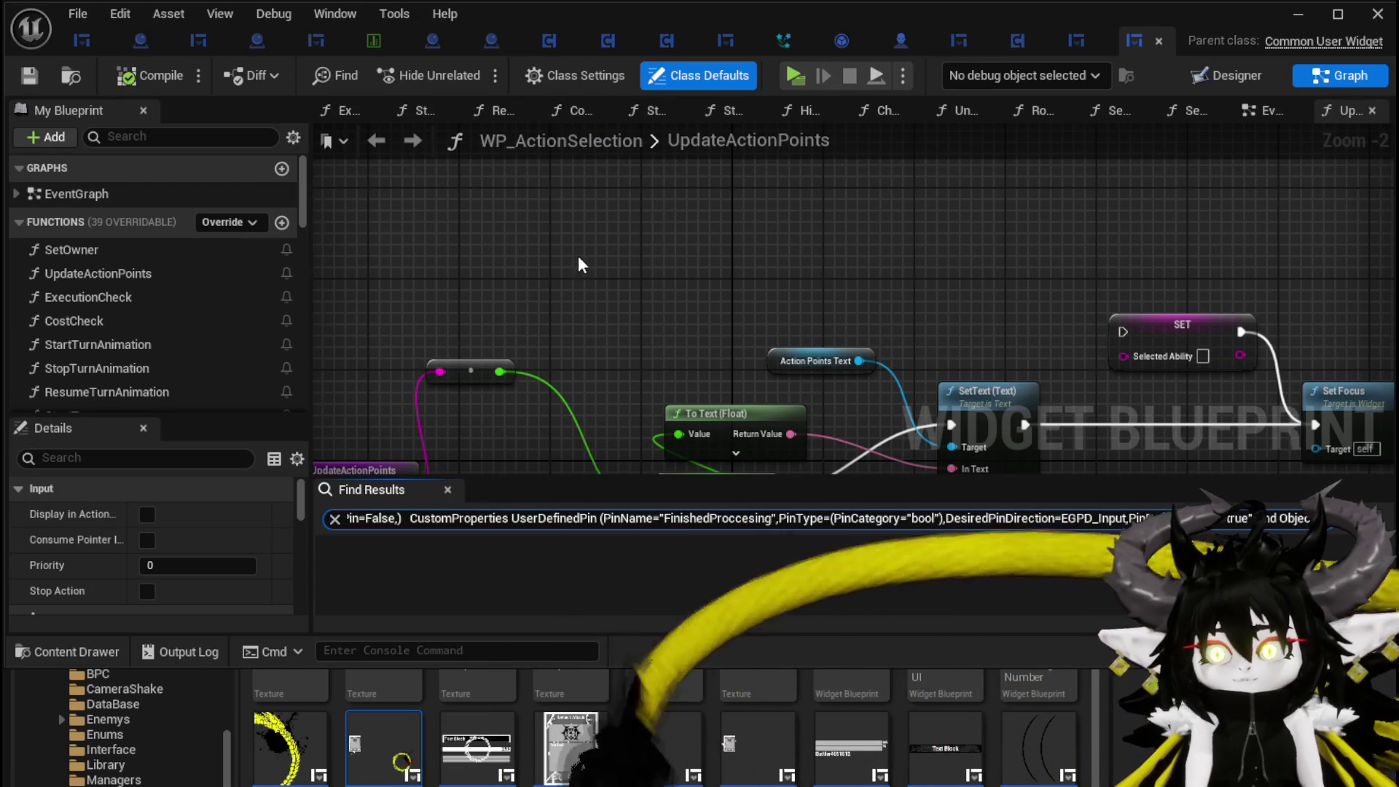
key("Return")
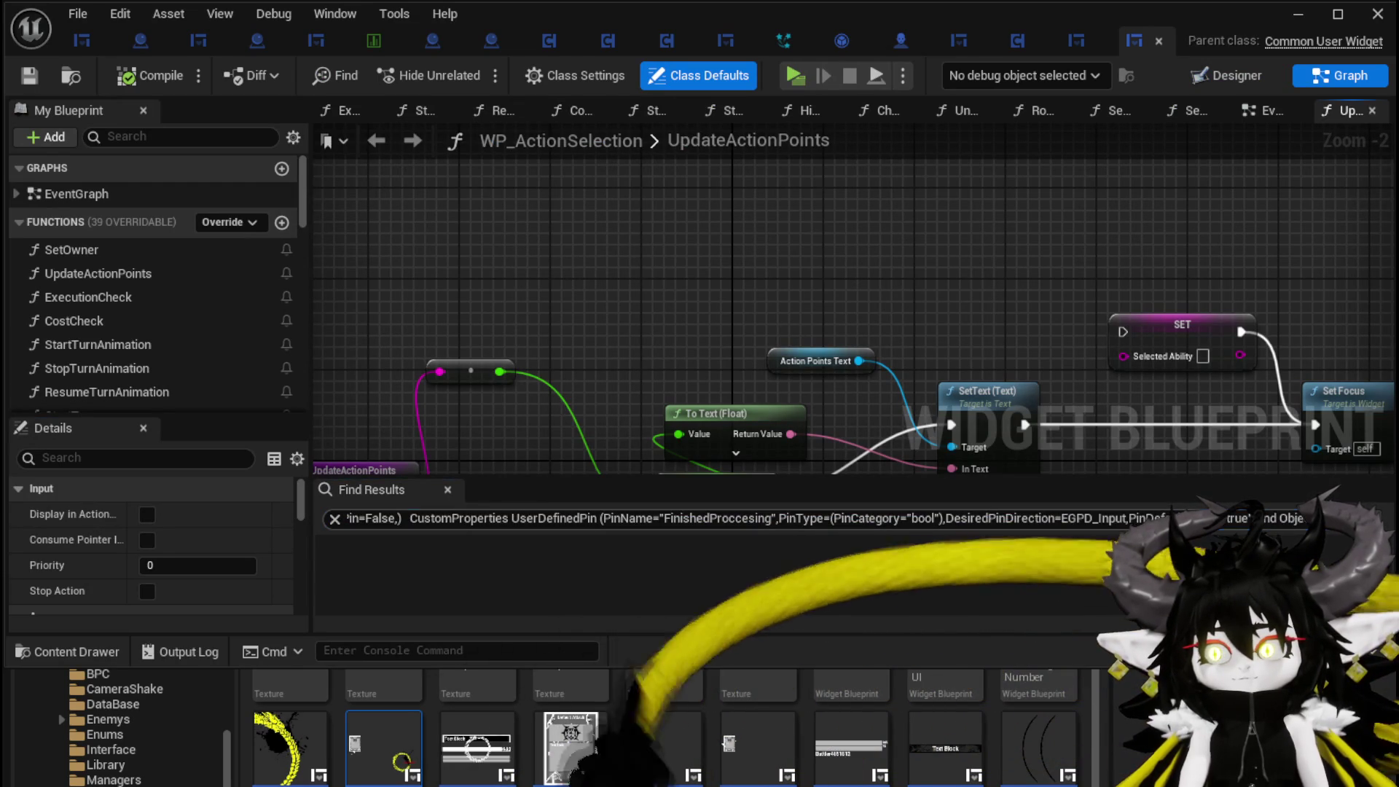
left_click(510, 518)
key("BackSpace")
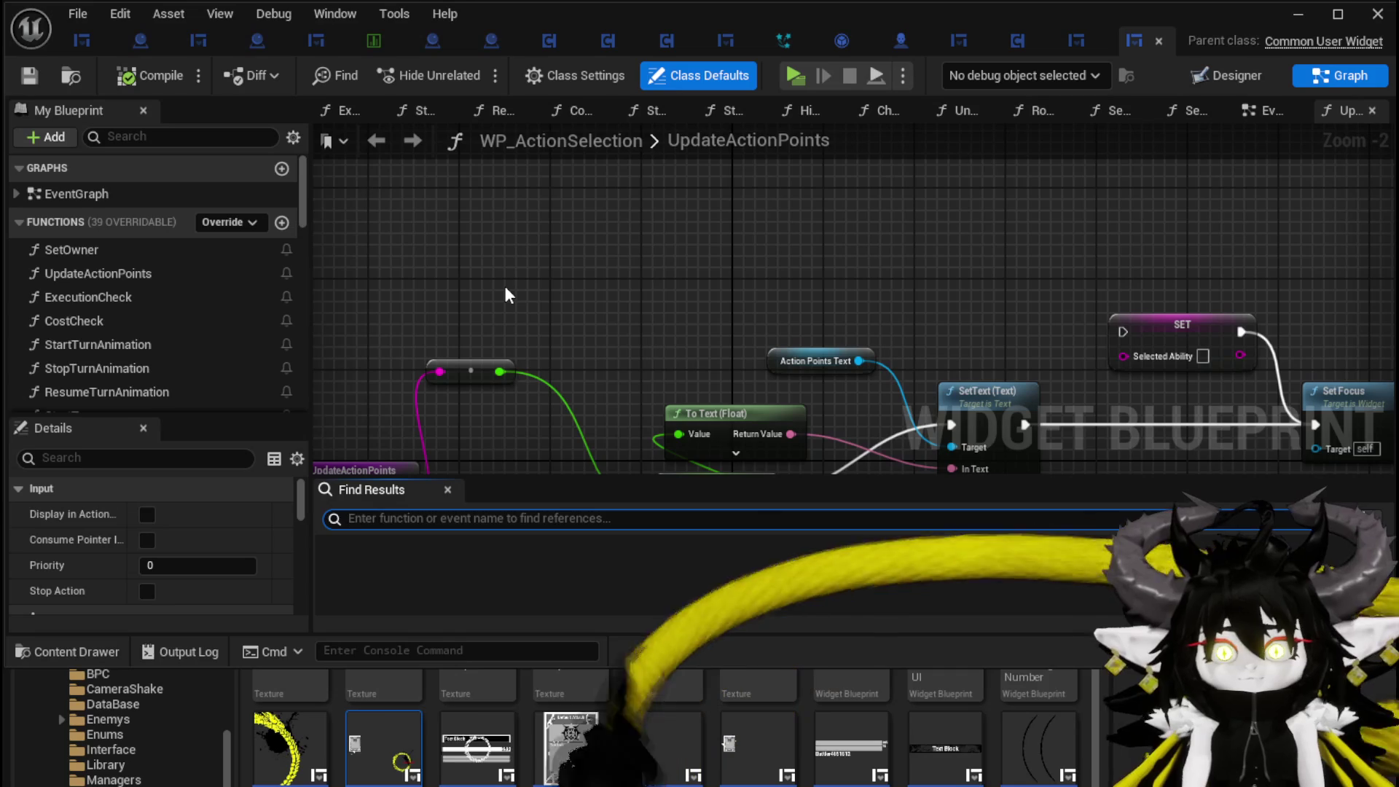
type("Card")
key("Return")
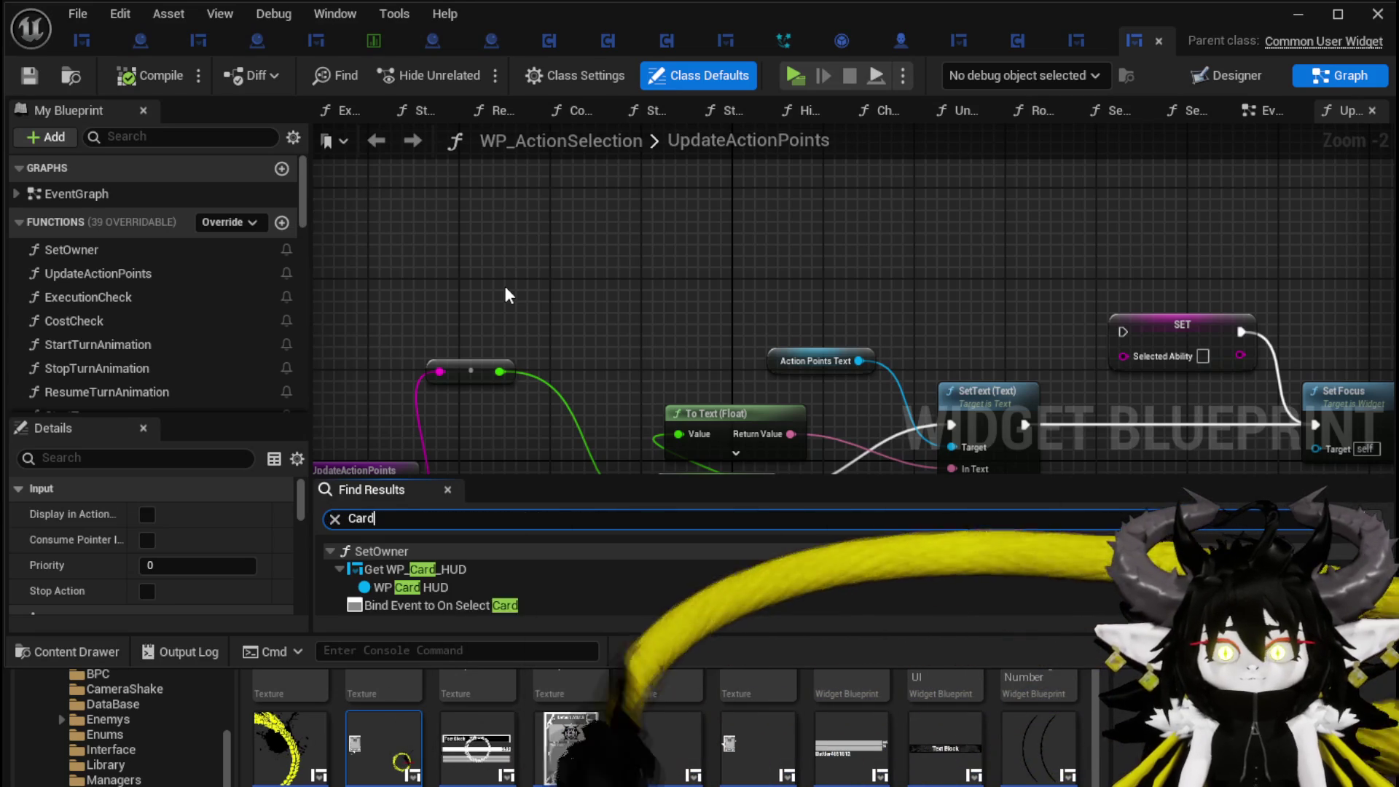
scroll(535, 561, "down", 3)
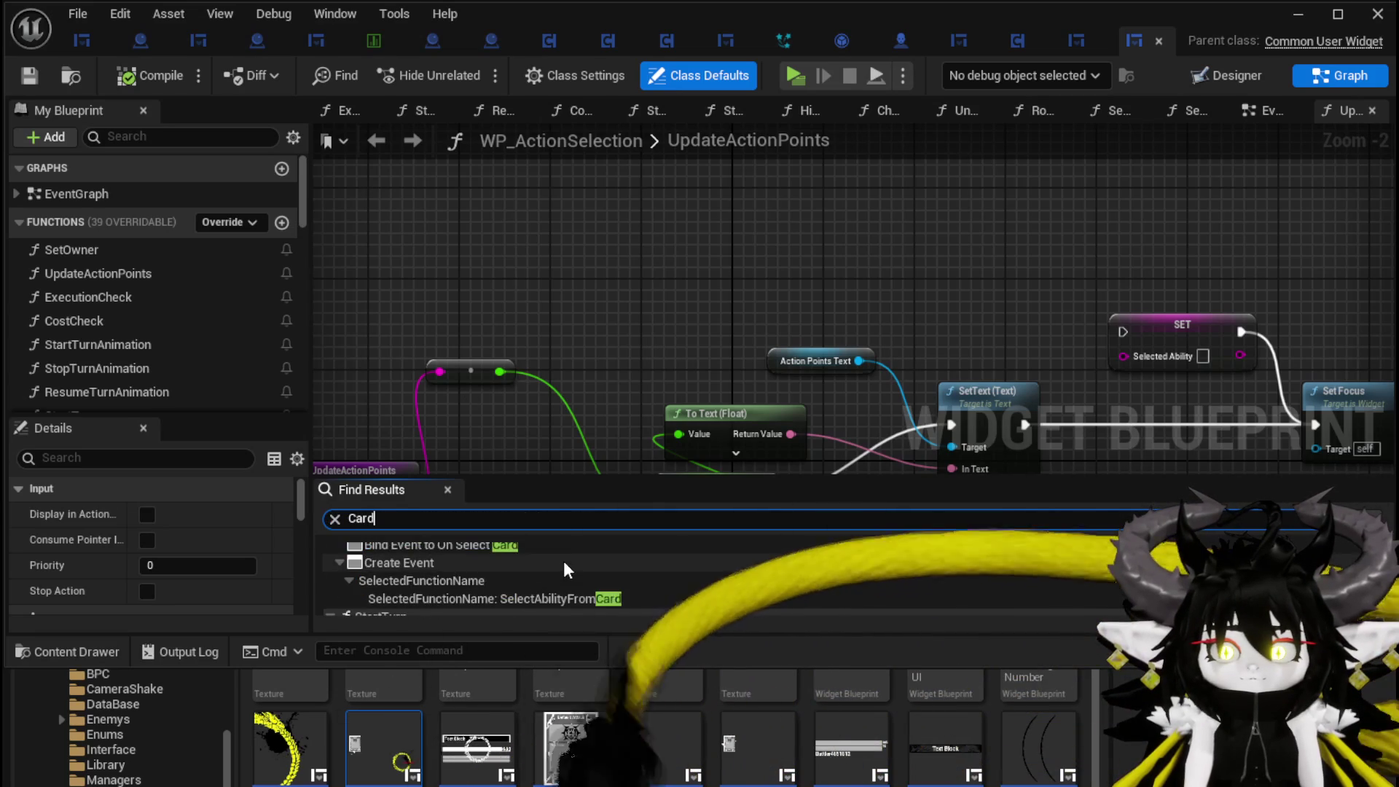
scroll(562, 569, "up", 2)
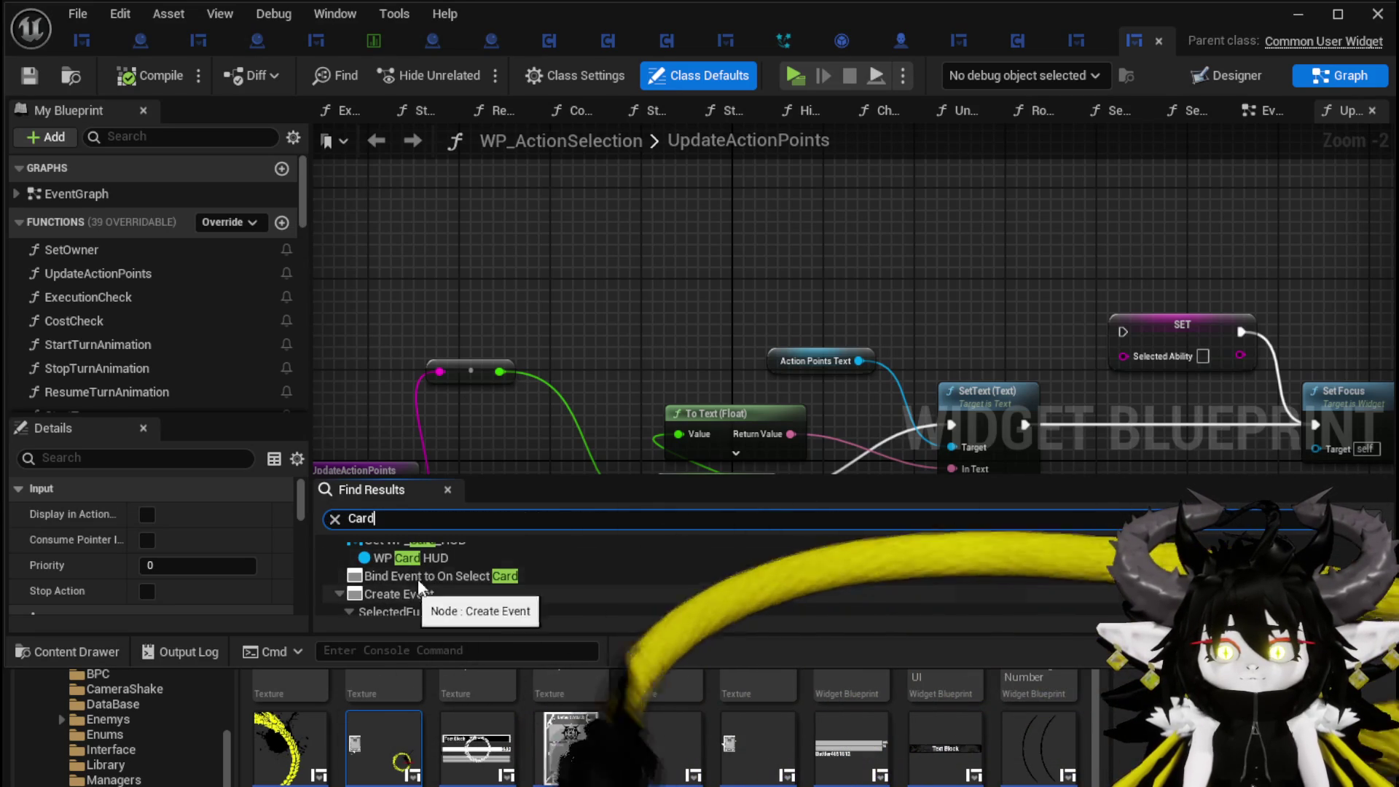
scroll(472, 563, "down", 2)
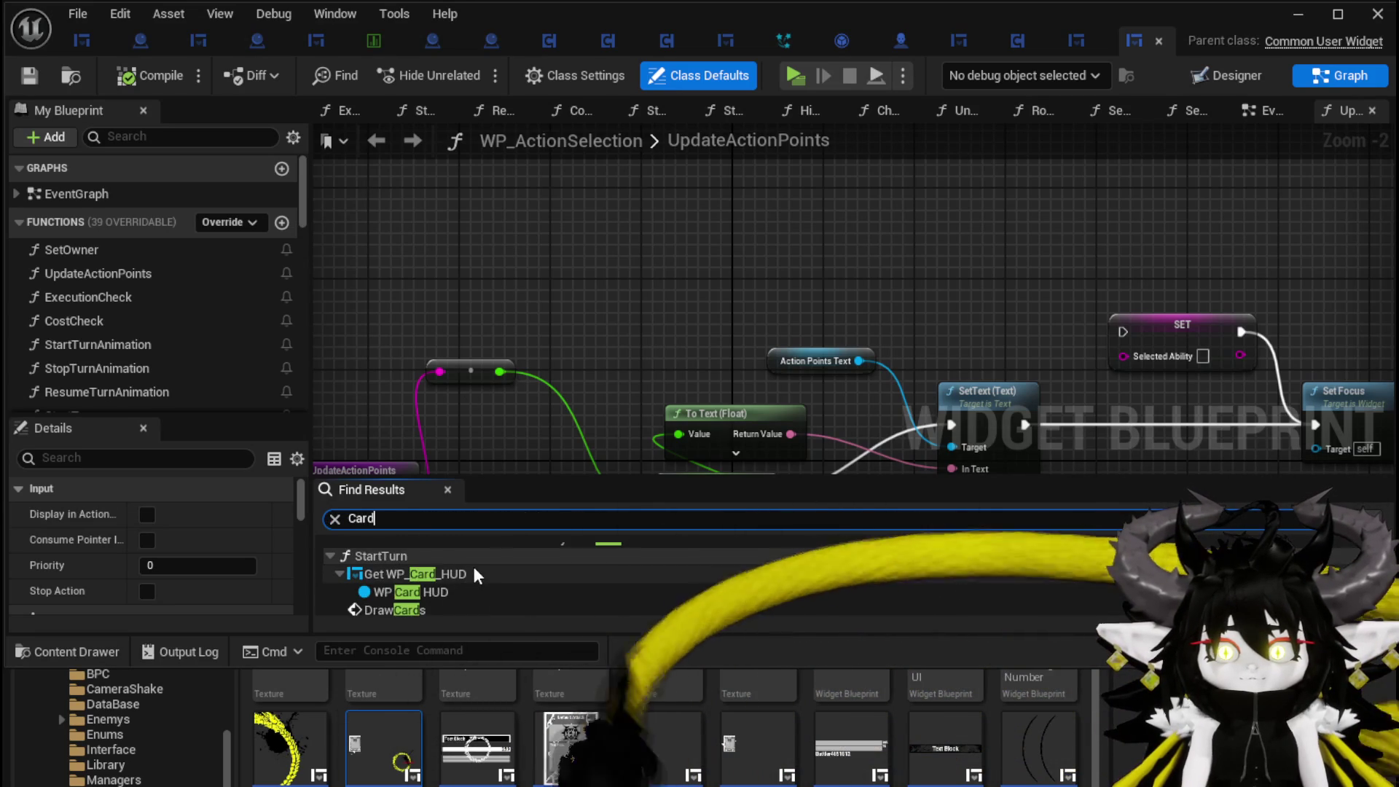
scroll(474, 566, "down", 2)
- Jump to the DrawCards call in StartTurn, then open the SetOwner function
left_click(426, 552)
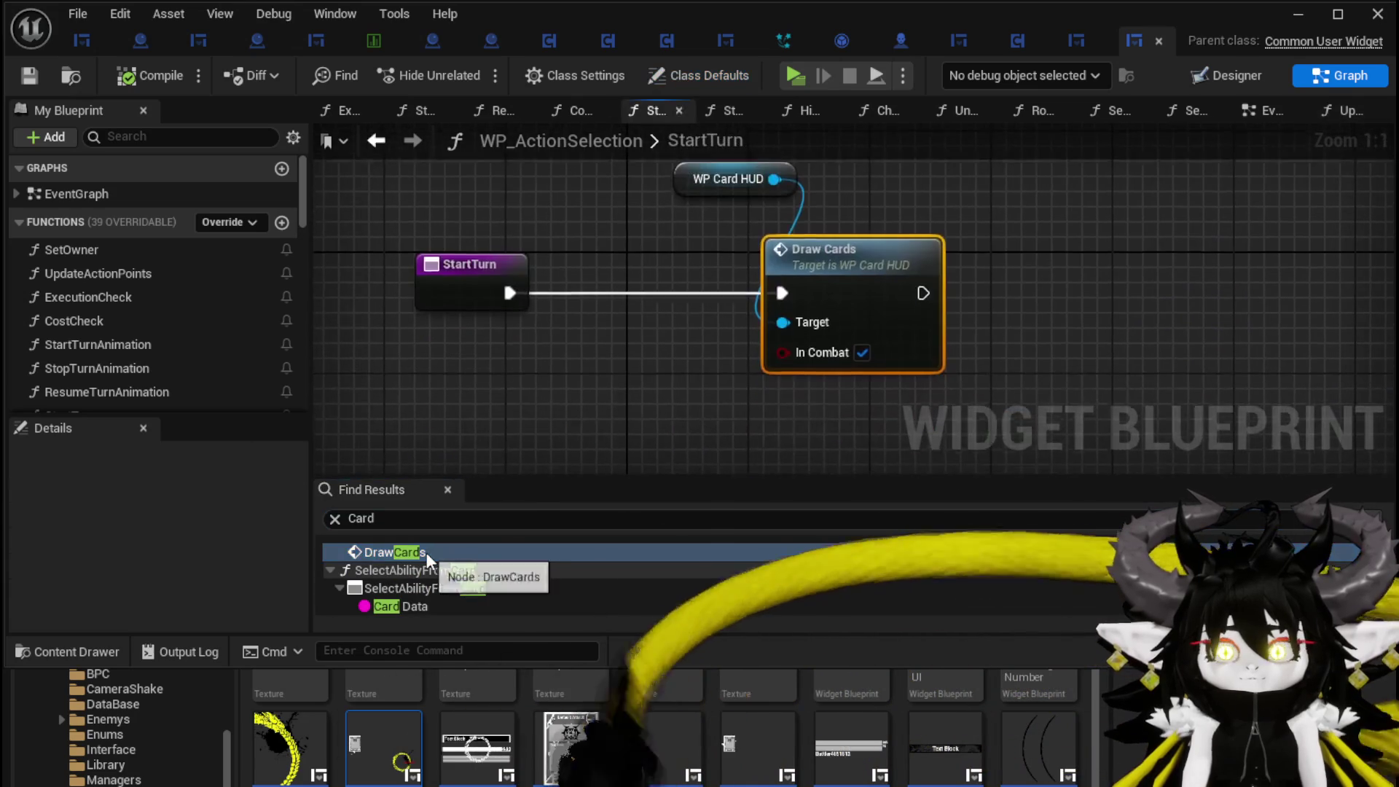
scroll(645, 384, "down", 2)
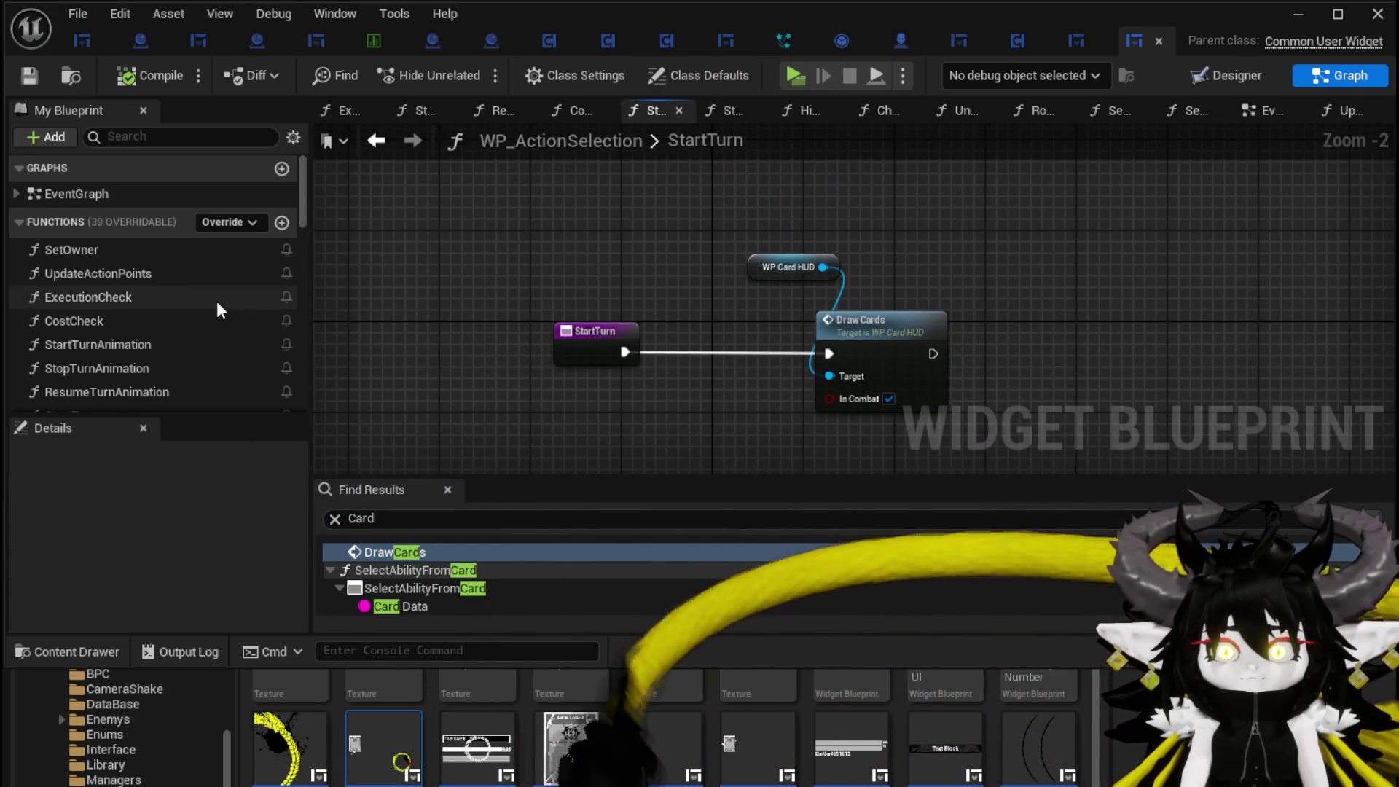
scroll(226, 306, "down", 3)
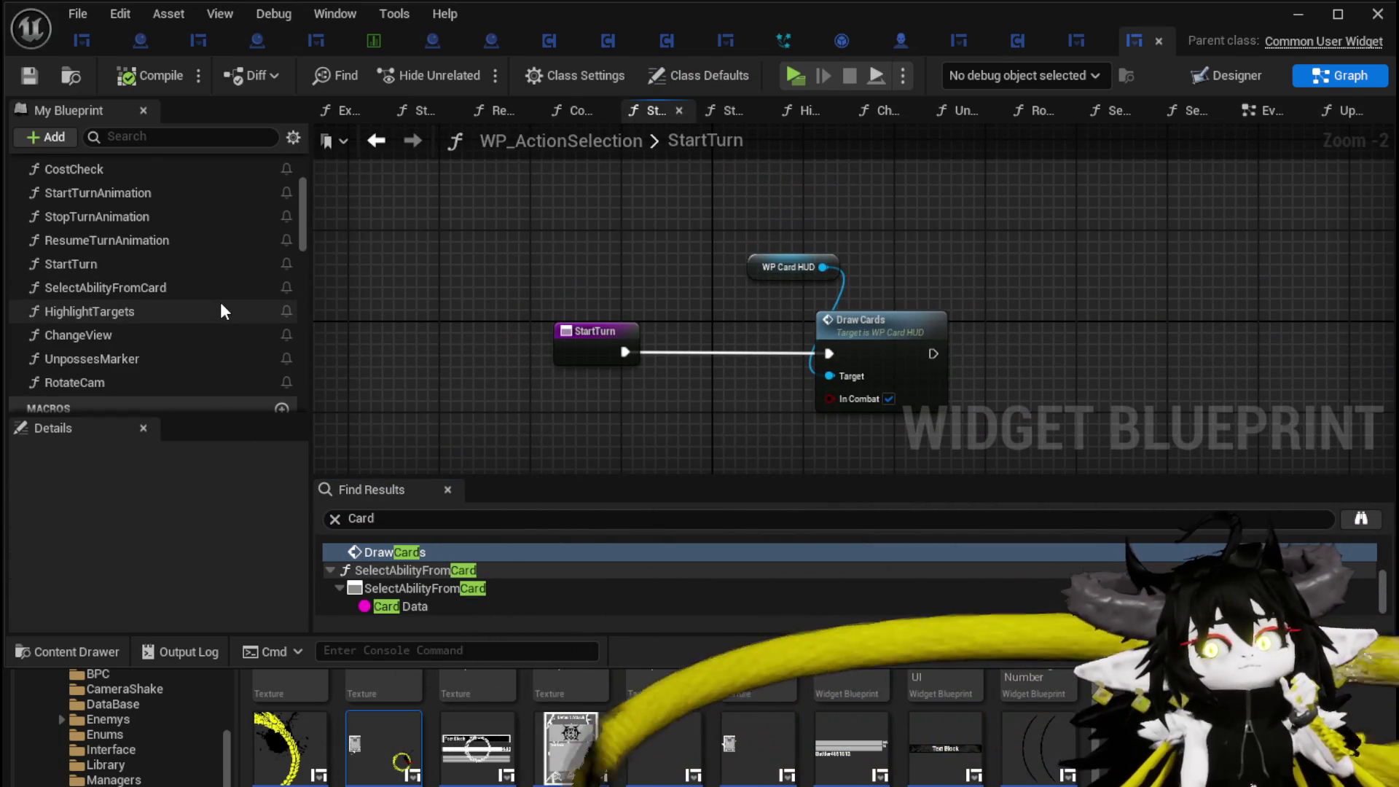
scroll(225, 311, "up", 1)
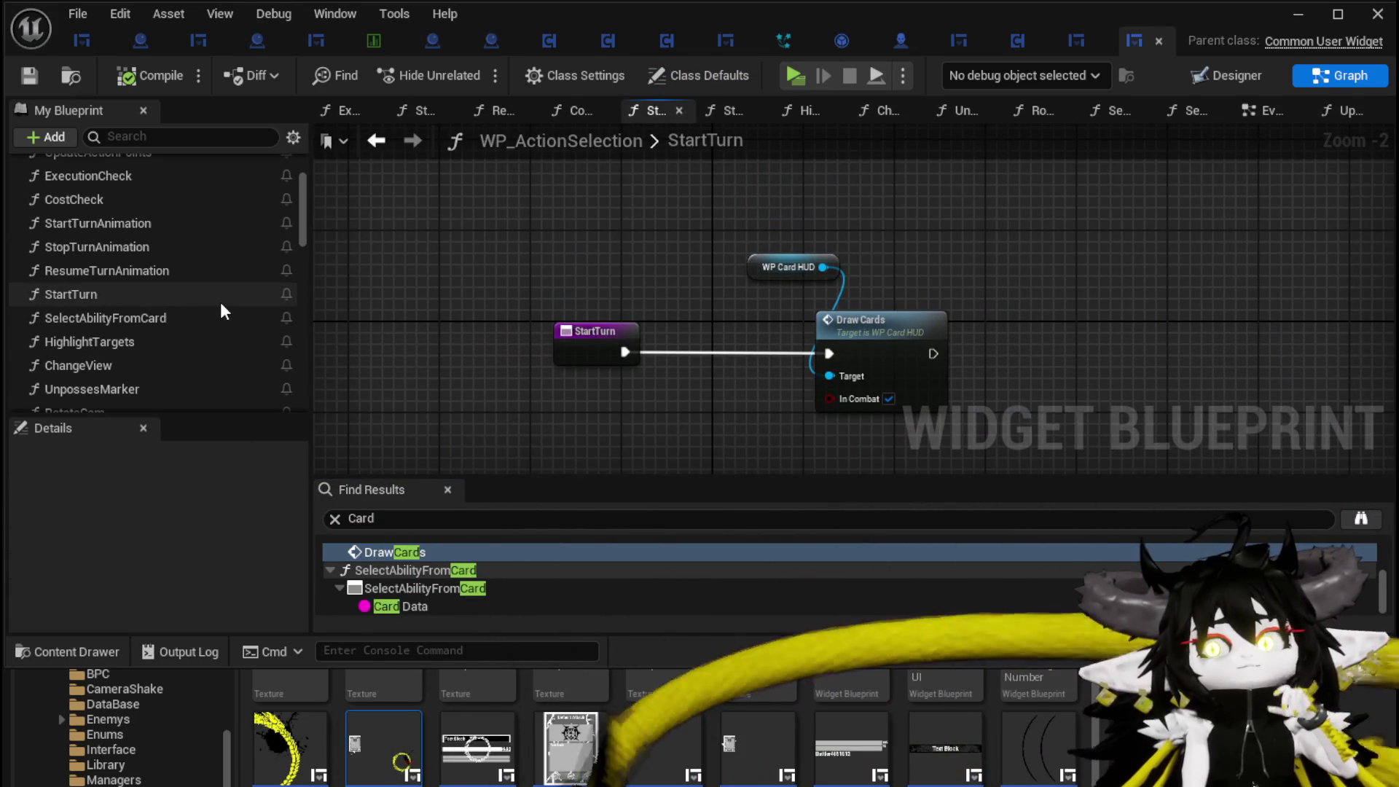
scroll(225, 312, "up", 2)
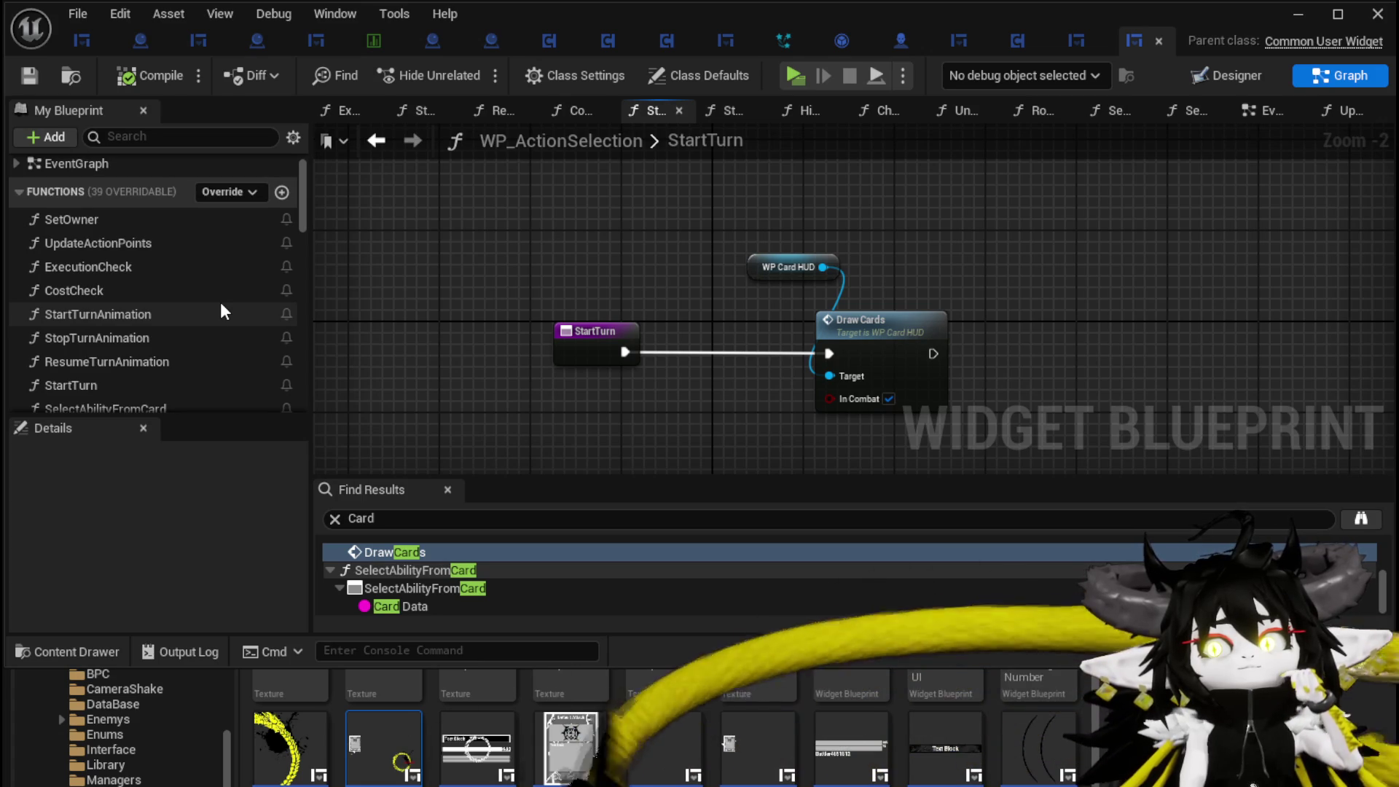
double_click(160, 229)
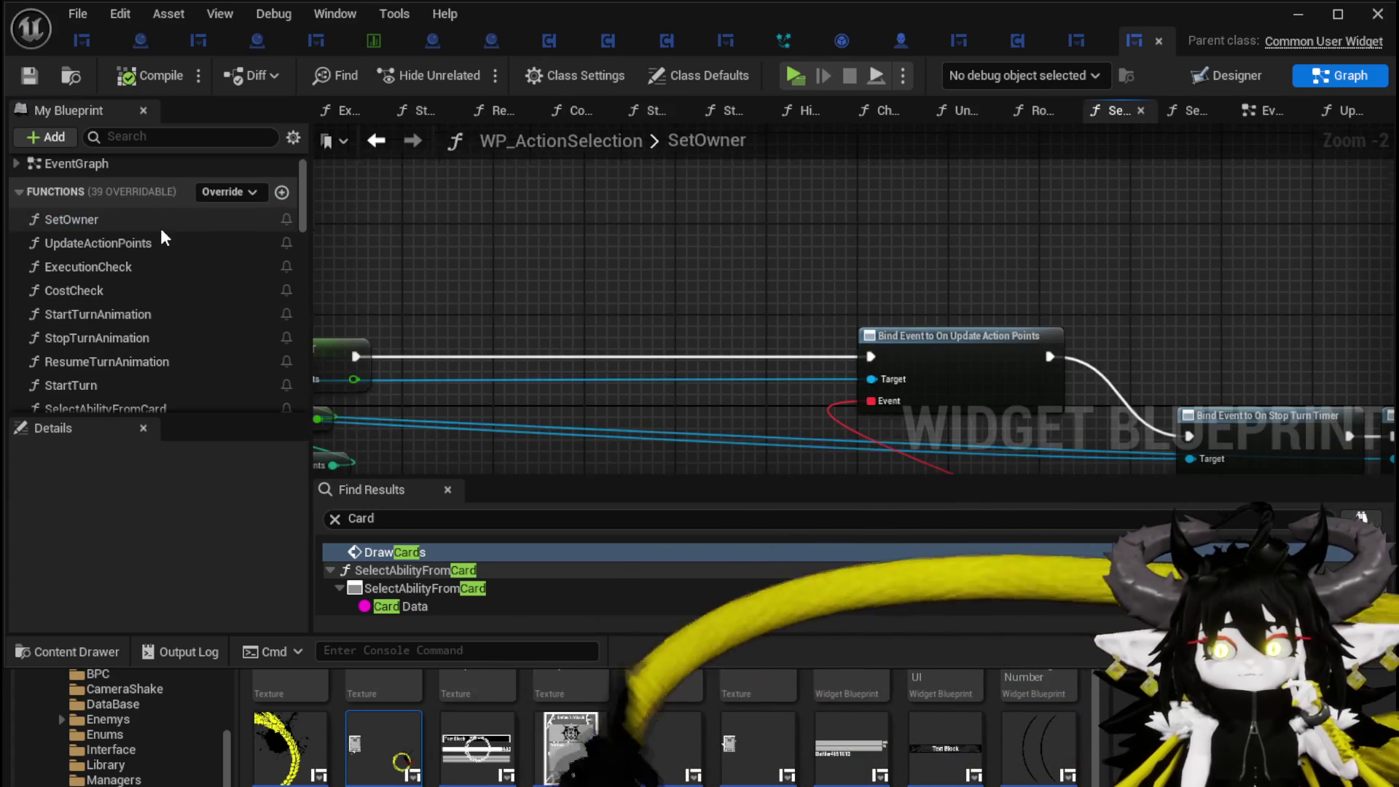
- Pan SetOwner to the Set Parent node and open WP_Card_HUD's SetParent function from it
mouse_move(1166, 193)
left_mouse_down()
mouse_move(993, 217)
mouse_move(1243, 283)
mouse_move(1096, 213)
mouse_move(416, 208)
mouse_move(393, 162)
left_mouse_up()
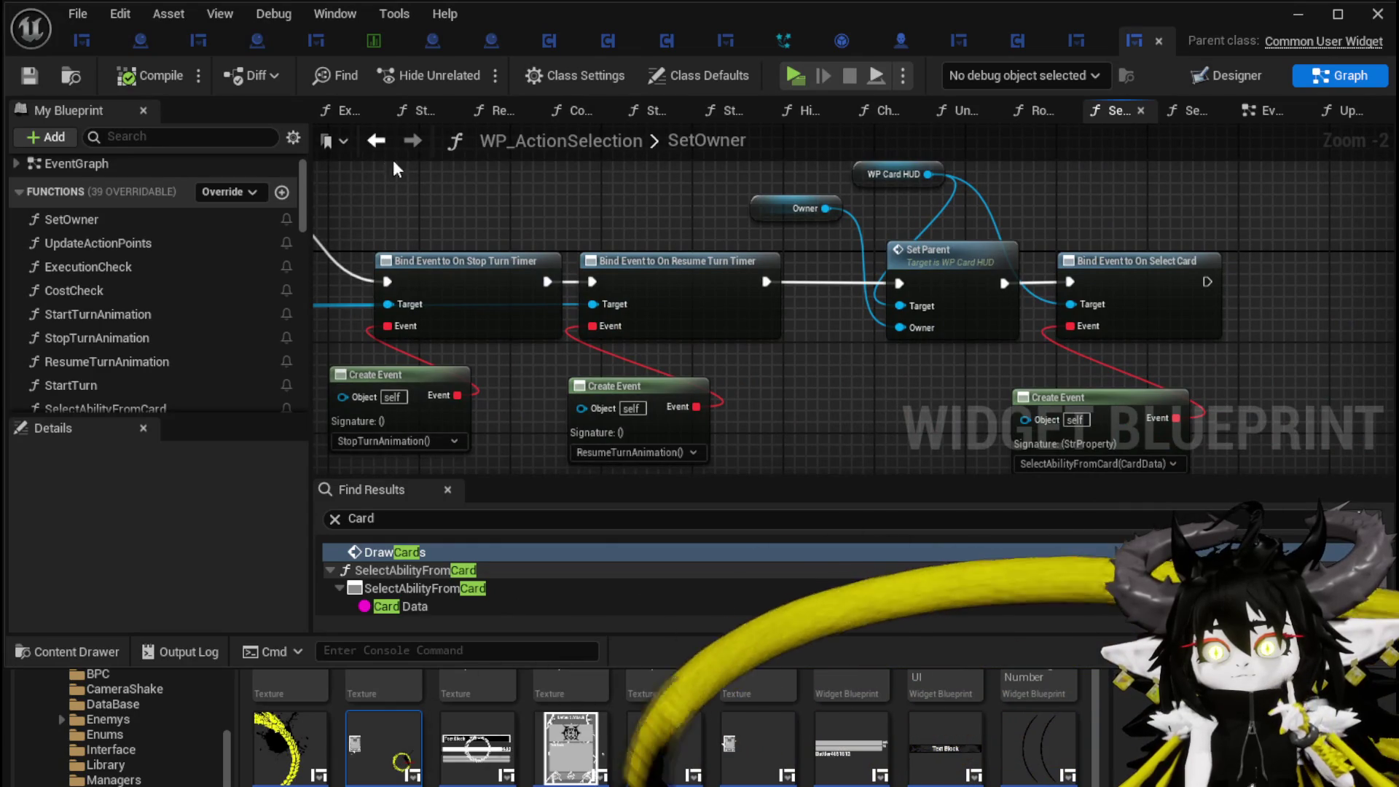
scroll(890, 210, "up", 2)
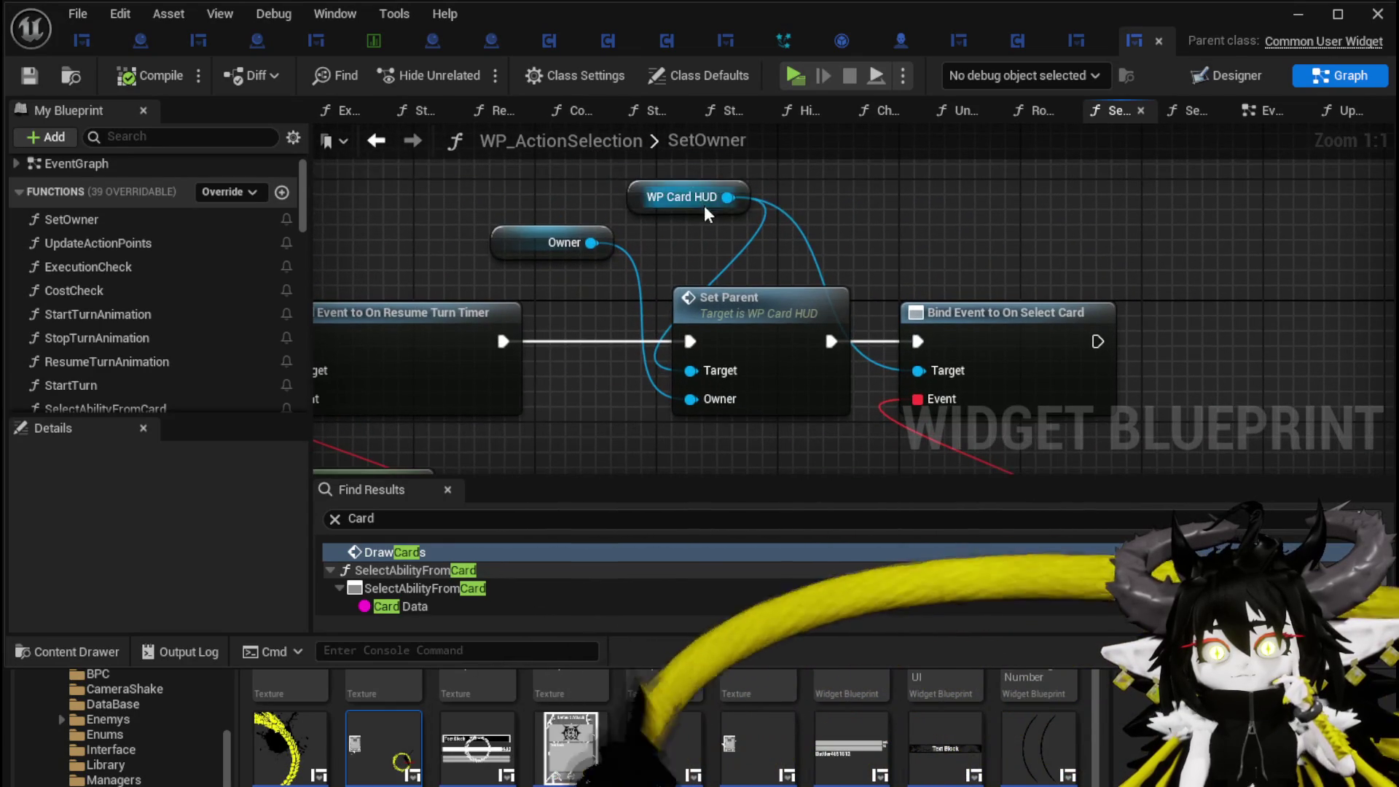
left_click_drag(681, 204, 512, 179)
mouse_move(1214, 354)
left_mouse_down()
mouse_move(1165, 290)
mouse_move(1172, 233)
mouse_move(584, 218)
mouse_move(618, 264)
mouse_move(582, 273)
left_mouse_up()
scroll(1165, 290, "down", 1)
left_click(592, 227)
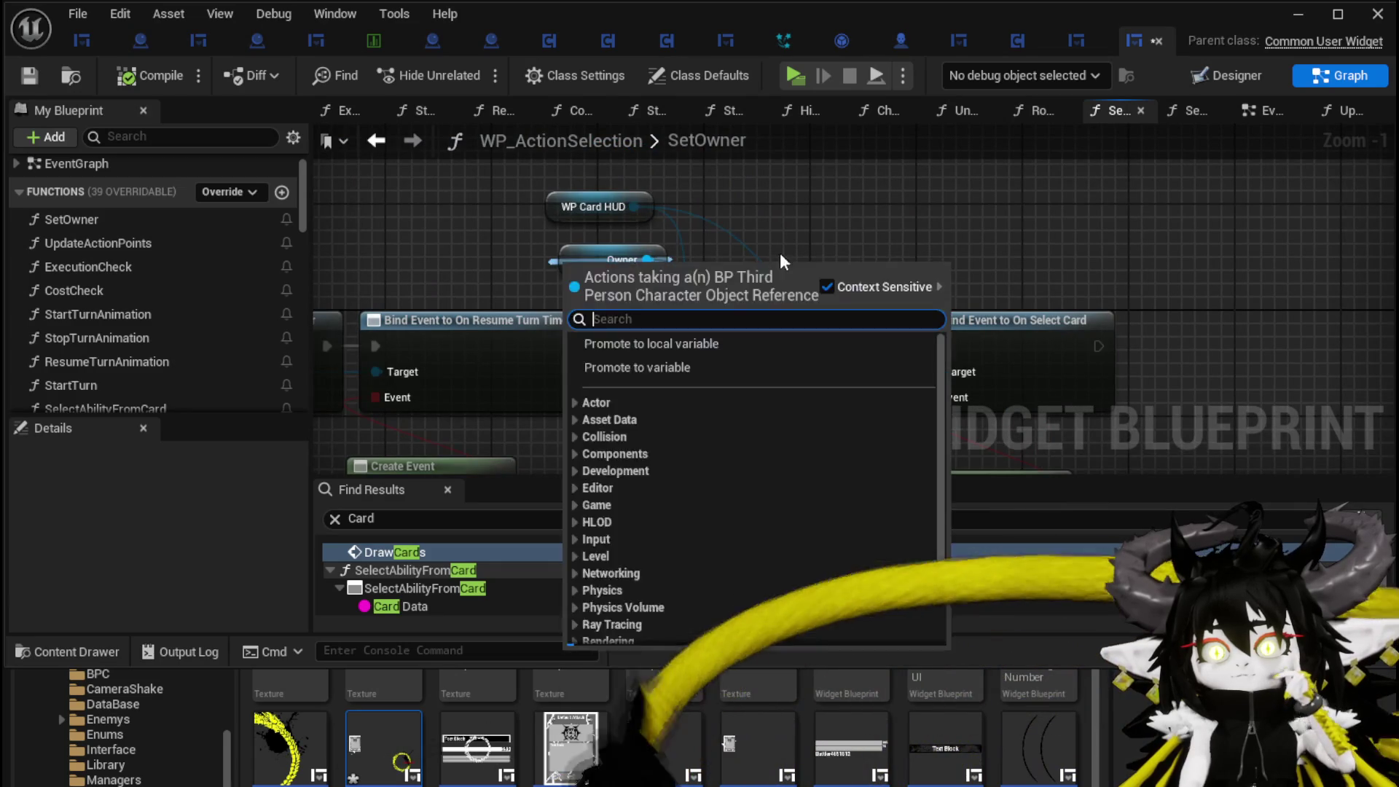
key("Escape")
double_click(816, 302)
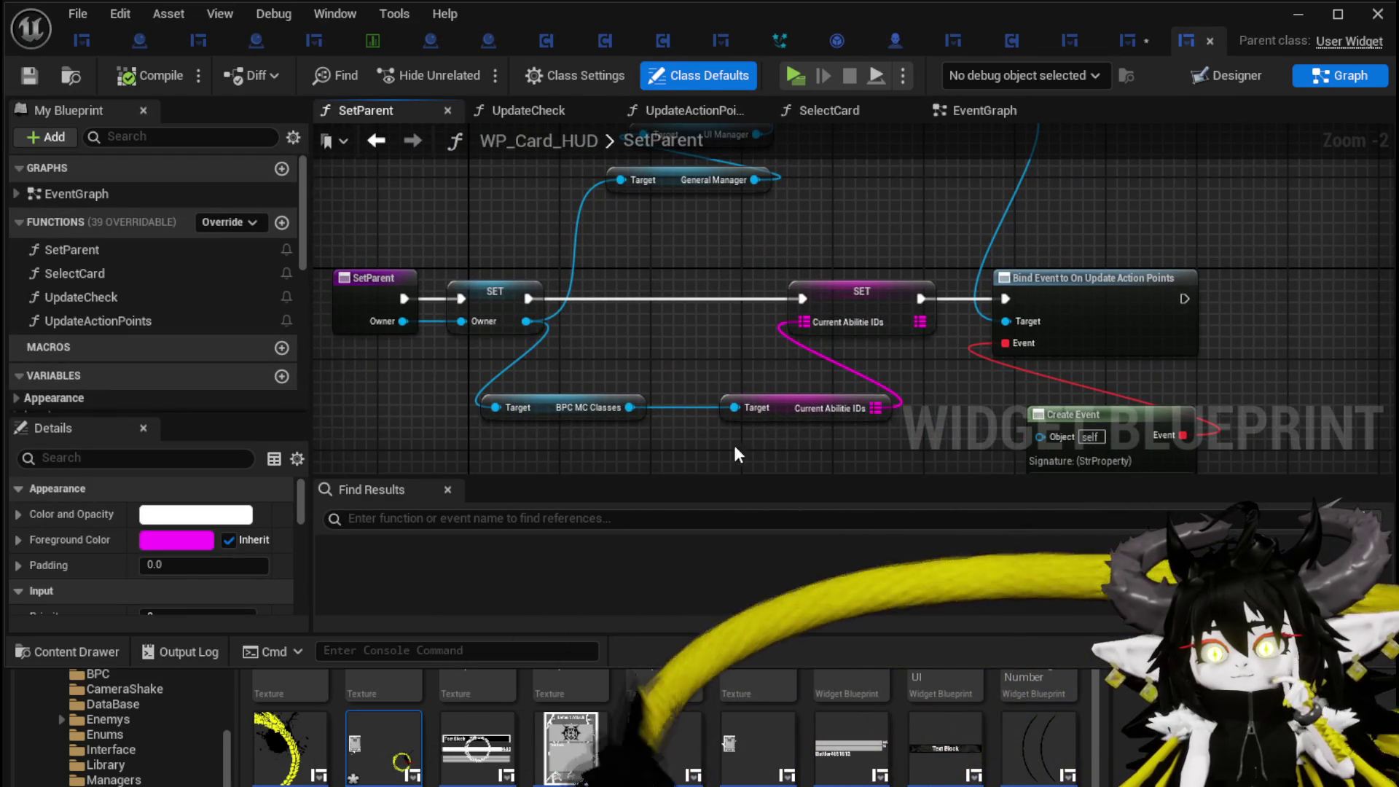
- In SetParent, move the Bind Event and Create Event nodes right to tidy the graph
left_click_drag(896, 402, 895, 401)
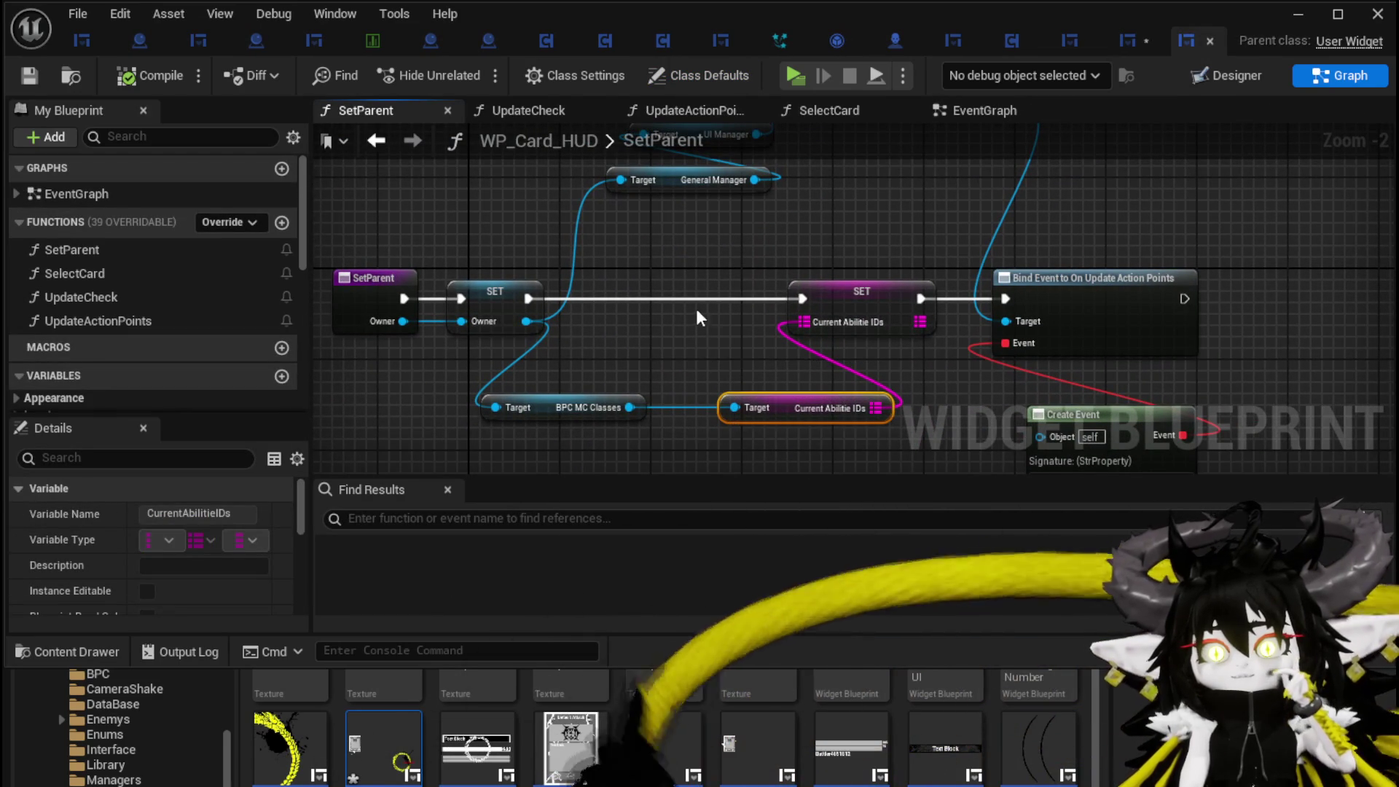
left_click_drag(757, 250, 844, 319)
left_click_drag(945, 348, 946, 348)
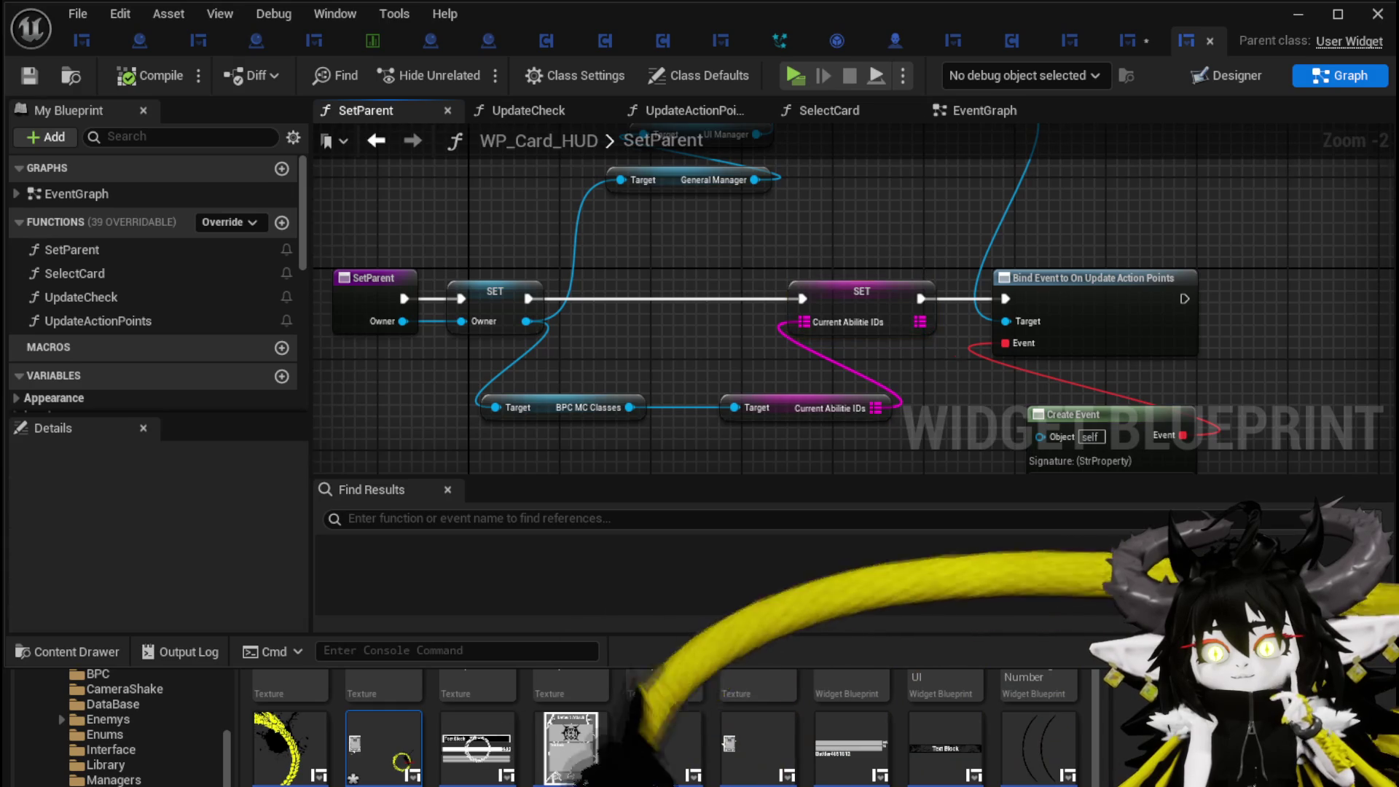
left_click_drag(871, 201, 965, 448)
scroll(1086, 337, "down", 2)
left_click_drag(889, 275, 1106, 290)
mouse_move(902, 287)
left_mouse_down()
mouse_move(695, 426)
mouse_move(809, 250)
left_mouse_up()
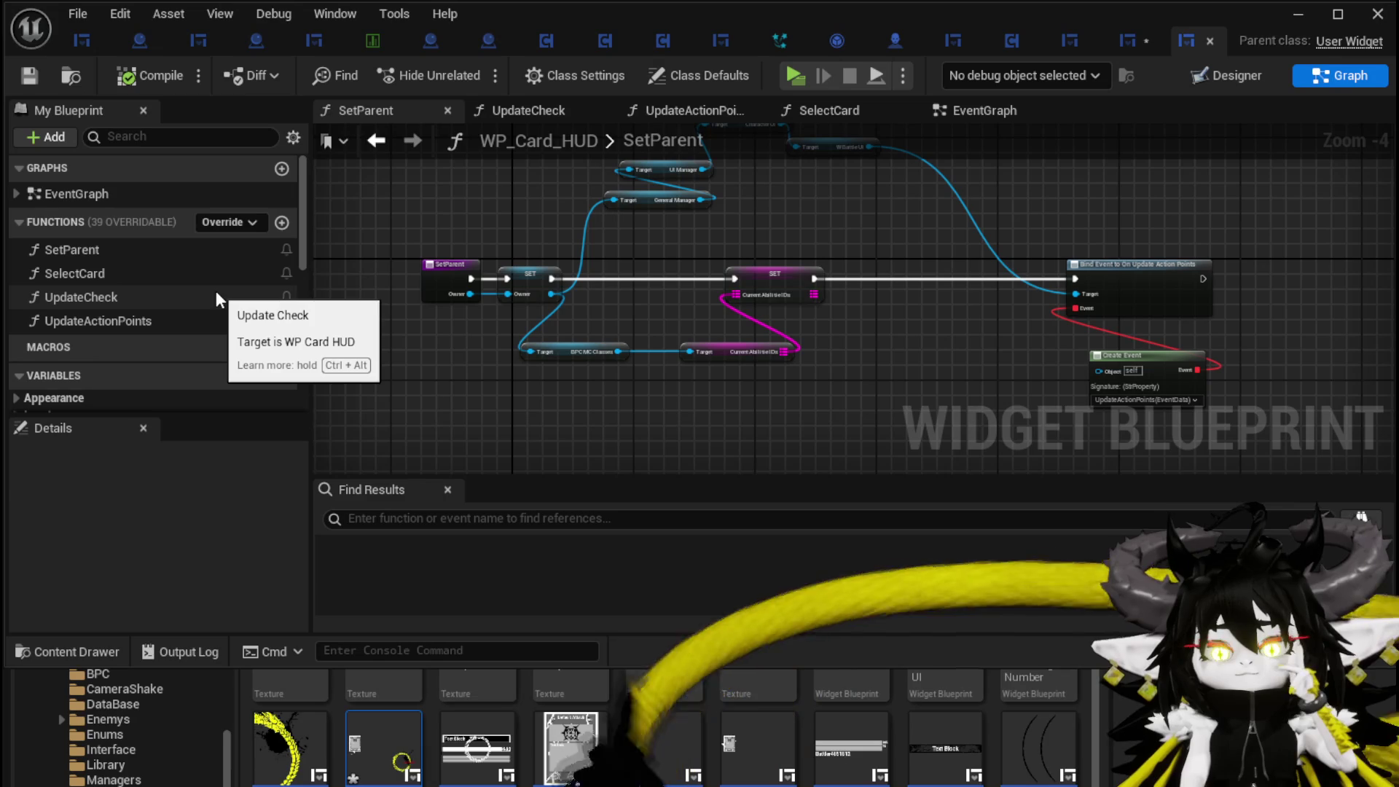
- Tidy SelectCard: shift the entry node left and the Set Data to On Select Card chain right
double_click(125, 273)
scroll(786, 310, "down", 3)
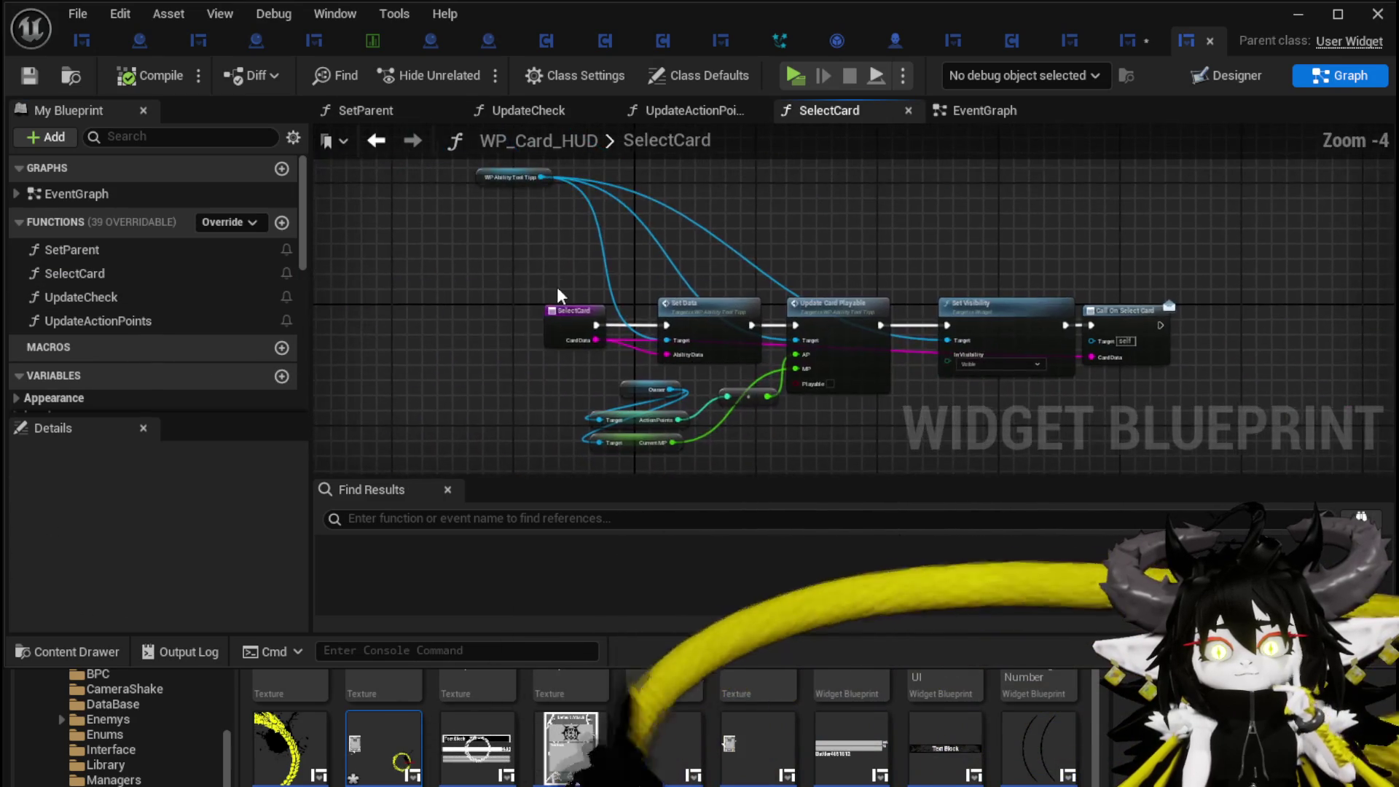
left_click_drag(580, 311, 387, 313)
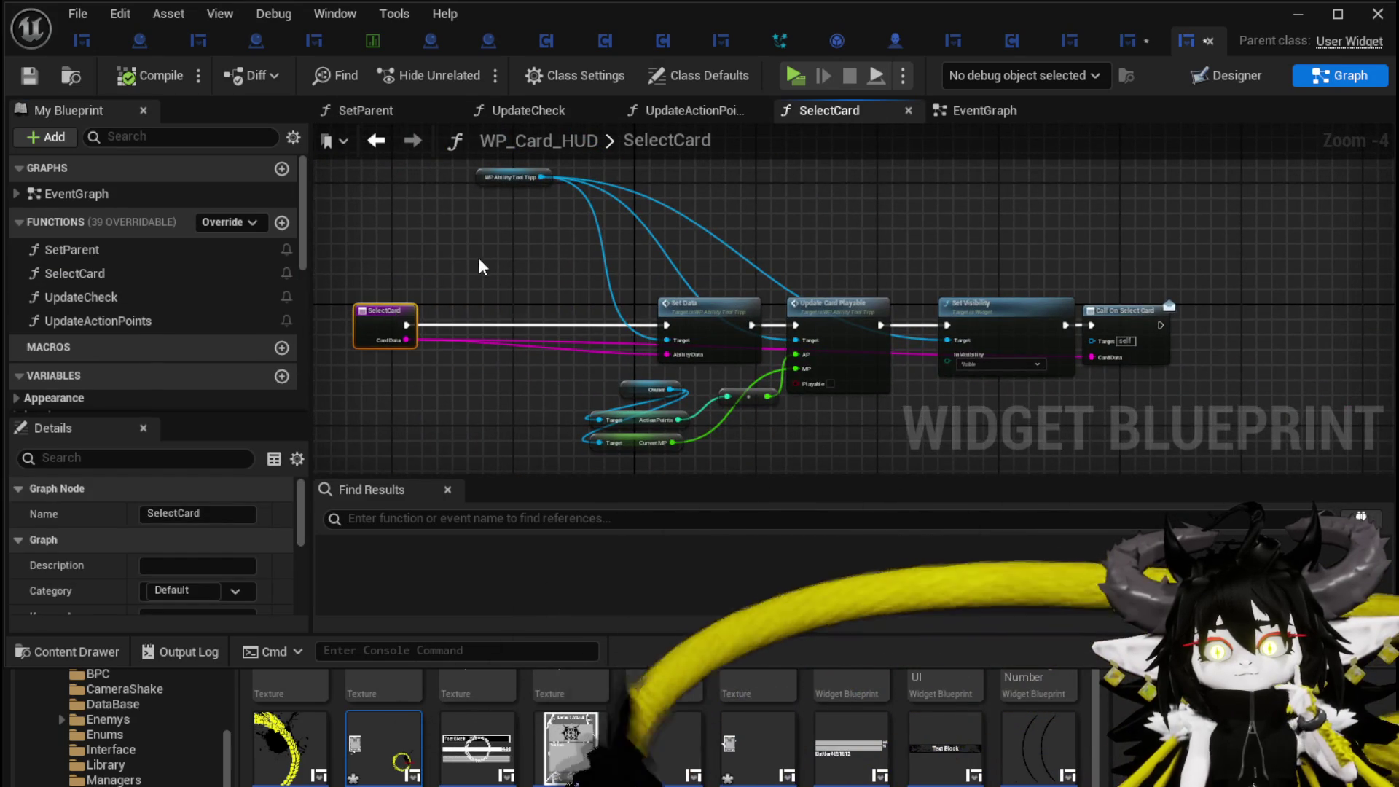
mouse_move(600, 231)
left_mouse_down()
mouse_move(502, 230)
mouse_move(937, 406)
mouse_move(1122, 443)
left_mouse_up()
left_click_drag(818, 295, 905, 295)
left_click(851, 245)
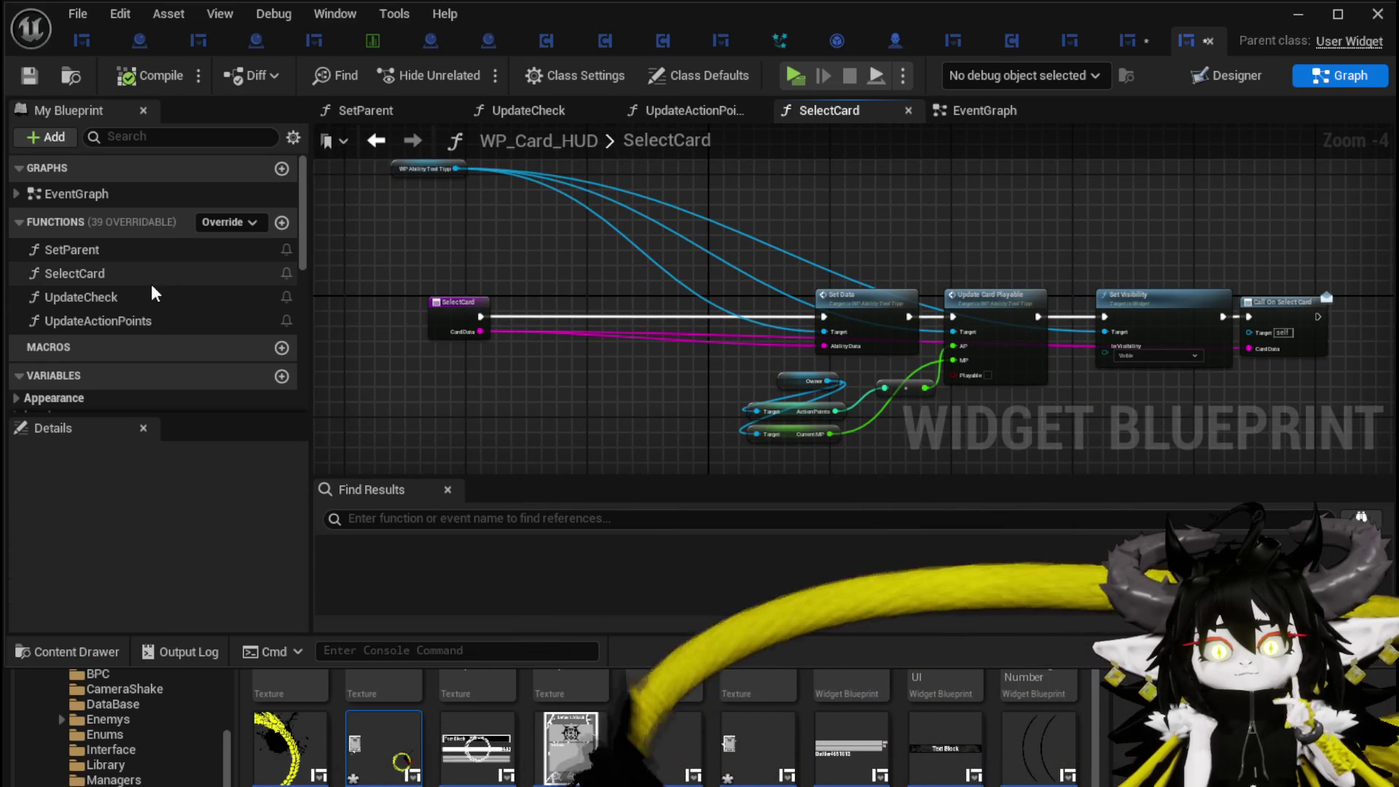
- Review the UpdateCheck, SelectCard and SetParent graphs, then save WP_Card_HUD
double_click(112, 302)
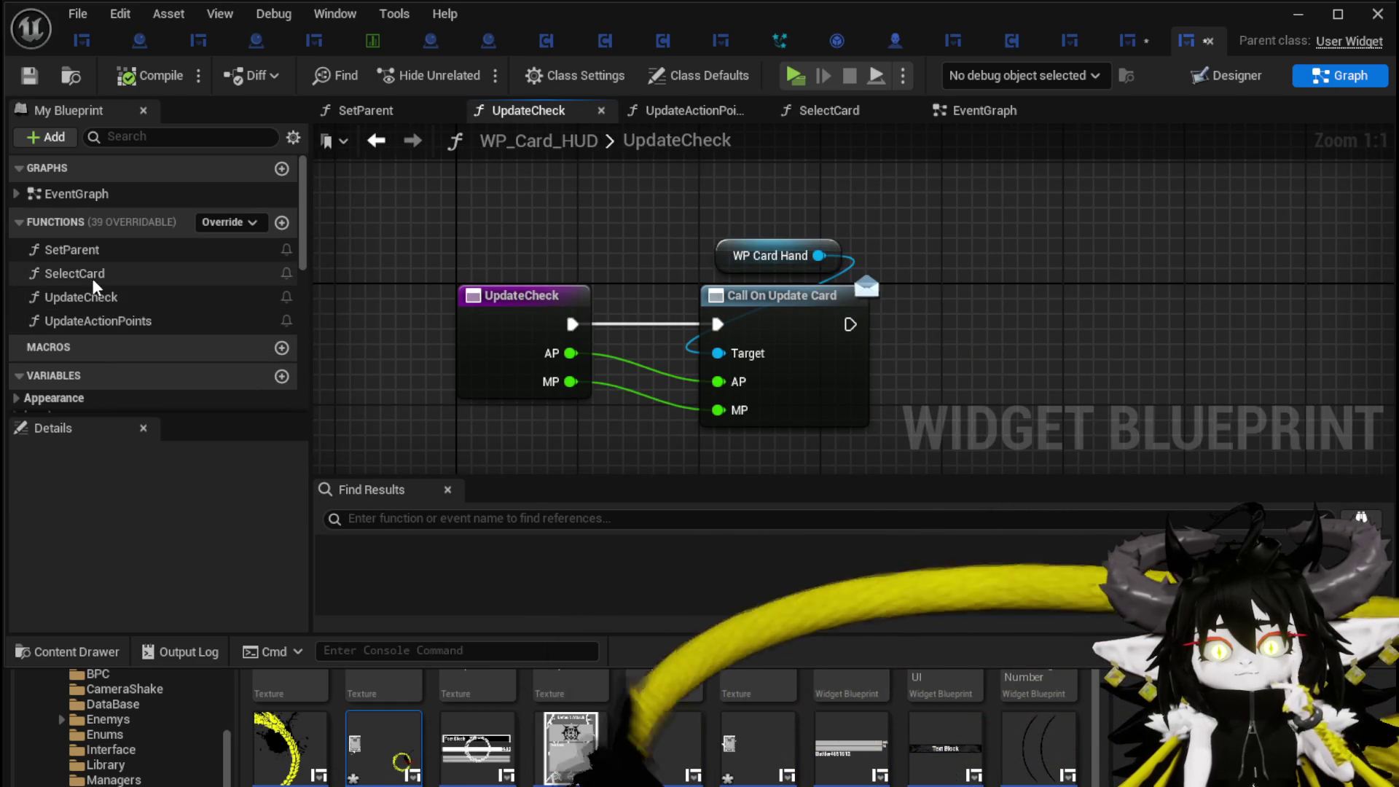
double_click(92, 276)
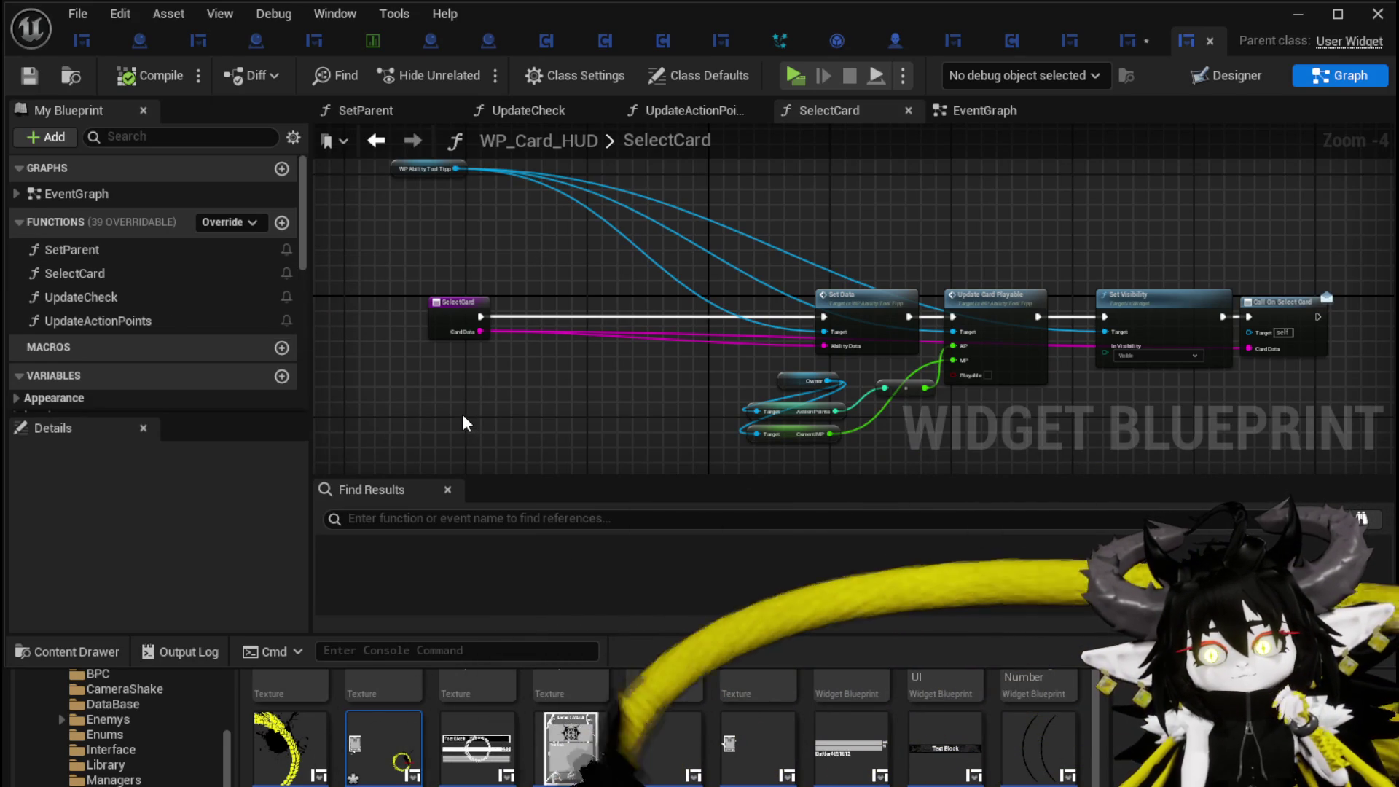
double_click(119, 251)
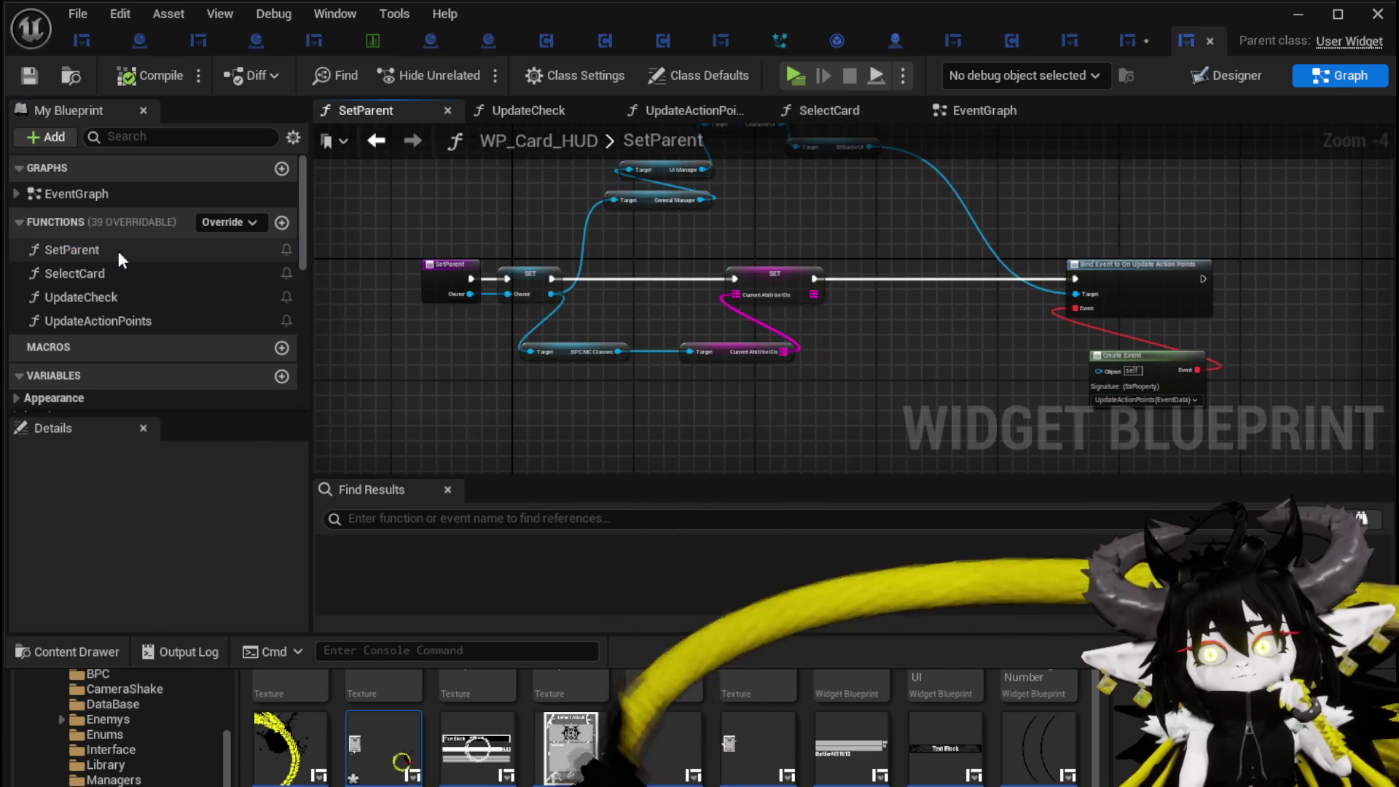
scroll(1012, 341, "up", 3)
left_click_drag(905, 260, 875, 297)
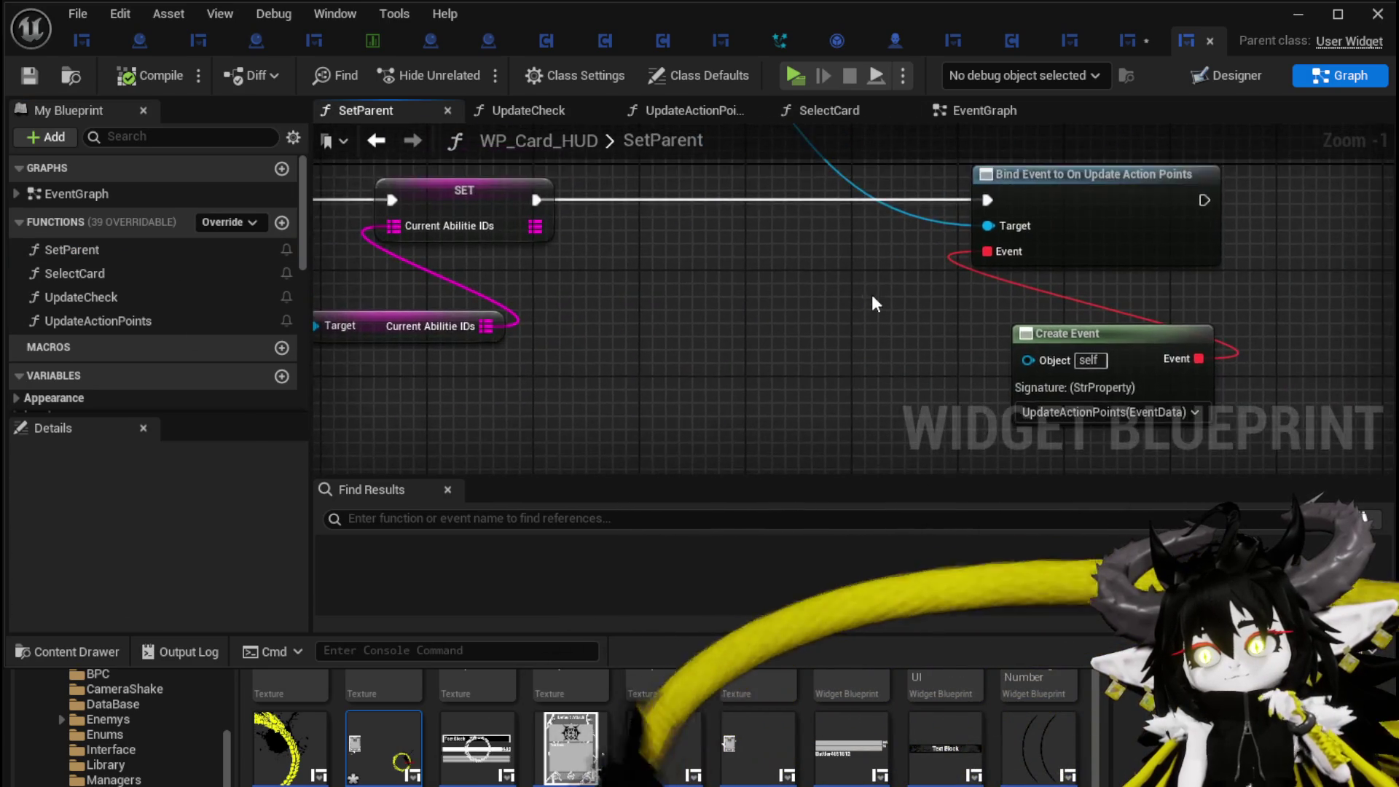
scroll(1047, 312, "down", 2)
left_click_drag(1047, 312, 1083, 316)
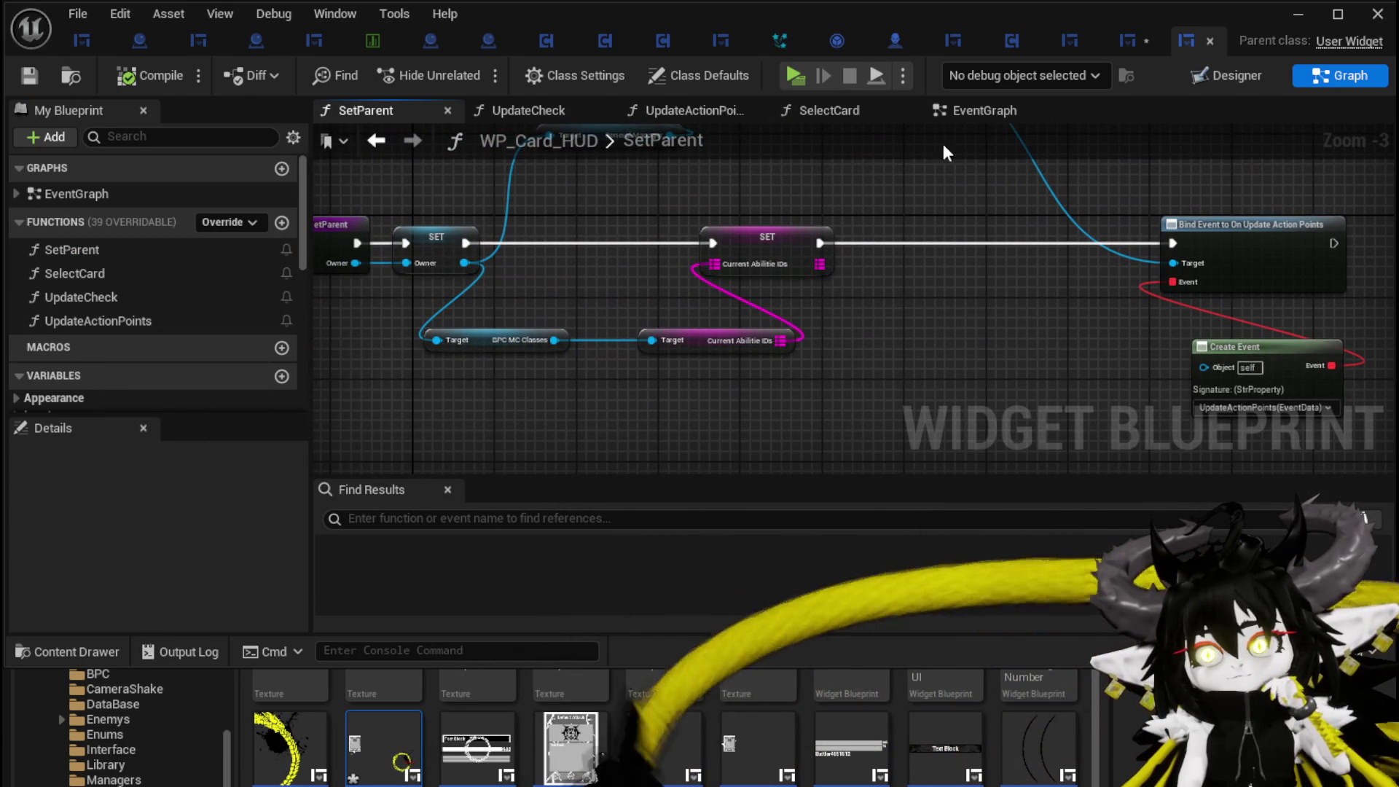
left_click(29, 75)
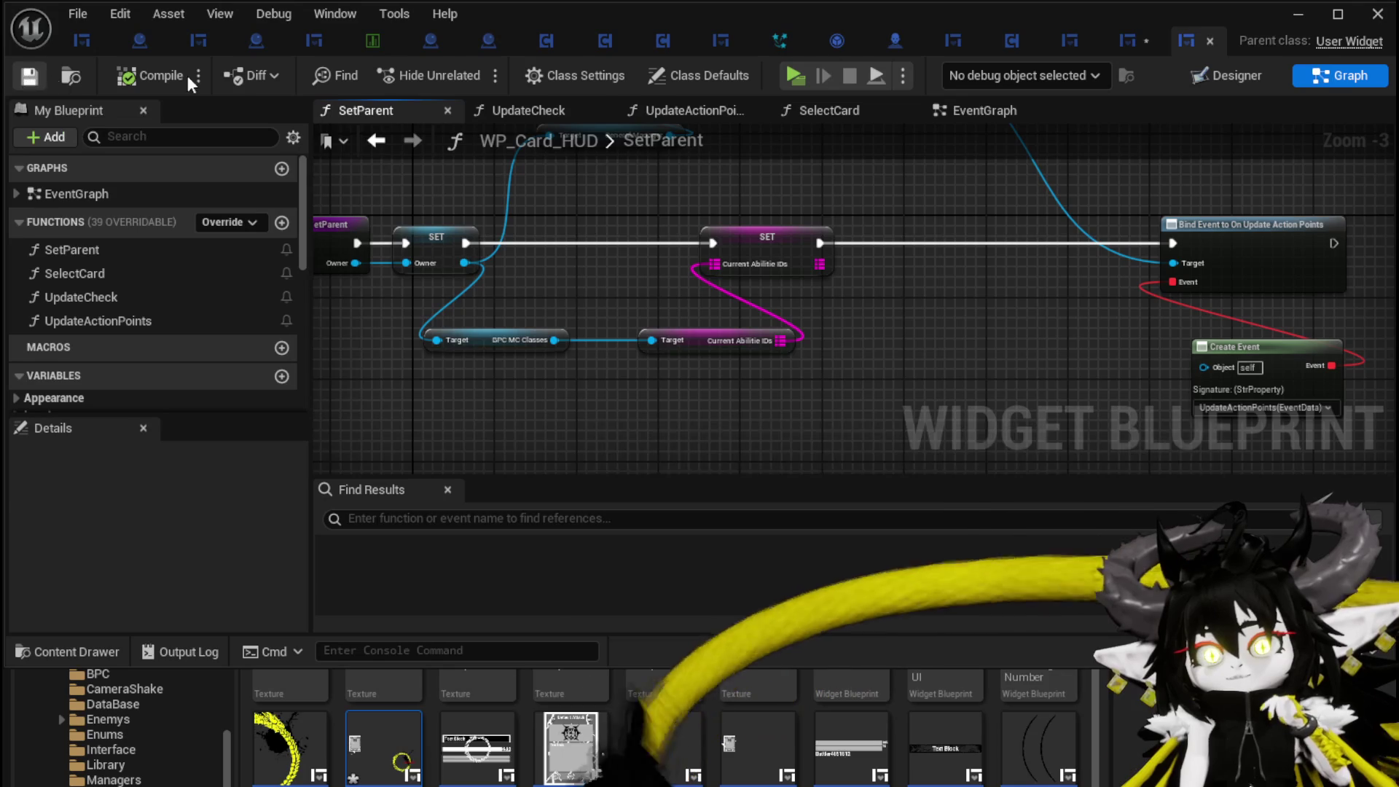
left_click(1127, 40)
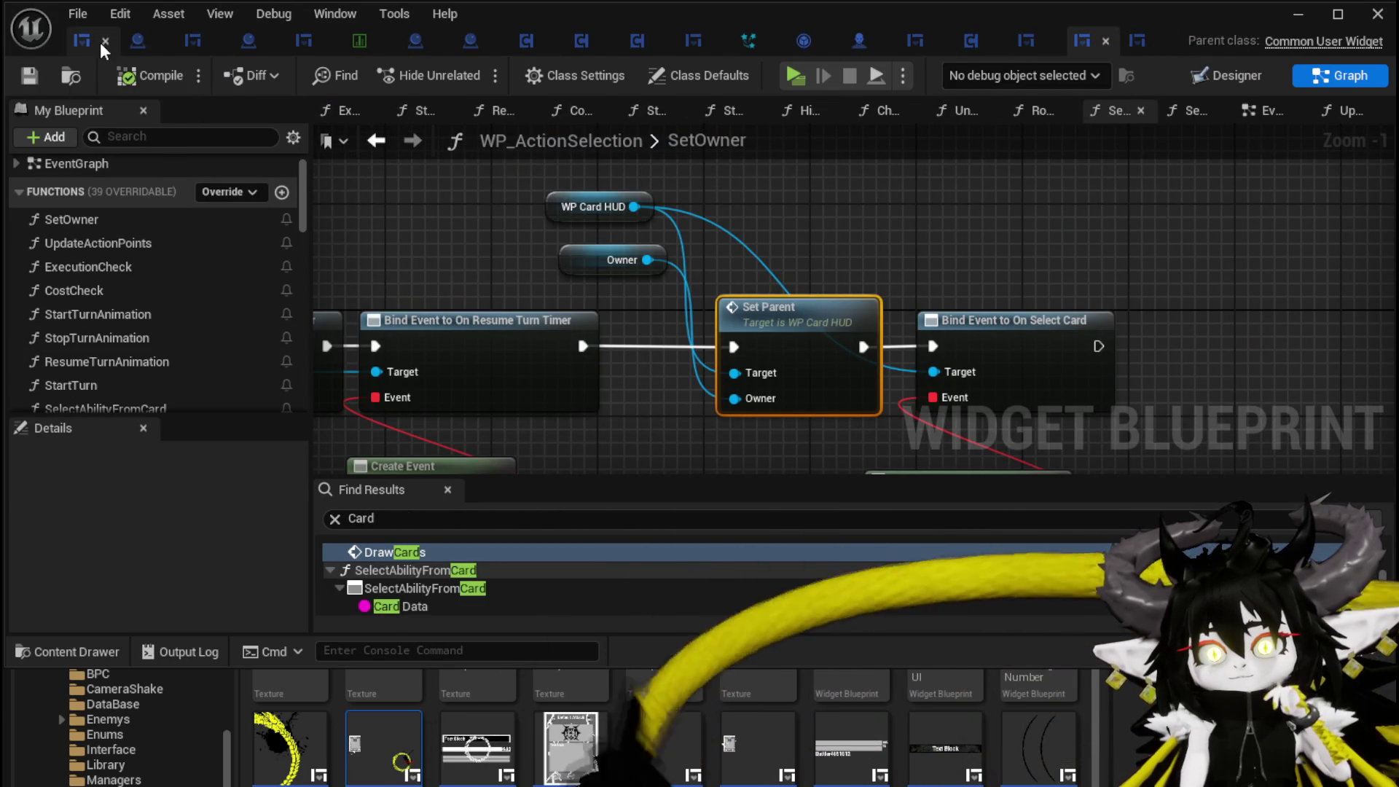
- Close the leading asset tabs, including BP_Merchant_Blacksmith, WP_EquipmentInteractionHUD, BPC_MC_Storage and the smoke particle system
left_click(100, 43)
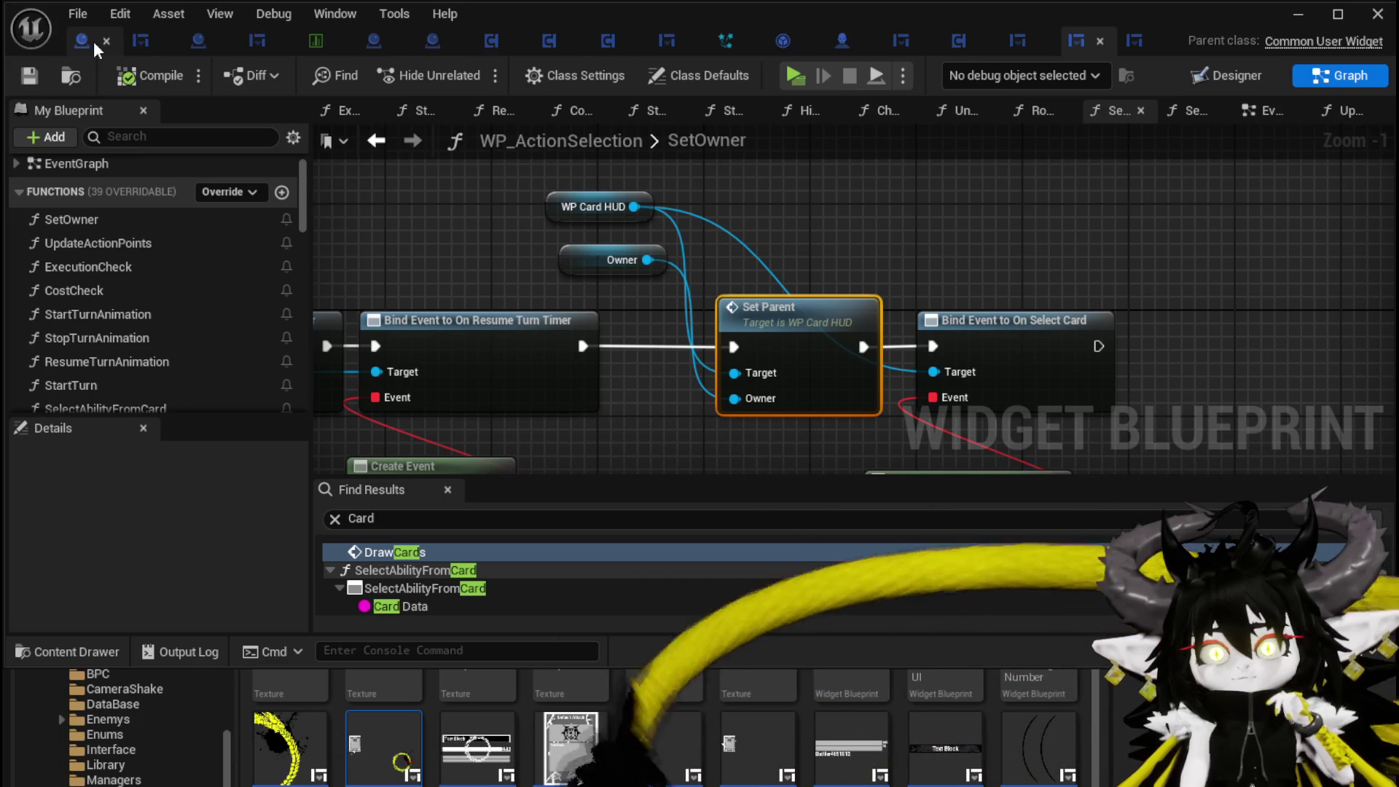
left_click(107, 41)
left_click(106, 40)
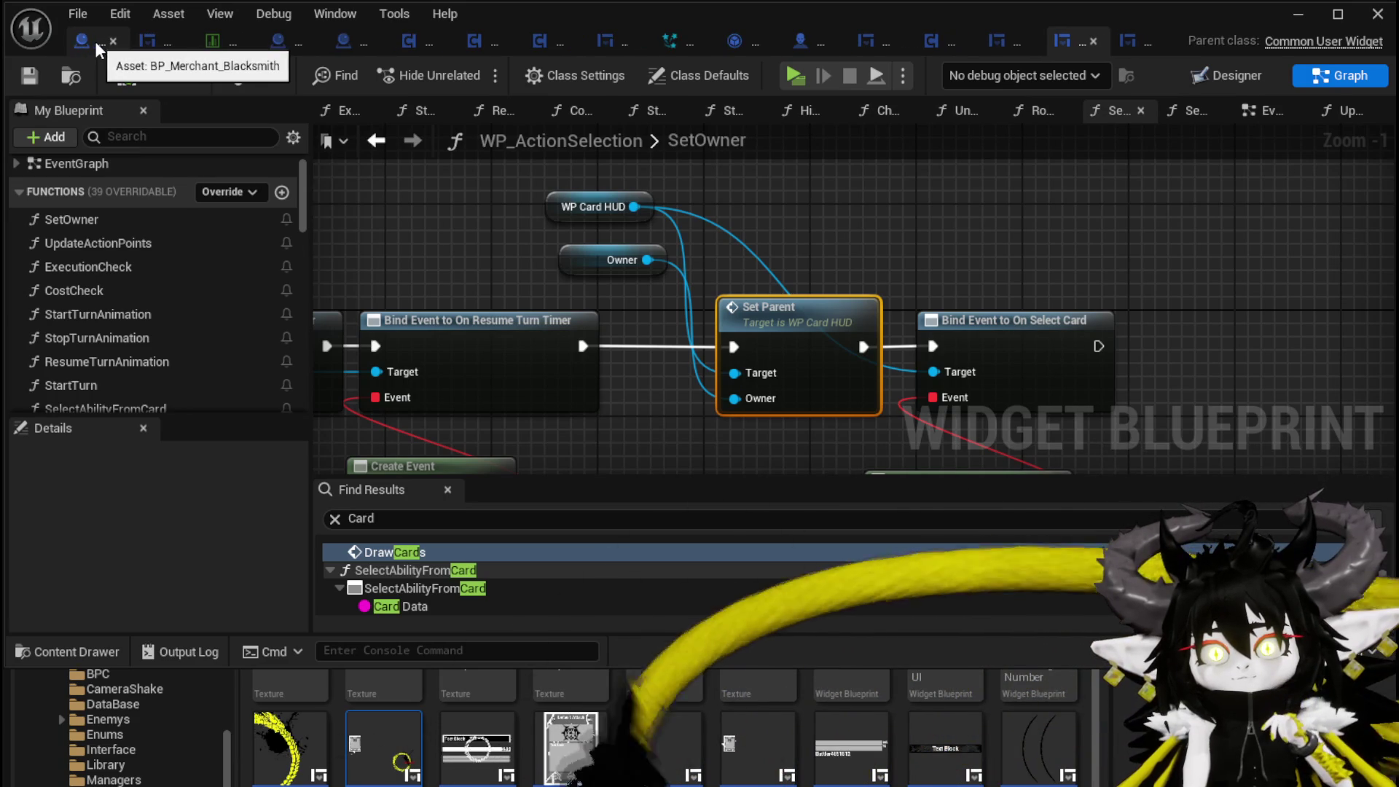
left_click(112, 41)
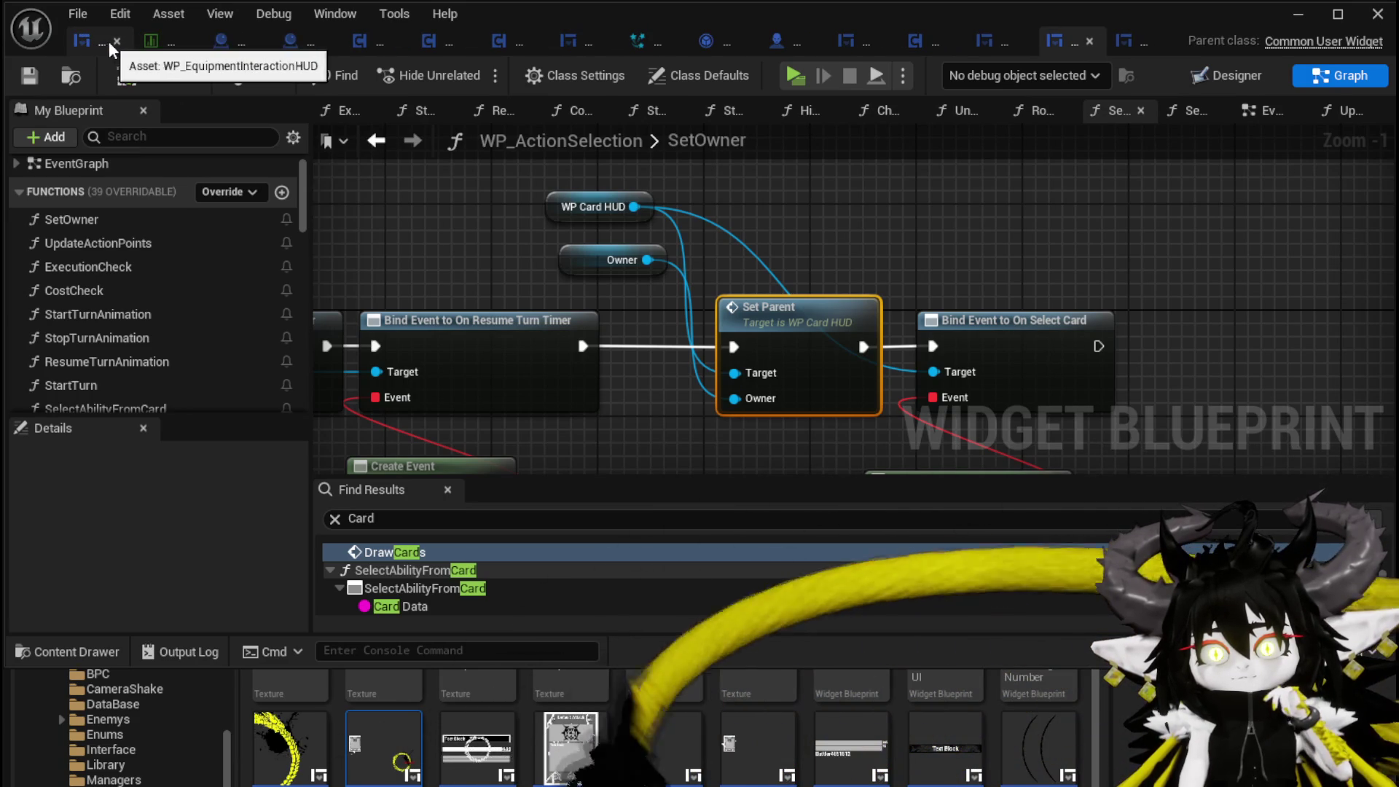
left_click(110, 40)
left_click(116, 40)
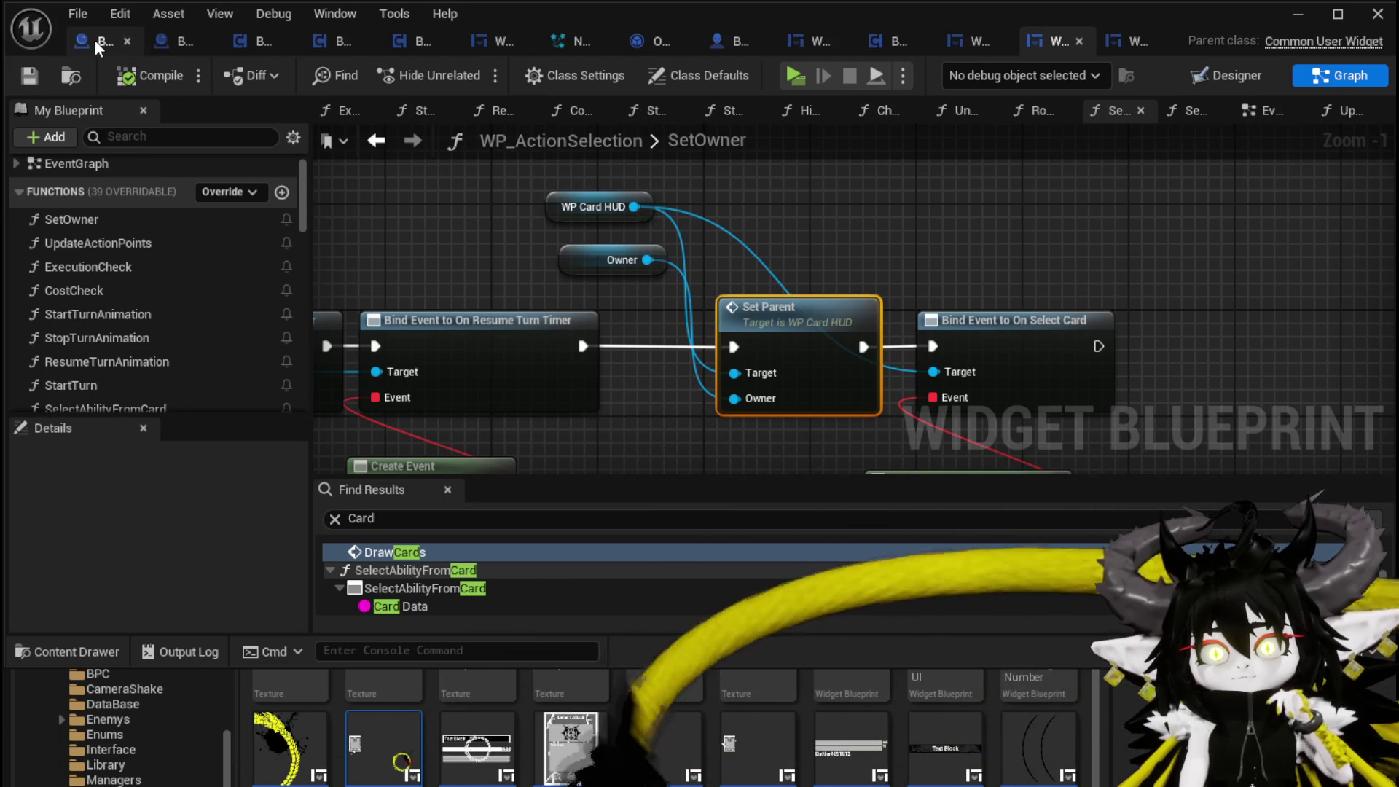
left_click(118, 39)
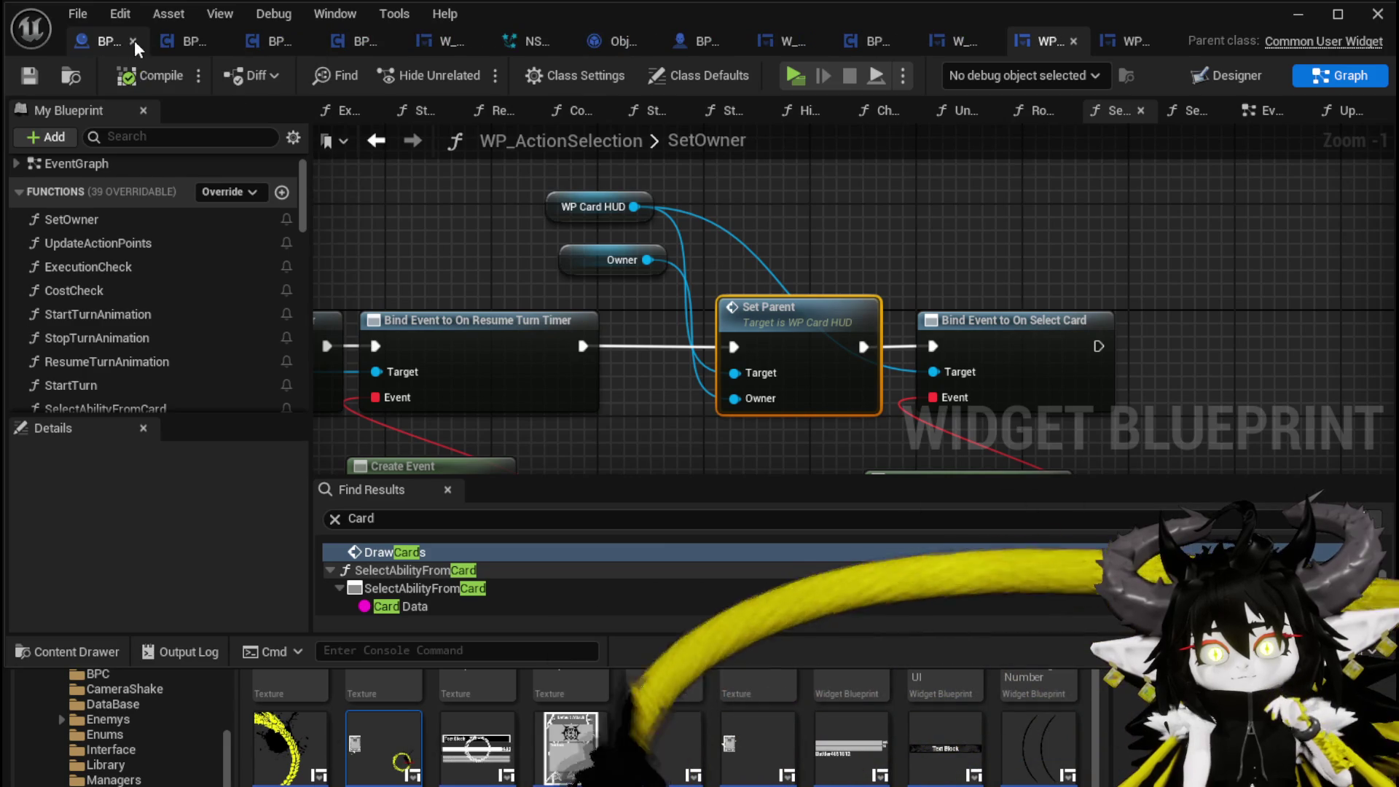
left_click(134, 41)
left_click(135, 39)
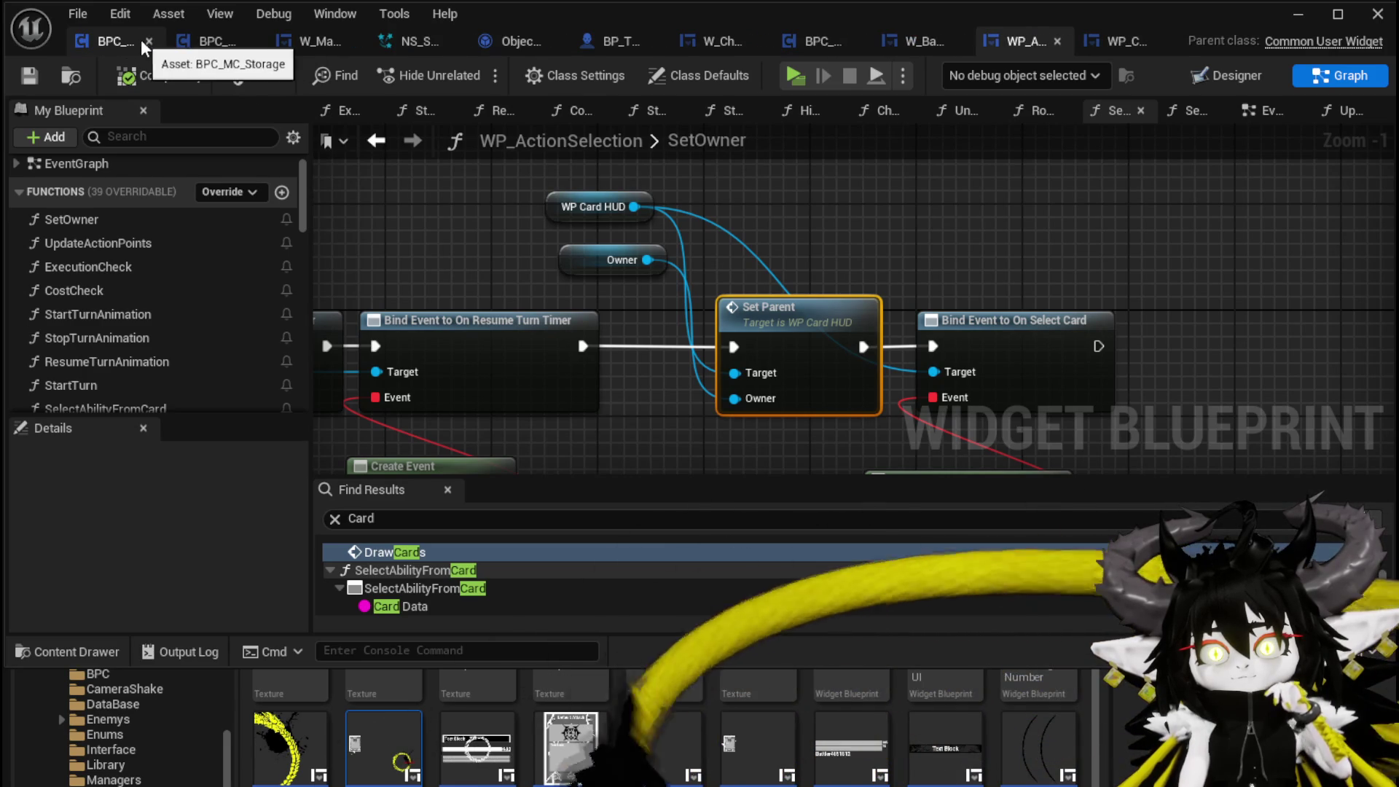
left_click(153, 39)
left_click(154, 40)
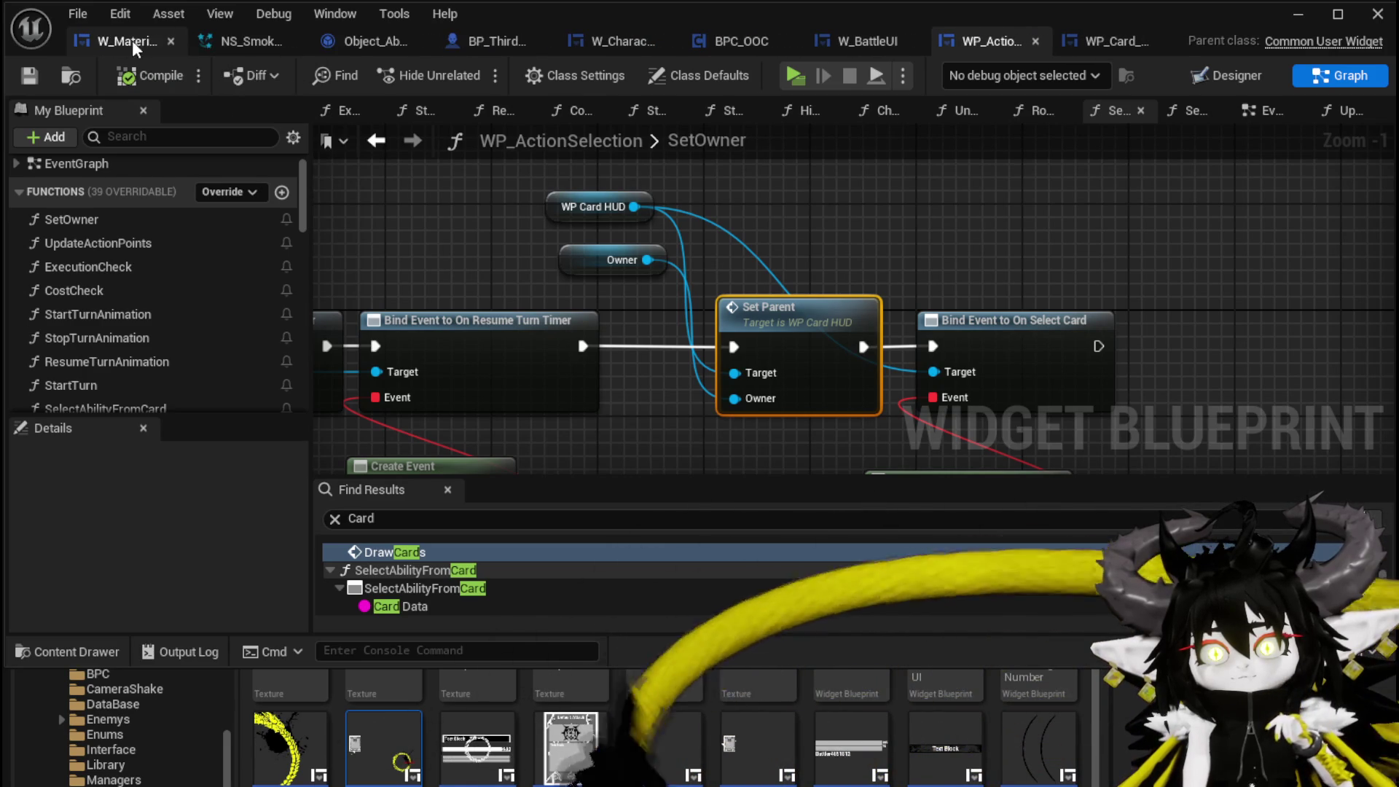
left_click(169, 39)
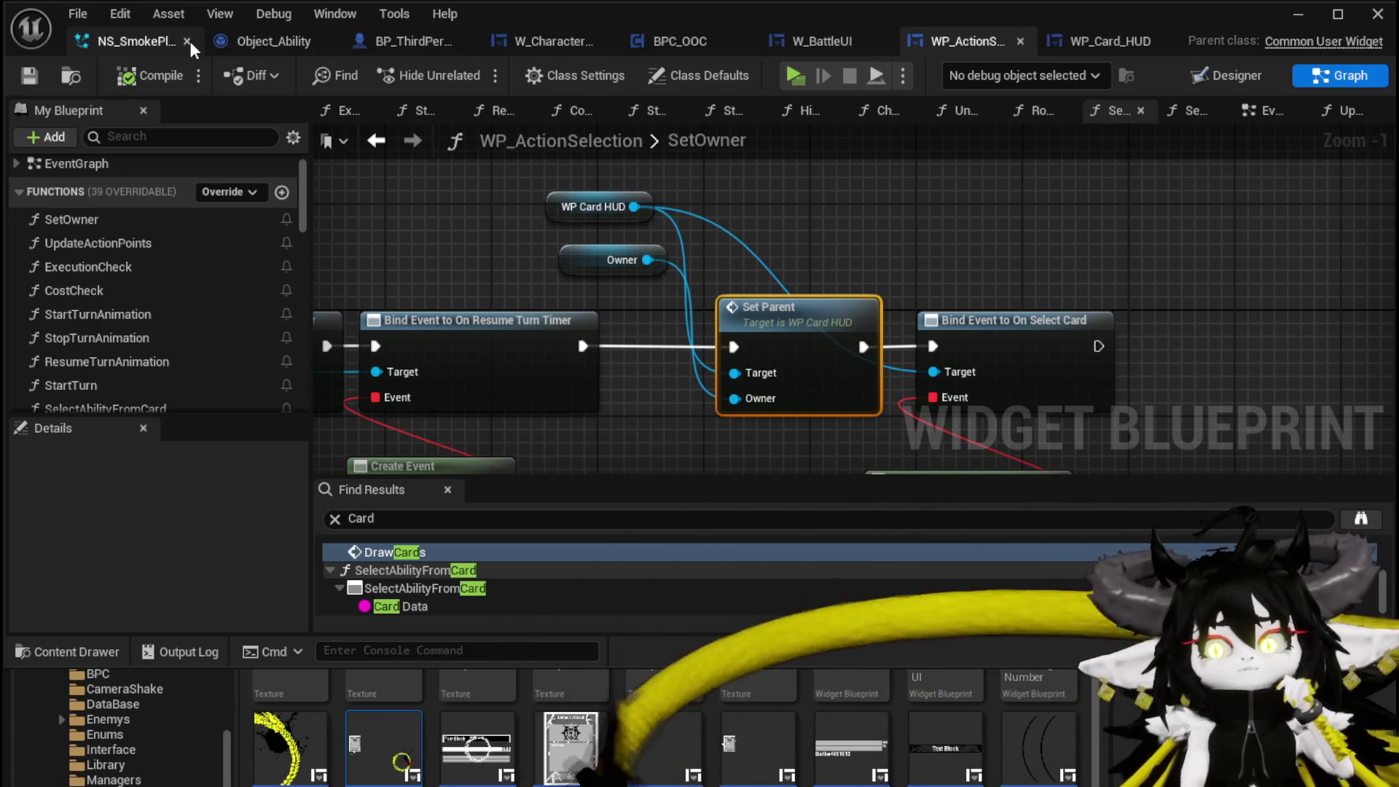
left_click(188, 41)
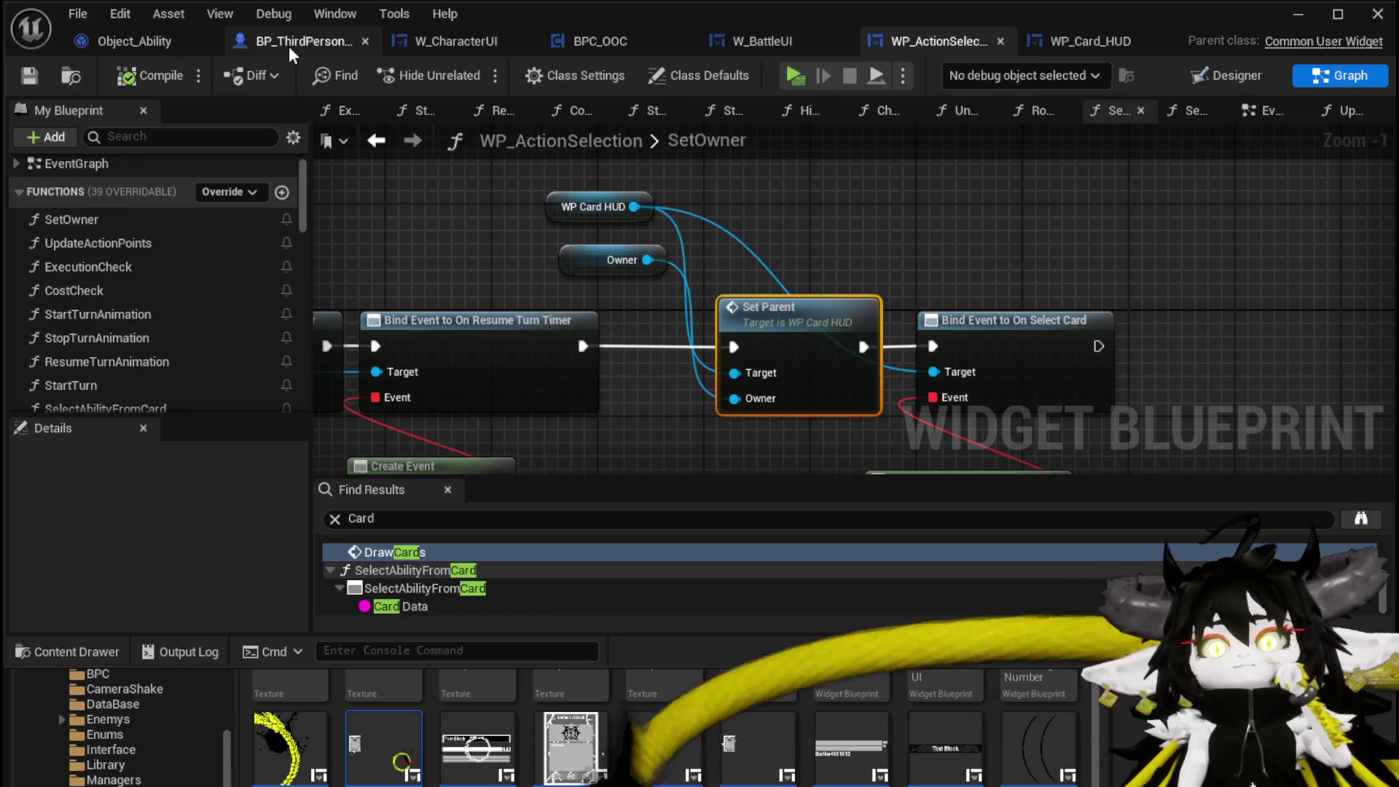
- Close BP_ThirdPersonCharacter and BPC_OOC, and move the WP_Card_HUD tab to the front
left_click(284, 46)
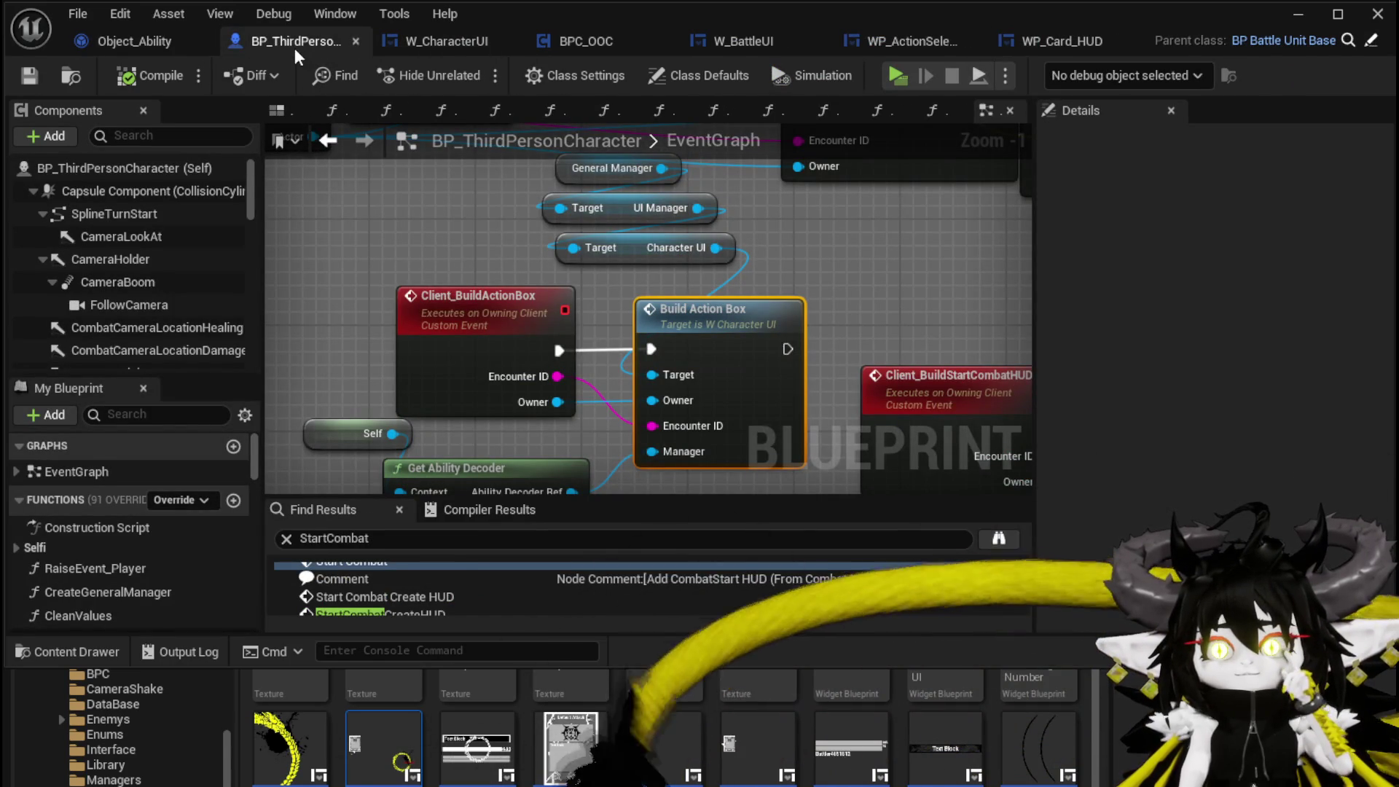
middle_click(294, 48)
left_click(338, 47)
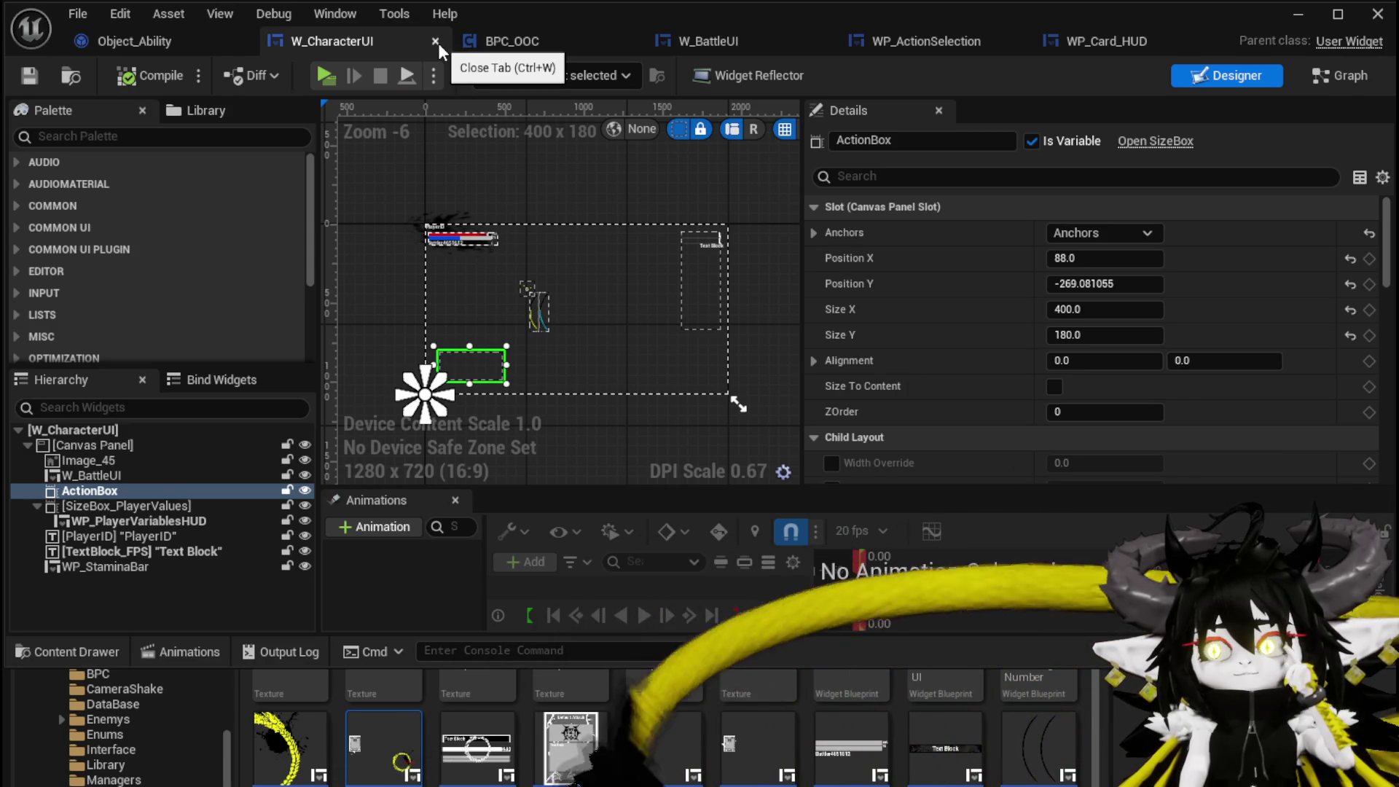
left_click(529, 42)
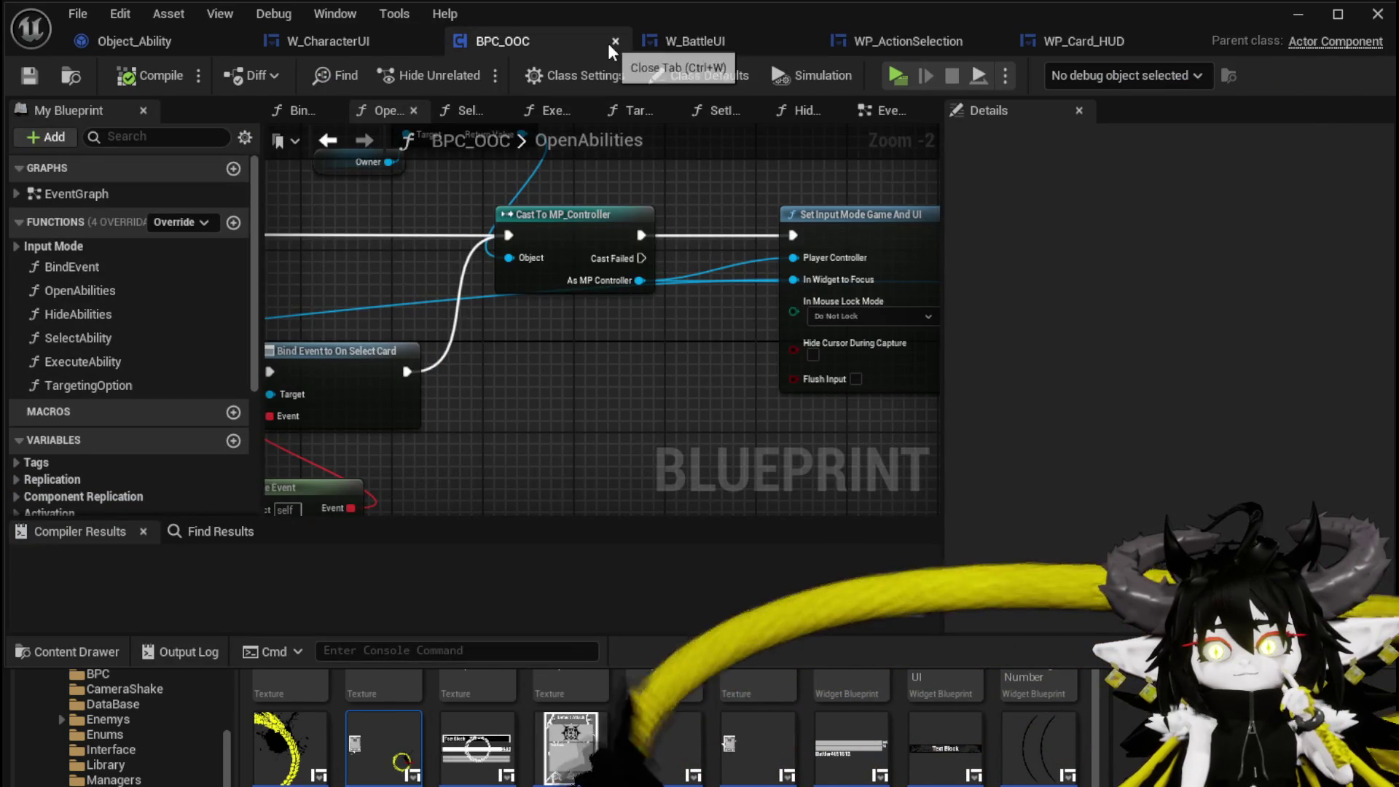
middle_click(451, 44)
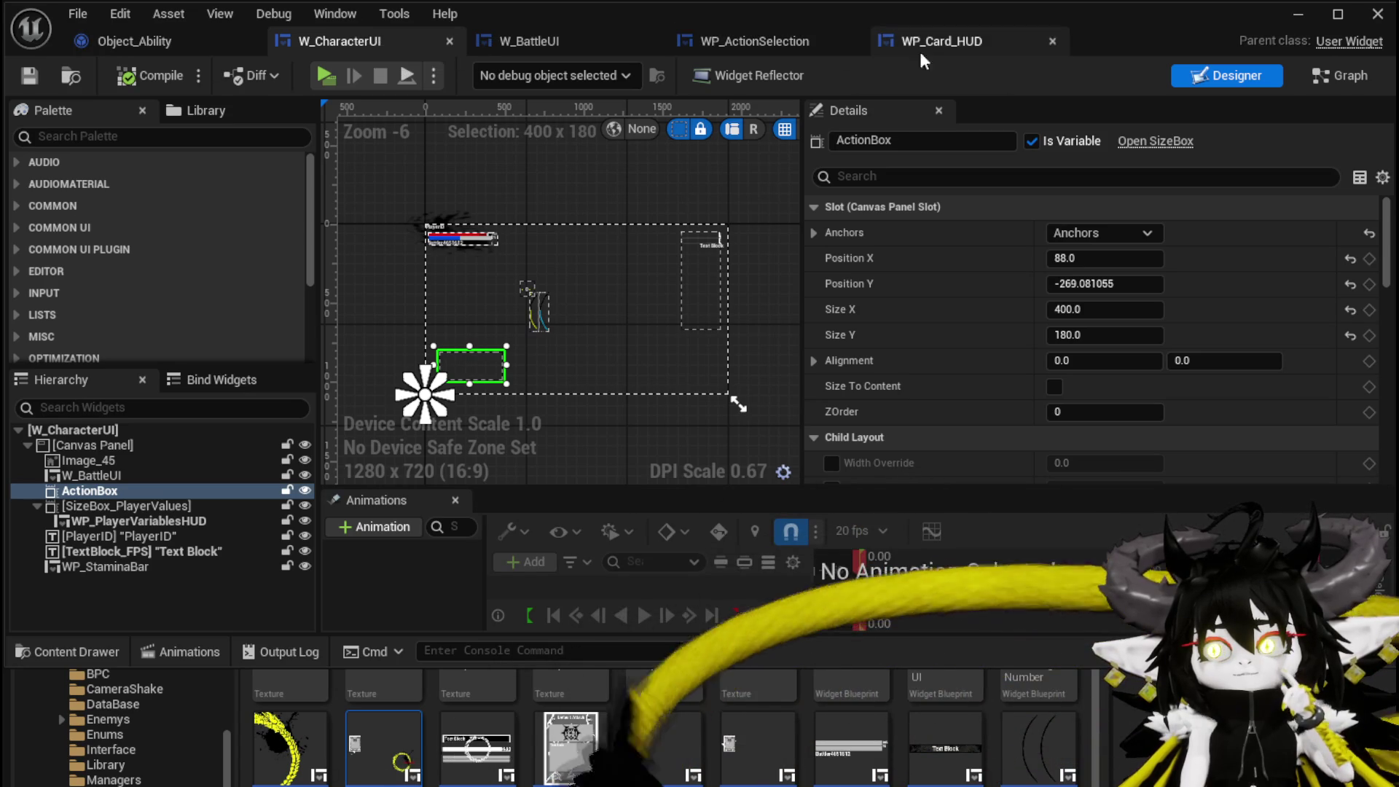
mouse_move(941, 51)
left_mouse_down()
mouse_move(147, 56)
mouse_move(208, 54)
mouse_move(119, 38)
left_mouse_up()
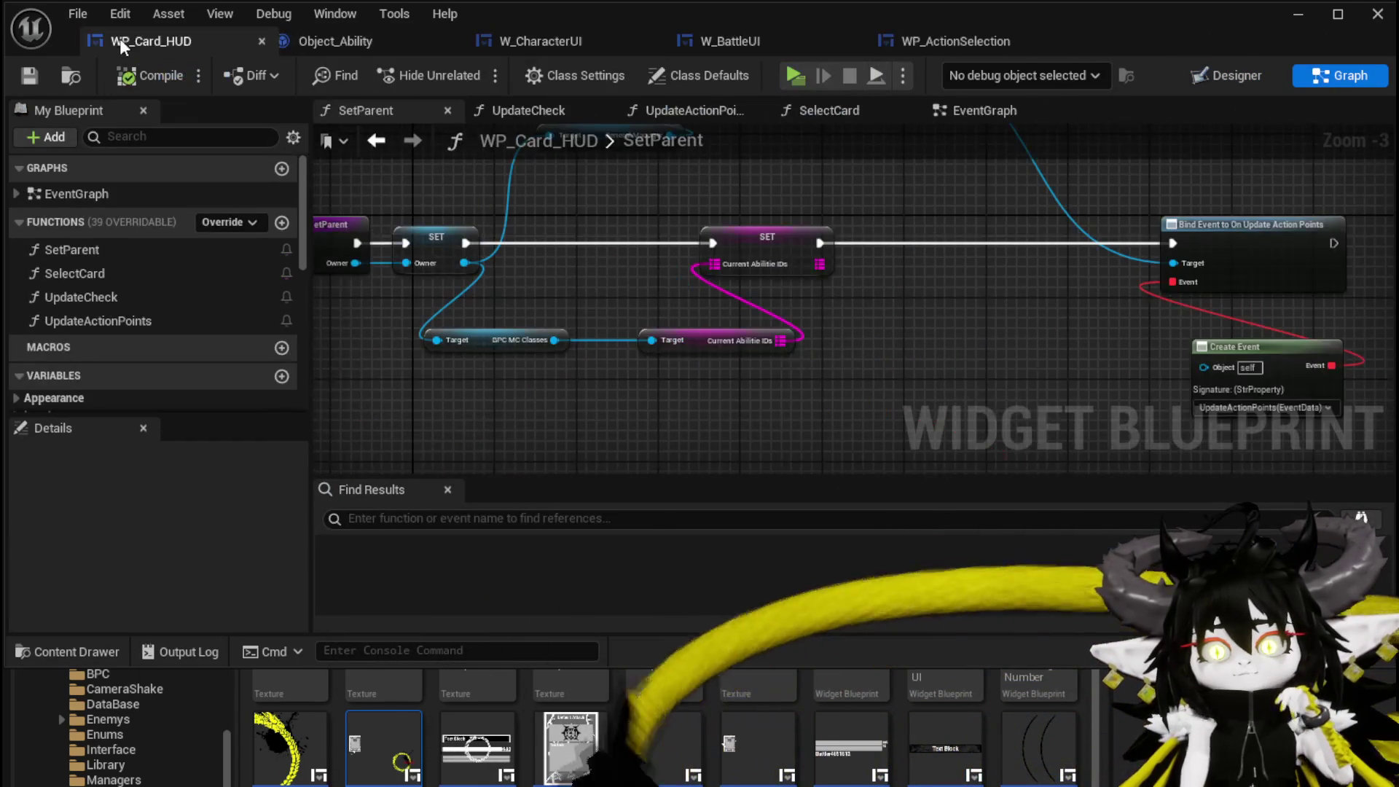
- Inspect the Current Abilitie IDs variable and select the SetParent node chain with its Bind Event nodes
scroll(116, 252, "down", 5)
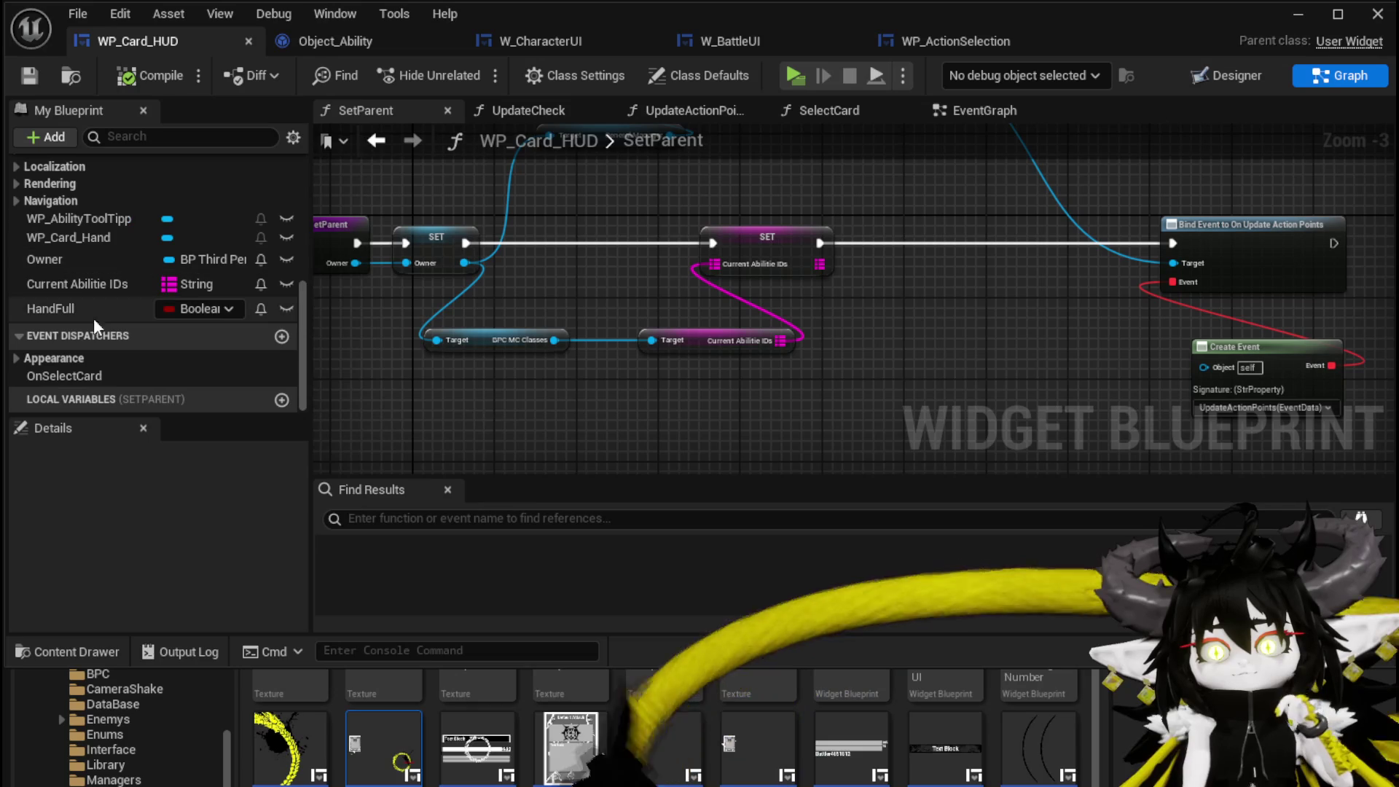
left_click(61, 284)
scroll(569, 414, "down", 3)
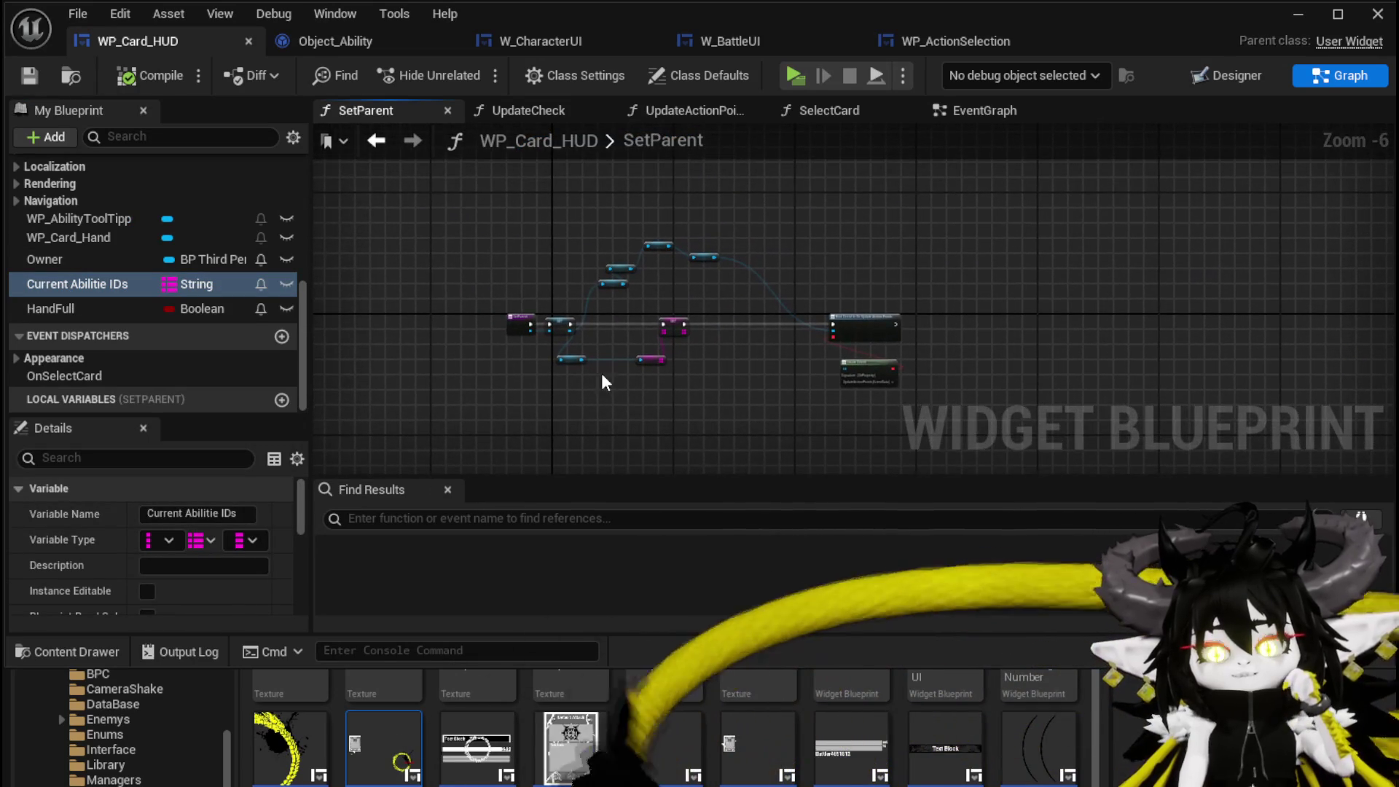
scroll(568, 383, "up", 4)
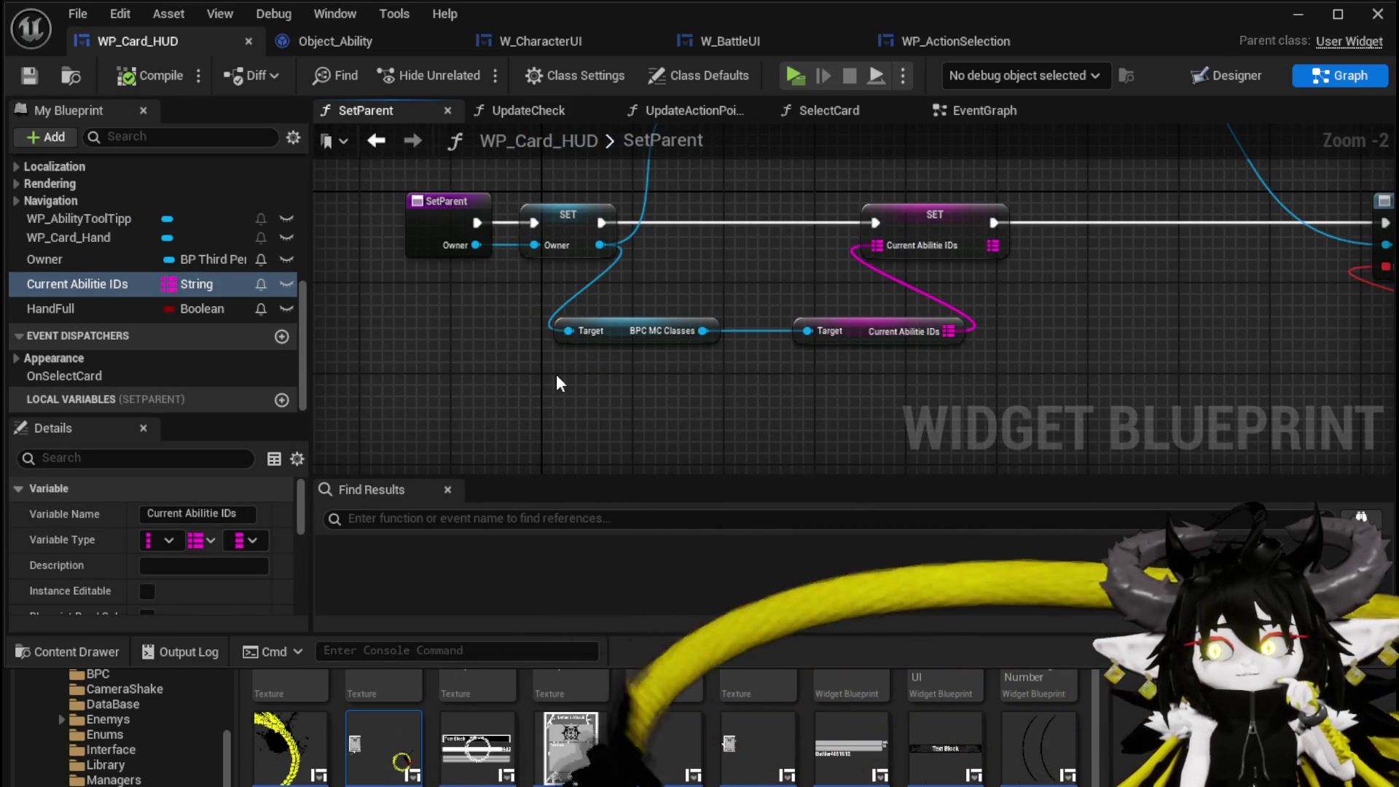
left_click_drag(374, 187, 1006, 339)
mouse_move(1081, 298)
left_mouse_down()
mouse_move(706, 313)
mouse_move(784, 298)
left_mouse_up()
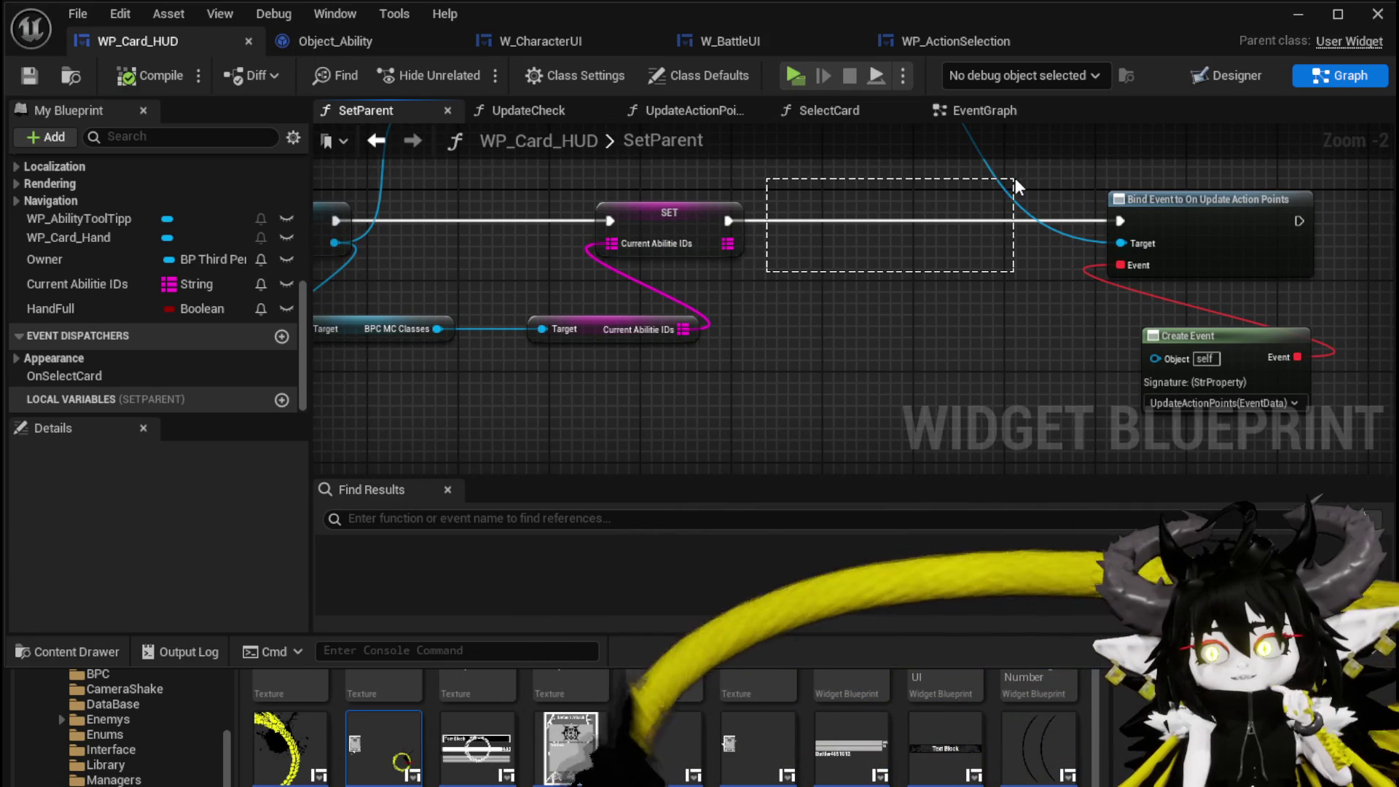
- Clear the selection and bring up the SelectCard function graph
left_click(1056, 177)
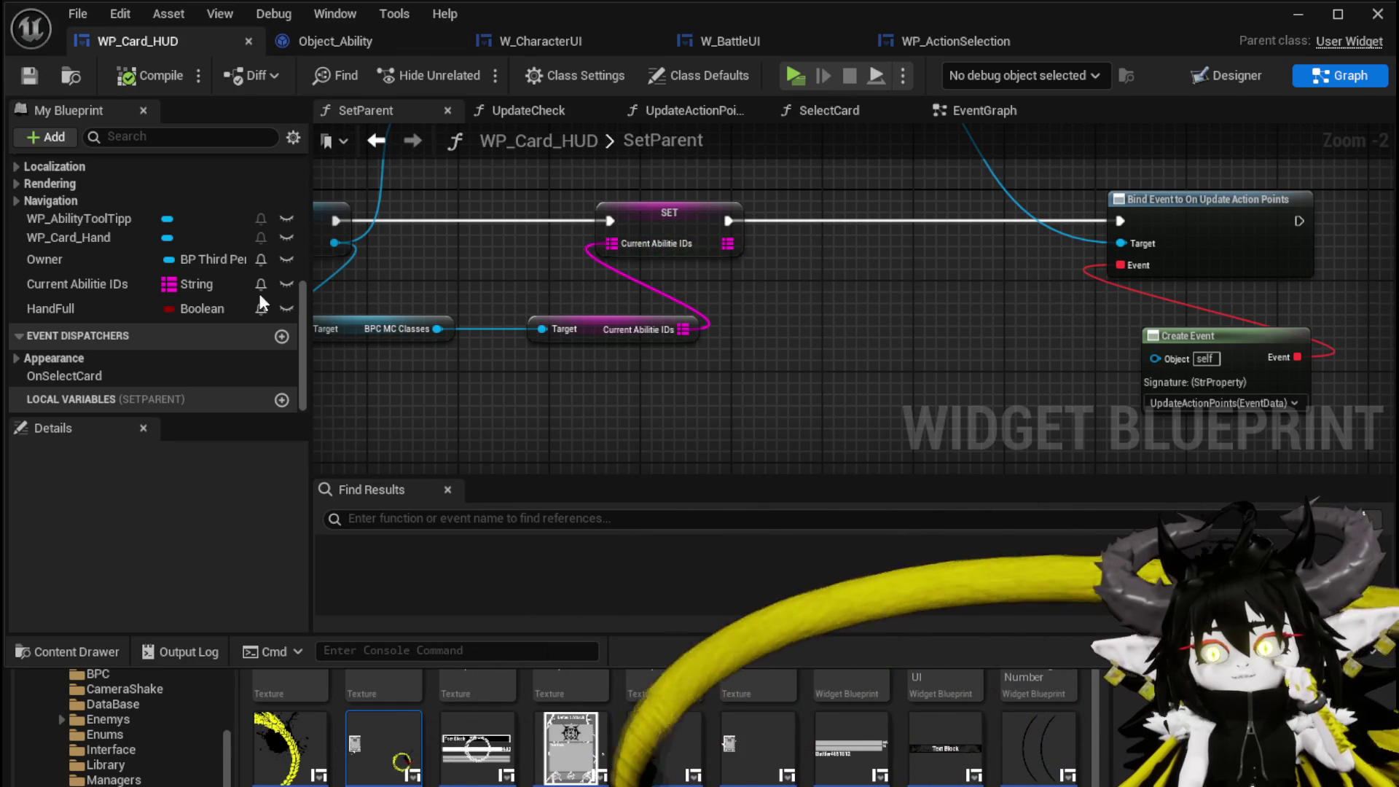
scroll(134, 225, "up", 6)
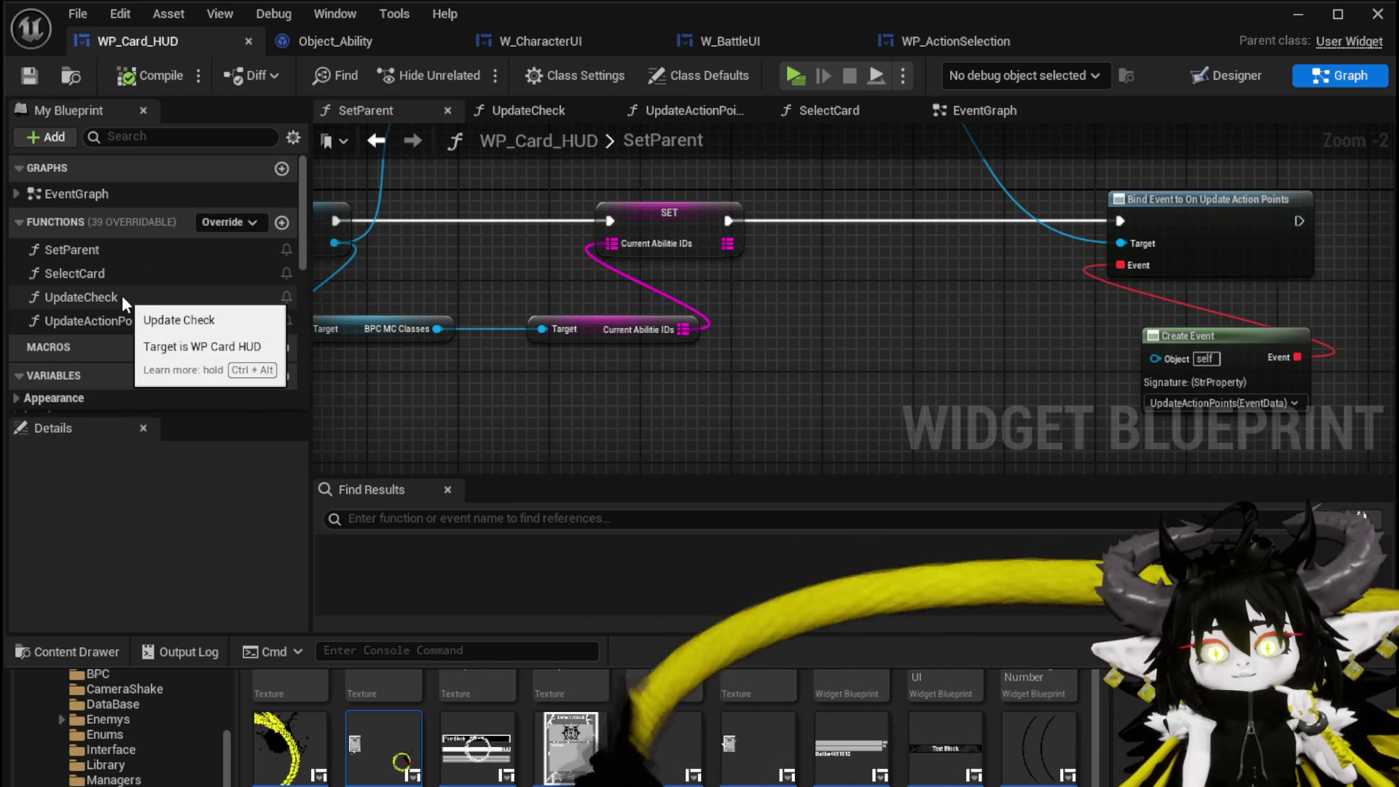
double_click(102, 274)
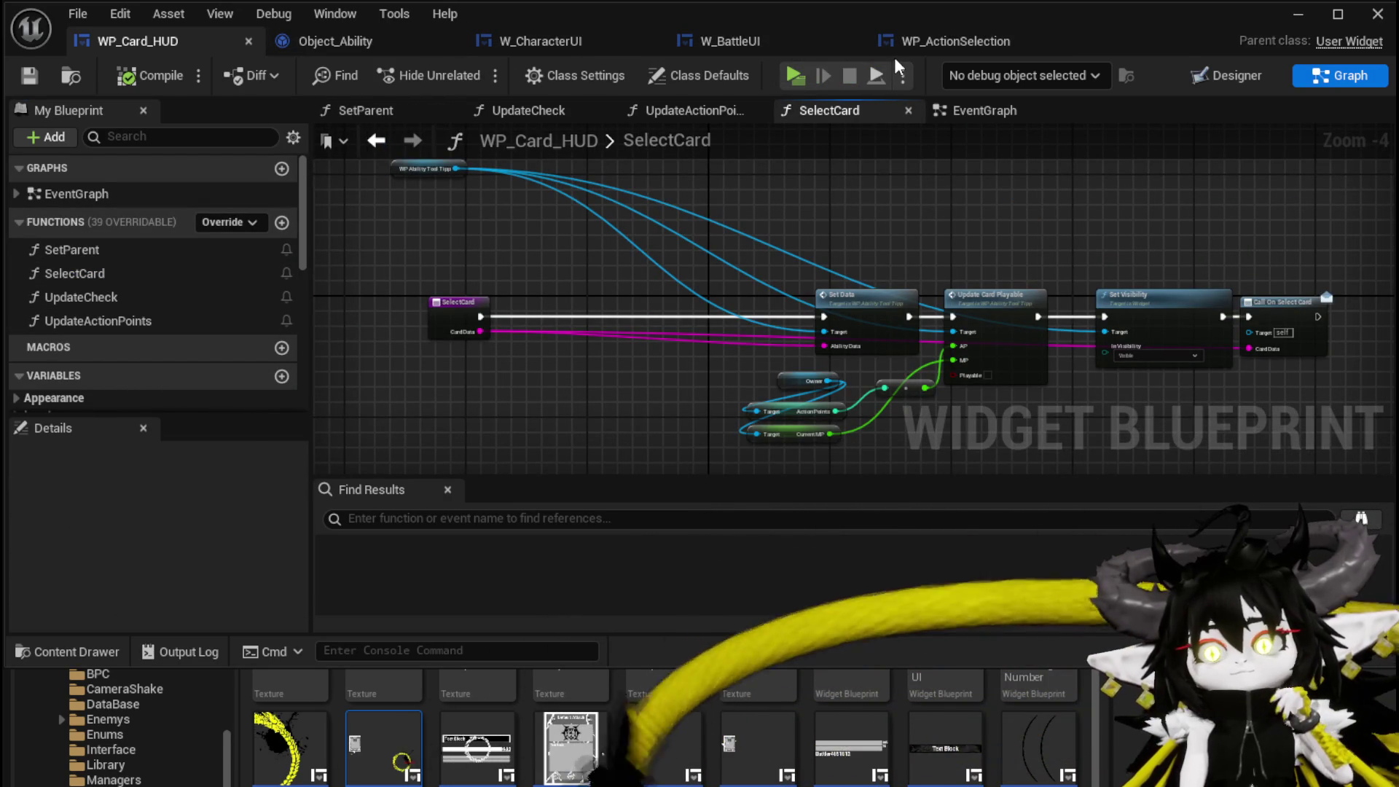
mouse_move(518, 209)
left_mouse_down()
mouse_move(569, 206)
mouse_move(426, 245)
left_mouse_up()
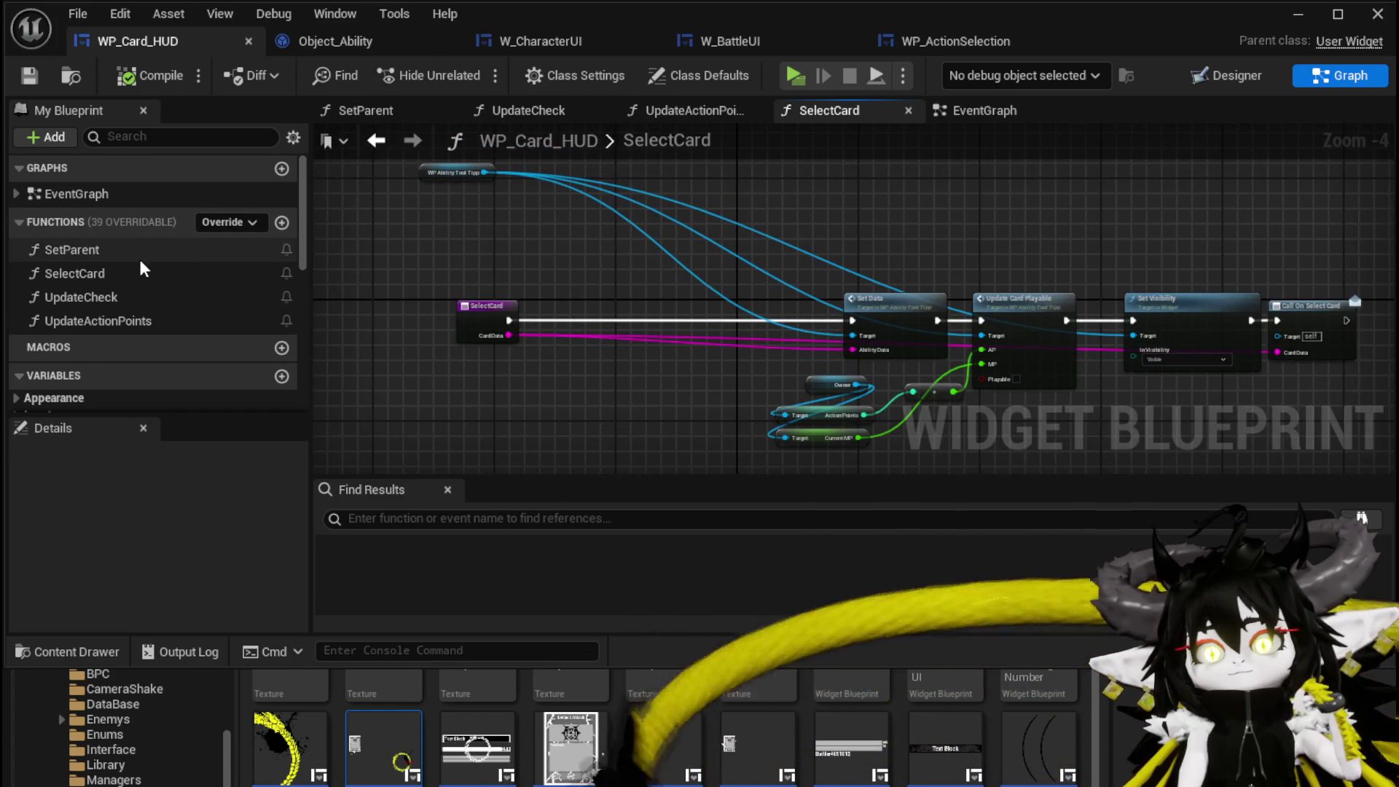
- Review the BuildActionBox chain in the W_BattleUI widget blueprint
left_click(780, 41)
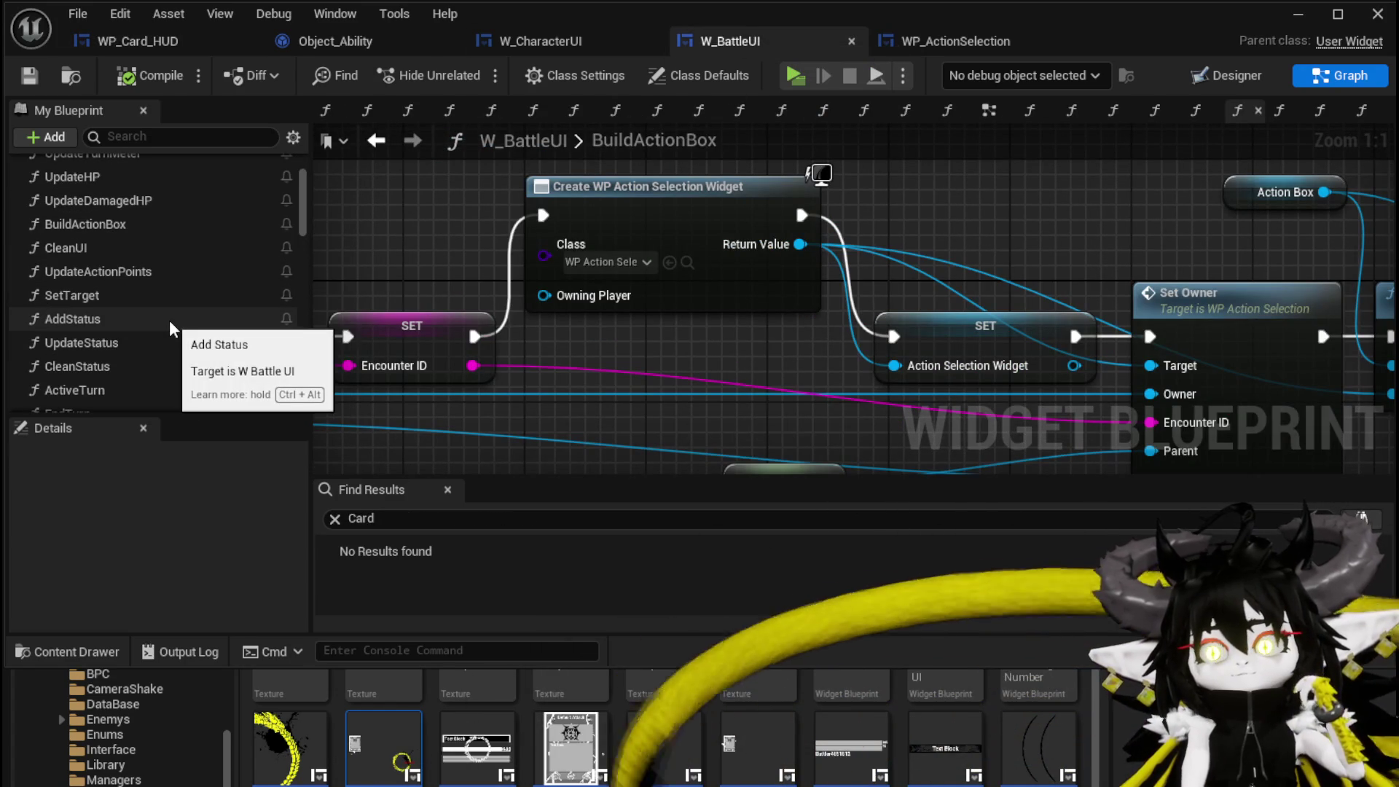
mouse_move(1063, 218)
left_mouse_down()
mouse_move(609, 188)
mouse_move(369, 195)
left_mouse_up()
scroll(856, 186, "down", 4)
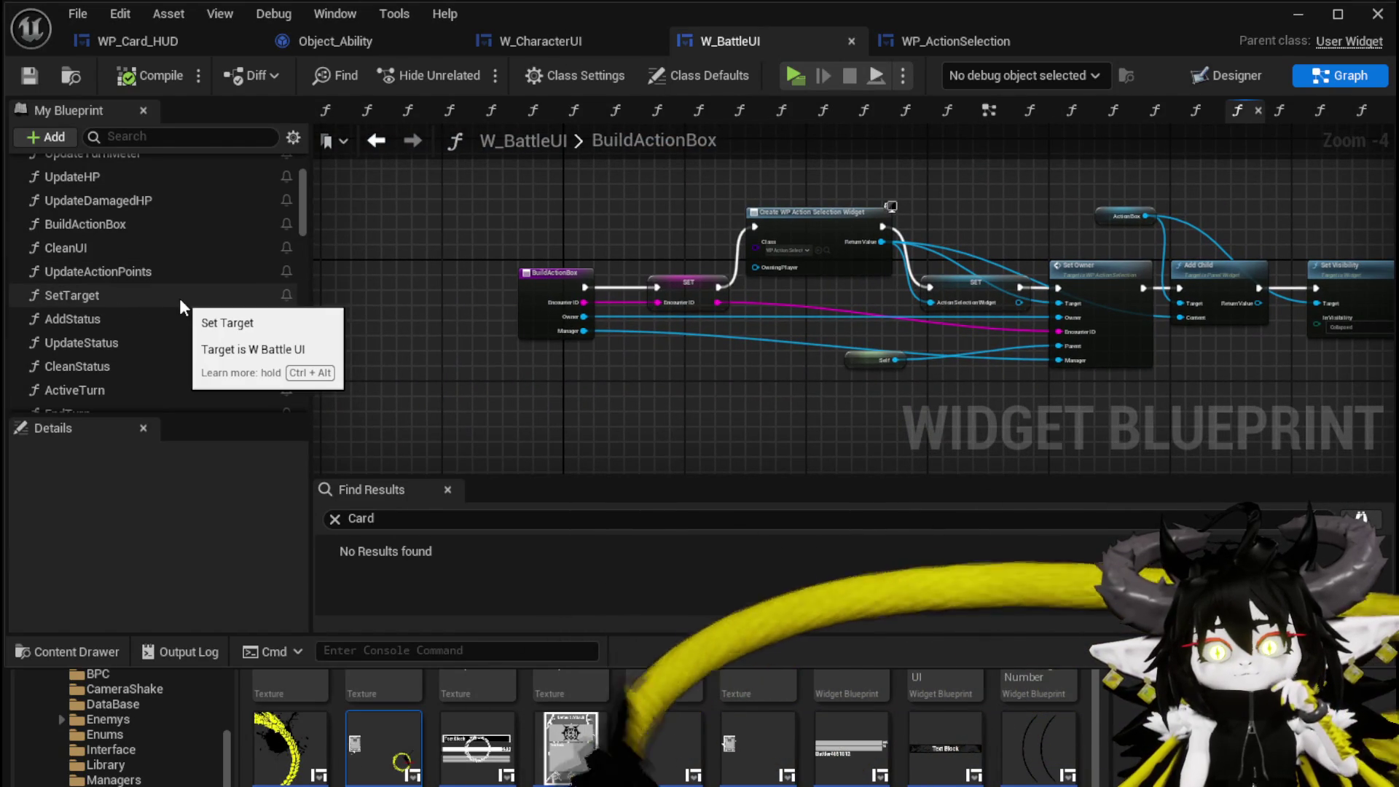
scroll(179, 299, "up", 3)
scroll(179, 298, "down", 5)
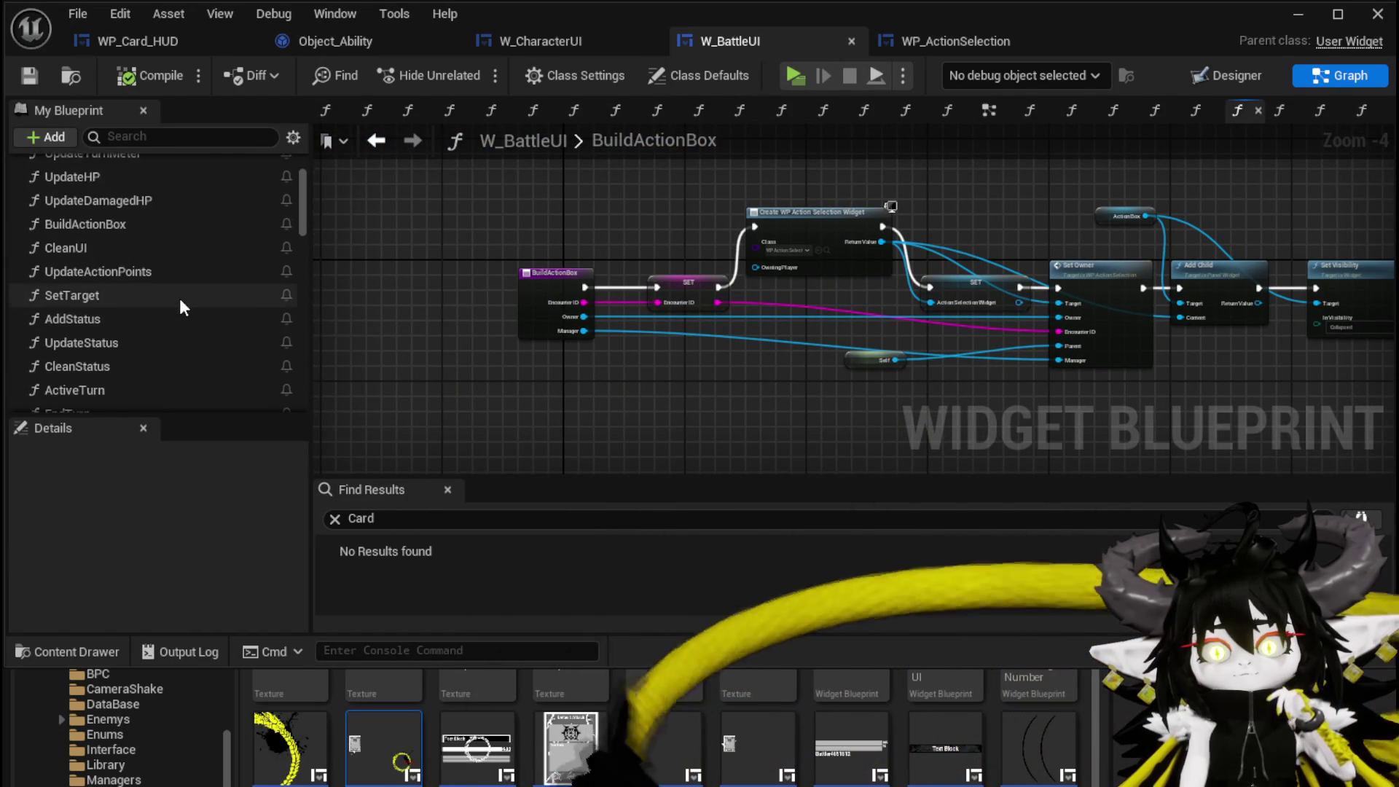
scroll(180, 302, "down", 6)
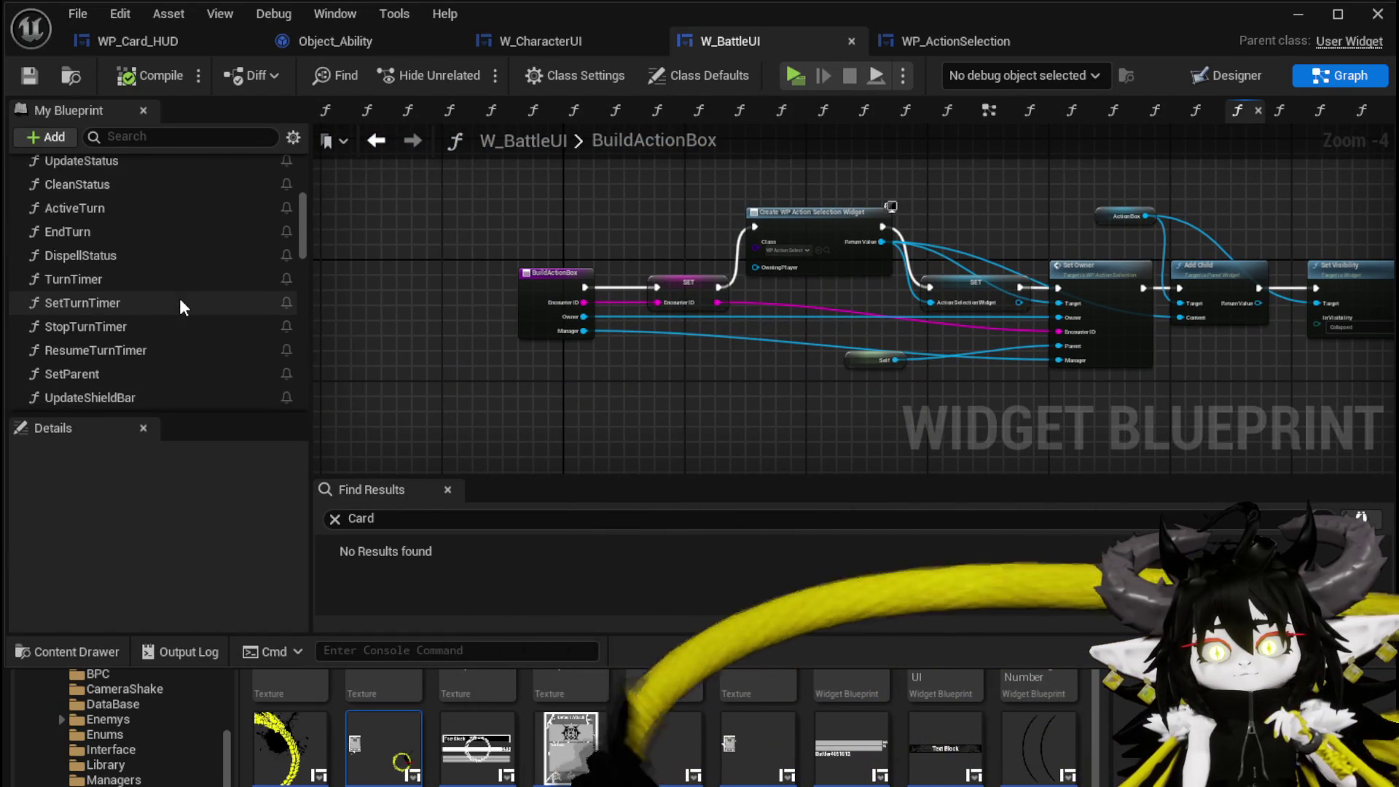
scroll(180, 299, "down", 5)
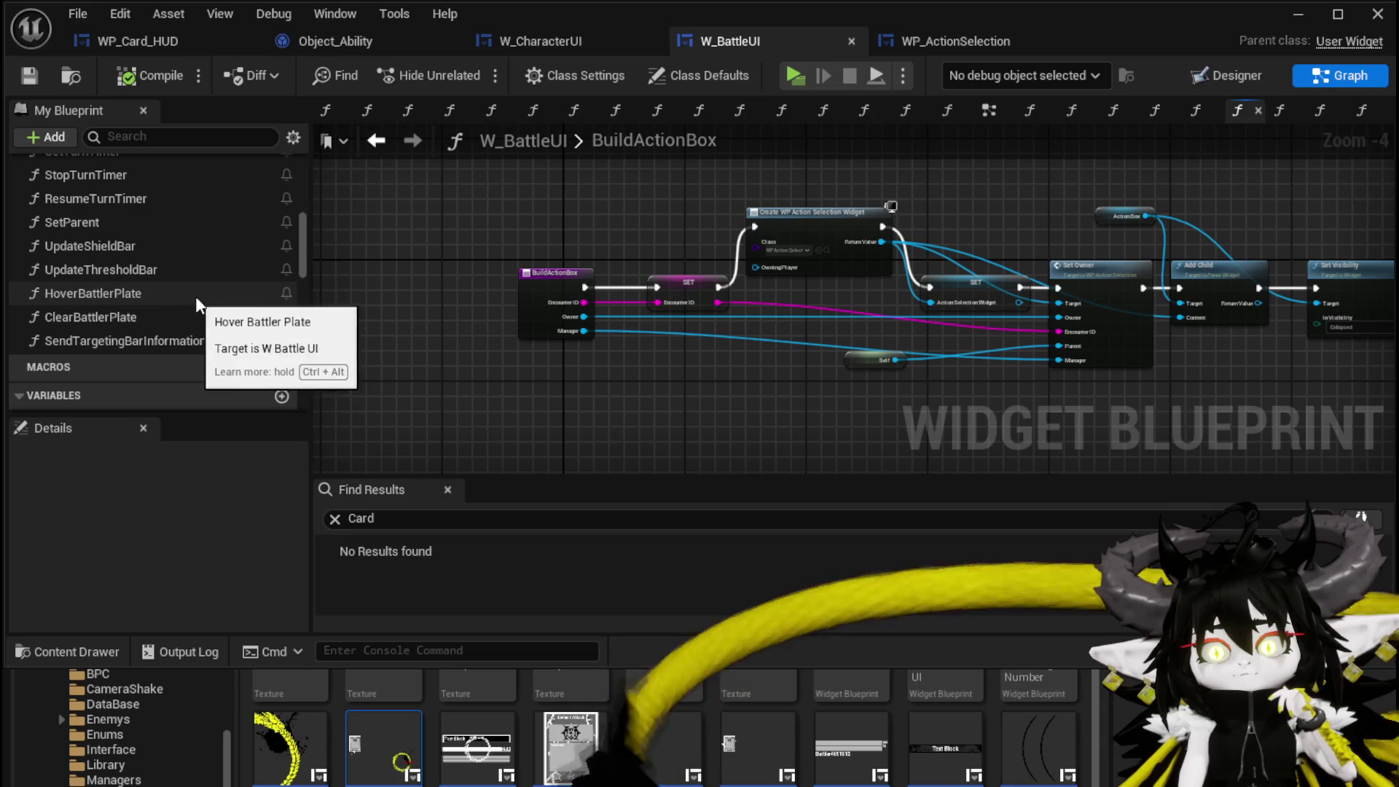
- Center the Set Owner and Add Child action-selection creation nodes, then return to WP_ActionSelection
scroll(233, 291, "up", 4)
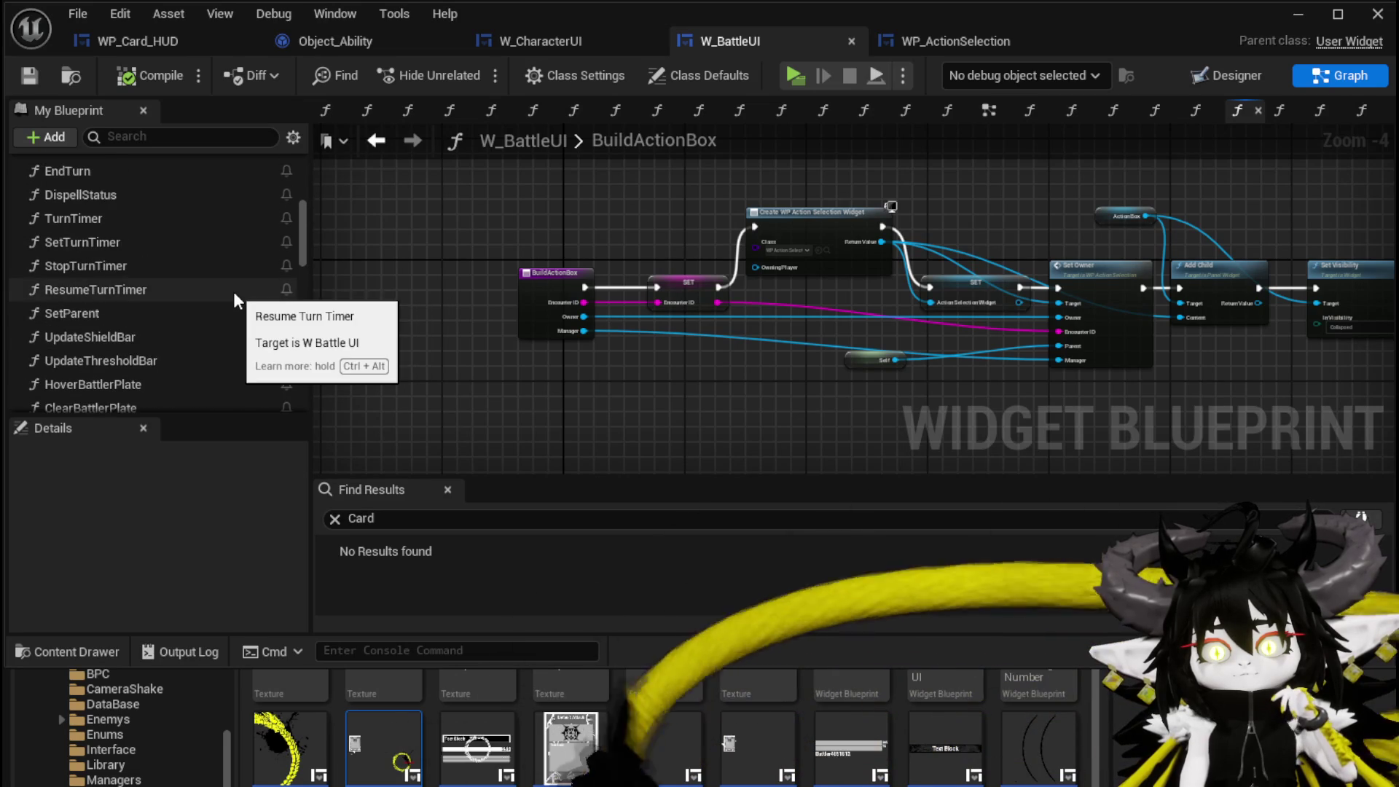
scroll(234, 295, "up", 5)
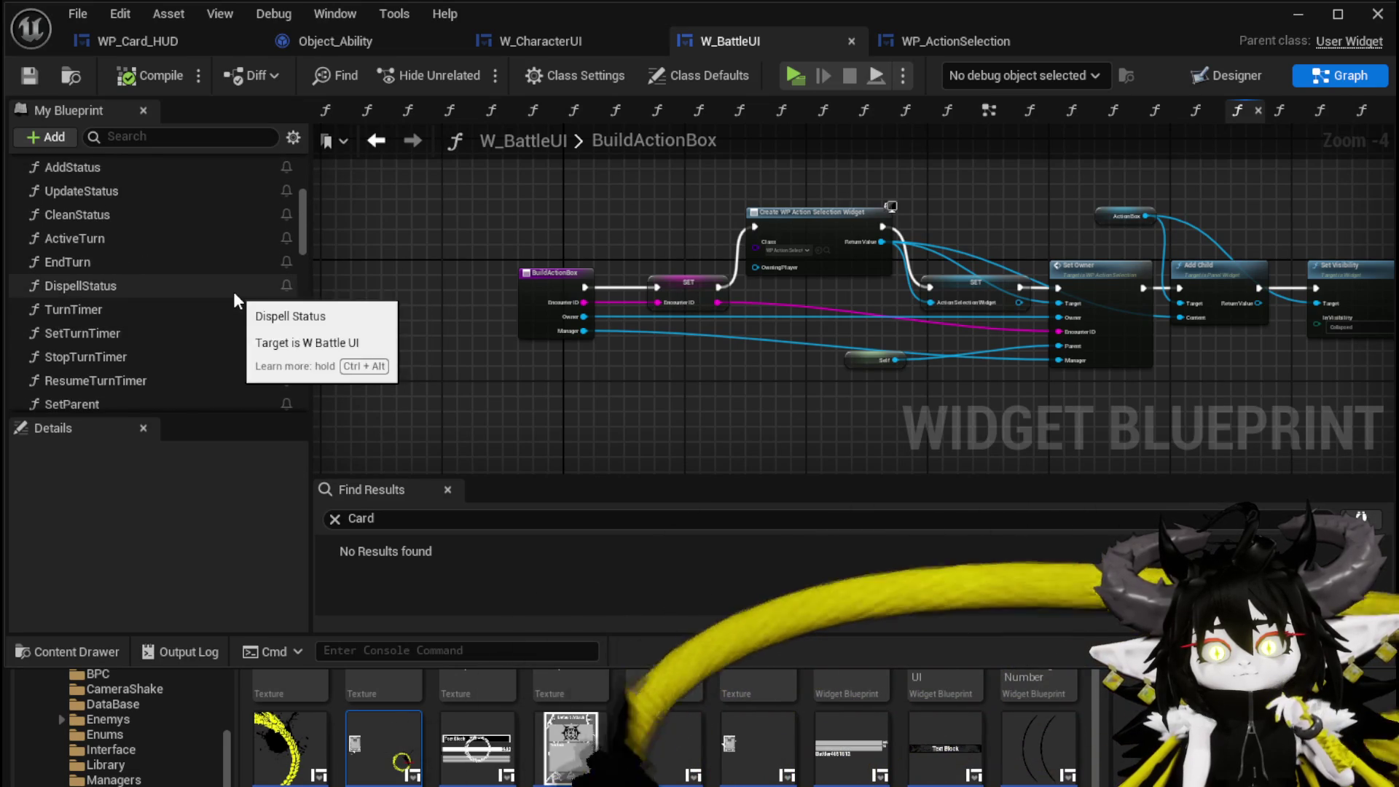
scroll(234, 299, "up", 3)
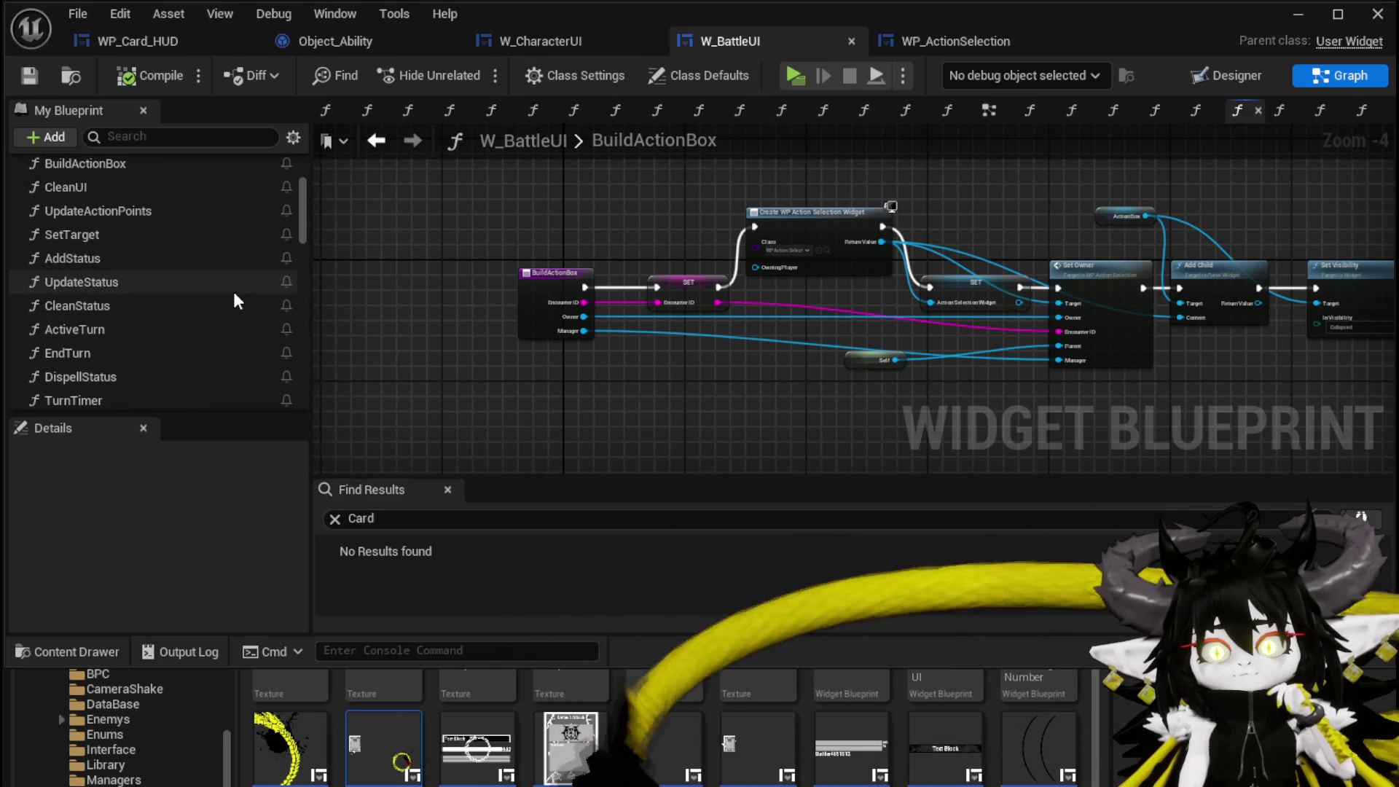
scroll(234, 299, "up", 5)
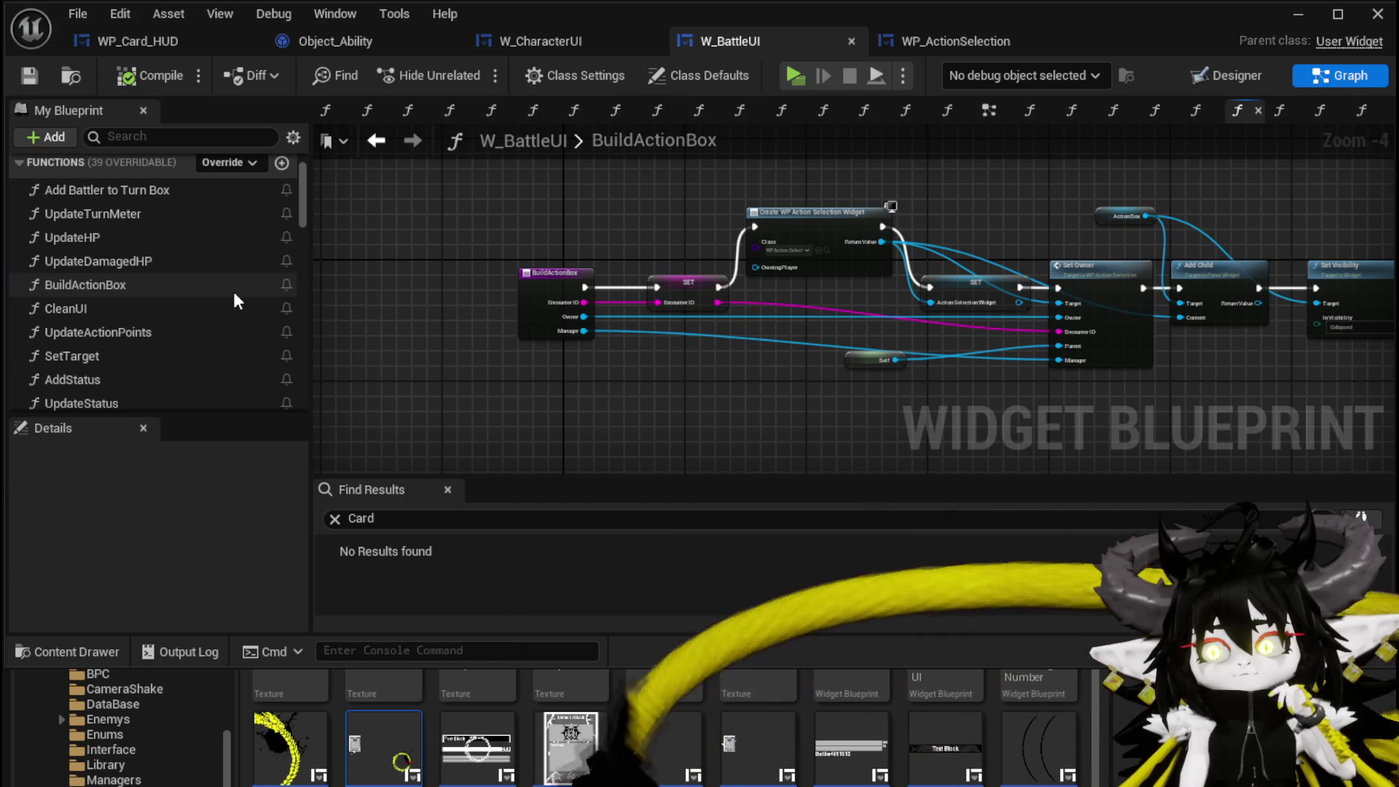
left_click_drag(616, 351, 394, 336)
scroll(562, 289, "up", 3)
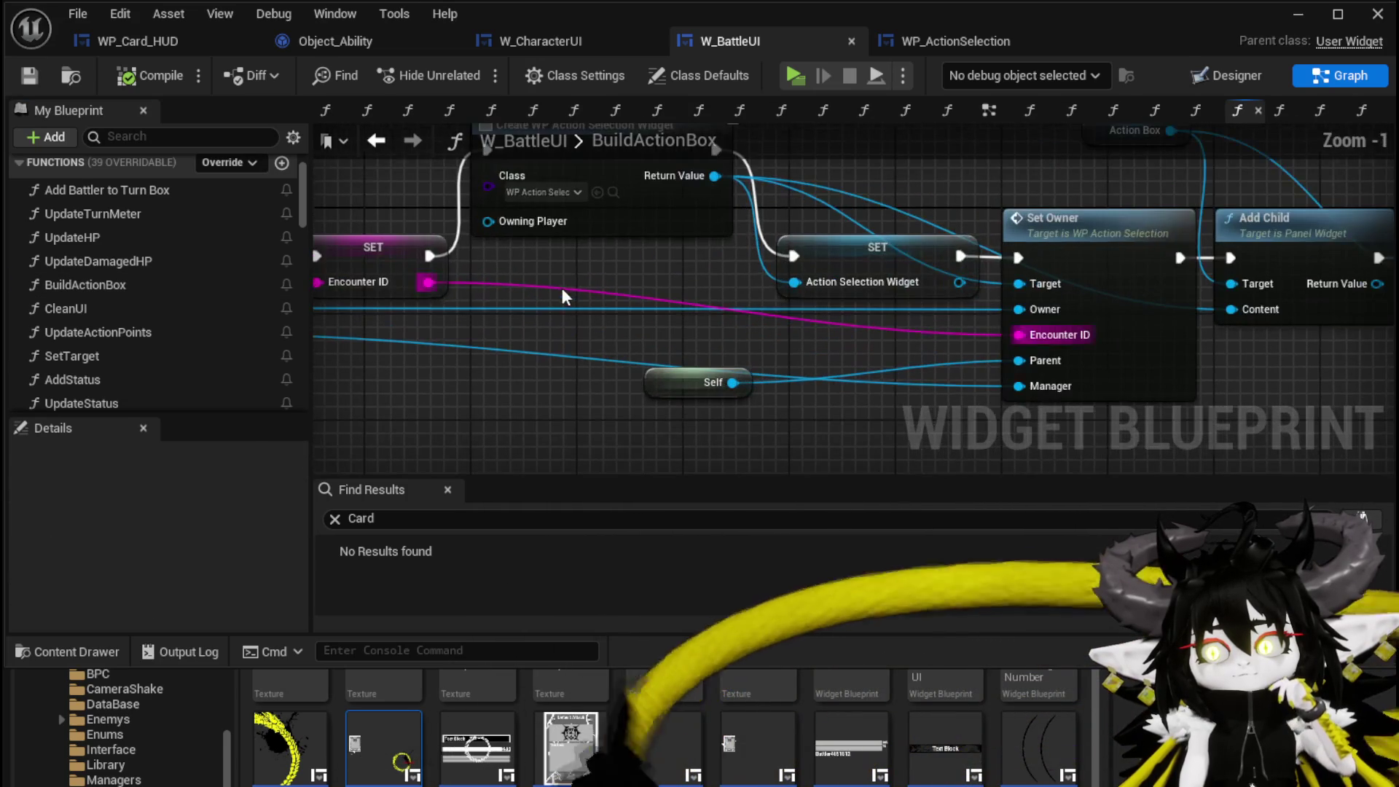
left_click_drag(644, 272, 605, 314)
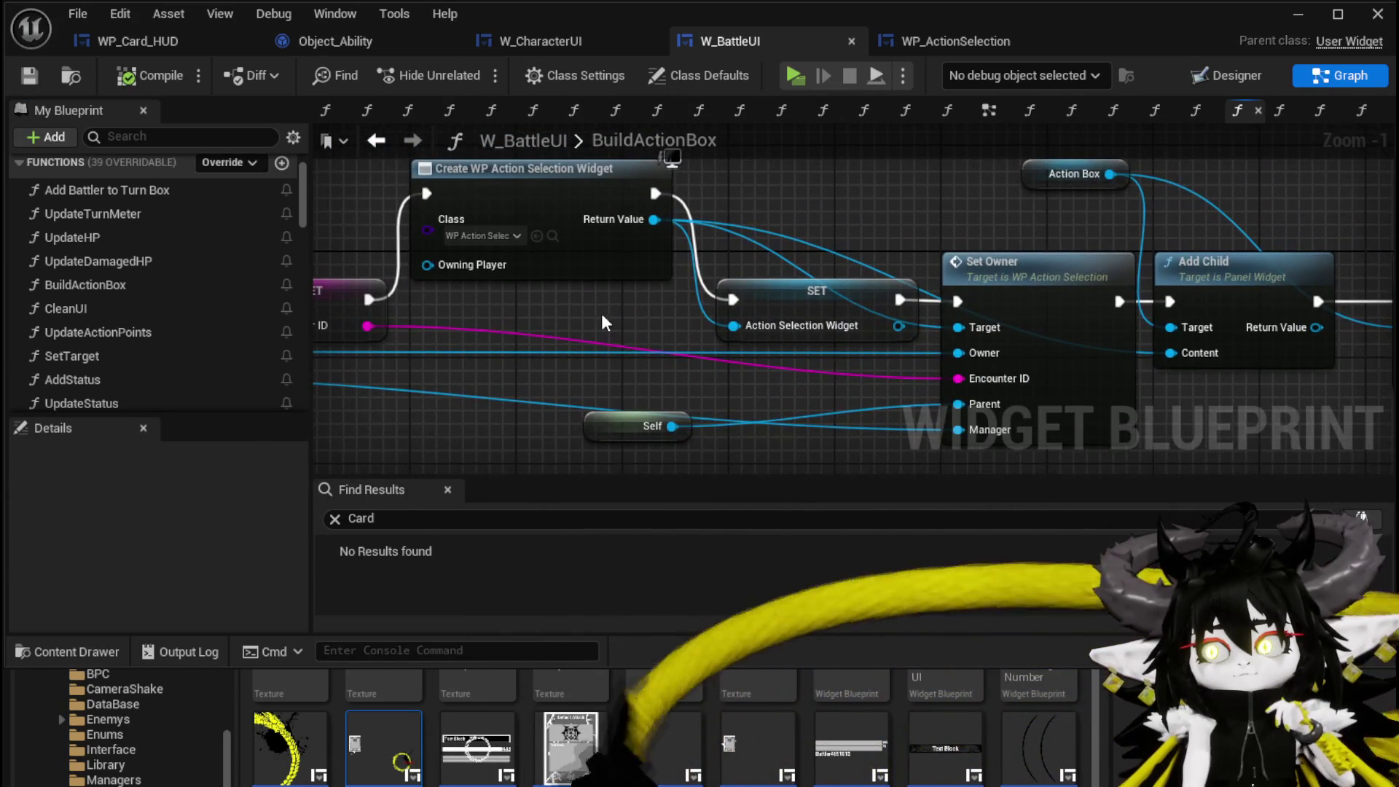
left_click(973, 42)
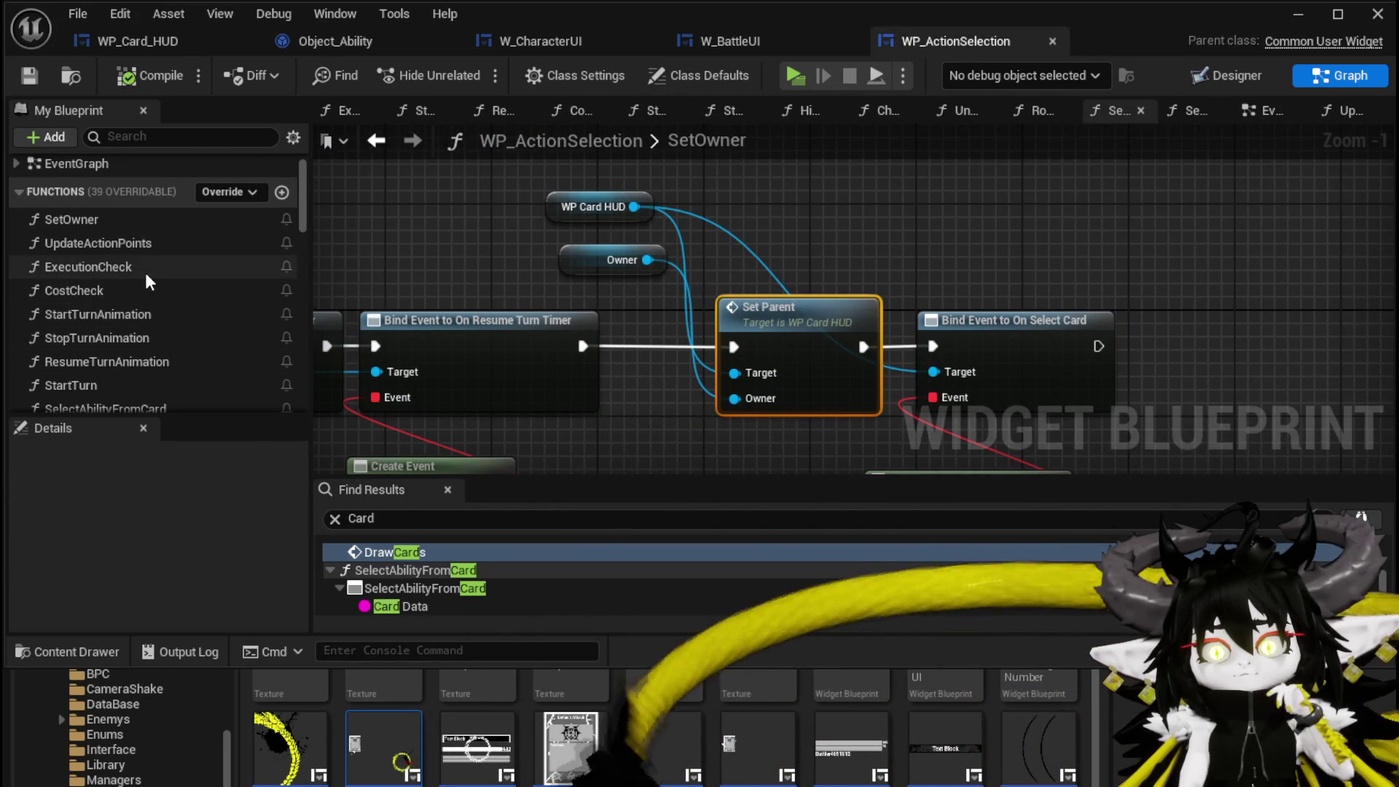
scroll(146, 277, "down", 1)
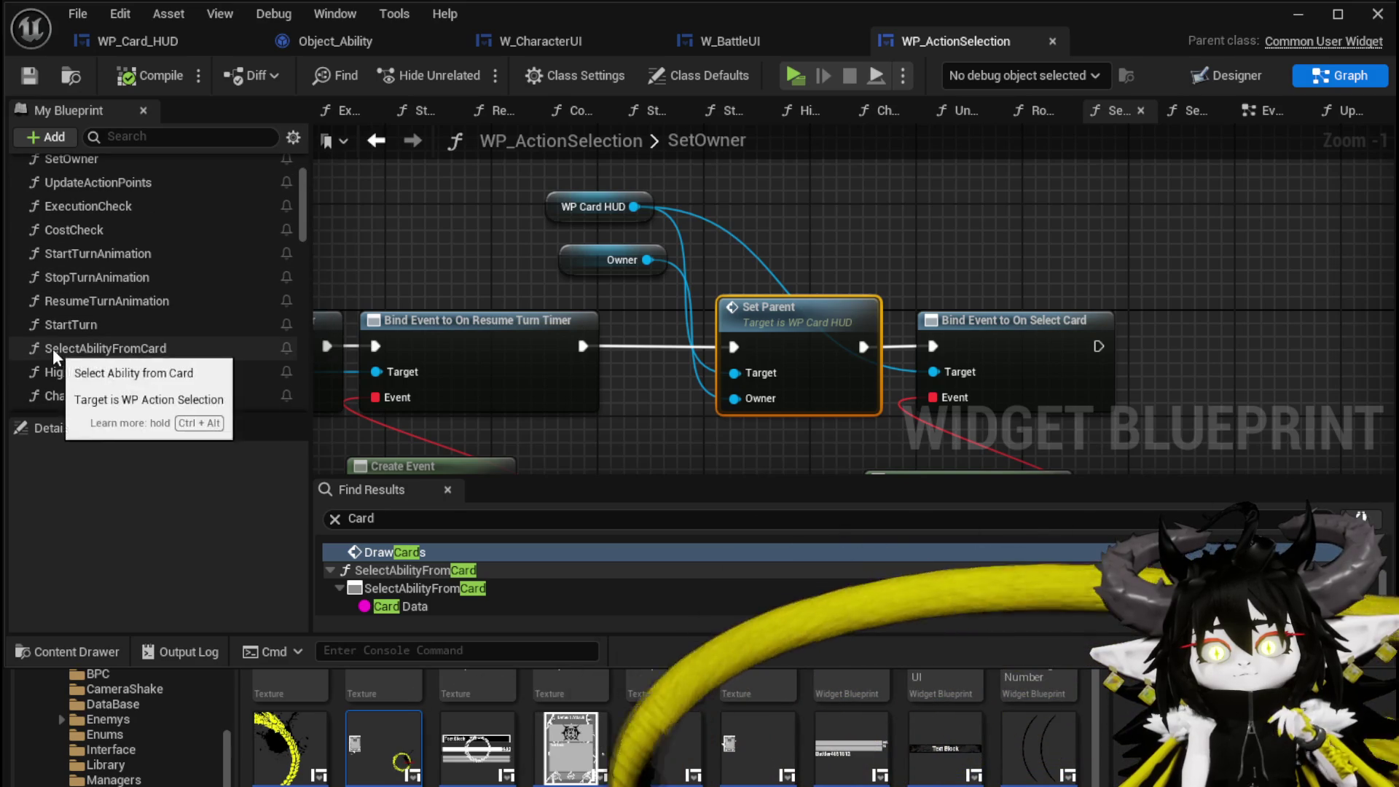
- In SelectAbilityFromCard, reposition the entry, SET and Unposses Marker node group
double_click(93, 347)
scroll(741, 326, "down", 2)
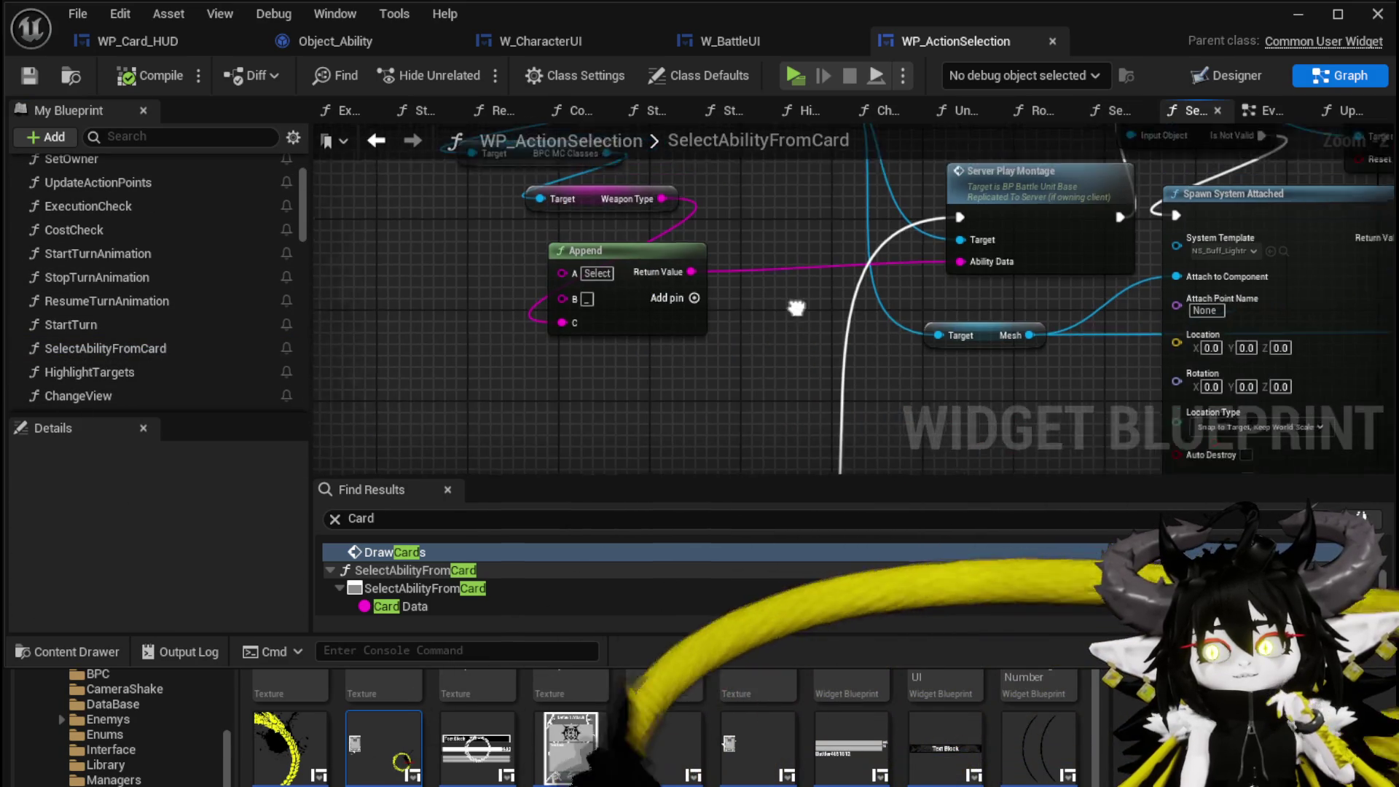
scroll(776, 200, "down", 1)
scroll(680, 300, "up", 3)
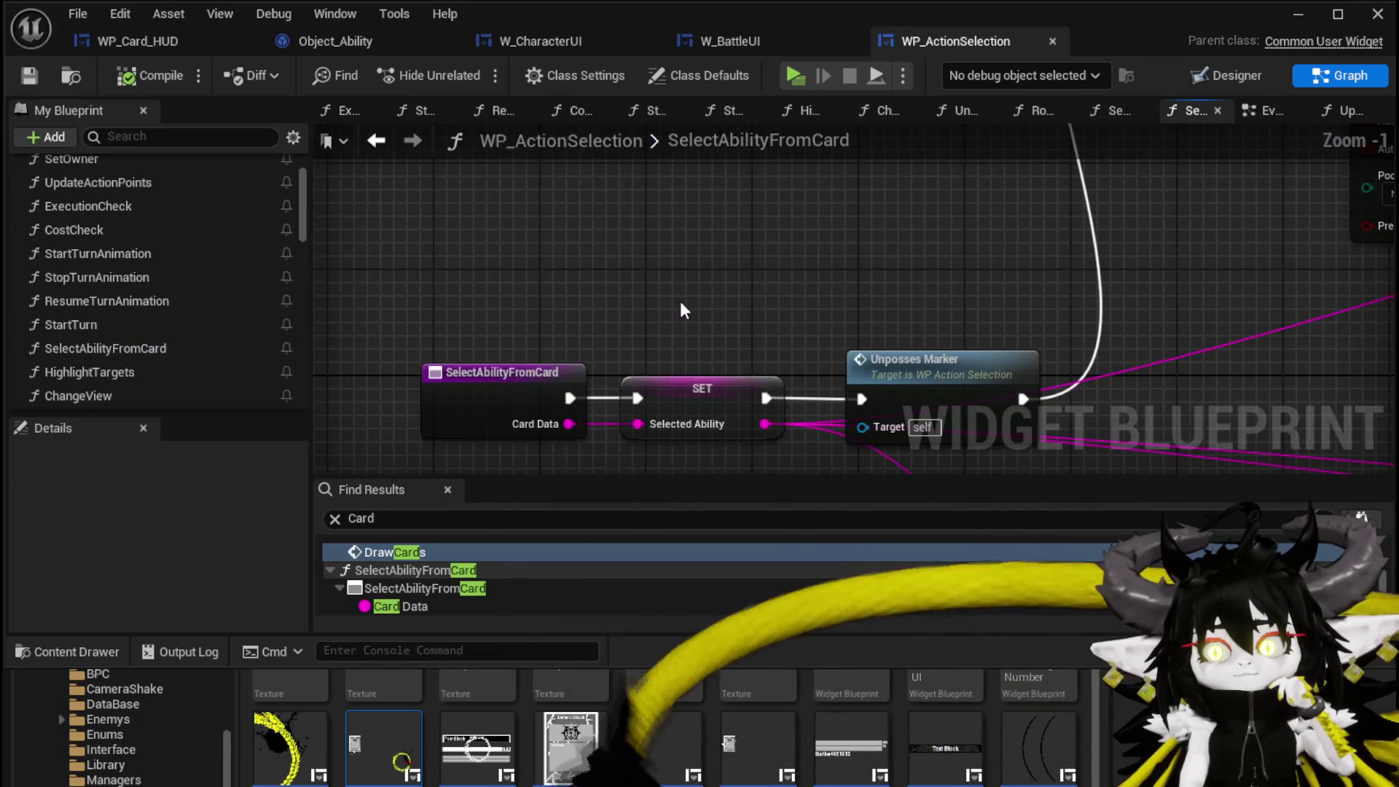
scroll(524, 291, "down", 3)
left_click_drag(430, 291, 801, 386)
mouse_move(786, 337)
left_mouse_down()
mouse_move(662, 217)
mouse_move(705, 381)
mouse_move(566, 204)
mouse_move(556, 209)
left_mouse_up()
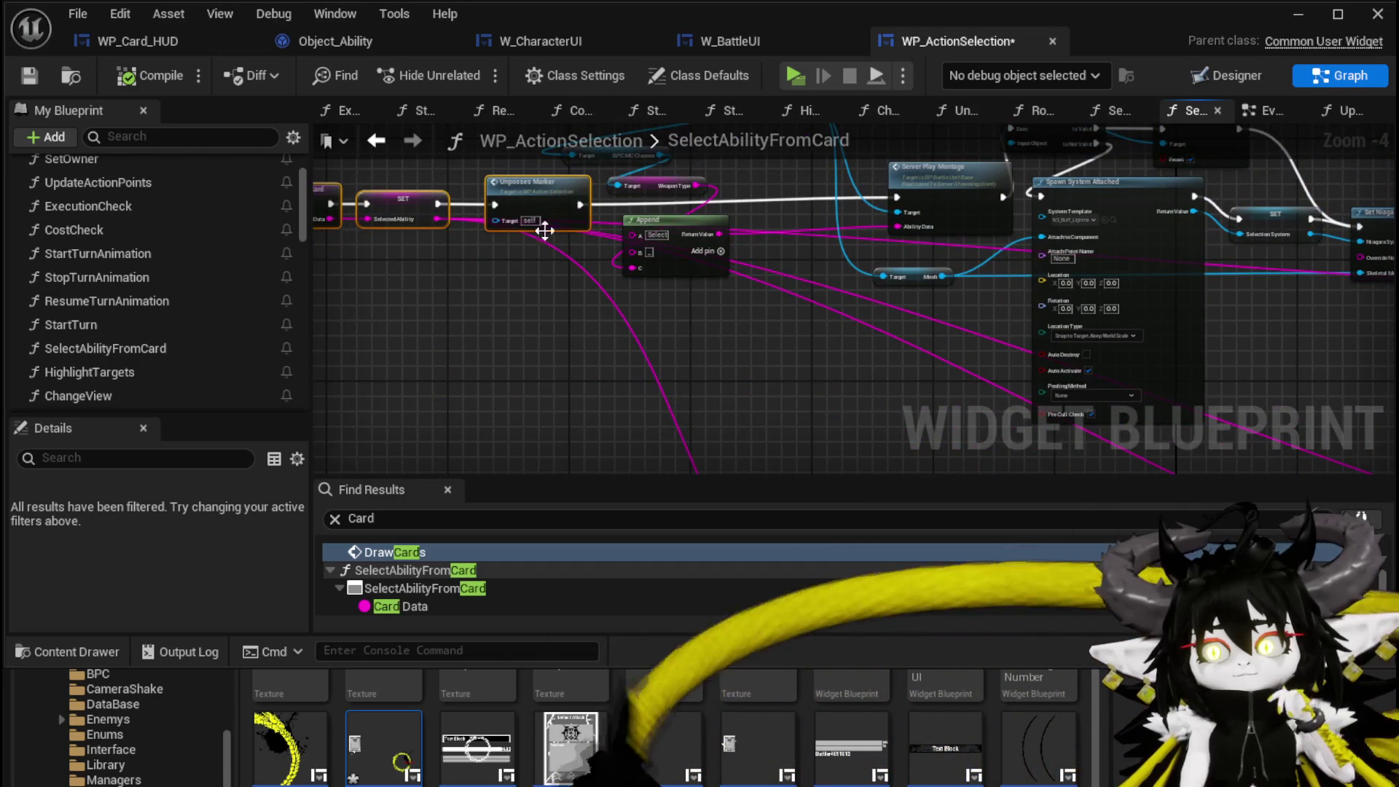
- Review the Server Play Montage, Spawn System and Server Set Aim Marker nodes
scroll(650, 339, "up", 3)
scroll(650, 338, "down", 2)
left_click_drag(1020, 276, 323, 267)
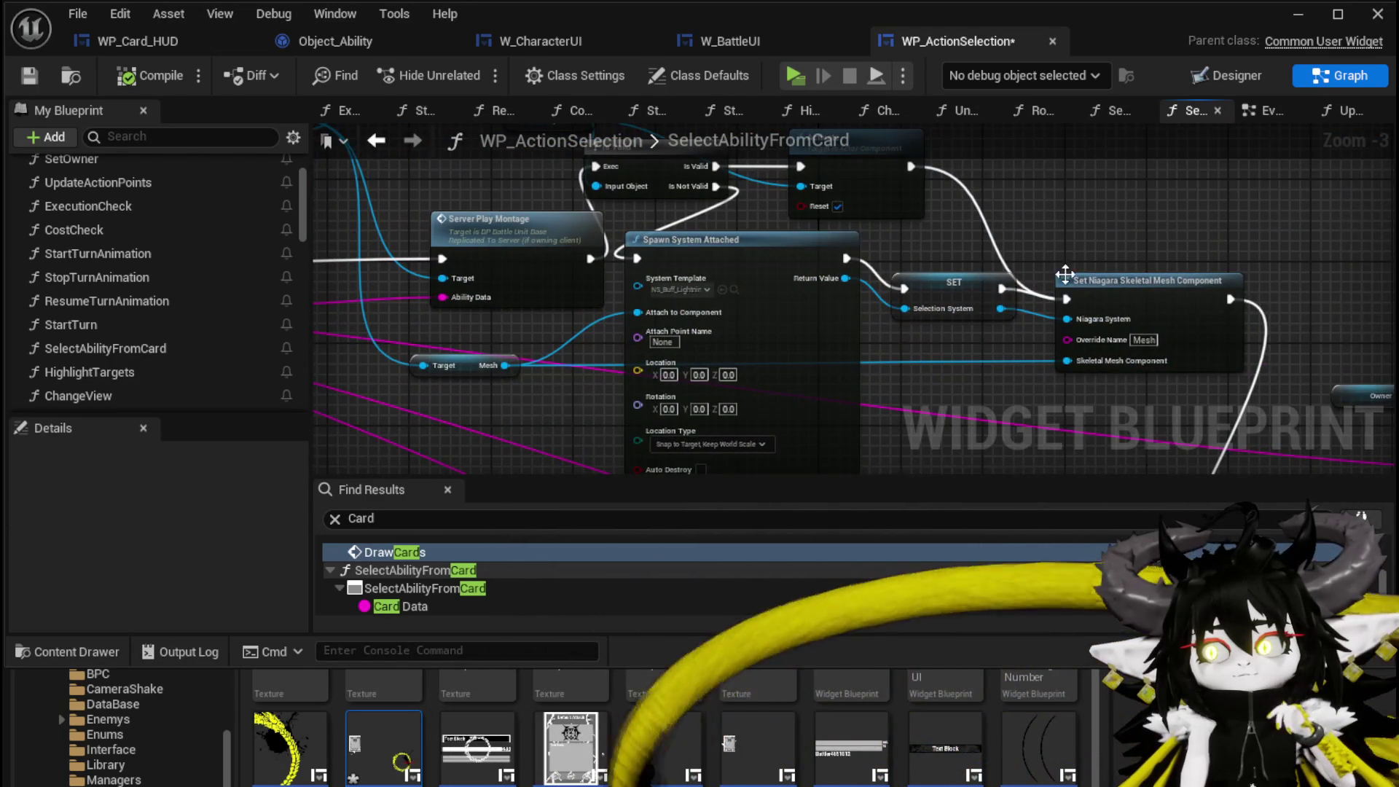
scroll(1271, 392, "down", 1)
mouse_move(1271, 392)
left_mouse_down()
mouse_move(1085, 379)
mouse_move(842, 335)
mouse_move(587, 398)
left_mouse_up()
scroll(587, 399, "up", 3)
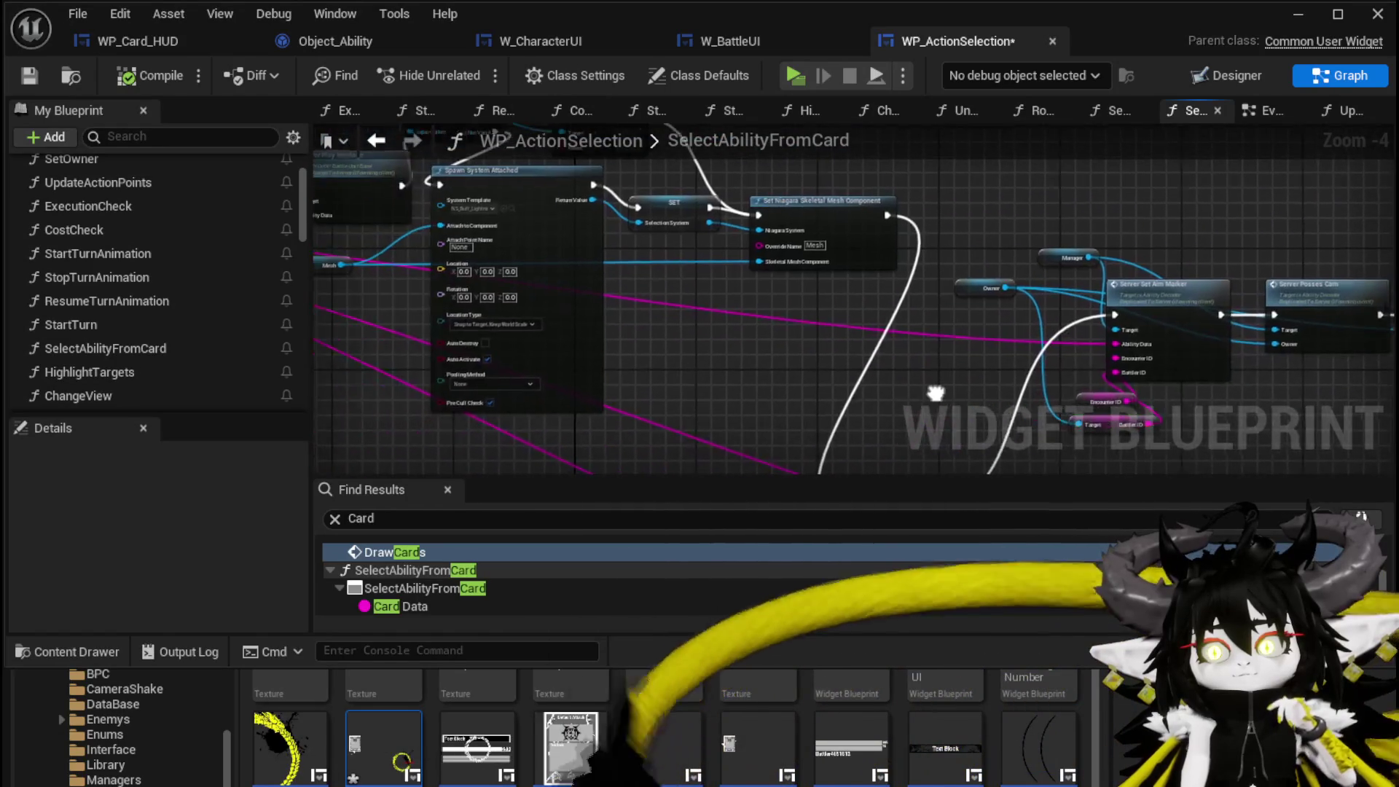
scroll(540, 212, "up", 2)
scroll(540, 211, "down", 2)
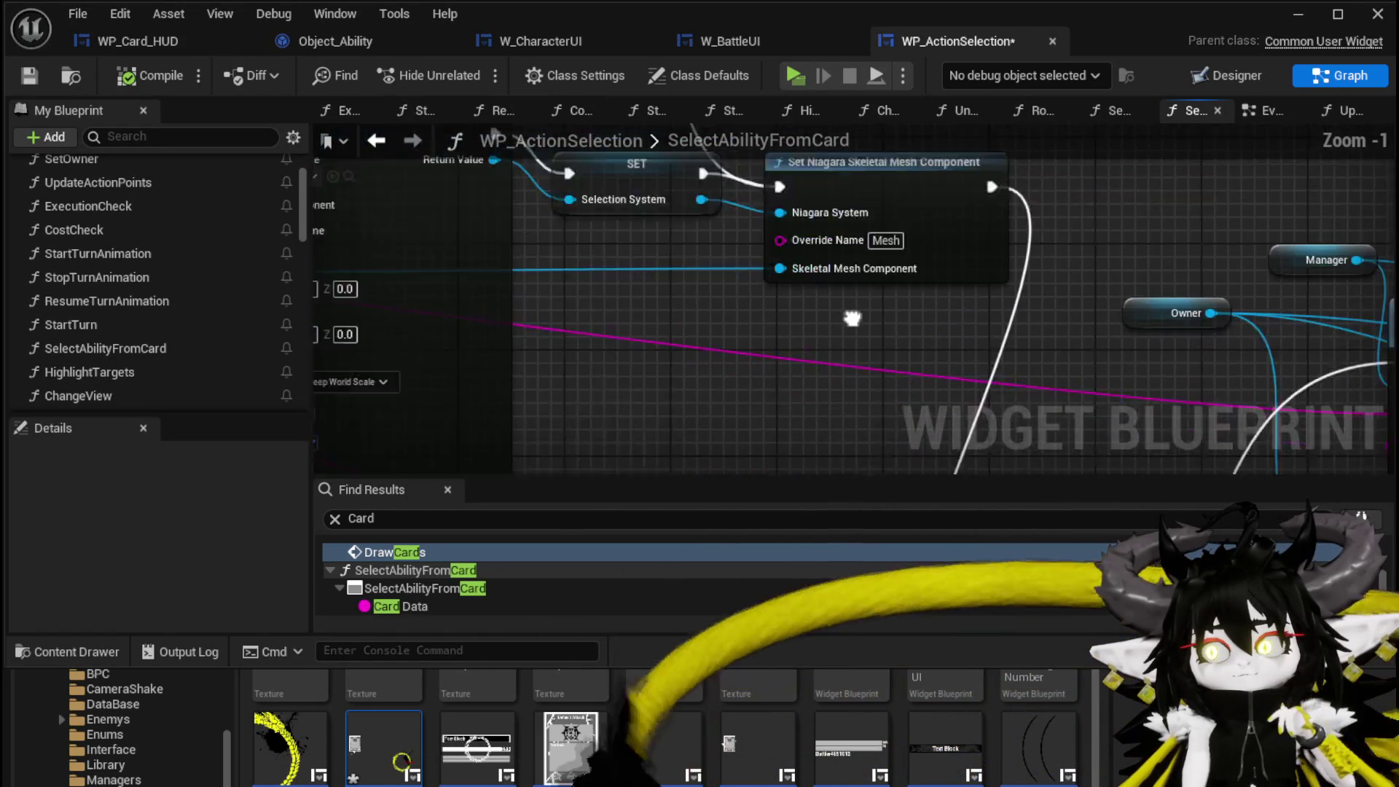
scroll(1179, 247, "down", 1)
- Review the Server Posses Cam, Select Ability and Highlight Targets nodes
mouse_move(1178, 248)
left_mouse_down()
mouse_move(656, 208)
mouse_move(635, 341)
mouse_move(725, 189)
left_mouse_up()
scroll(636, 341, "down", 3)
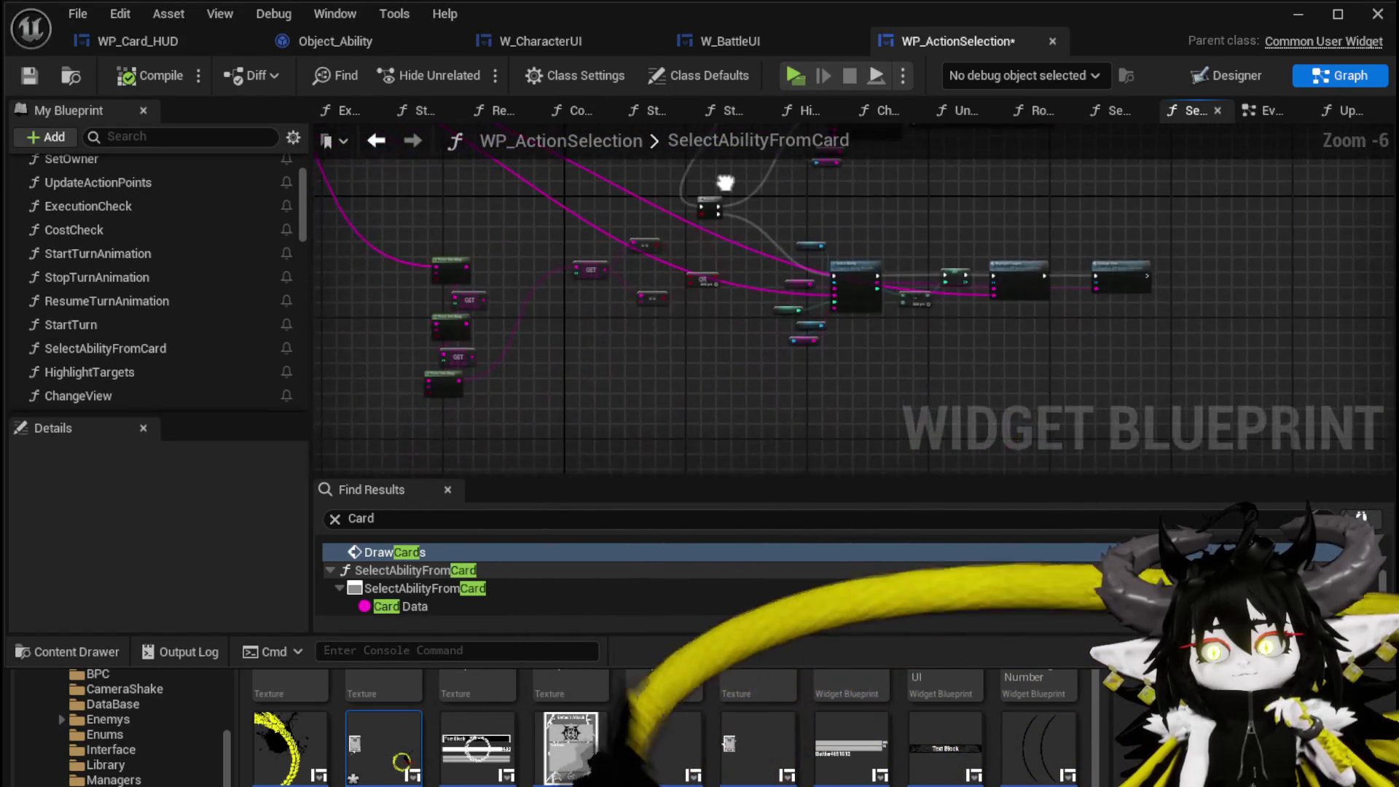
scroll(822, 273, "up", 3)
mouse_move(821, 267)
left_mouse_down()
mouse_move(624, 149)
mouse_move(1029, 159)
left_mouse_up()
scroll(1029, 159, "up", 1)
scroll(1028, 159, "down", 2)
mouse_move(1065, 233)
left_mouse_down()
mouse_move(951, 446)
mouse_move(824, 276)
mouse_move(643, 275)
left_mouse_up()
- Move the Owner variable node further left beside the Unpossess Marker and entry nodes
left_click_drag(368, 286, 597, 243)
scroll(704, 256, "up", 3)
mouse_move(704, 257)
left_mouse_down()
mouse_move(831, 297)
mouse_move(874, 218)
mouse_move(522, 201)
left_mouse_up()
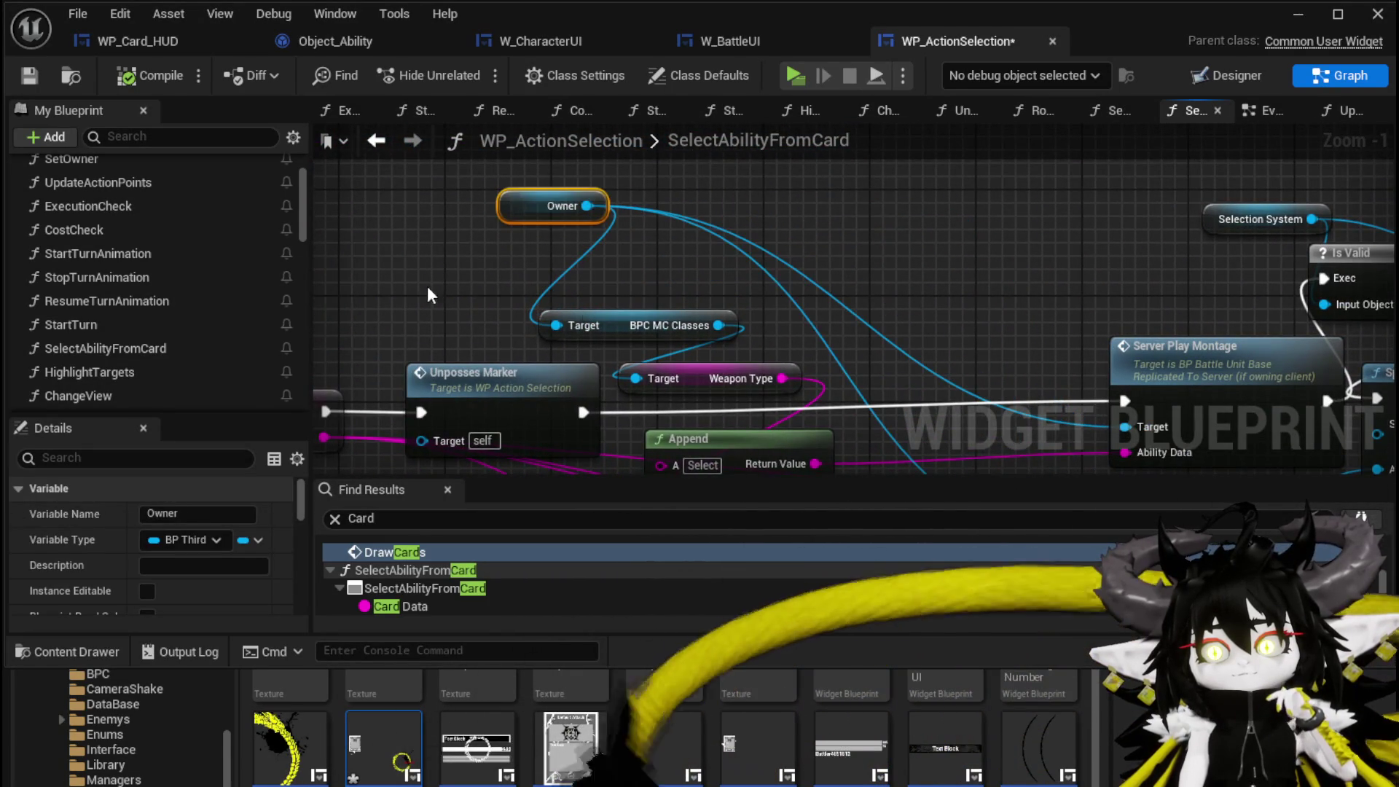
left_click_drag(456, 288, 877, 208)
left_click(780, 256)
scroll(778, 251, "down", 1)
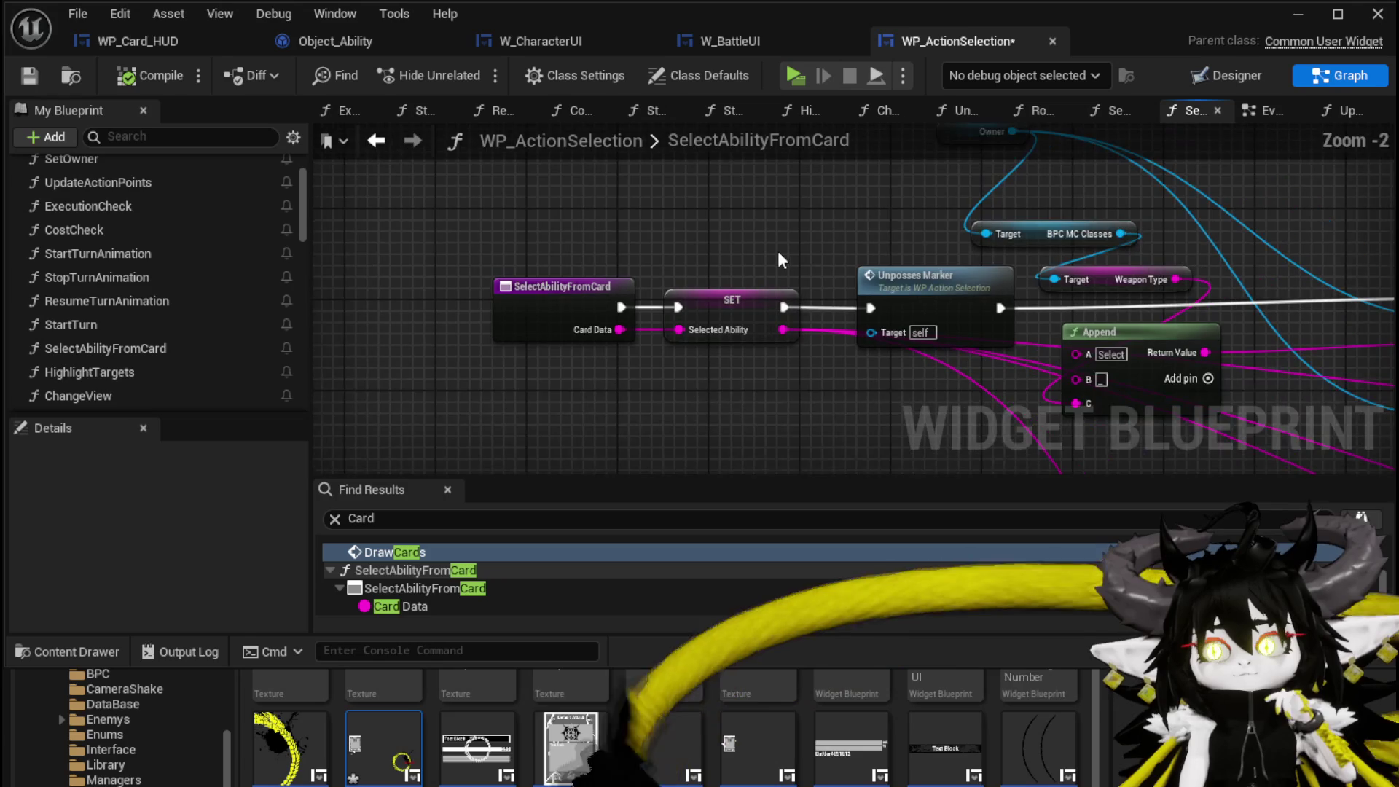
mouse_move(777, 251)
left_mouse_down()
mouse_move(595, 207)
mouse_move(755, 217)
left_mouse_up()
left_click_drag(525, 229, 669, 351)
left_click(619, 324)
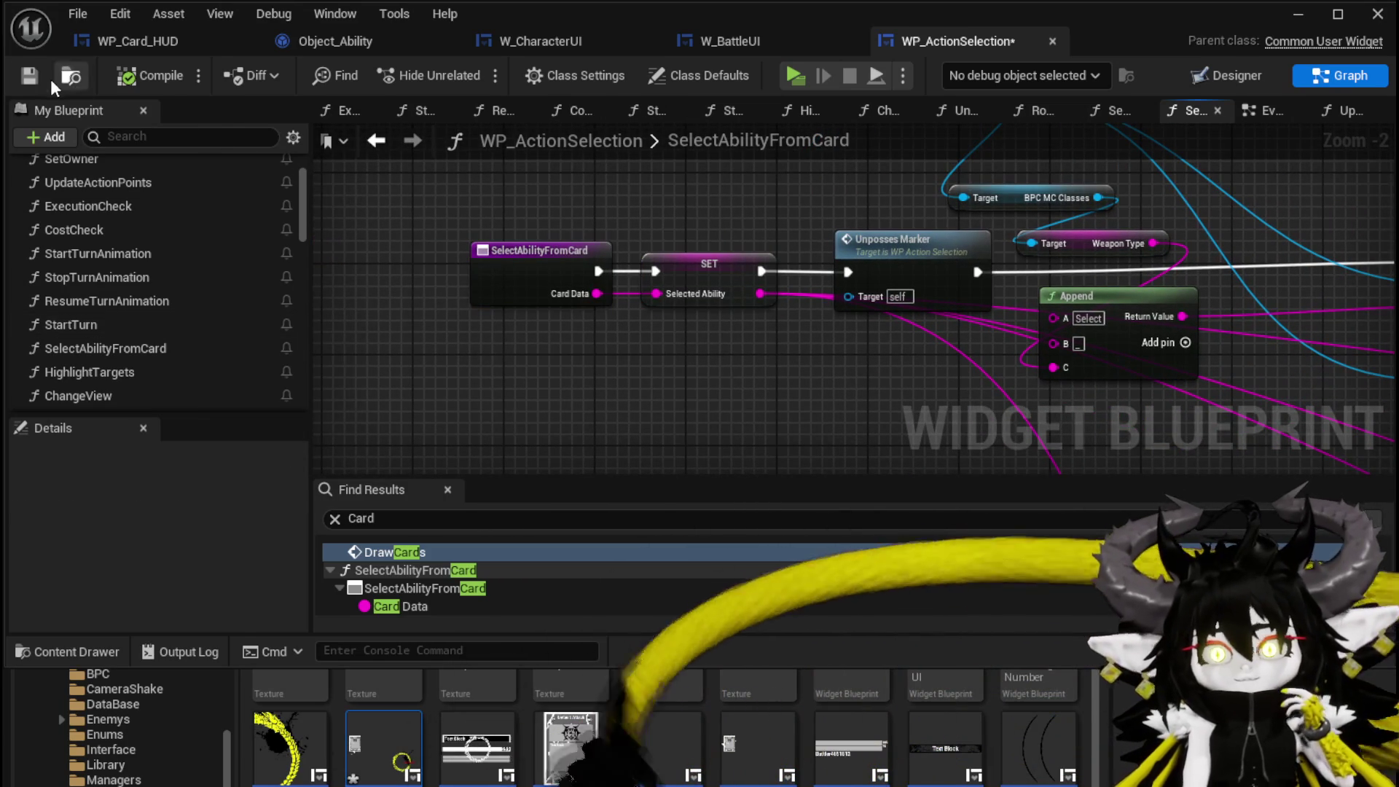
scroll(169, 247, "down", 2)
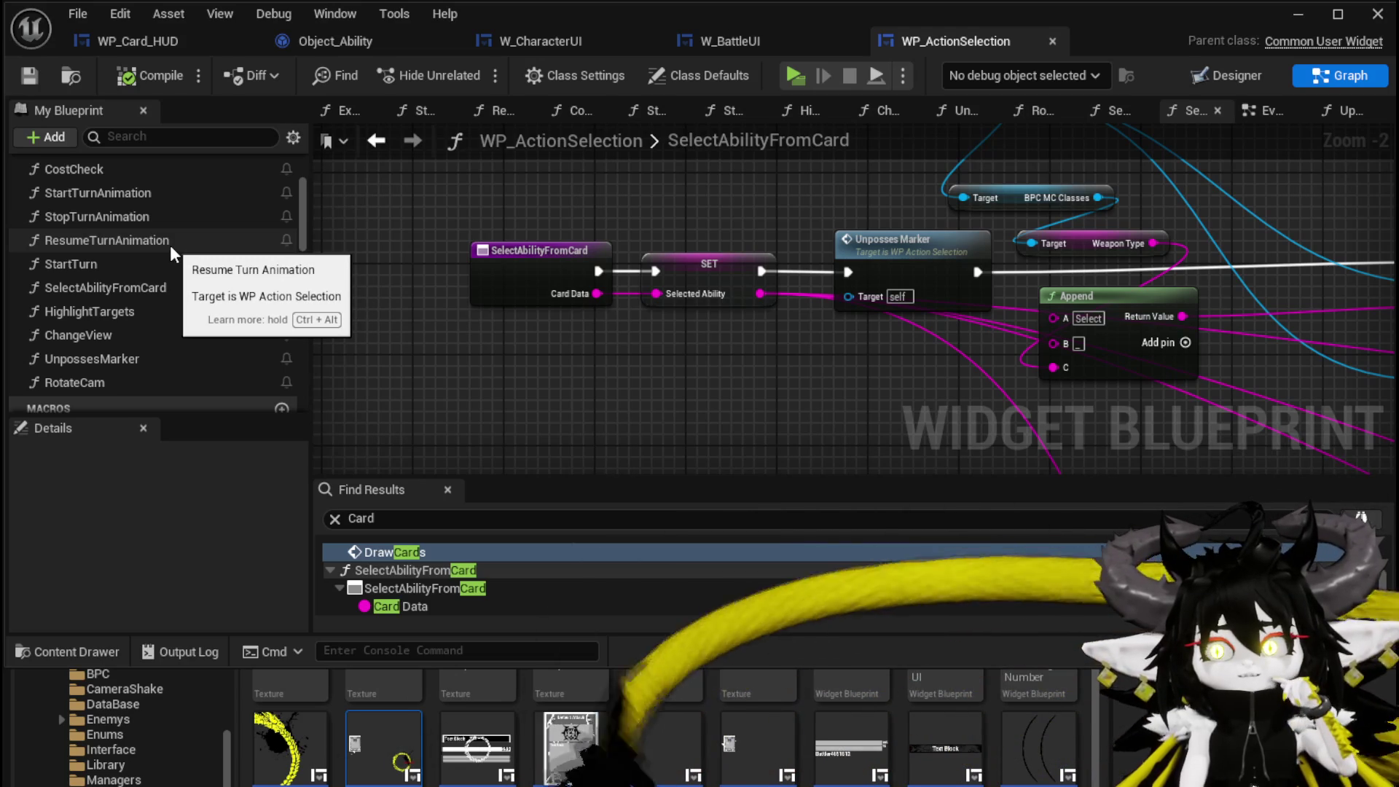
- Reopen WP_ActionSelection's SetOwner graph and move its tab beside WP_Card_HUD
left_click(745, 51)
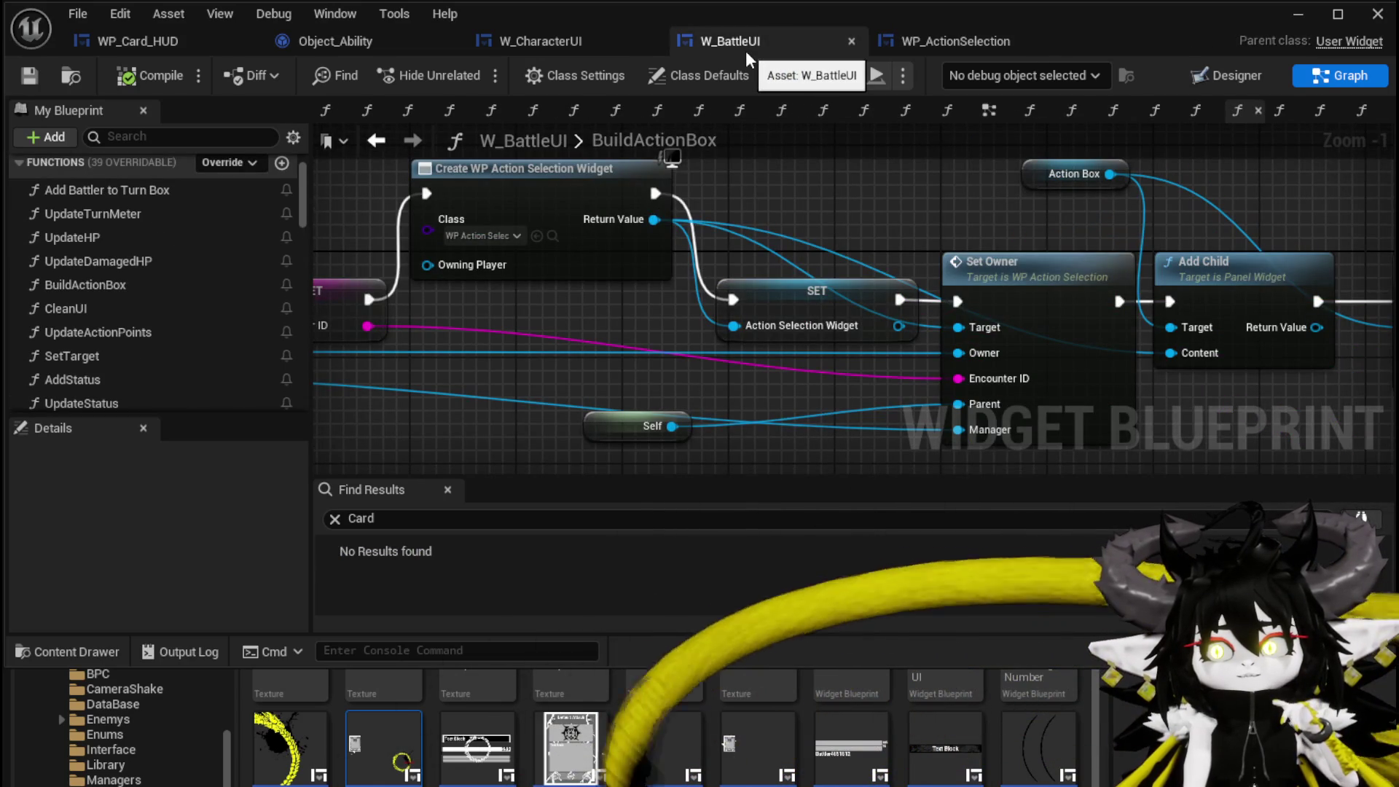
left_click(909, 39)
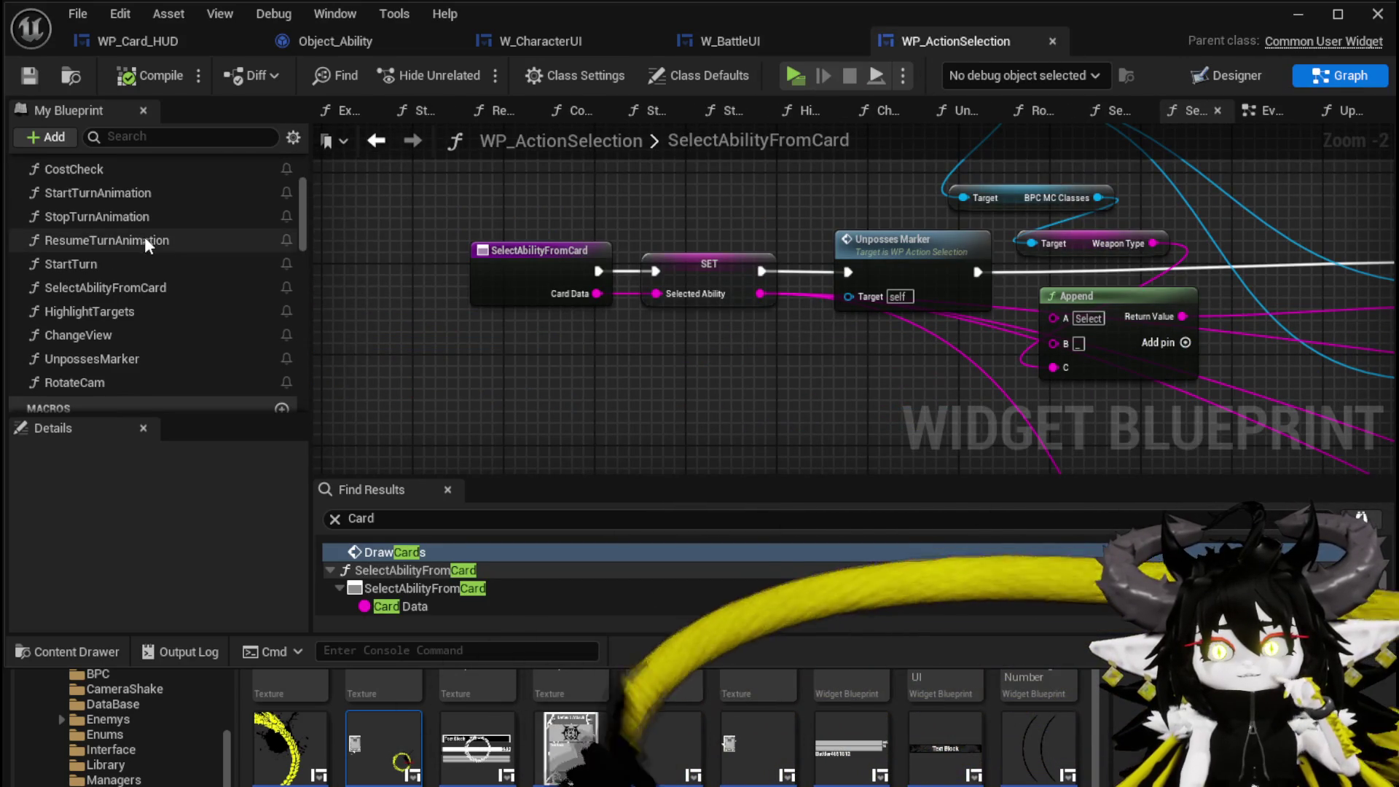
scroll(143, 245, "up", 3)
double_click(106, 221)
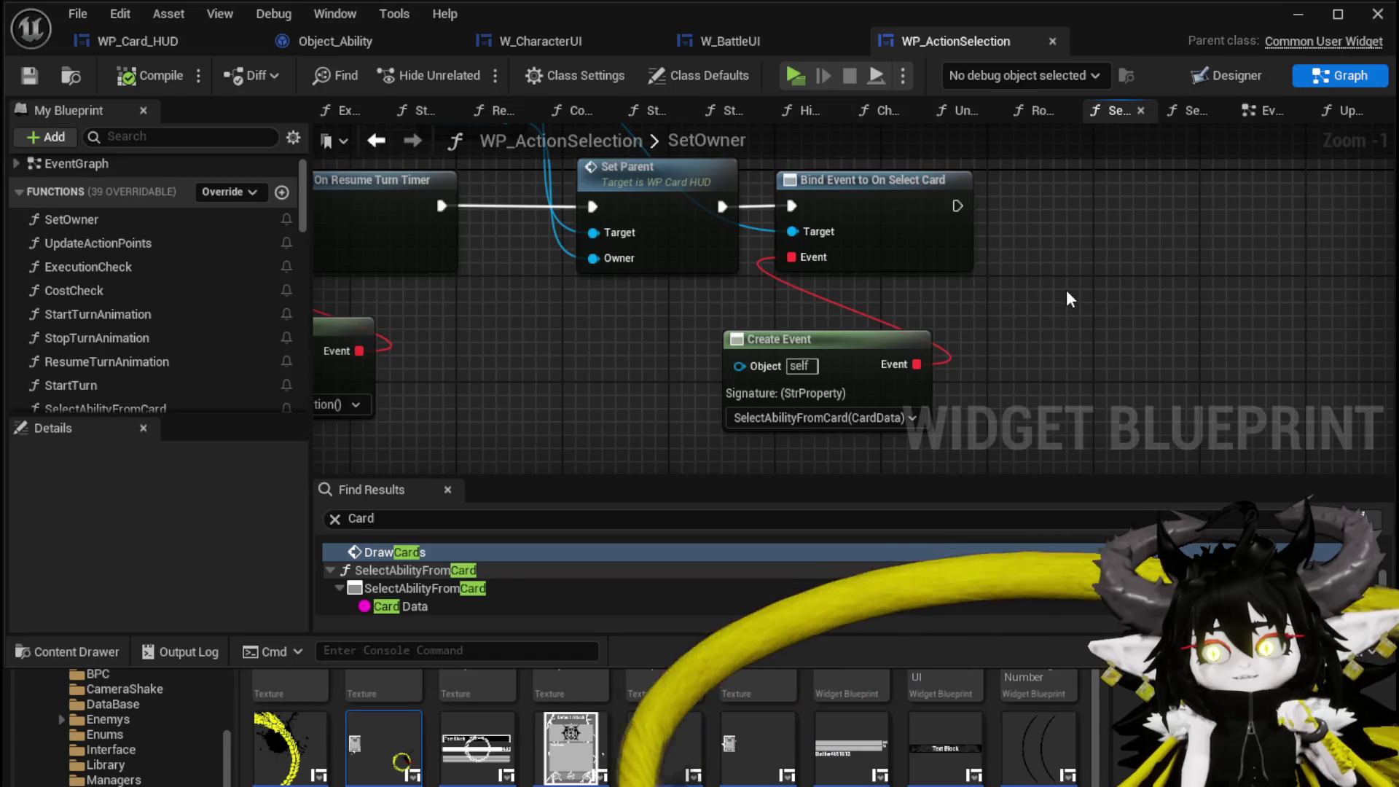
scroll(1066, 299, "down", 2)
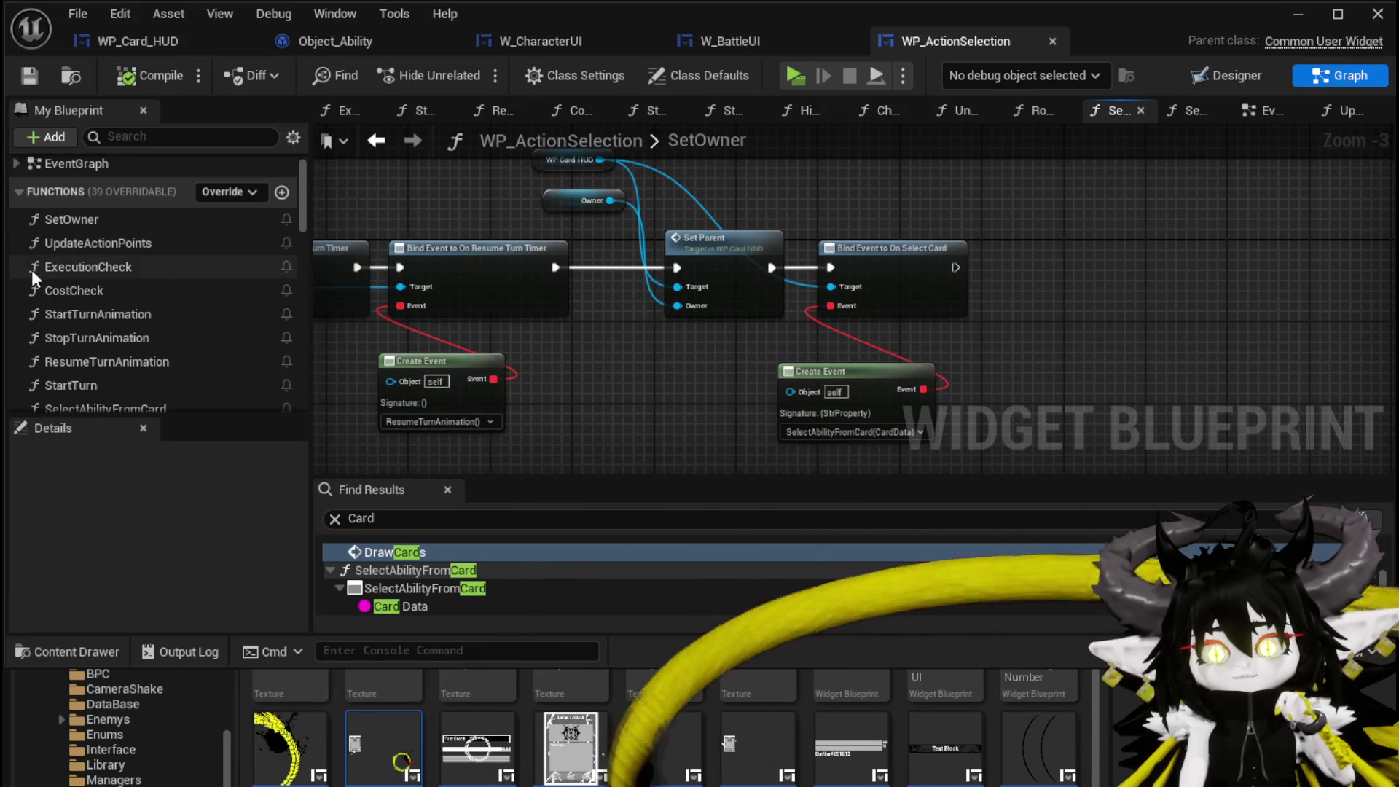
left_click_drag(816, 203, 801, 234)
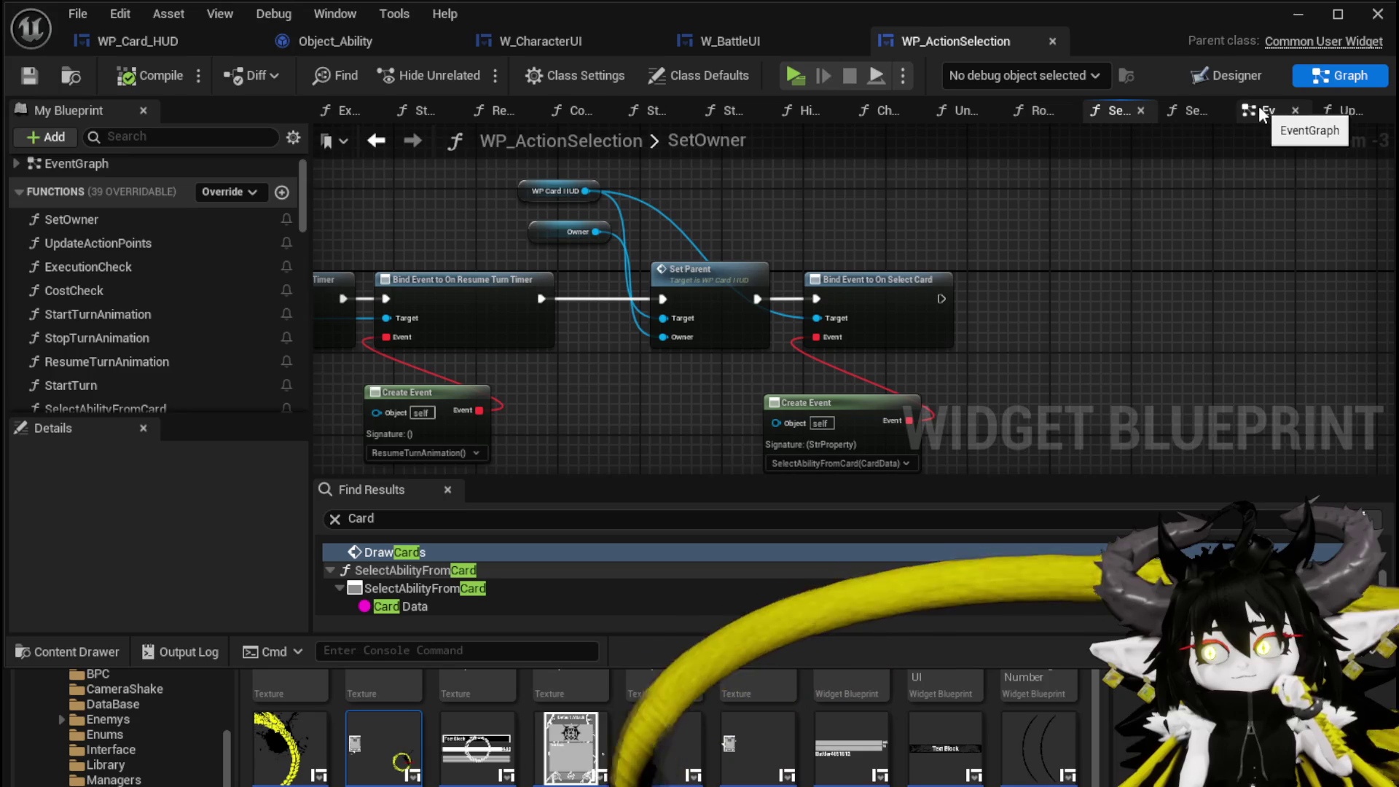
left_click_drag(982, 39, 190, 29)
left_click(339, 46)
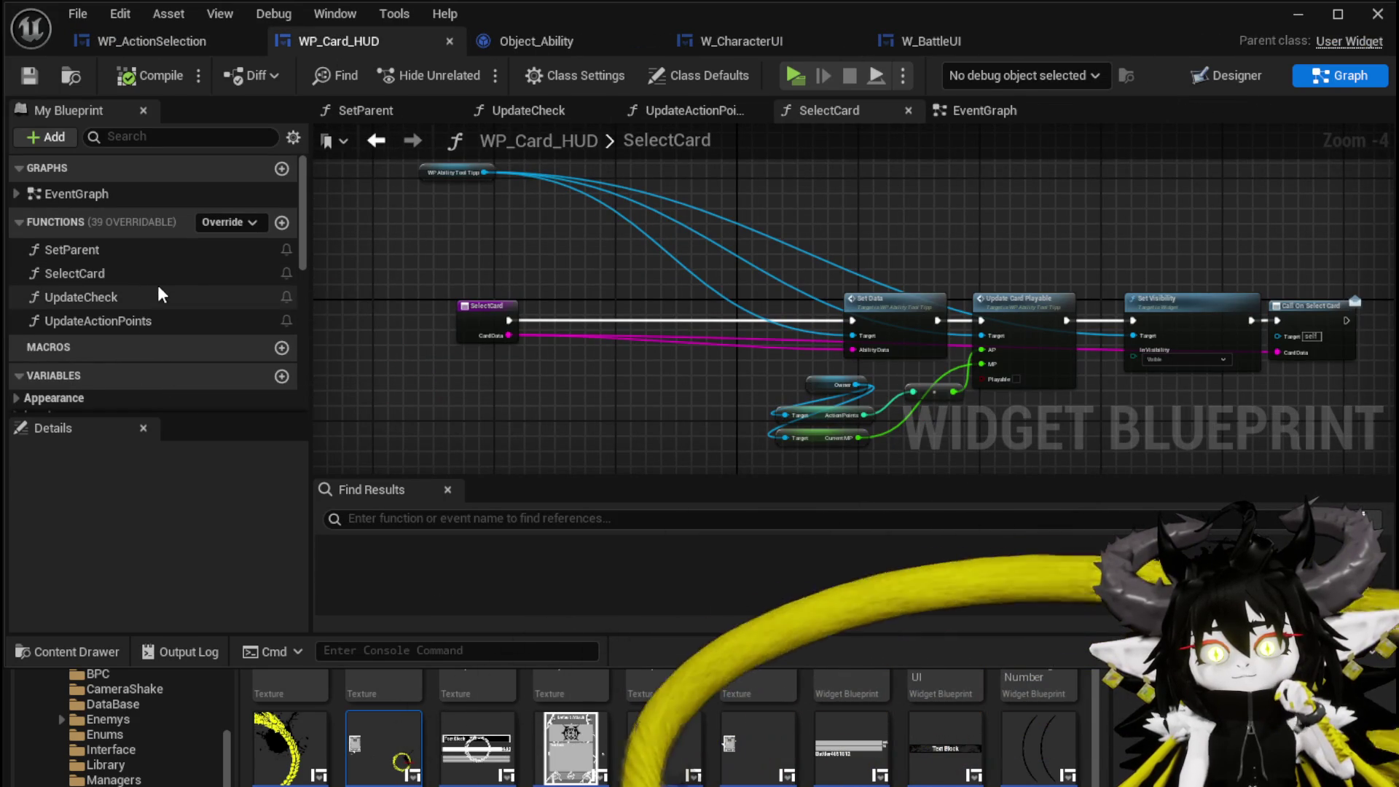
- Check the ability tooltip widget in the card HUD Designer, then view Set Visibility and Call On Select Card
scroll(98, 250, "down", 3)
left_click(1235, 78)
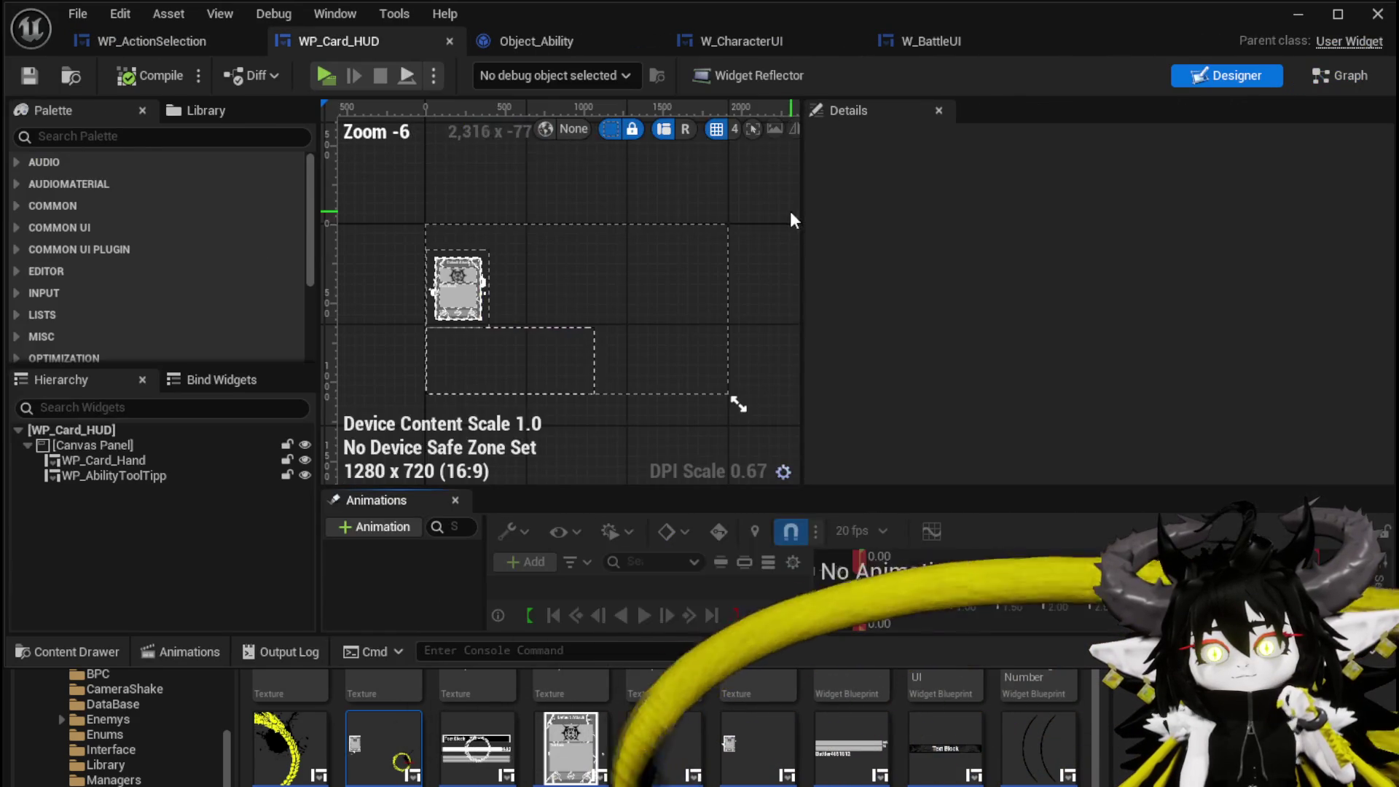
left_click(123, 475)
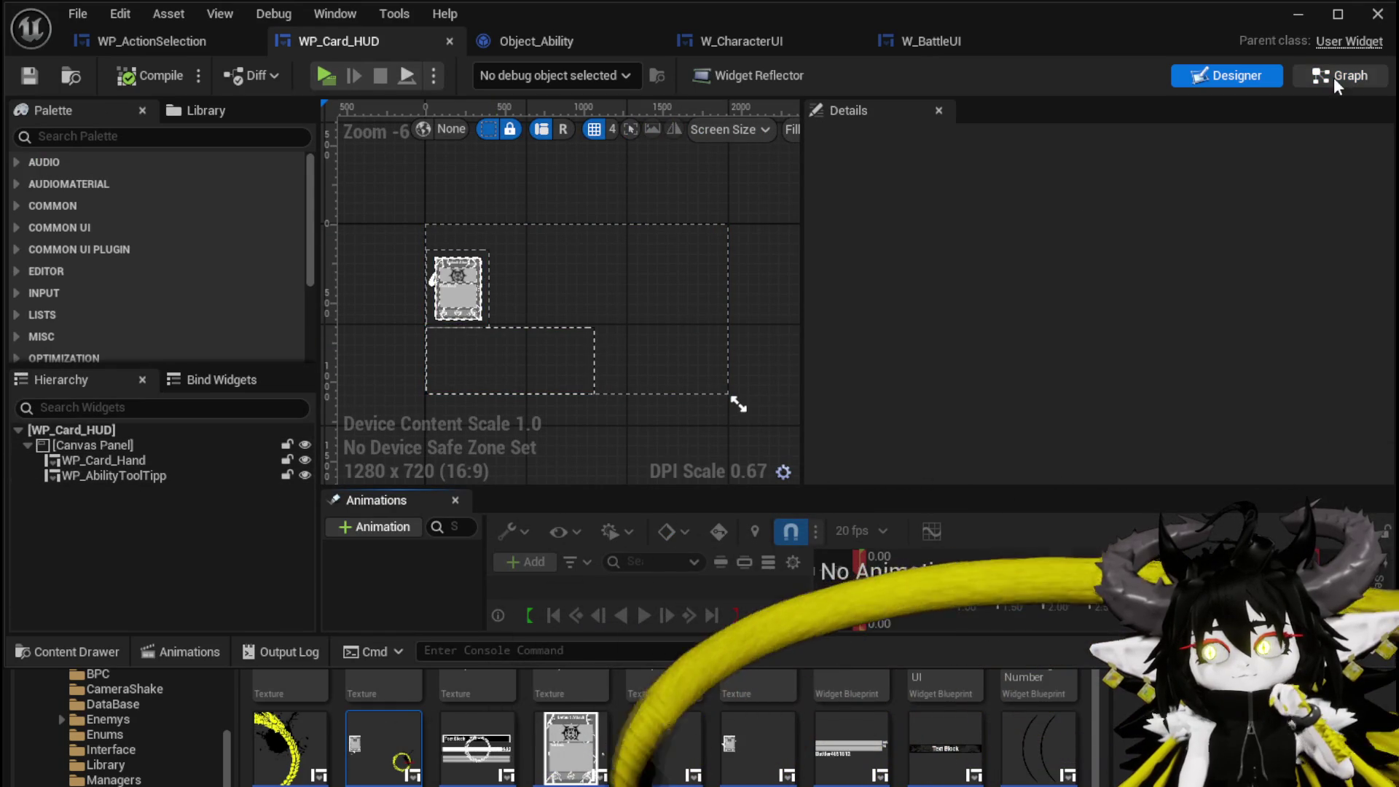
left_click(1334, 77)
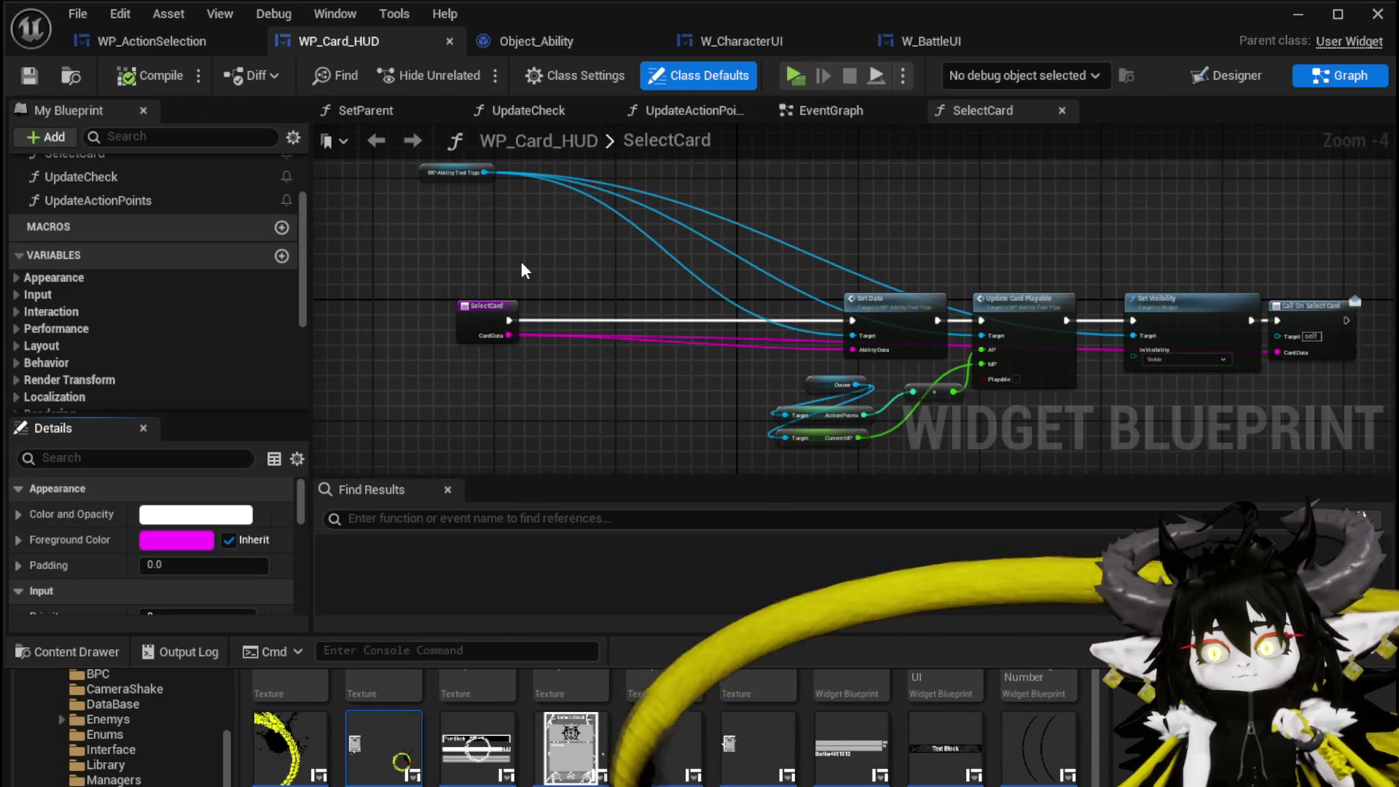
scroll(522, 261, "up", 1)
left_click_drag(573, 271, 327, 233)
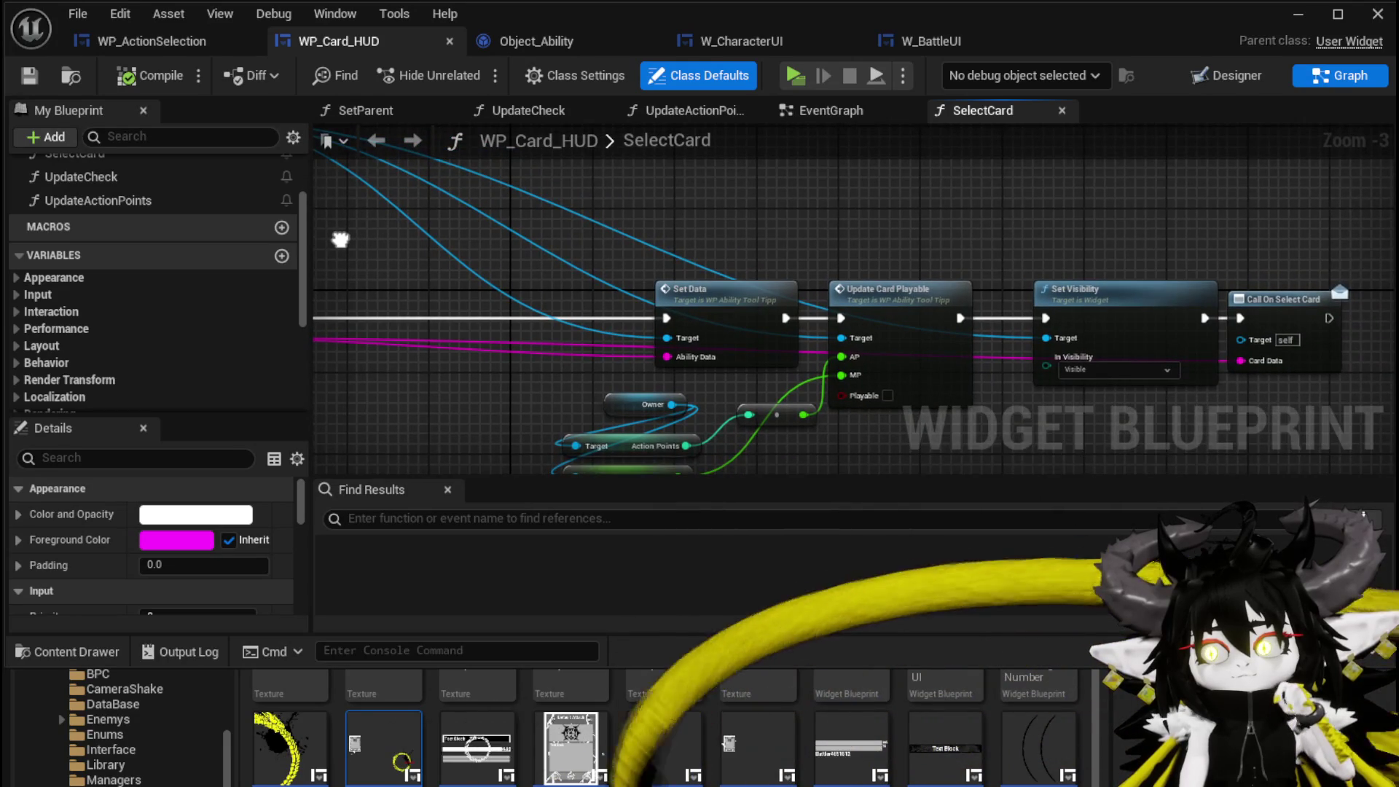
scroll(112, 269, "up", 3)
- Examine the SetParent graph's event binding nodes, then move to the card HUD EventGraph
double_click(106, 250)
mouse_move(783, 311)
left_mouse_down()
mouse_move(1110, 364)
mouse_move(656, 358)
left_mouse_up()
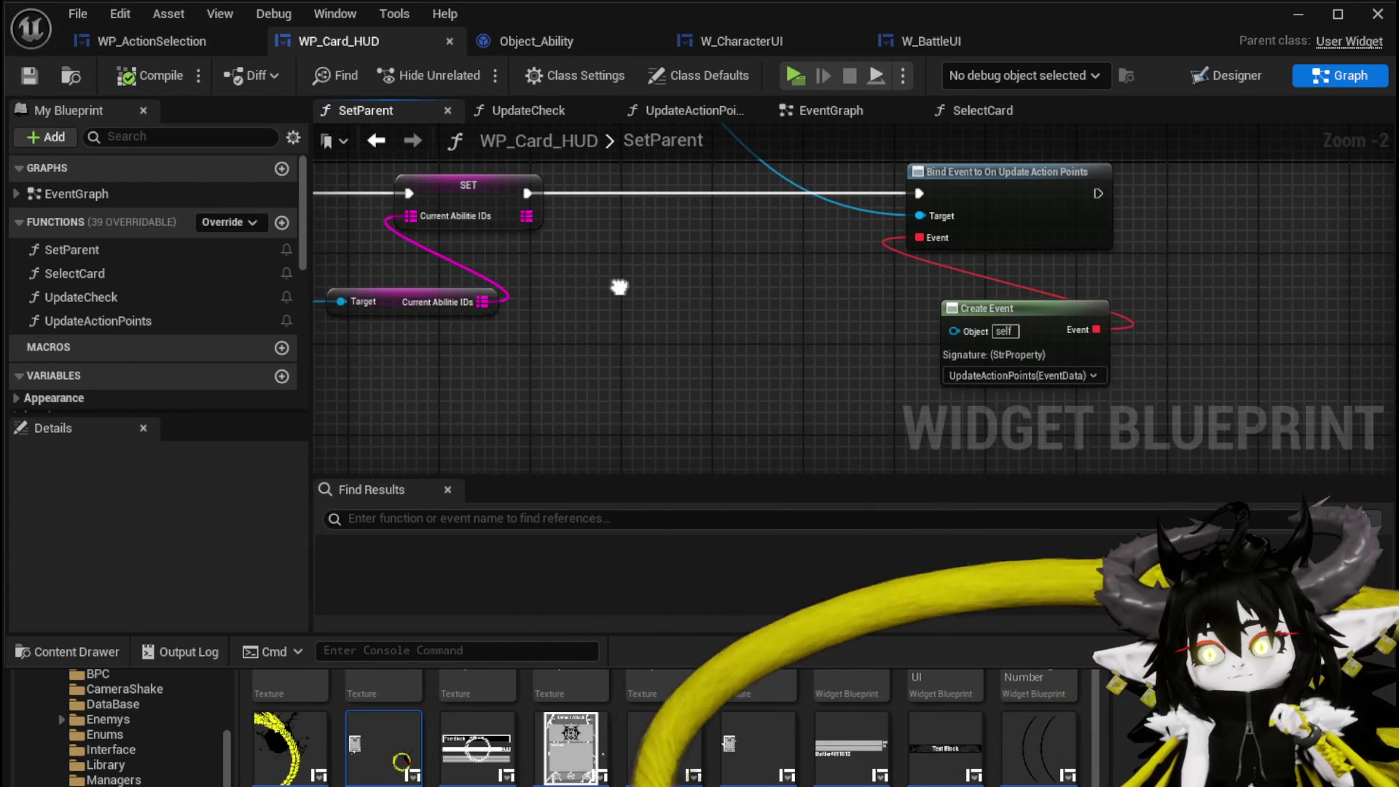
left_click_drag(618, 287, 601, 312)
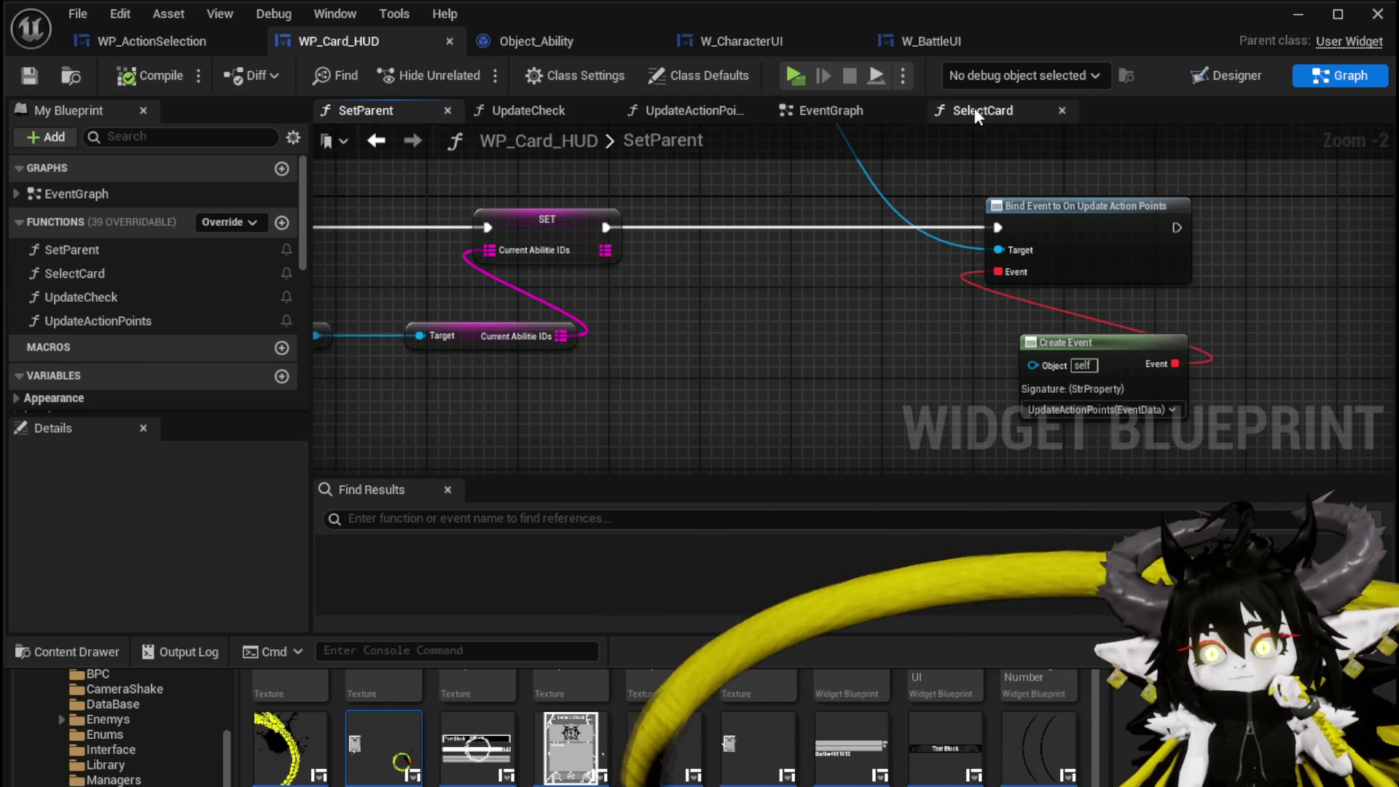
left_click(826, 111)
- Move the Owner, BPC MC Classes and Current Abilitie IDs getters further left
scroll(578, 250, "down", 3)
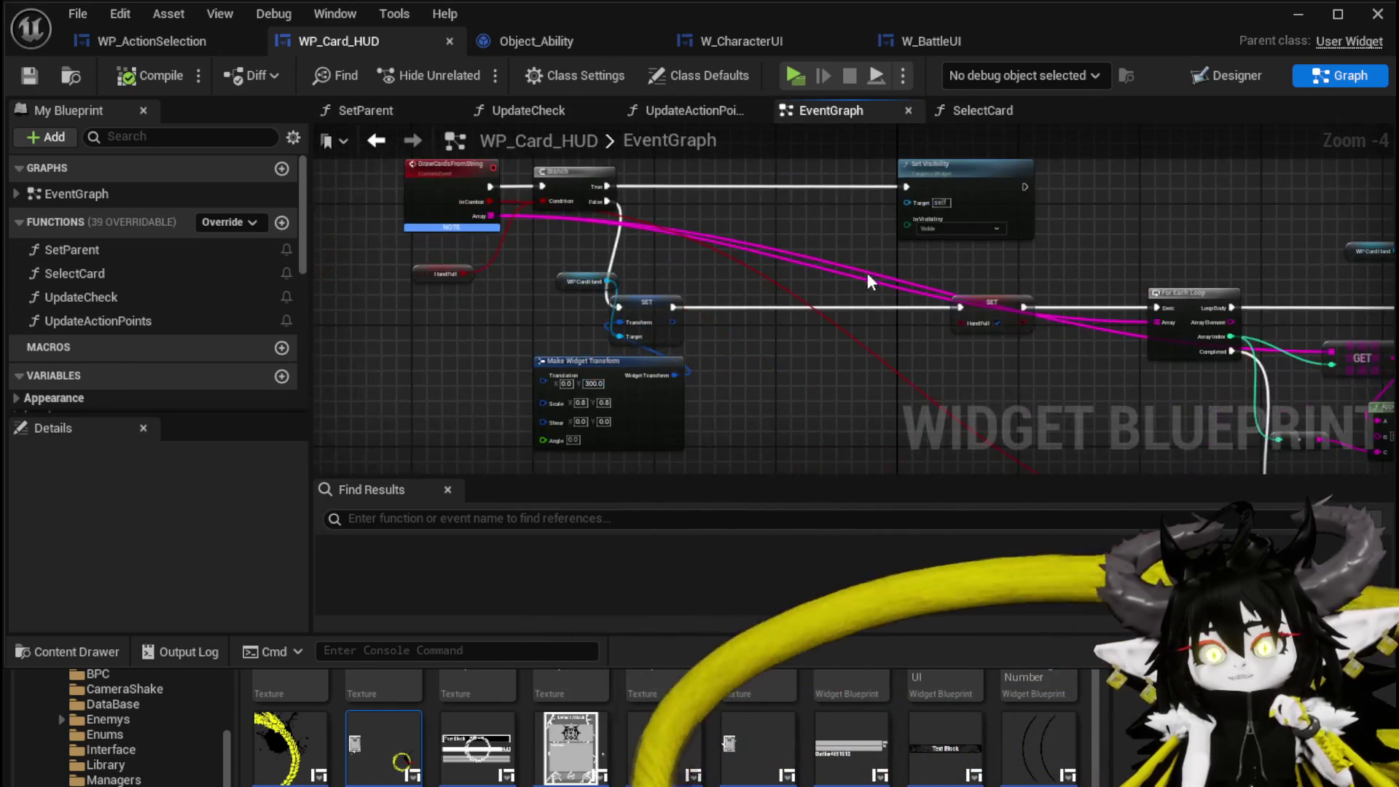
scroll(578, 250, "up", 3)
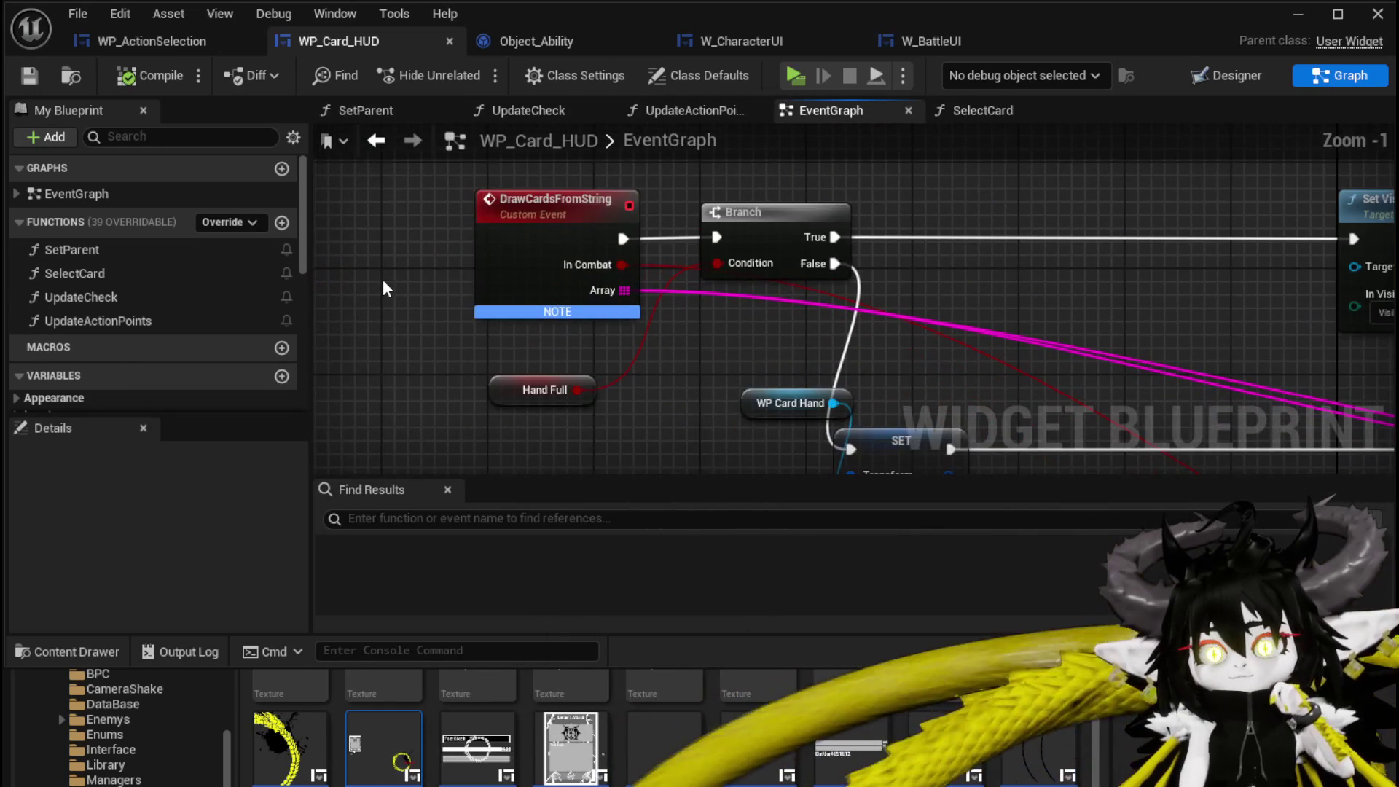
left_click(501, 269)
scroll(1001, 307, "down", 3)
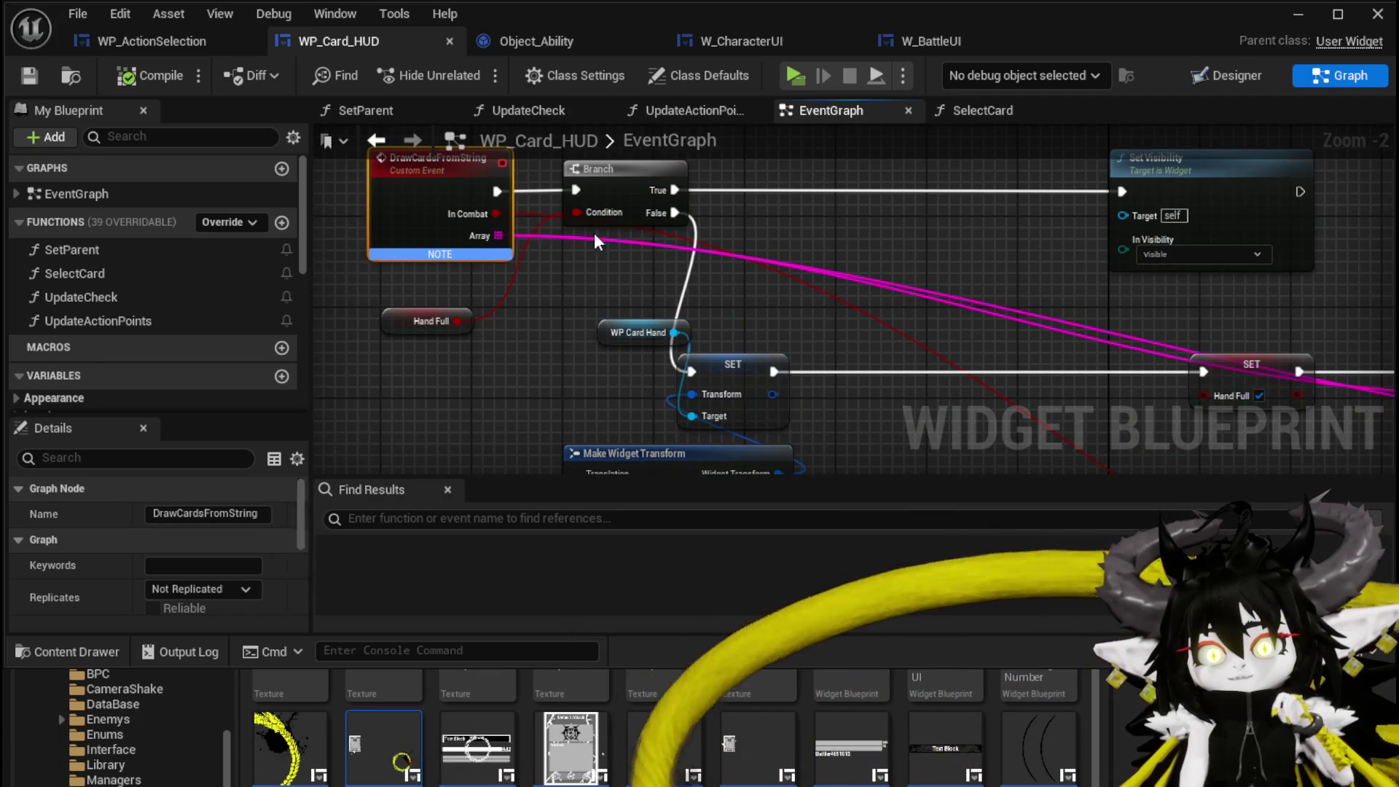
mouse_move(820, 307)
left_mouse_down()
mouse_move(772, 408)
mouse_move(772, 321)
mouse_move(721, 233)
mouse_move(679, 437)
left_mouse_up()
scroll(679, 437, "down", 3)
scroll(553, 321, "up", 4)
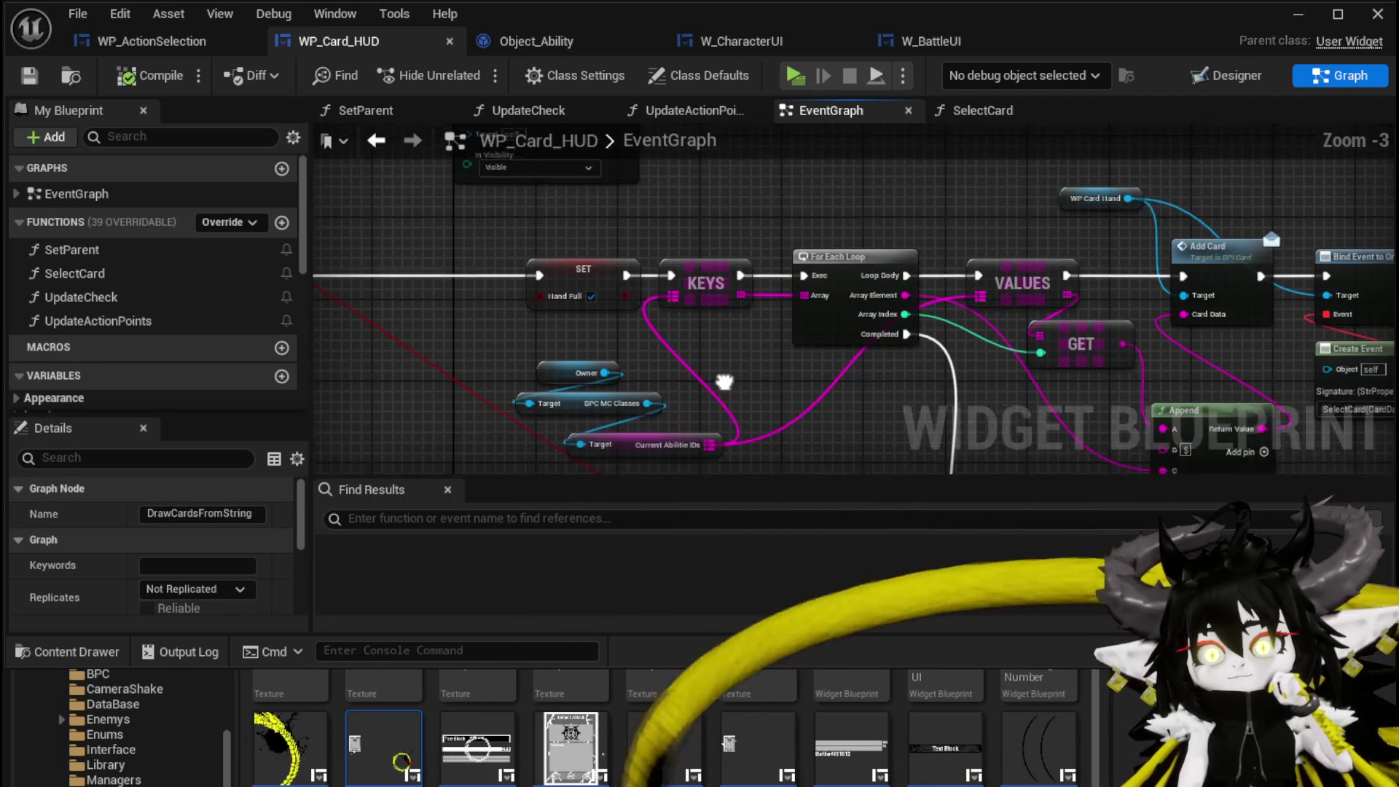
left_click_drag(670, 302, 670, 306)
mouse_move(658, 386)
left_mouse_down()
mouse_move(483, 364)
mouse_move(1008, 427)
left_mouse_up()
- Select the Current Abilitie IDs and KEYS nodes along the loop, then save WP_Card_HUD
scroll(1007, 426, "down", 3)
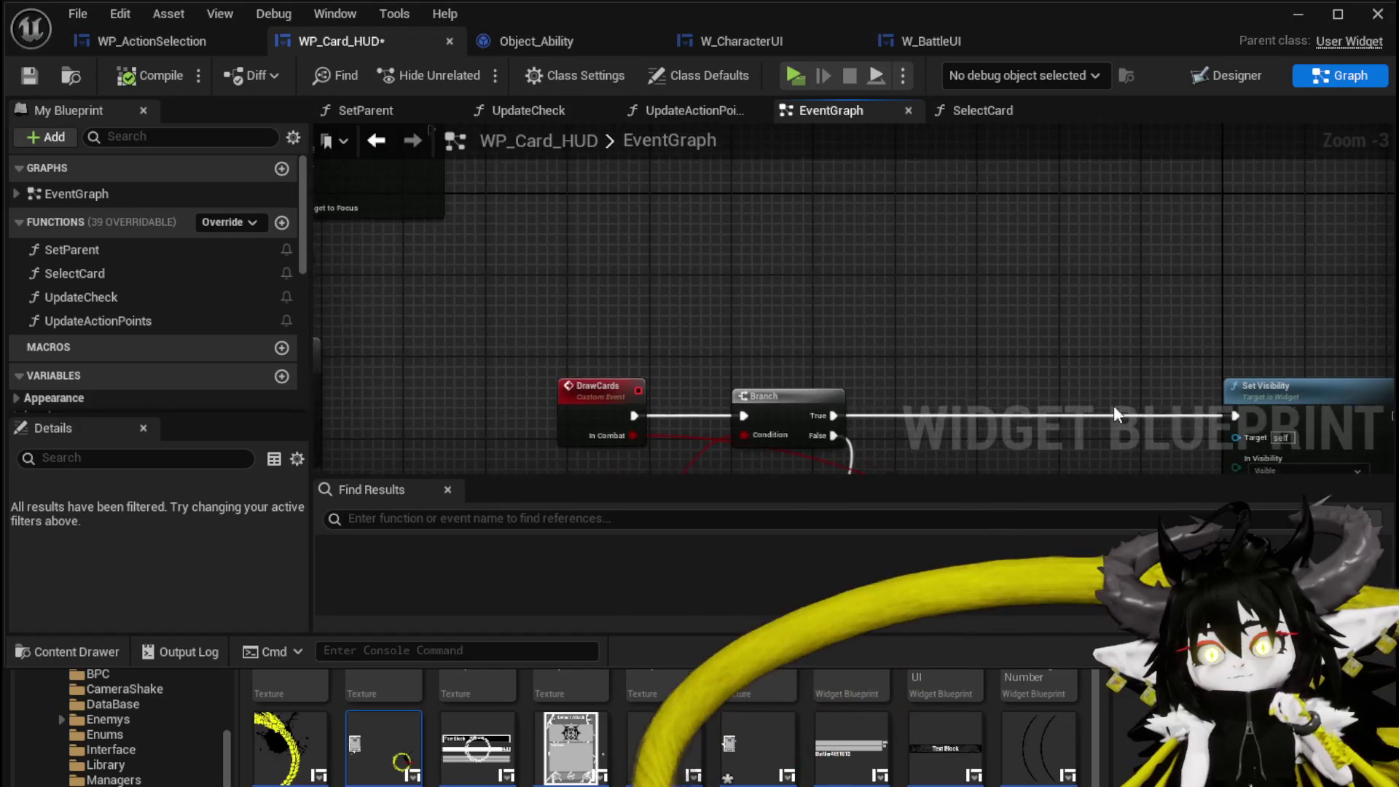
scroll(894, 189, "up", 3)
scroll(721, 243, "up", 1)
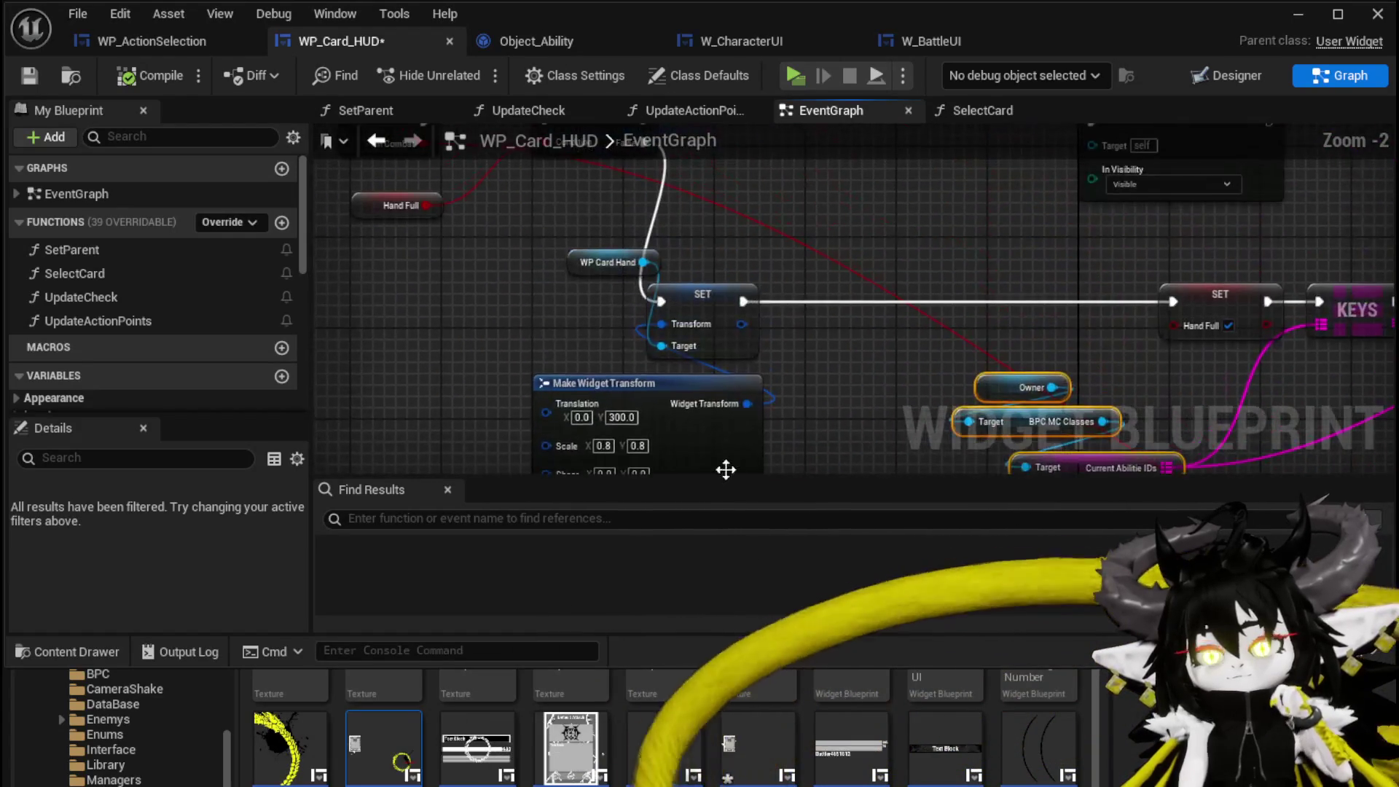
mouse_move(806, 303)
left_mouse_down()
mouse_move(820, 421)
mouse_move(675, 322)
mouse_move(525, 178)
mouse_move(801, 315)
mouse_move(645, 208)
mouse_move(475, 172)
left_mouse_up()
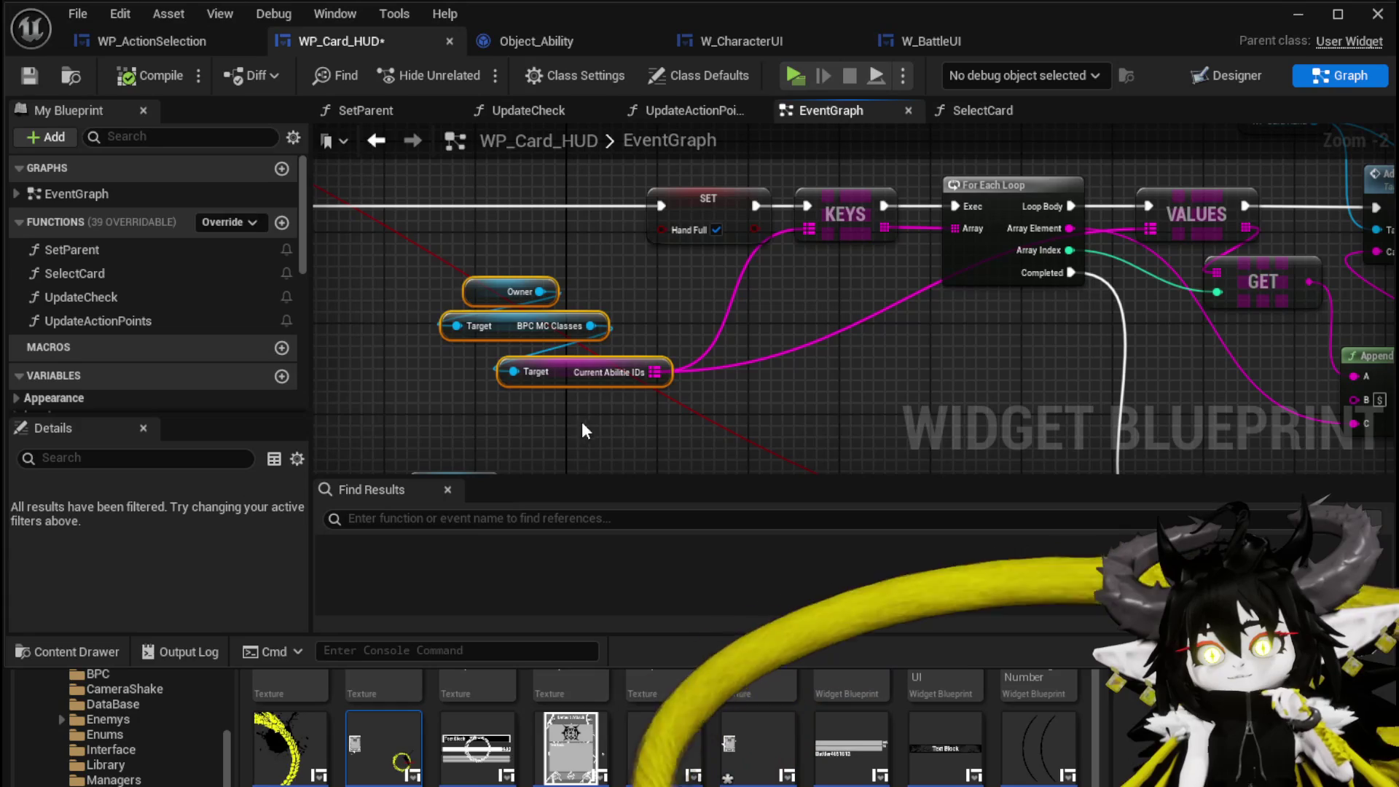
left_click(573, 410)
left_click_drag(731, 378, 731, 379)
left_click_drag(799, 308, 605, 297)
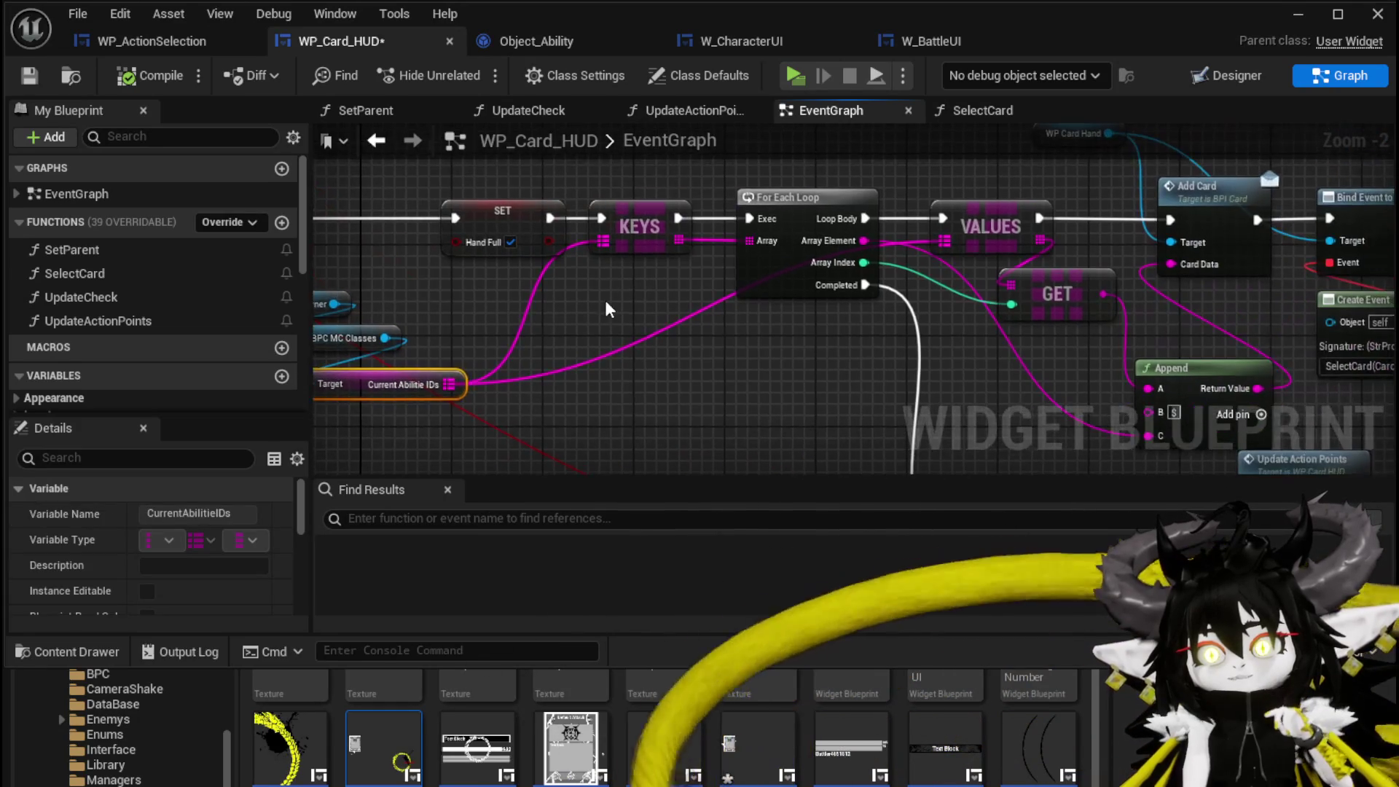
left_click(640, 228)
mouse_move(765, 167)
left_mouse_down()
mouse_move(494, 204)
mouse_move(251, 204)
left_mouse_up()
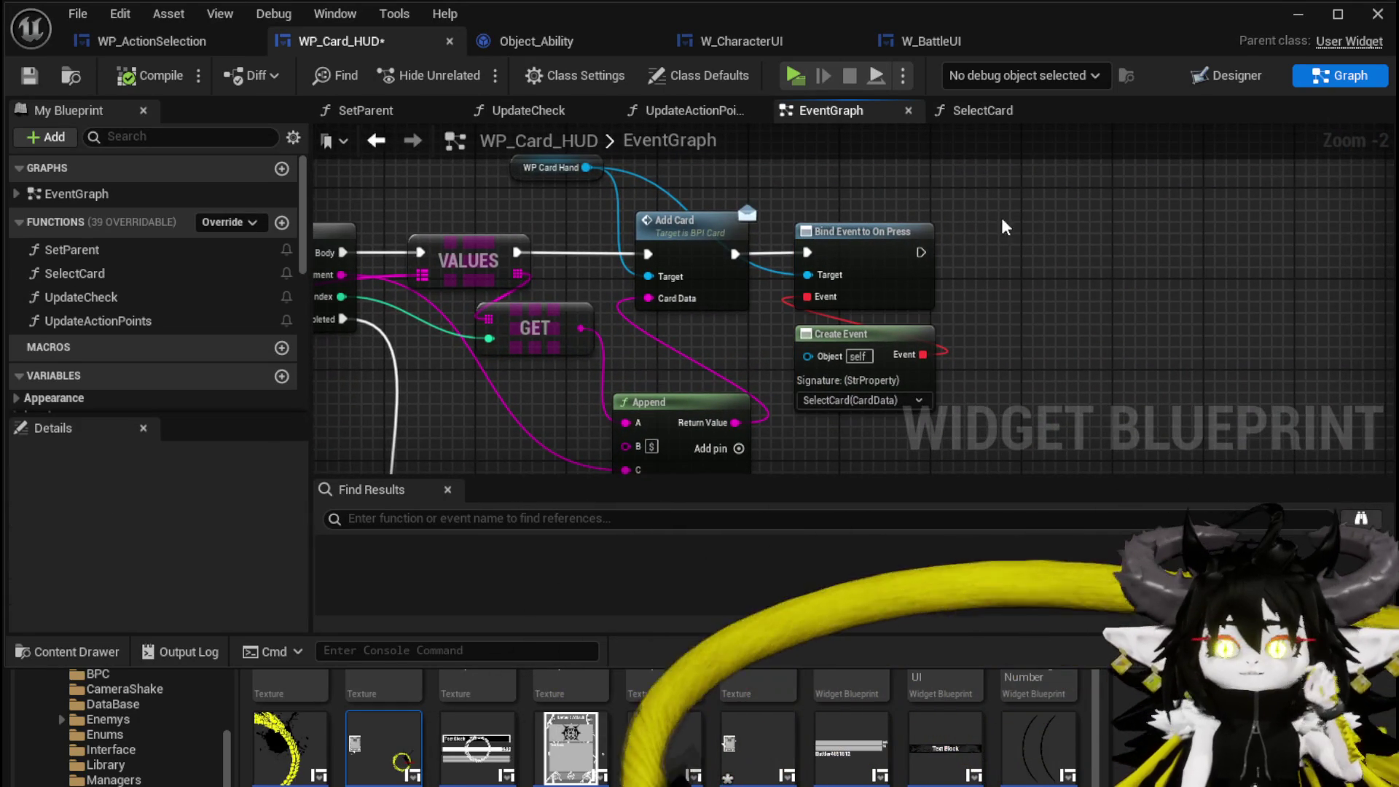
scroll(1000, 200, "down", 3)
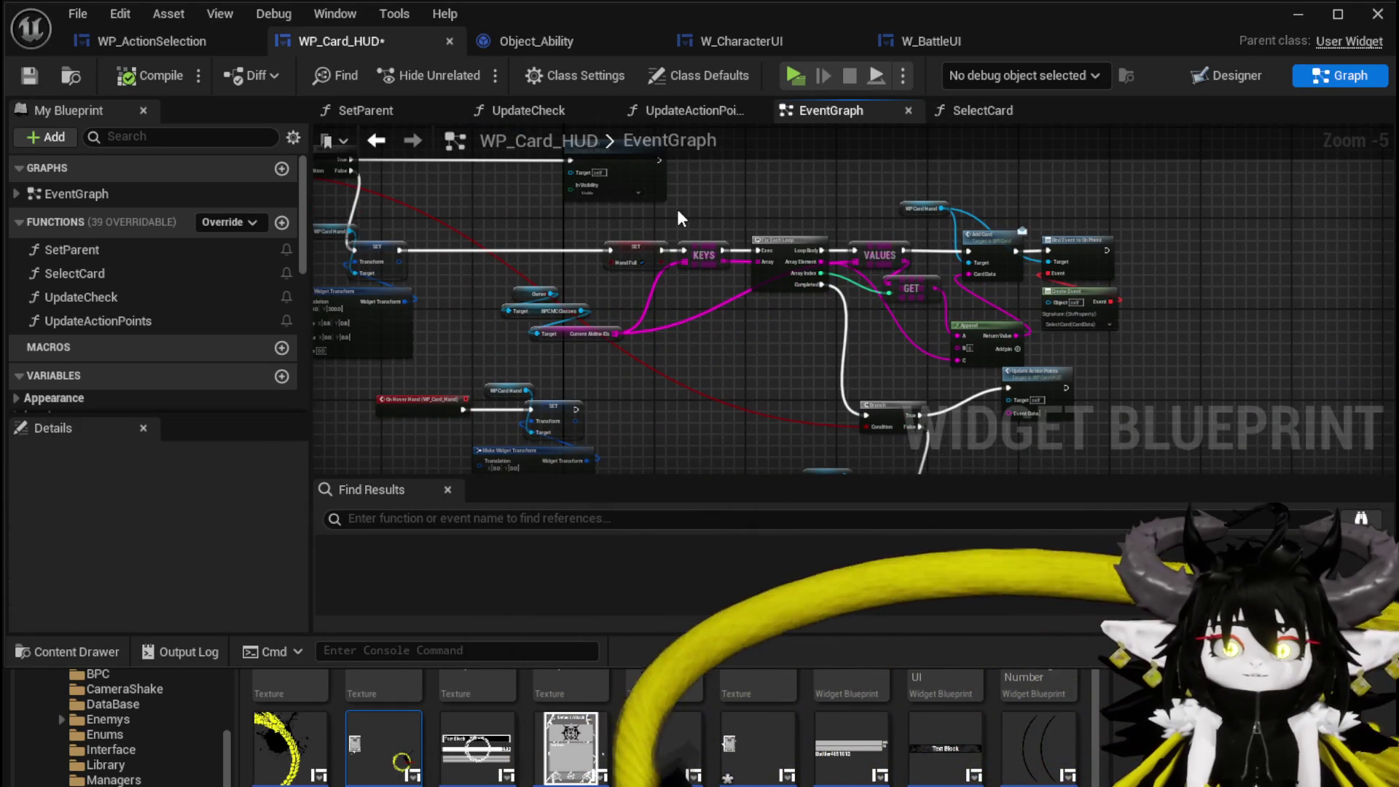
key("ctrl+s")
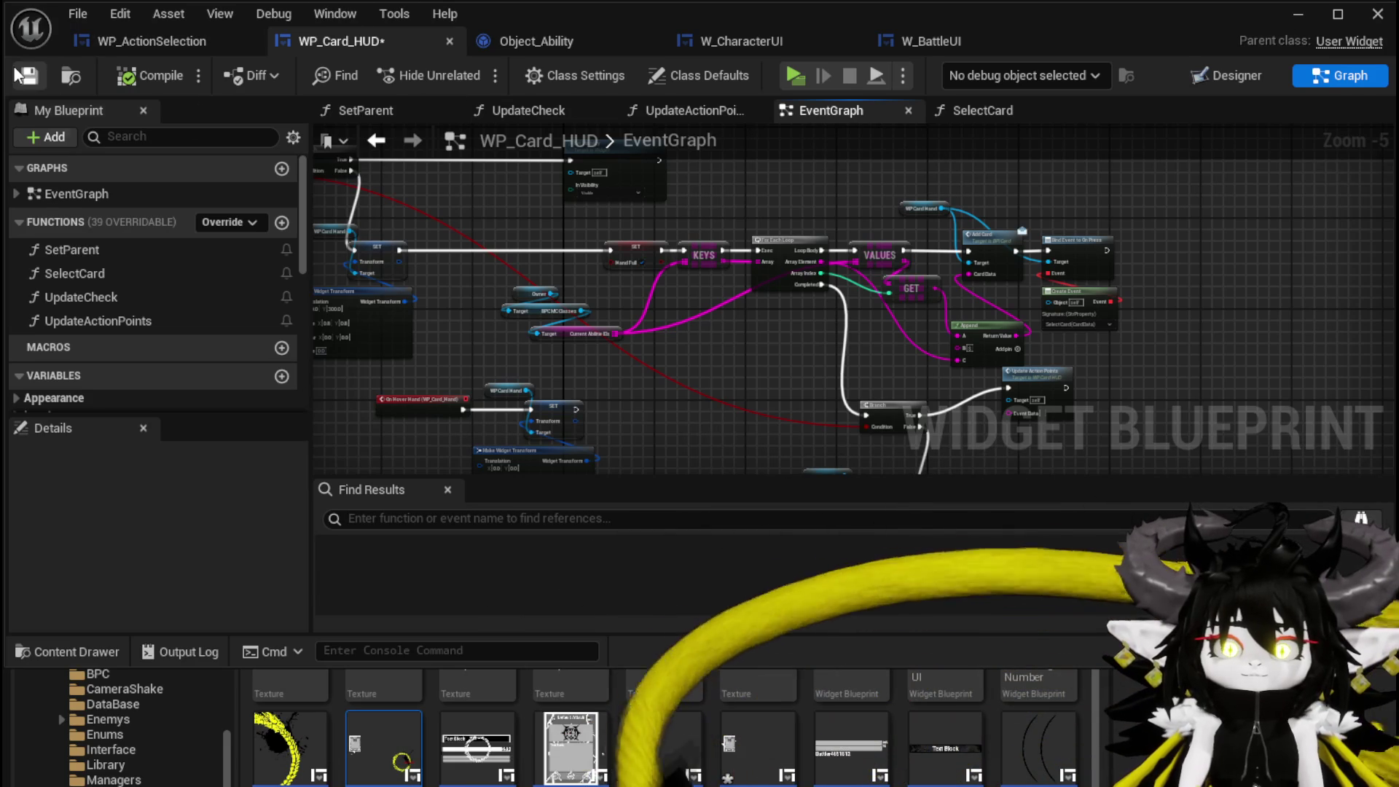
- Nudge the three getter nodes up and left after reviewing the Branch, KEYS loop and Add Card nodes
mouse_move(496, 202)
left_mouse_down()
mouse_move(712, 226)
mouse_move(776, 274)
left_mouse_up()
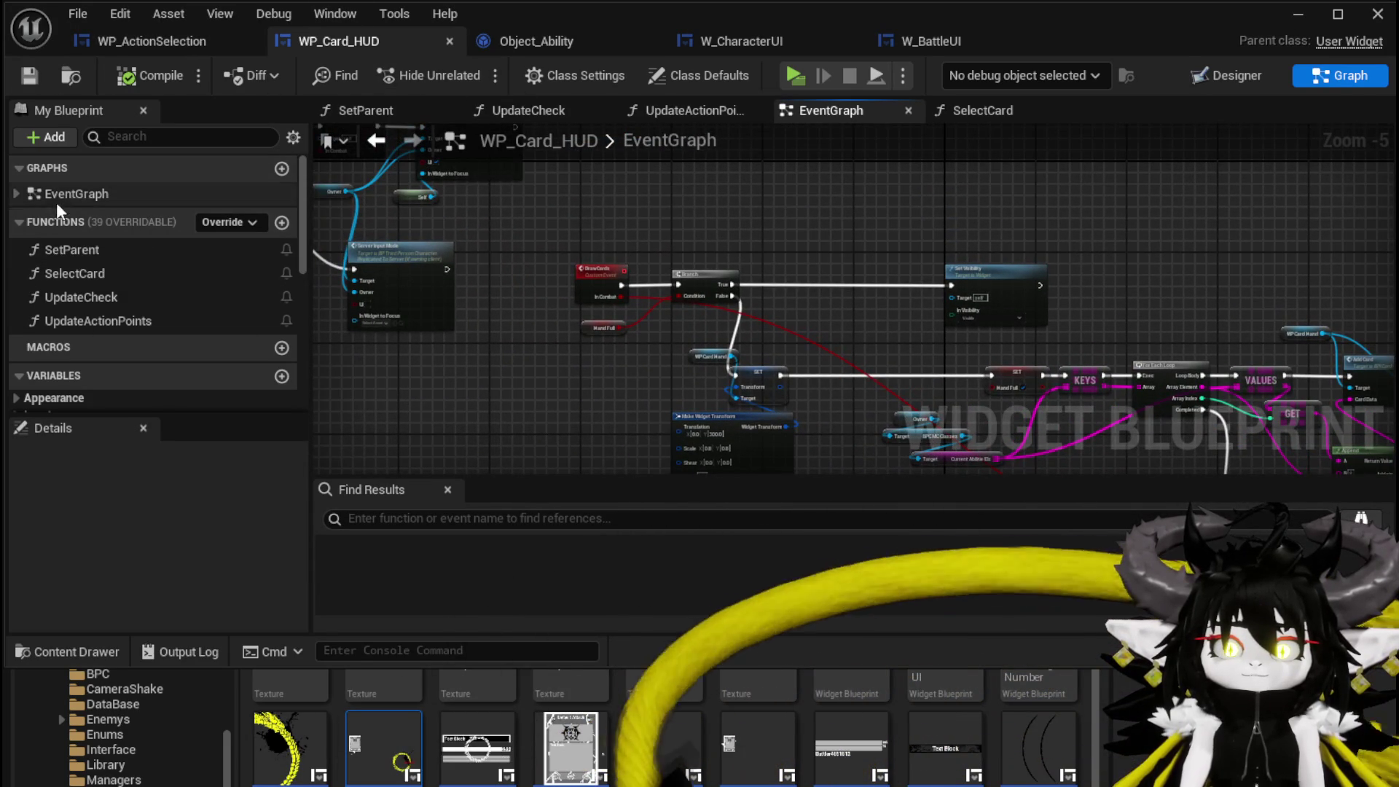
left_click_drag(977, 339, 633, 231)
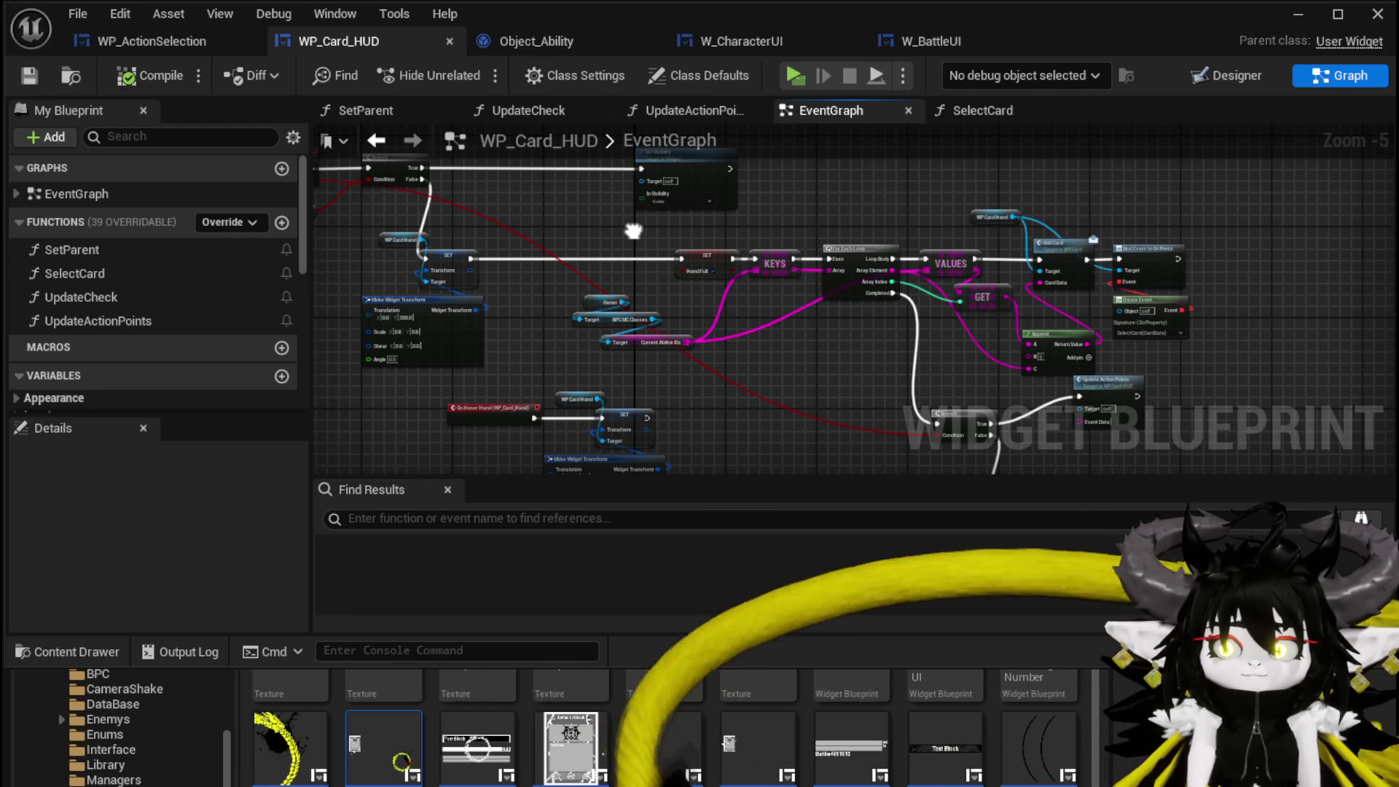
left_click_drag(633, 231, 633, 188)
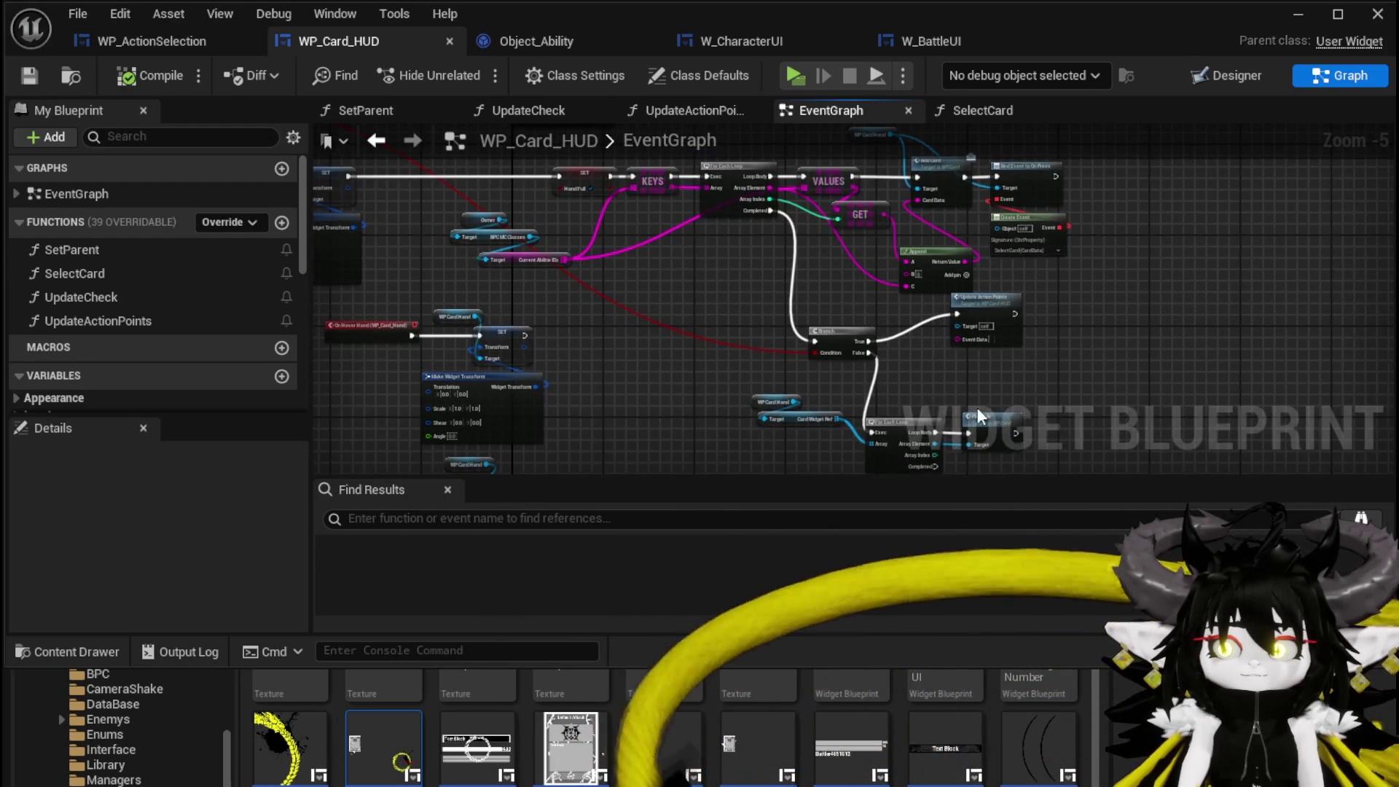
scroll(935, 311, "up", 2)
mouse_move(935, 310)
left_mouse_down()
mouse_move(926, 269)
mouse_move(916, 423)
left_mouse_up()
scroll(926, 269, "down", 1)
left_click_drag(758, 348, 1028, 392)
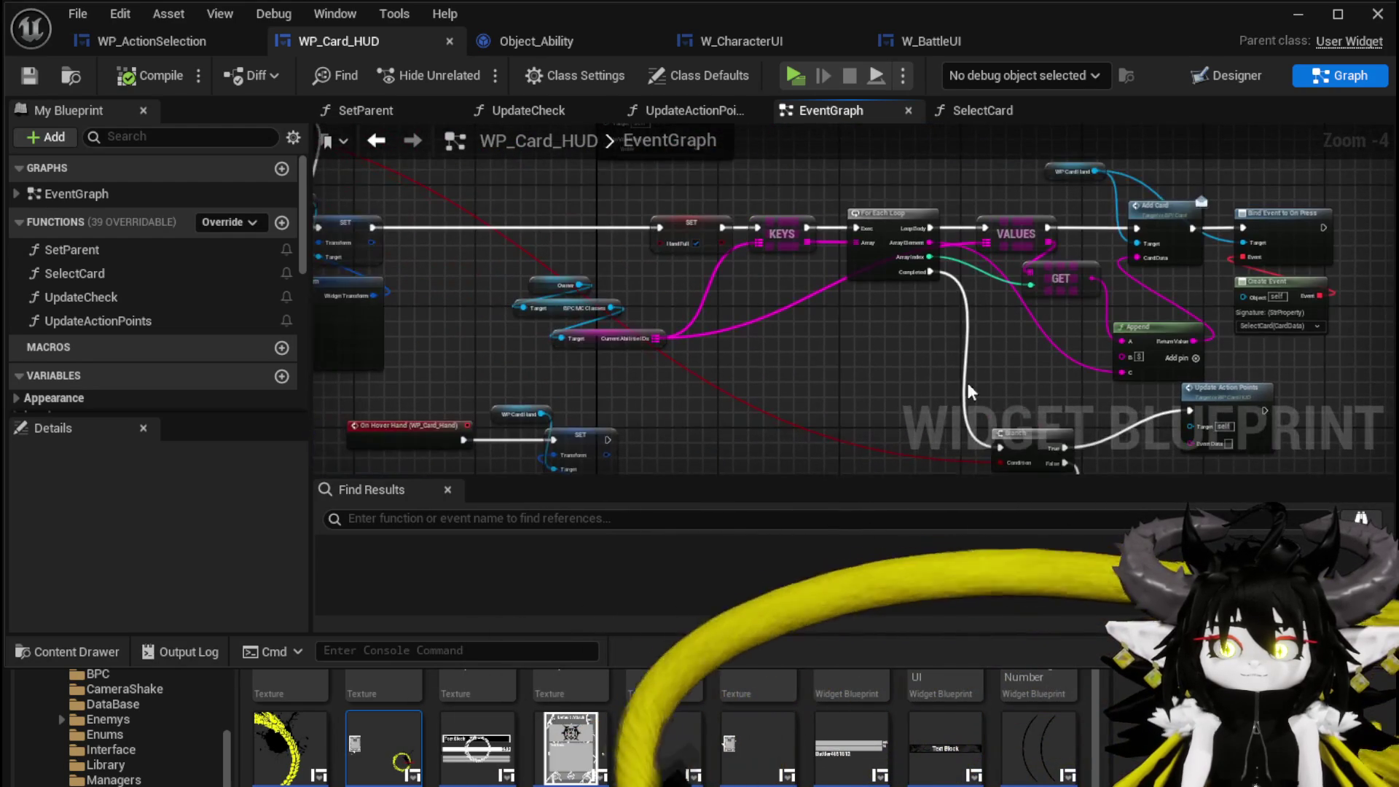
left_click_drag(577, 344, 554, 337)
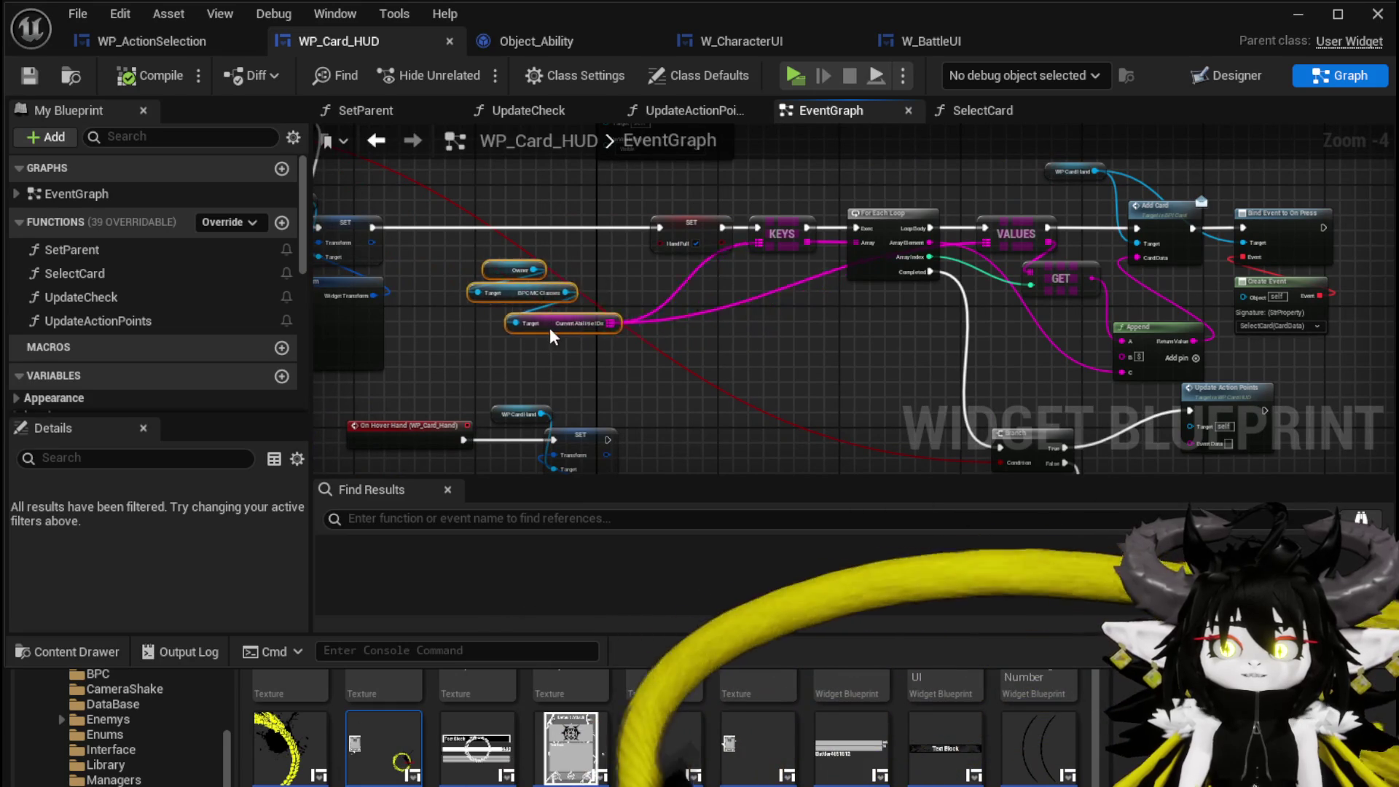
left_click(644, 347)
left_click_drag(644, 347, 764, 368)
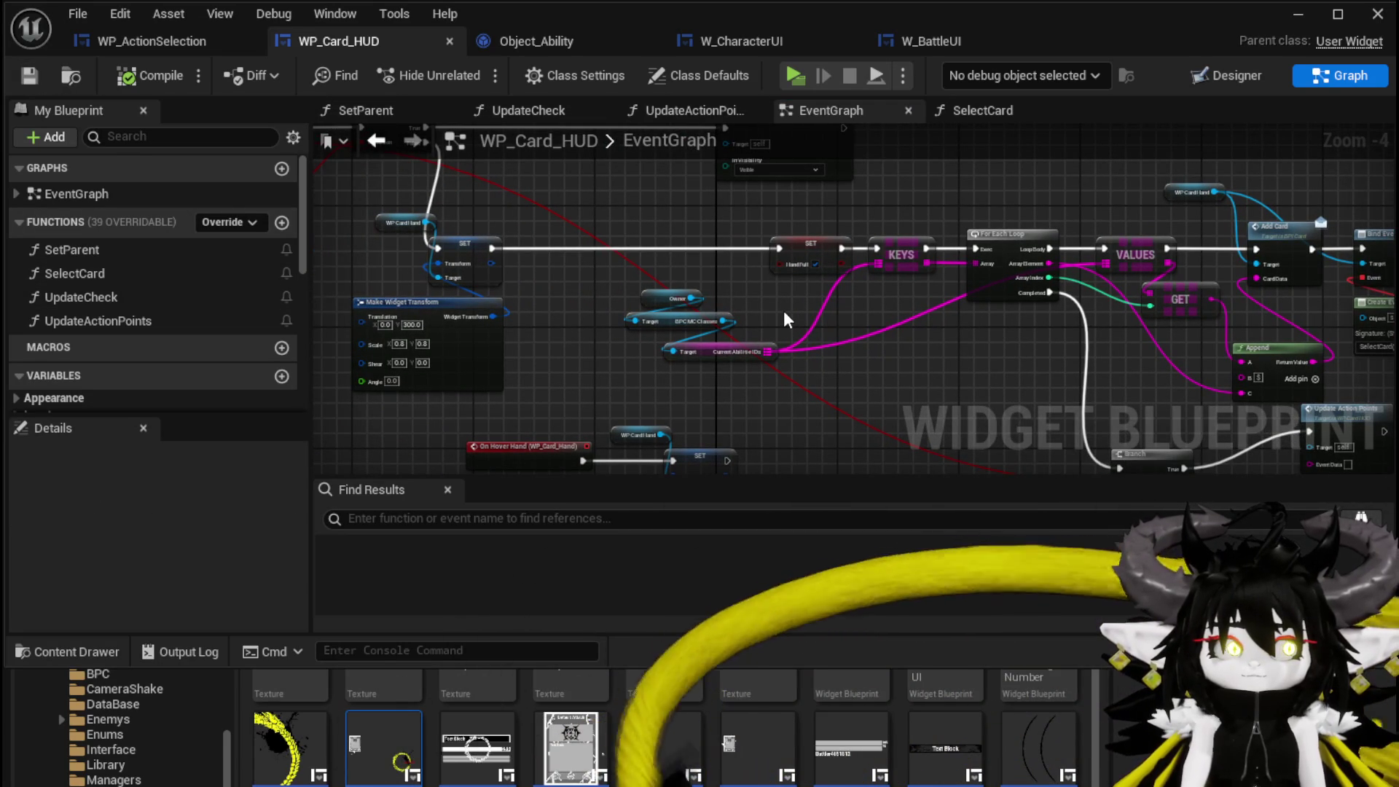
scroll(784, 311, "up", 4)
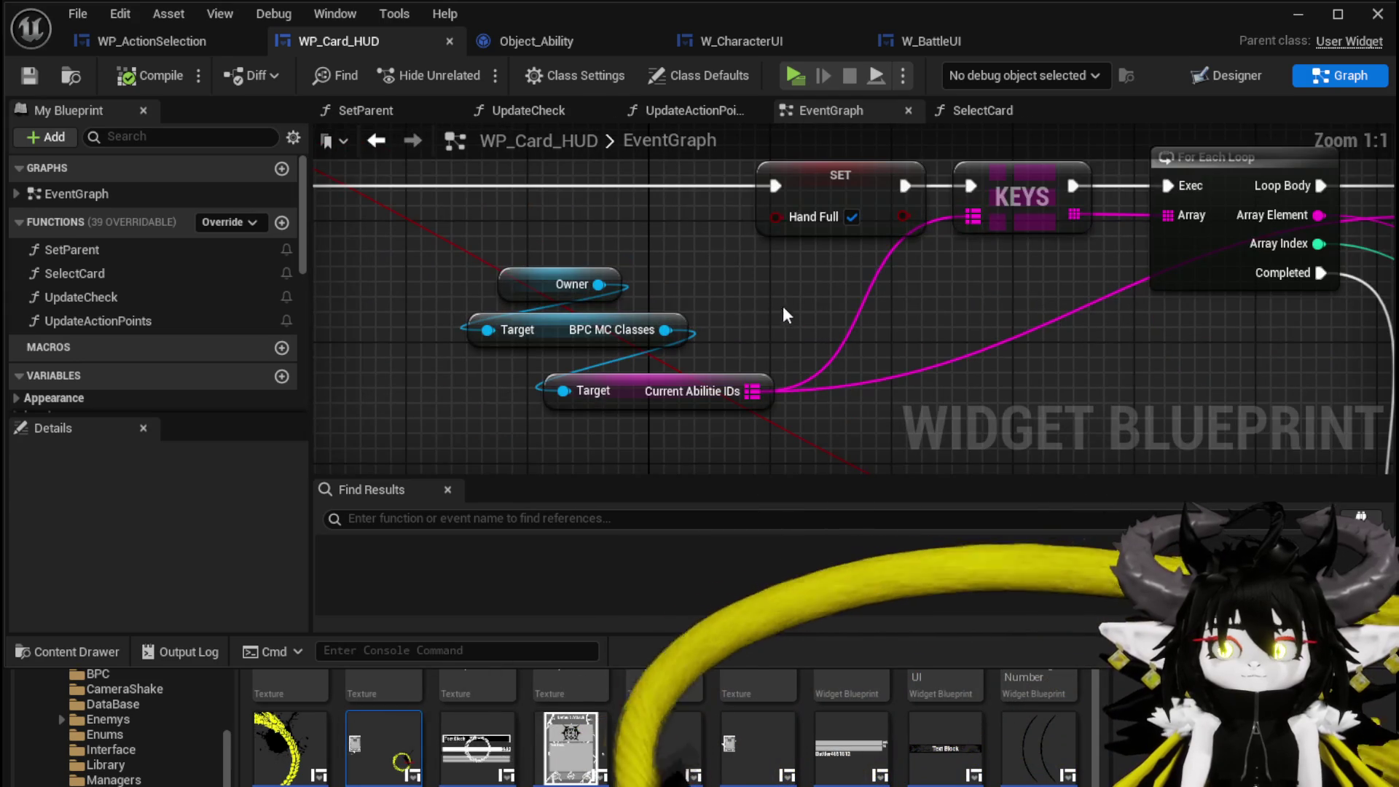
scroll(755, 293, "down", 2)
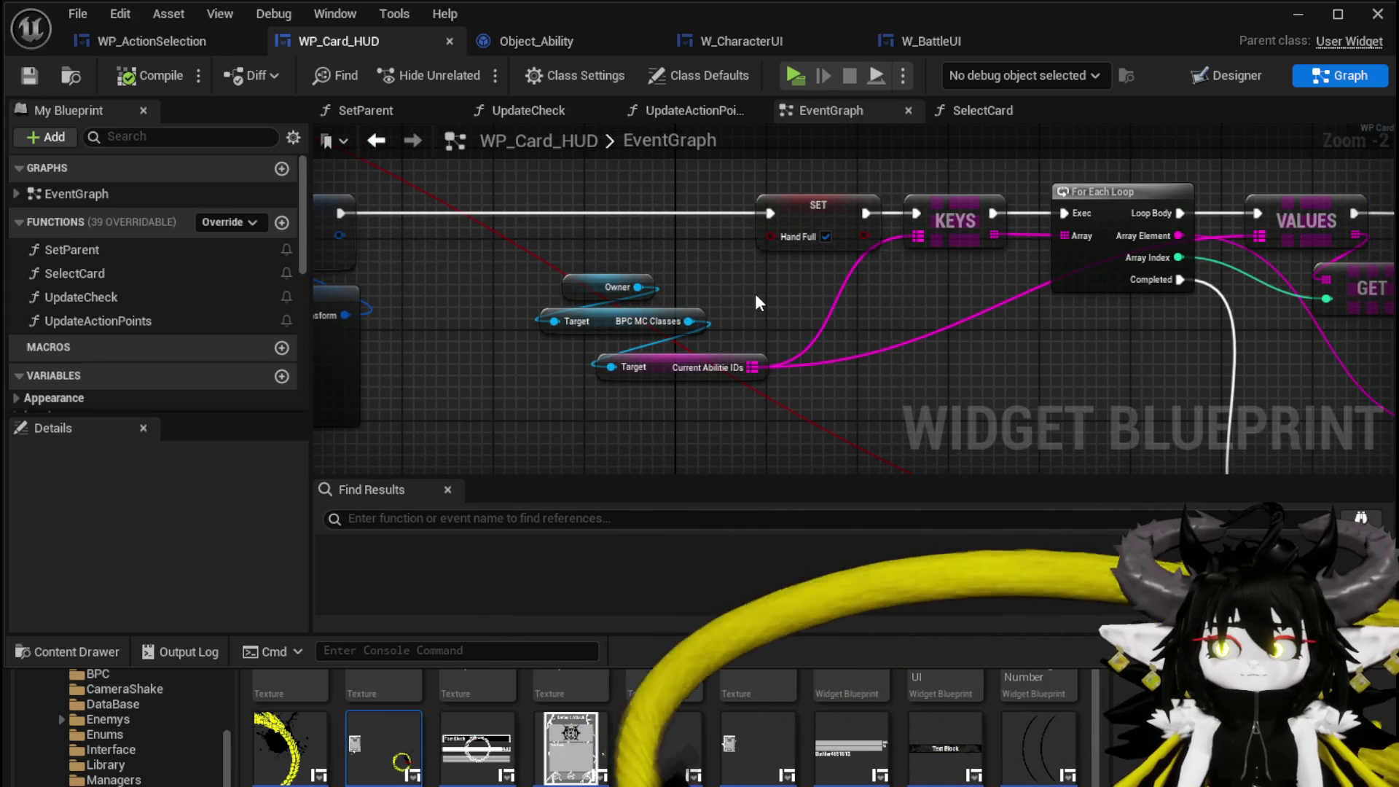
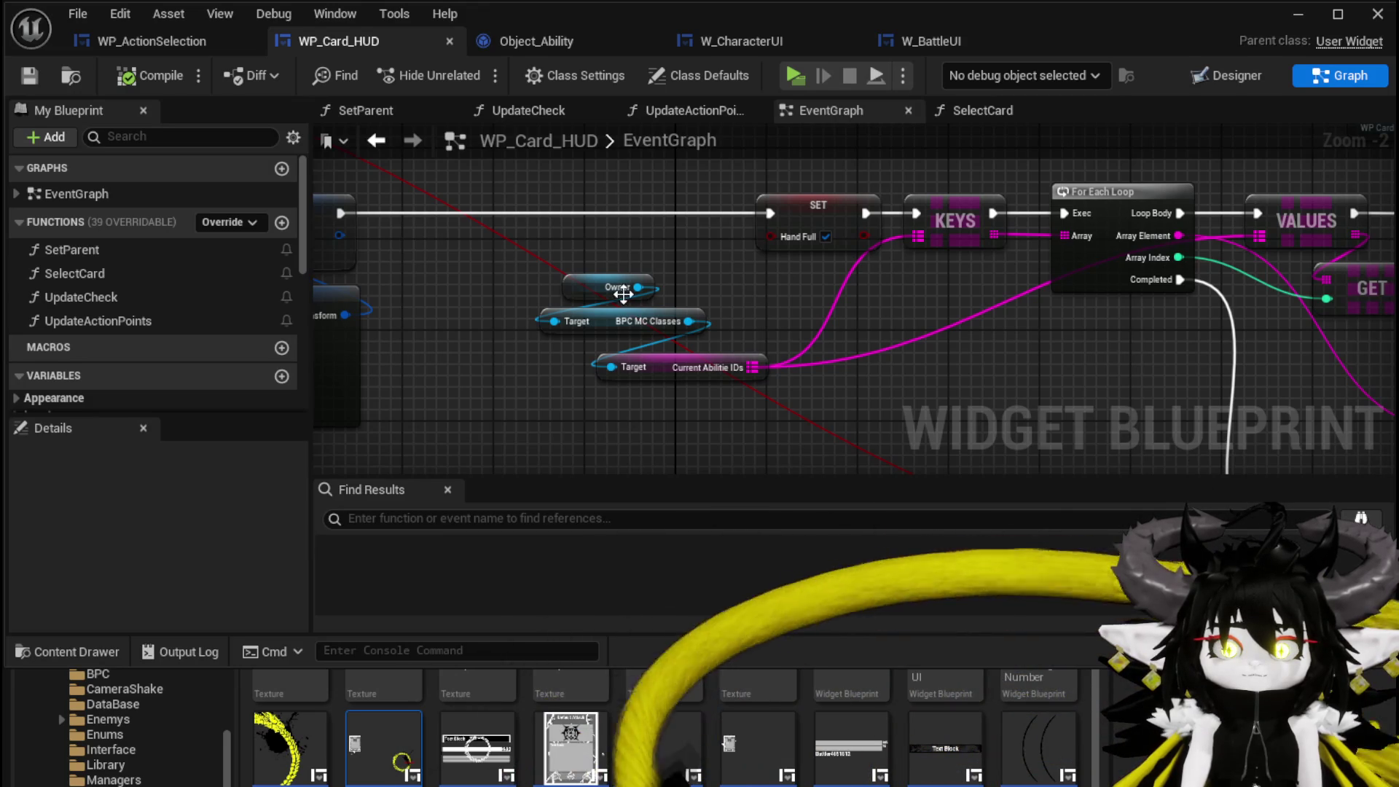
- In the SetParent function graph, add a Construct Object from Class node set to Object_Ability
double_click(165, 255)
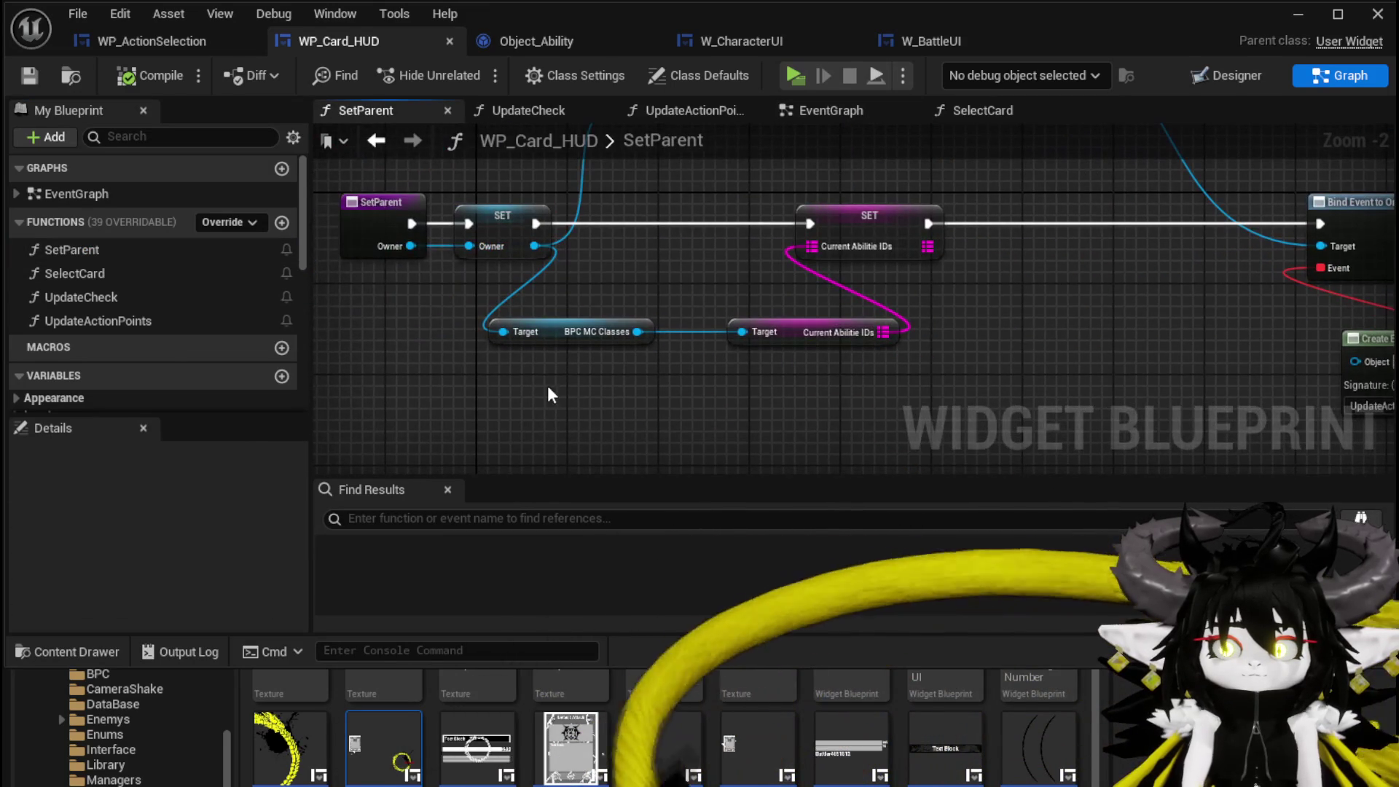
right_click(628, 395)
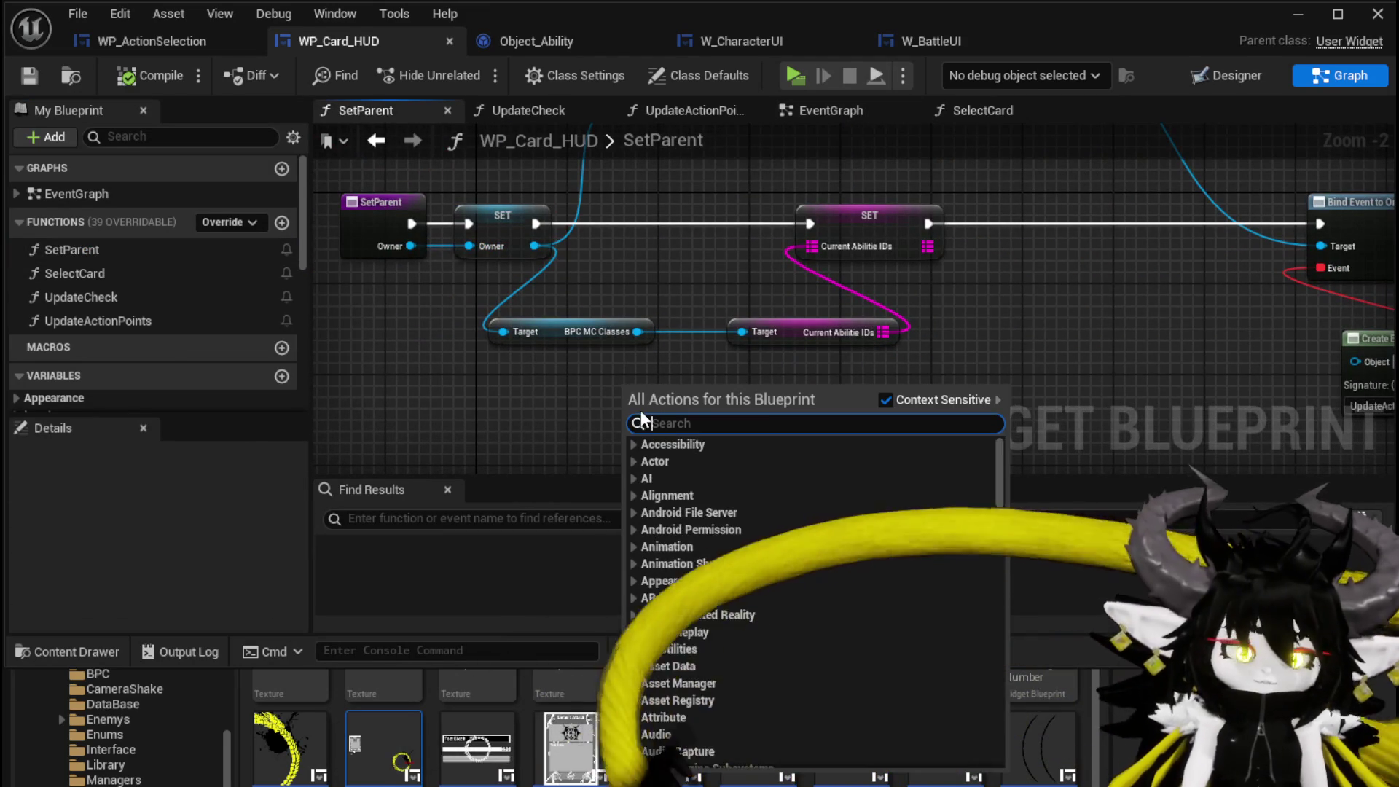
type("construct Obj")
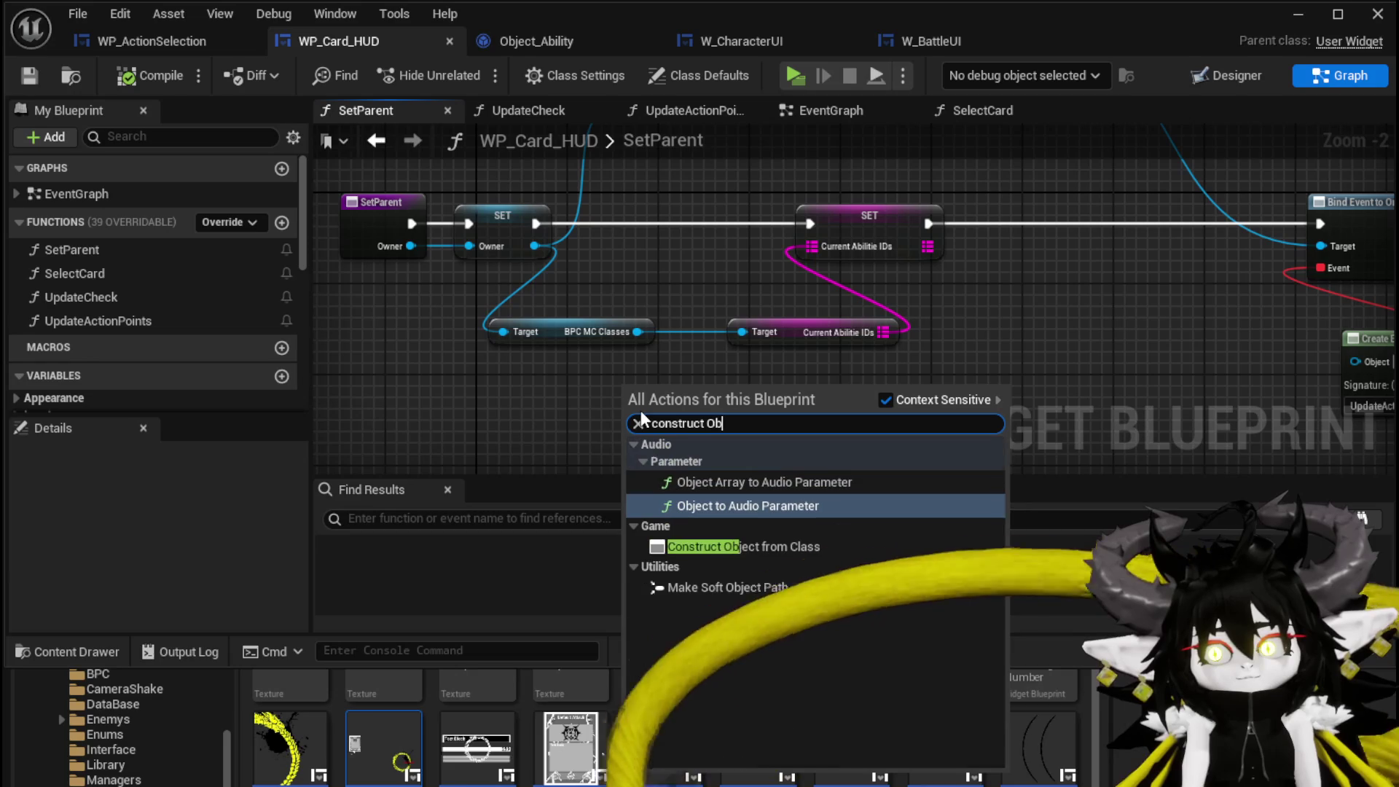
key("Down")
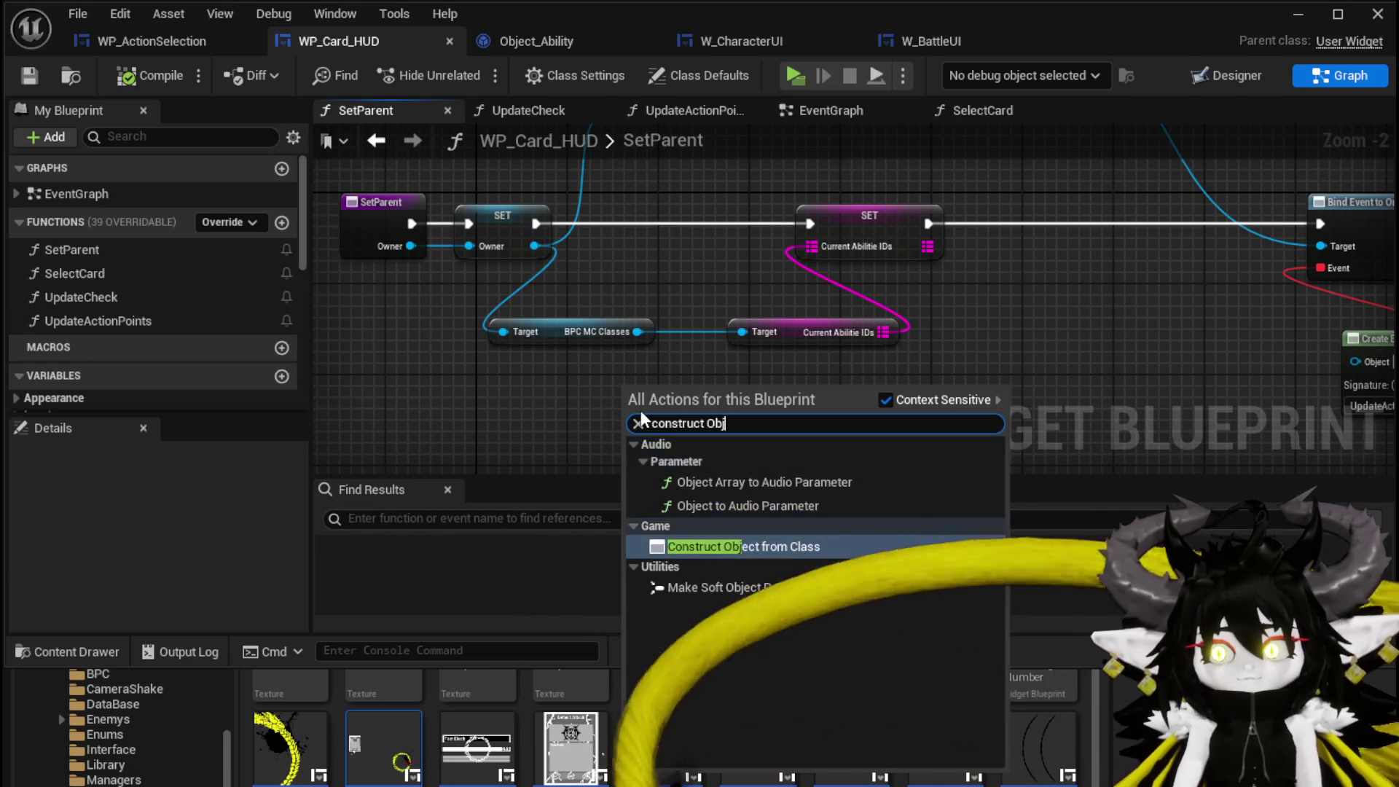
key("Return")
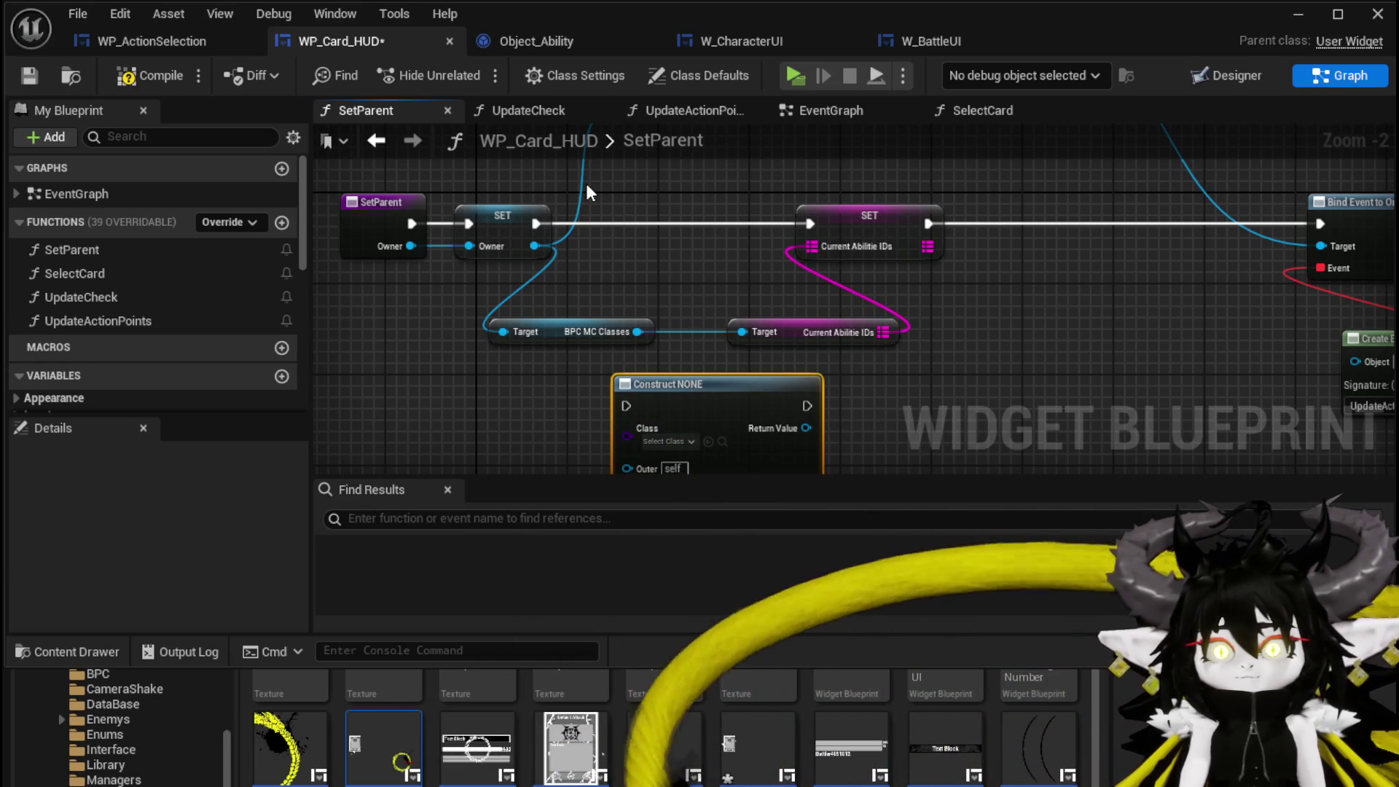
left_click(658, 442)
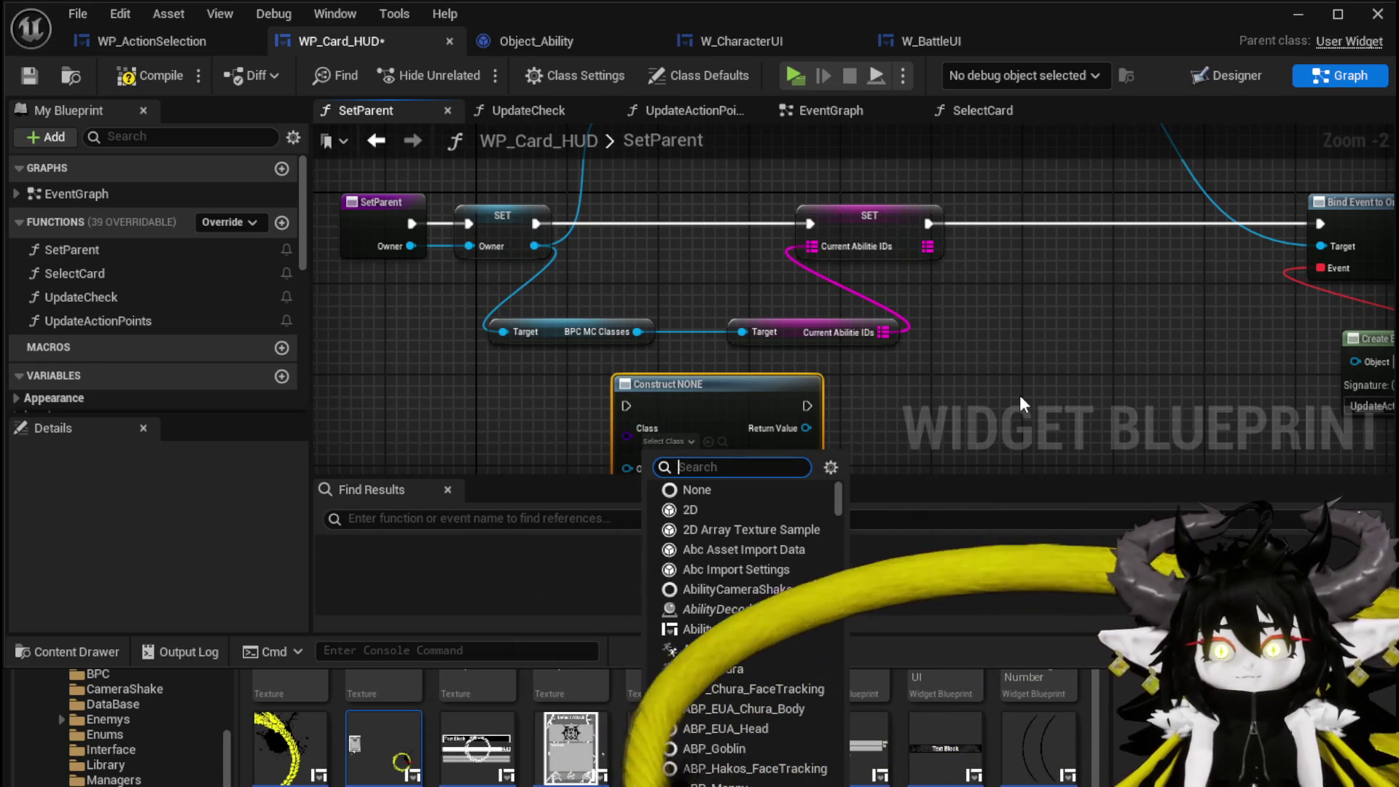
type("object ")
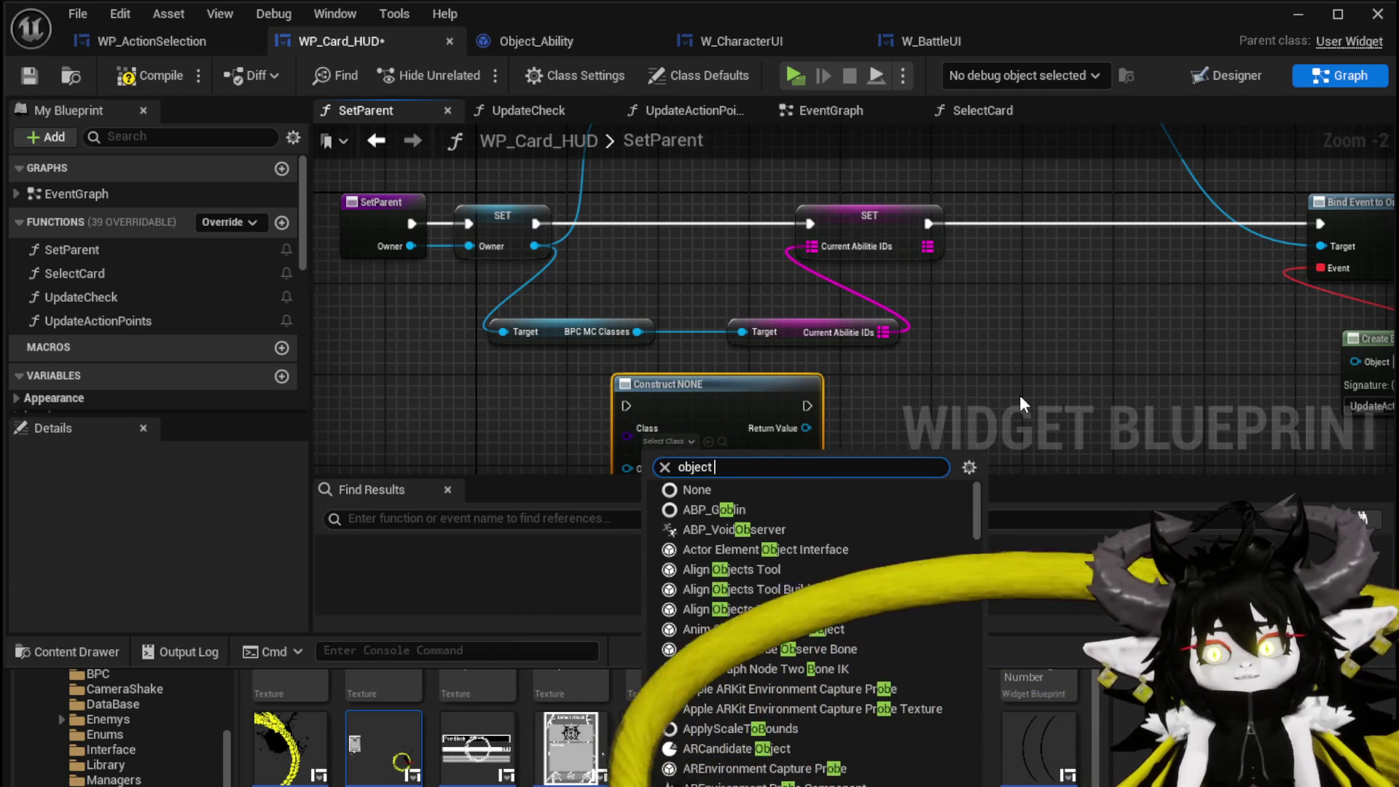
type("Ability")
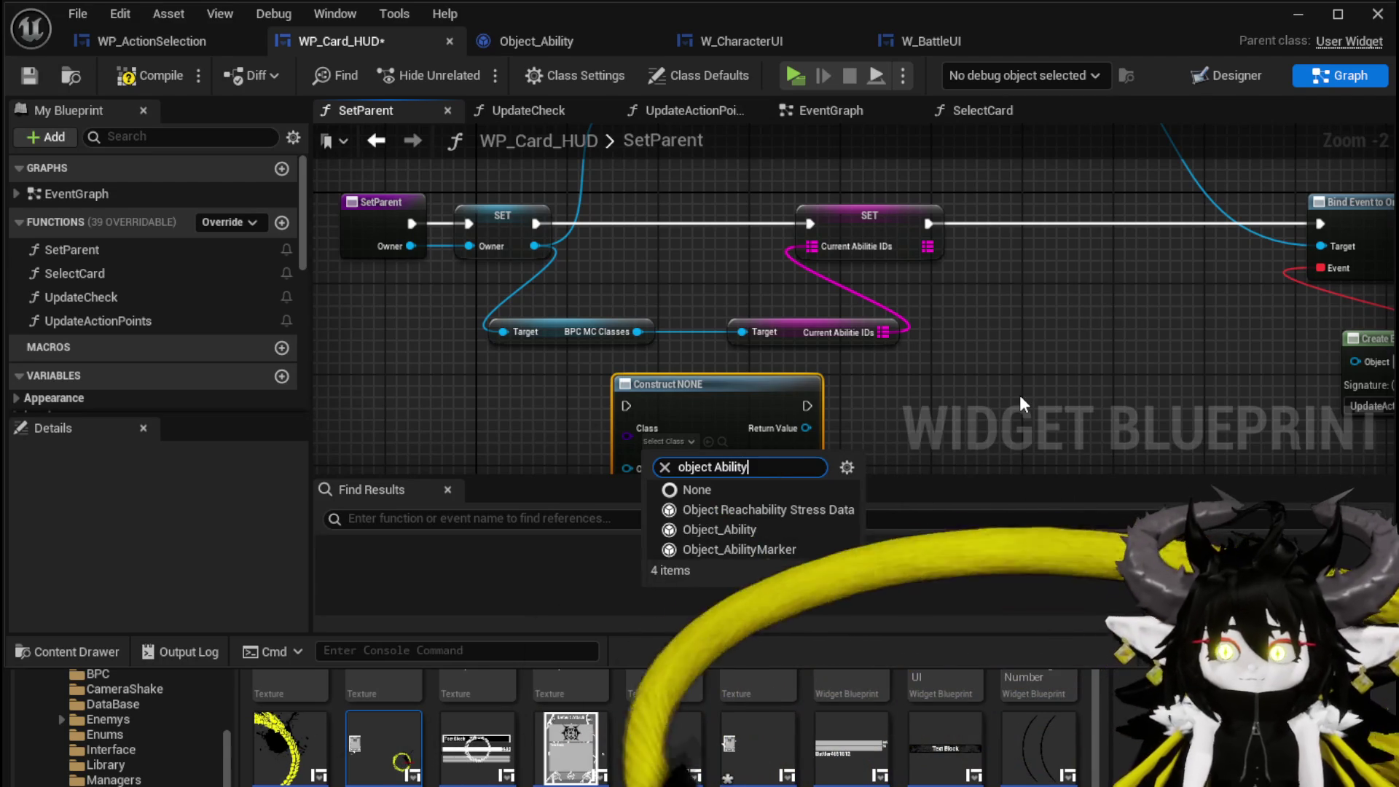
left_click(711, 532)
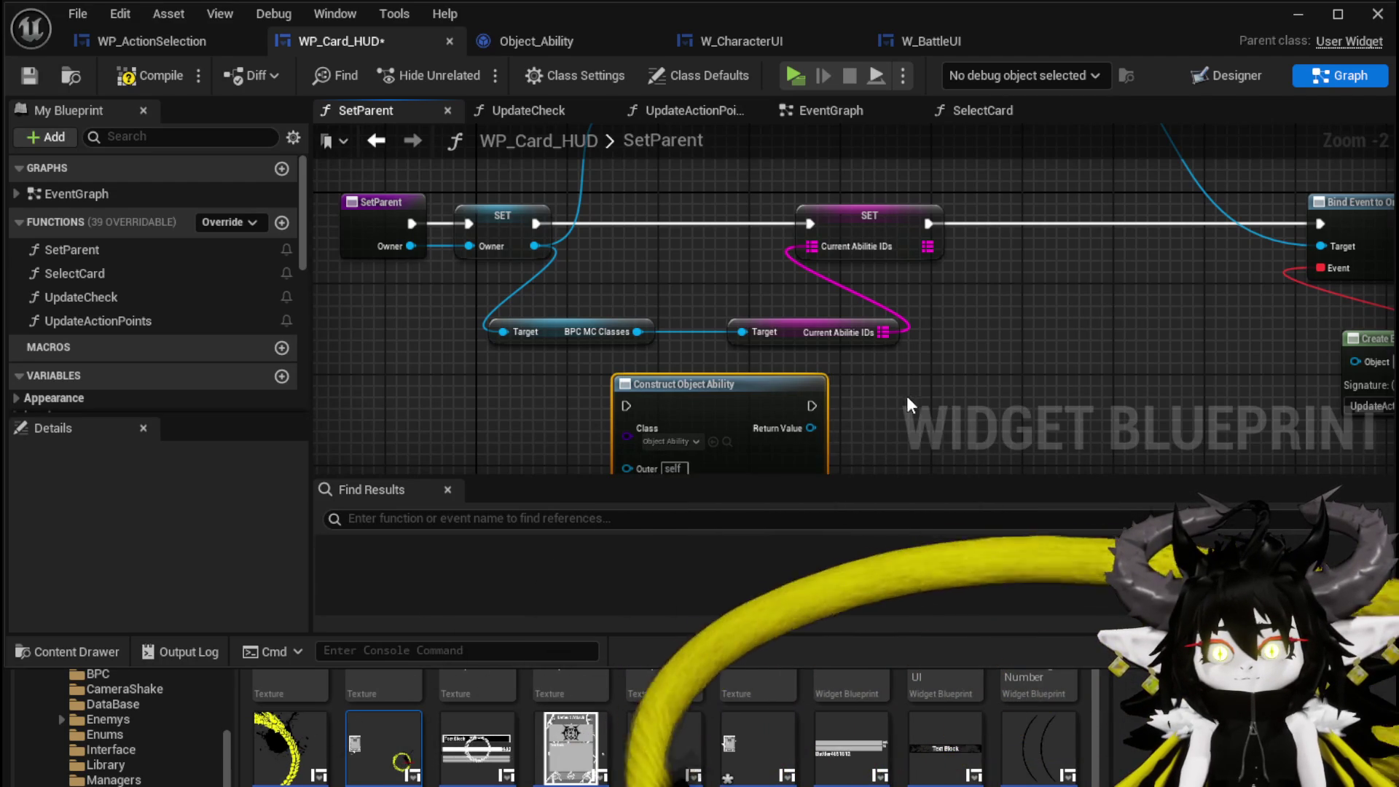
- Add a Set Data call on the constructed object, then compile and save the blueprint
left_click_drag(735, 350, 828, 357)
type("set data")
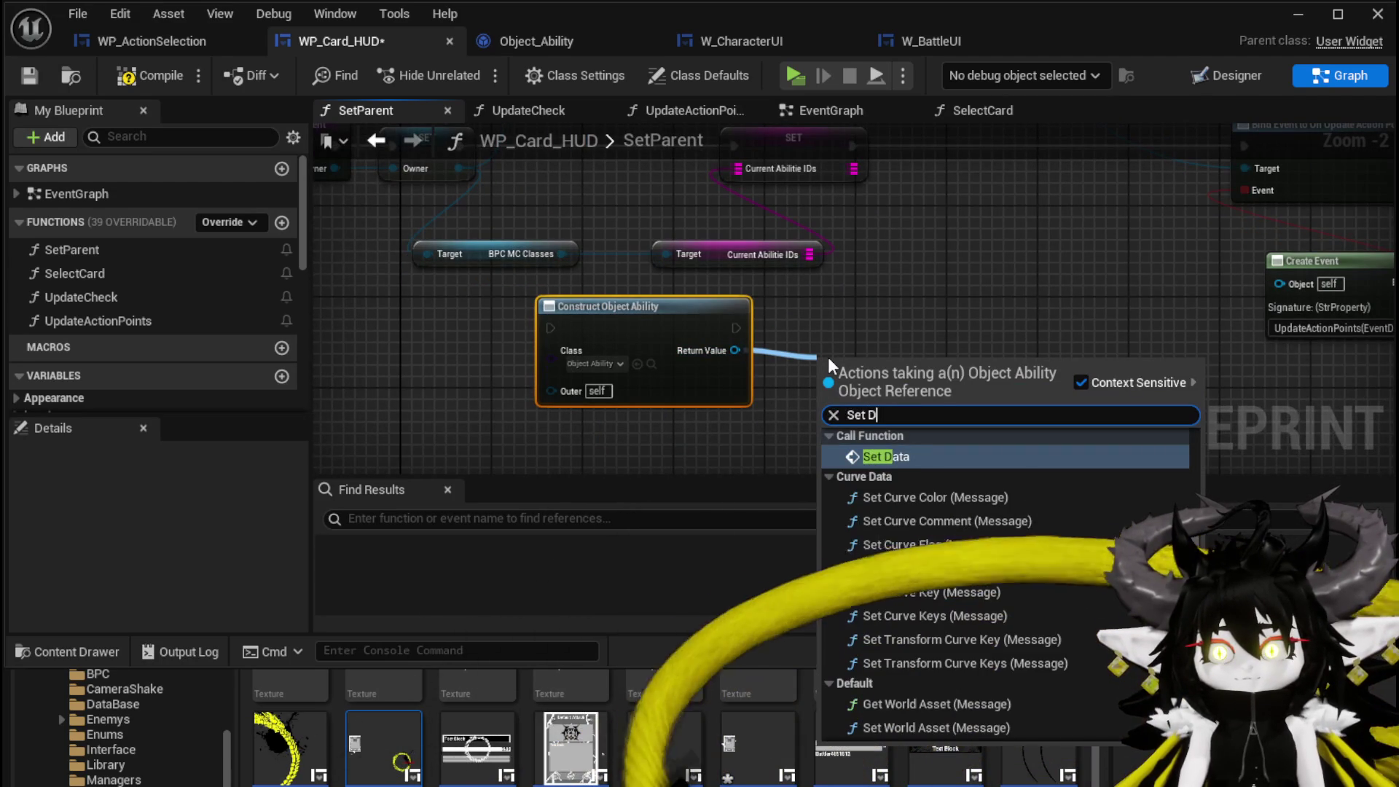
key("Return")
left_click_drag(874, 436, 853, 367)
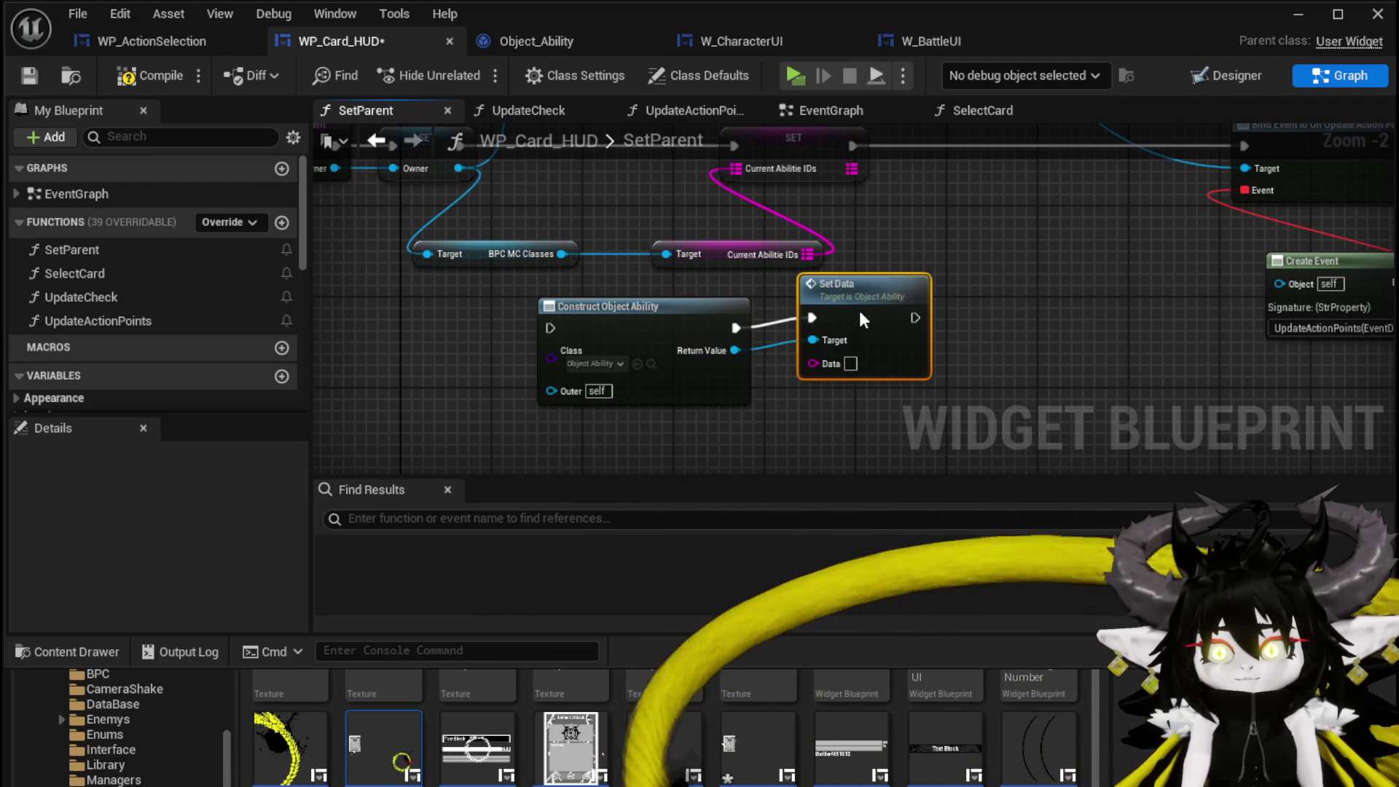
left_click(924, 251)
left_click(131, 75)
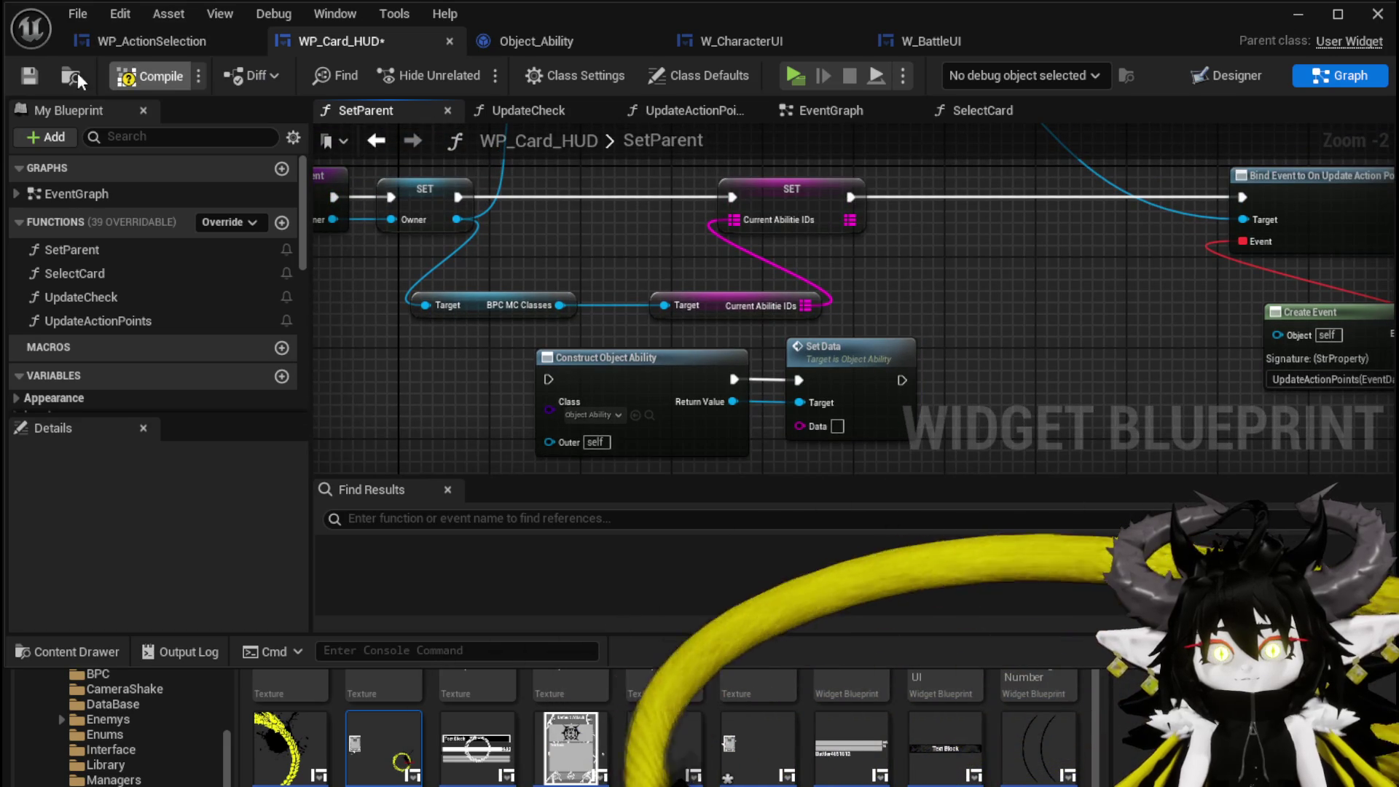
left_click(29, 75)
left_click_drag(785, 306, 750, 307)
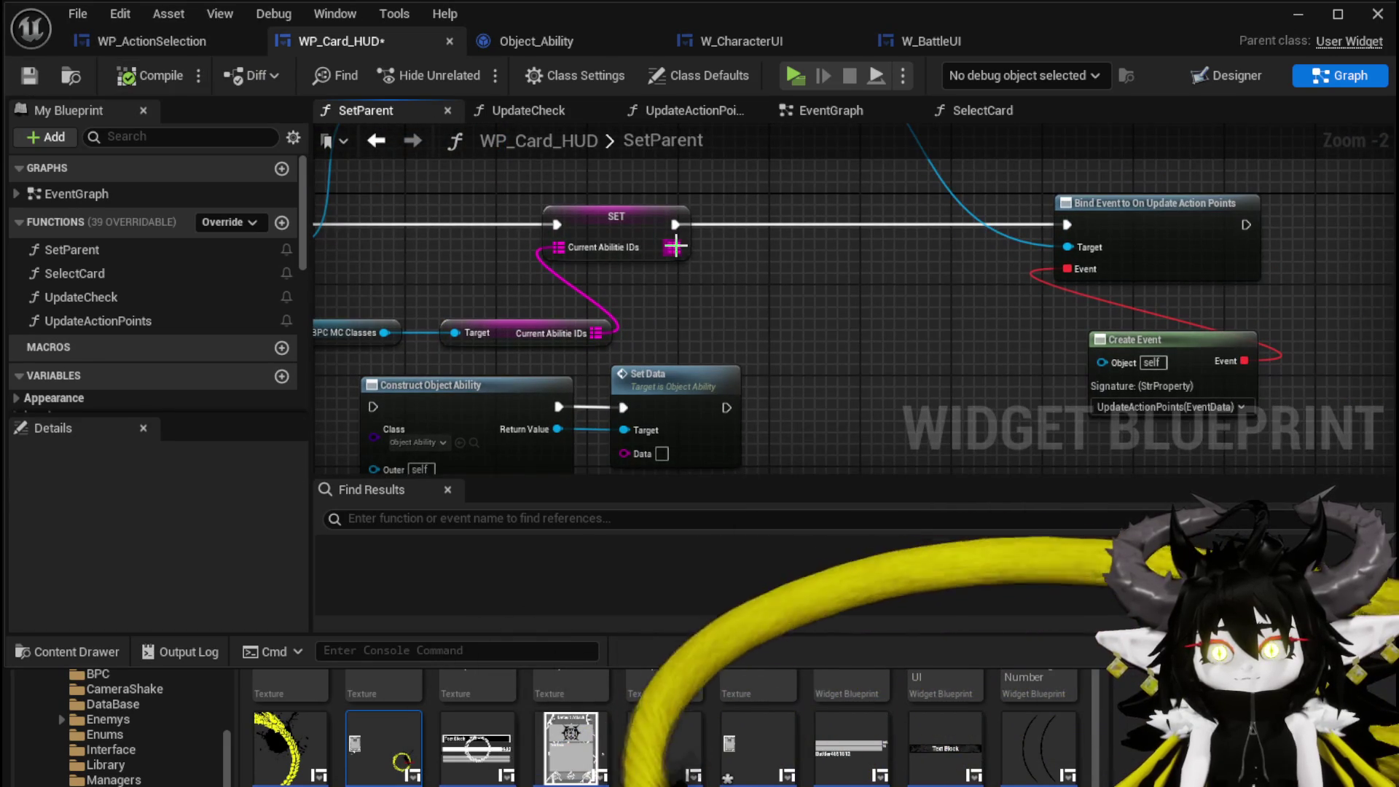
- Add a new blueprint variable named AbilityObjectMap
right_click(675, 250)
left_click(605, 308)
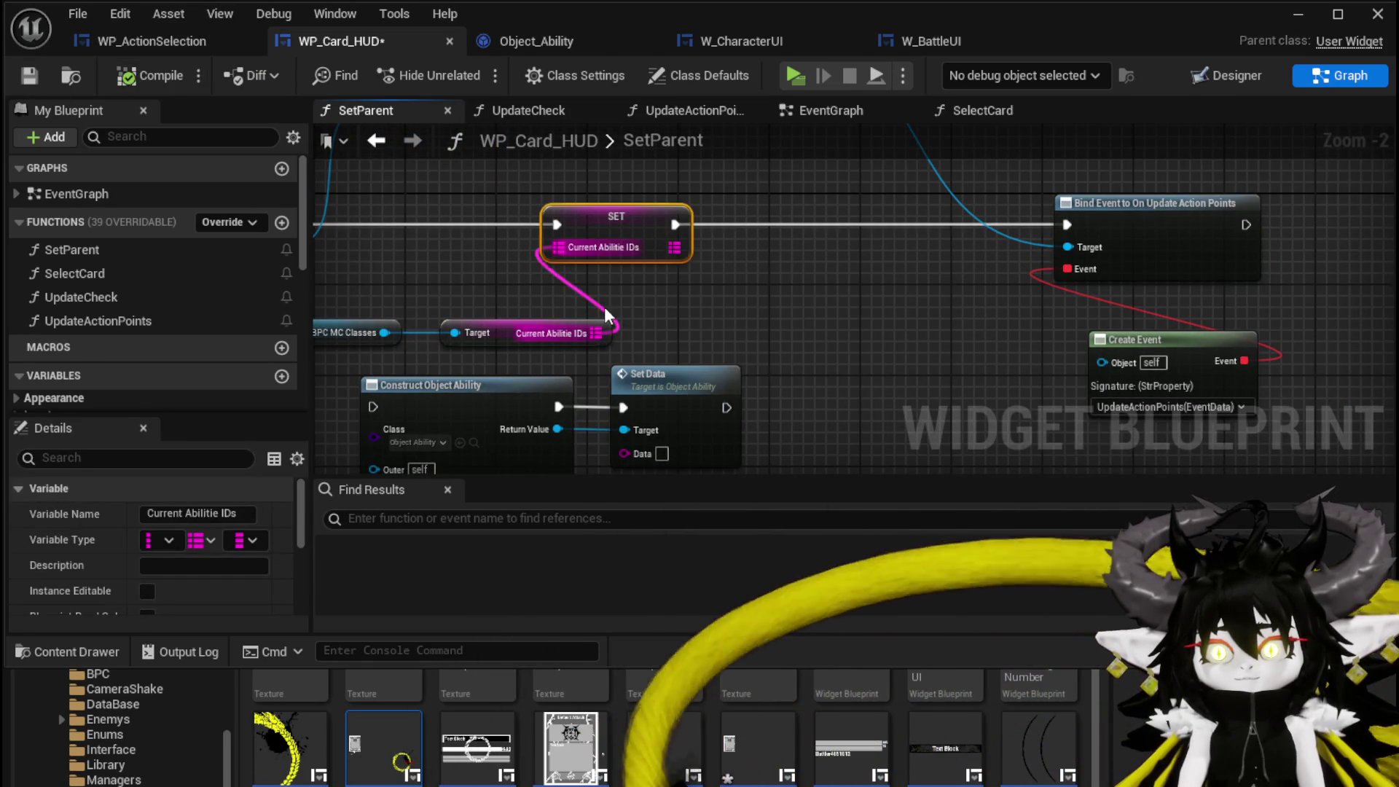
scroll(272, 291, "down", 5)
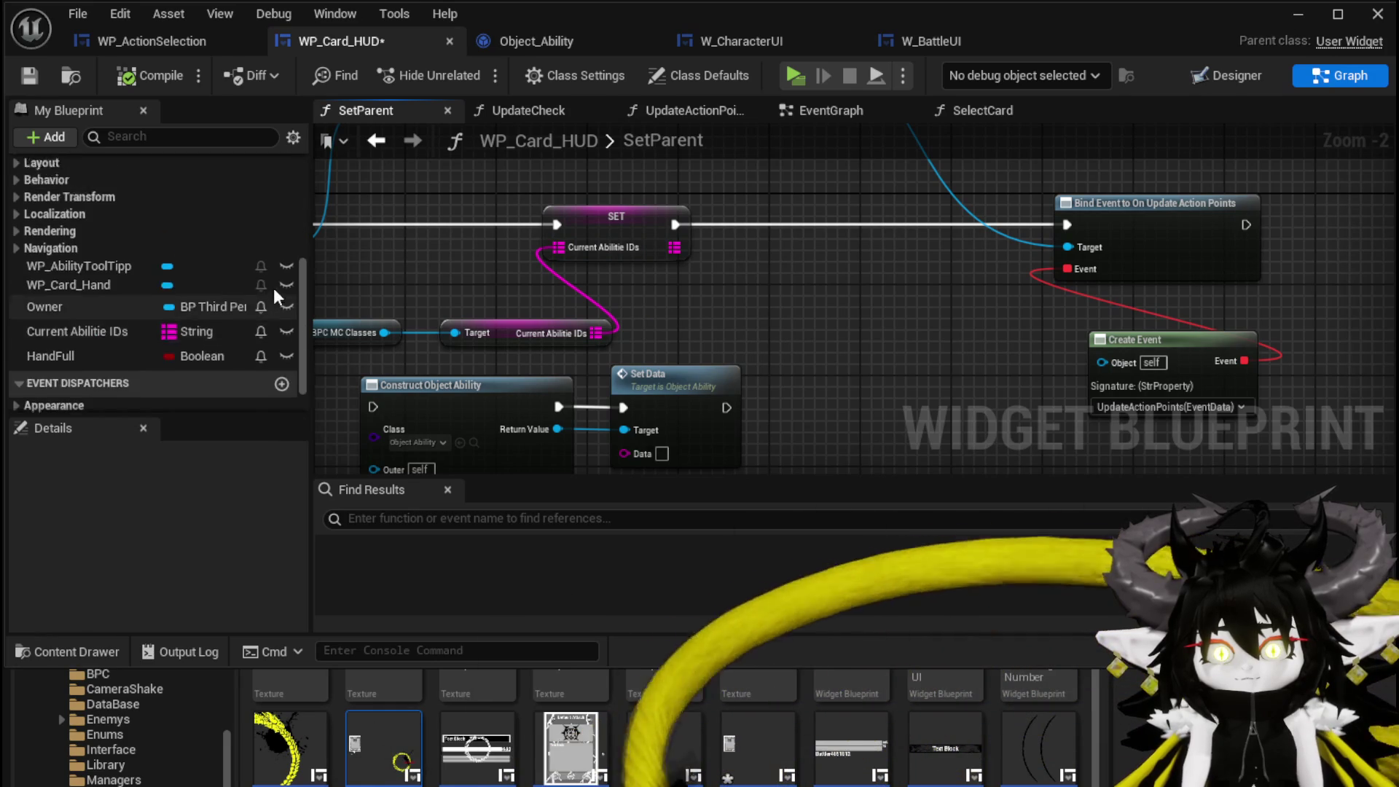
scroll(274, 281, "up", 3)
left_click(281, 225)
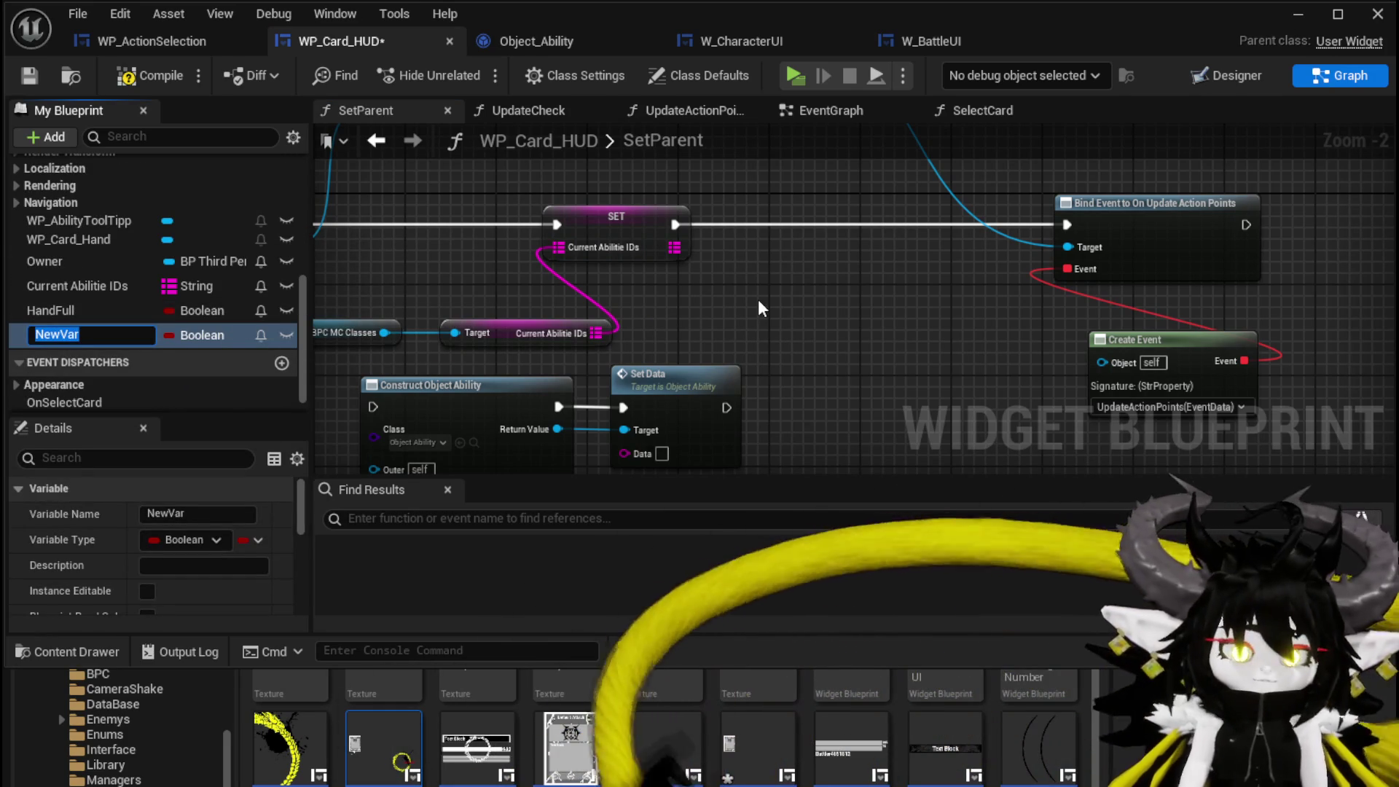
type("A")
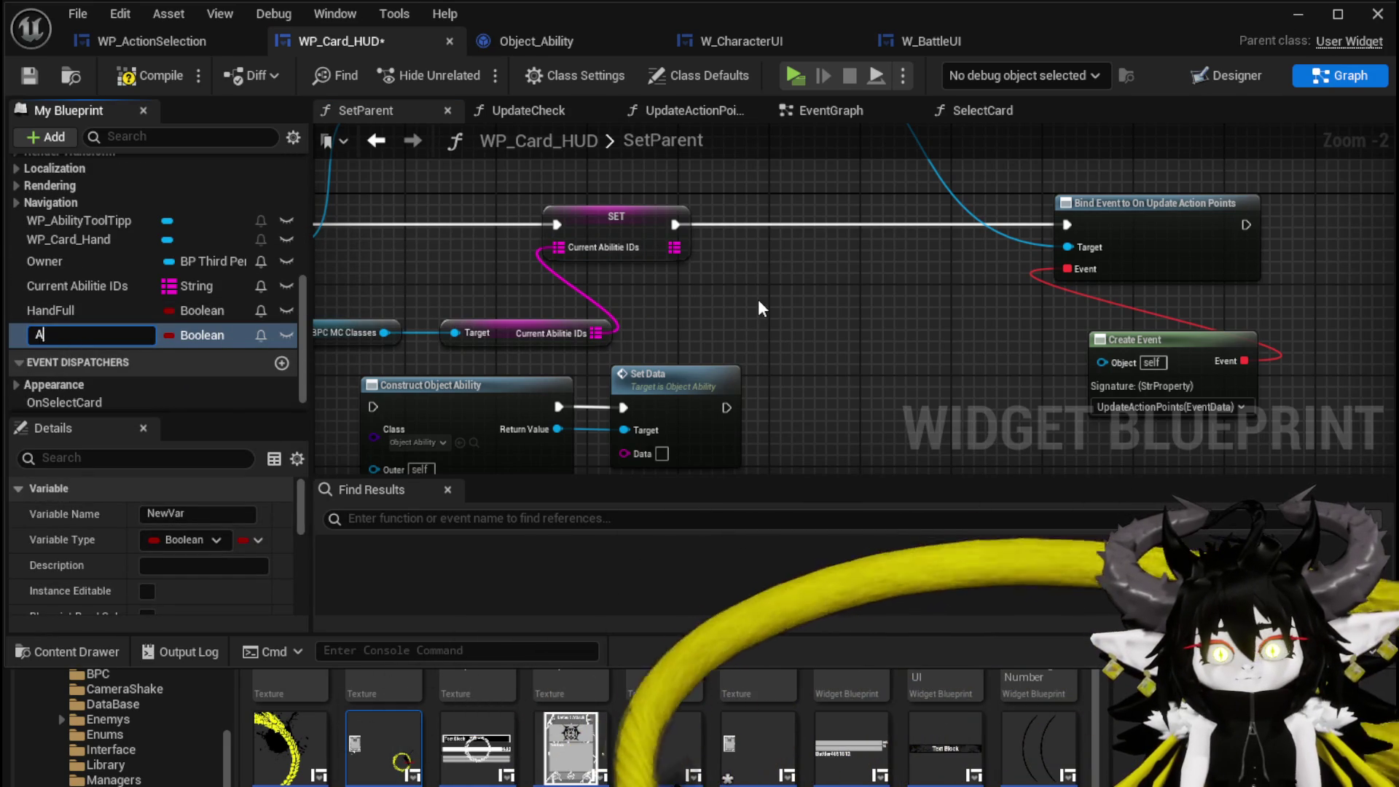
type("bilityO")
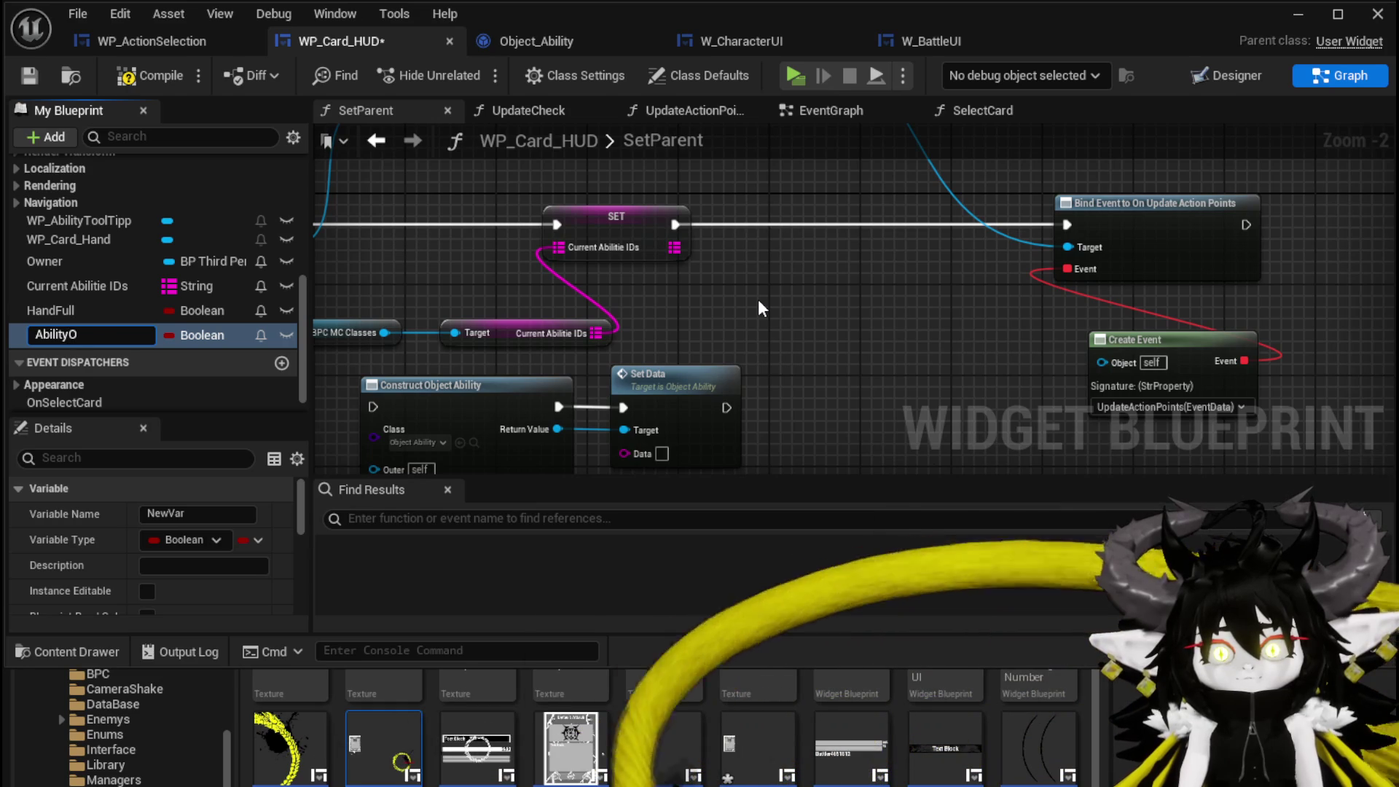
type("bjectMap")
key("Return")
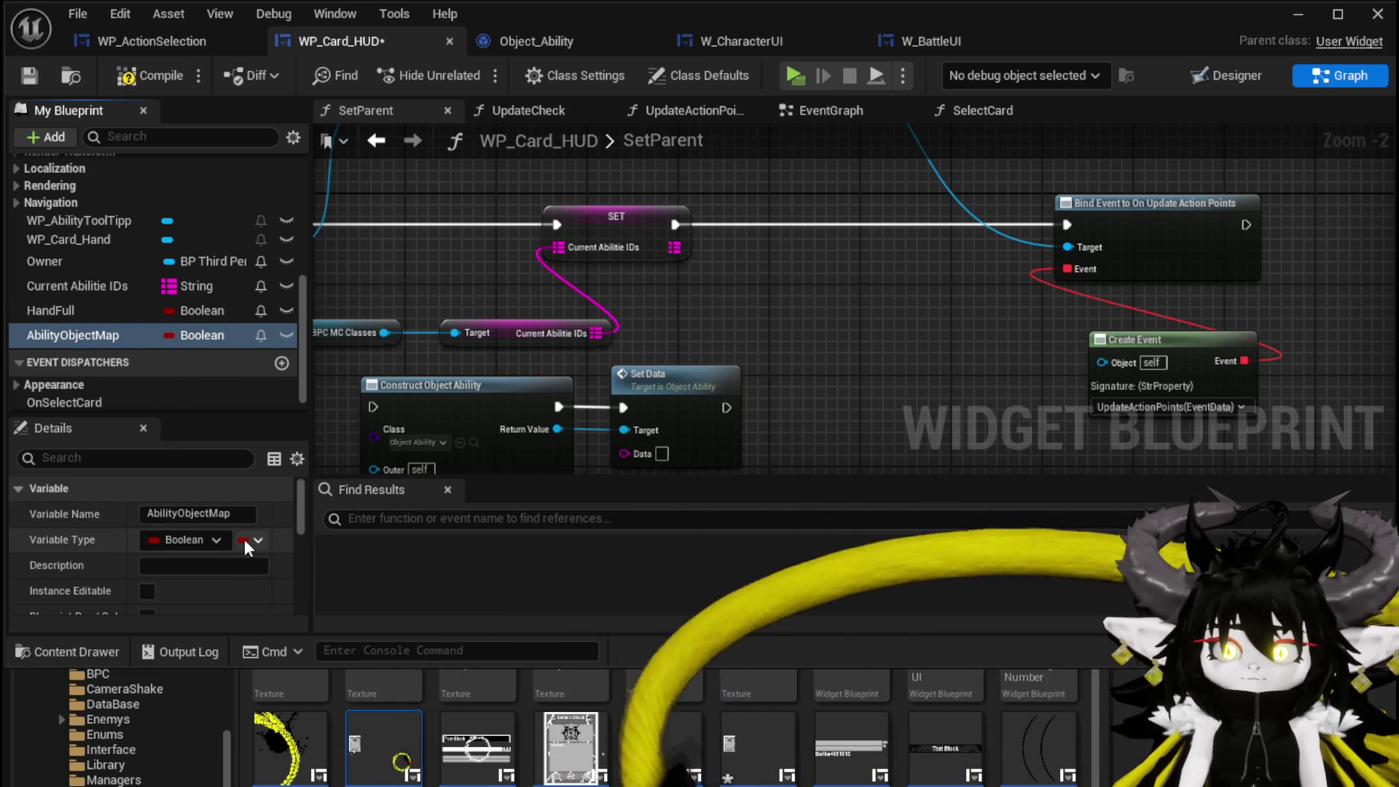
- Make AbilityObjectMap a Map with String keys and Object Ability object reference values
left_click(243, 539)
left_click(178, 538)
left_click(178, 538)
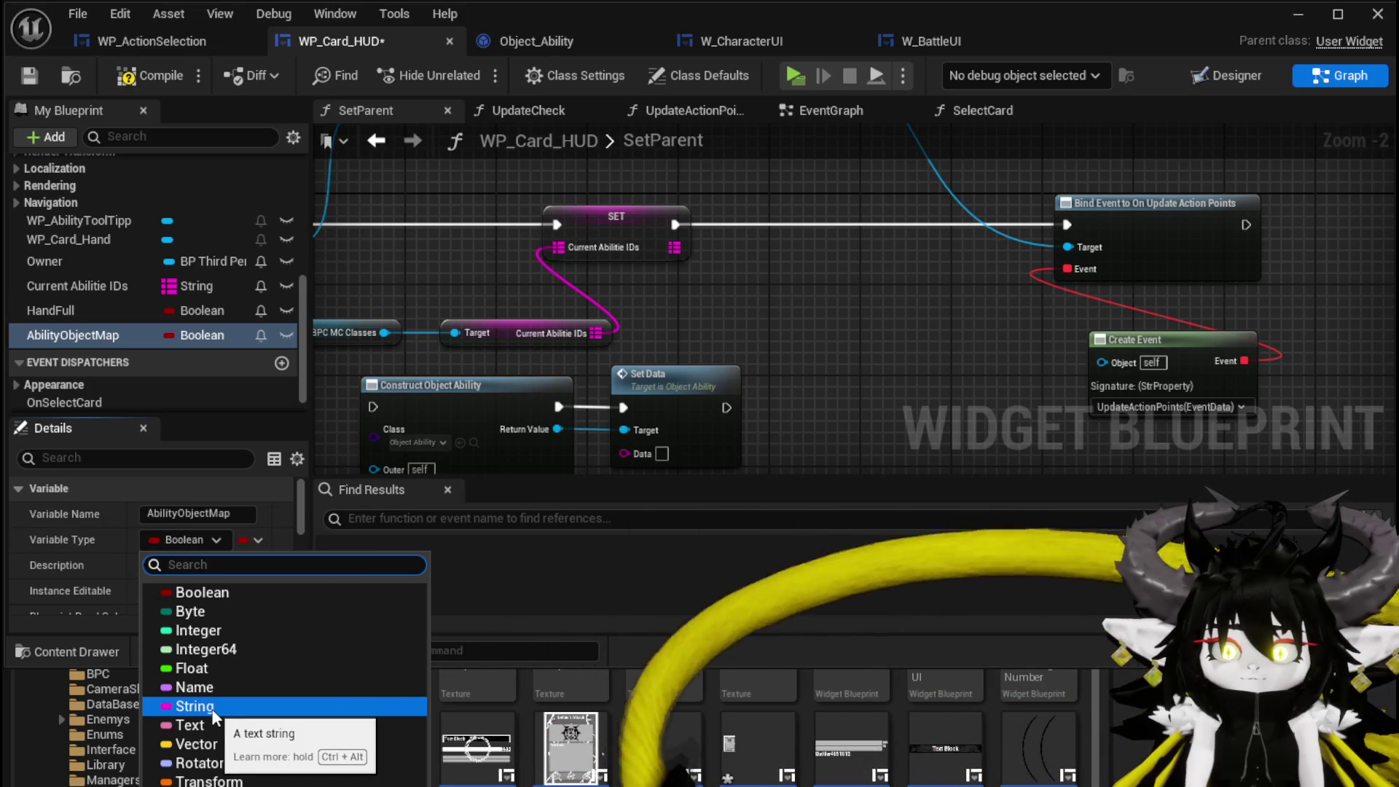
left_click(211, 706)
left_click(250, 541)
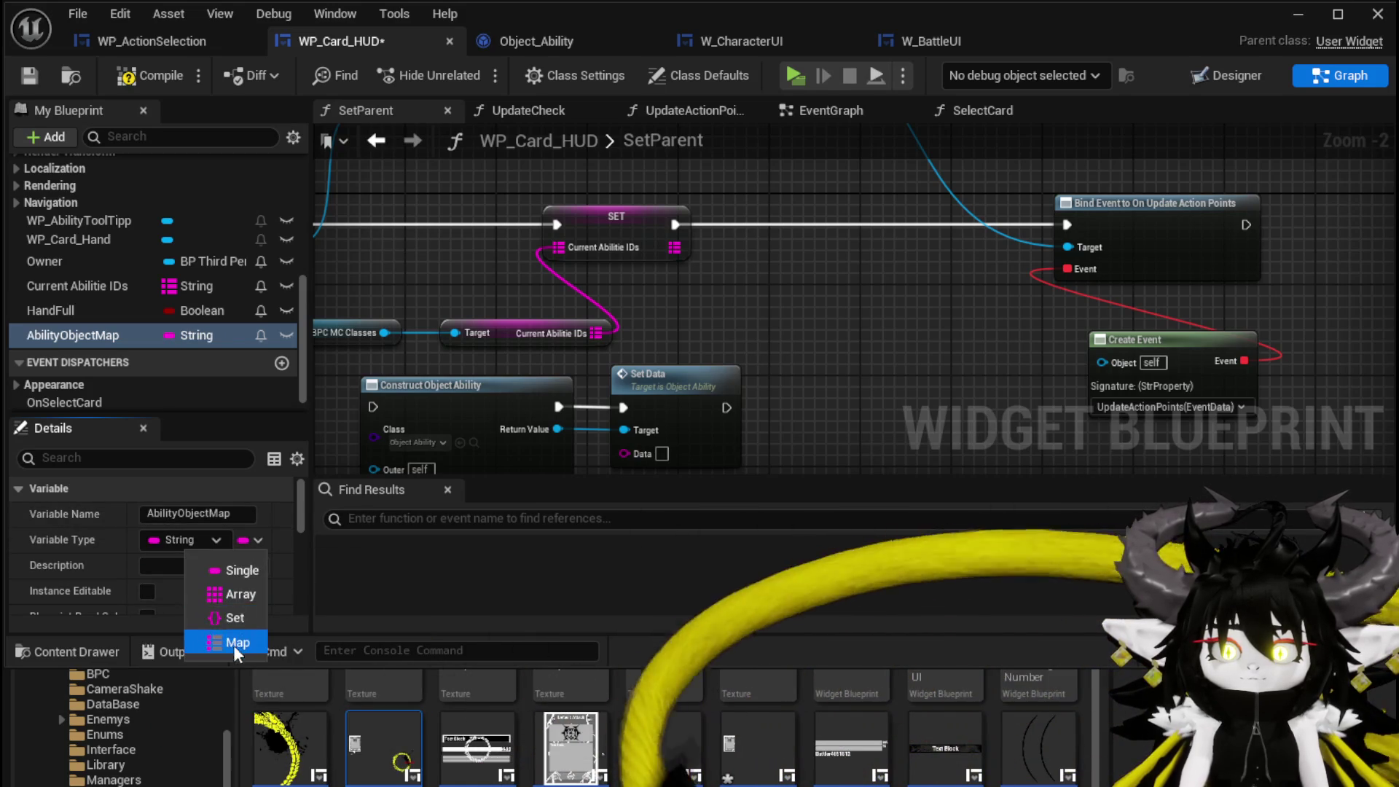
left_click(234, 642)
left_click(251, 540)
type("Ab")
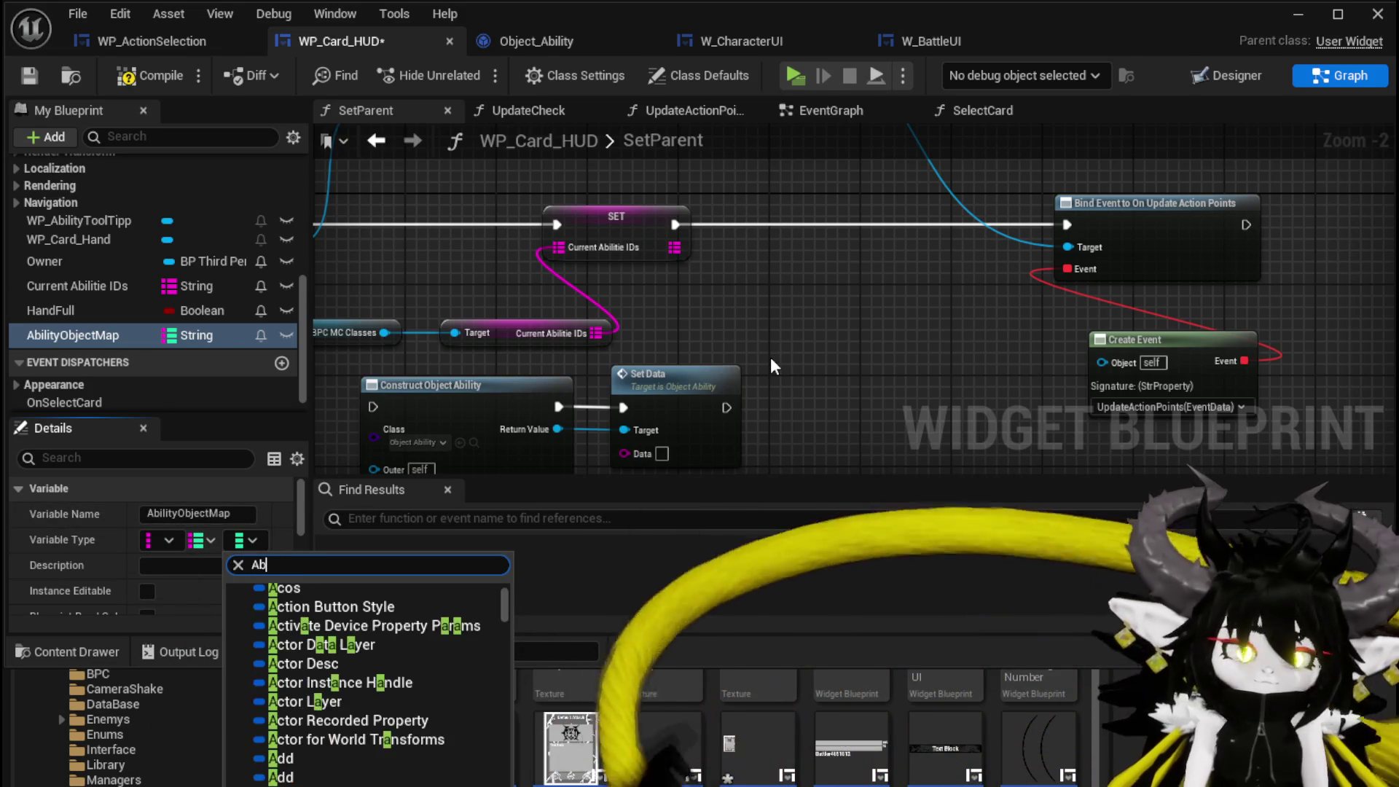
type("ility ")
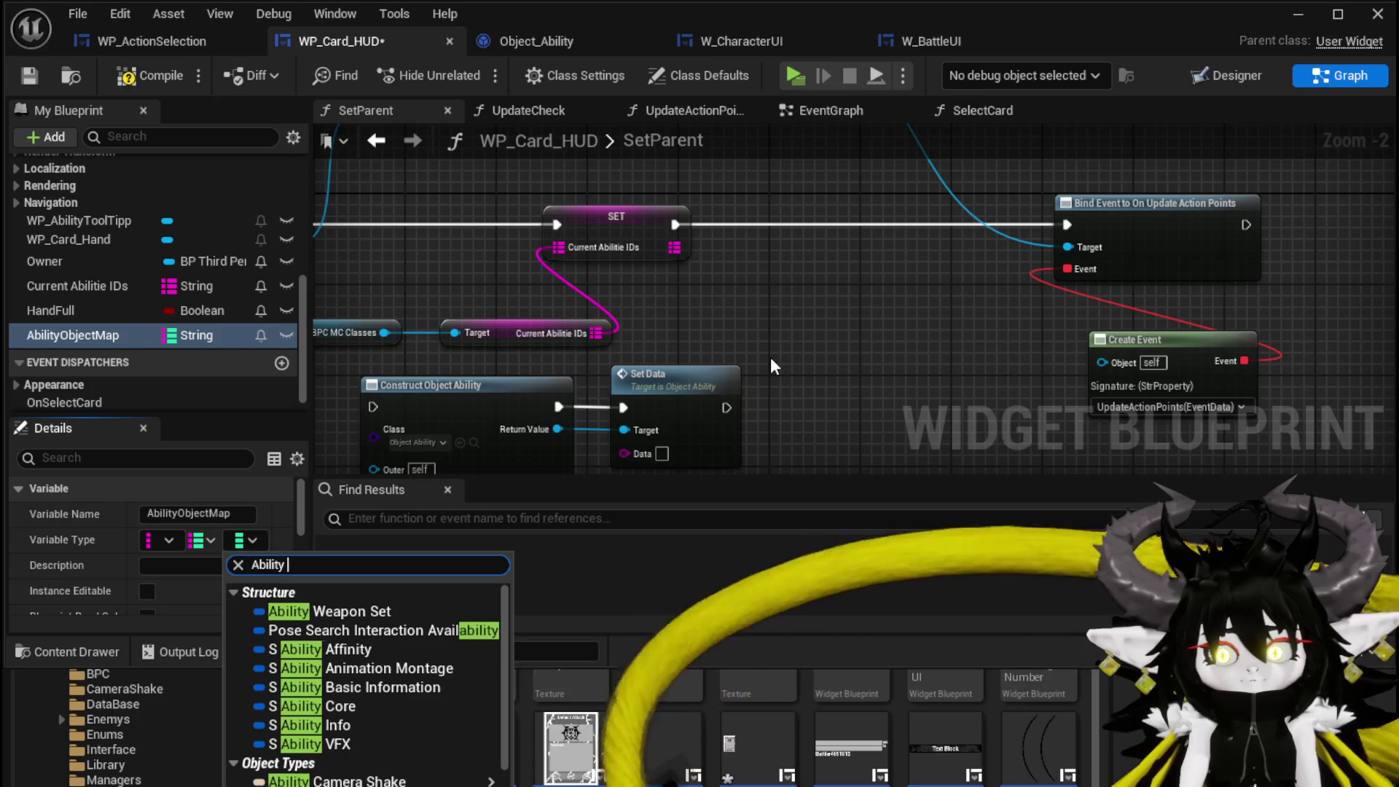
type("Object")
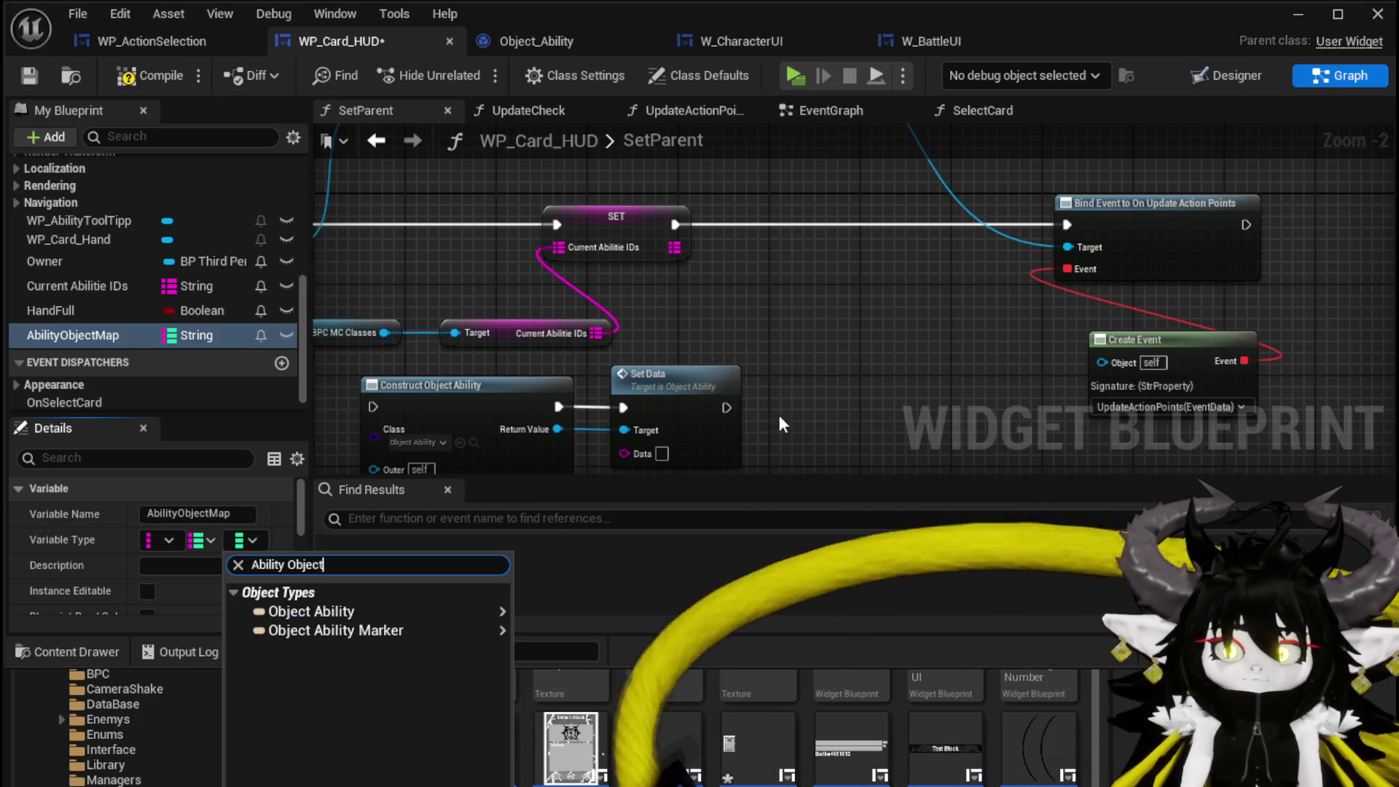
mouse_move(346, 619)
left_click(548, 615)
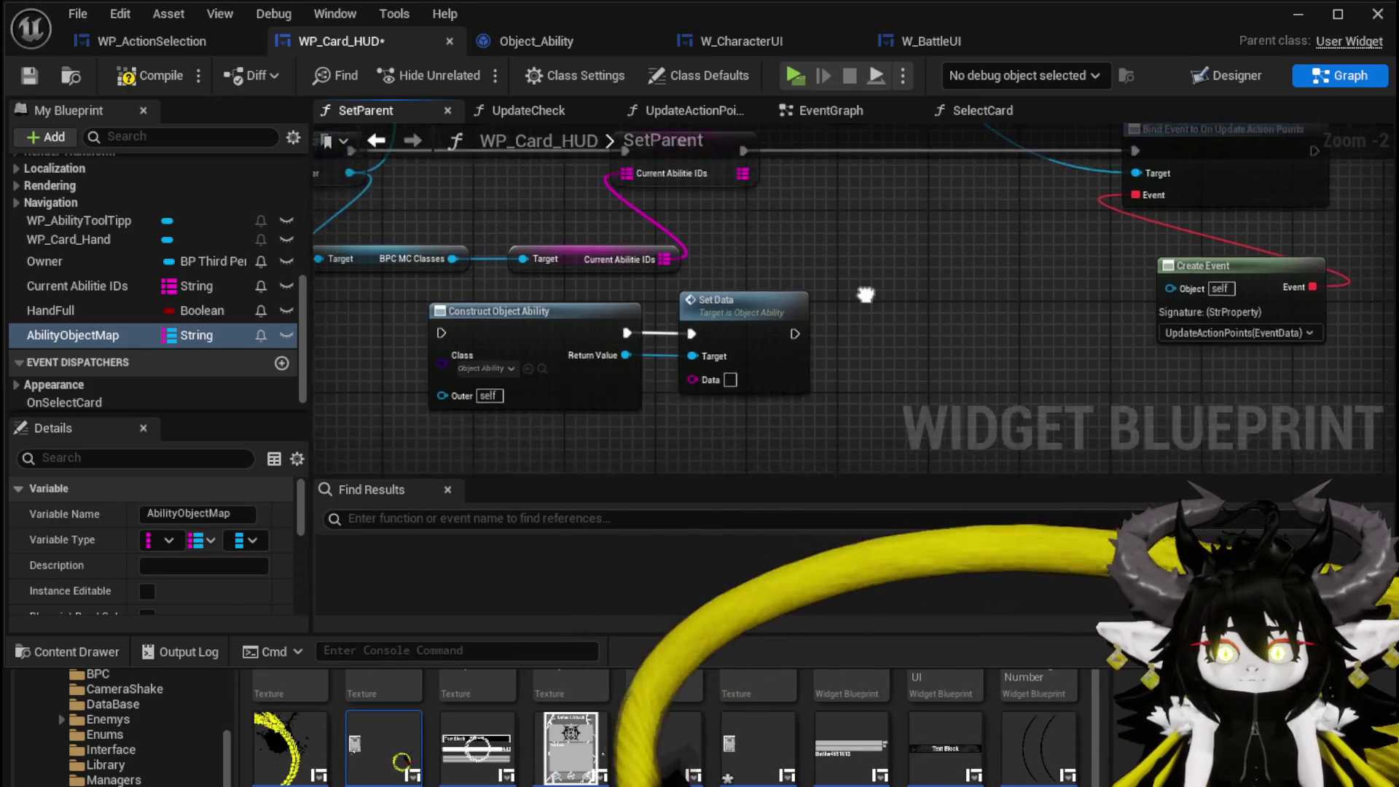
- Add an Ability Object Map getter with a map Add node that runs after Set Data
left_click(133, 76)
mouse_move(80, 335)
left_mouse_down()
mouse_move(397, 329)
mouse_move(405, 356)
left_mouse_up()
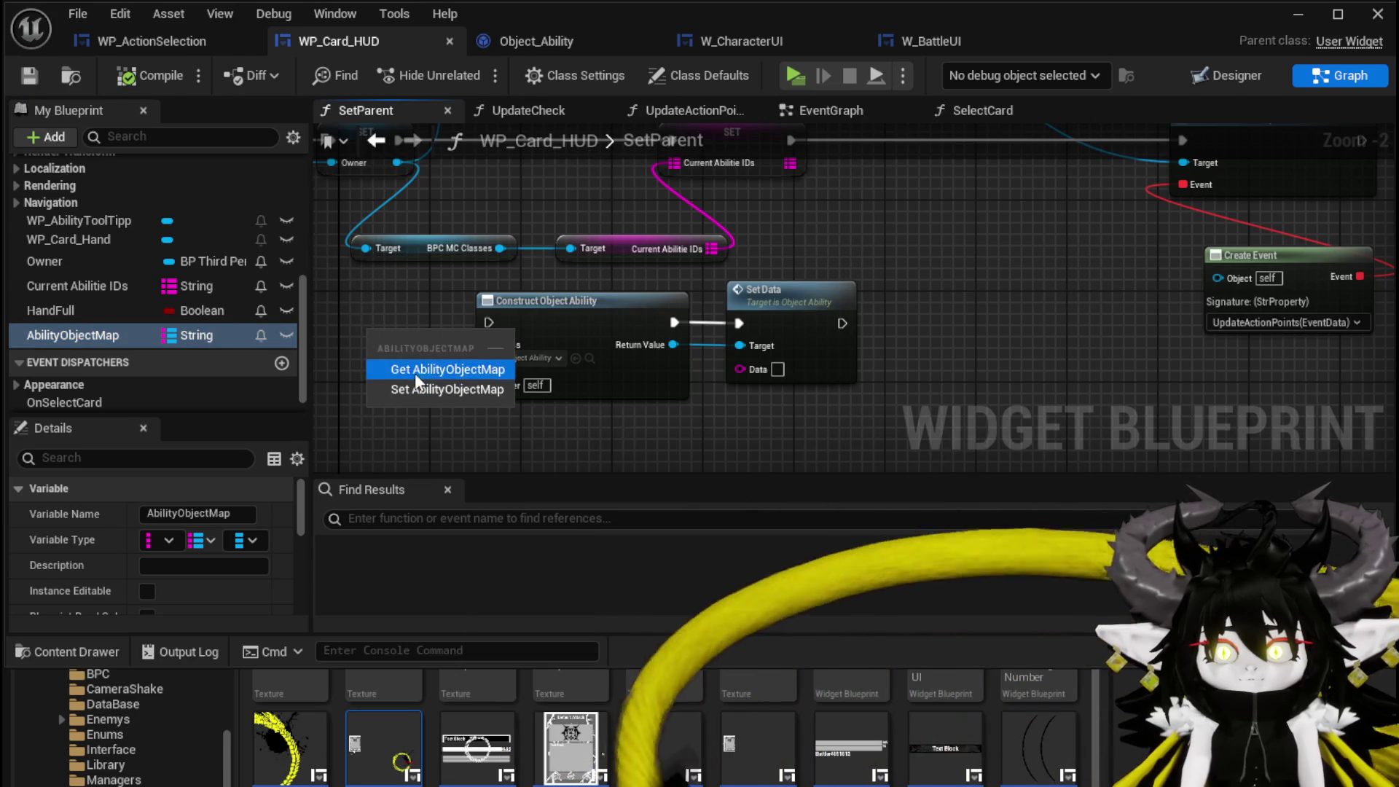
left_click(414, 370)
mouse_move(551, 333)
left_mouse_down()
mouse_move(475, 377)
mouse_move(420, 351)
mouse_move(466, 357)
left_mouse_up()
type("add")
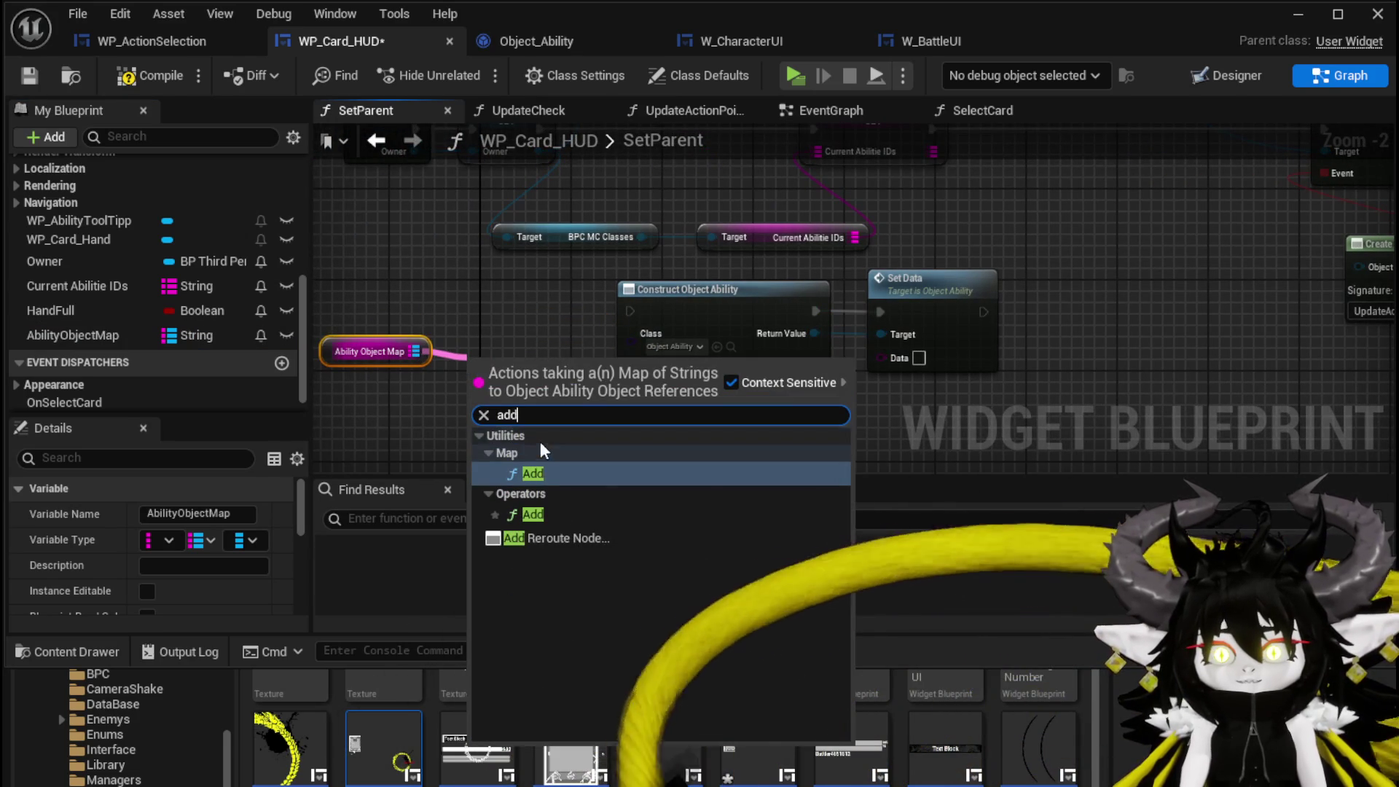
left_click(536, 470)
left_click_drag(563, 335, 818, 368)
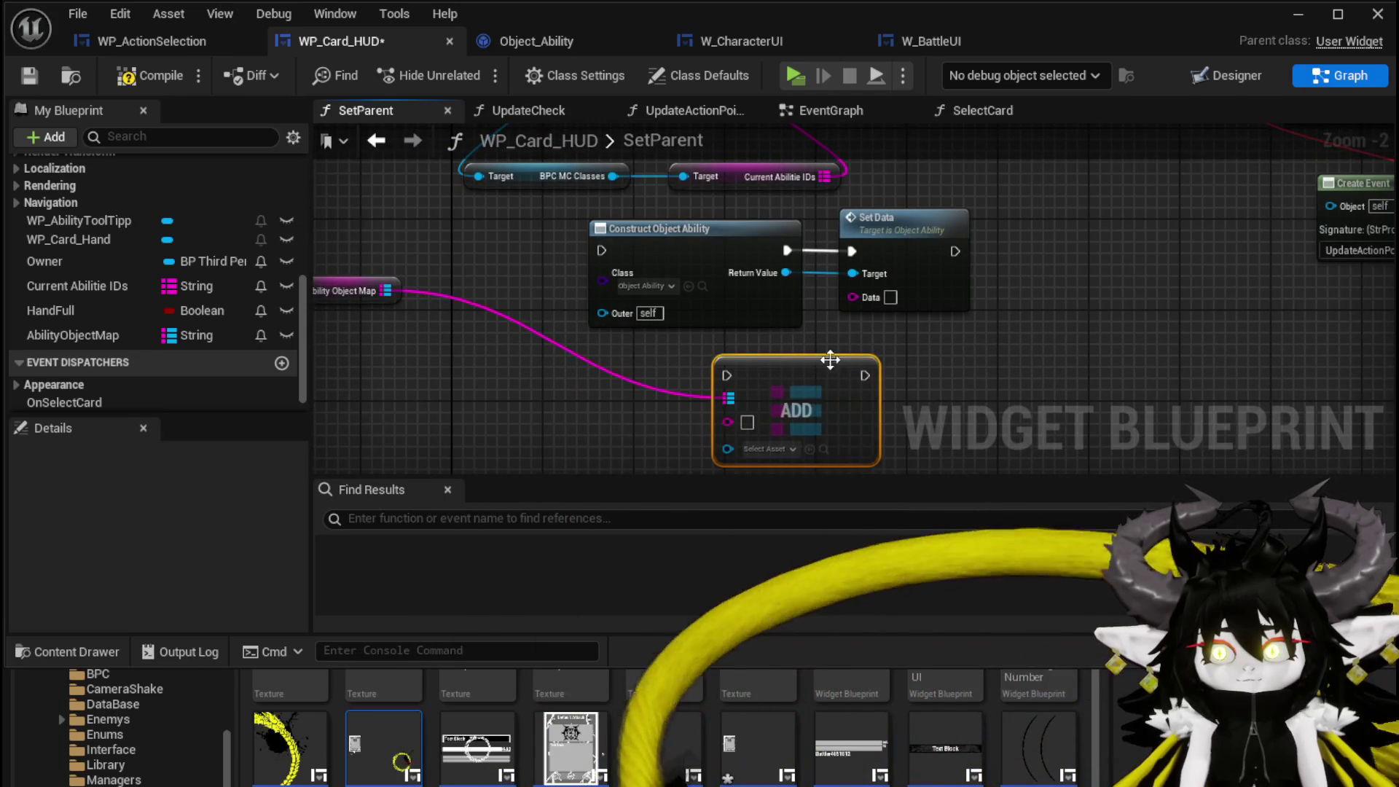
mouse_move(951, 251)
left_mouse_down()
mouse_move(522, 434)
mouse_move(552, 388)
mouse_move(556, 340)
mouse_move(864, 367)
left_mouse_up()
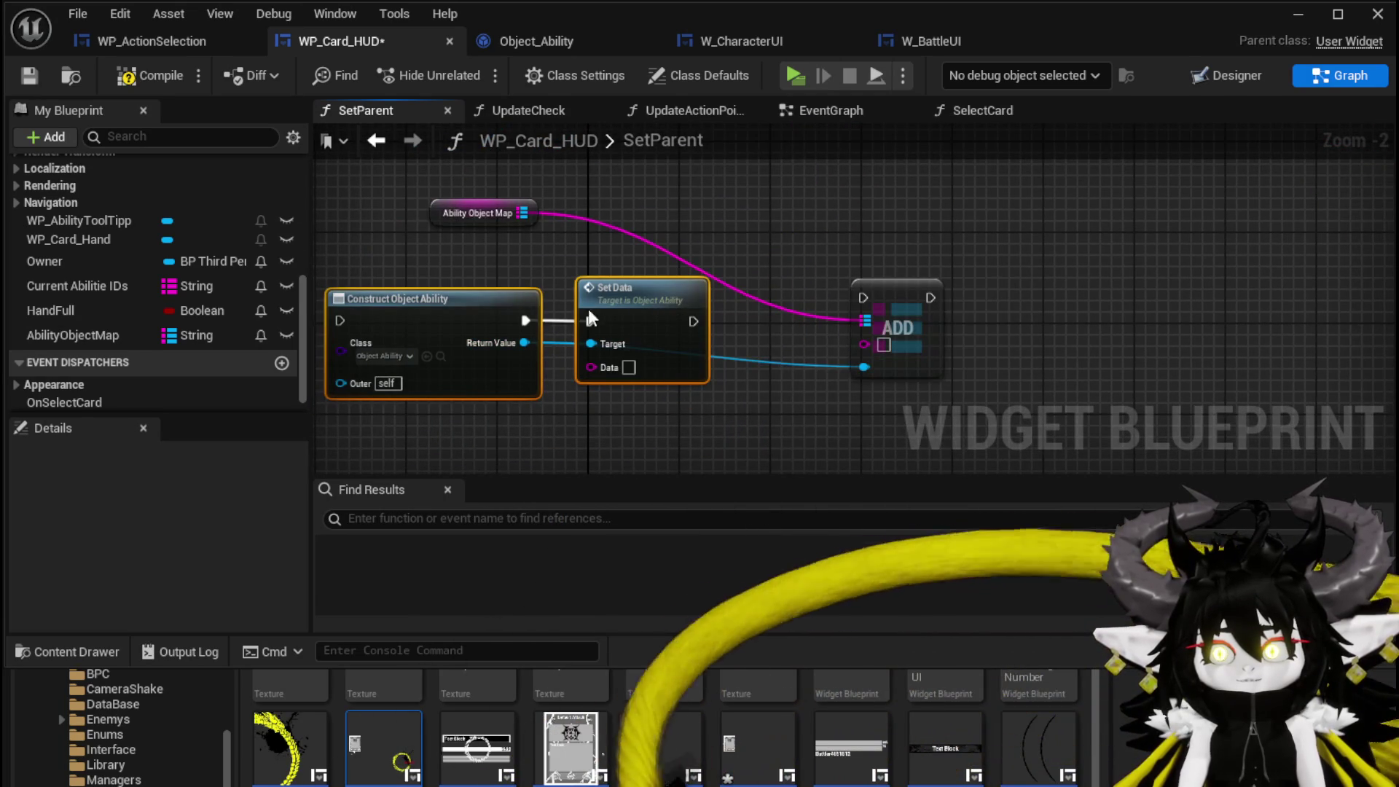
left_click_drag(872, 302, 872, 302)
mouse_move(641, 289)
left_mouse_down()
mouse_move(763, 270)
mouse_move(723, 248)
mouse_move(715, 386)
left_mouse_up()
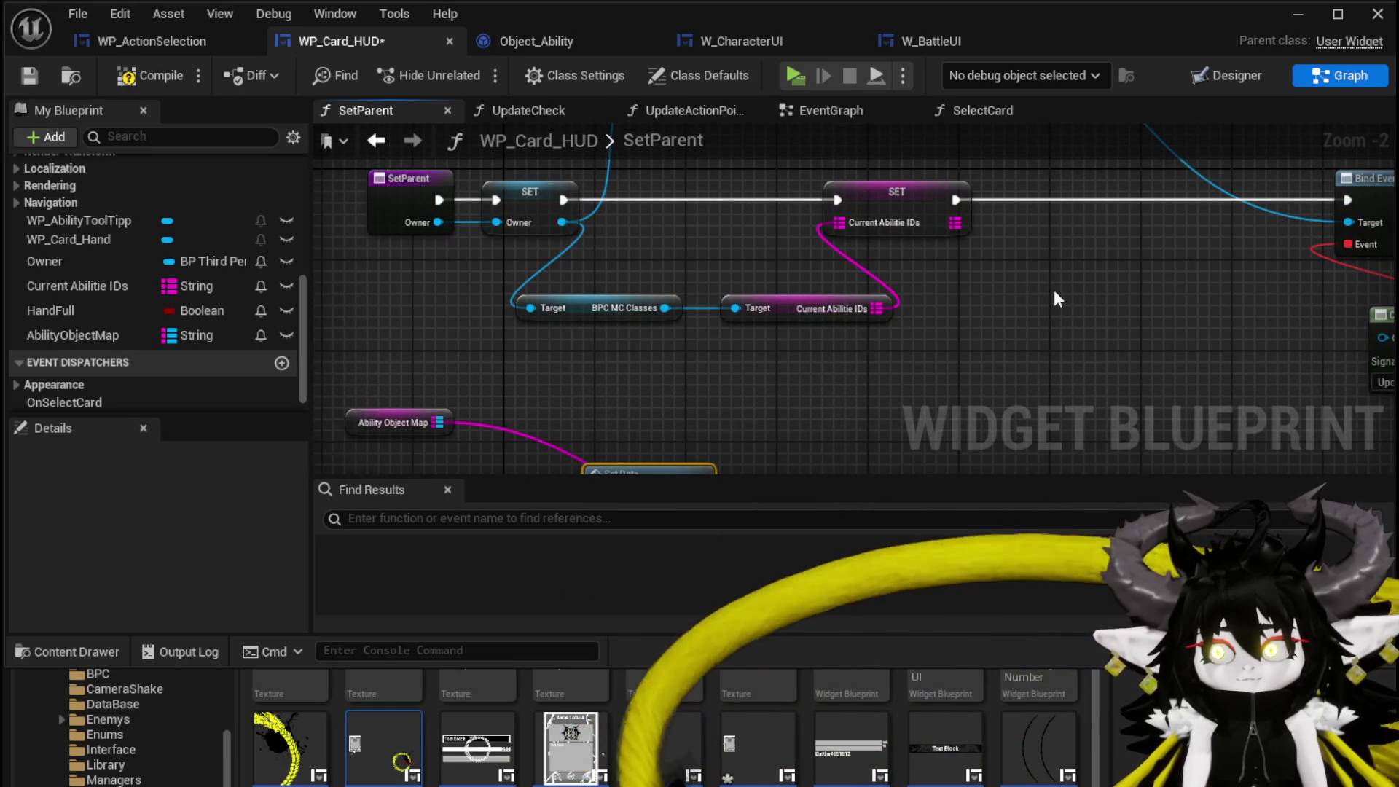
mouse_move(898, 358)
left_mouse_down()
mouse_move(772, 287)
mouse_move(592, 299)
left_mouse_up()
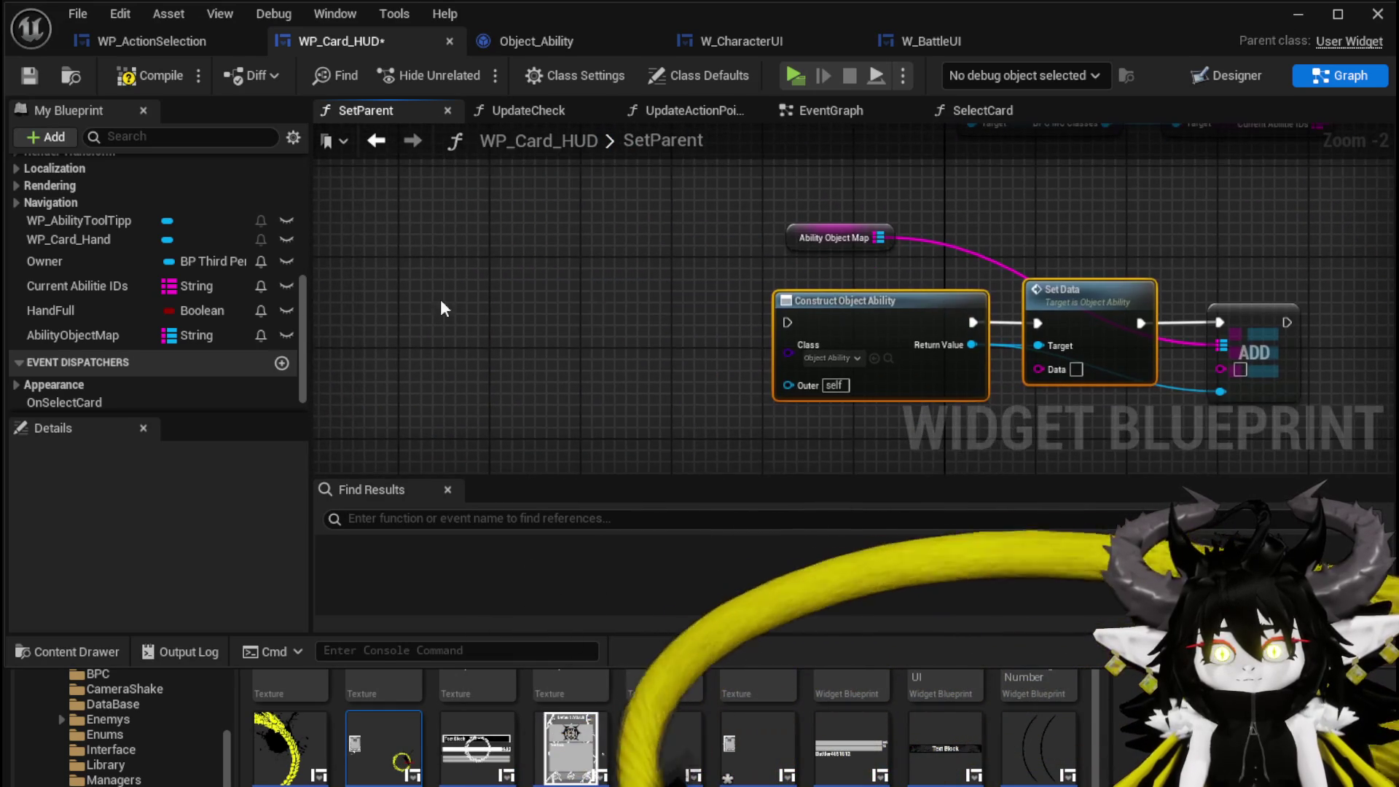
- Loop over Current Abilitie IDs keys, running Construct each iteration and feeding elements to Set Data and ADD
mouse_move(87, 286)
left_mouse_down()
mouse_move(463, 262)
mouse_move(529, 267)
mouse_move(529, 304)
left_mouse_up()
left_click(478, 269)
type("keys")
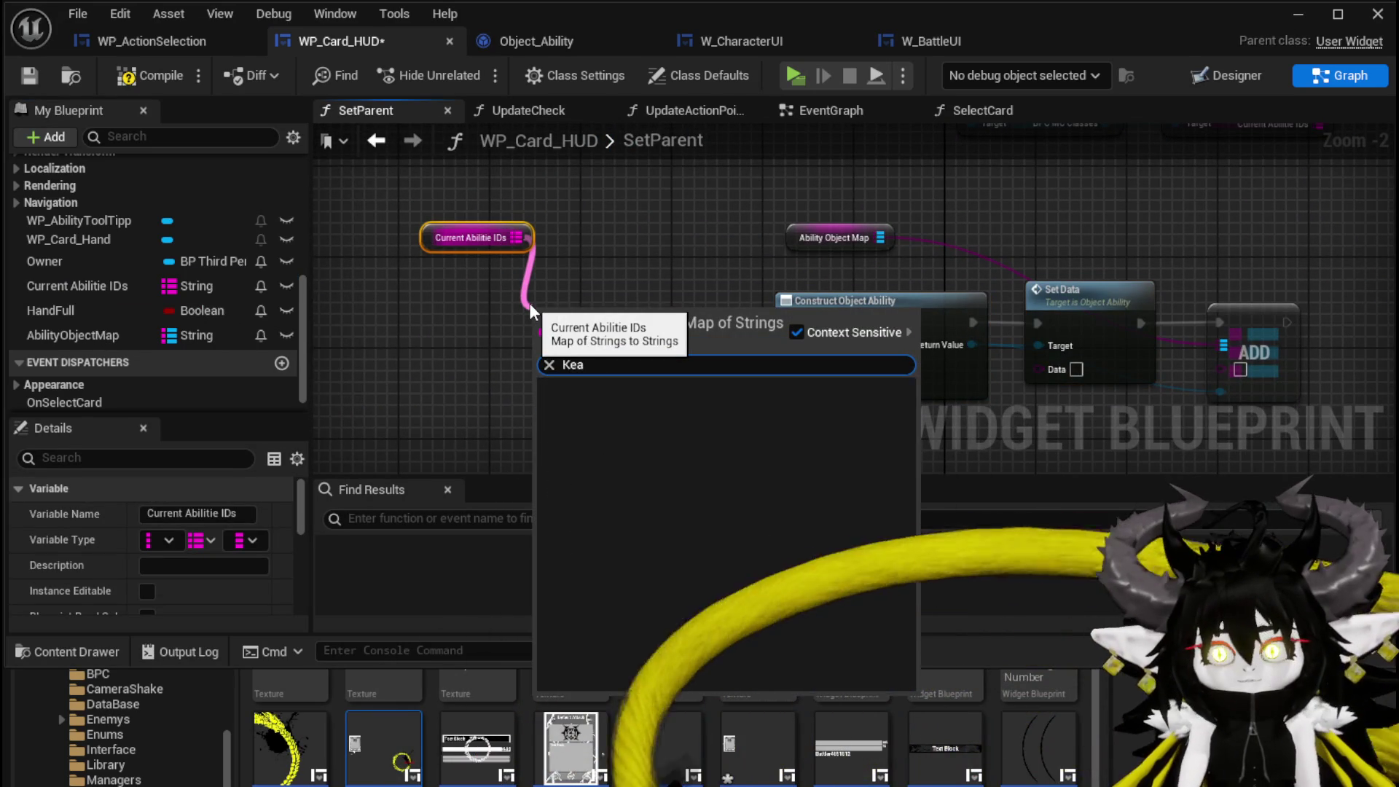
key("Return")
mouse_move(580, 310)
left_mouse_down()
mouse_move(557, 309)
mouse_move(623, 339)
left_mouse_up()
type("Loop")
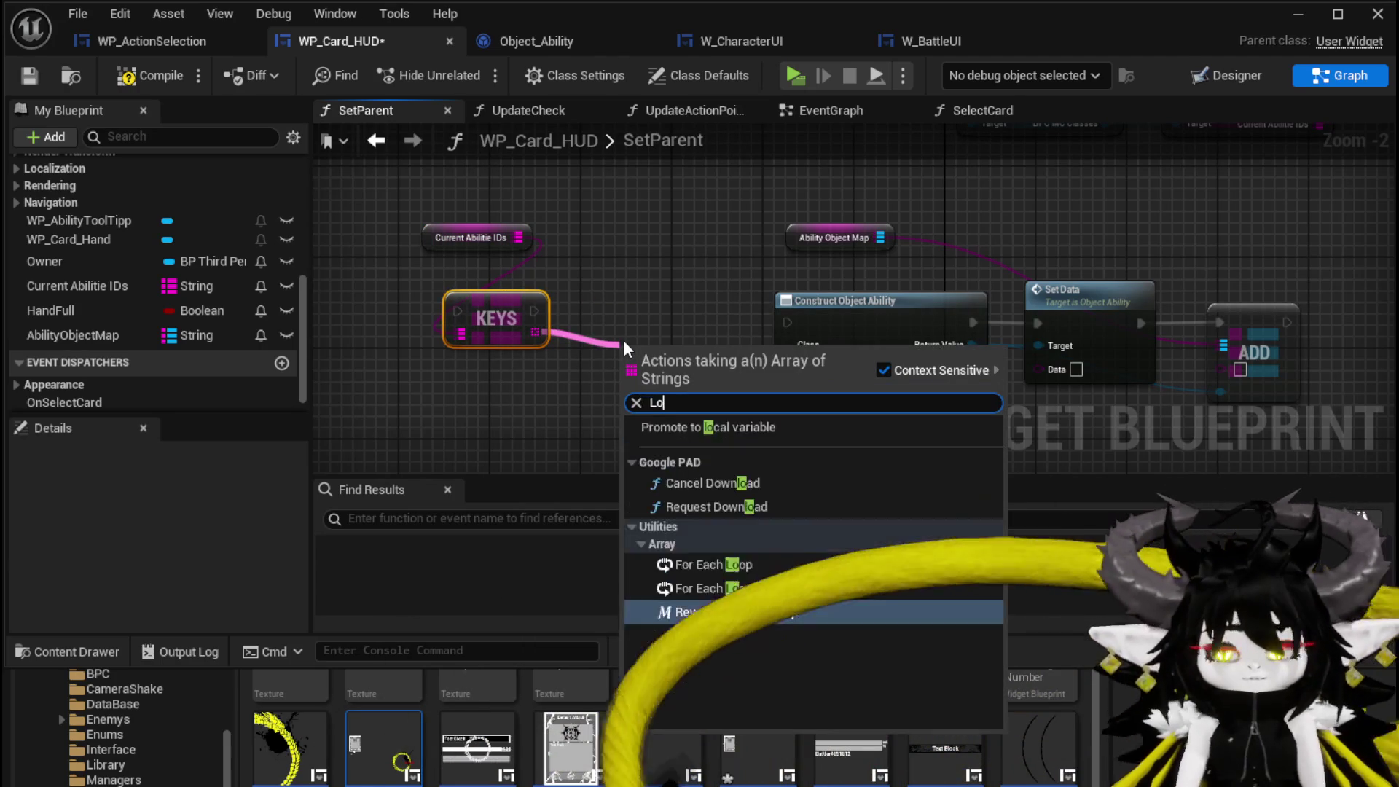
left_click(714, 461)
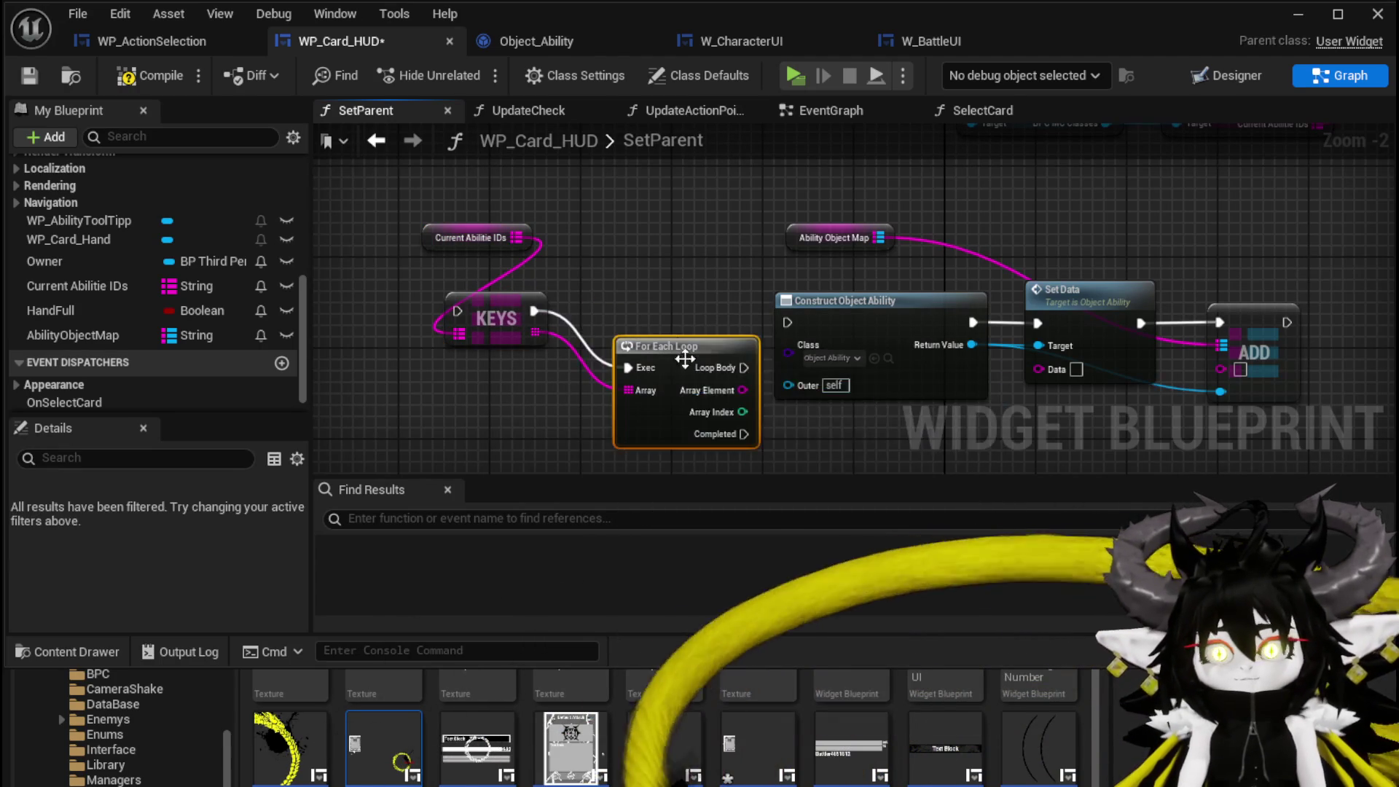
left_click_drag(726, 321, 798, 322)
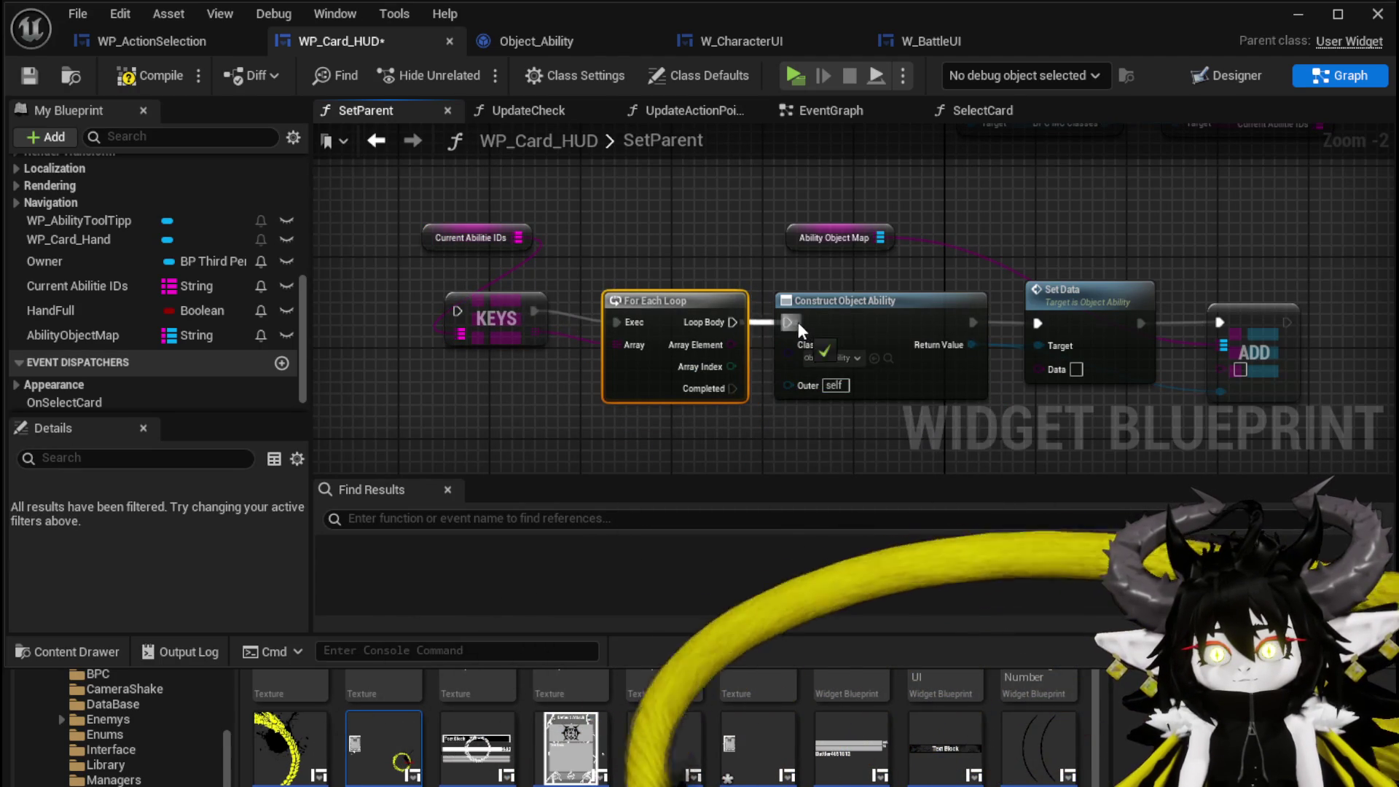
left_click_drag(1078, 372, 1076, 369)
left_click_drag(730, 344, 1238, 370)
- Reposition the Current Abilitie IDs, KEYS and KEYS-to-ADD node chain in the graph
left_click(478, 238)
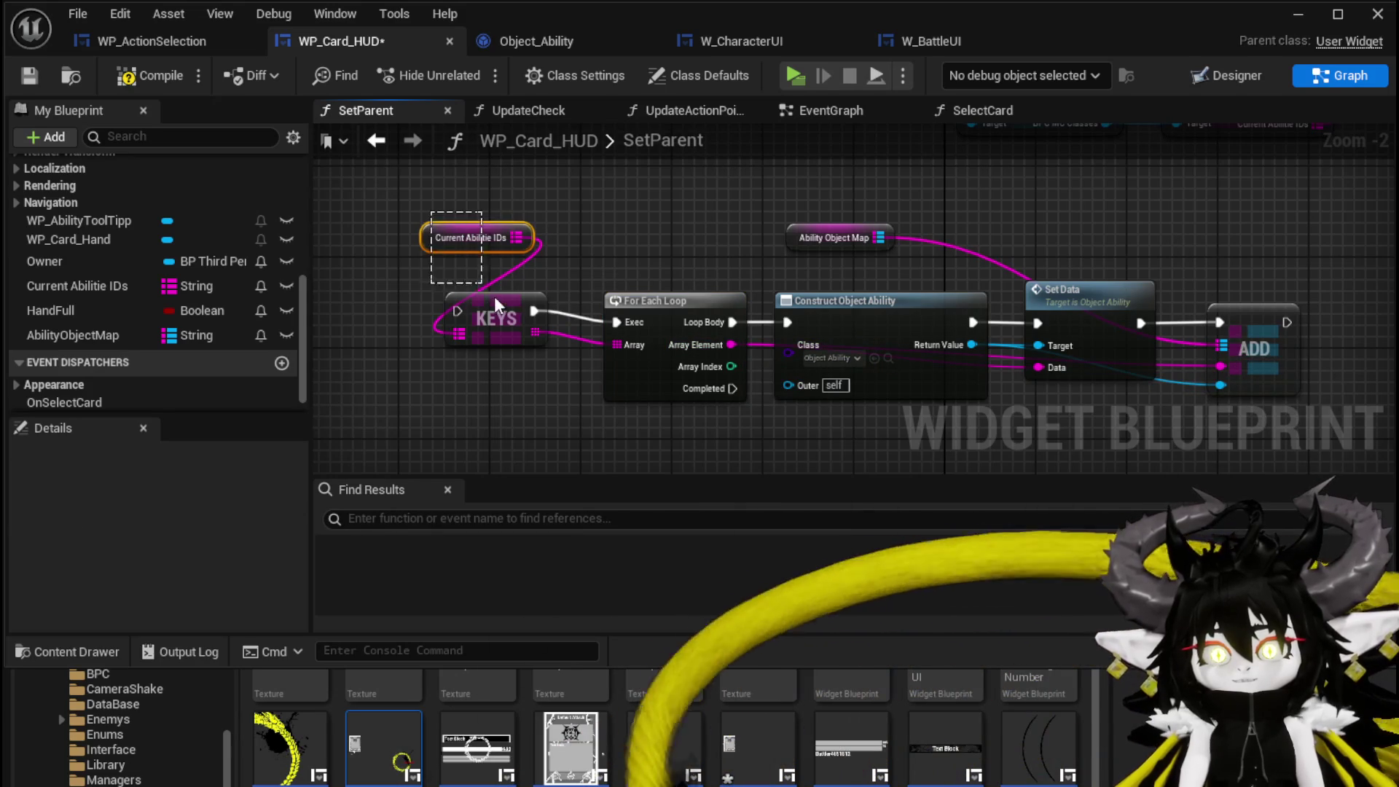
left_click(504, 309, "ctrl")
left_click_drag(504, 309, 527, 320)
left_click_drag(675, 249, 611, 274)
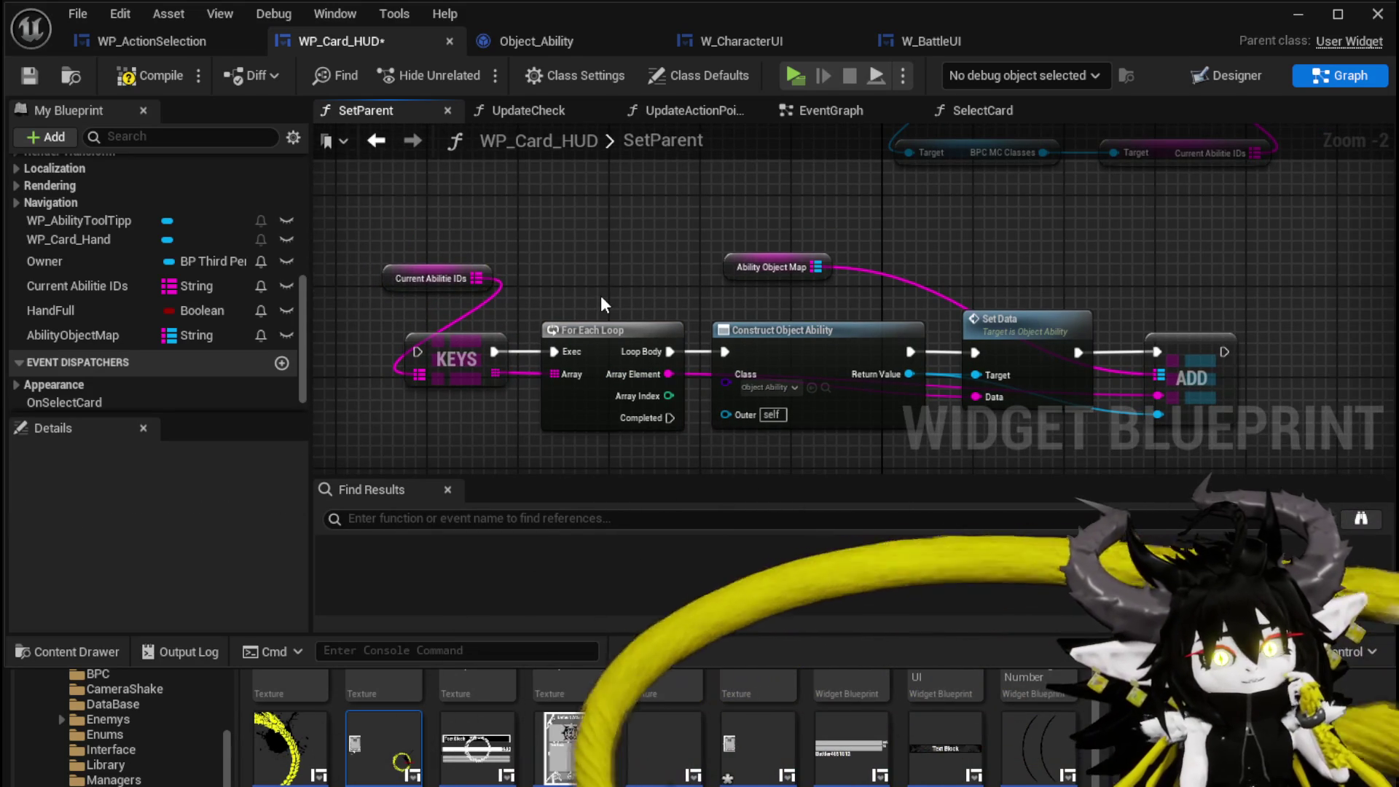
left_click_drag(600, 295, 552, 290)
scroll(552, 290, "down", 2)
left_click_drag(578, 337, 513, 286)
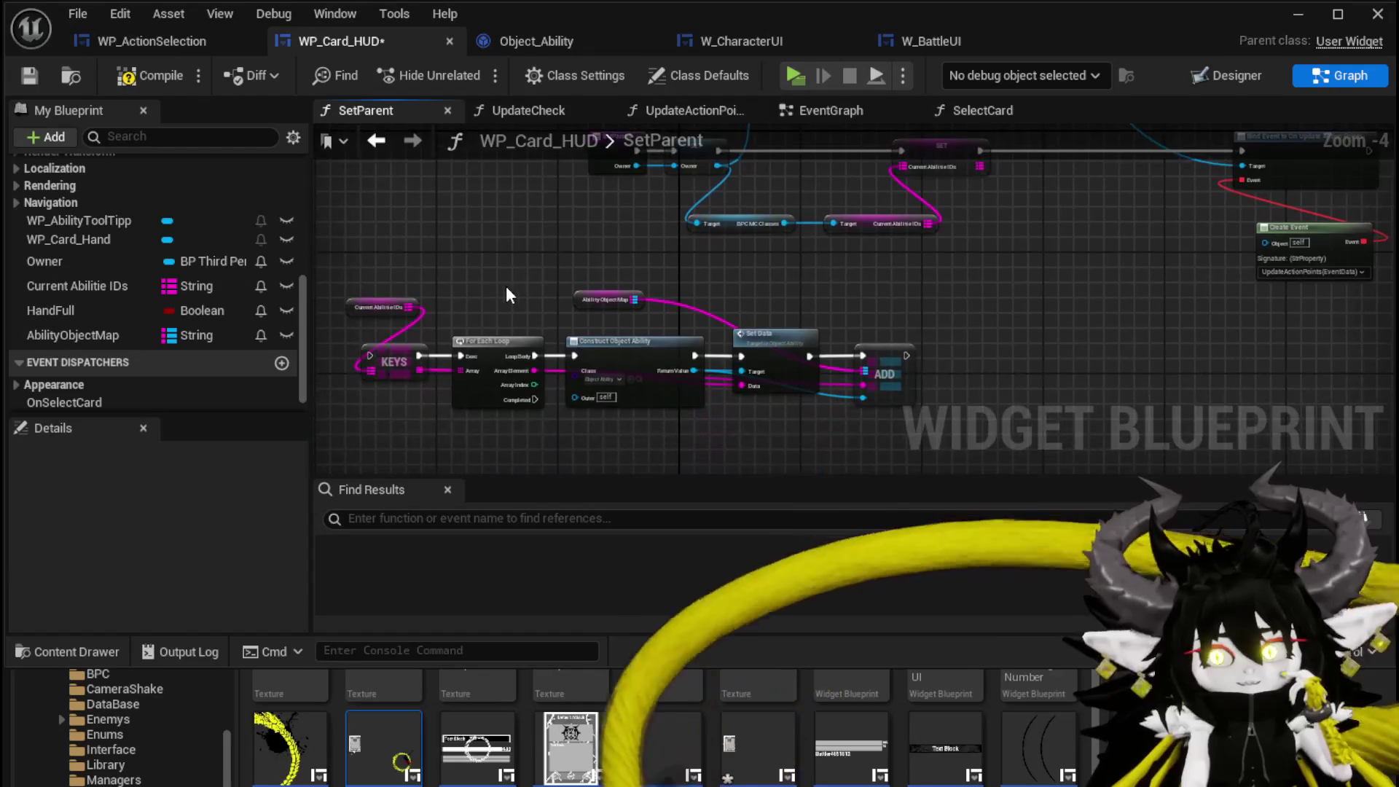
left_click_drag(341, 256, 417, 338)
mouse_move(782, 396)
left_mouse_down()
mouse_move(907, 393)
mouse_move(1070, 330)
mouse_move(901, 362)
mouse_move(1152, 316)
mouse_move(614, 380)
left_mouse_up()
left_click(333, 409)
- Move the Bind Event and Create Event nodes left to tidy the SetParent graph
left_click_drag(457, 405, 1104, 242)
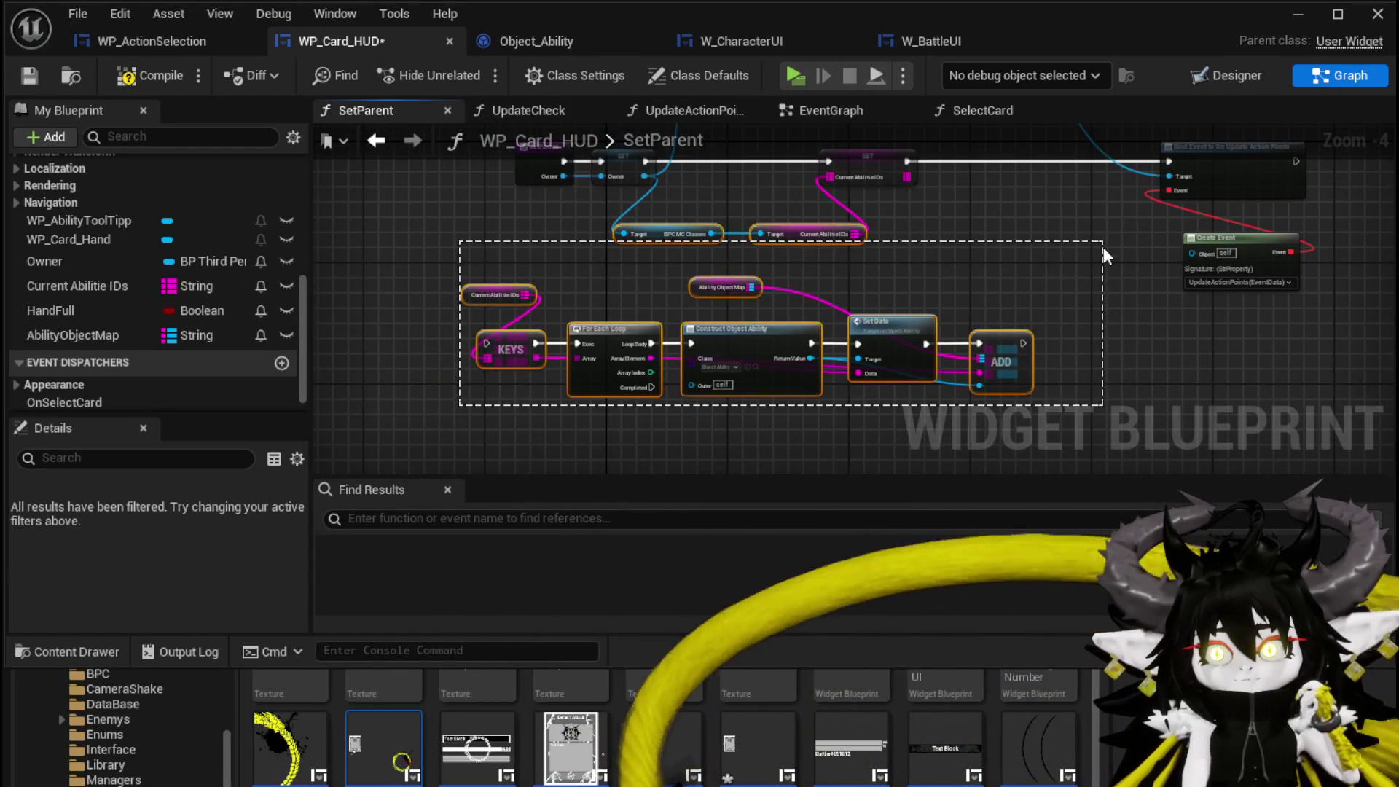
mouse_move(625, 350)
left_mouse_down()
mouse_move(1275, 172)
mouse_move(1212, 160)
mouse_move(1002, 360)
left_mouse_up()
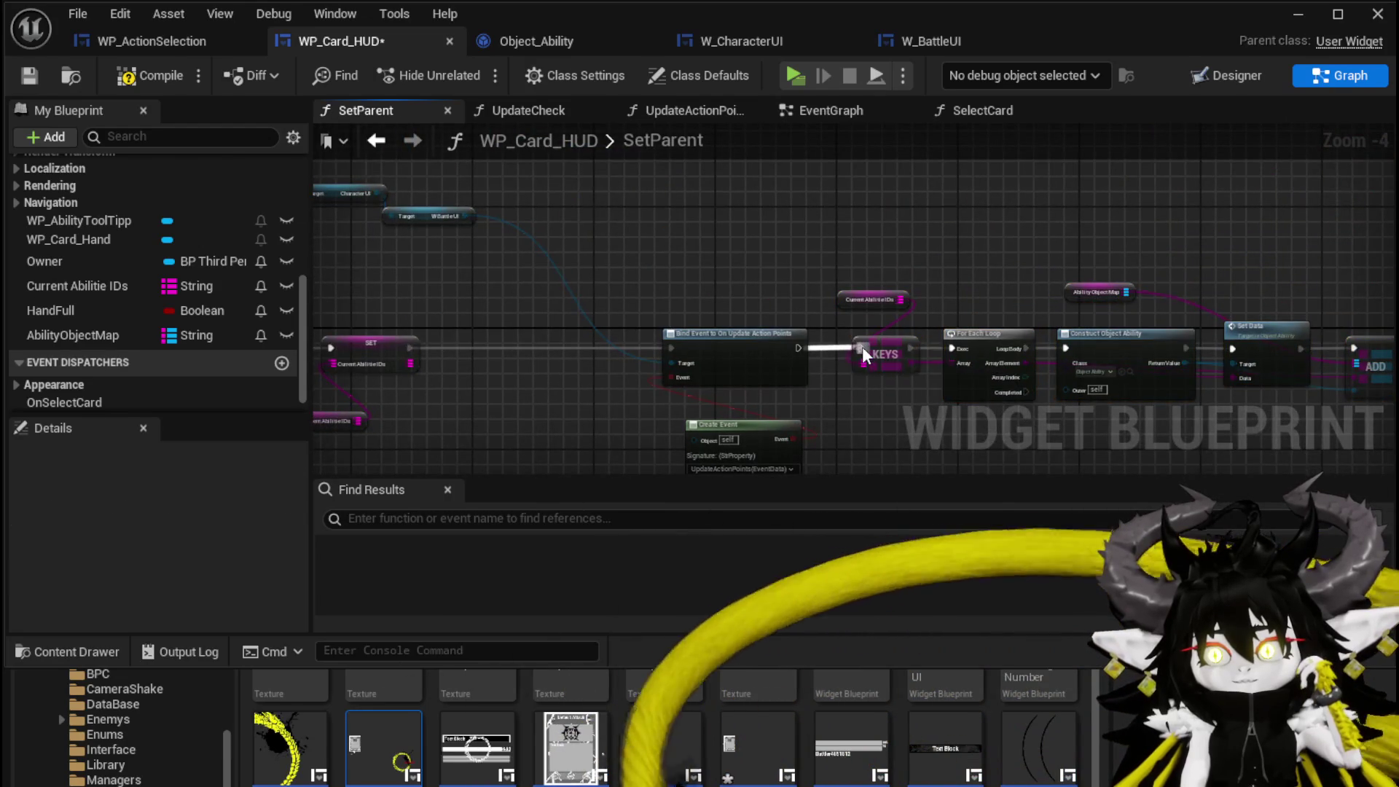
left_click_drag(863, 346, 854, 223)
mouse_move(904, 264)
left_mouse_down()
mouse_move(715, 245)
mouse_move(692, 264)
left_mouse_up()
mouse_move(764, 177)
left_mouse_down()
mouse_move(796, 326)
mouse_move(897, 275)
mouse_move(571, 260)
mouse_move(263, 194)
left_mouse_up()
scroll(578, 258, "up", 1)
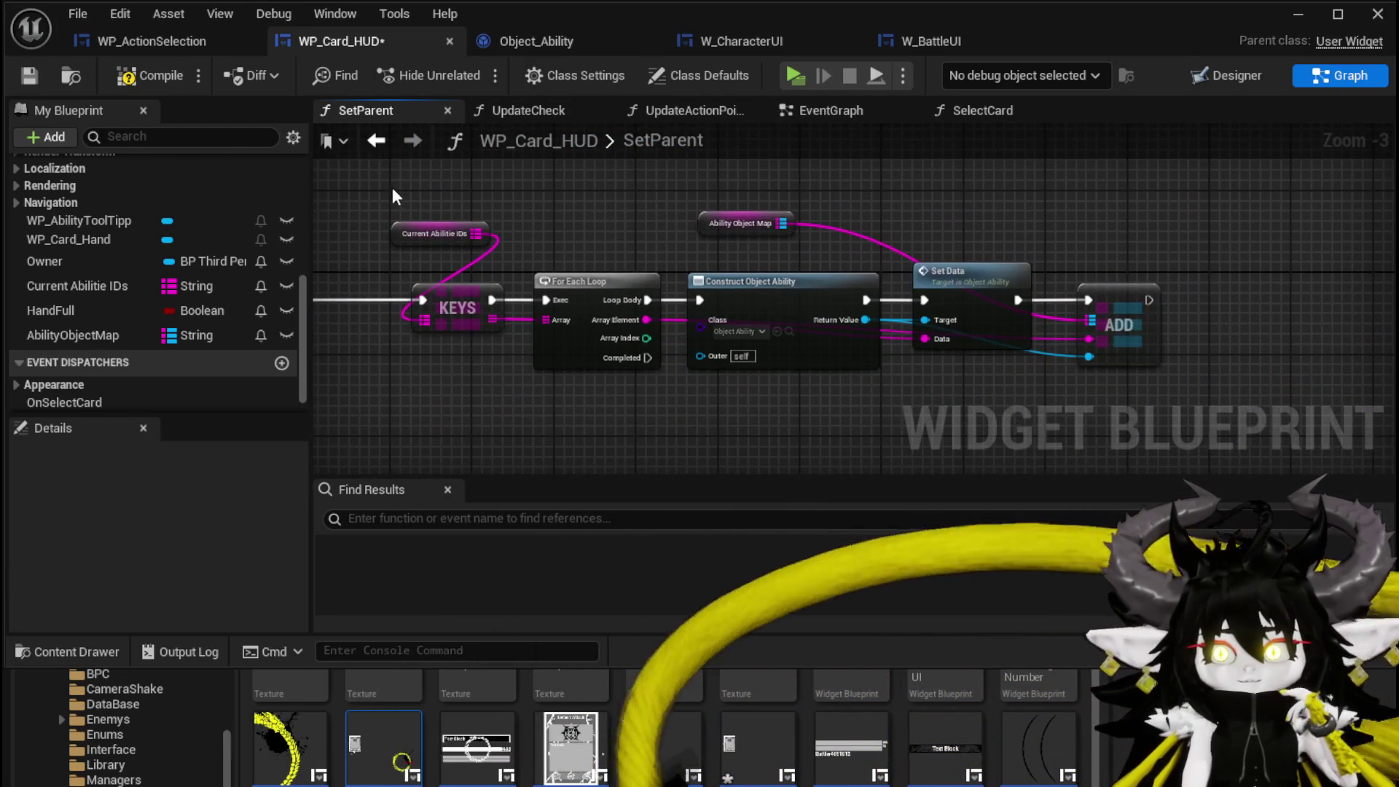
left_click_drag(392, 187, 1095, 370)
left_click(1060, 405)
mouse_move(960, 402)
left_mouse_down()
mouse_move(941, 394)
mouse_move(950, 386)
left_mouse_up()
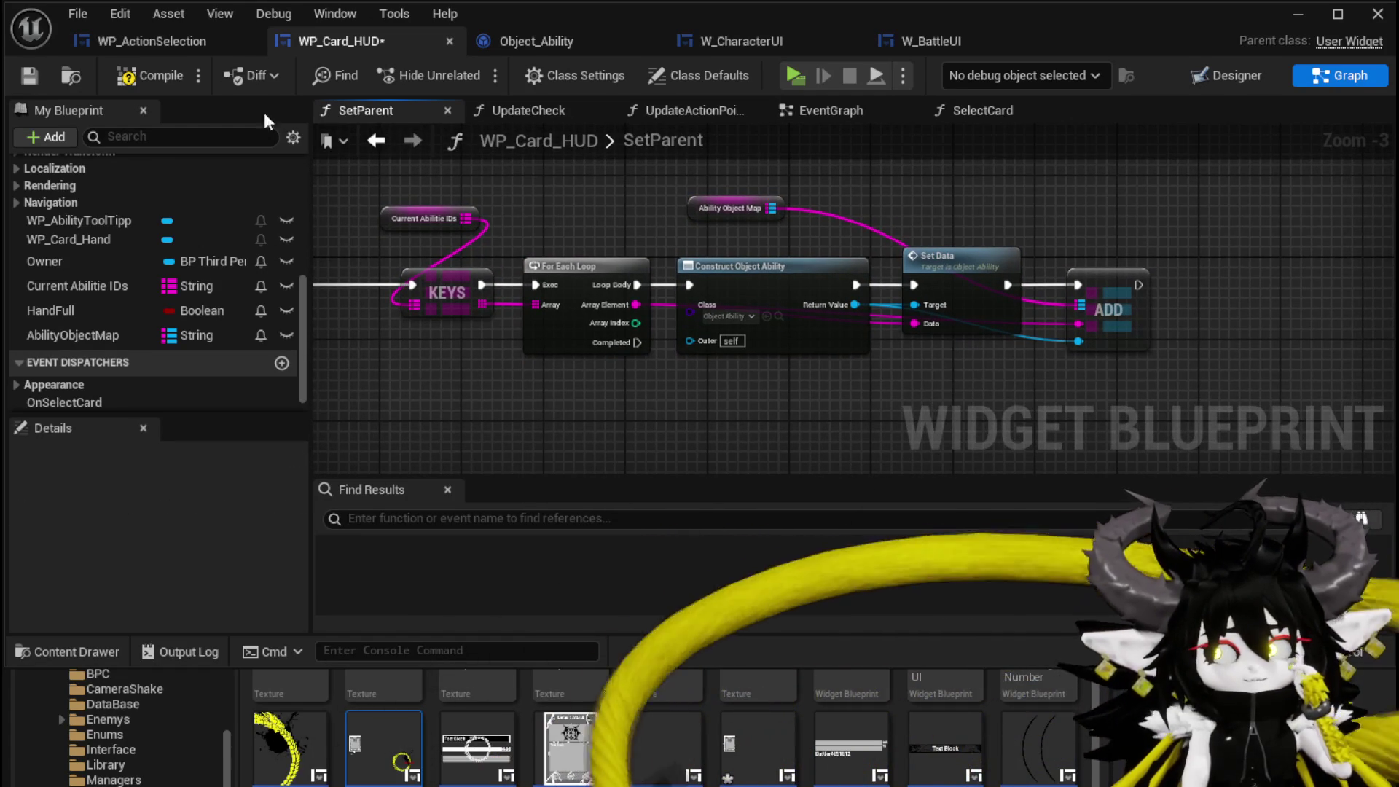
- Add another Ability Object Map getter with a Keys node below the existing chain
mouse_move(701, 203)
left_mouse_down()
mouse_move(962, 199)
mouse_move(963, 211)
left_mouse_up()
left_click_drag(787, 219, 792, 209)
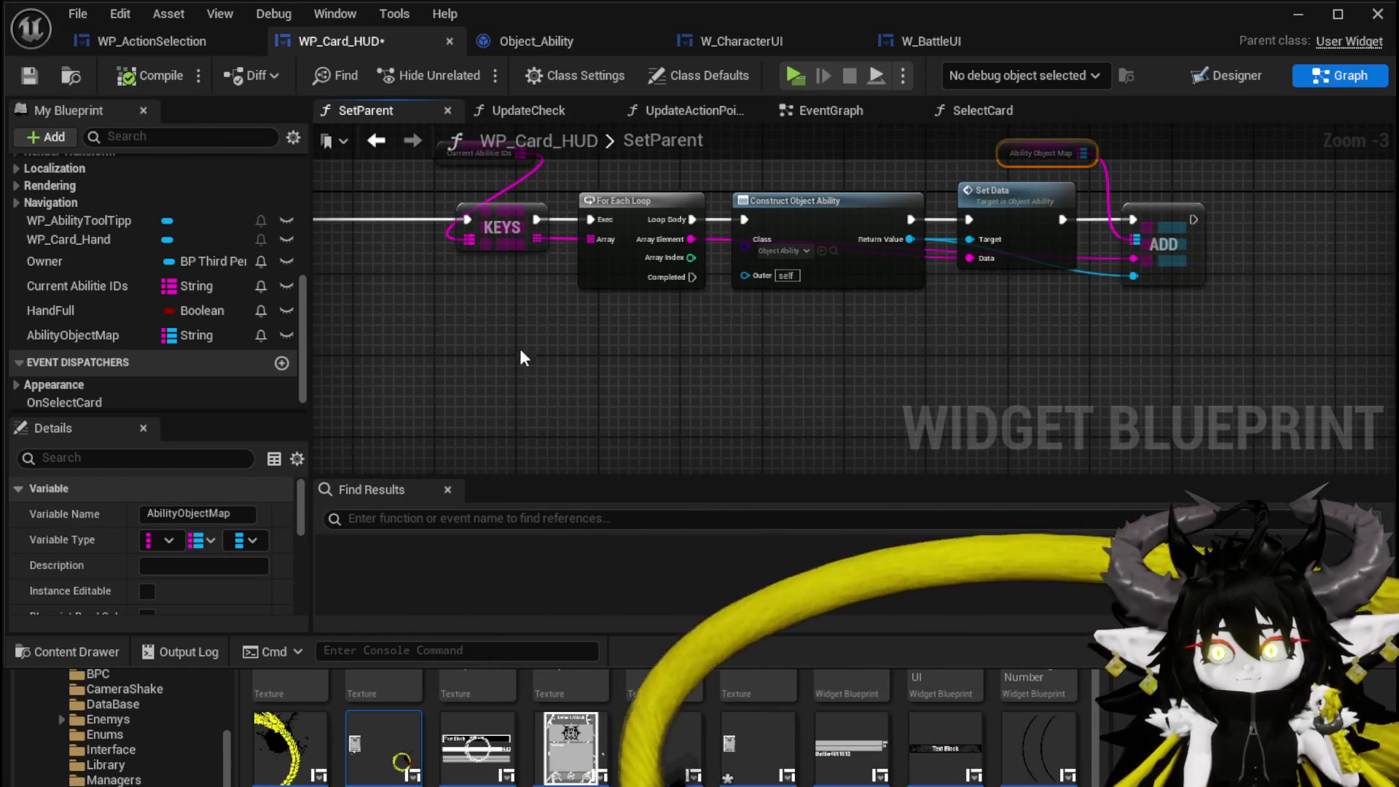
left_click_drag(73, 335, 694, 393)
type("keys")
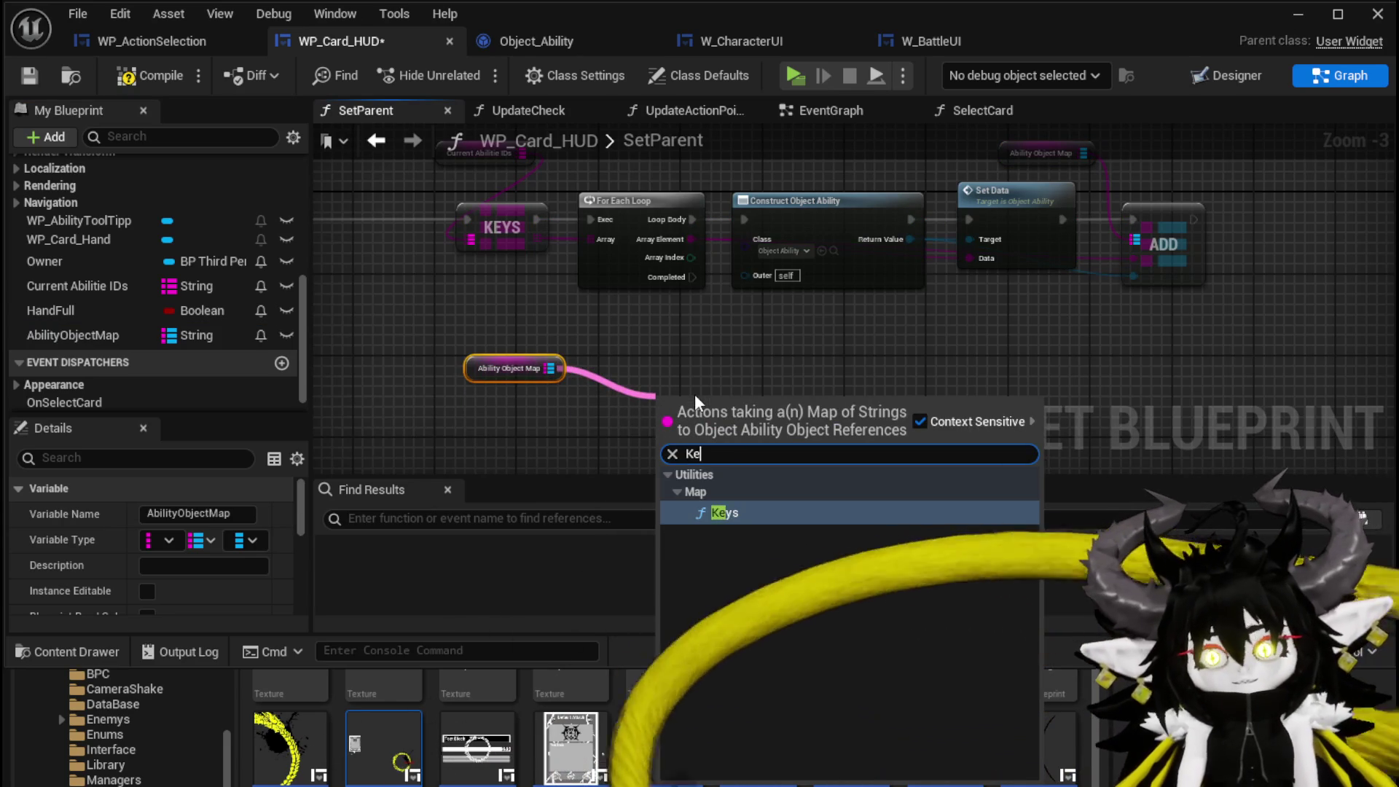
key("Return")
- Add a For Each Loop over those keys, started by the first loop's Completed, feeding a Find lookup
left_click_drag(731, 423, 785, 424)
type("Loop")
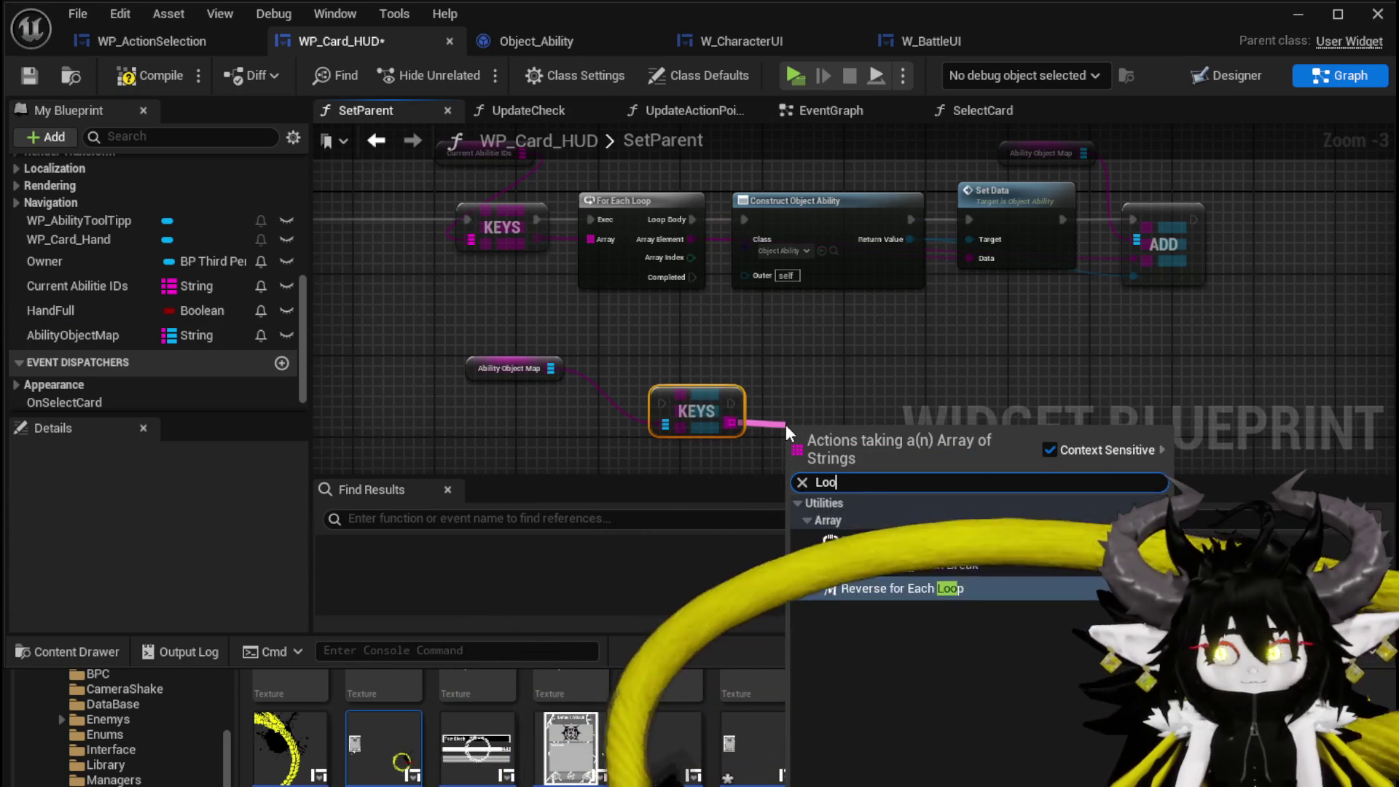
left_click(878, 541)
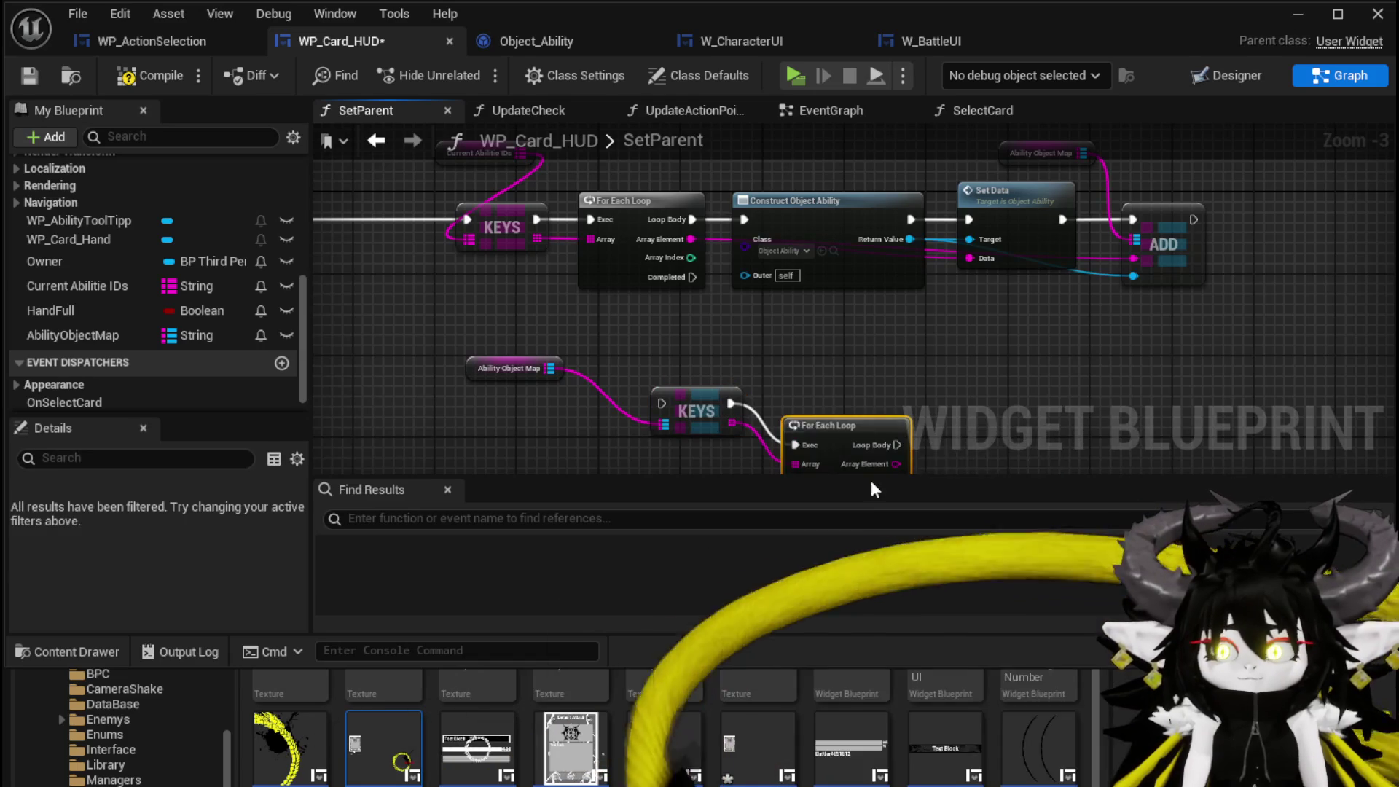
left_click_drag(824, 431, 811, 397)
mouse_move(691, 277)
left_mouse_down()
mouse_move(657, 309)
mouse_move(661, 402)
left_mouse_up()
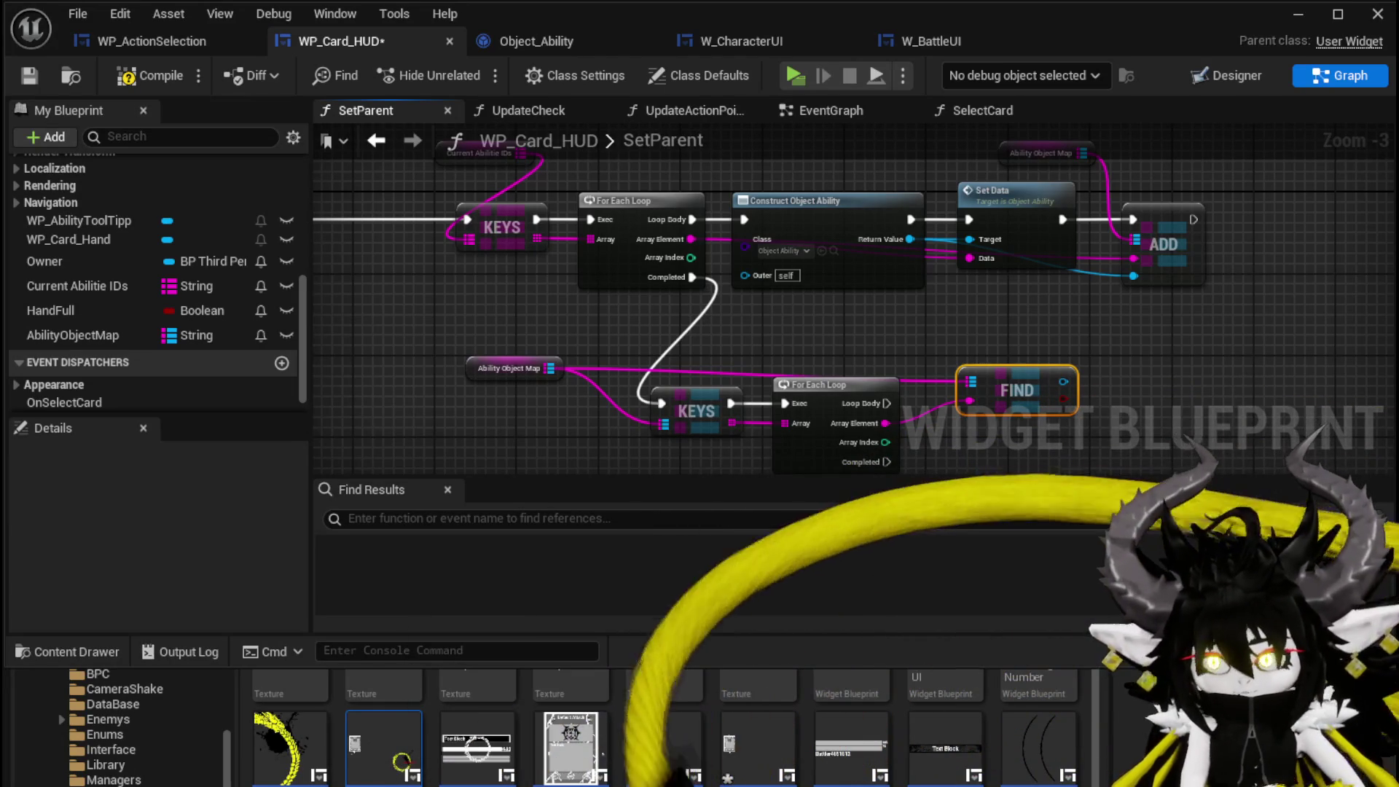
mouse_move(1141, 320)
left_mouse_down()
mouse_move(890, 212)
mouse_move(868, 270)
left_mouse_up()
scroll(871, 276, "up", 2)
left_click_drag(782, 284, 876, 284)
- Call Get Data on the Find result and print it with a Print String node
type("get Dta")
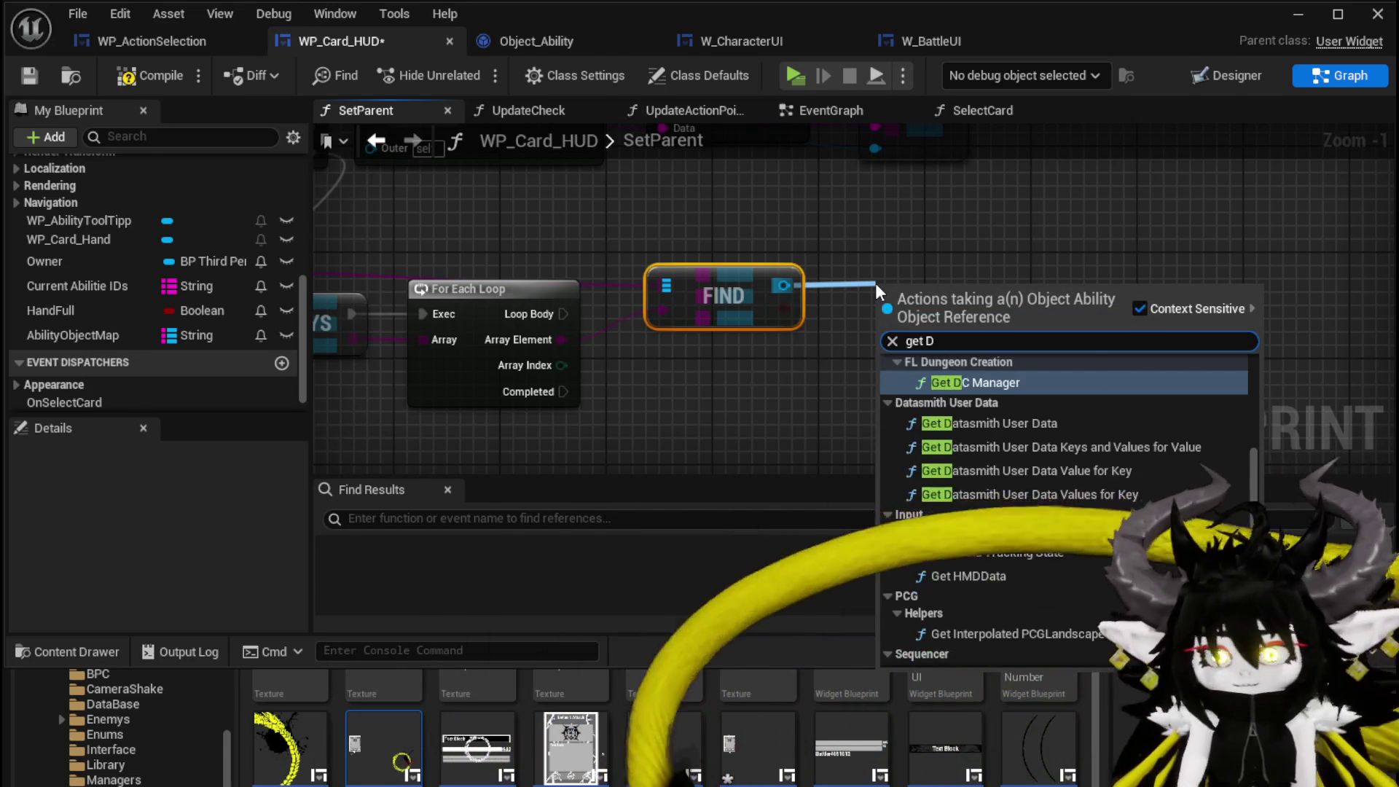
key("BackSpace")
key("BackSpace")
type("ata")
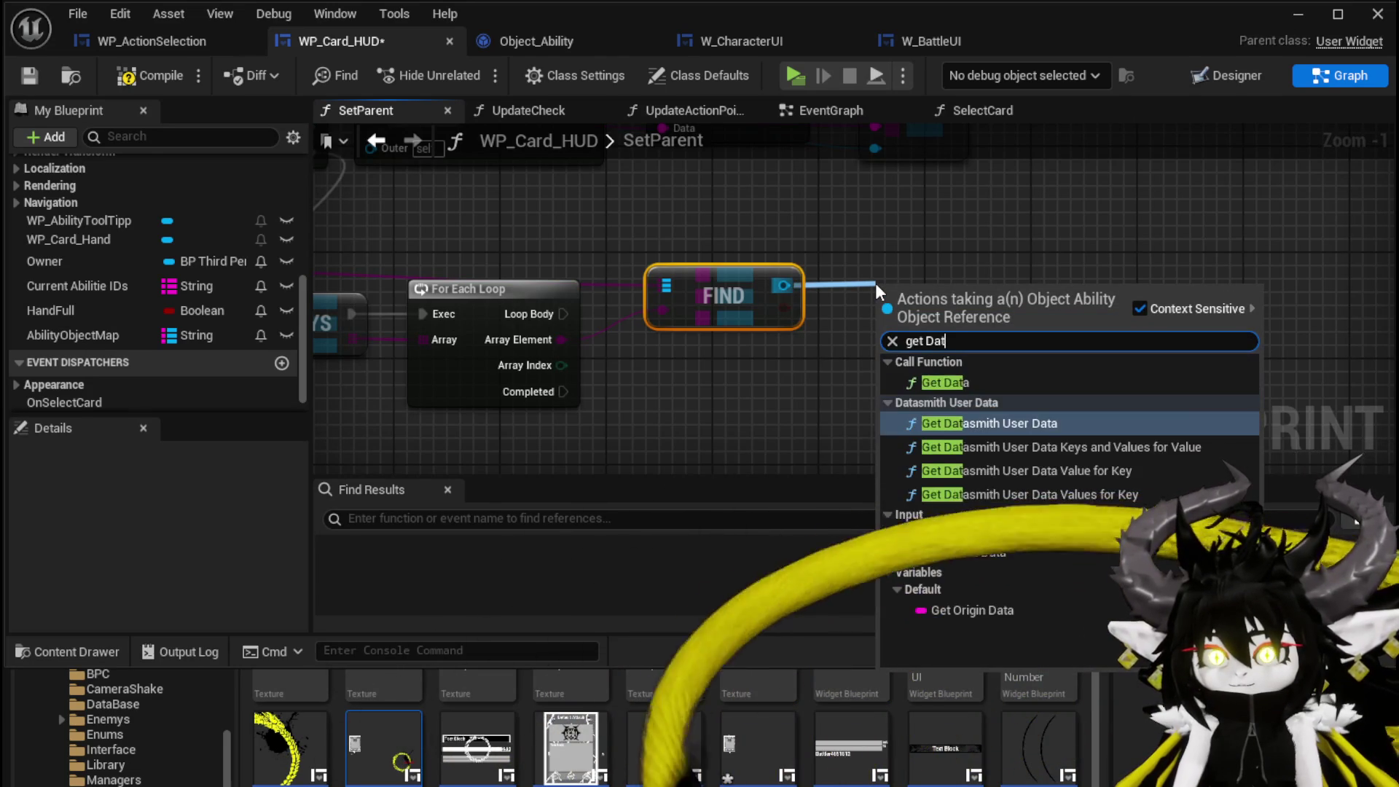
left_click(945, 382)
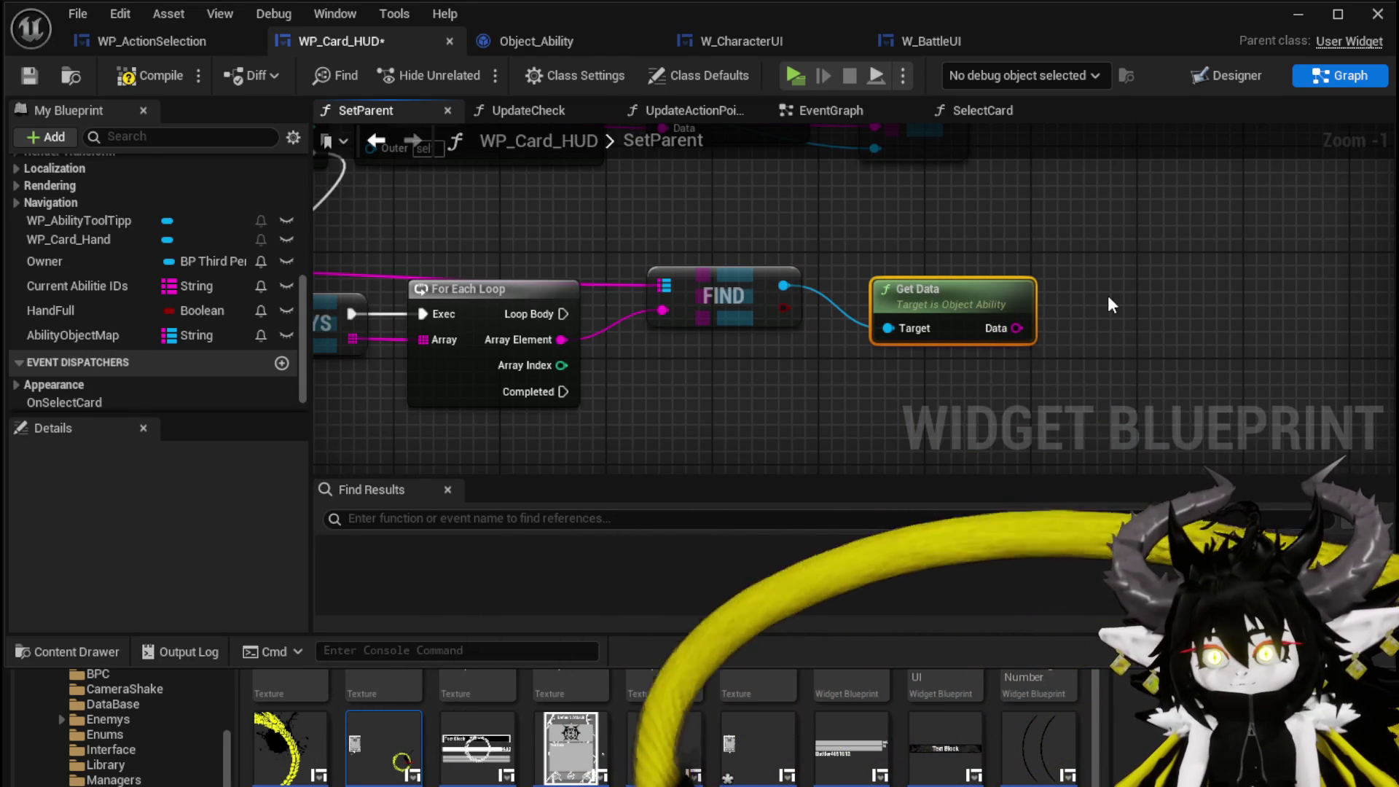
right_click(1107, 299)
type("P")
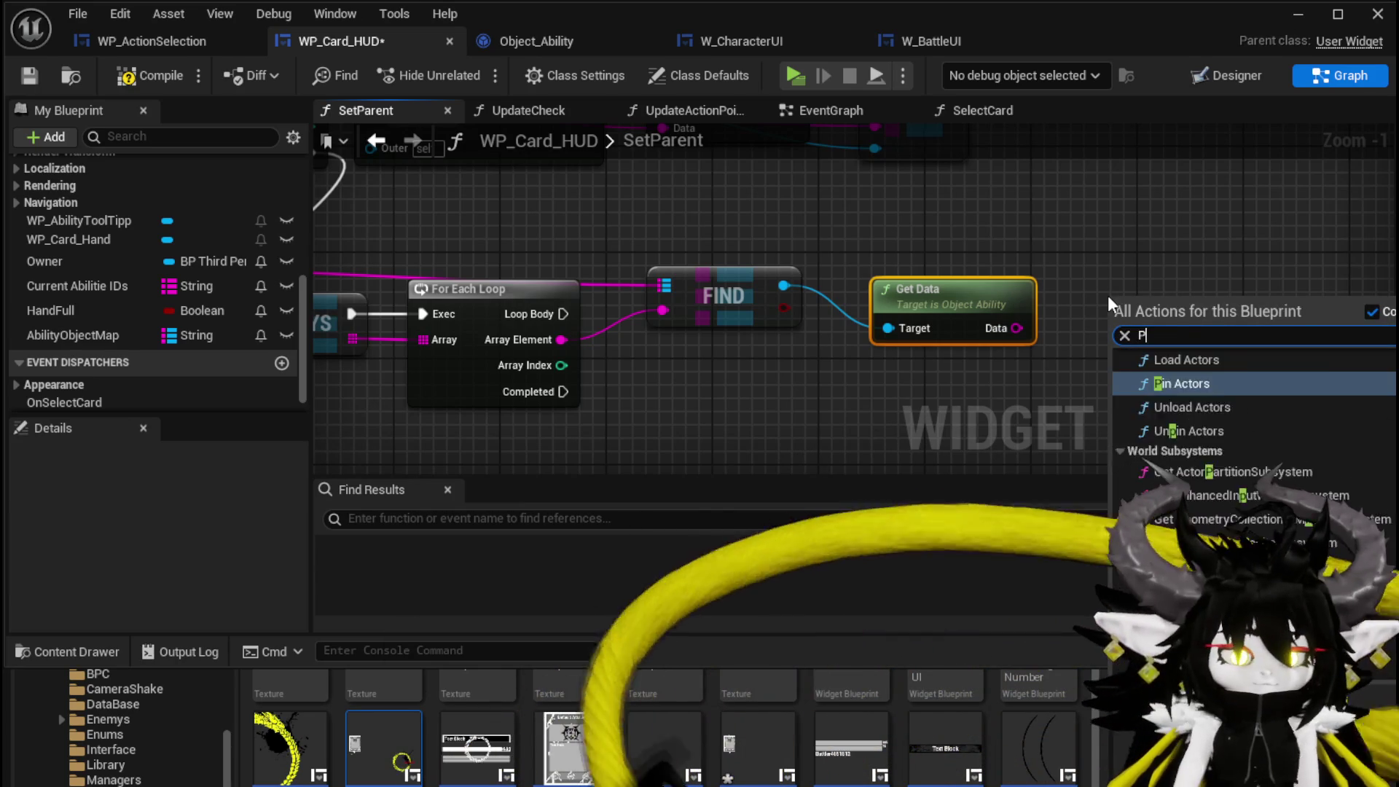
type("rint Str")
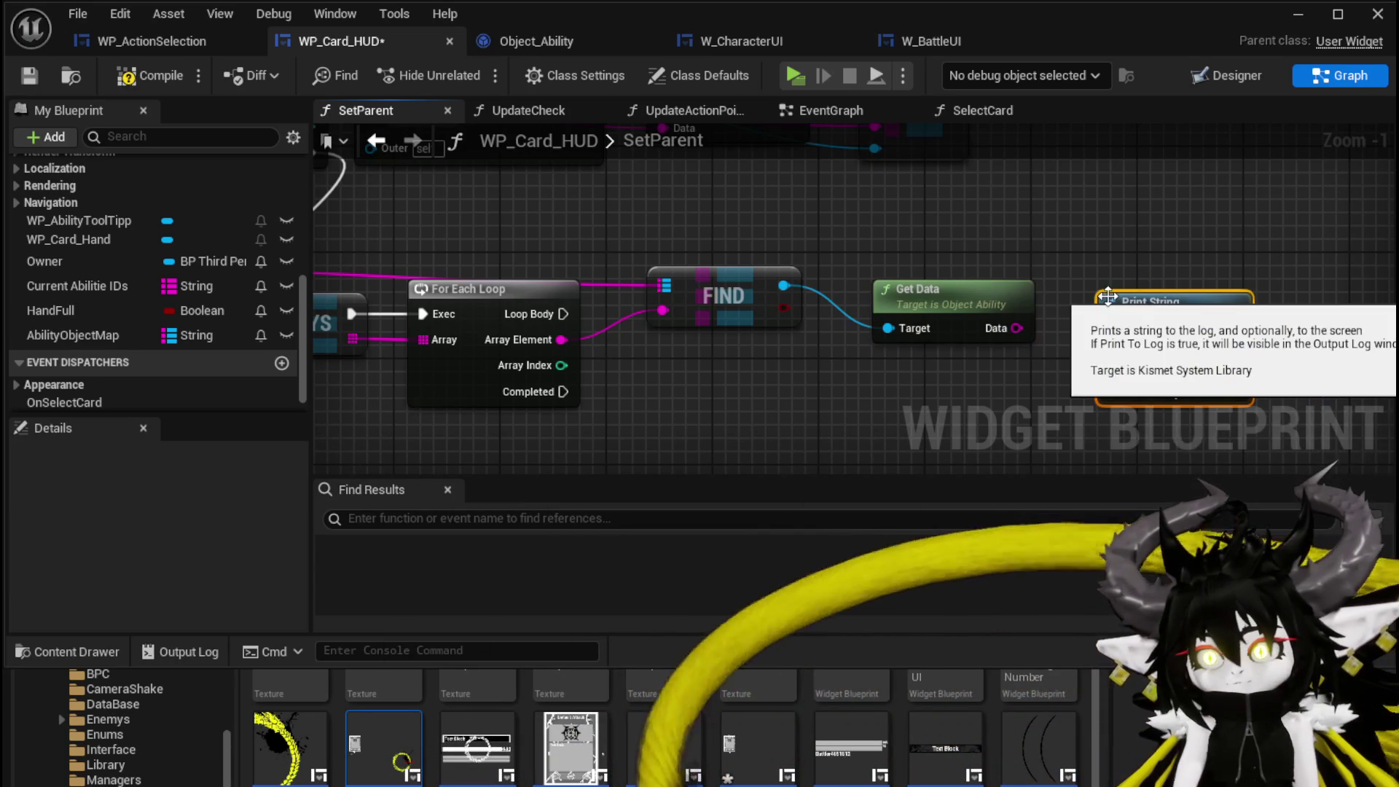
left_click(1181, 373)
left_click_drag(1016, 328, 1114, 354)
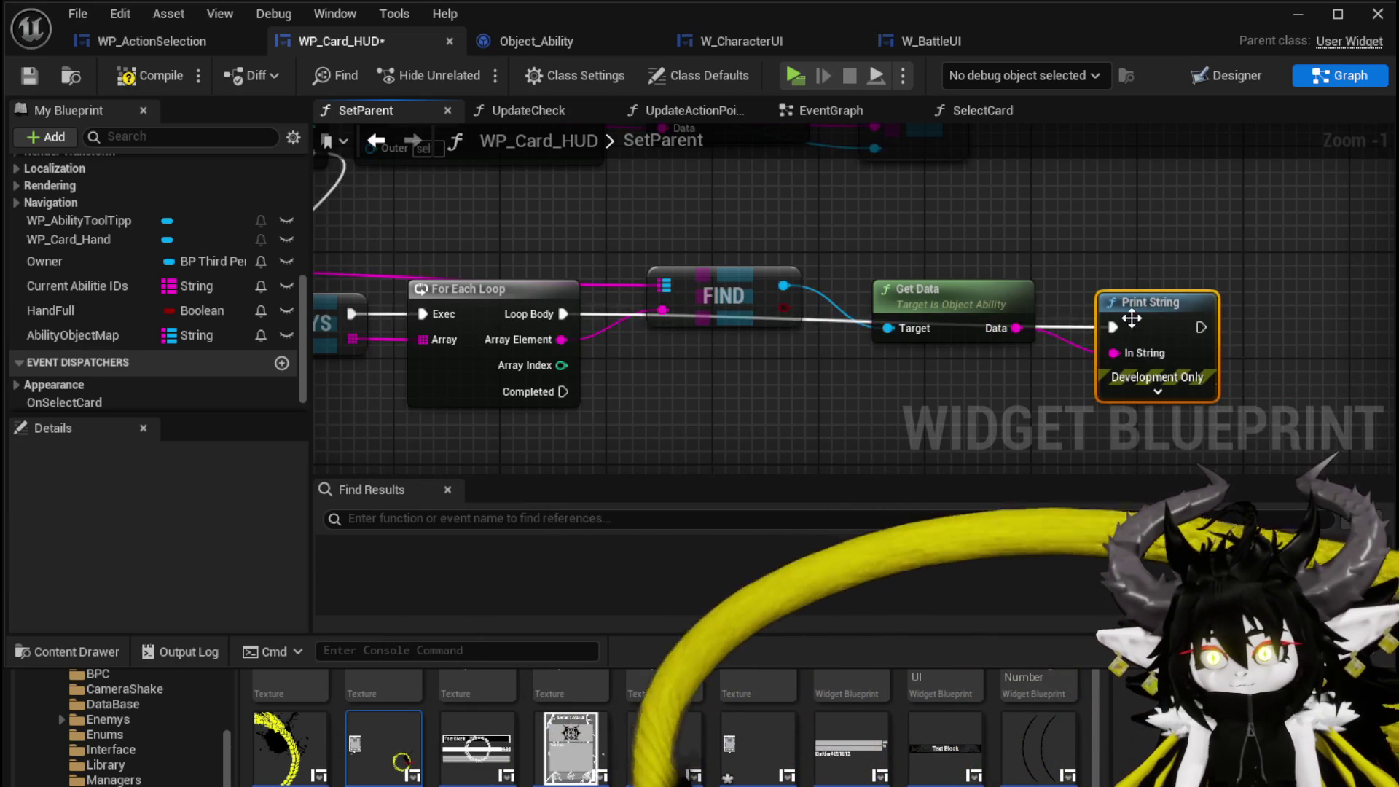
- Set the Print String text colour to yellow and duration to 40, then compile and save WP_Card_HUD
left_click(921, 324)
left_click(947, 370)
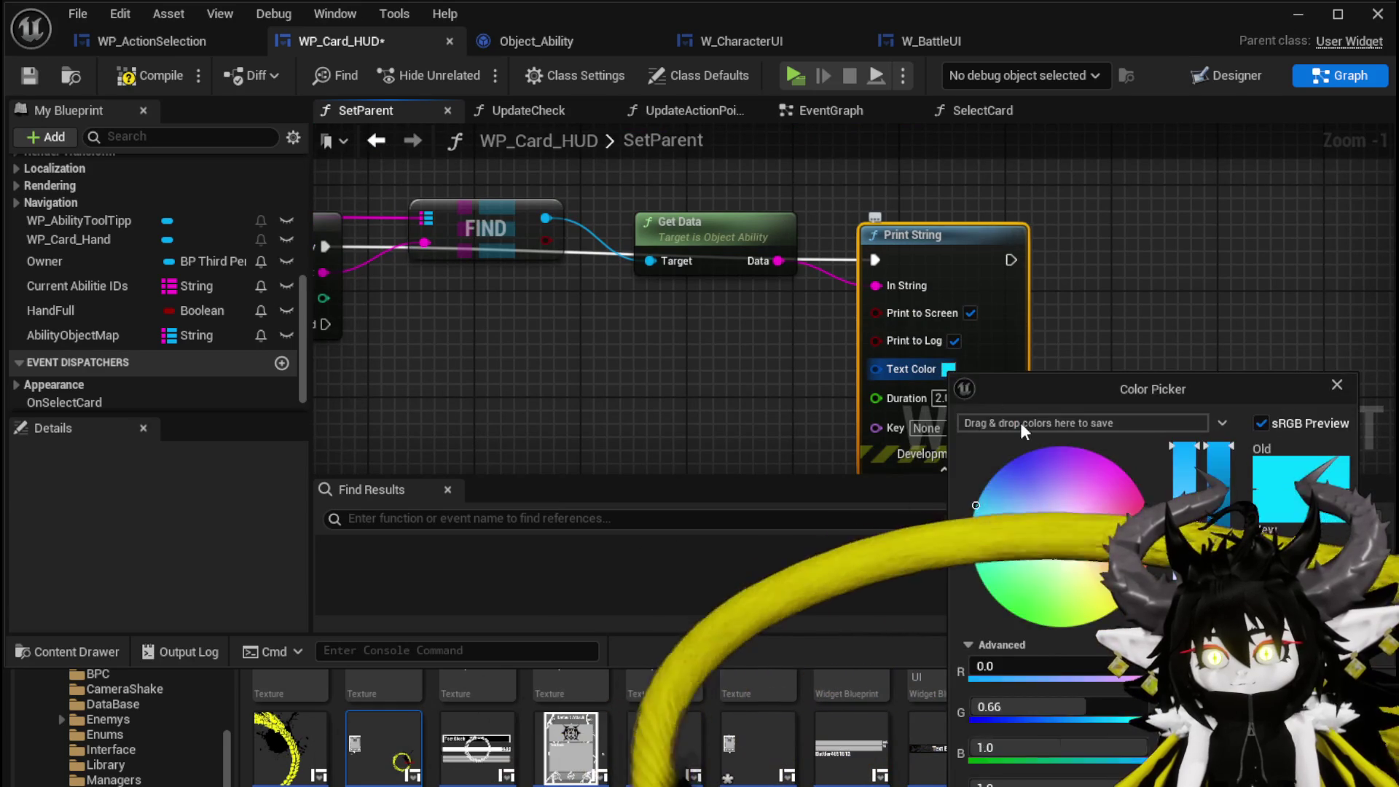
left_click(1015, 369)
left_click(921, 397)
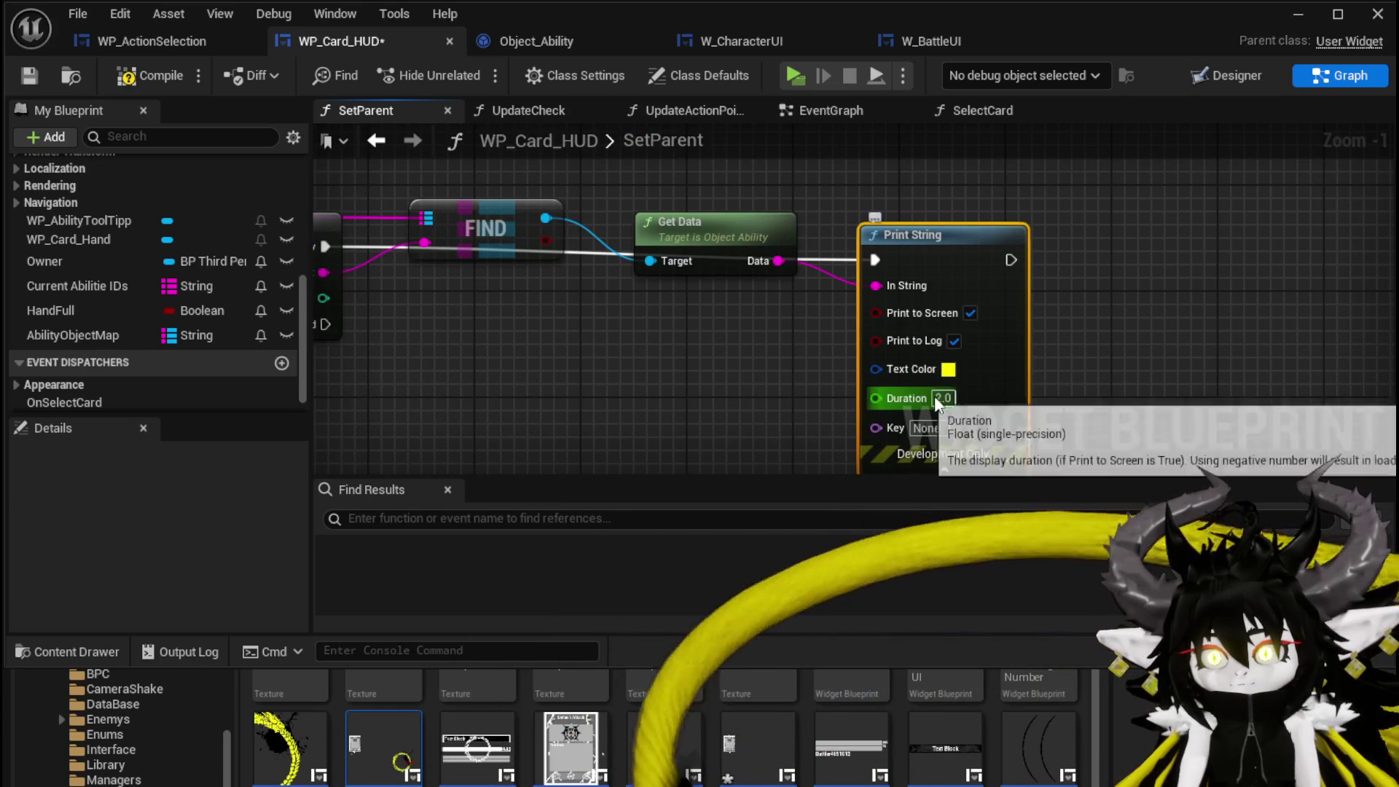
type("40")
left_click(138, 75)
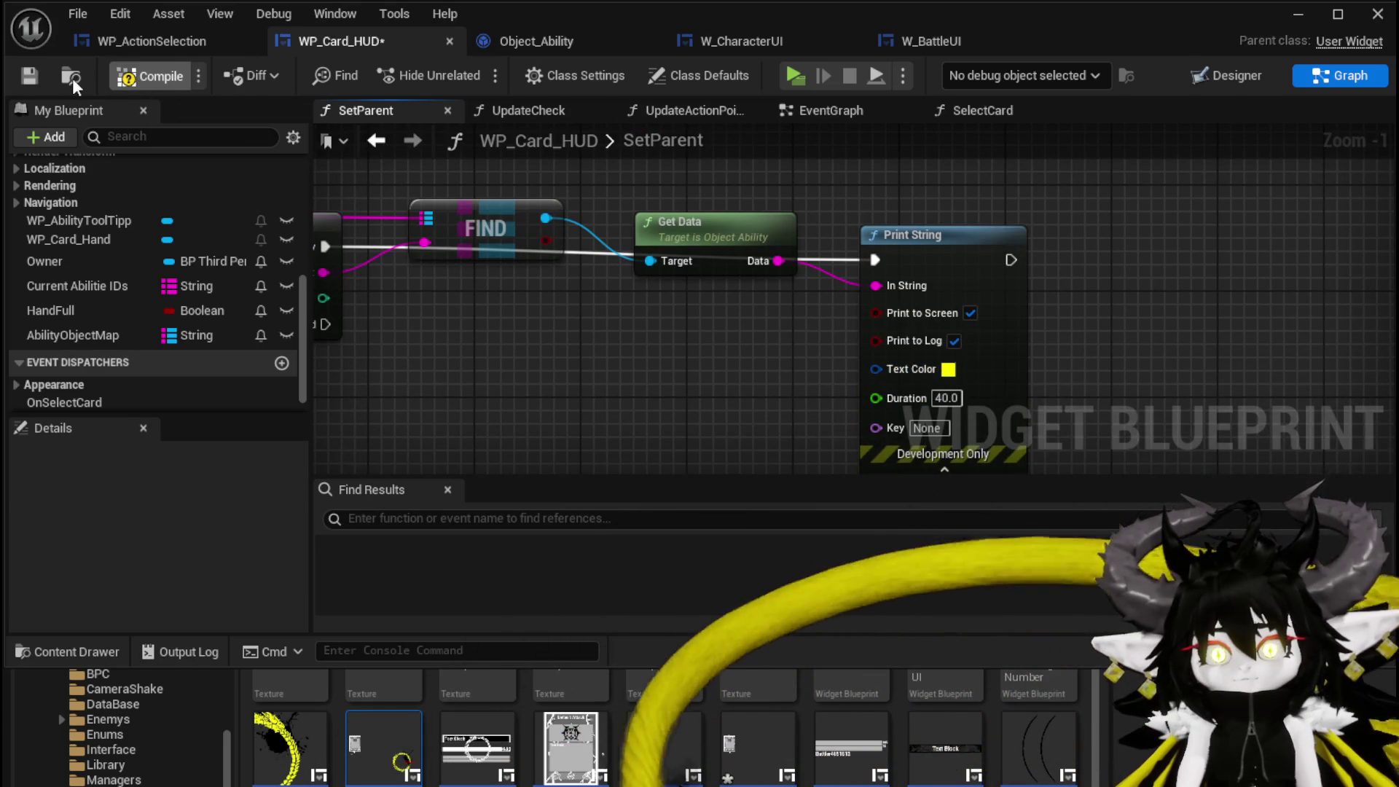
left_click(29, 75)
scroll(722, 223, "down", 2)
- Return to the level editor and start playing the level
scroll(723, 222, "down", 2)
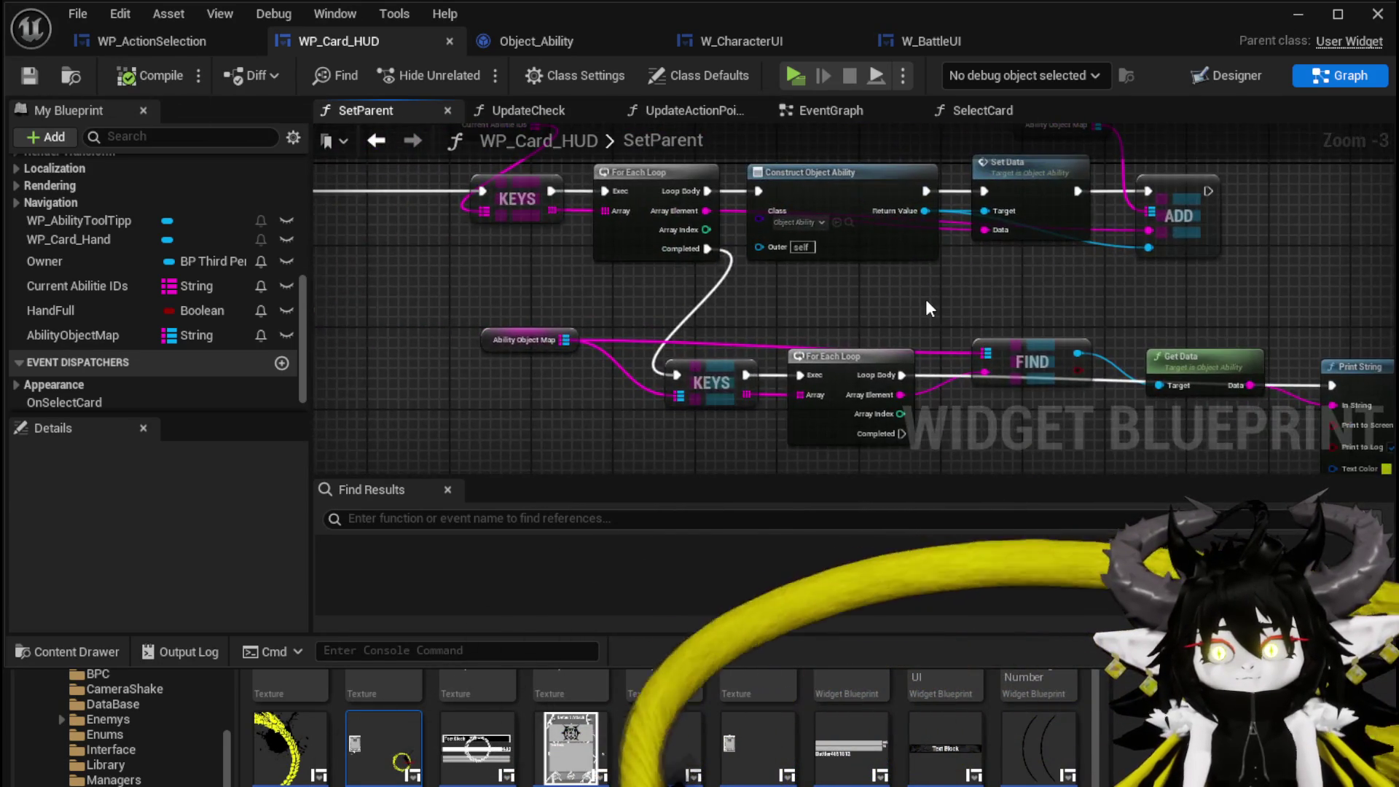
scroll(925, 299, "down", 2)
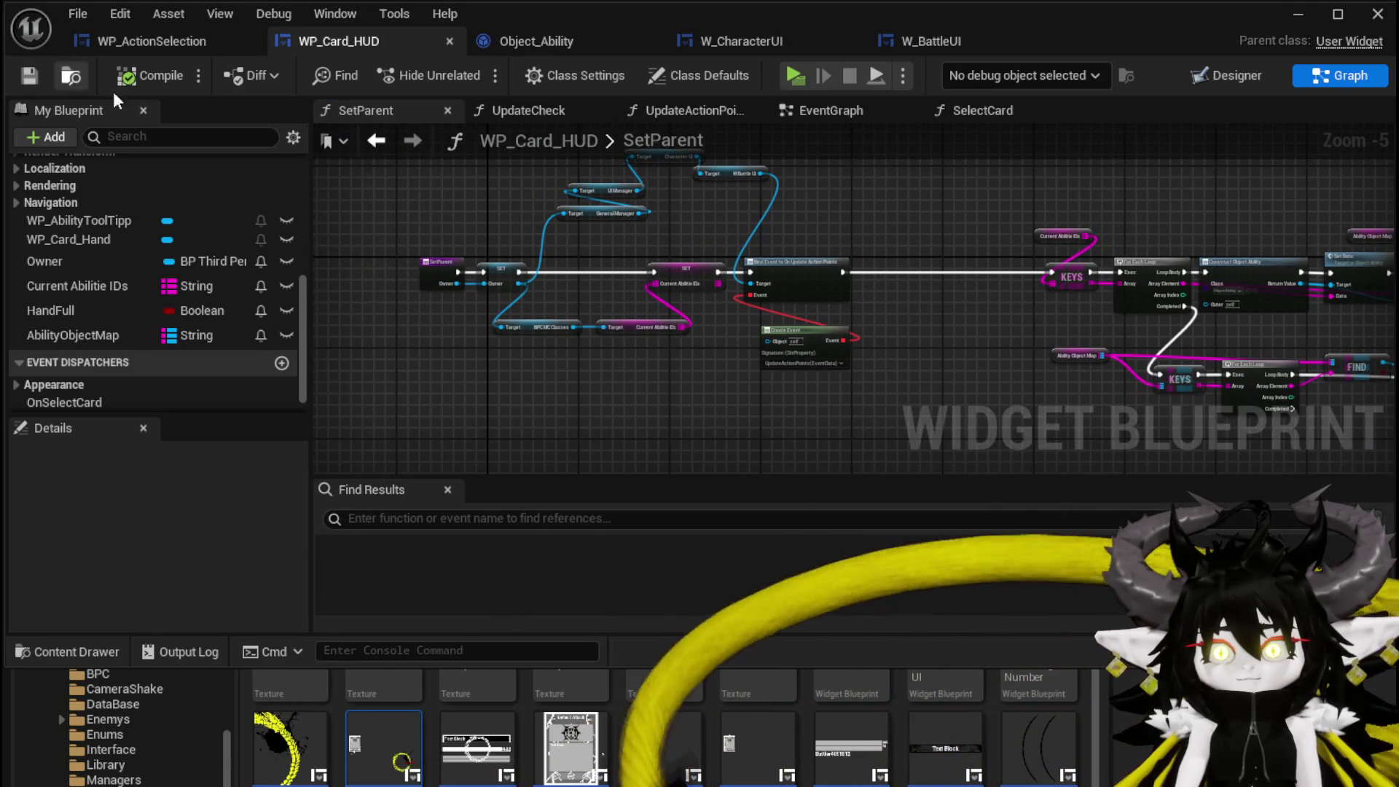
scroll(93, 230, "up", 6)
scroll(94, 207, "up", 1)
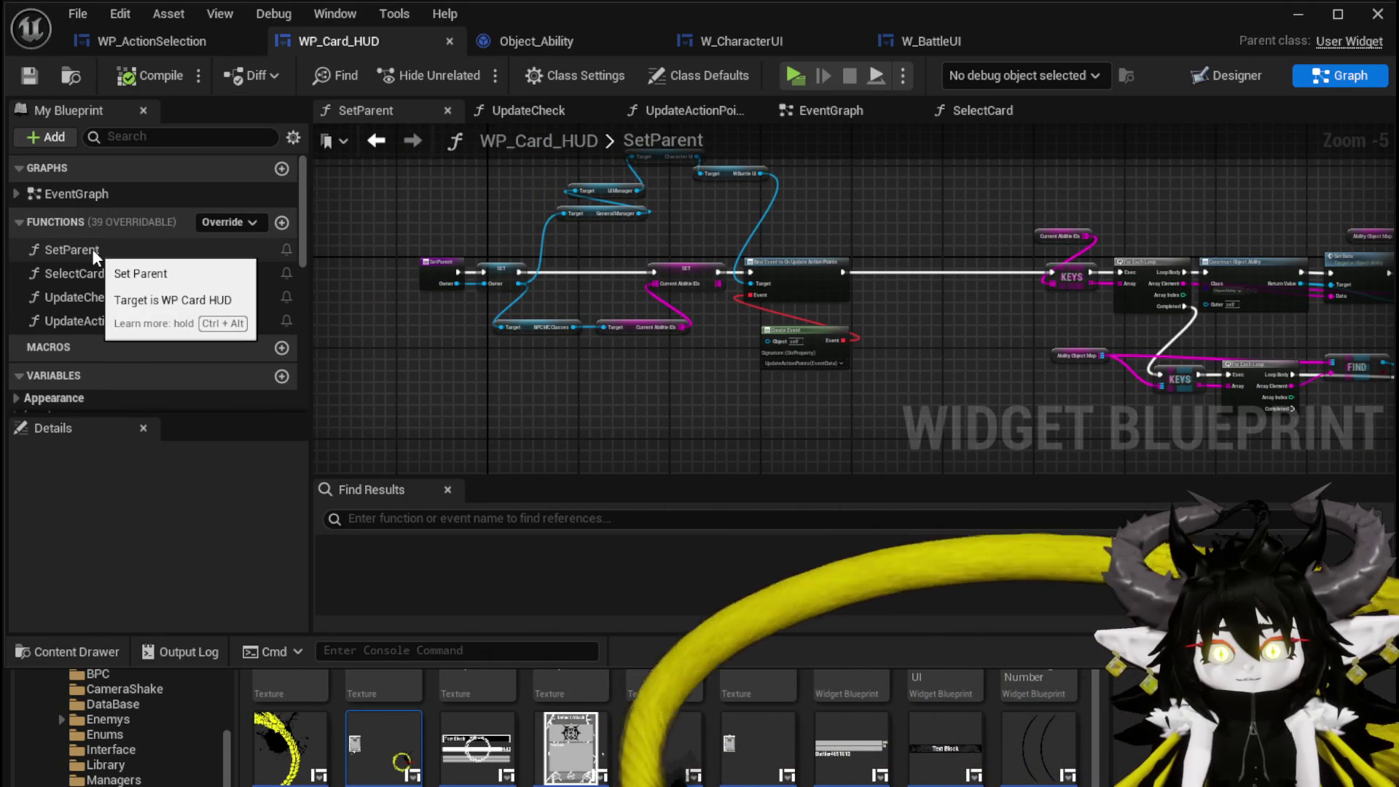
left_click(1377, 14)
left_click(486, 69)
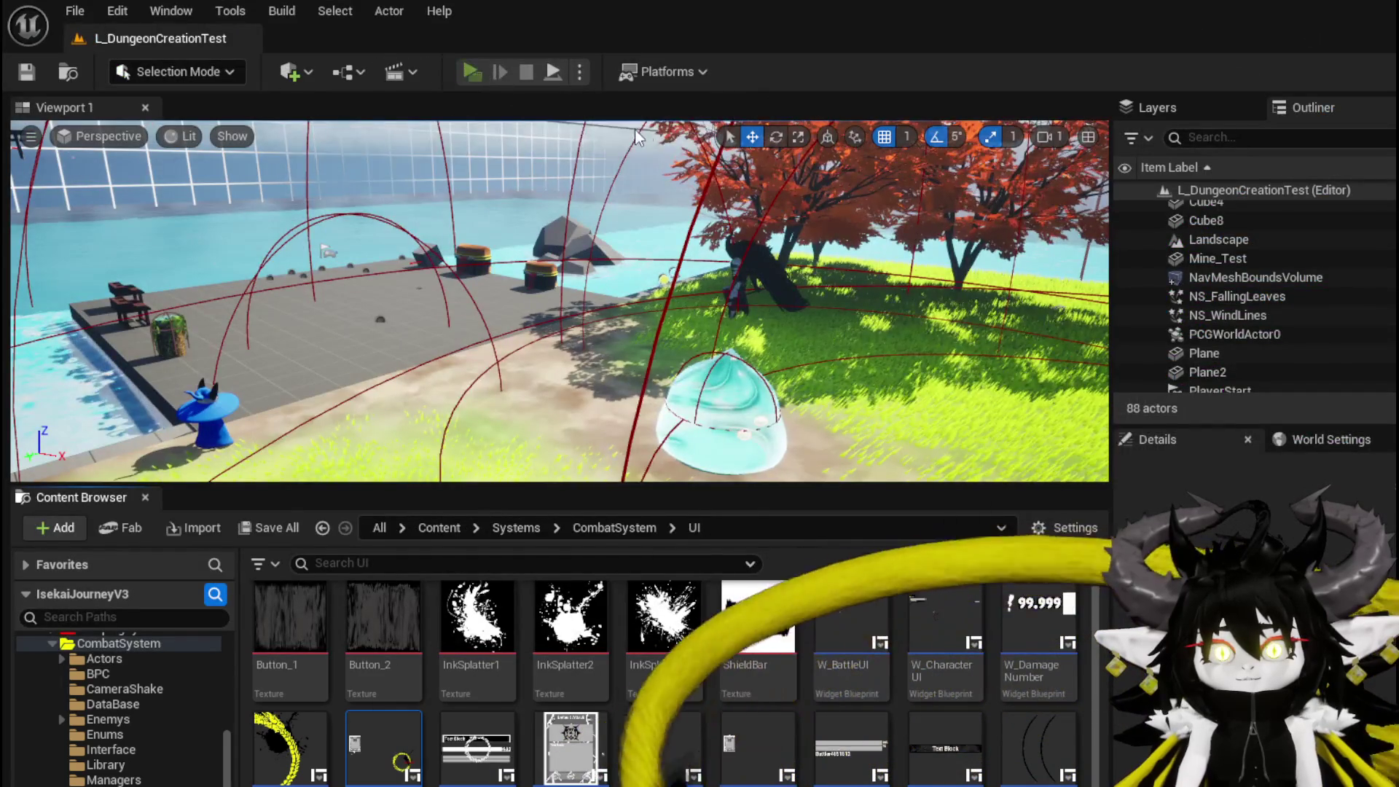
- Walk the character into the slime to trigger a battle, then stop and return to WP_Card_HUD
key("w")
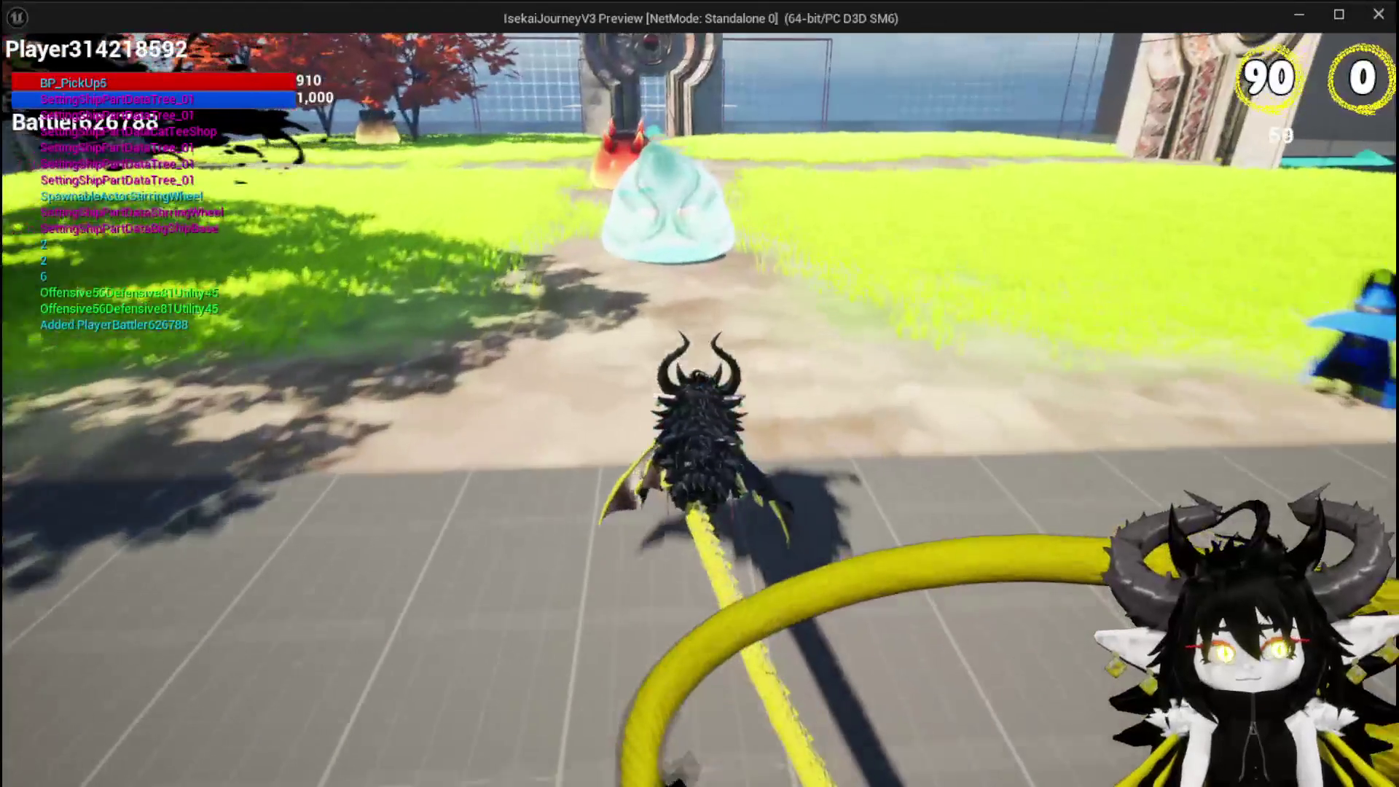
key("w")
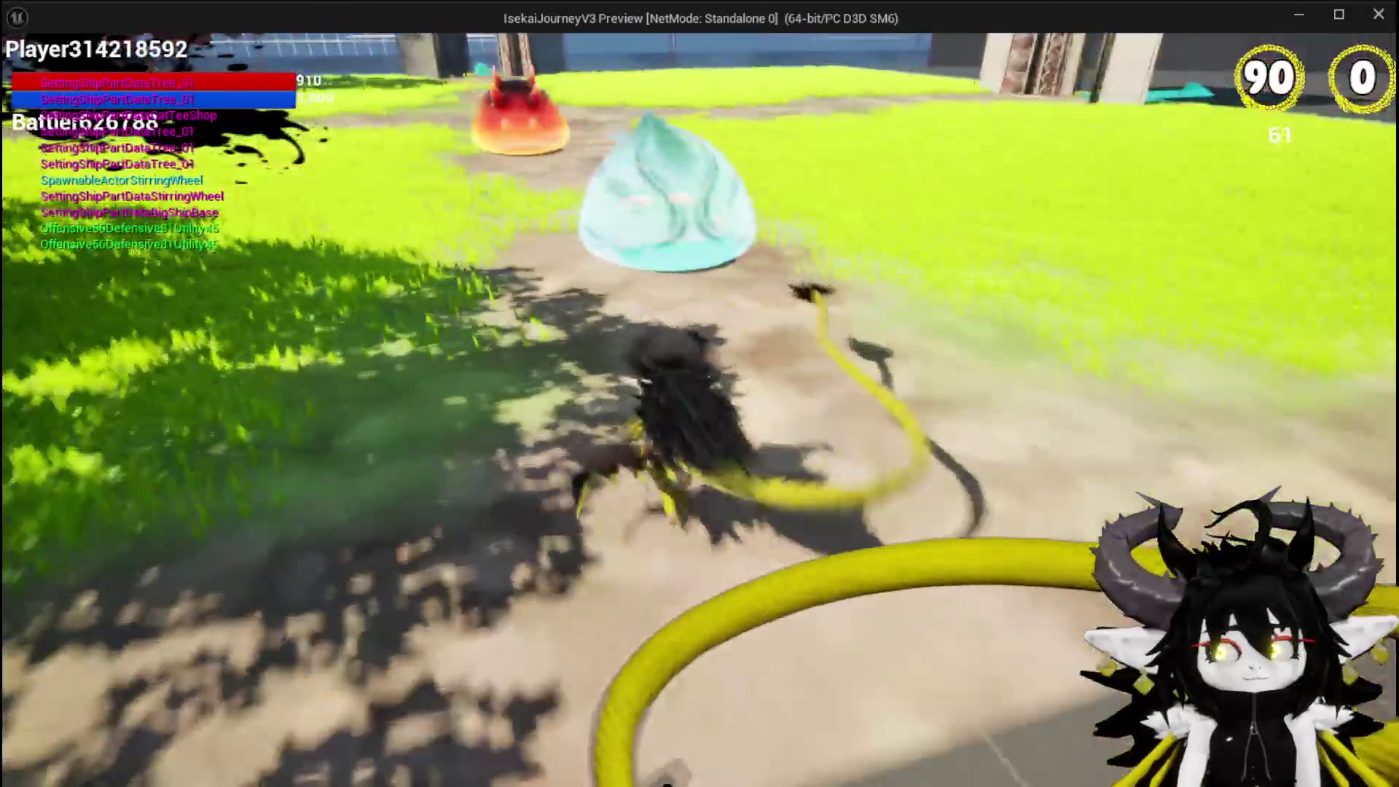
key("w")
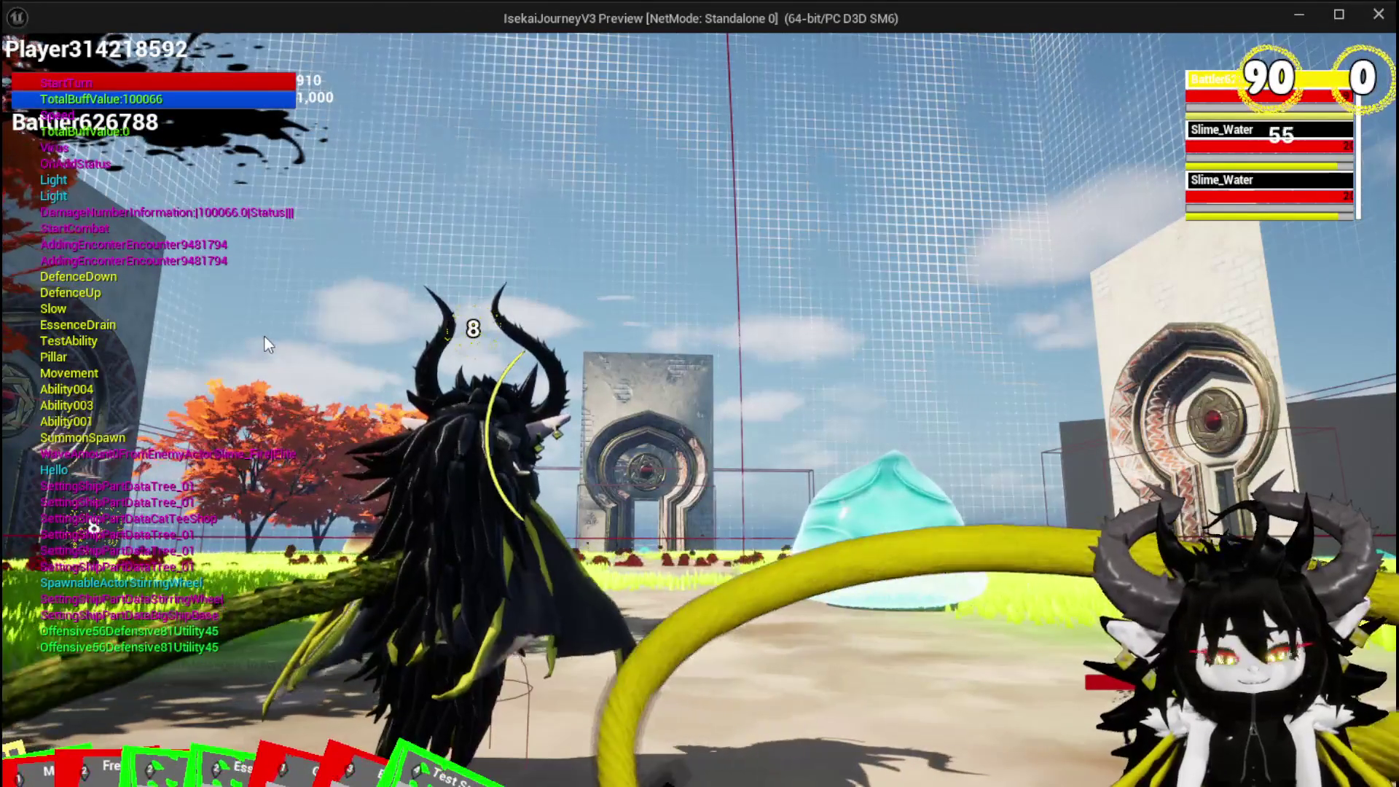
key("Escape")
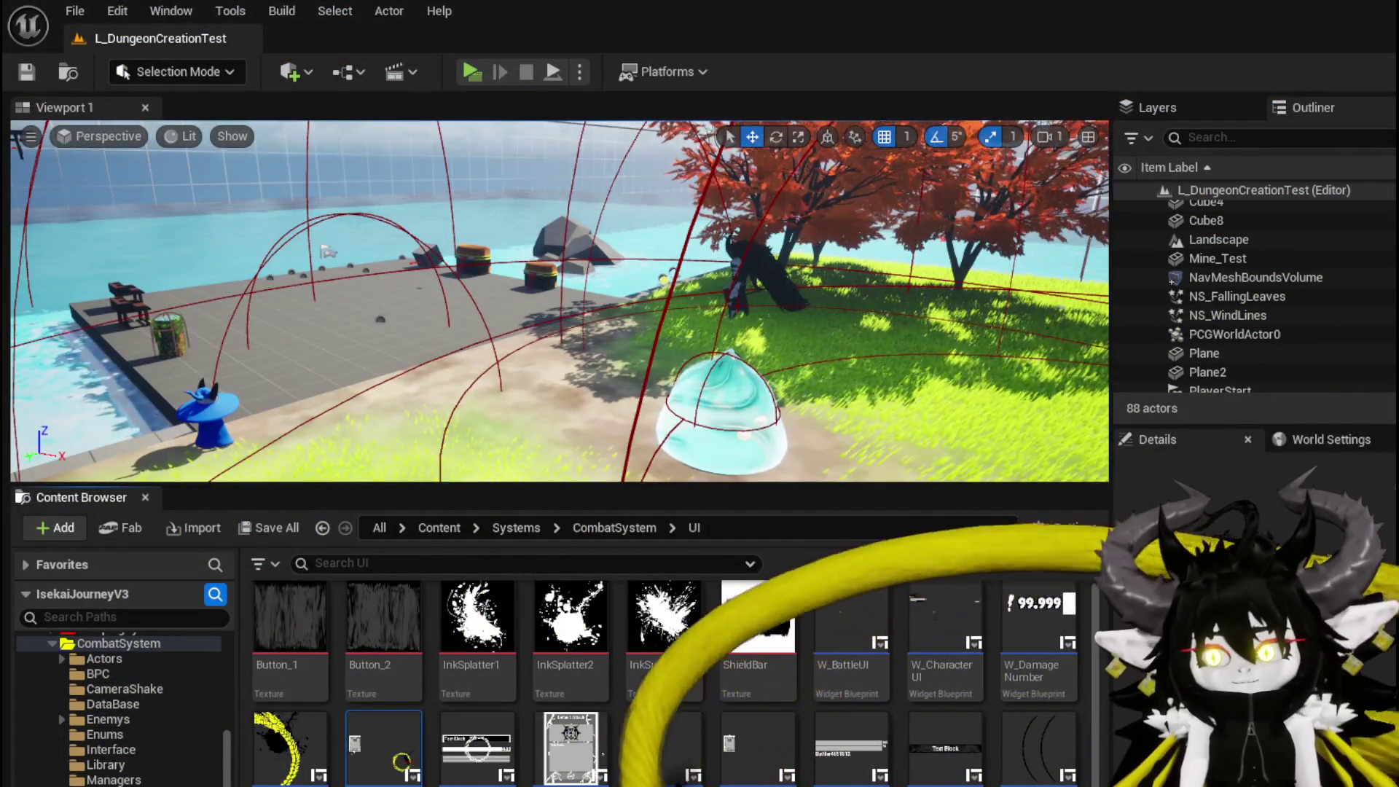
key("alt+Tab")
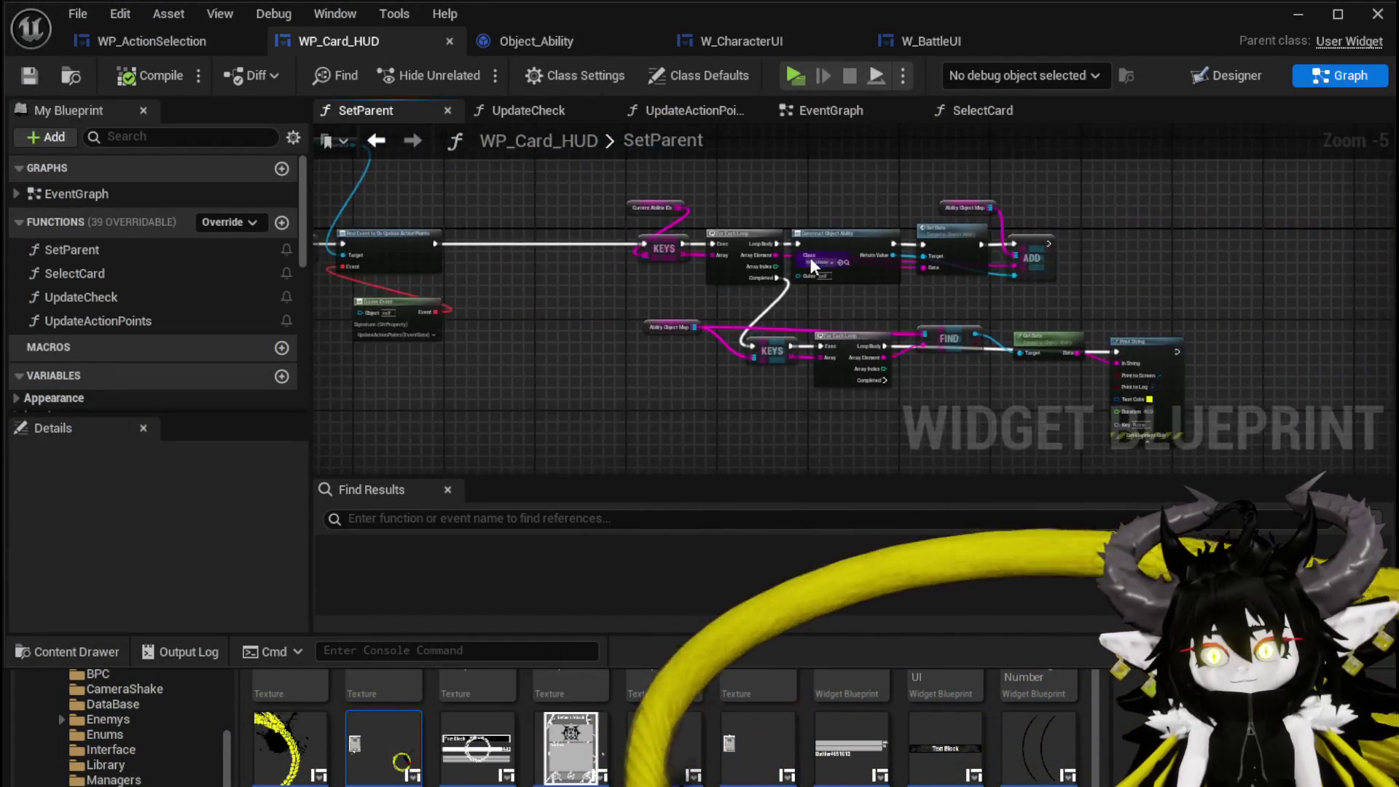
- Add a Find node on Current Abilitie IDs and wire its result into Set Data's Data input
scroll(806, 258, "up", 3)
mouse_move(585, 342)
left_mouse_down()
mouse_move(567, 277)
mouse_move(723, 207)
left_mouse_up()
type("find")
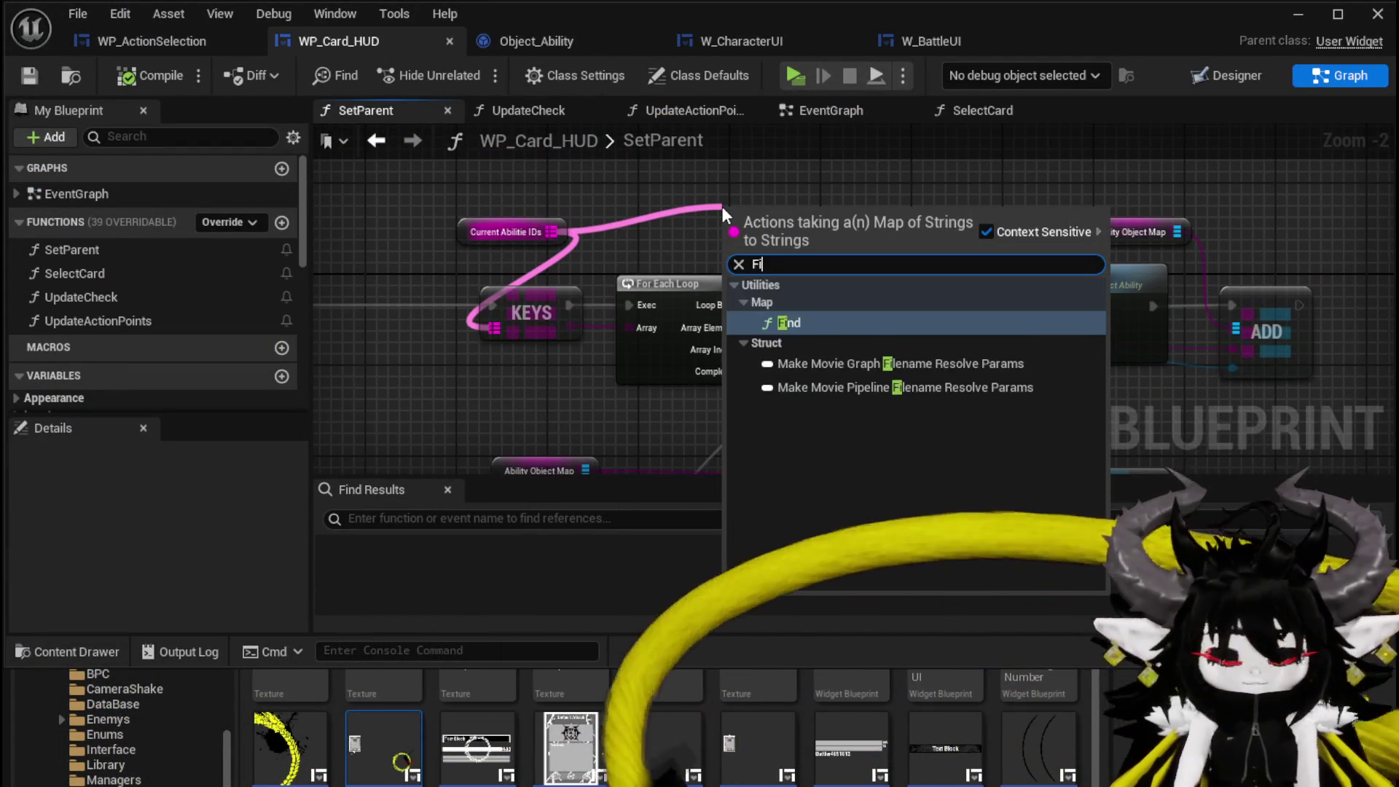
key("Return")
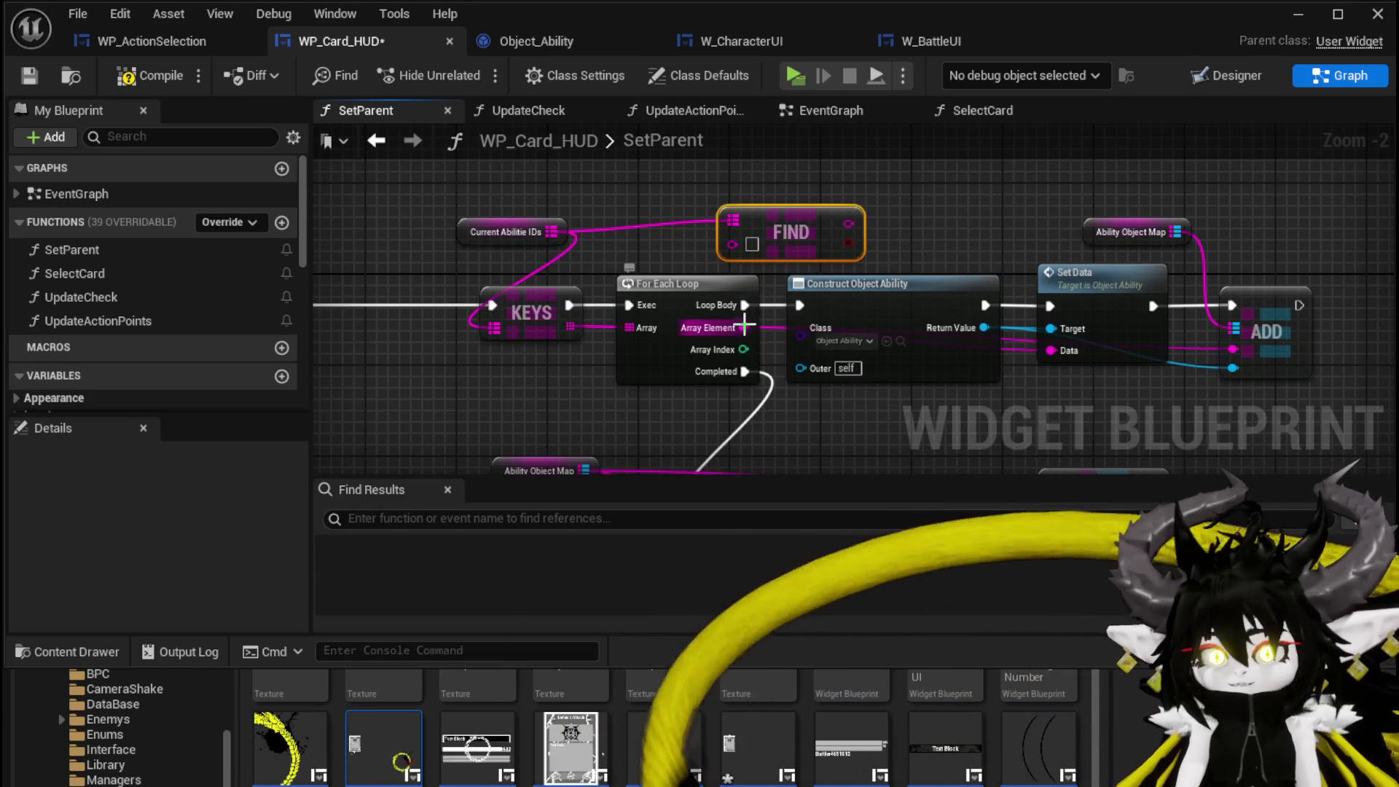
left_click_drag(836, 228, 1073, 347)
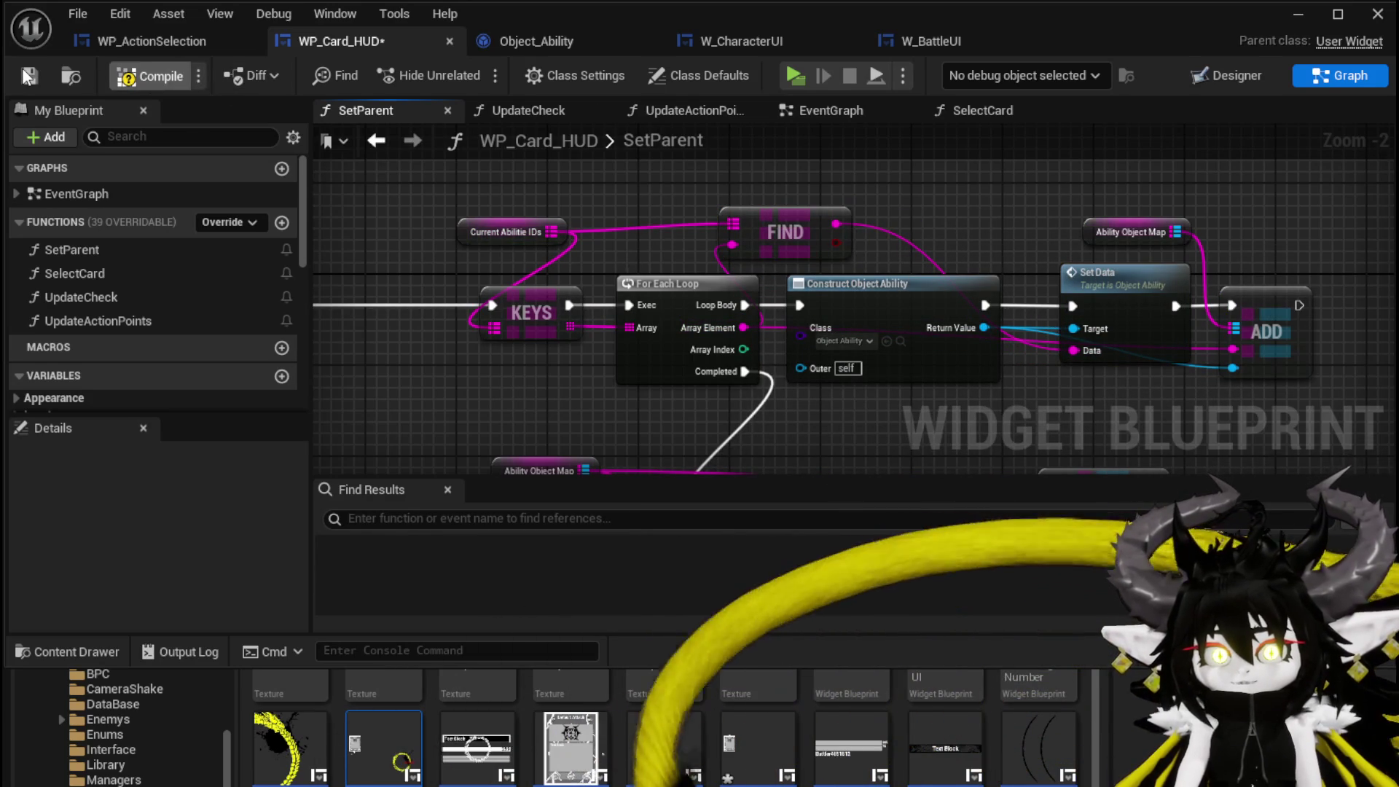
- Play-test a battle against the slime, stop, save the map, and return to the Blueprint
left_click(1297, 14)
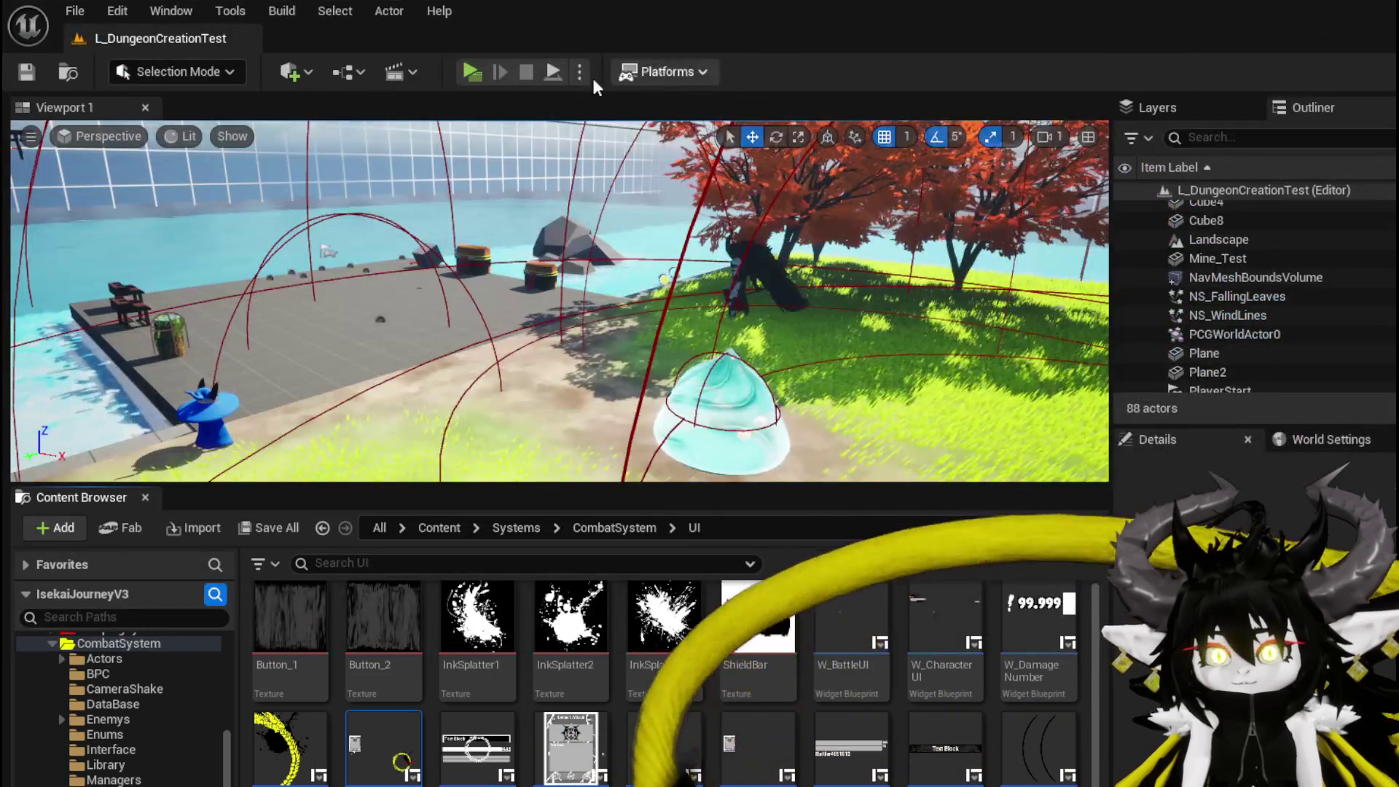
left_click(457, 66)
key("w")
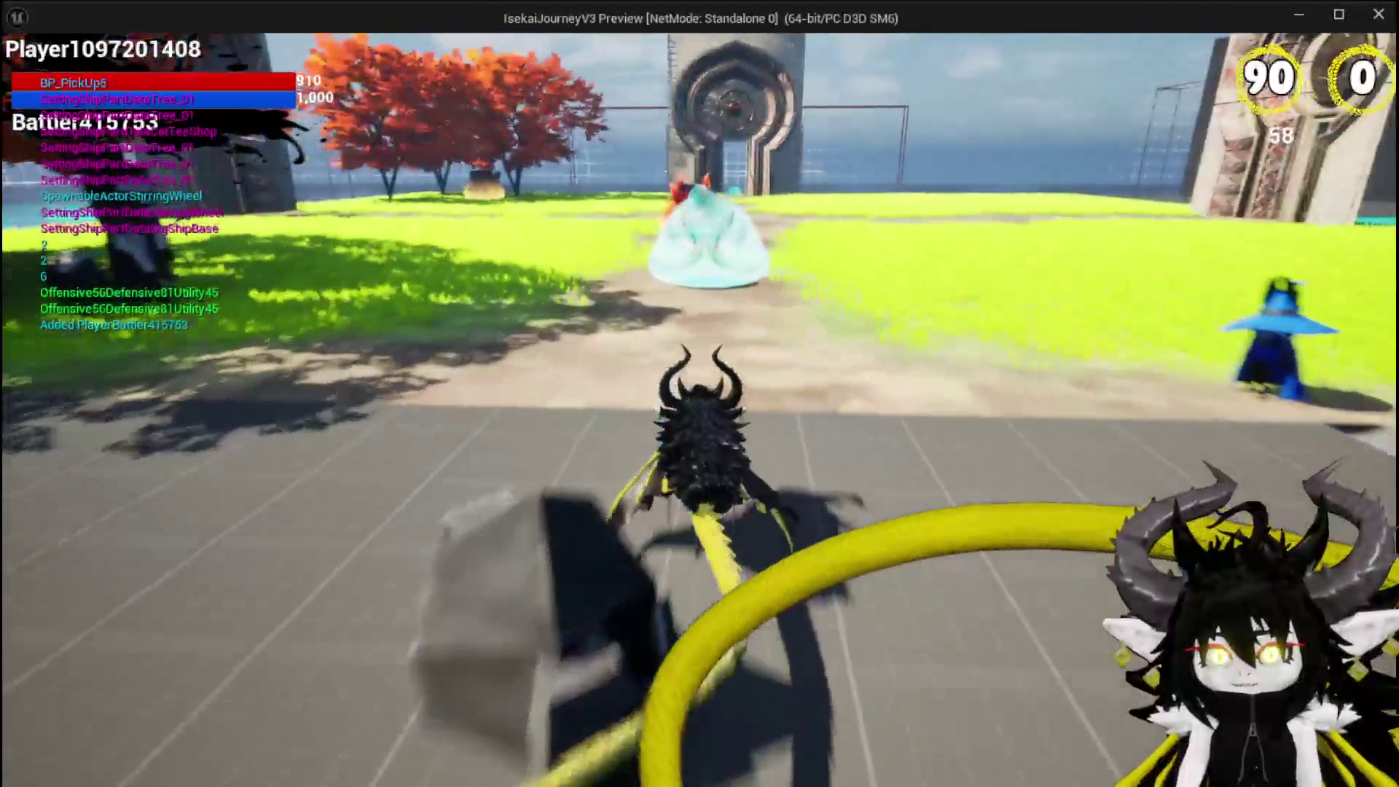
key("w")
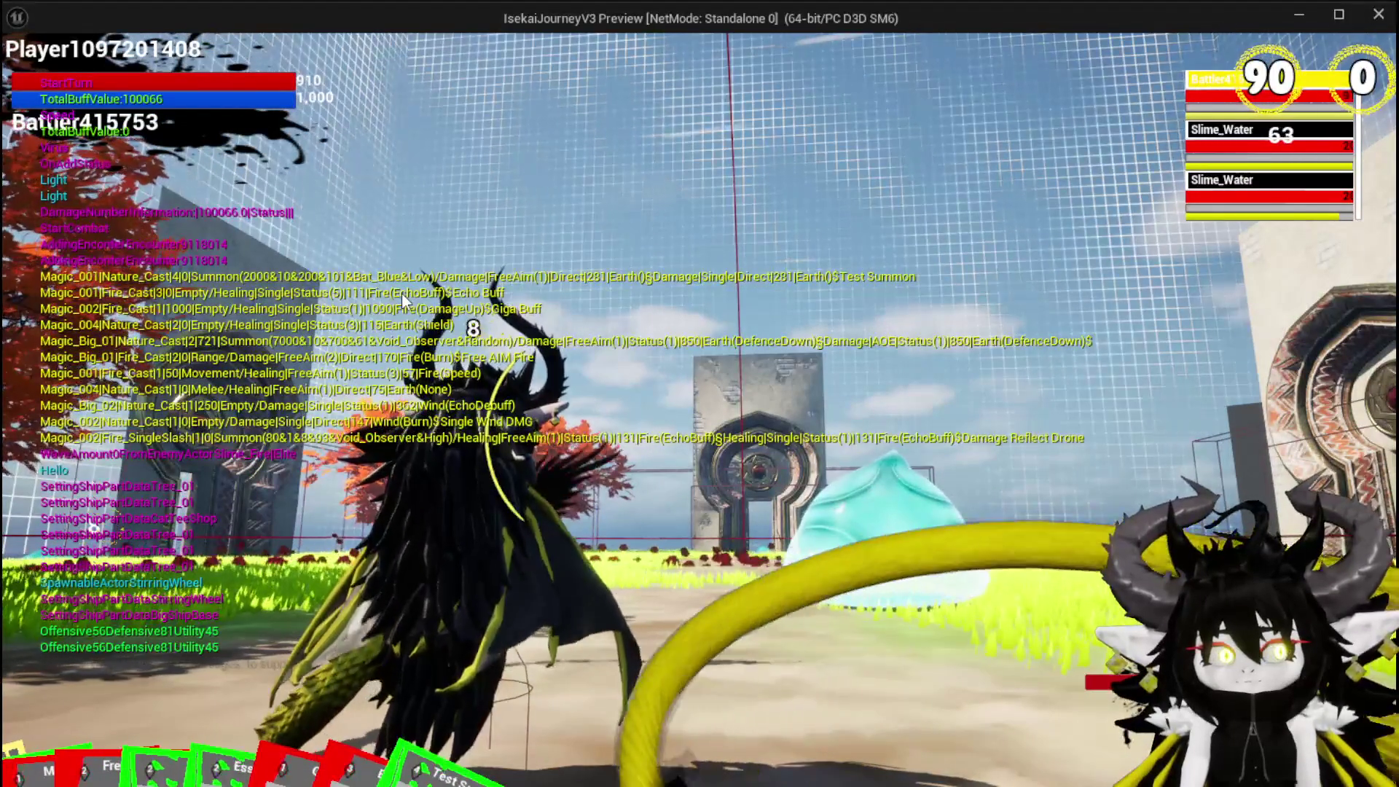
key("Escape")
key("ctrl+s")
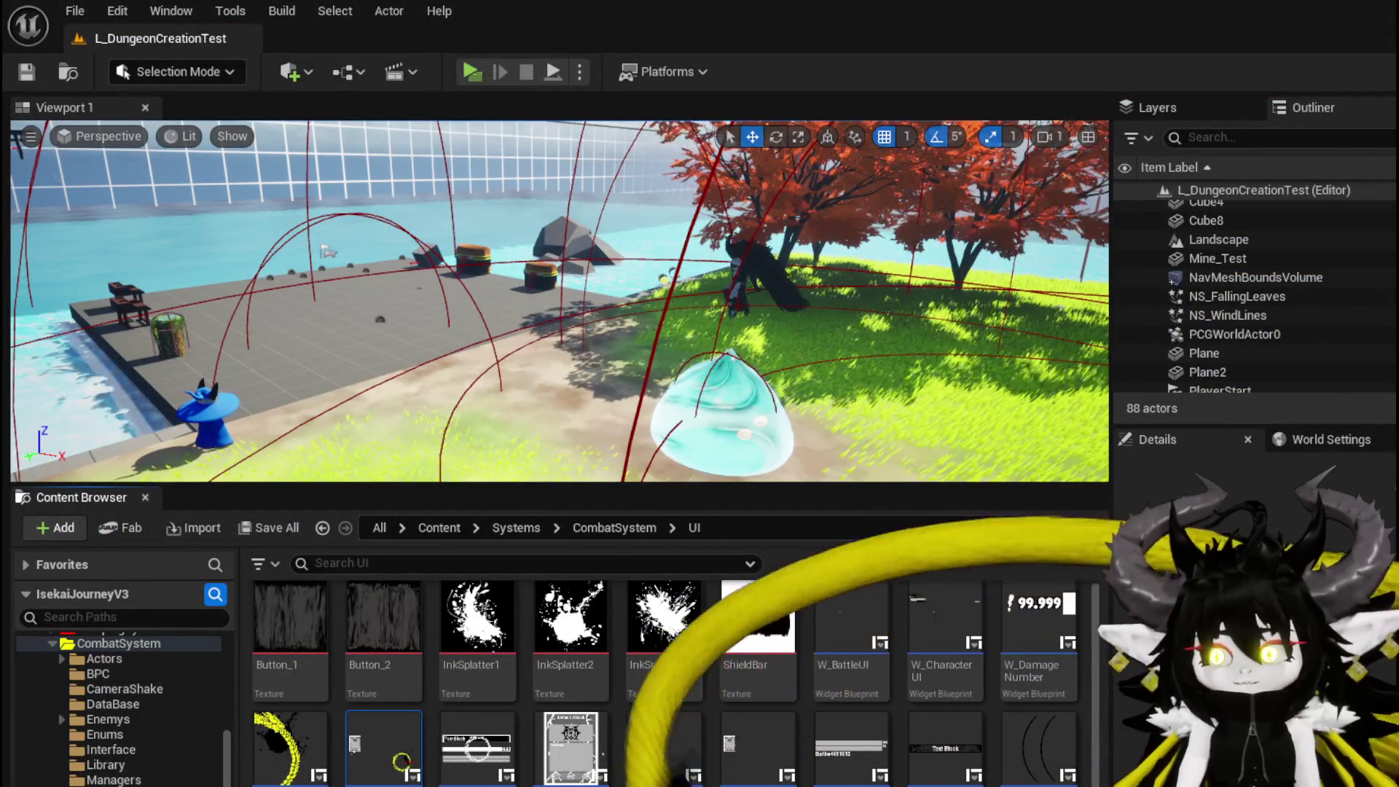
key("alt+Tab")
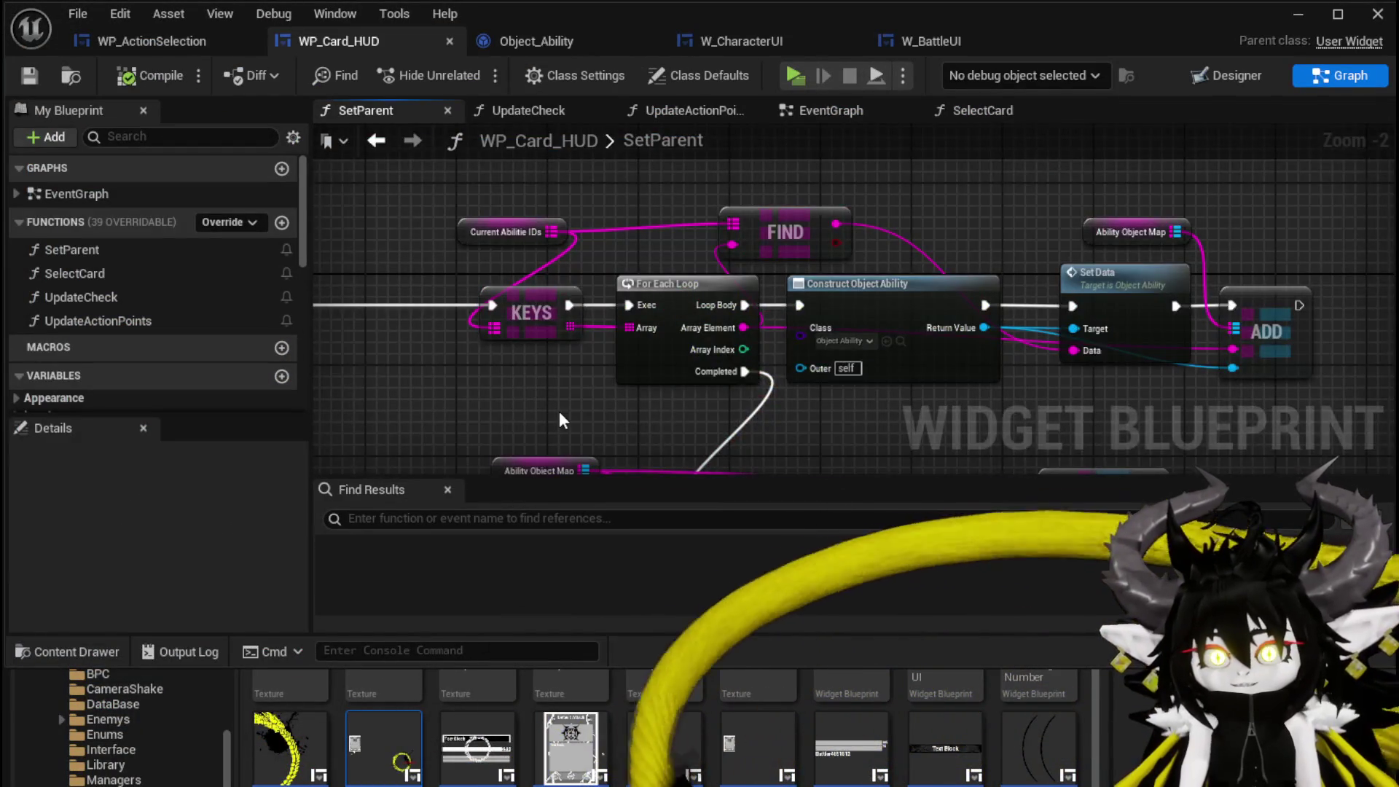
- Reposition the Current Abilitie IDs node, then bring up the SelectCard function graph at its entry node
scroll(558, 411, "down", 1)
mouse_move(698, 269)
left_mouse_down()
mouse_move(637, 238)
mouse_move(650, 258)
left_mouse_up()
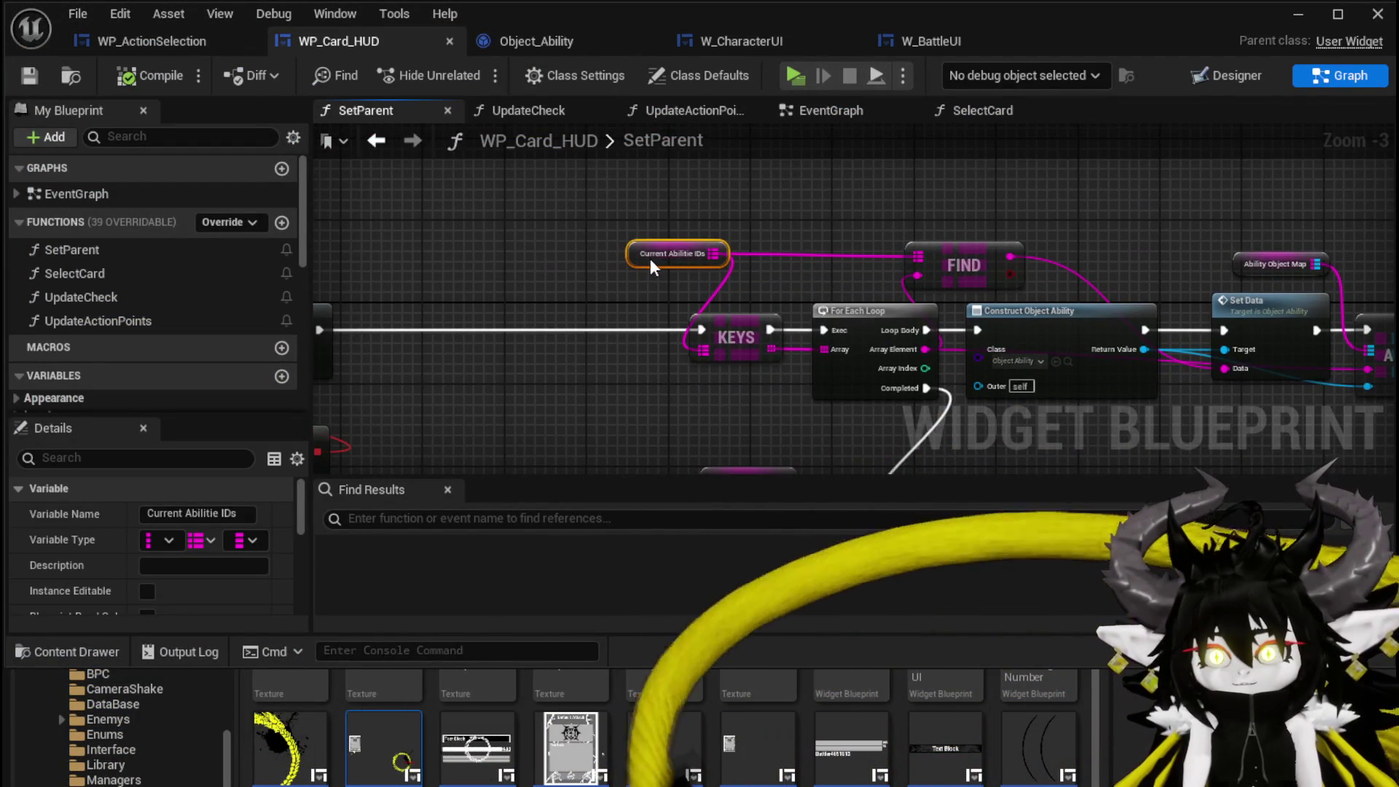
left_click_drag(680, 418, 538, 316)
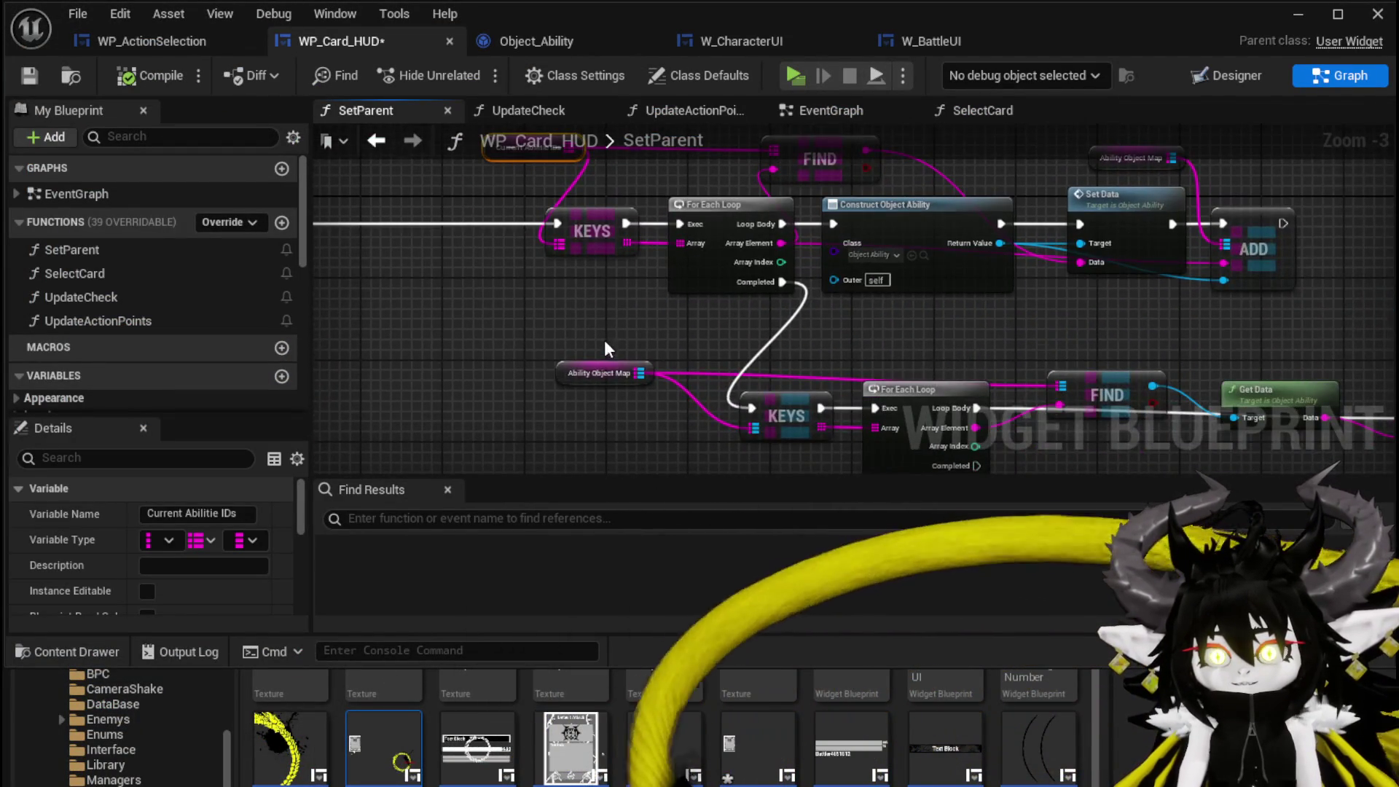
scroll(604, 340, "down", 3)
left_click(948, 186)
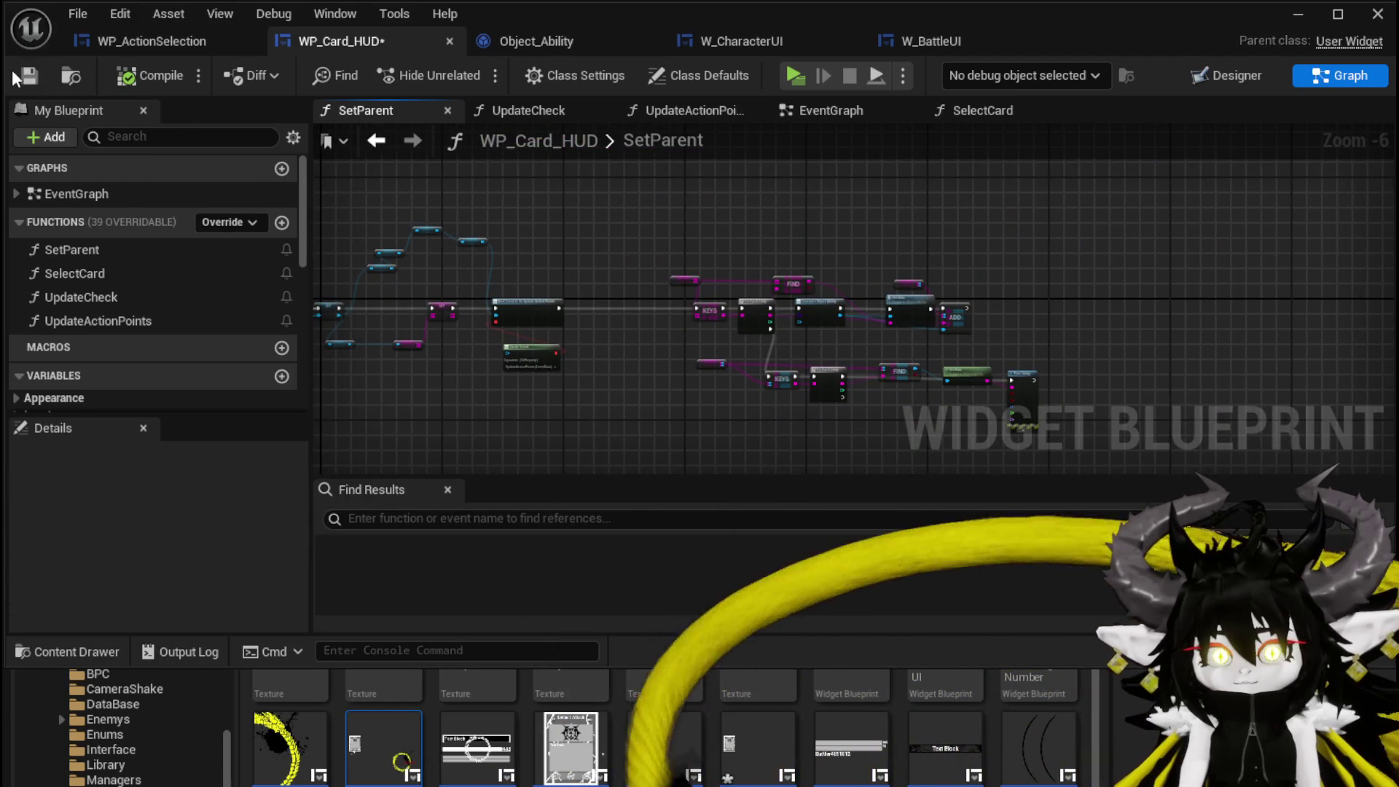
double_click(67, 274)
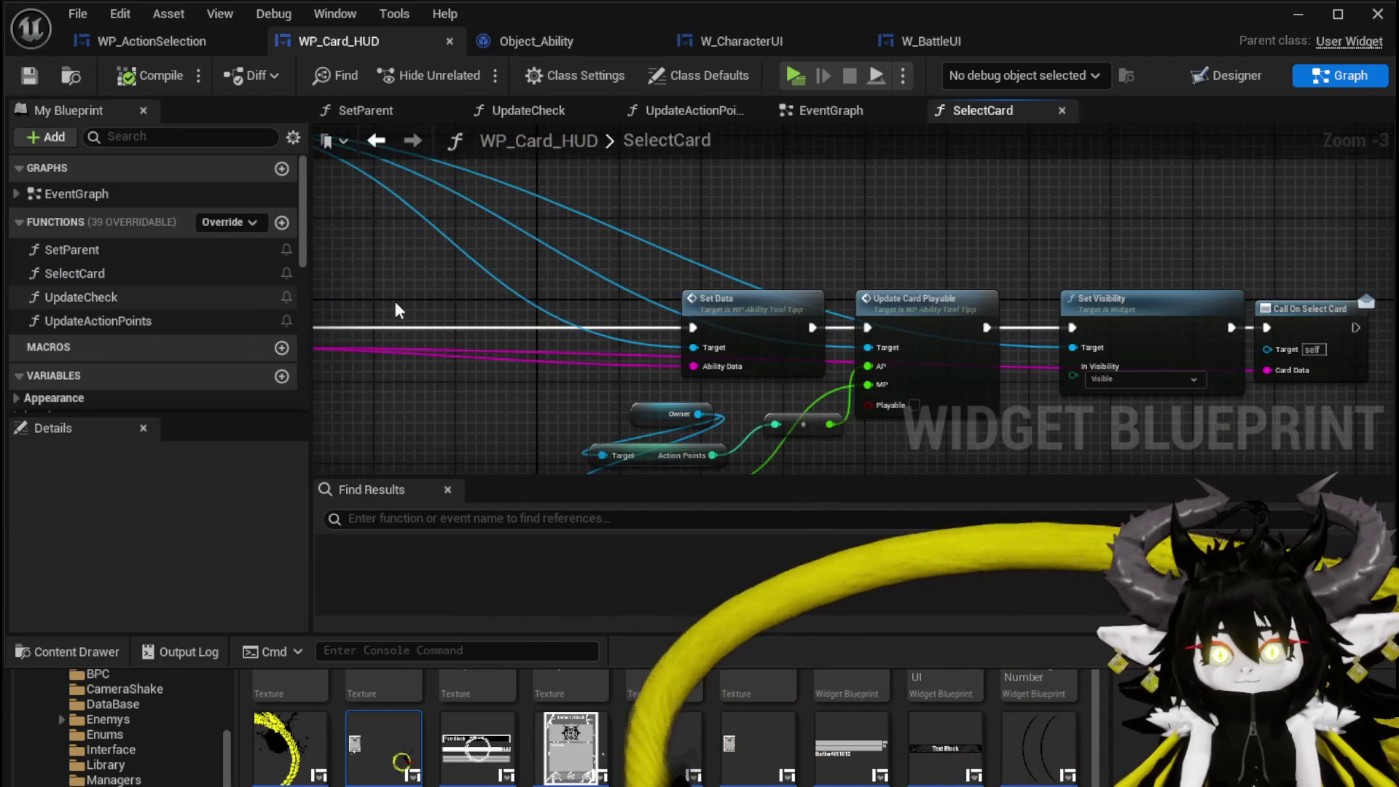
left_click_drag(1074, 242, 817, 242)
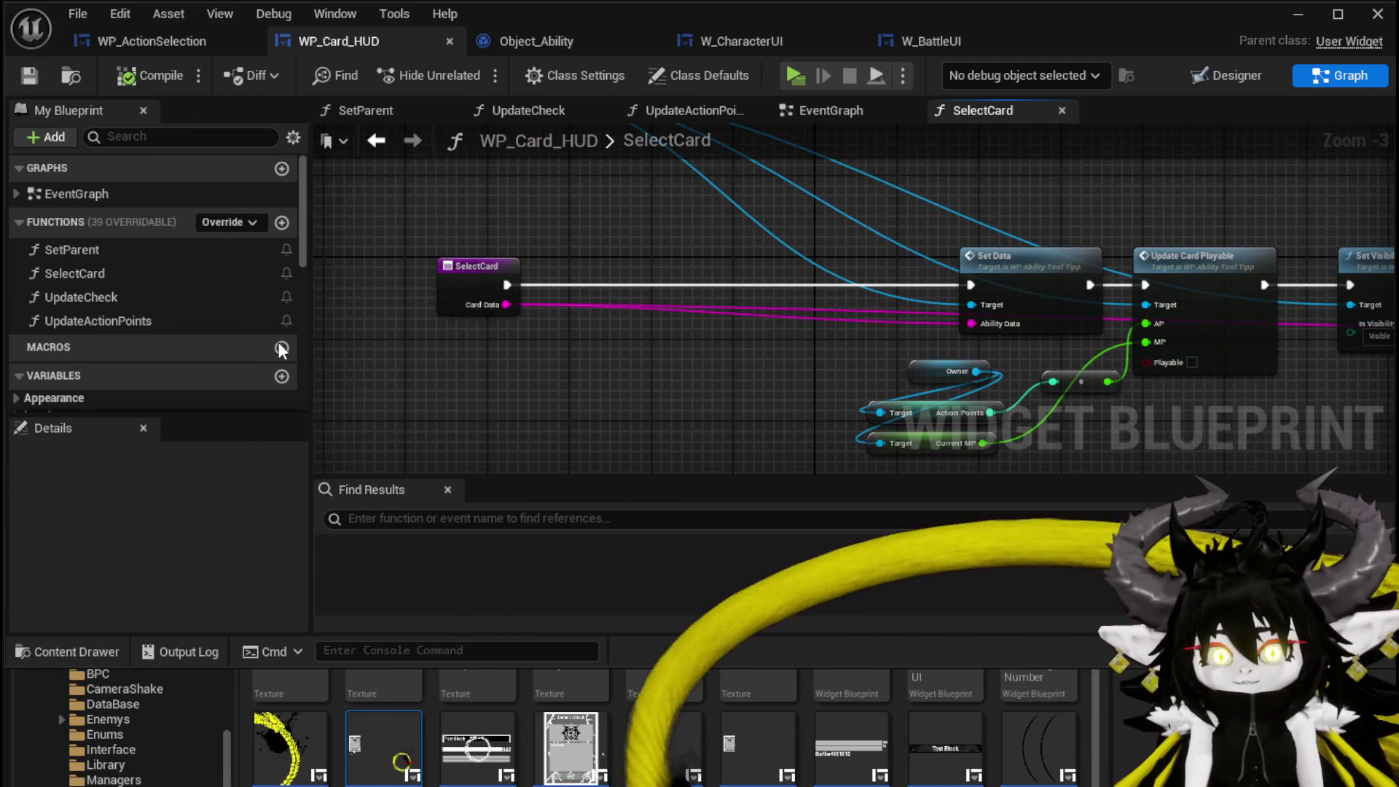
scroll(160, 326, "down", 5)
mouse_move(109, 334)
left_mouse_down()
mouse_move(151, 332)
mouse_move(131, 331)
left_mouse_up()
- Add a Print String after SelectCard that shows Card Data for 20 seconds, then launch a standalone preview
left_click_drag(506, 284, 636, 258)
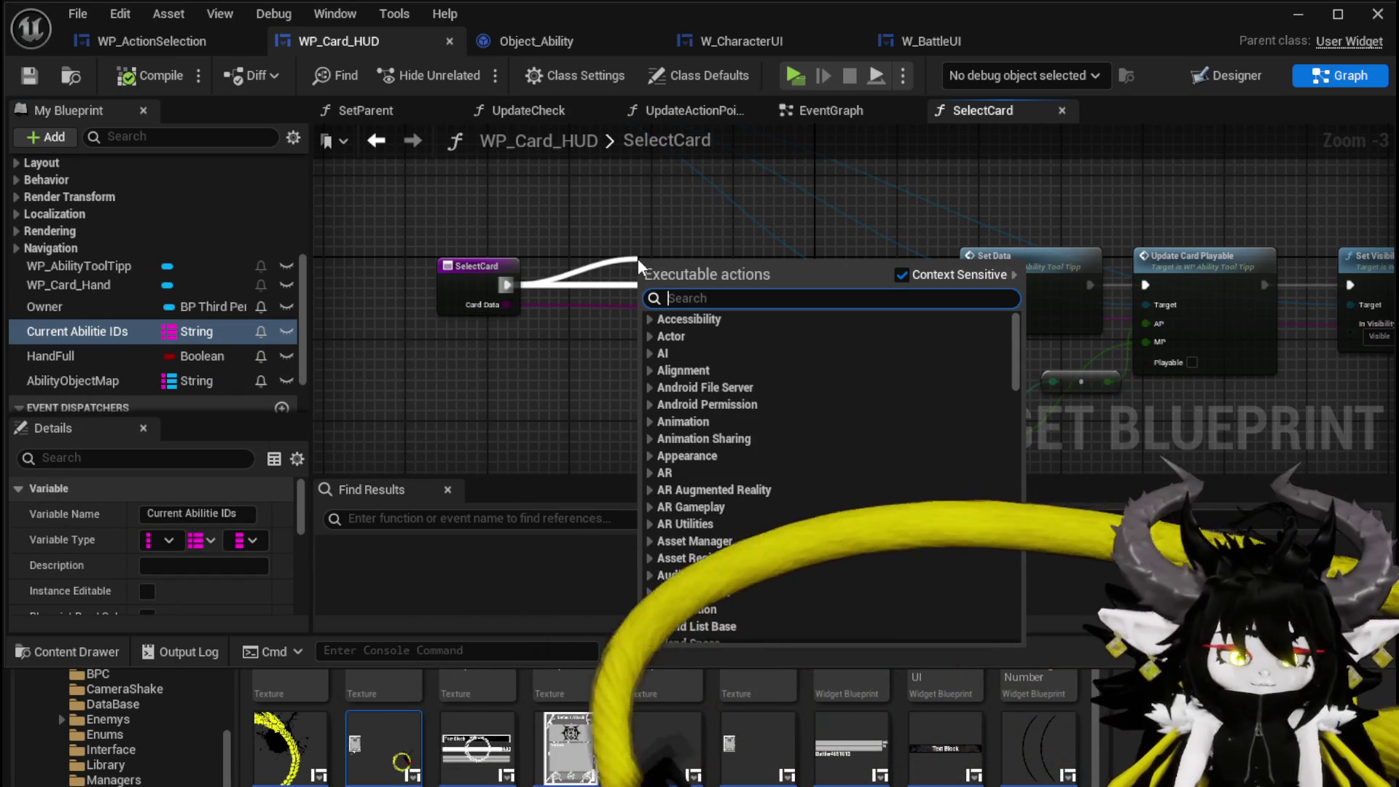
type("Print S")
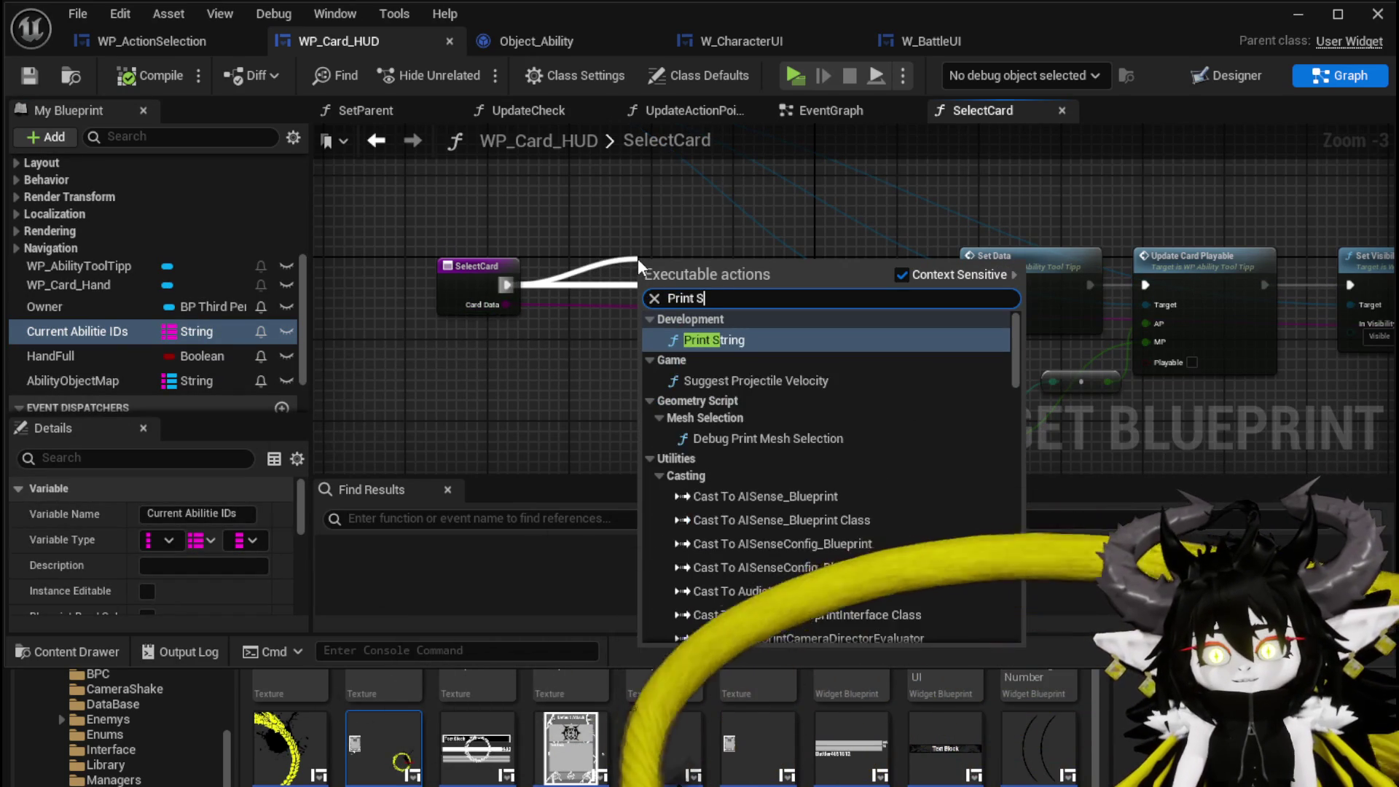
type("tring")
key("Return")
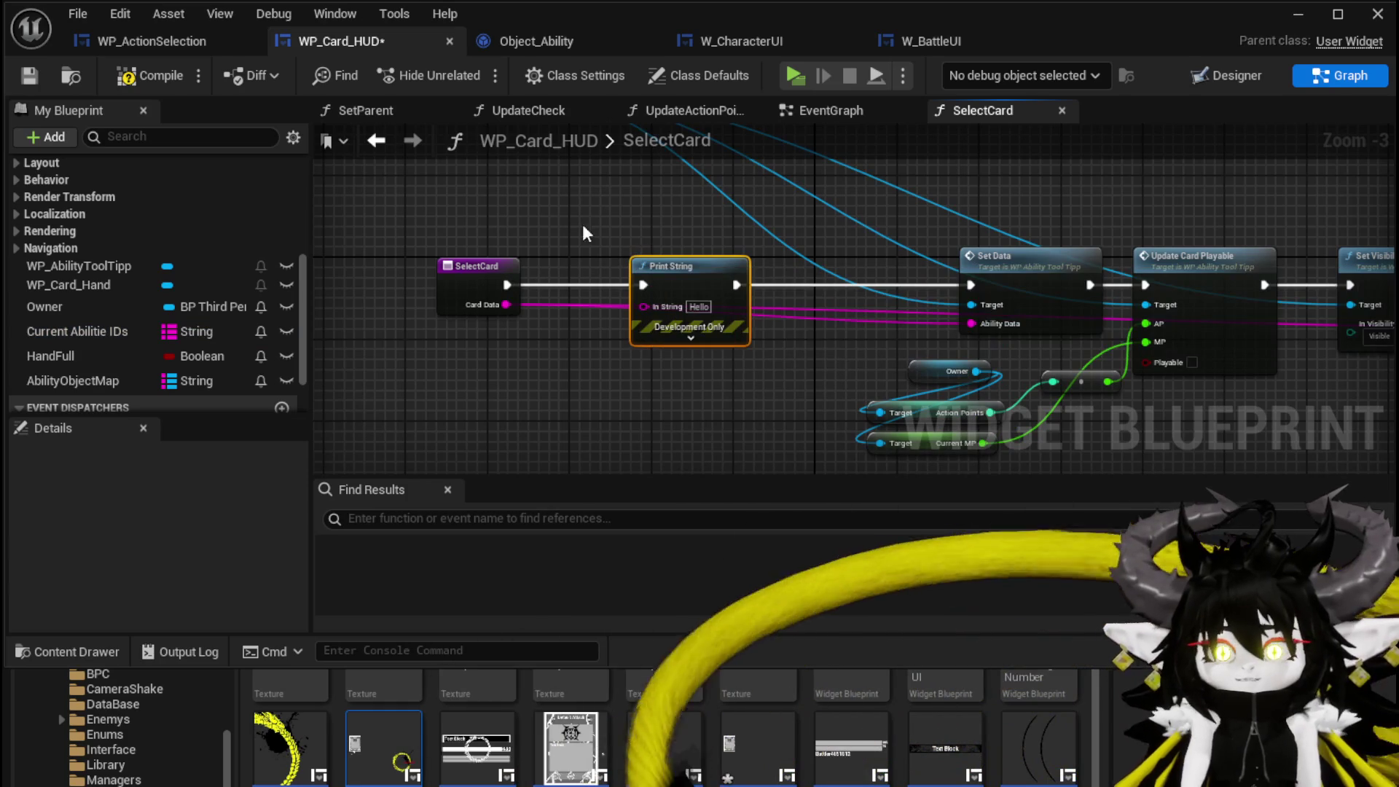
left_click_drag(637, 312, 644, 306)
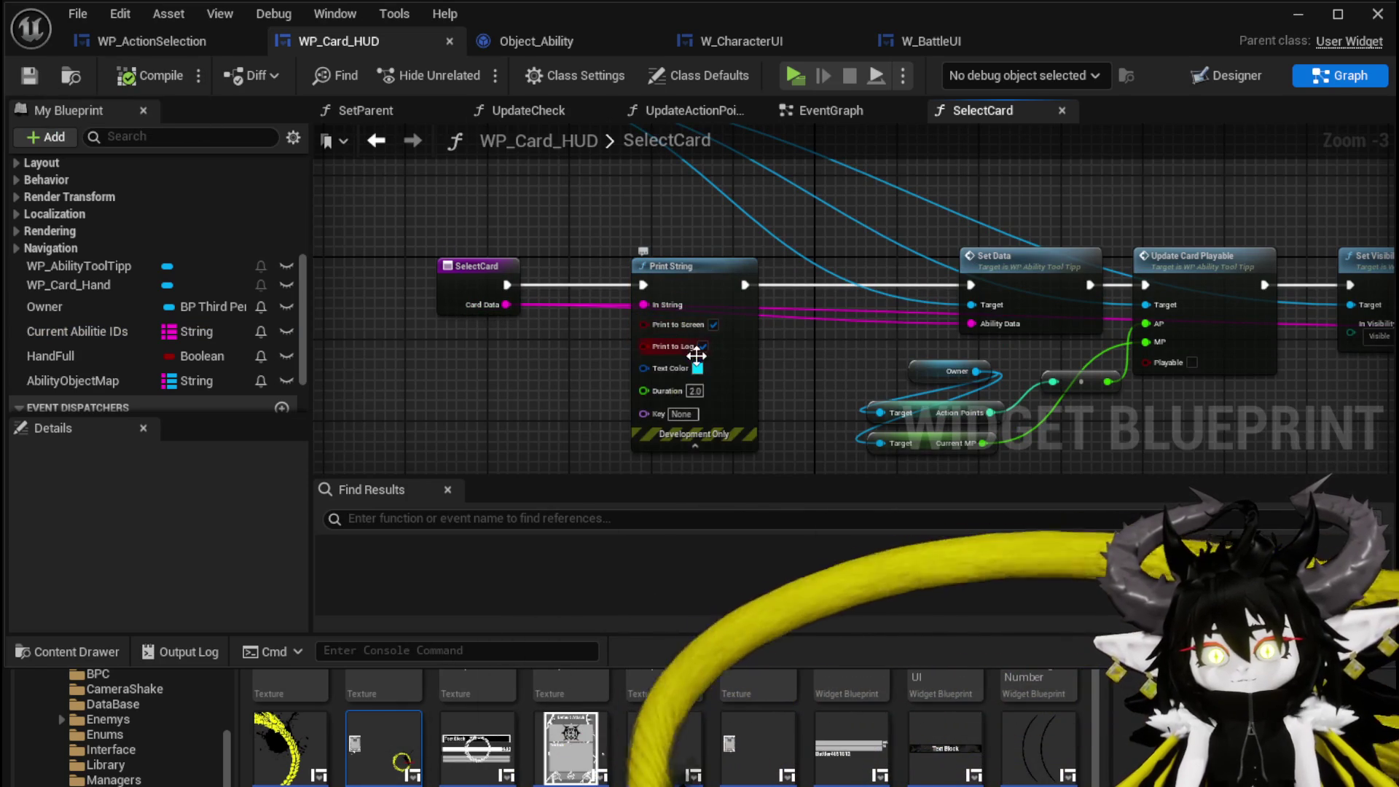
left_click(694, 392)
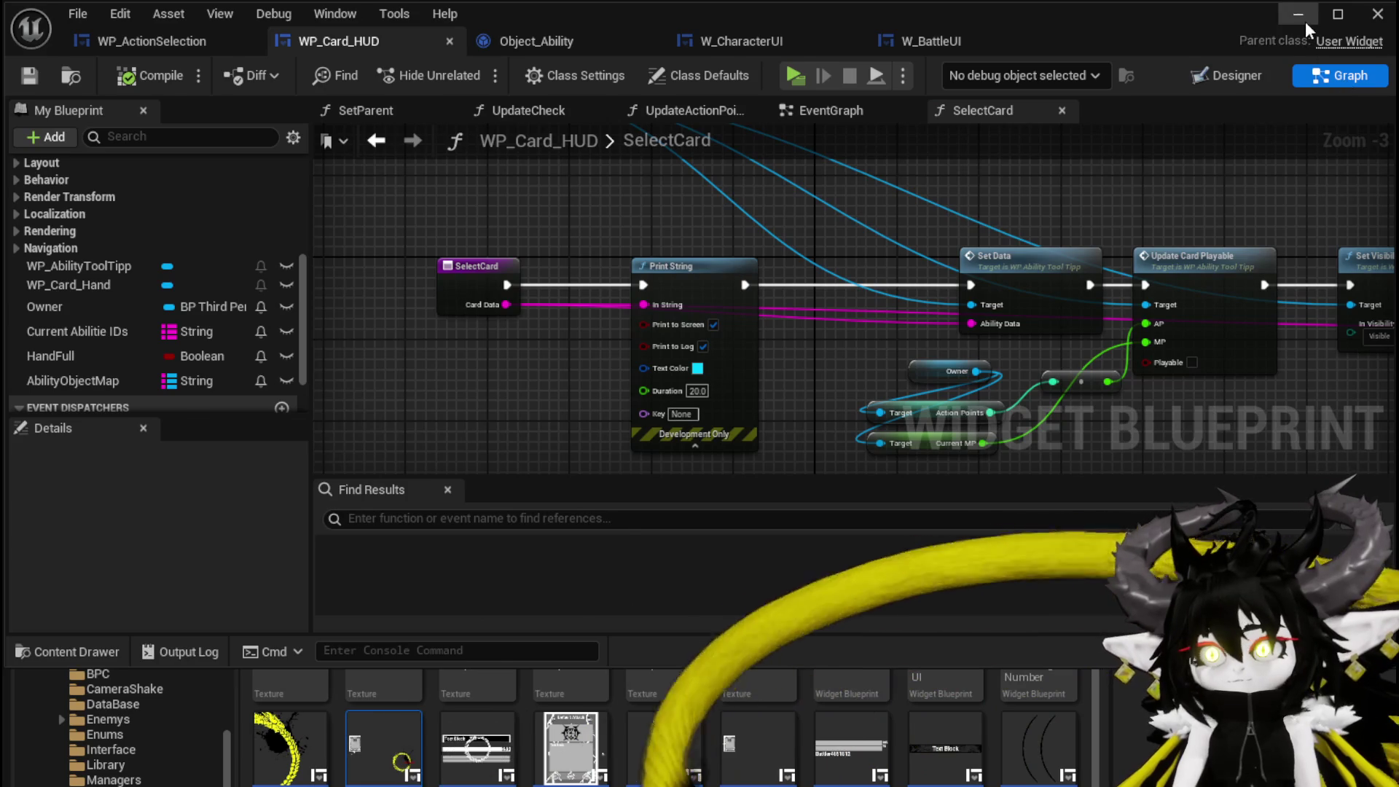
left_click(1305, 20)
left_click(471, 72)
- Walk up to the slime and play the Ability003, Magic_Big_01 and Echo Buff cards
key("w")
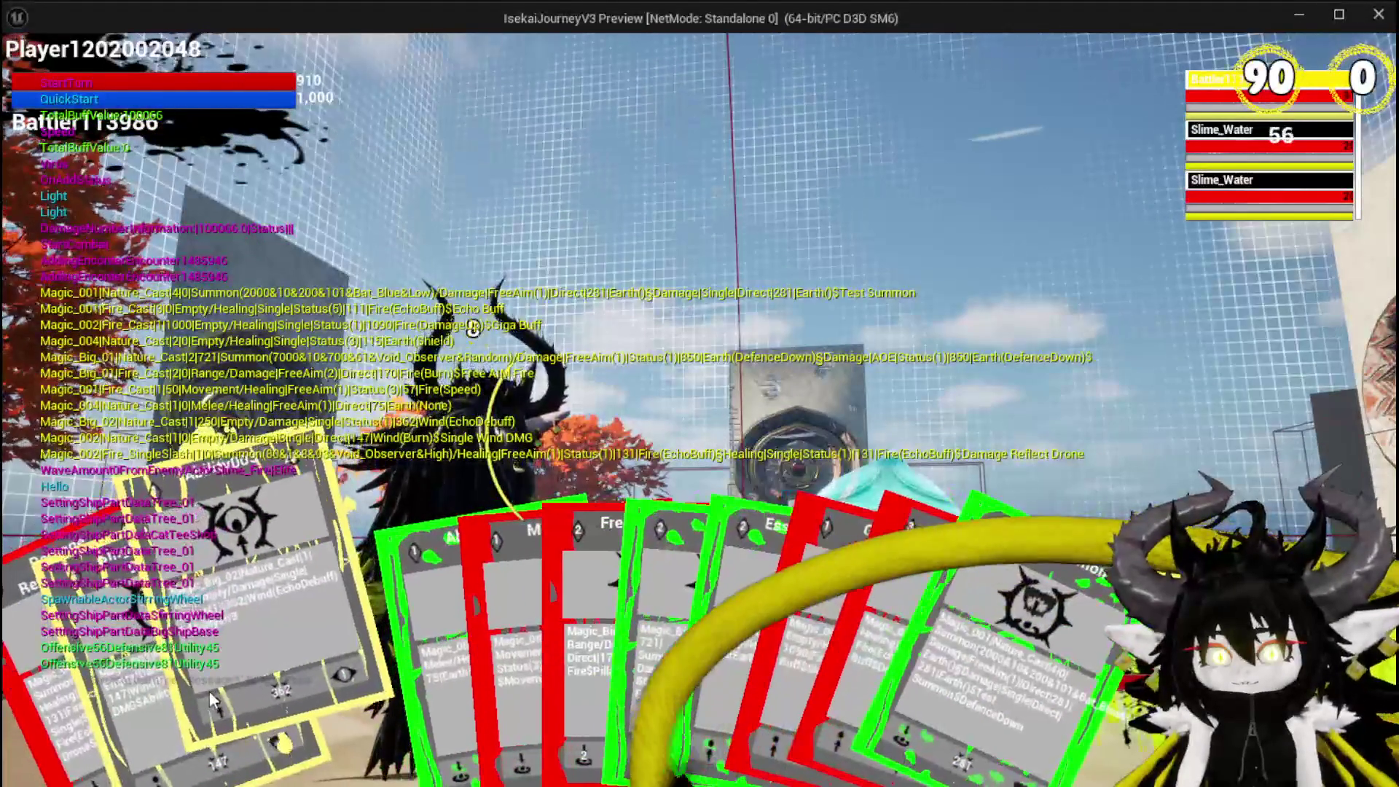
left_click(210, 688)
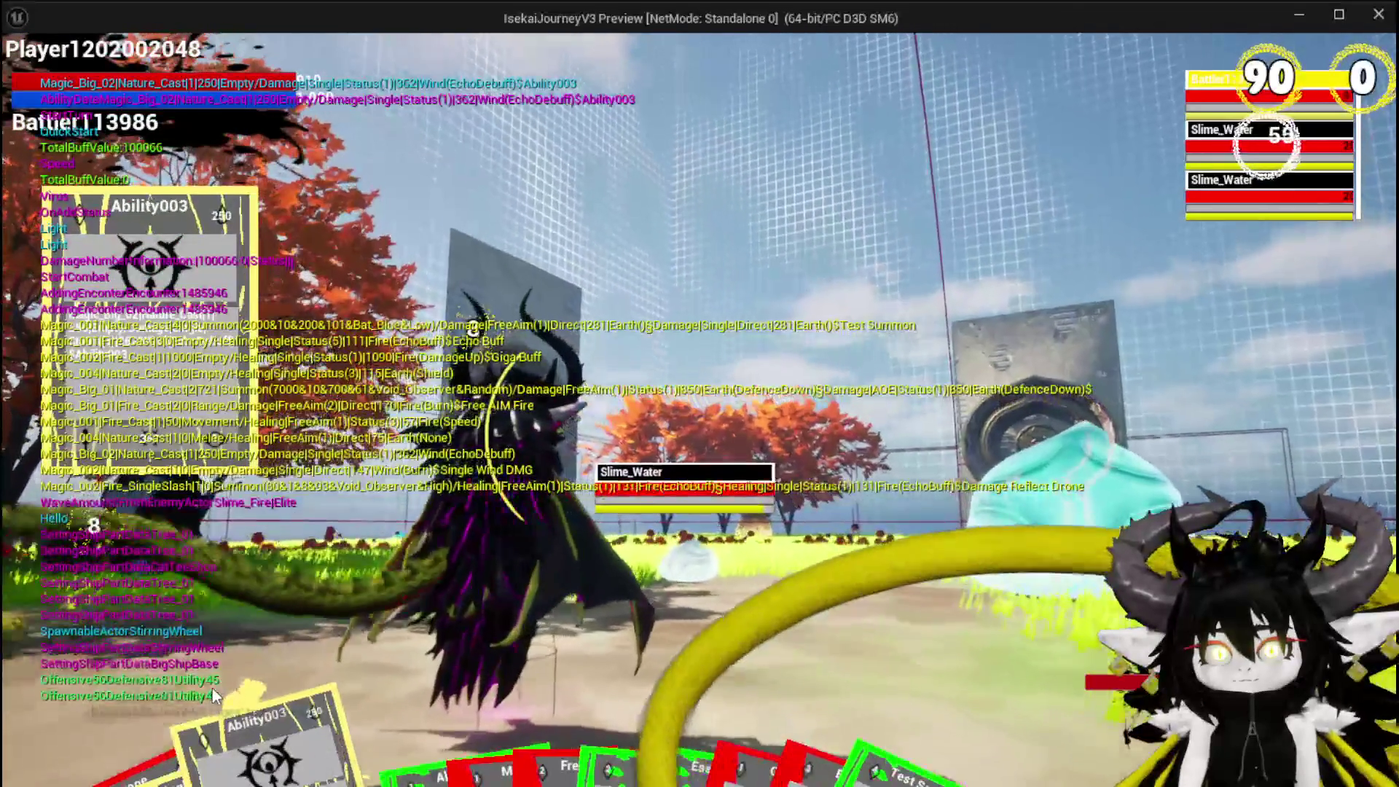
left_click(508, 656)
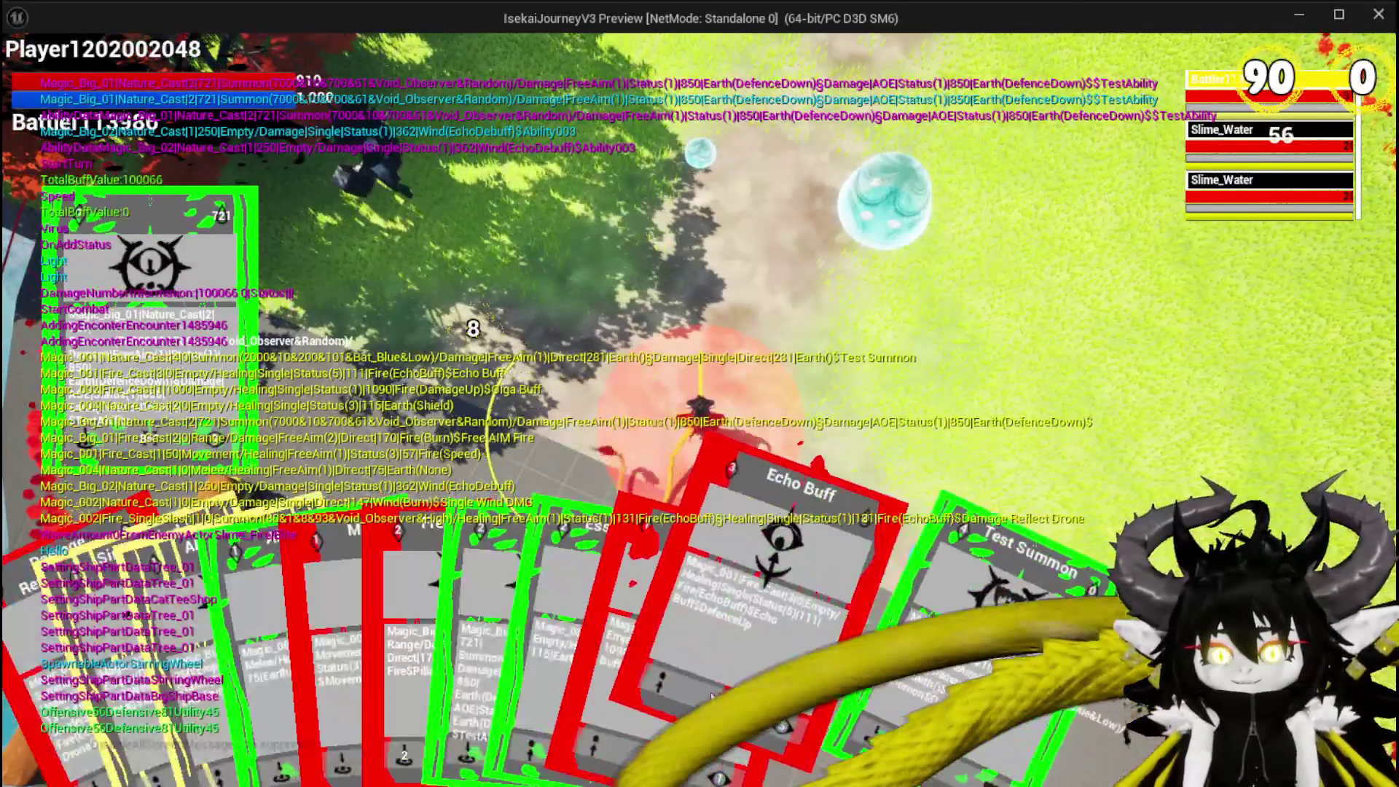
left_click(735, 633)
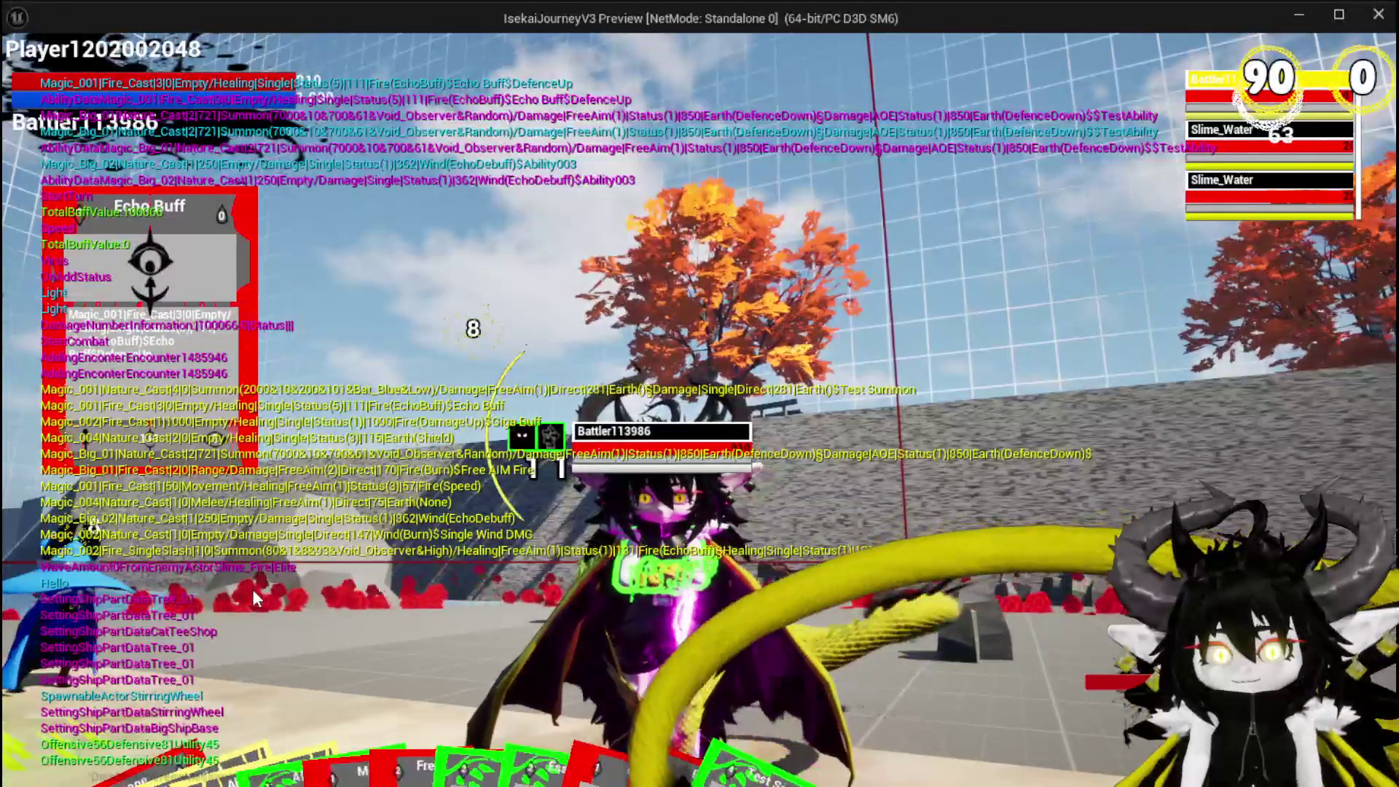
mouse_move(116, 724)
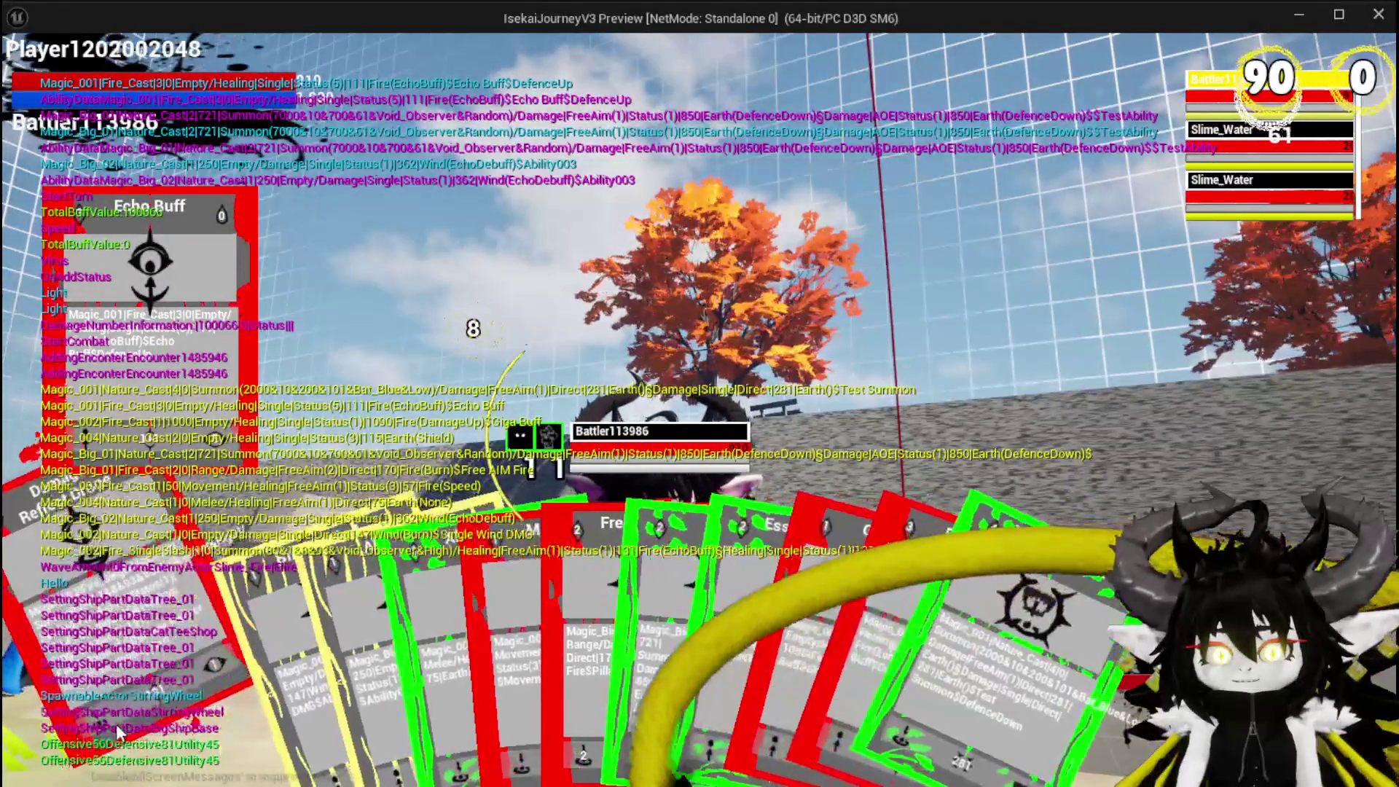
- End the game preview, save the level map, and switch back to the WP_Card_HUD blueprint
key("Escape")
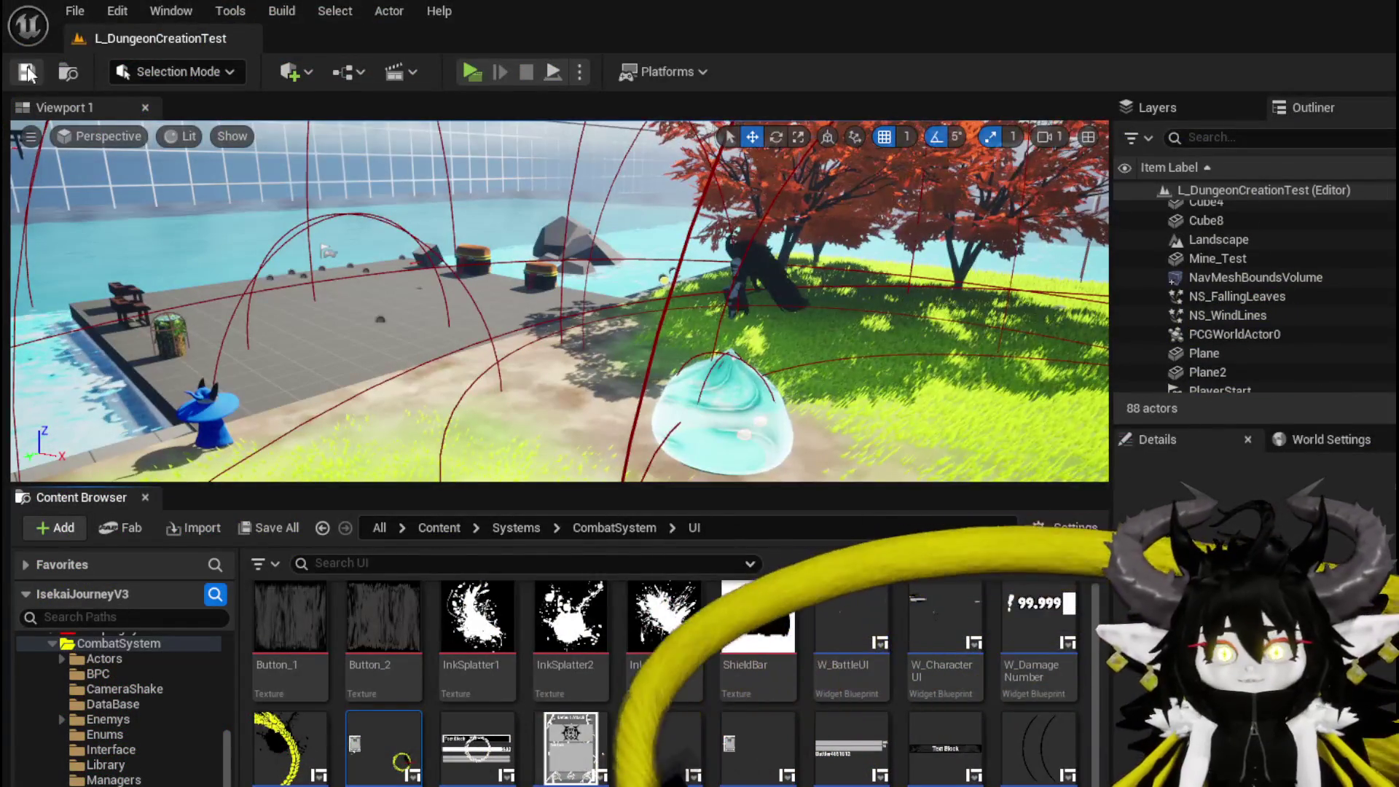
left_click(27, 71)
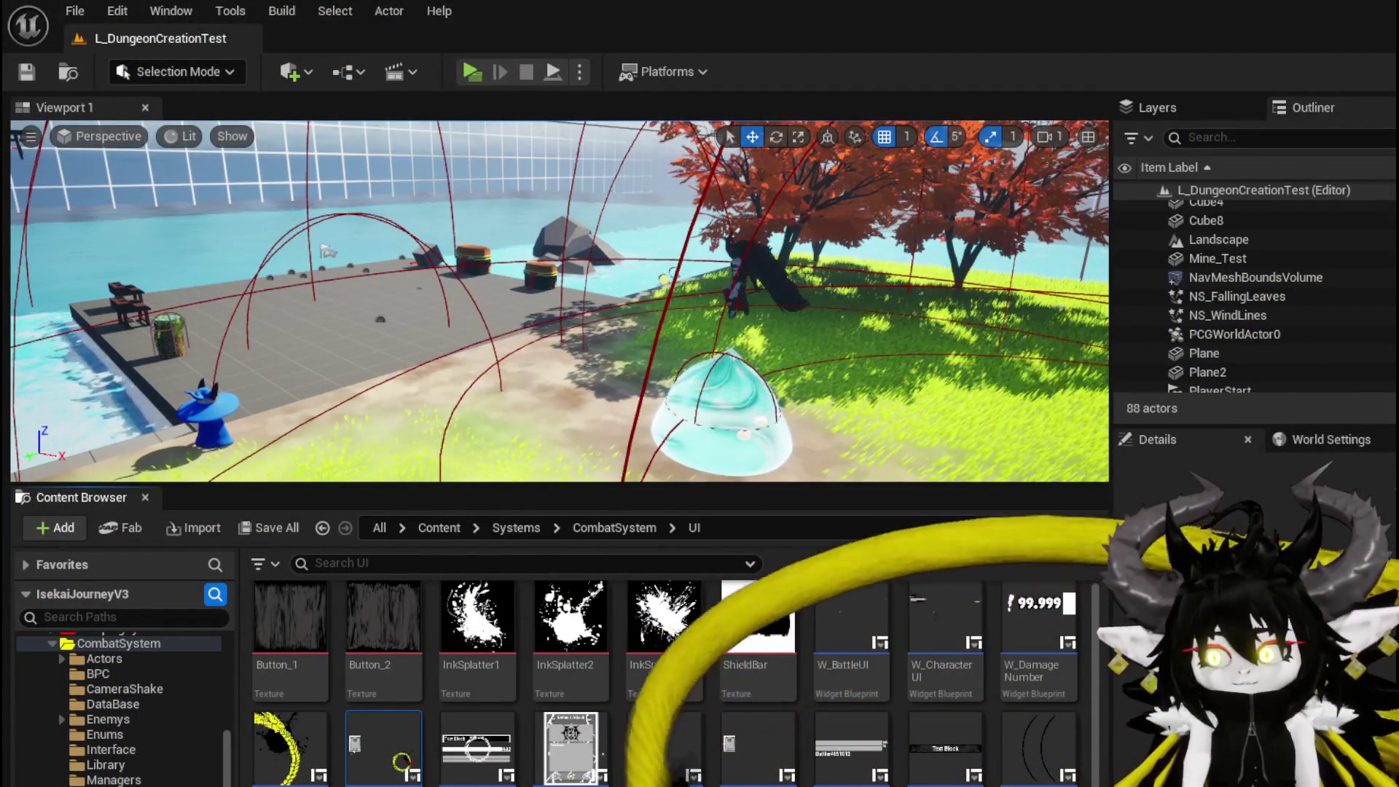
key("alt+Tab")
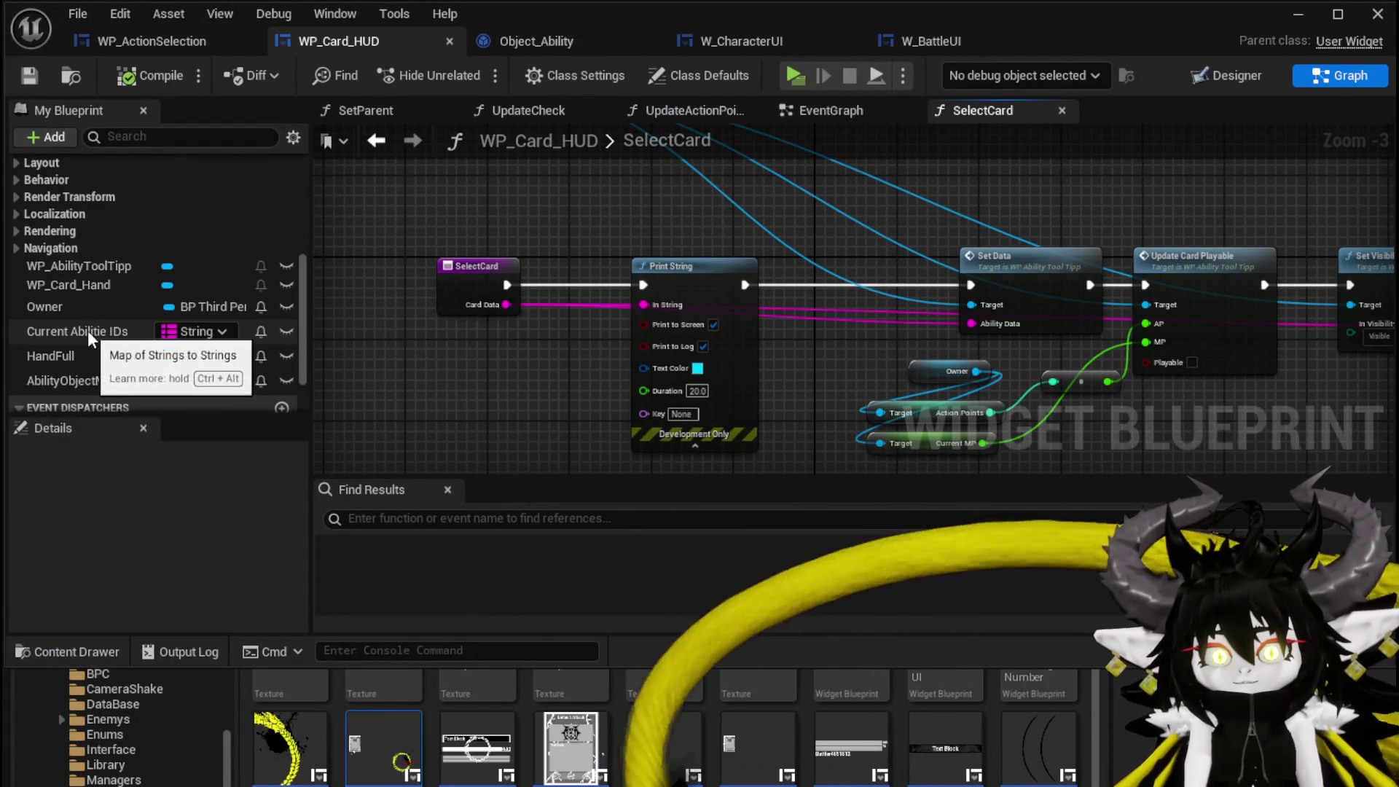
- Inspect the EventGraph's card setup loop around the GET, KEYS and SET nodes
left_click(823, 110)
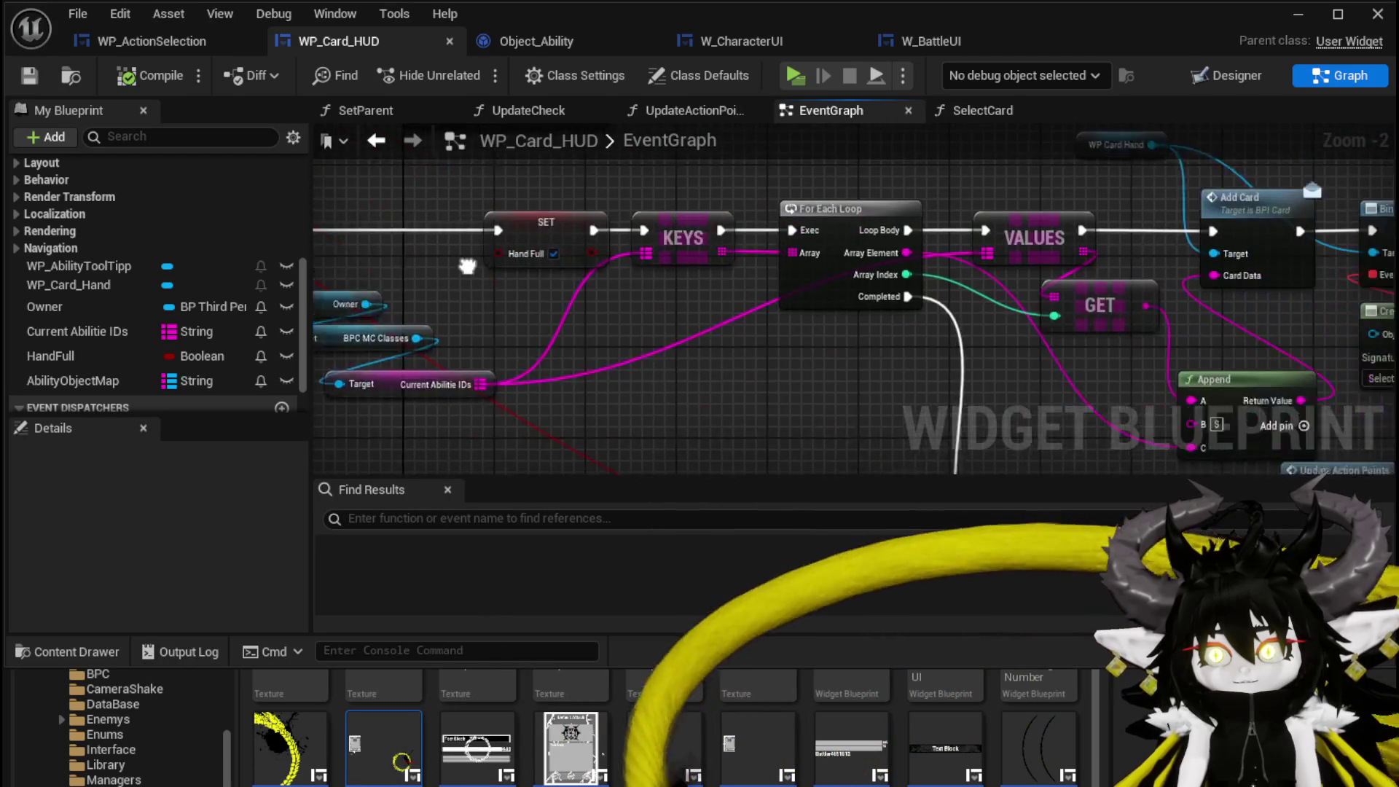
left_click_drag(945, 319, 660, 297)
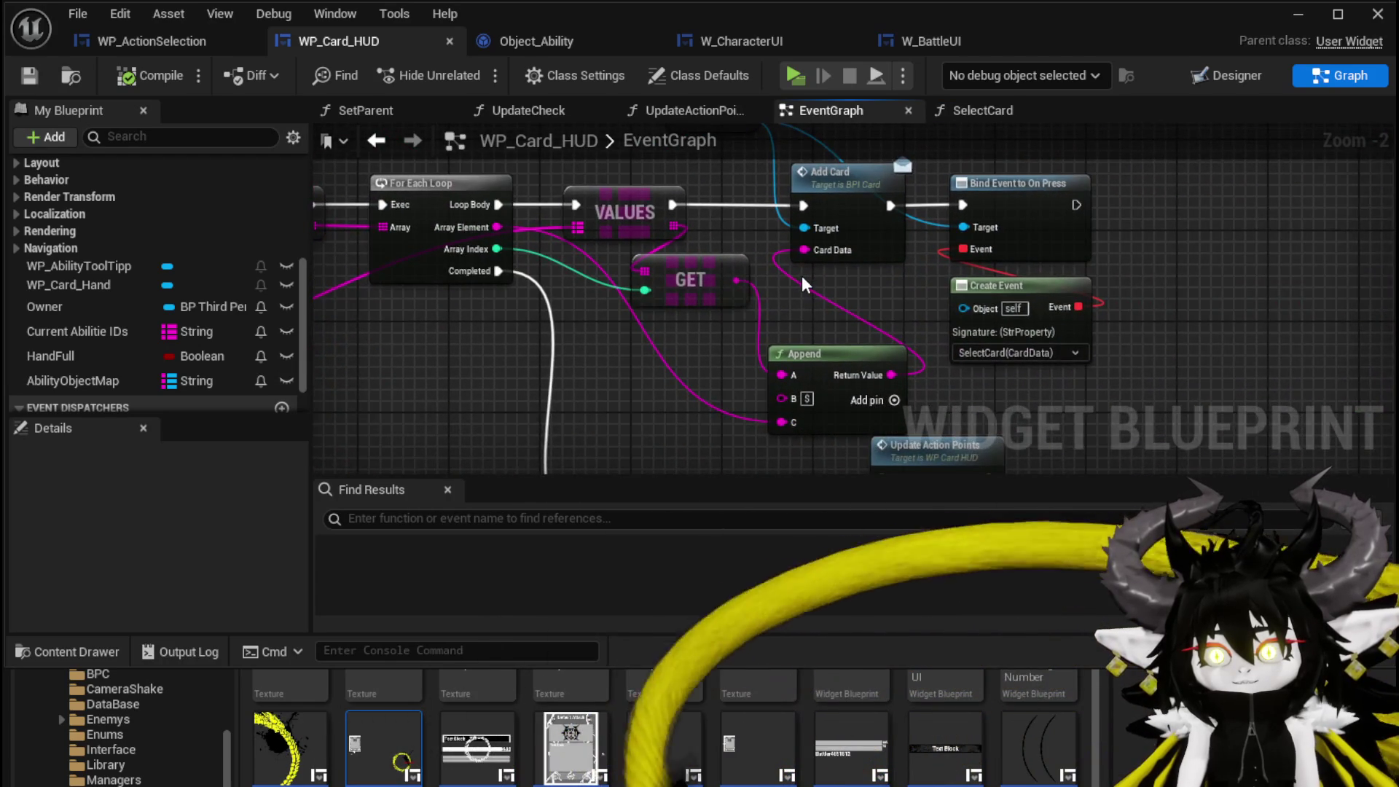
left_click_drag(803, 284, 1000, 329)
scroll(154, 241, "up", 5)
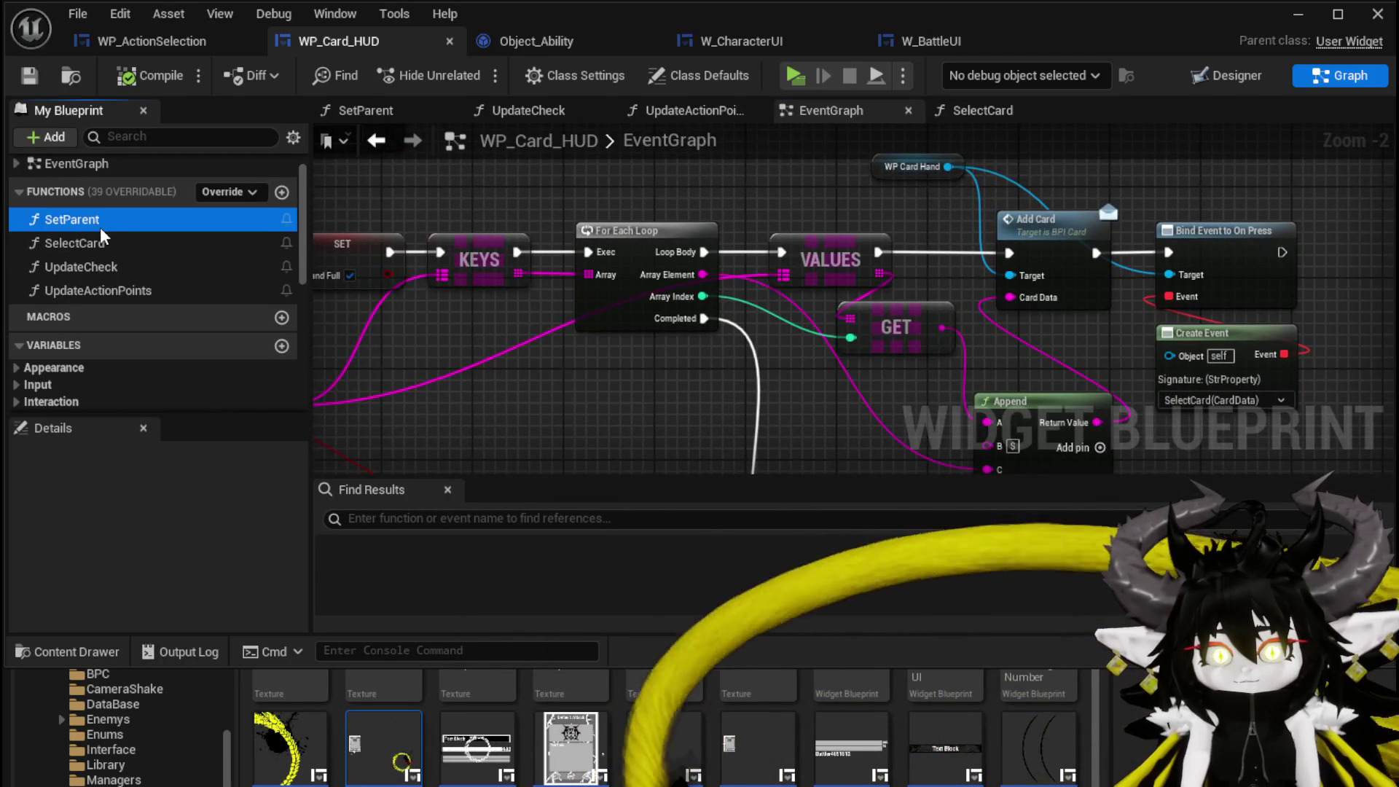
- In SetParent, wire the Find result into the Add node and save WP_Card_HUD
double_click(71, 220)
scroll(729, 313, "up", 3)
left_click_drag(1088, 249, 855, 221)
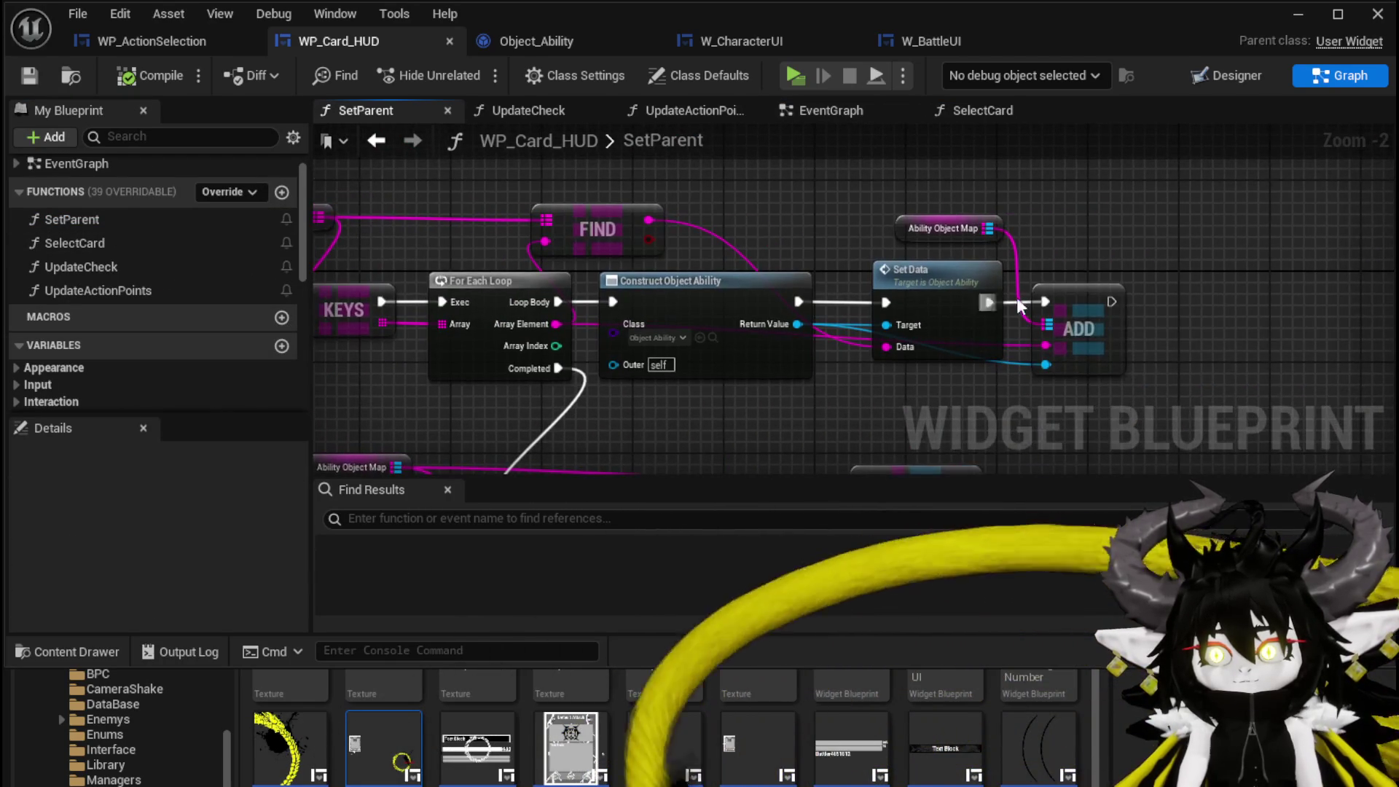
left_click_drag(1249, 298, 1272, 319)
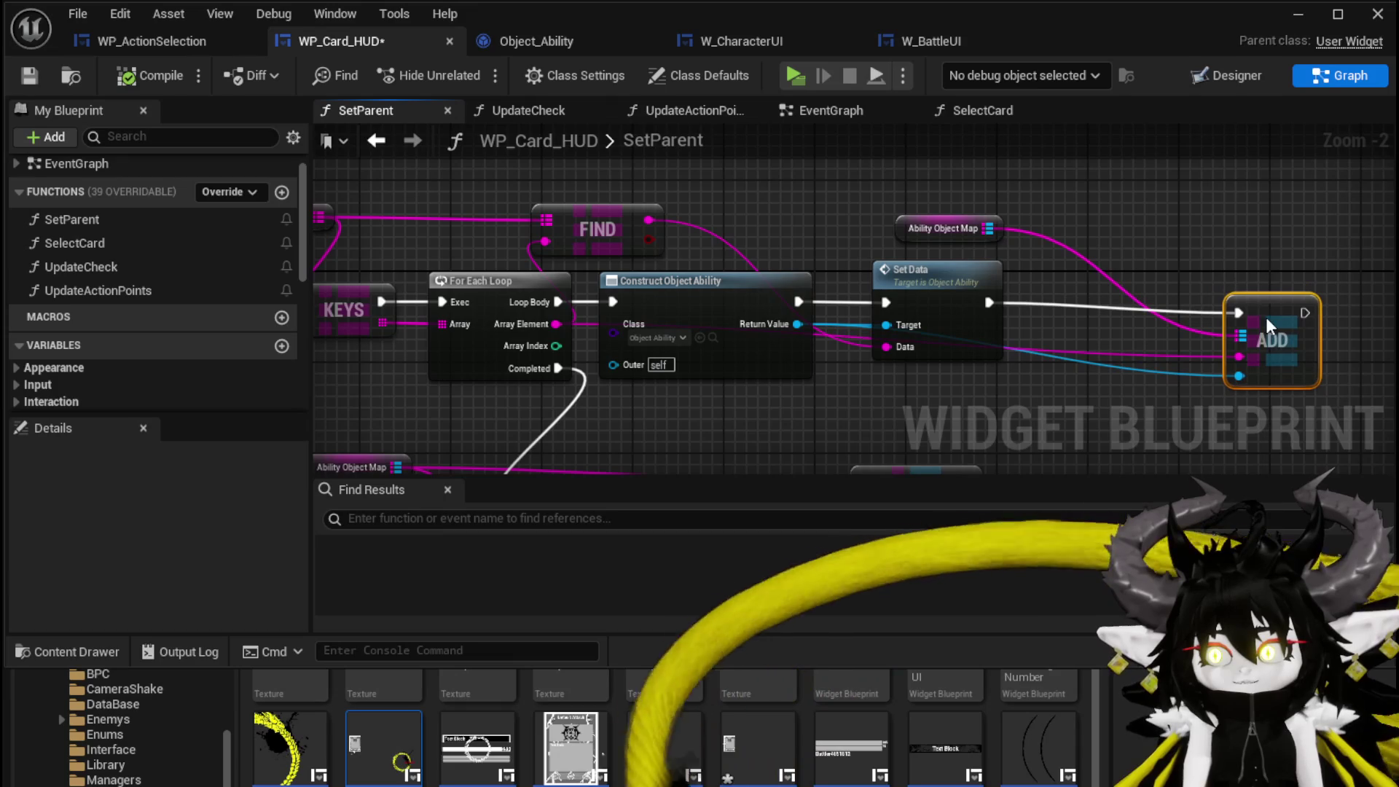
mouse_move(648, 219)
left_mouse_down()
mouse_move(1278, 367)
mouse_move(1240, 357)
left_mouse_up()
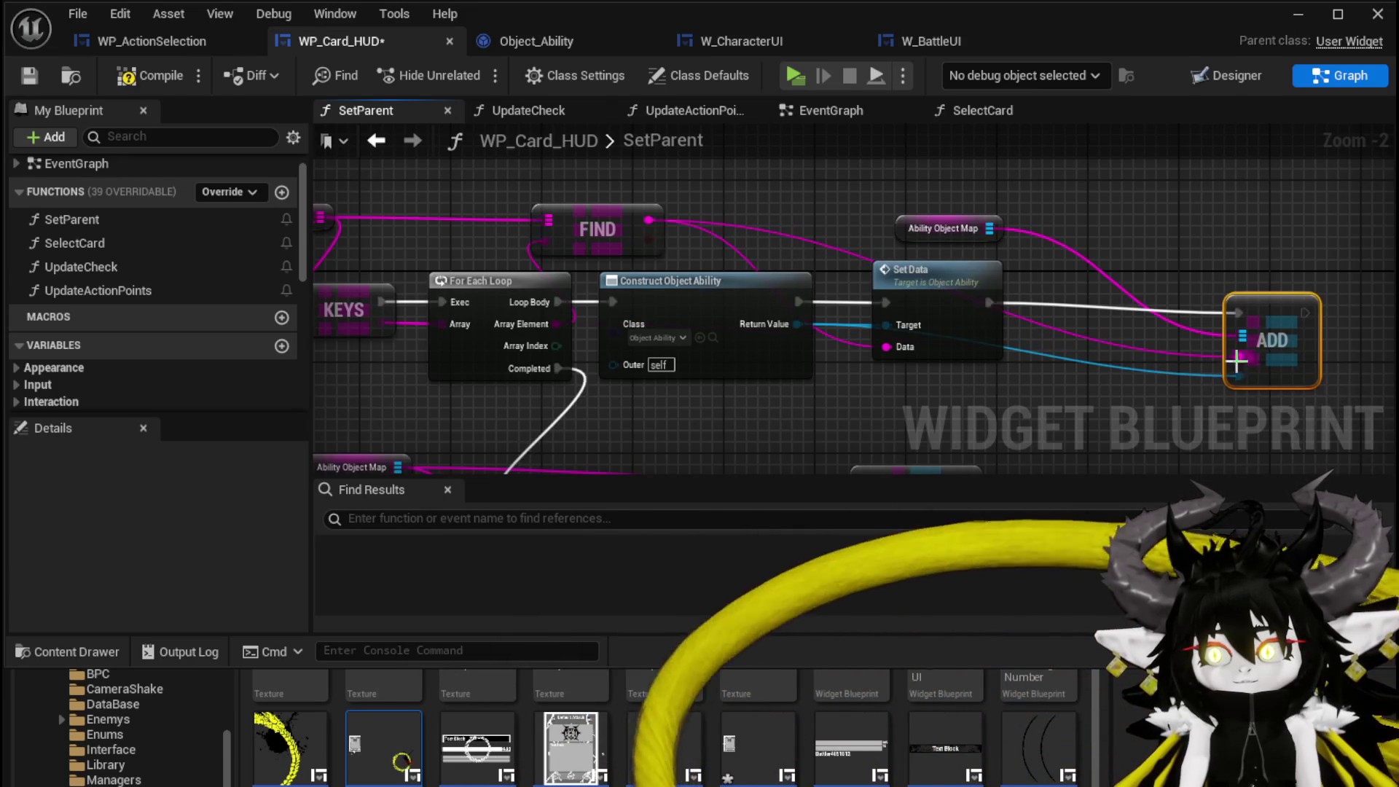
left_click(28, 75)
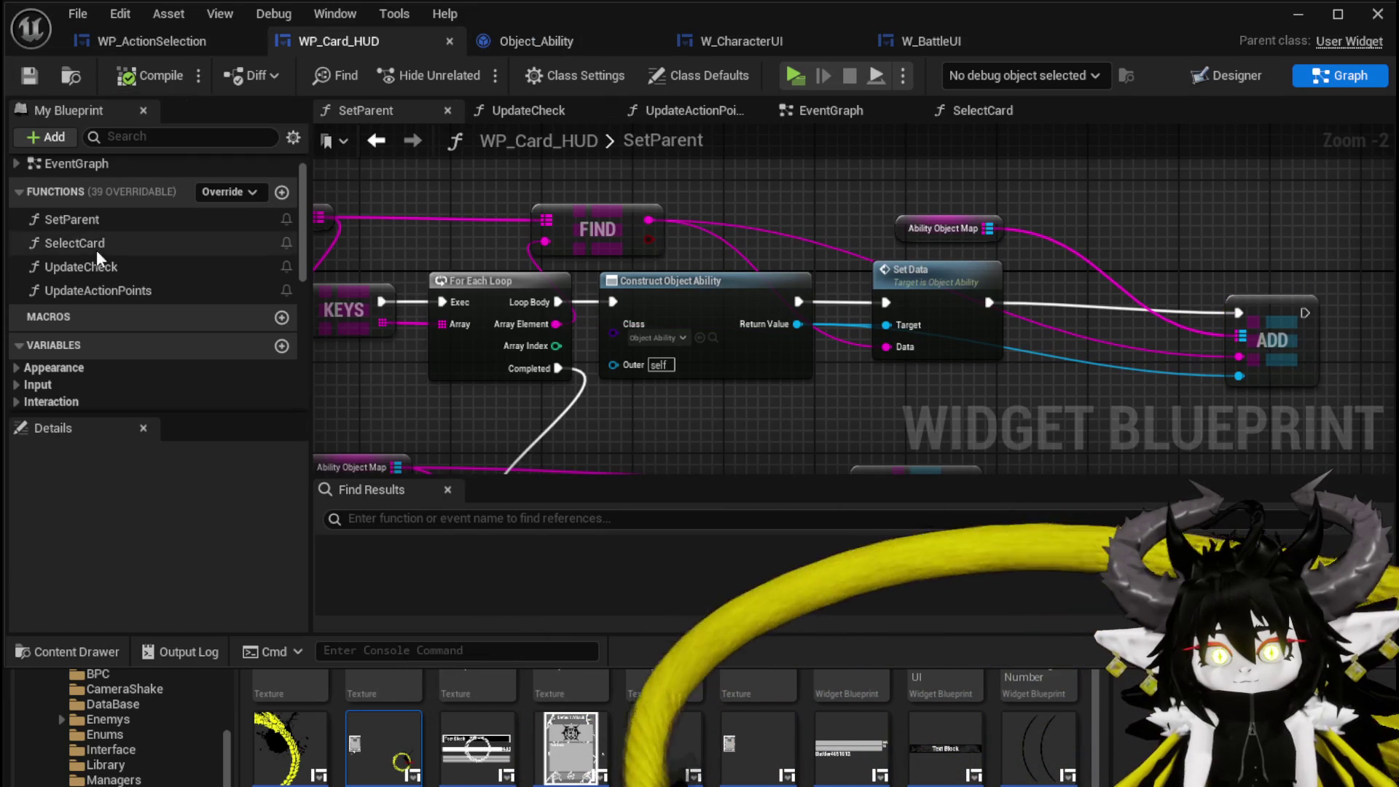
double_click(89, 242)
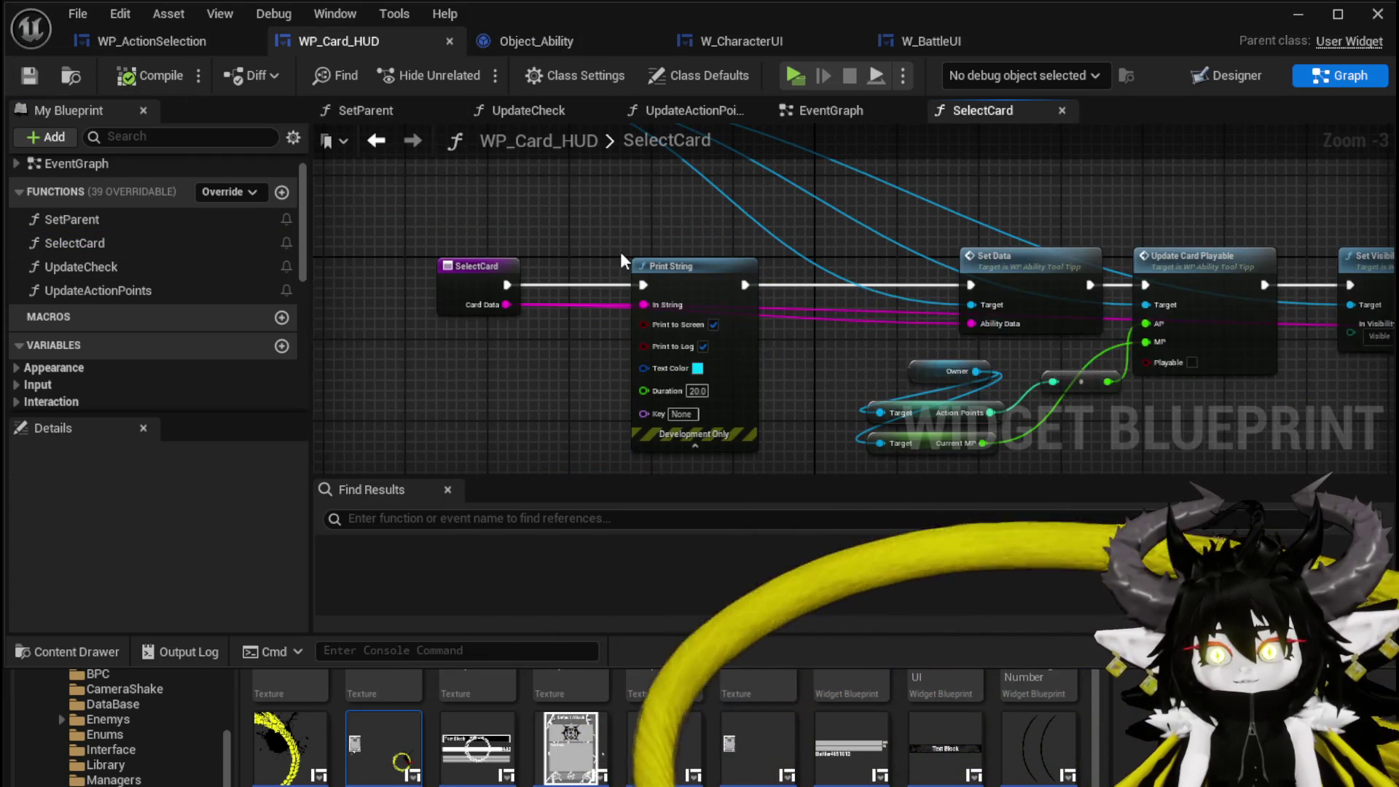
- Add an Ability Object Map getter and a Map Find node keyed on Card Data in SelectCard
mouse_move(277, 244)
left_mouse_down()
mouse_move(561, 237)
mouse_move(470, 231)
left_mouse_up()
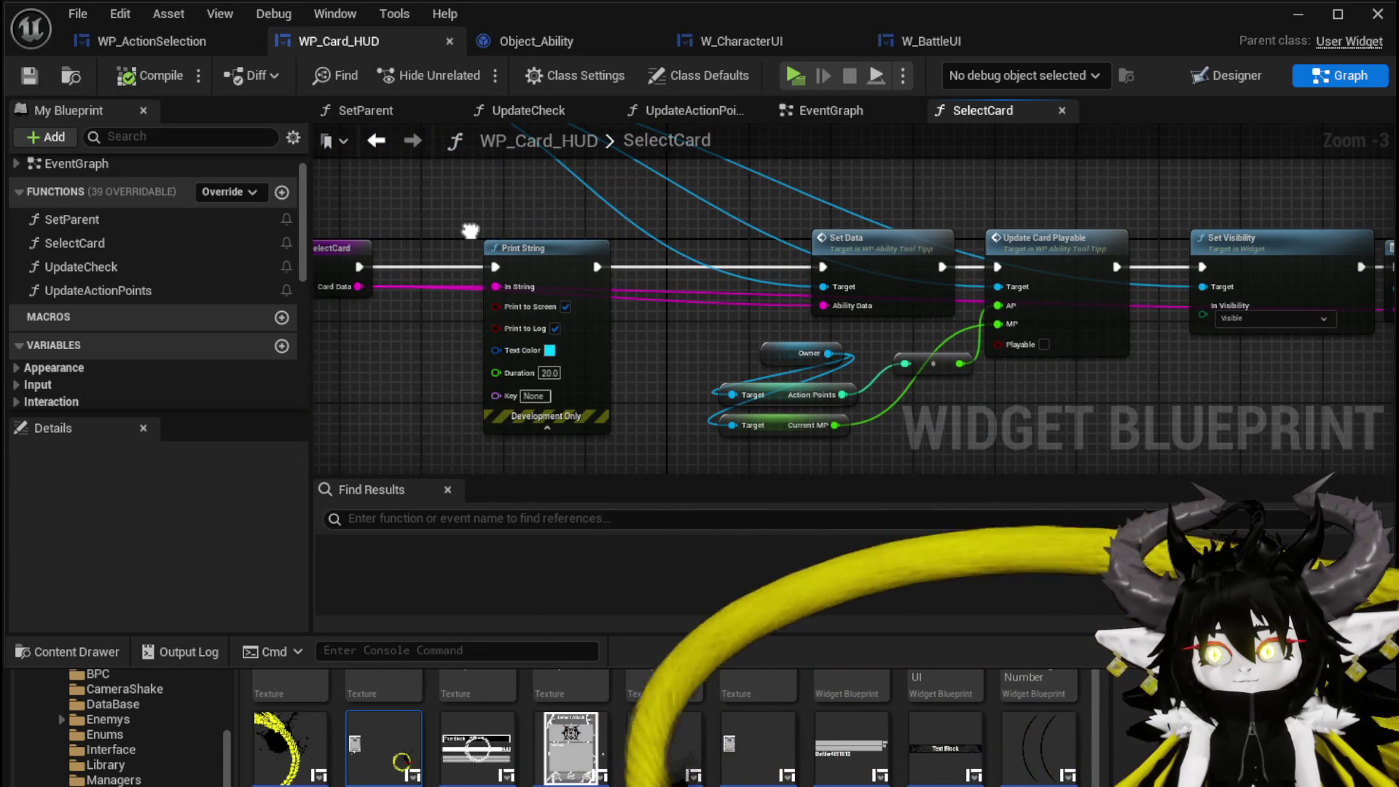
left_click_drag(470, 231, 608, 250)
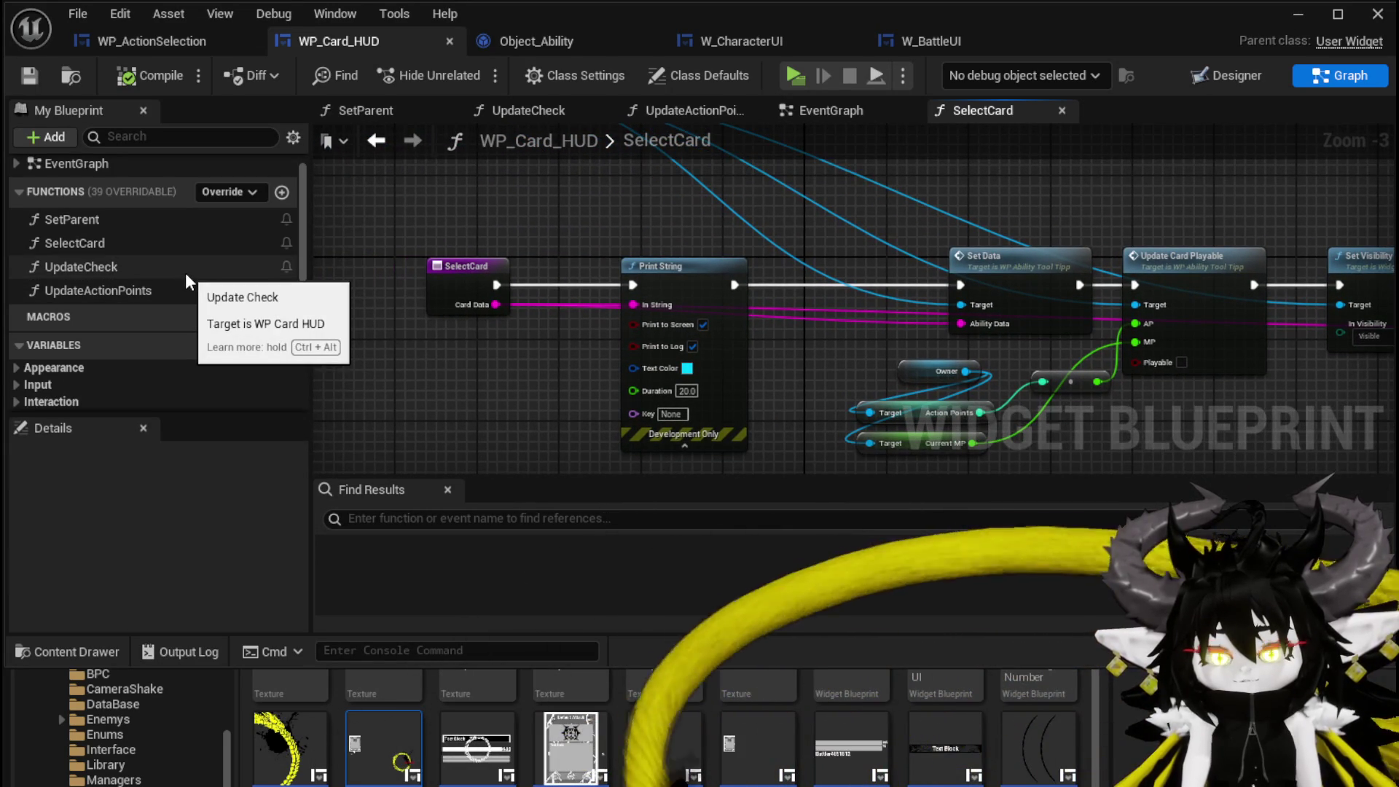
scroll(186, 273, "down", 8)
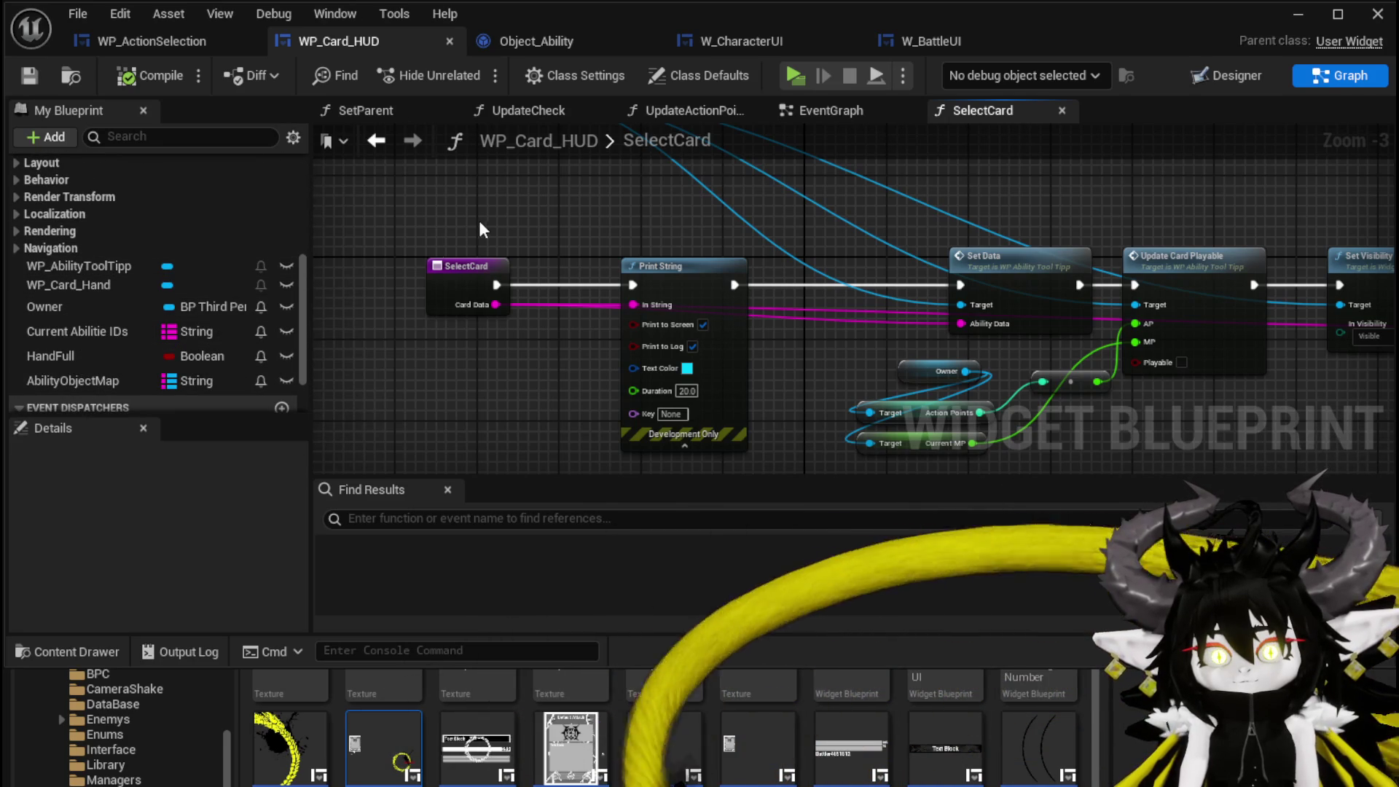
mouse_move(65, 380)
left_mouse_down()
mouse_move(421, 186)
mouse_move(522, 191)
left_mouse_up()
type("find")
key("Return")
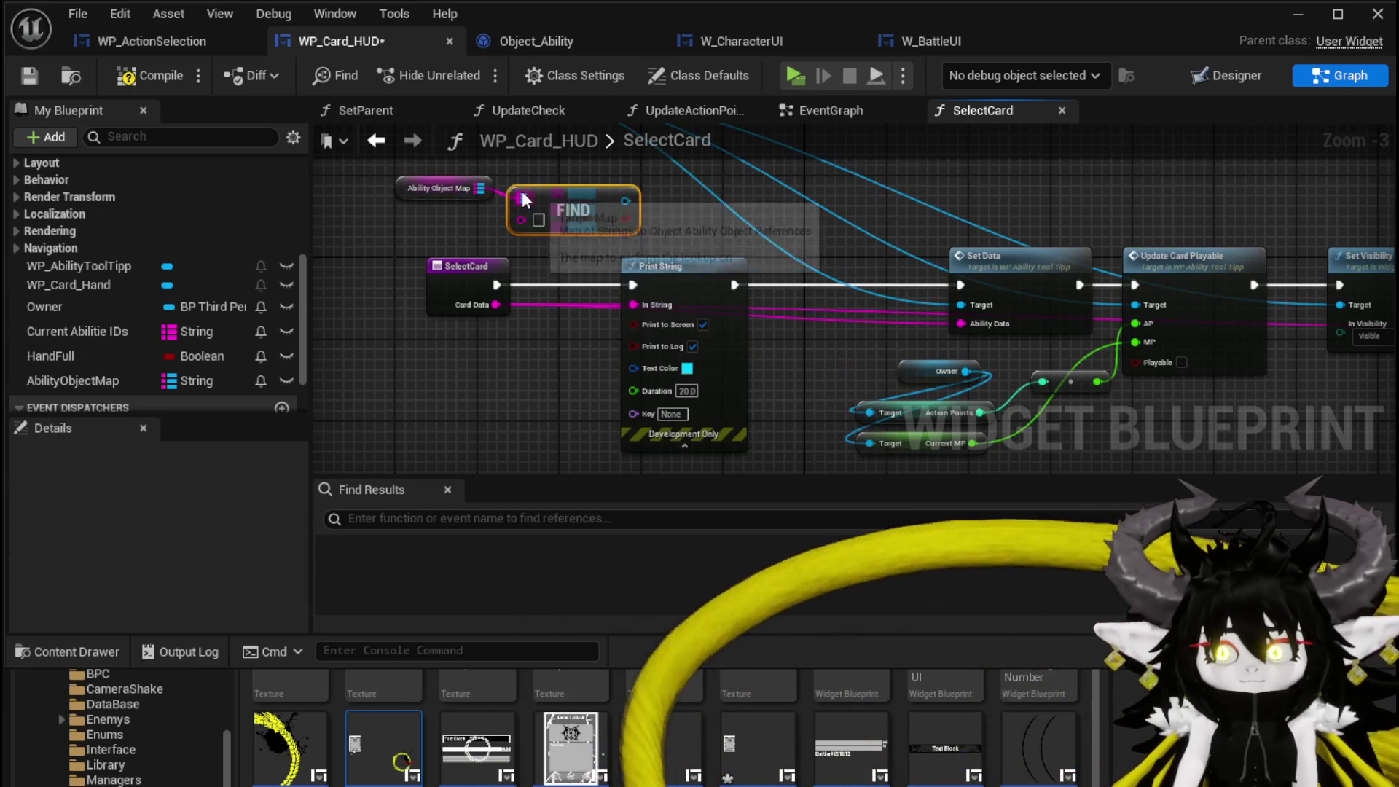
mouse_move(495, 304)
left_mouse_down()
mouse_move(484, 296)
mouse_move(550, 205)
mouse_move(537, 220)
mouse_move(687, 220)
mouse_move(712, 175)
left_mouse_up()
- Put a Branch on Find's result into the execution flow, move Print String aside, and compile
left_click(781, 209)
left_click_drag(781, 209, 812, 251)
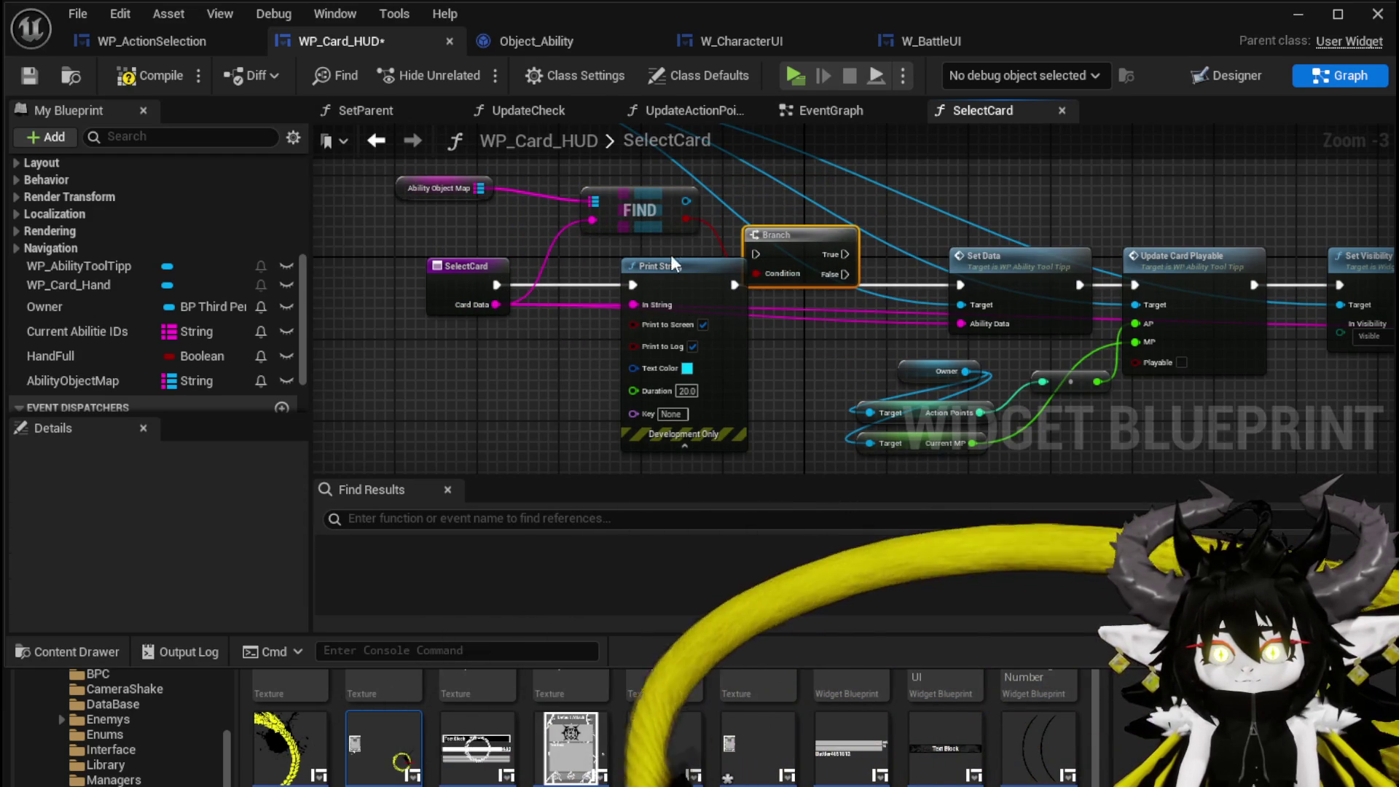
mouse_move(683, 279)
left_mouse_down()
mouse_move(615, 351)
mouse_move(652, 280)
left_mouse_up()
left_click_drag(1046, 209, 1077, 262)
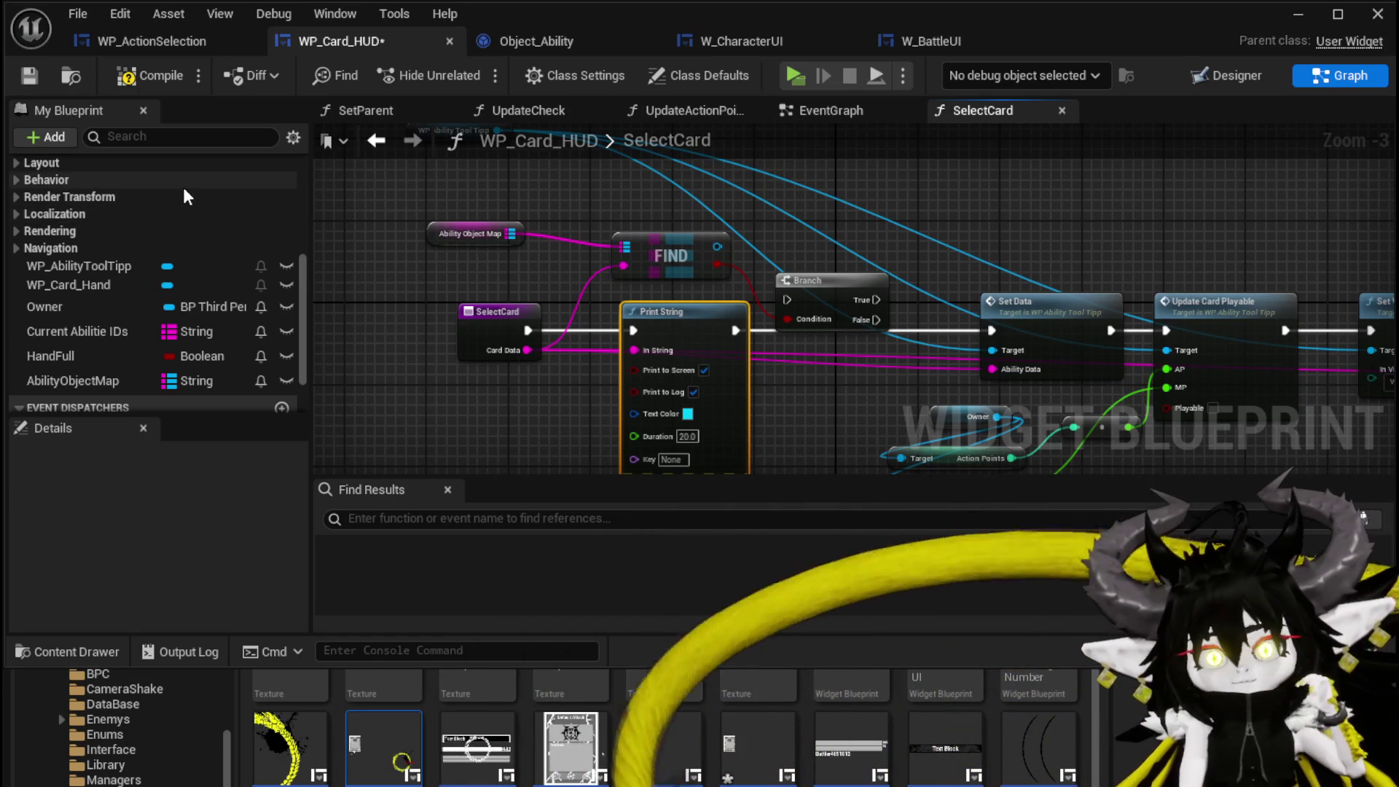
scroll(183, 185, "up", 5)
scroll(182, 185, "up", 2)
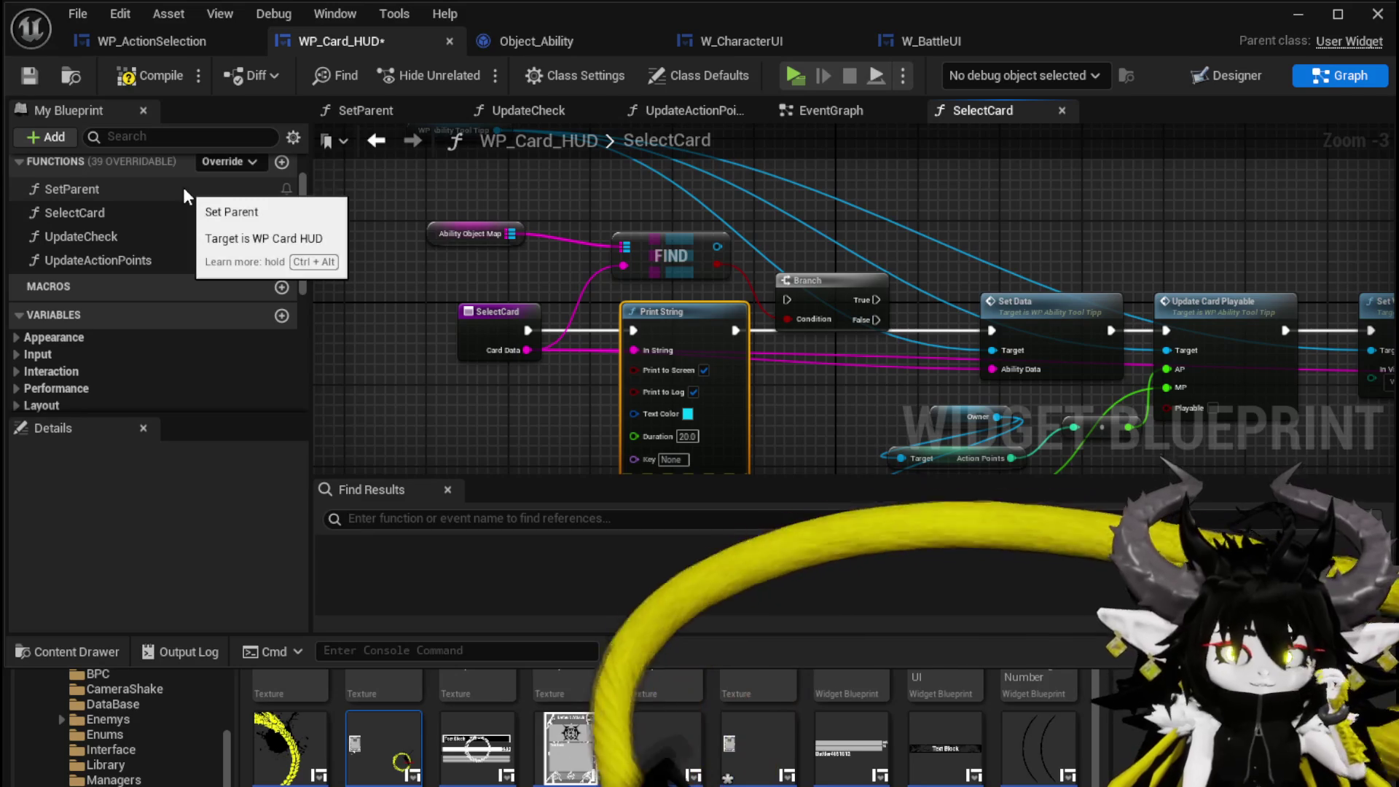
left_click(150, 76)
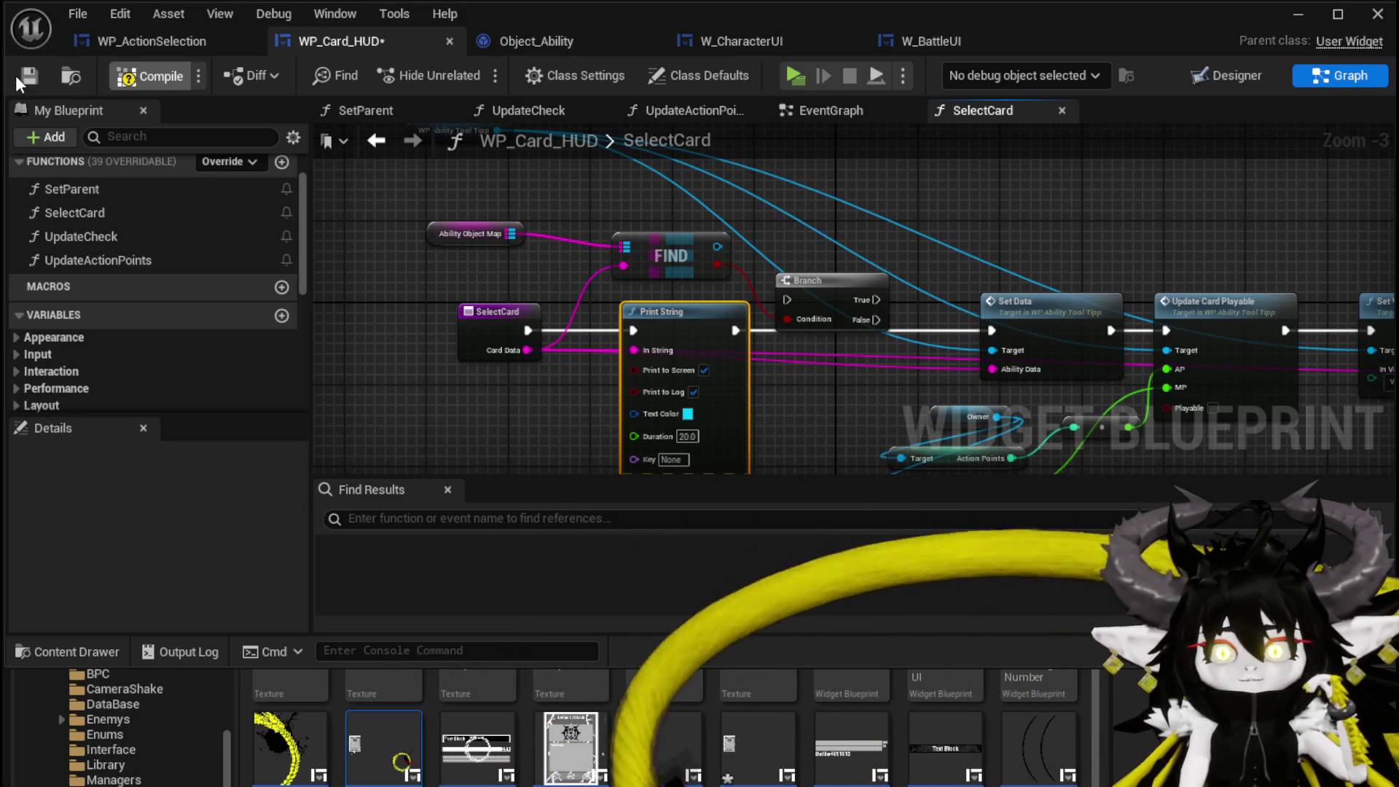
- Add a Get Data call on the found ability and feed its output into Card Data
mouse_move(721, 246)
left_mouse_down()
mouse_move(481, 190)
mouse_move(324, 219)
mouse_move(583, 273)
mouse_move(725, 283)
mouse_move(712, 340)
left_mouse_up()
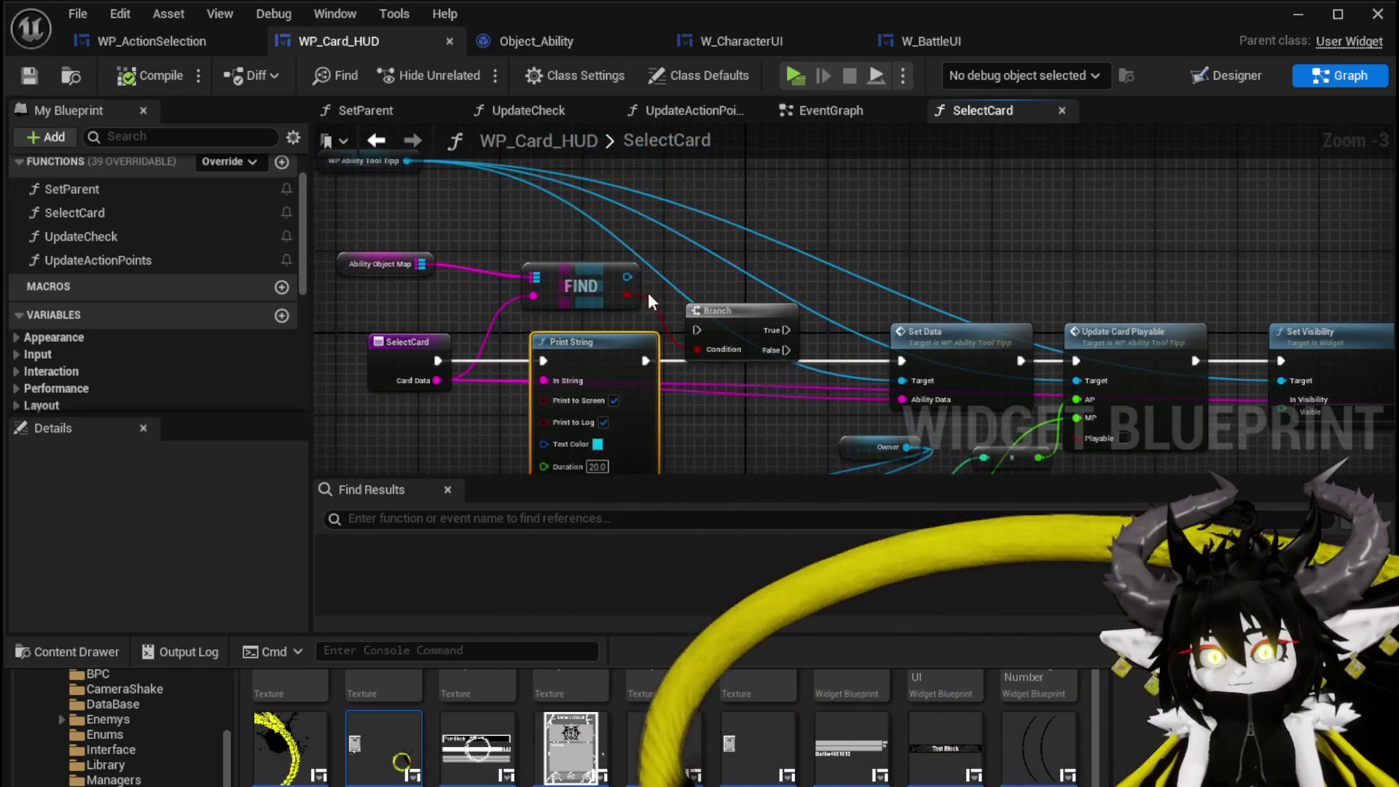
left_click_drag(627, 277, 714, 247)
type("get Data")
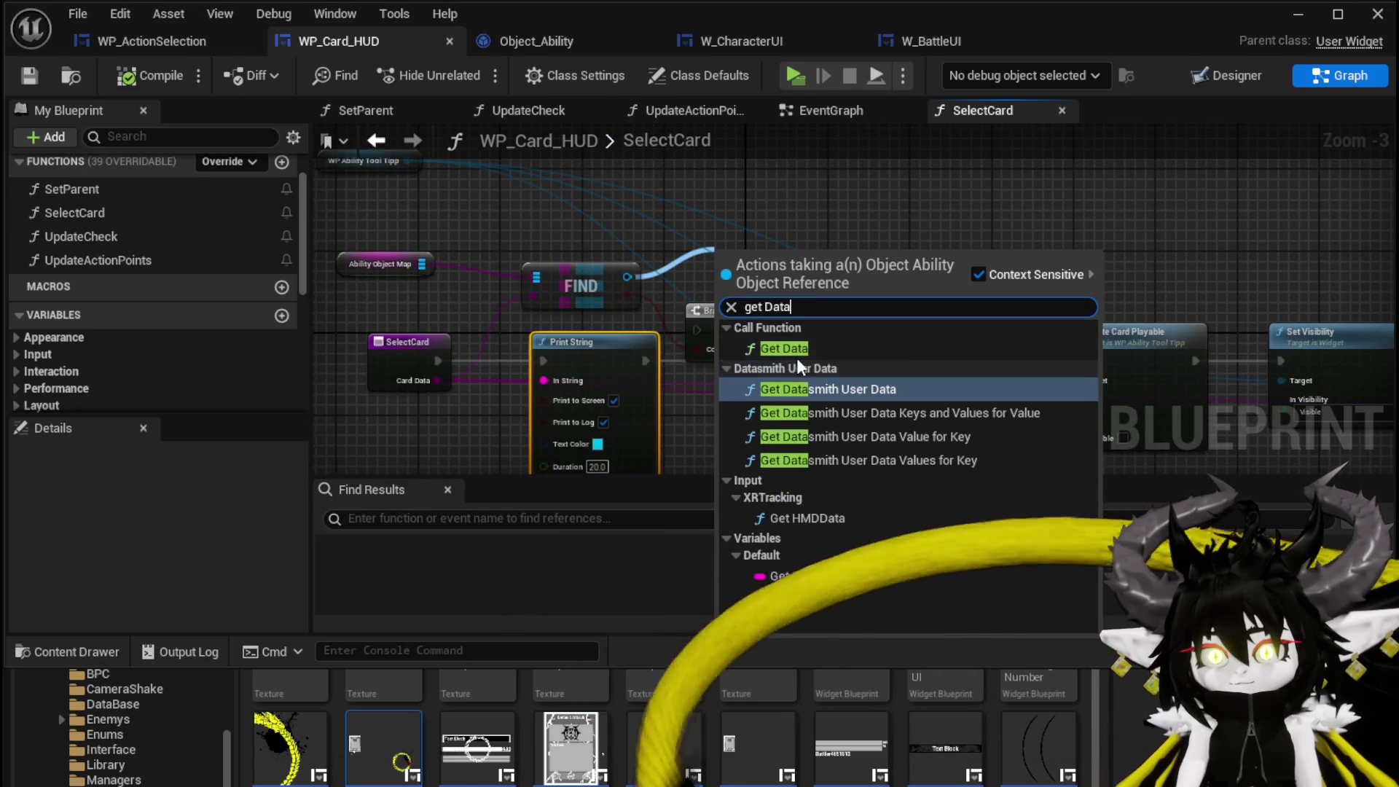
left_click(784, 349)
mouse_move(810, 277)
left_mouse_down()
mouse_move(669, 259)
mouse_move(855, 207)
mouse_move(797, 386)
mouse_move(765, 381)
left_mouse_up()
mouse_move(669, 260)
left_mouse_down()
mouse_move(1224, 269)
mouse_move(1356, 385)
left_mouse_up()
- Connect Branch True to Set Data, run SelectCard straight into the Branch, and minimize the editor
left_click_drag(1056, 222, 1220, 215)
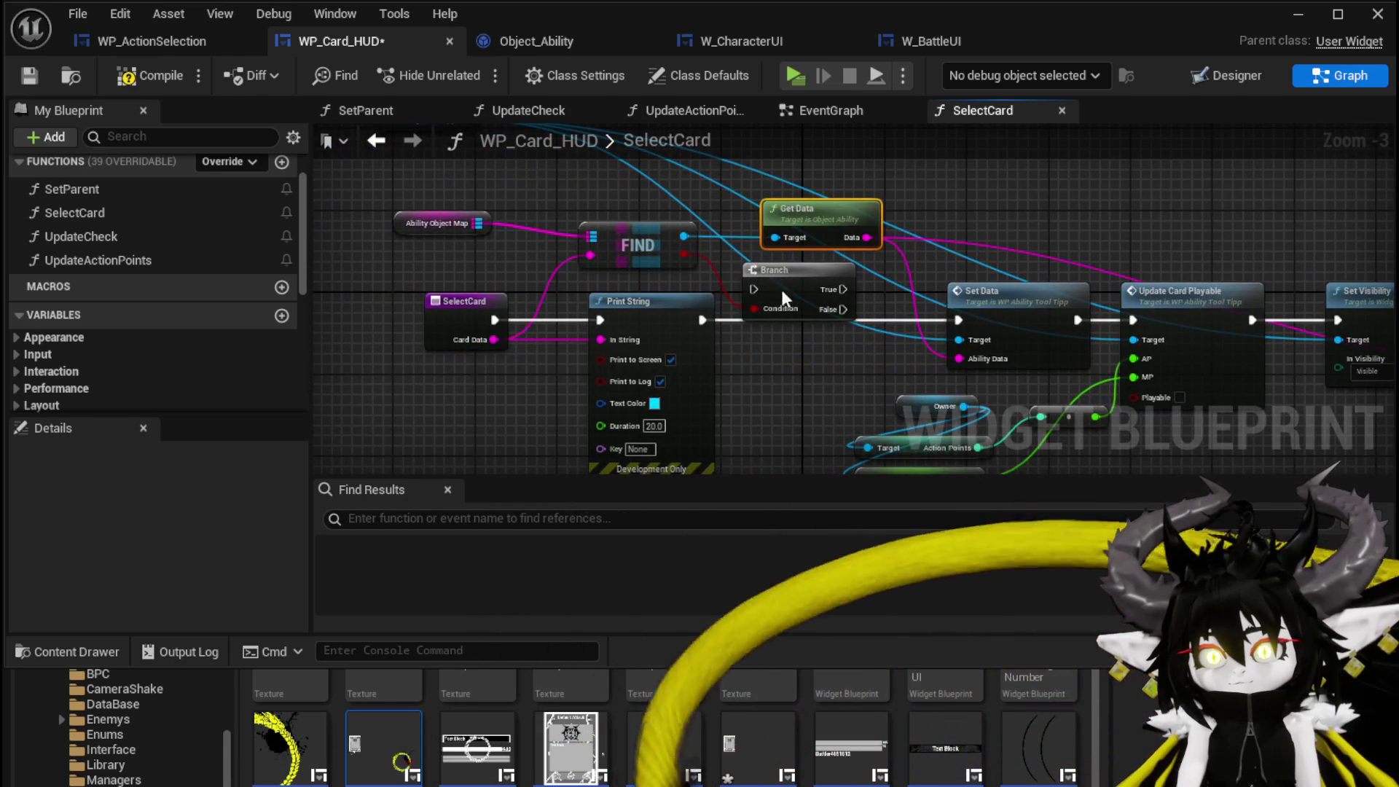
left_click(764, 312)
left_click_drag(773, 313, 960, 321)
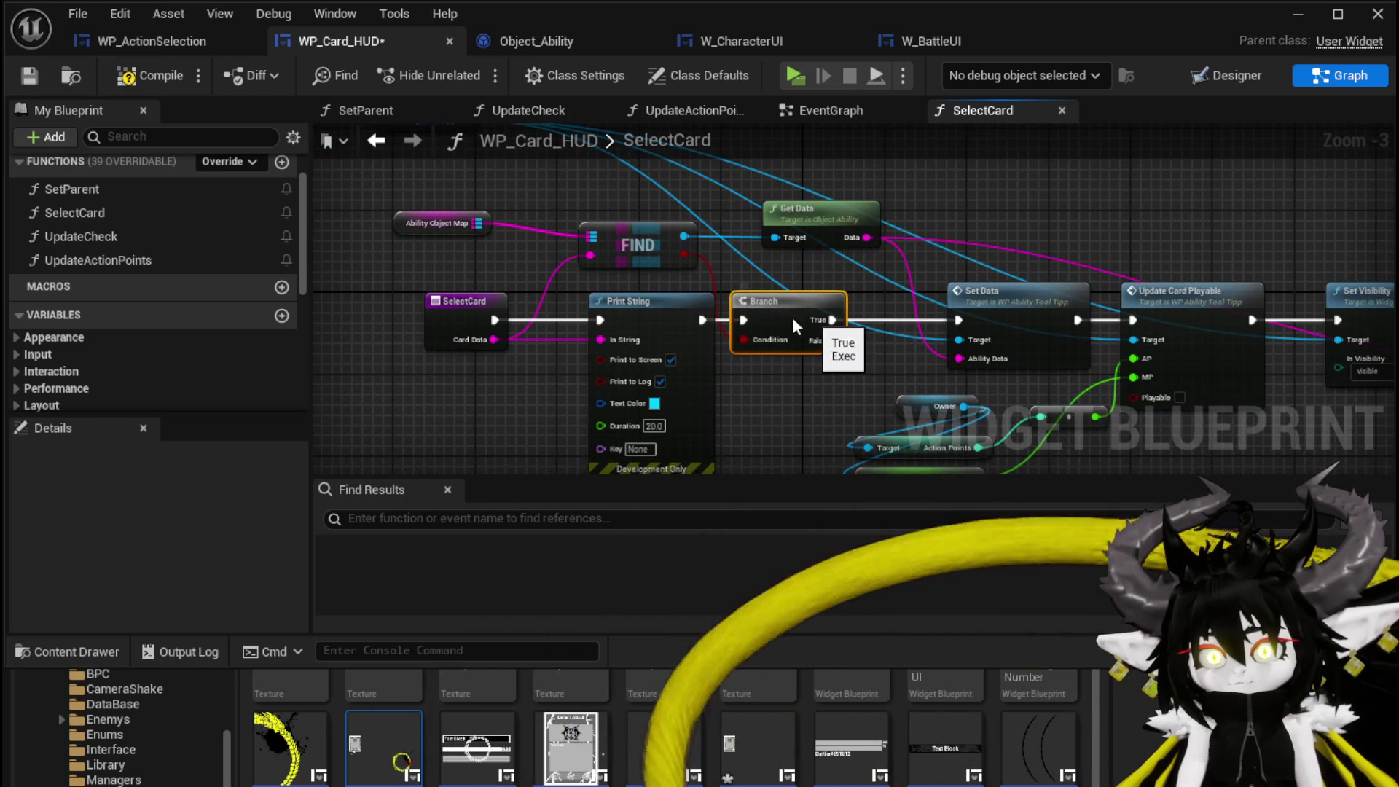
mouse_move(500, 319)
left_mouse_down()
mouse_move(772, 343)
mouse_move(744, 319)
mouse_move(625, 379)
left_mouse_up()
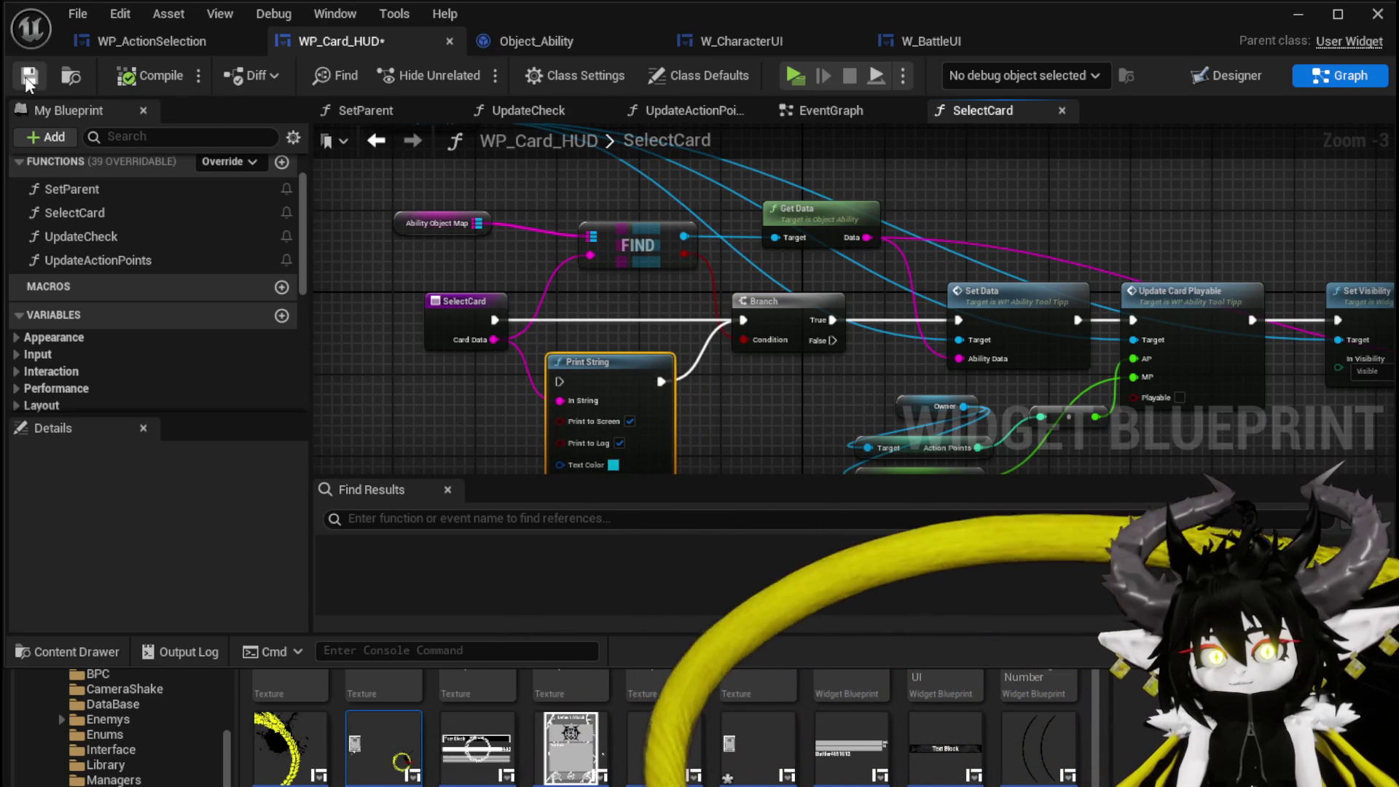
left_click(1291, 20)
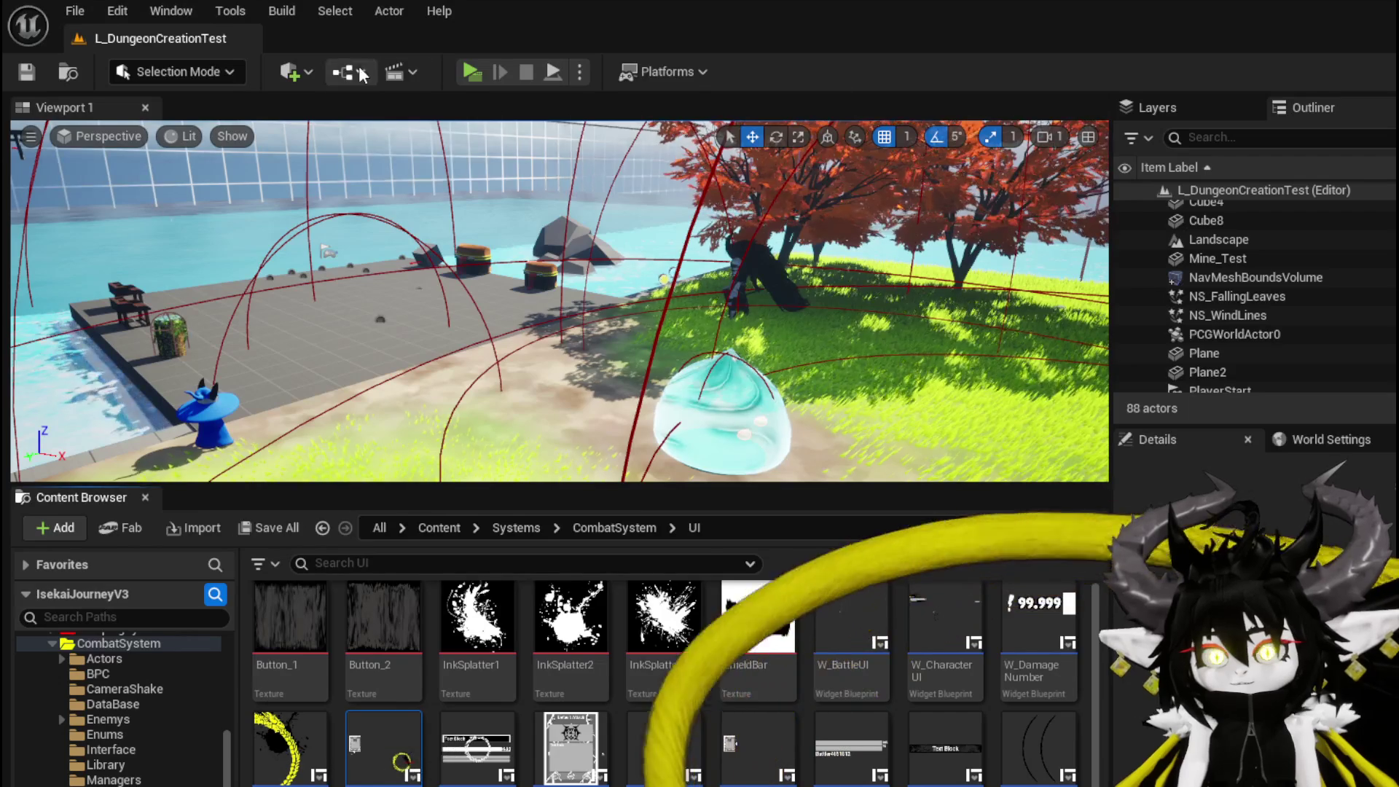
- Launch a standalone preview, walk to the slime, and play the Single Wind DMG and Movement cards
left_click(457, 68)
key("w")
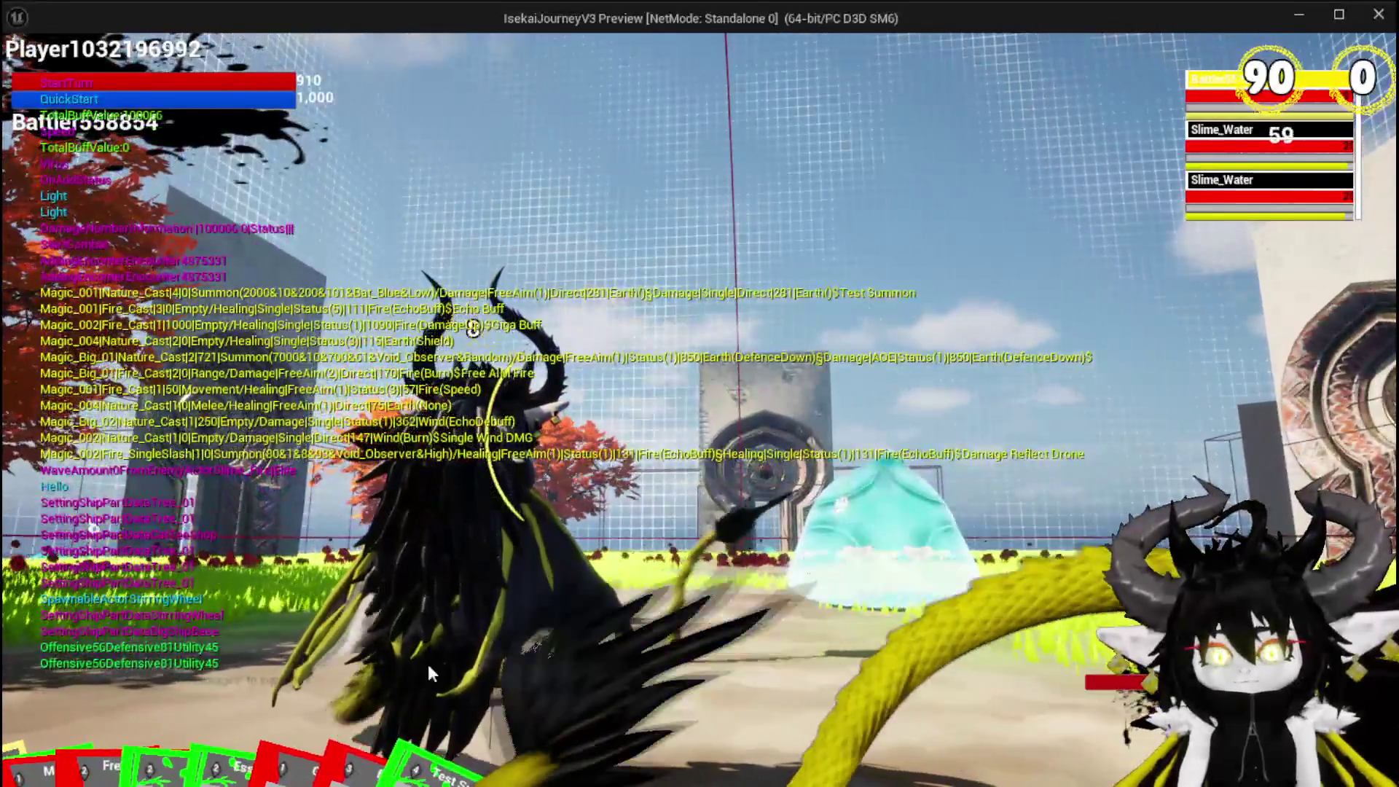
mouse_move(173, 698)
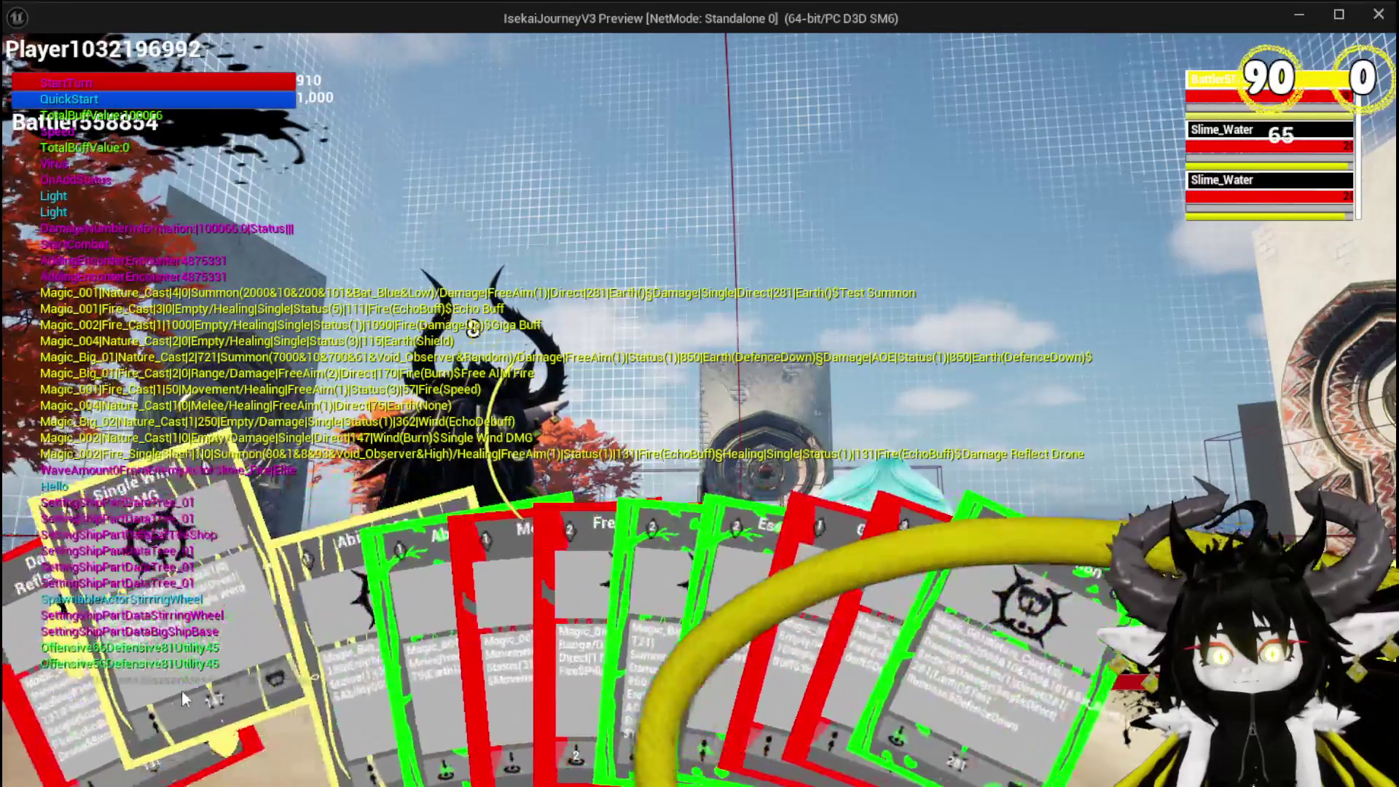
left_click(179, 628)
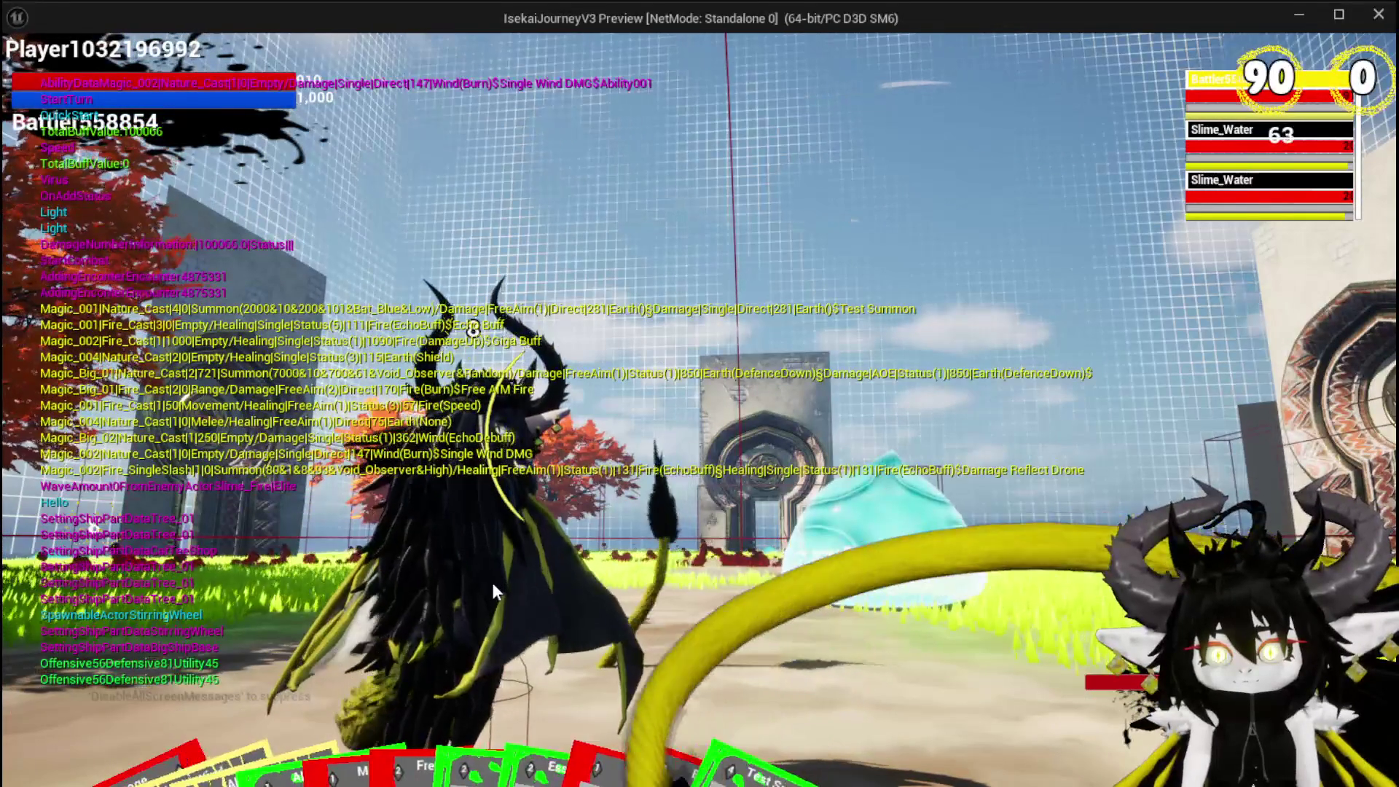
mouse_move(172, 694)
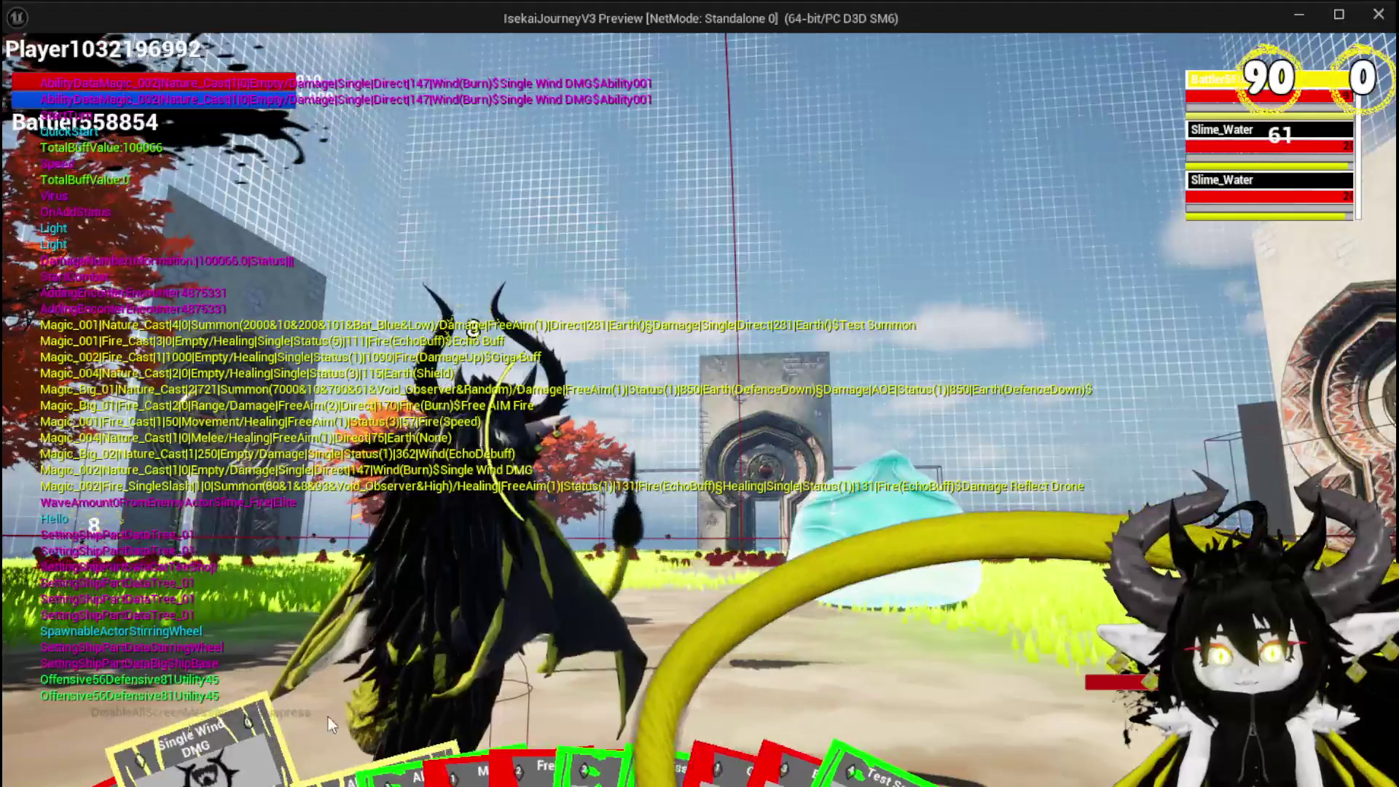
left_click(324, 709)
key("Escape")
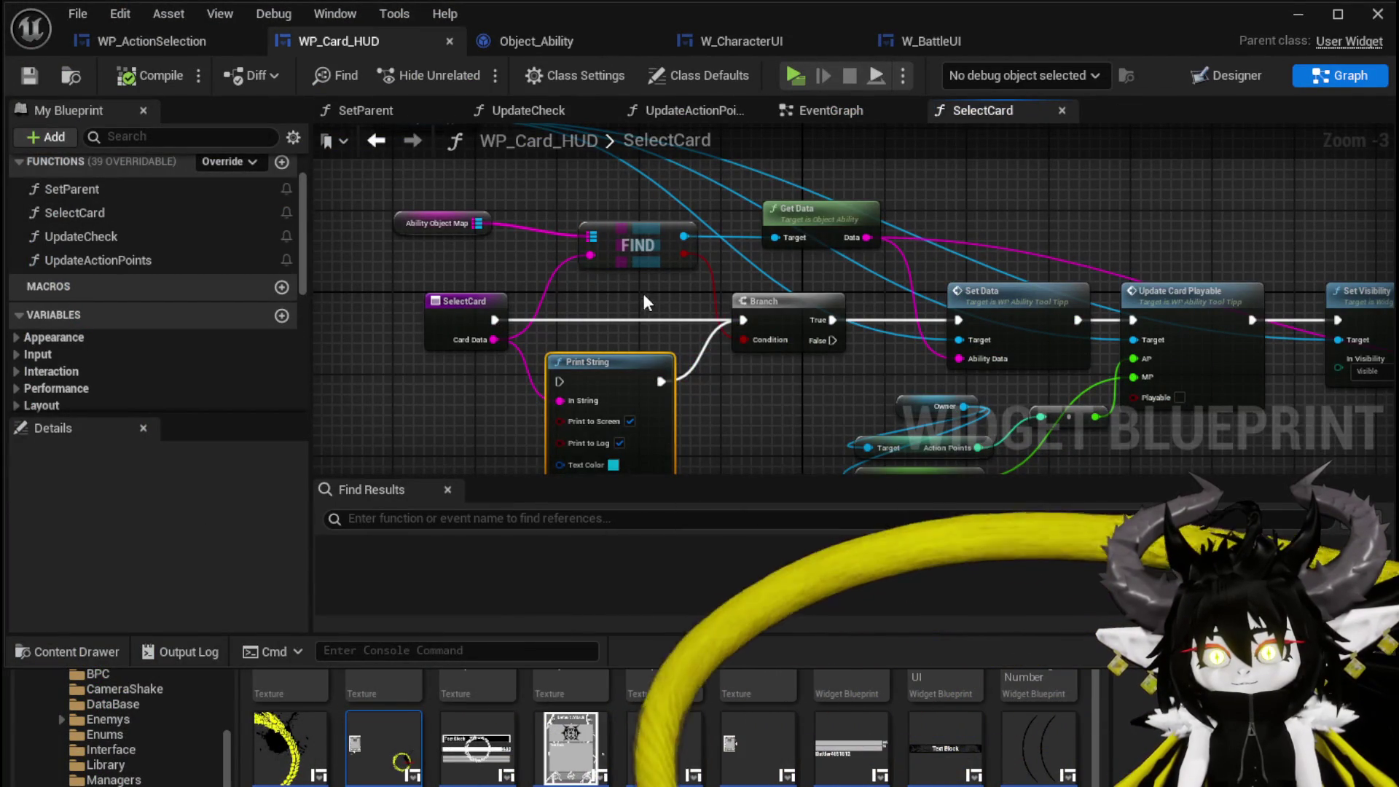
- Rewire Print String between SelectCard and the Branch, restore the Set Data link, and make its text green
left_click_drag(561, 291, 534, 255)
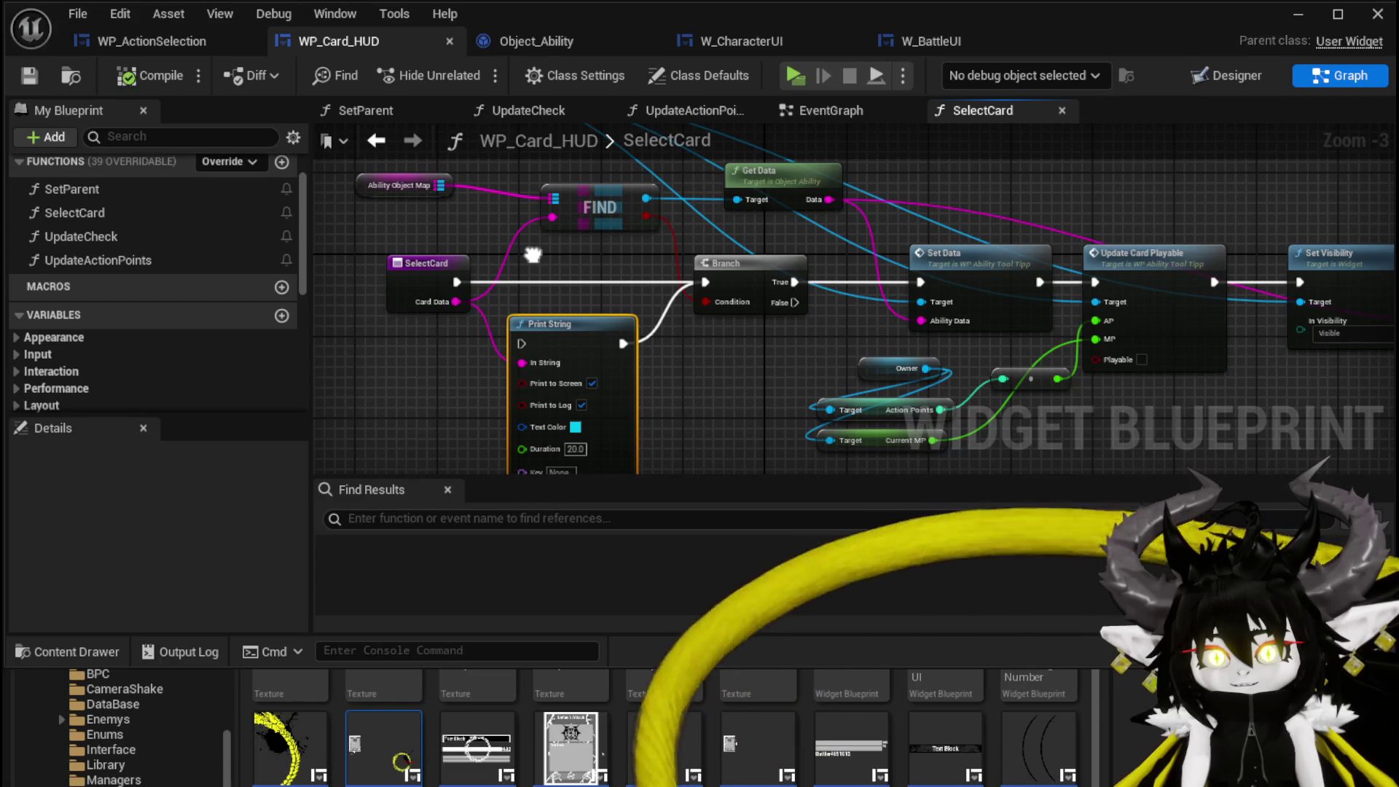
mouse_move(456, 281)
left_mouse_down()
mouse_move(520, 343)
mouse_move(596, 287)
mouse_move(597, 269)
mouse_move(667, 283)
mouse_move(650, 273)
mouse_move(819, 273)
left_mouse_up()
left_click_drag(924, 284, 921, 283)
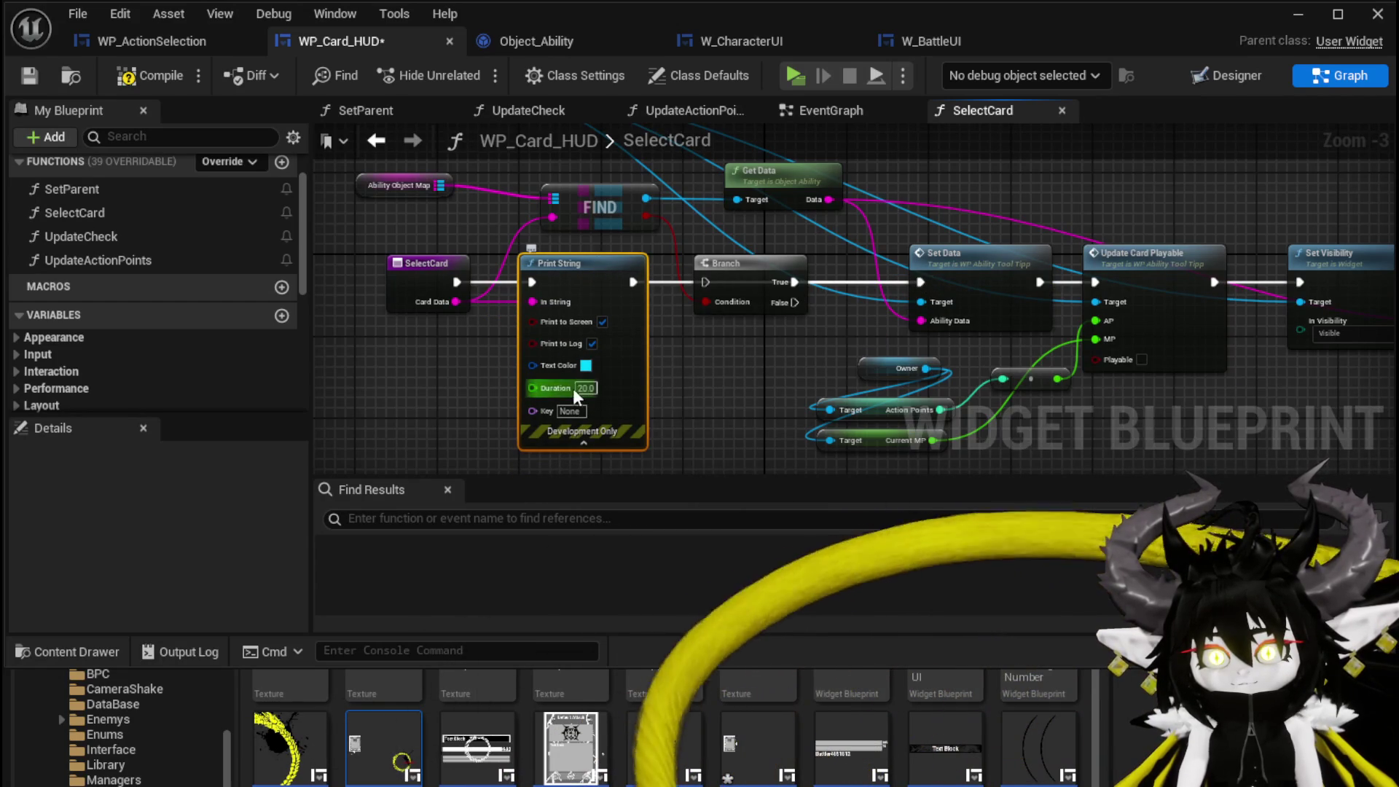
left_click(585, 365)
mouse_move(684, 524)
left_mouse_down()
mouse_move(710, 574)
mouse_move(612, 580)
mouse_move(658, 640)
left_mouse_up()
left_click(576, 562)
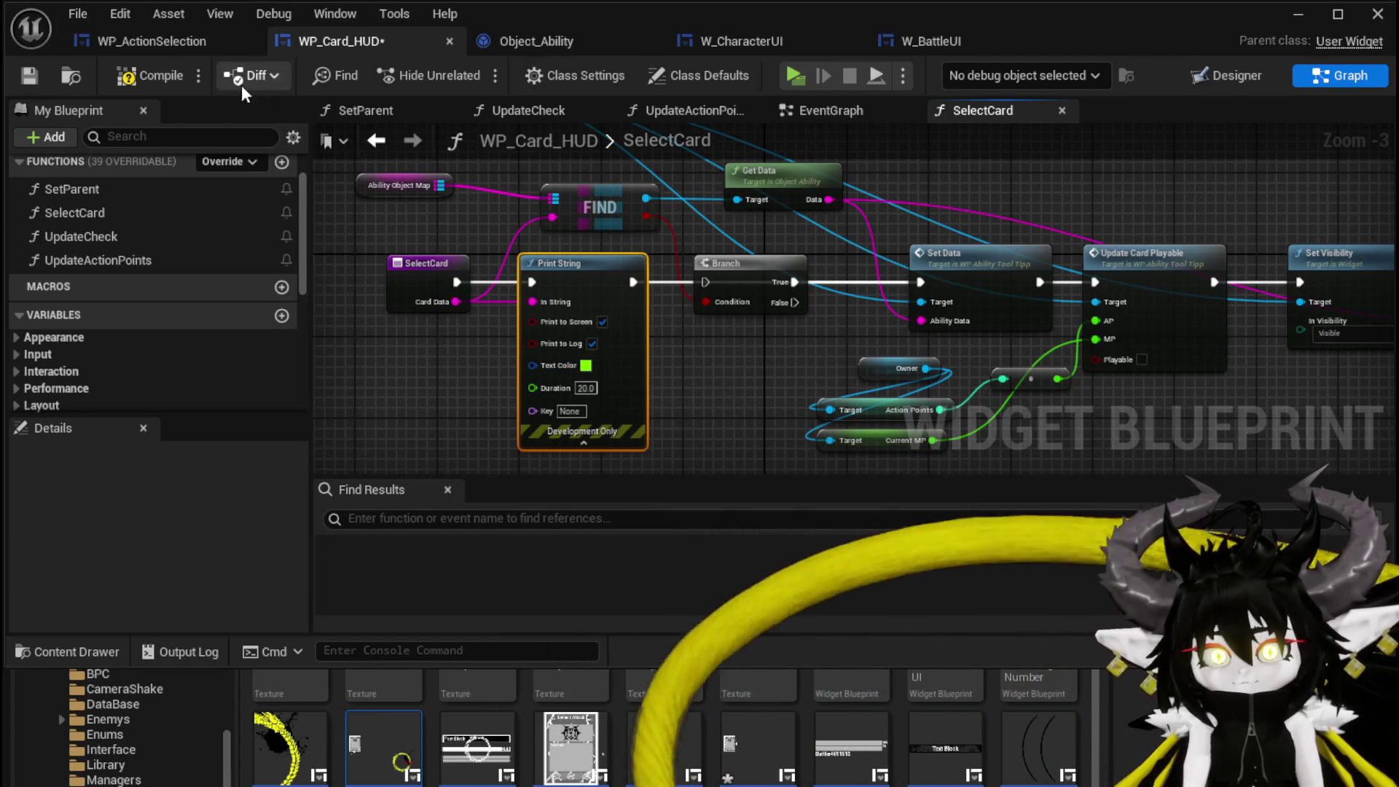
- Save WP_Card_HUD, minimize the blueprint editor, and start a play session
left_click(27, 77)
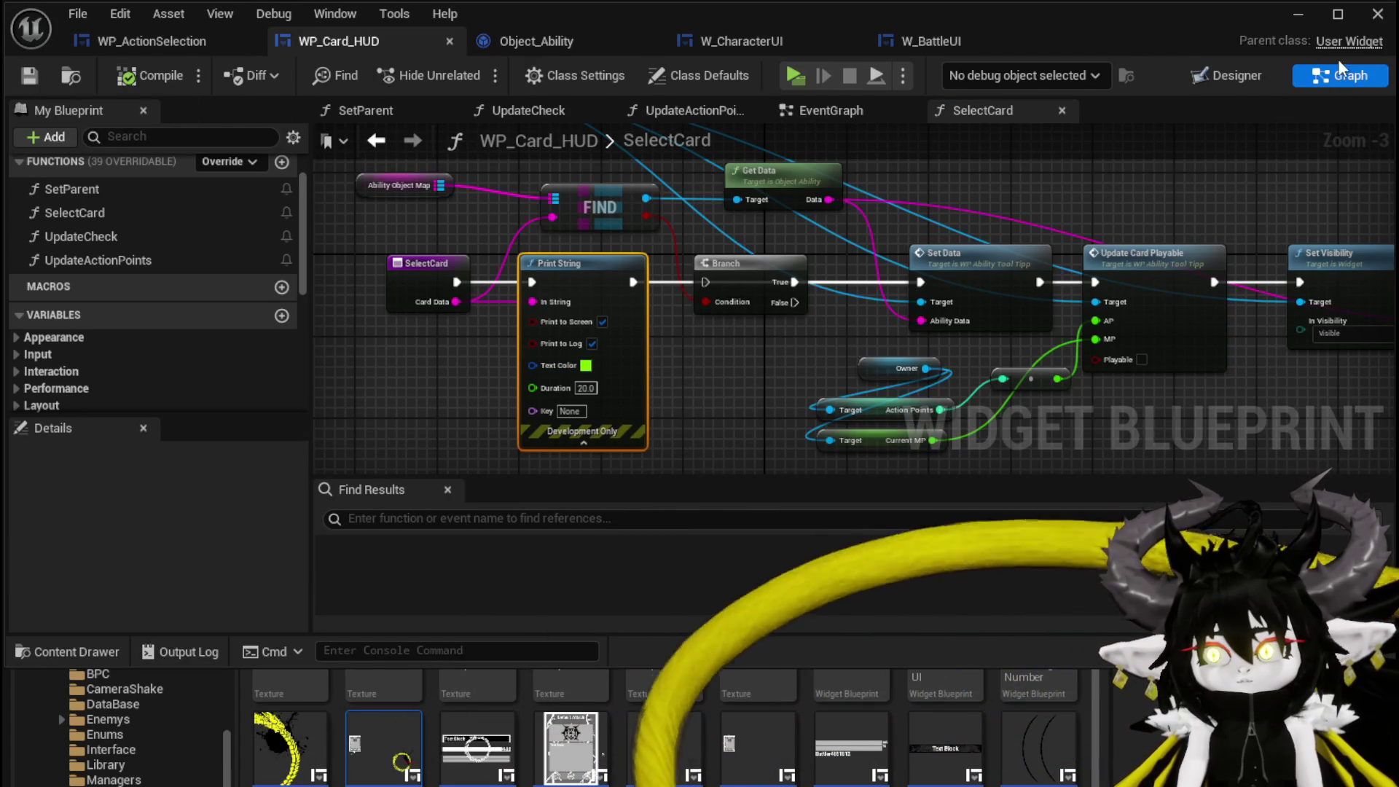
left_click(1300, 16)
left_click(469, 70)
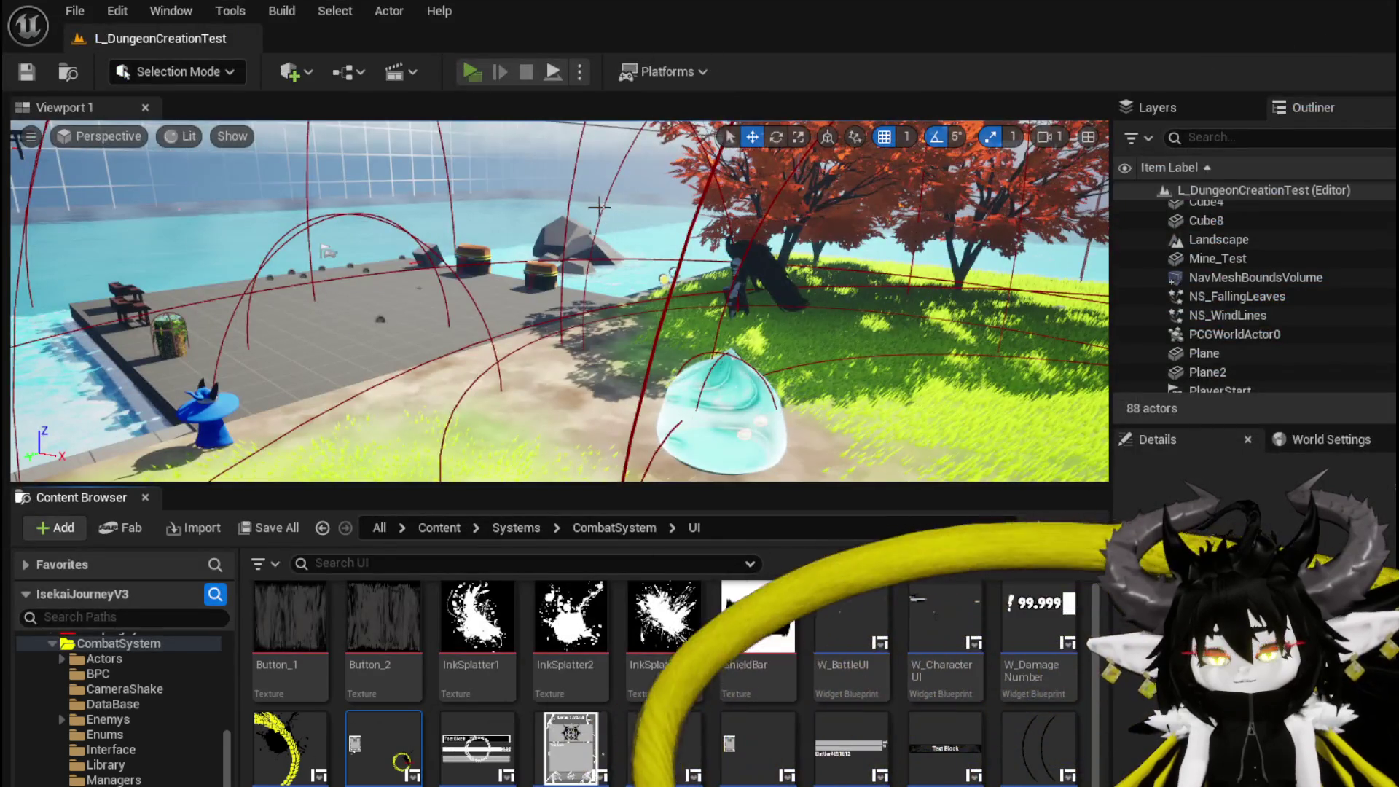
- Run into the slimes, dismiss the battle start prompt, and play the Single Wind DMG card
key("w")
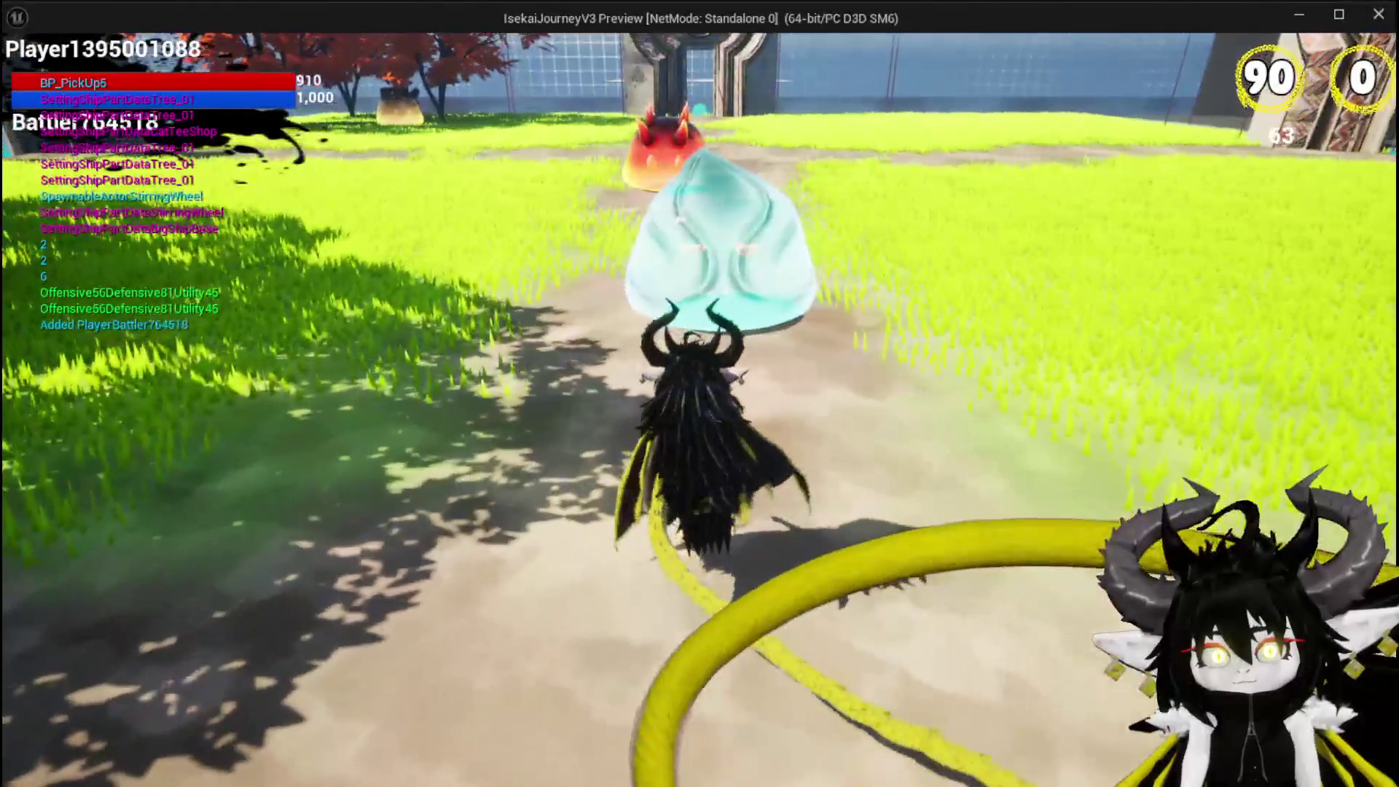
key("w")
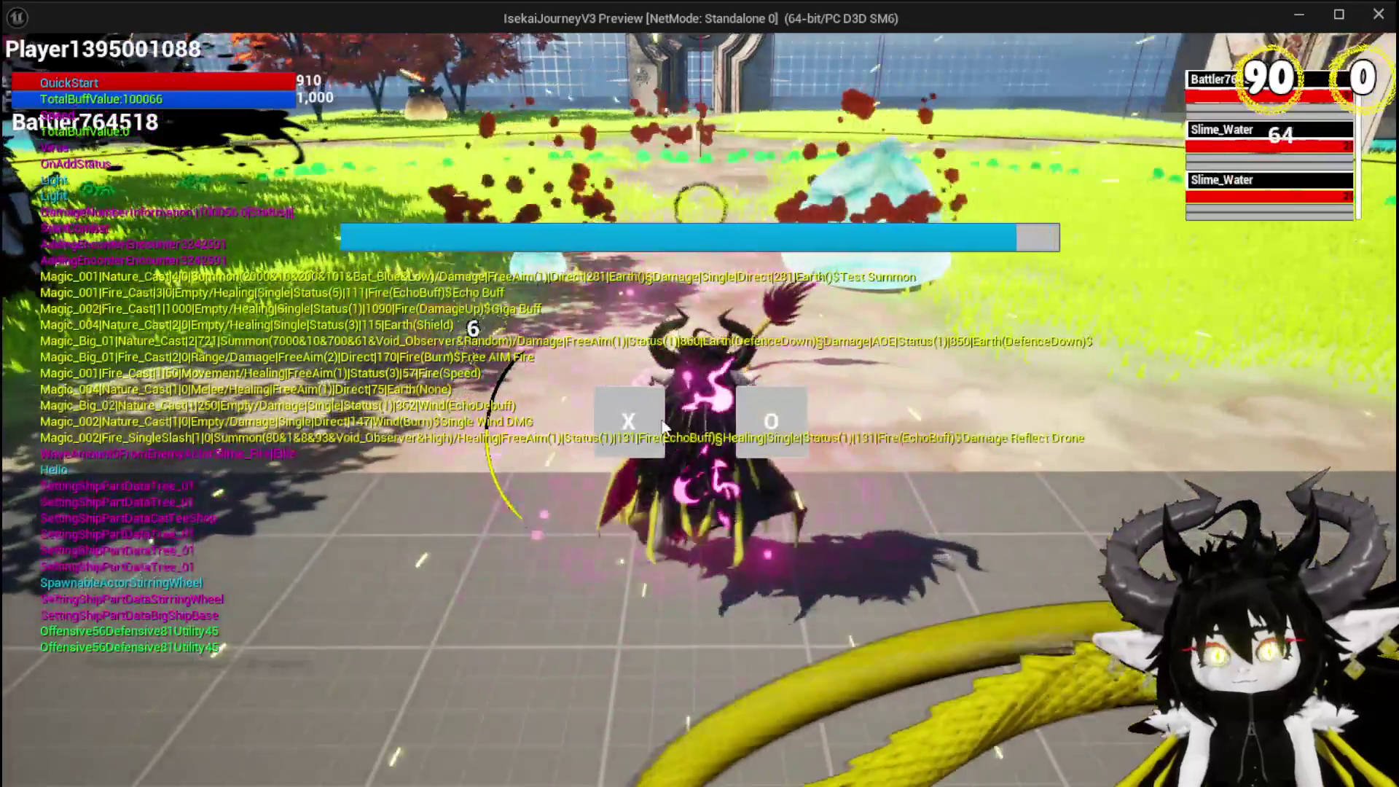
left_click(663, 426)
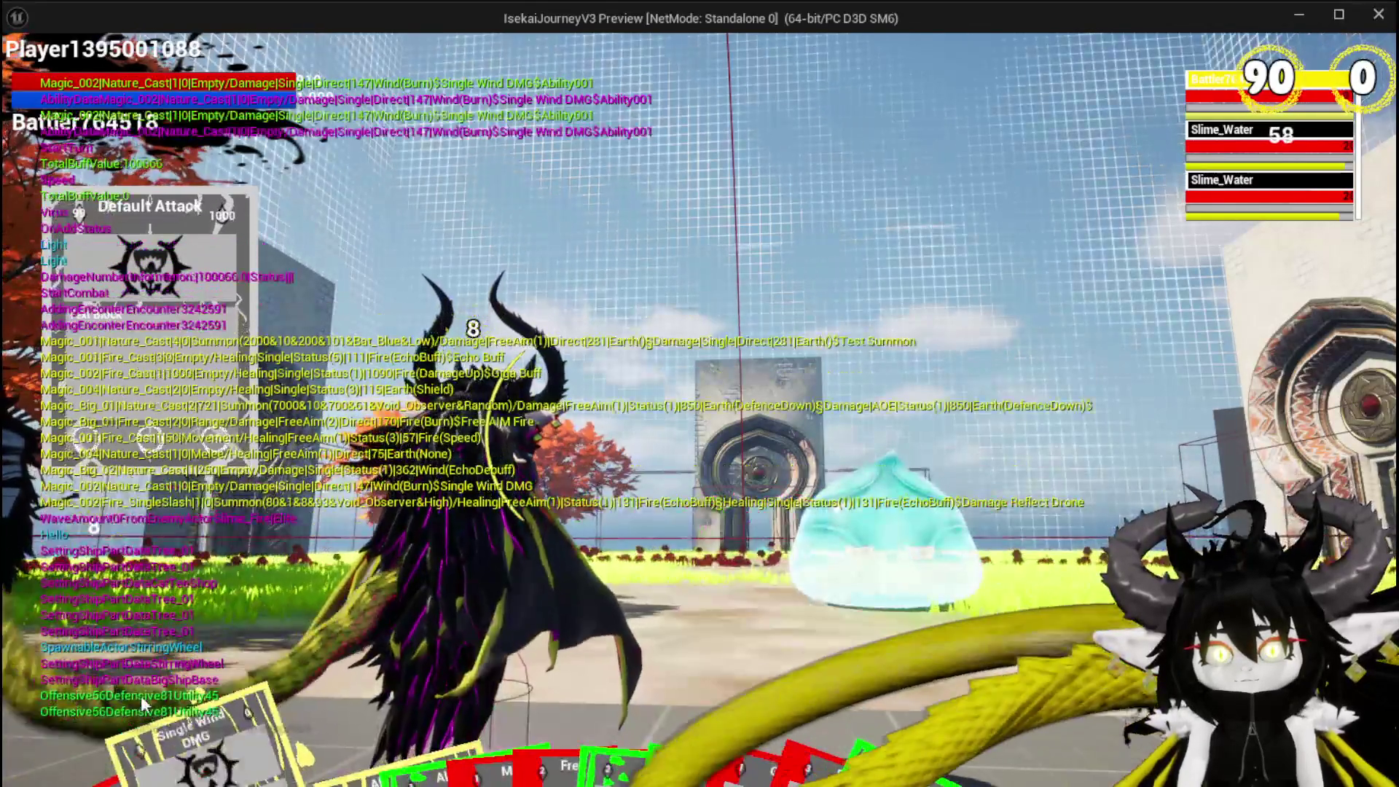
left_click(141, 695)
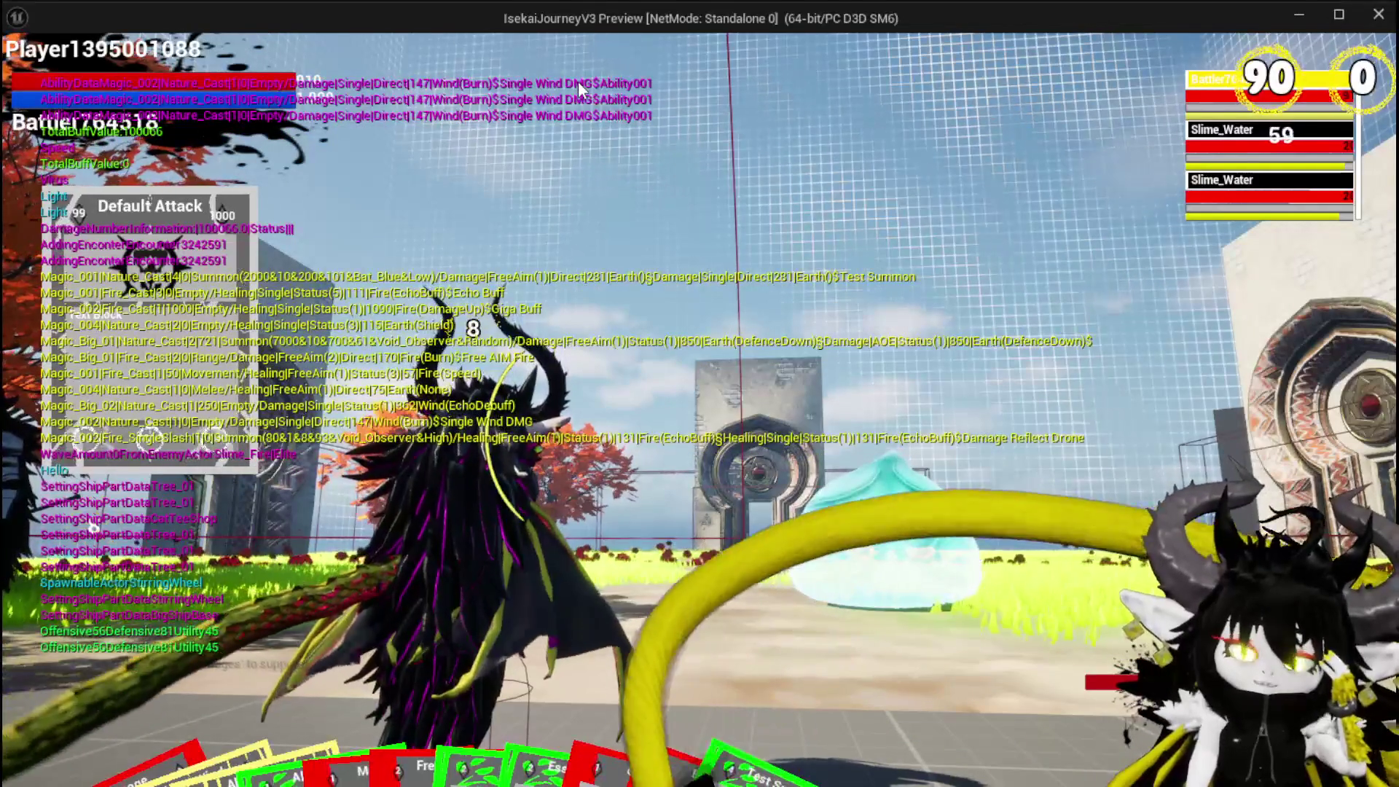
- Stop the play session, save the level with Ctrl+S, and return to the WP_Card_HUD blueprint
key("alt+Tab")
key("Escape")
key("ctrl+s")
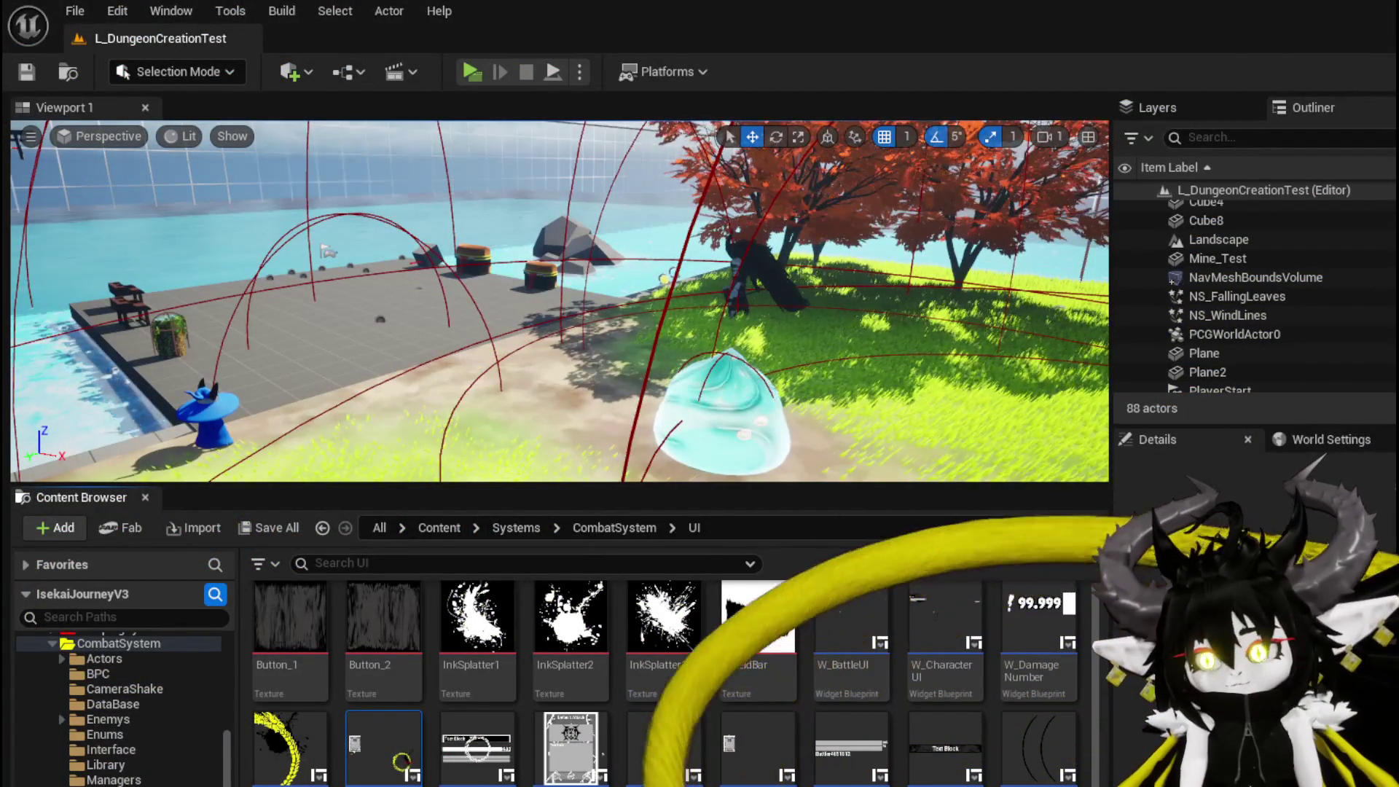
key("alt+Tab")
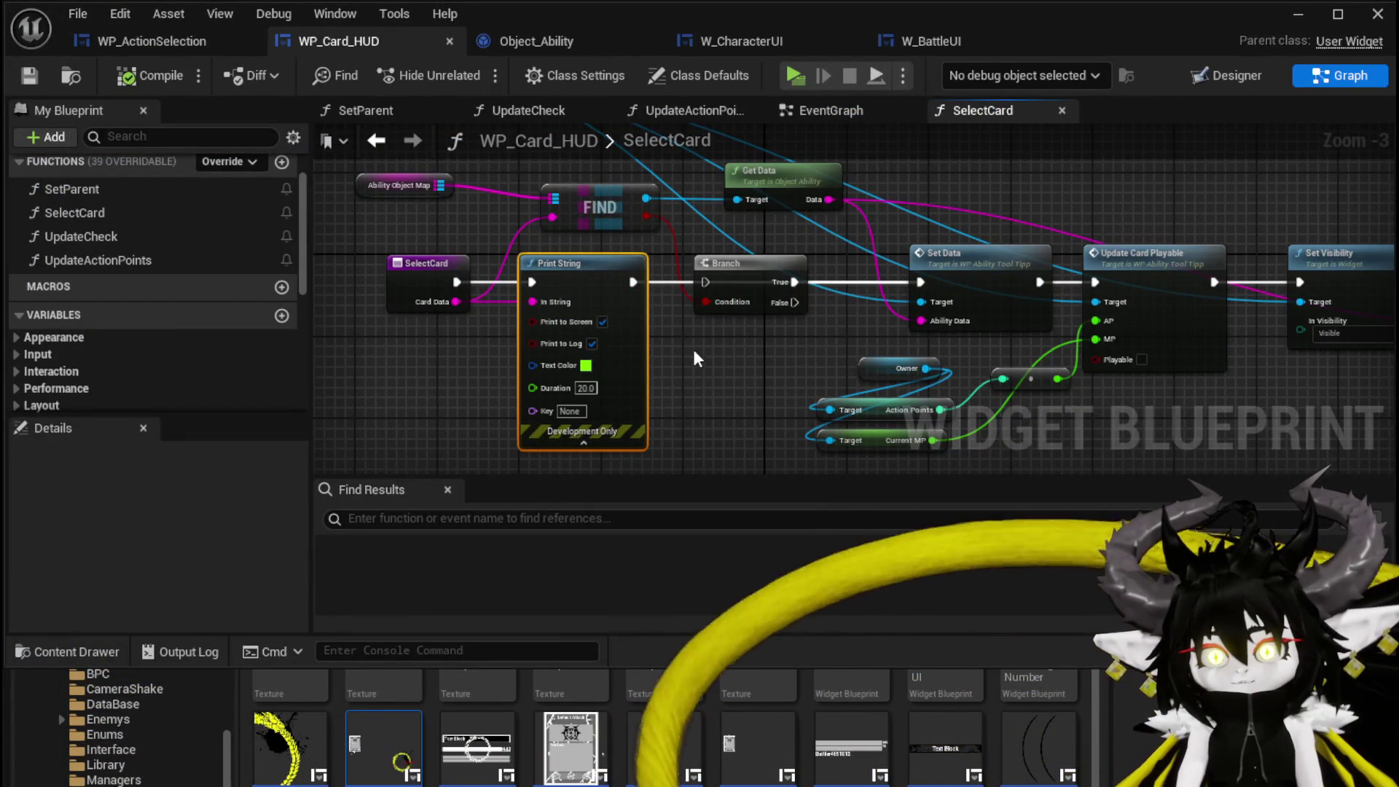
- Connect SelectCard's execution straight to Set Data and move the Print String node aside
left_click_drag(457, 282, 918, 286)
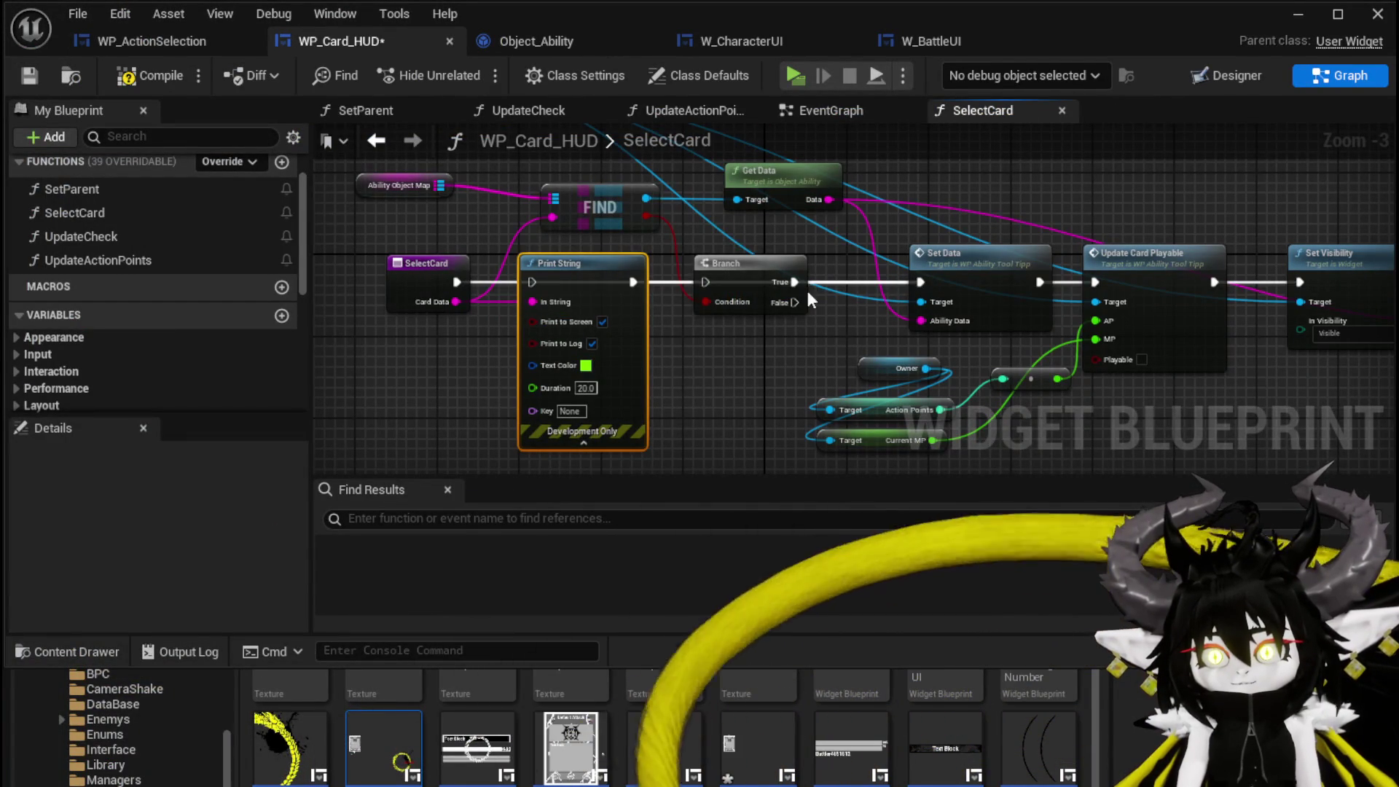
left_click_drag(739, 238, 738, 310)
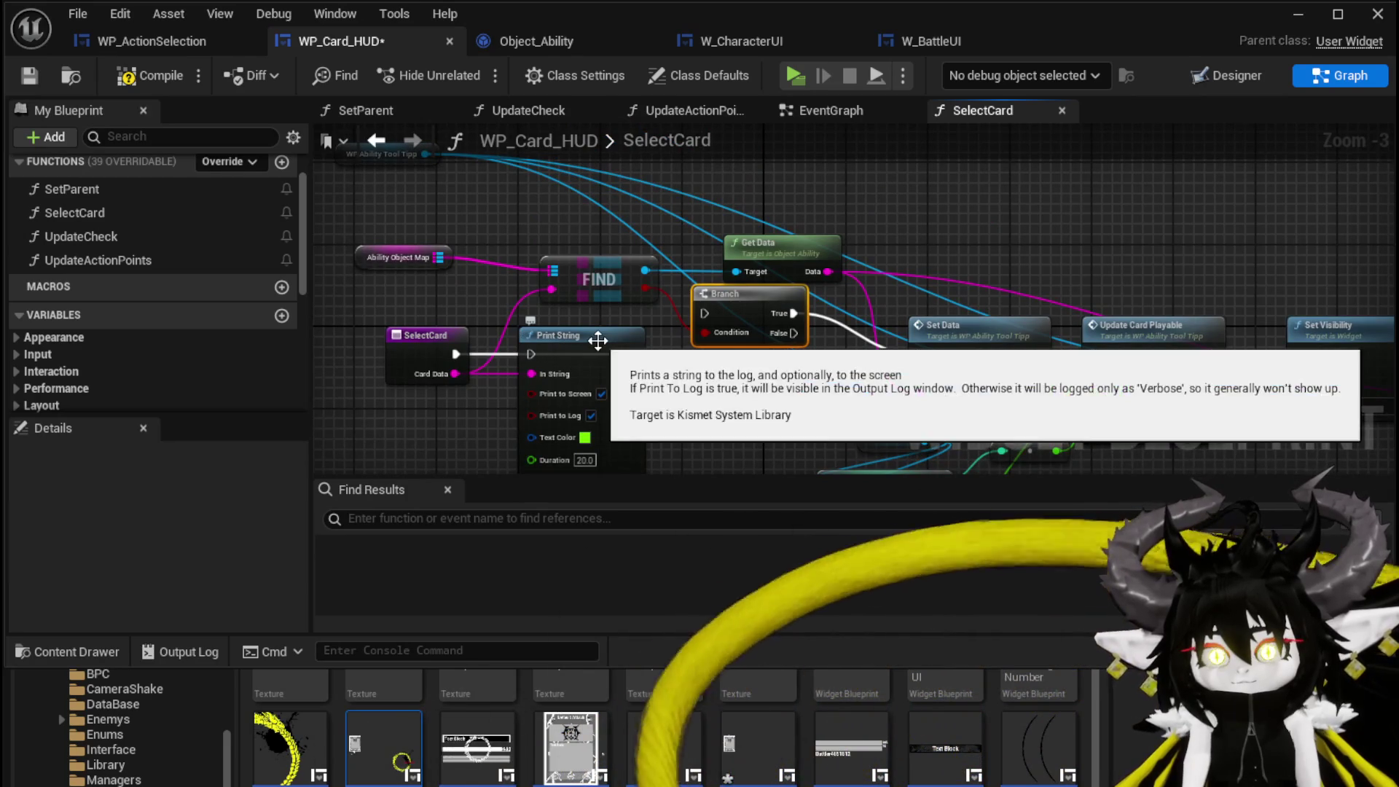
left_click_drag(598, 362, 587, 372)
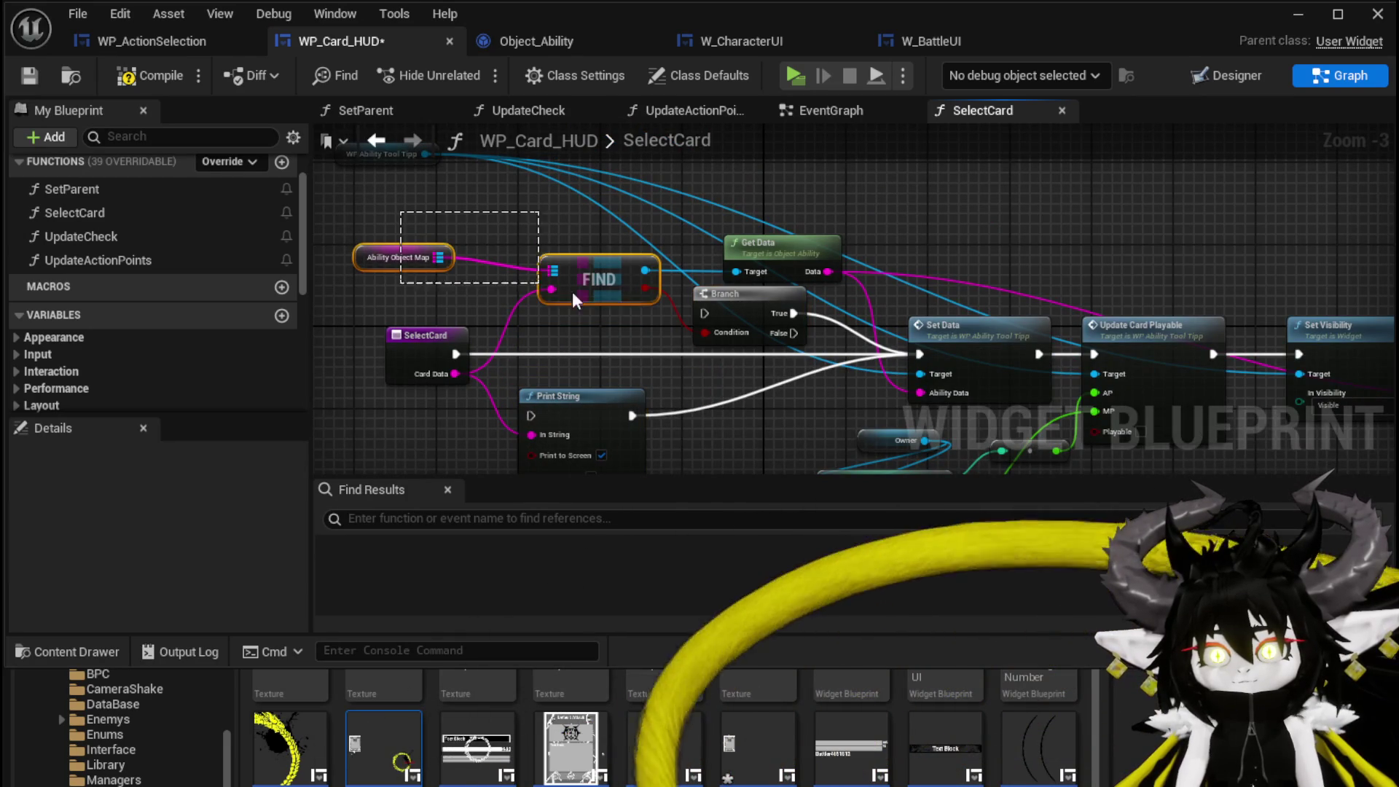
- Feed Card Data into Call On Select Card and delete the FIND, Get Data and Branch nodes
left_click_drag(644, 334, 758, 232)
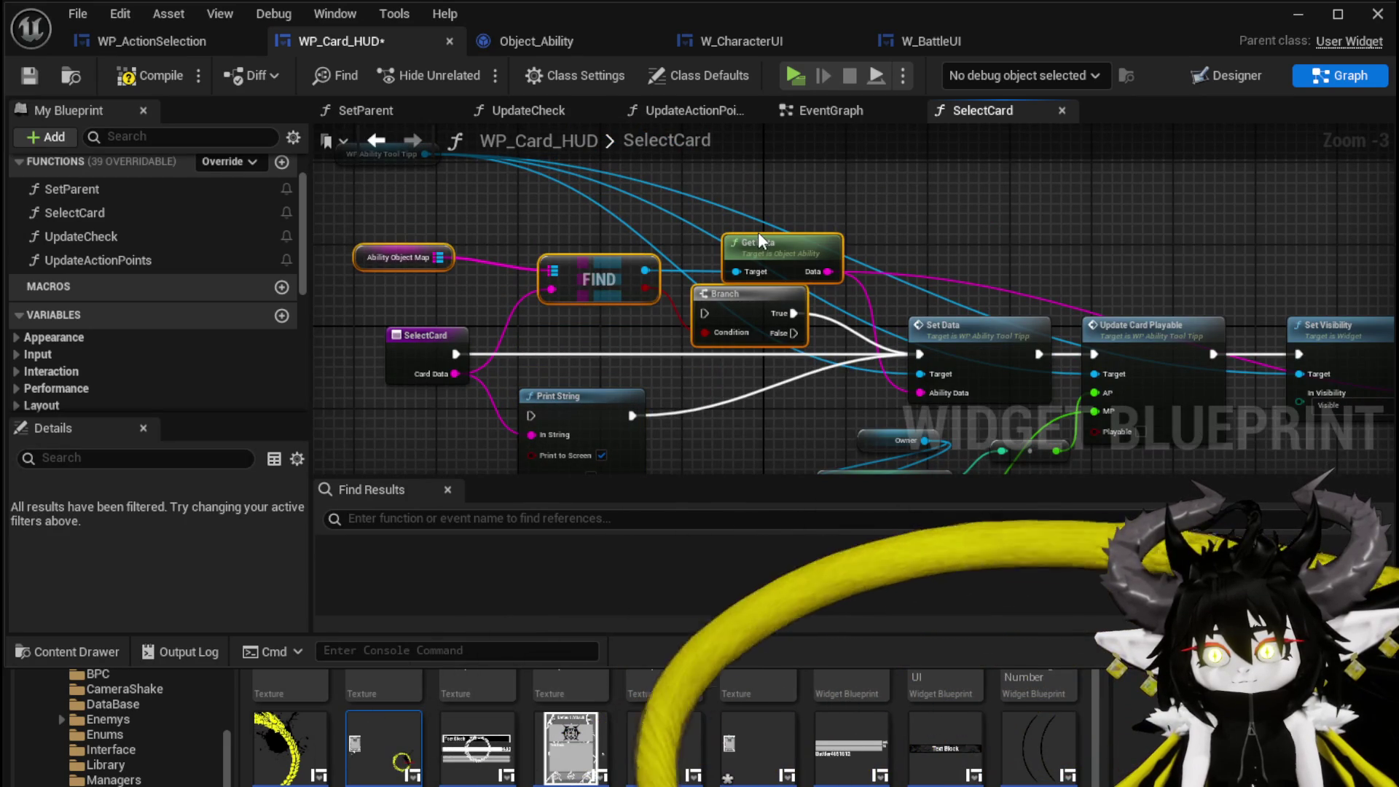
mouse_move(455, 374)
left_mouse_down()
mouse_move(1069, 401)
mouse_move(1224, 433)
left_mouse_up()
left_click_drag(1008, 402, 1008, 401)
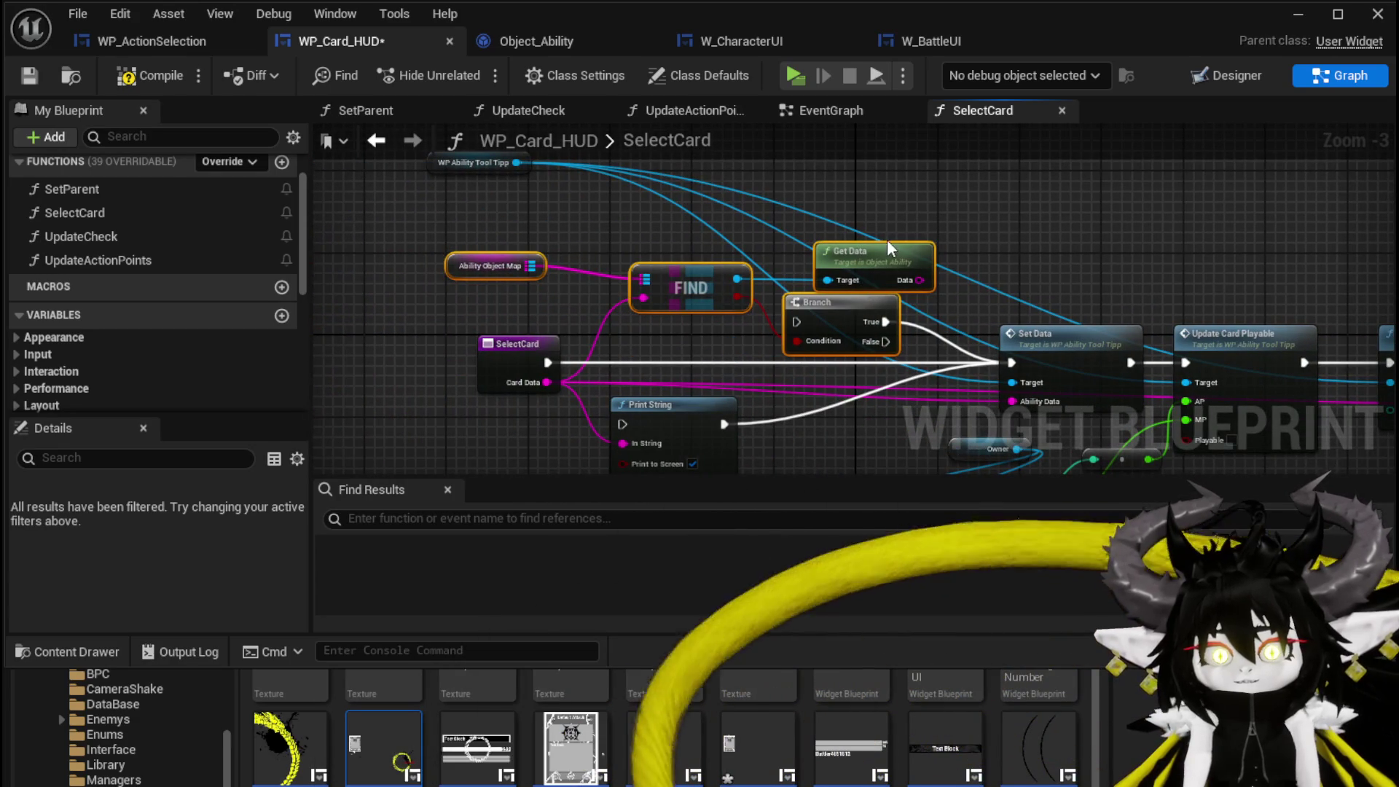
key("Delete")
left_click_drag(583, 238, 610, 323)
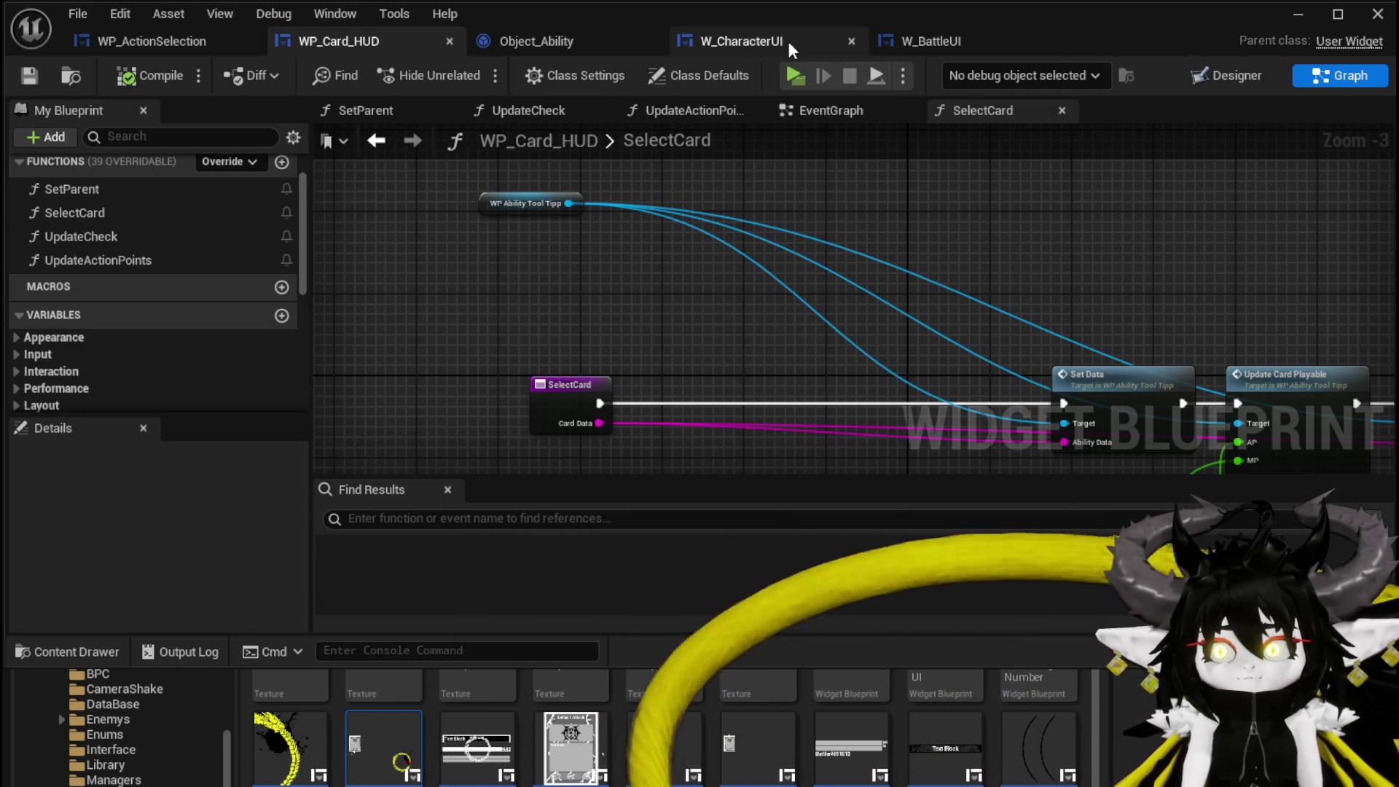
left_click(171, 46)
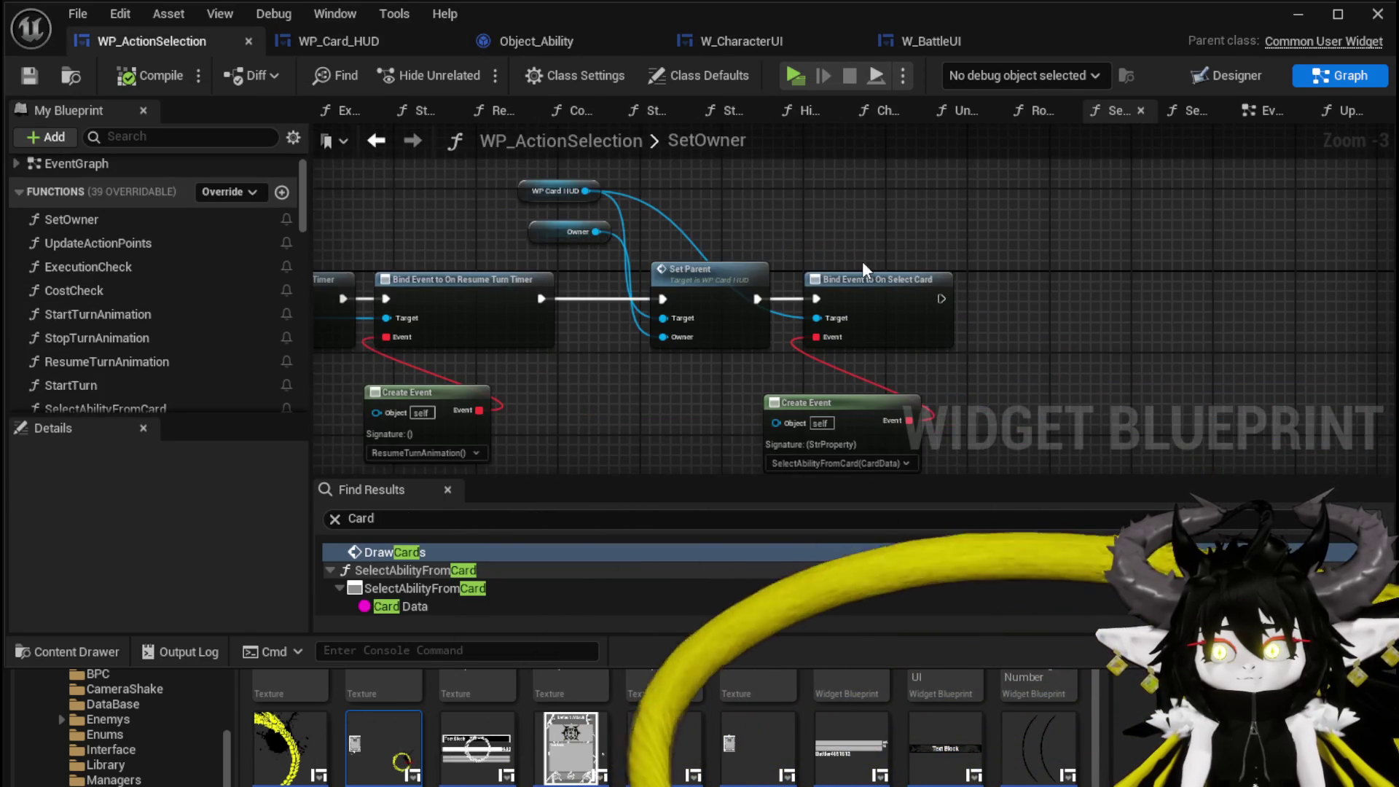
left_click_drag(863, 263, 845, 204)
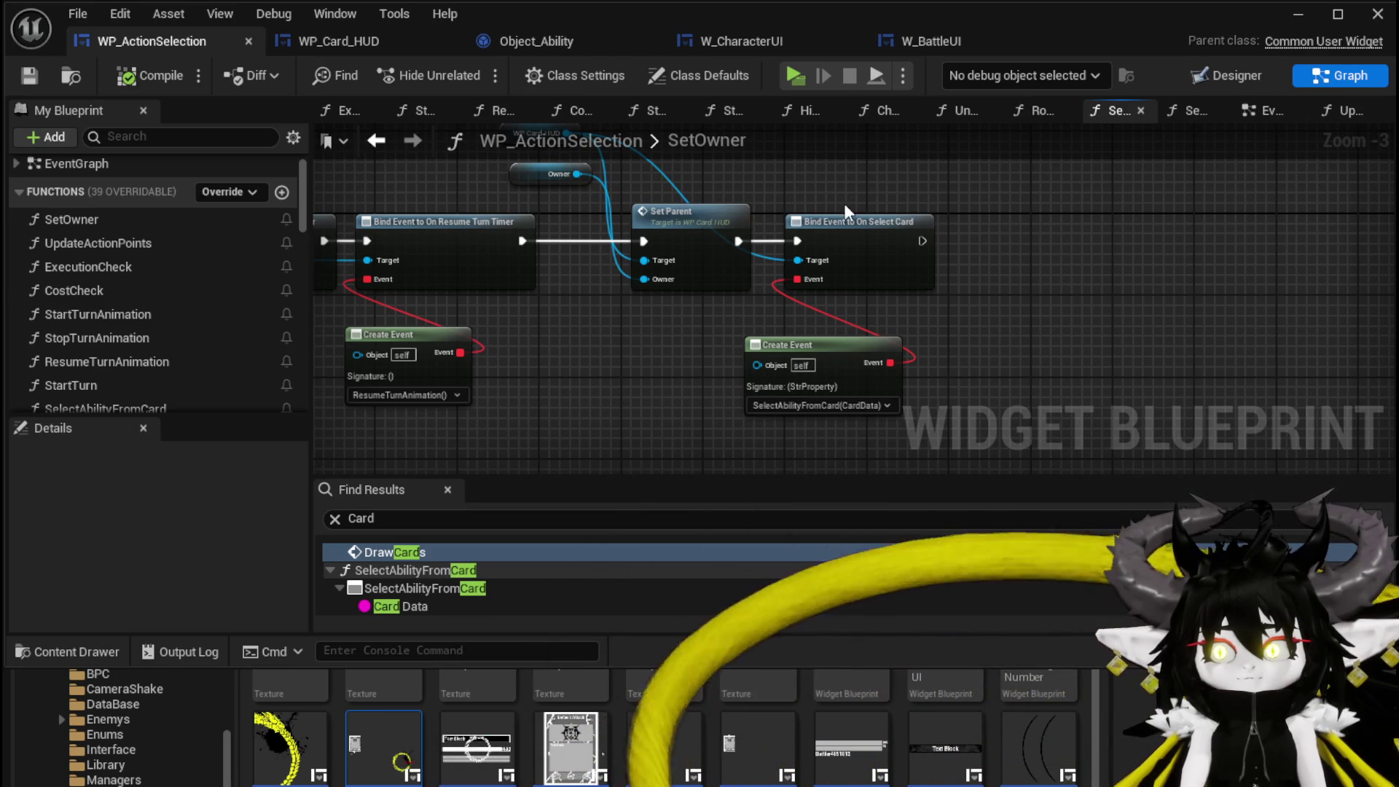
left_click(376, 51)
mouse_move(692, 335)
left_mouse_down()
mouse_move(692, 244)
mouse_move(532, 222)
left_mouse_up()
left_click(1304, 291)
left_click_drag(1262, 399, 1397, 374)
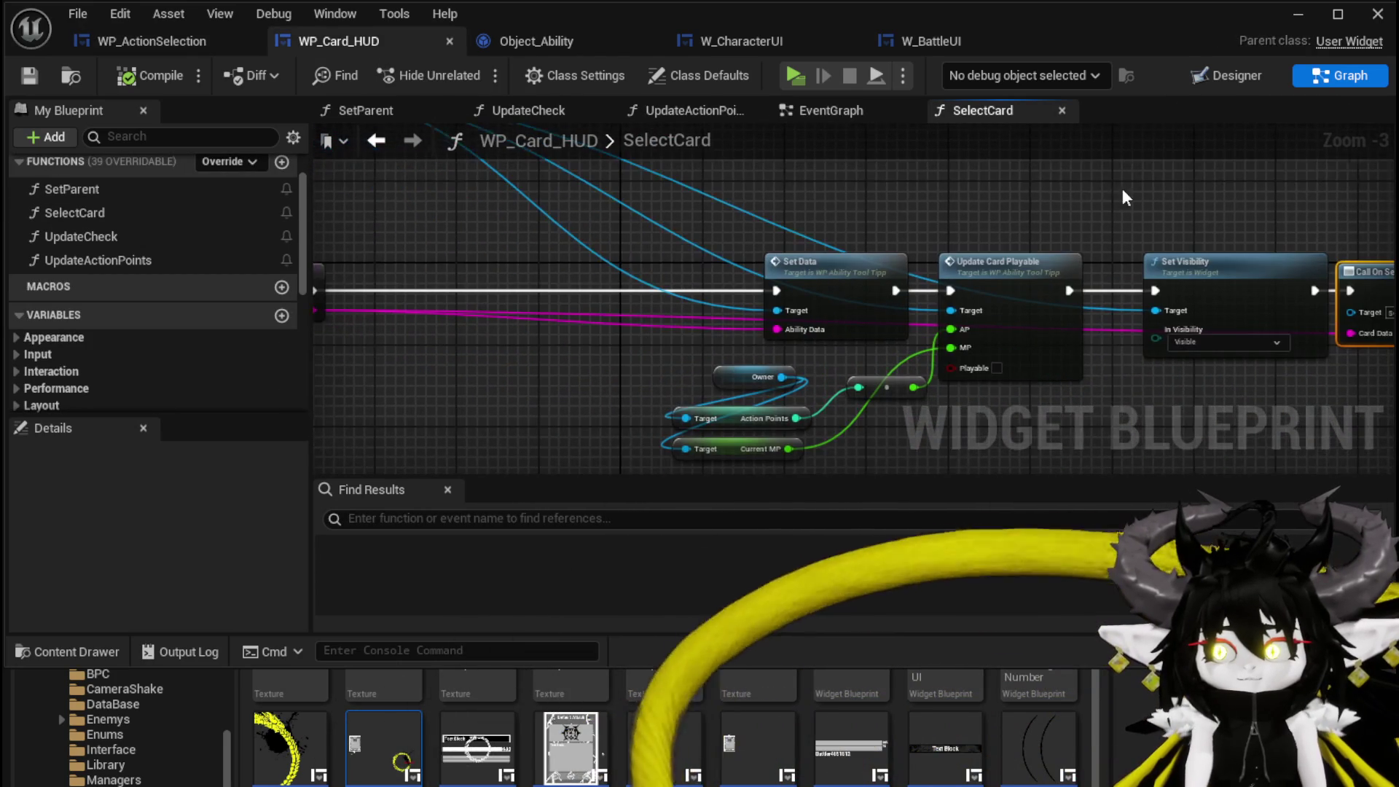
- Shift the SelectCard node row left, tidy the Current MP and Owner getters, and save WP_Card_HUD
left_click_drag(1117, 425, 1205, 435)
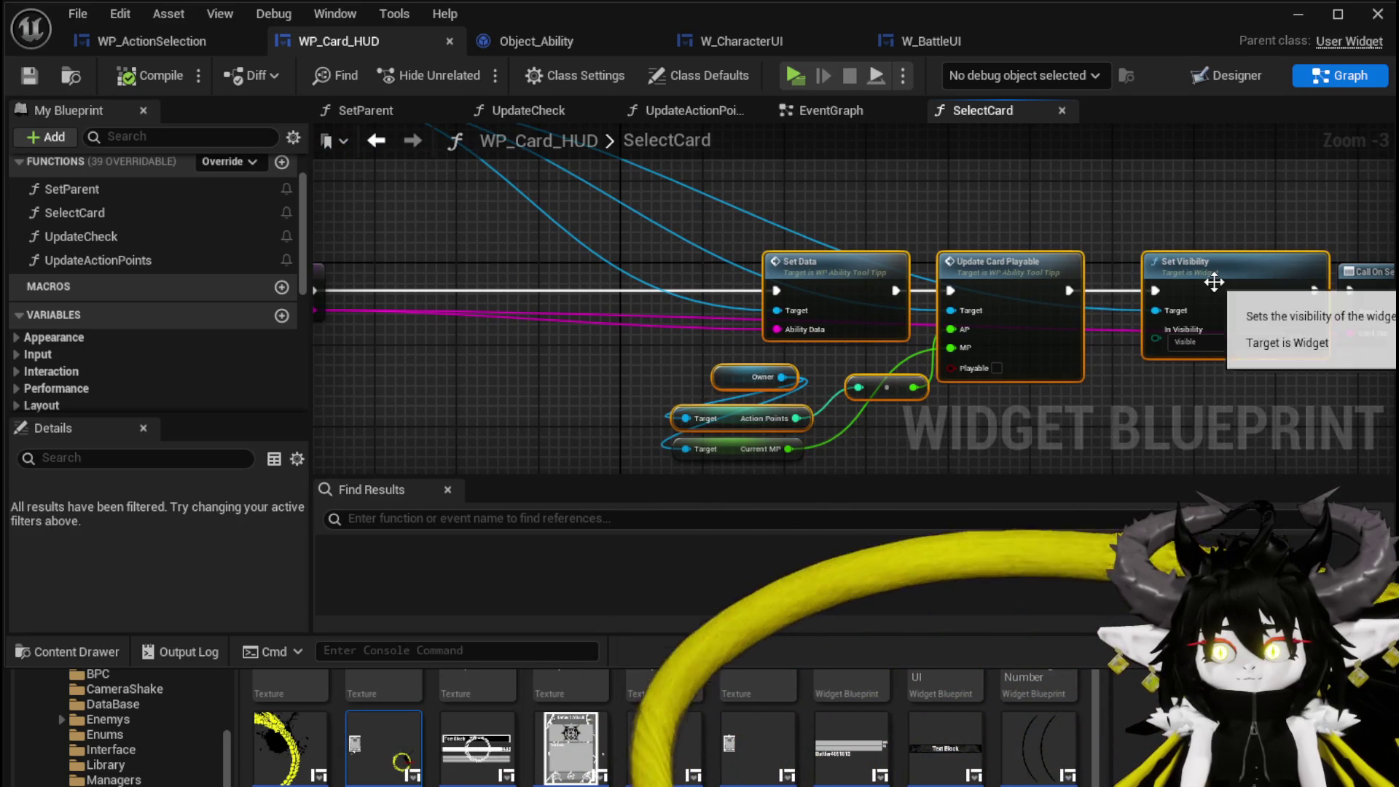
left_click_drag(1209, 273, 1077, 269)
left_click(719, 441)
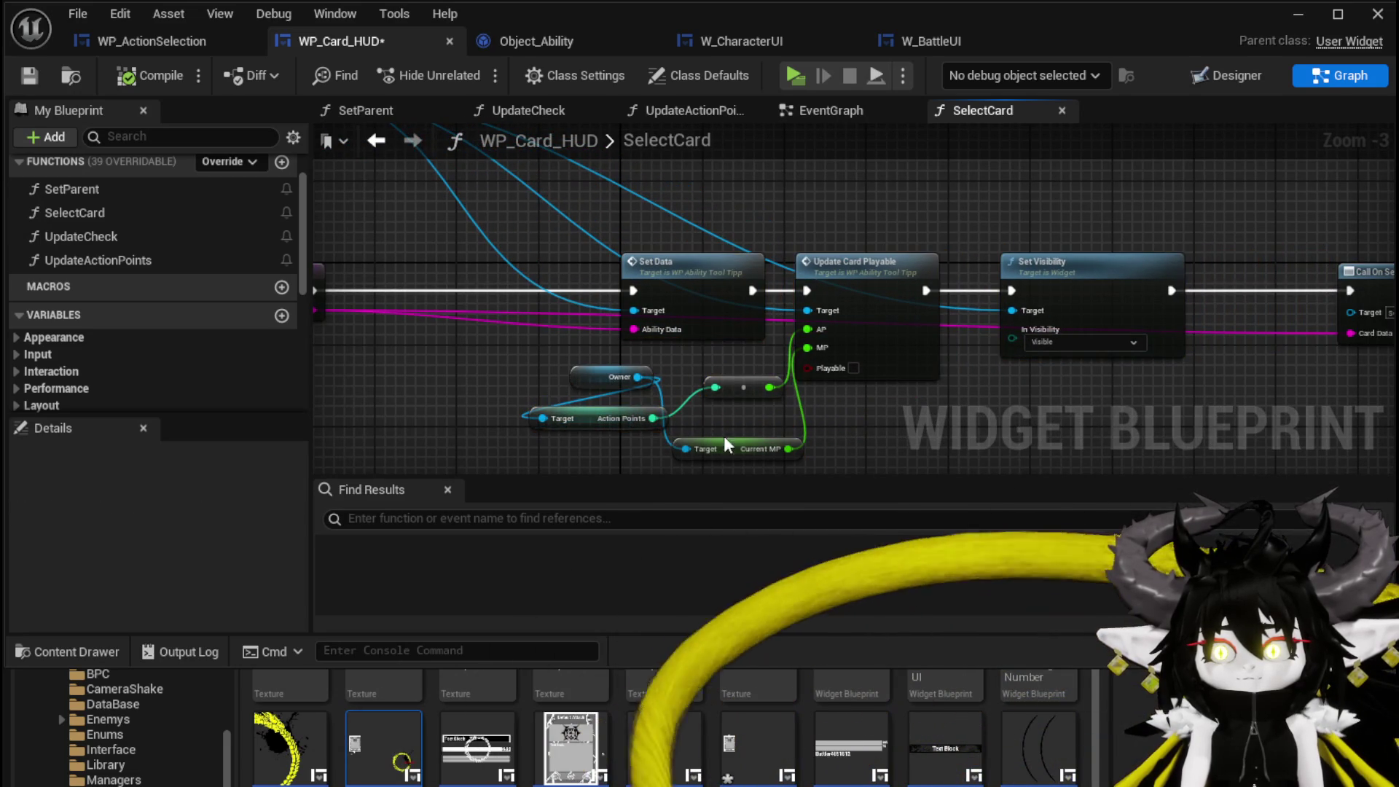
left_click_drag(718, 441, 647, 399)
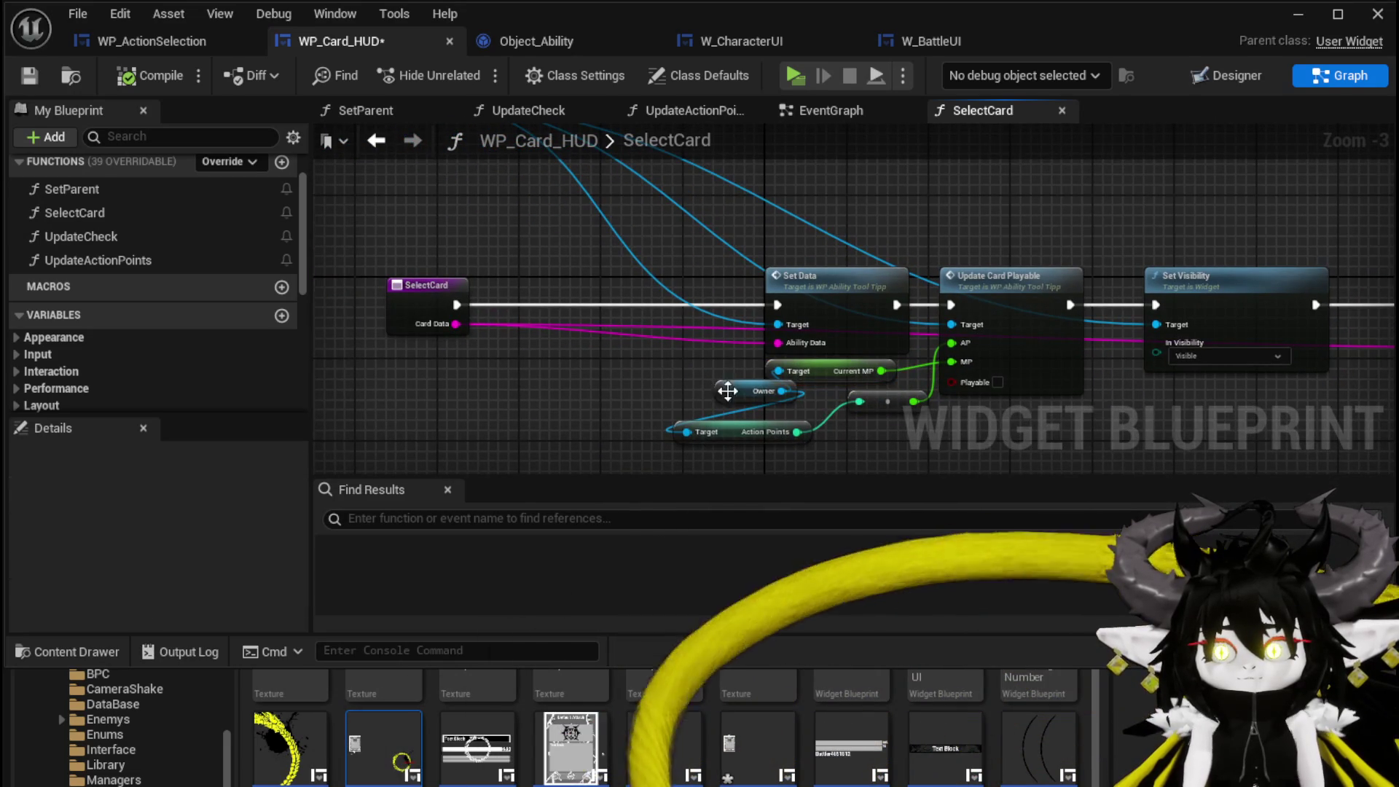
left_click_drag(711, 386, 584, 390)
left_click_drag(824, 377, 754, 388)
left_click(586, 342)
left_click(436, 293)
left_click(469, 238)
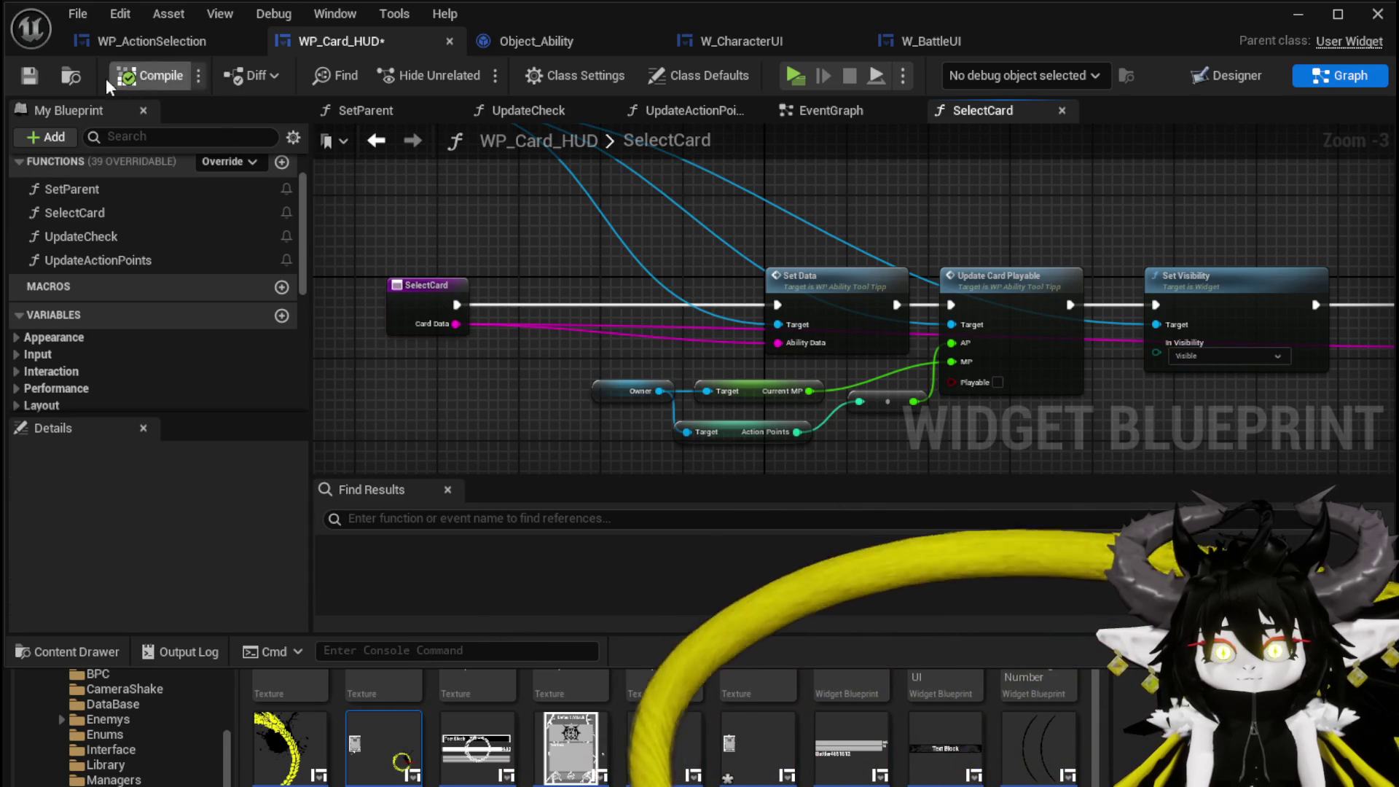
left_click(33, 79)
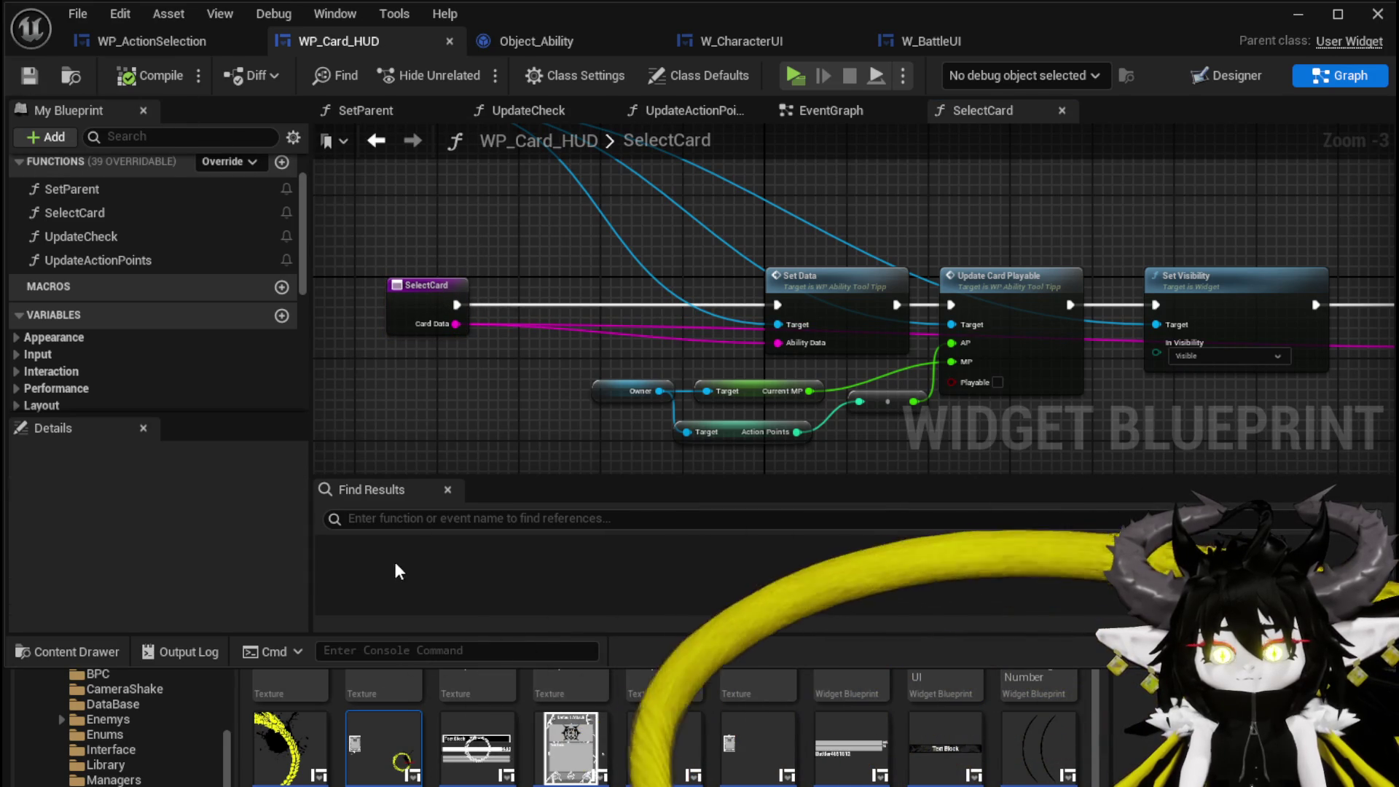
- Check the EventGraph's WP Card Hand and Add Card binding, then open the WP_Card_Hand widget blueprint
left_click(819, 110)
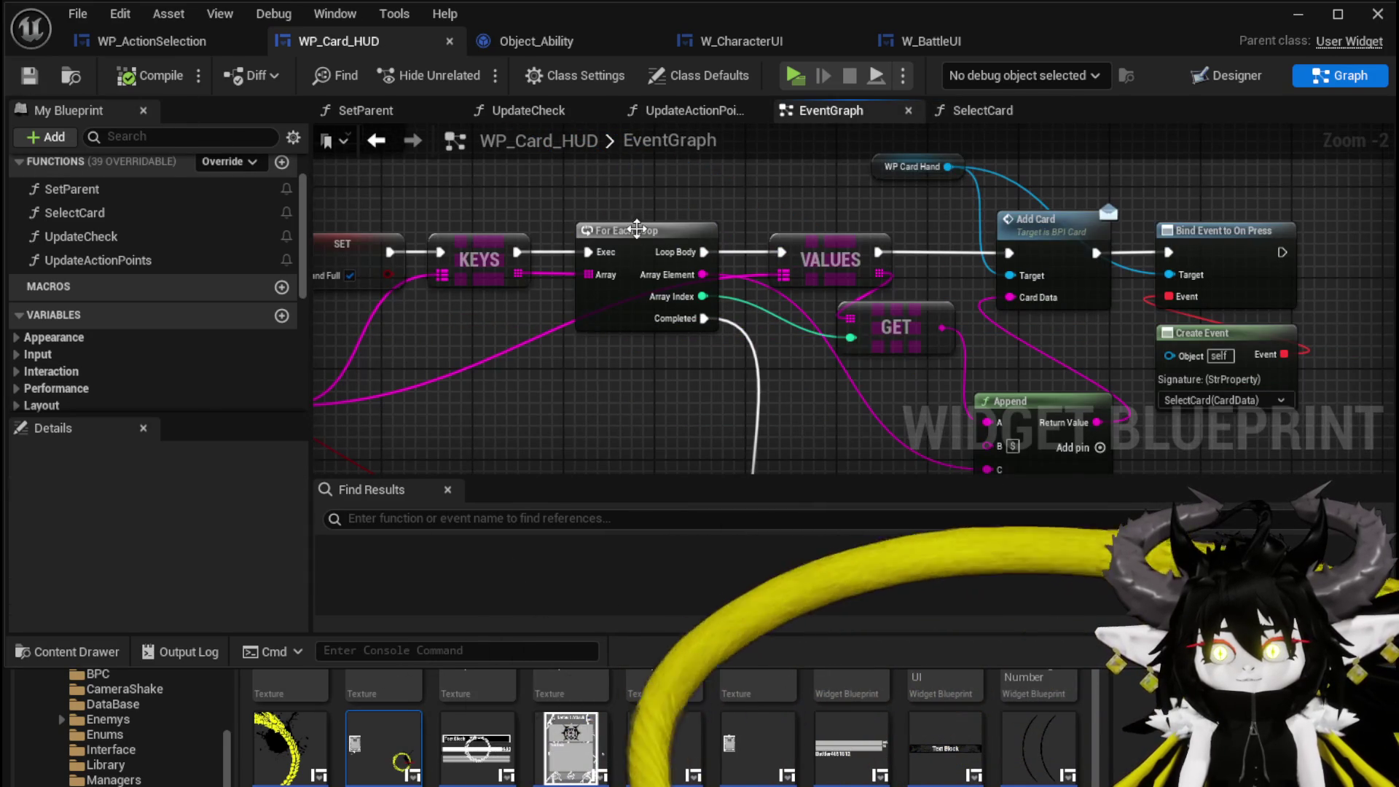
scroll(710, 210, "down", 3)
mouse_move(711, 219)
left_mouse_down()
mouse_move(840, 248)
mouse_move(466, 219)
left_mouse_up()
scroll(840, 248, "up", 2)
scroll(884, 213, "up", 2)
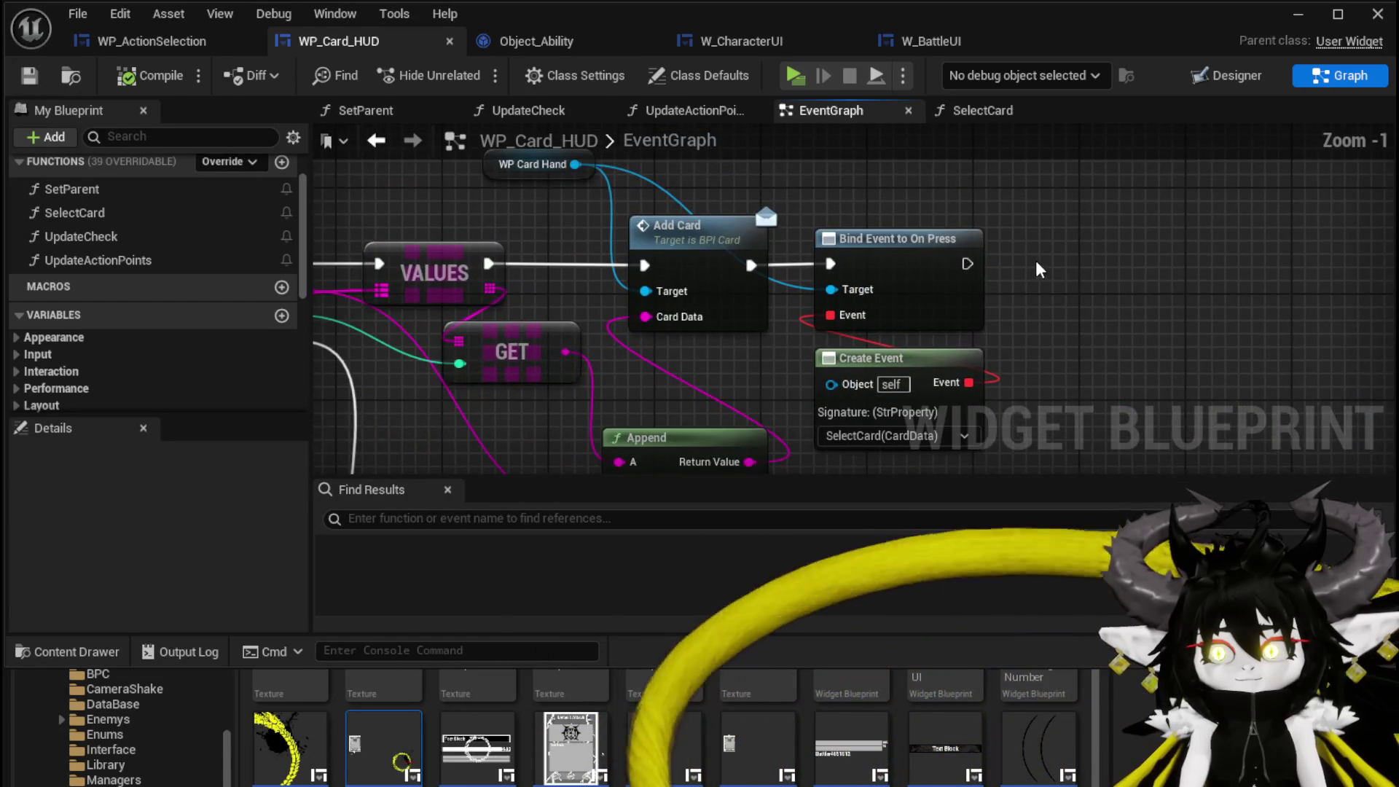
mouse_move(884, 213)
left_mouse_down()
mouse_move(914, 268)
mouse_move(784, 195)
left_mouse_up()
left_click(539, 215)
left_click_drag(718, 288, 718, 288)
scroll(859, 237, "down", 1)
left_click_drag(859, 237, 960, 318)
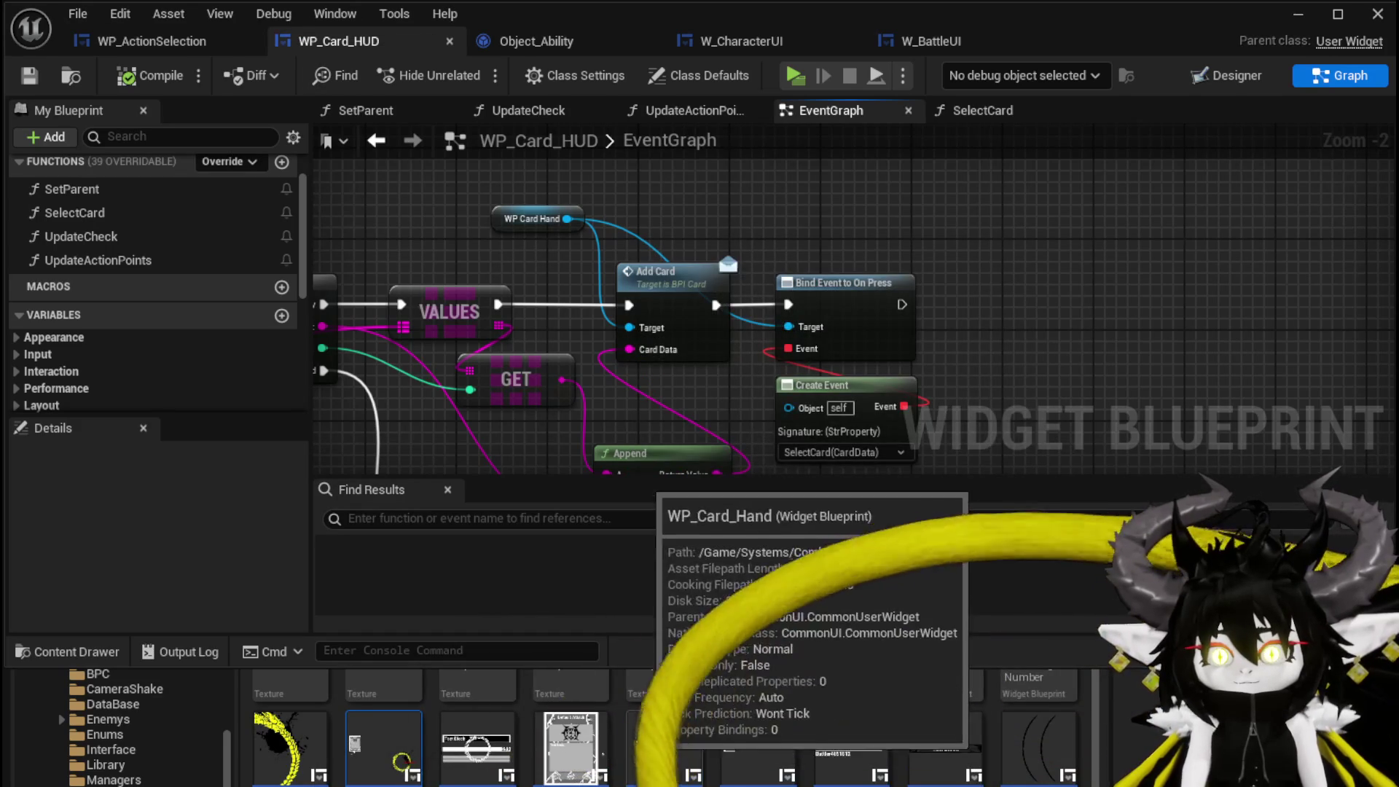
double_click(663, 740)
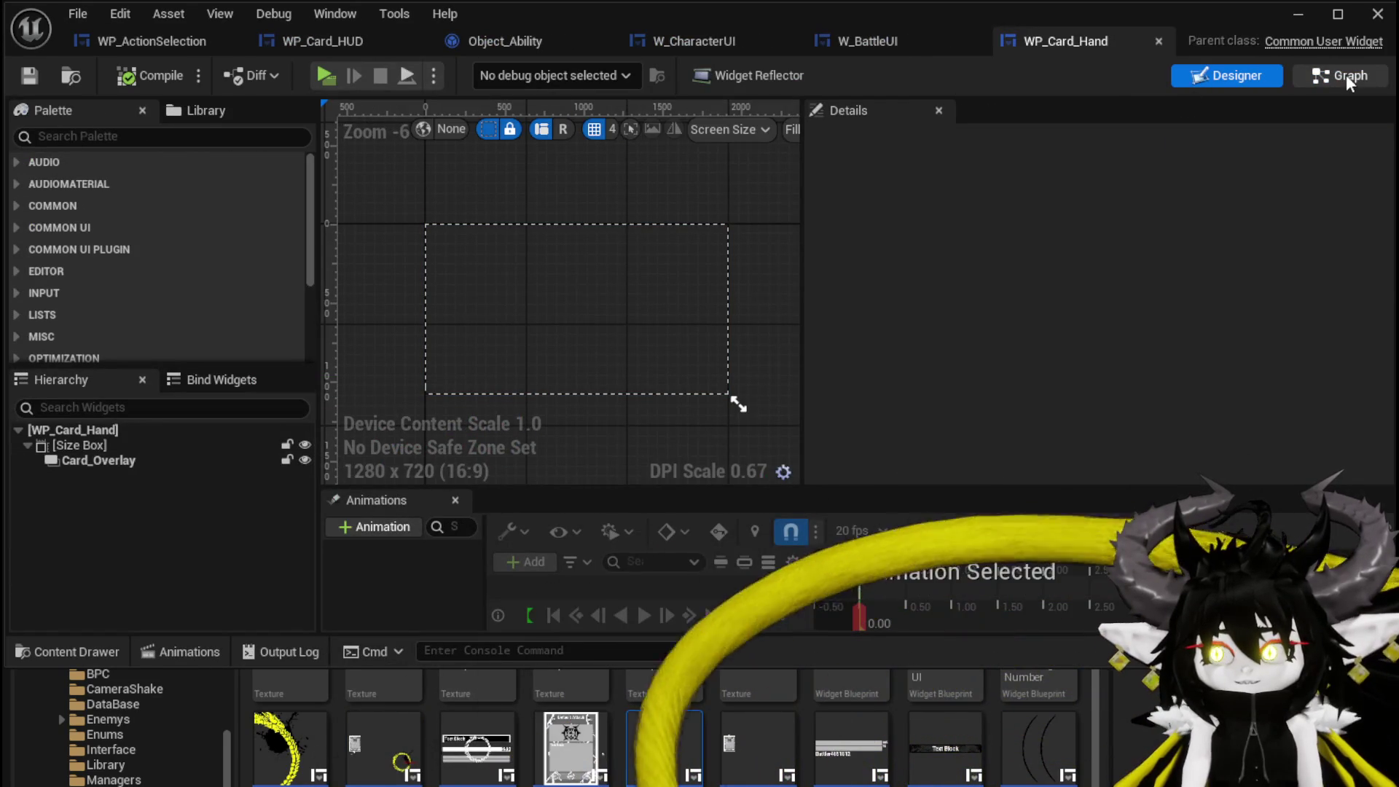
- Inspect the CardSelected function graph in WP_Card_Hand
scroll(685, 287, "down", 2)
scroll(160, 323, "down", 5)
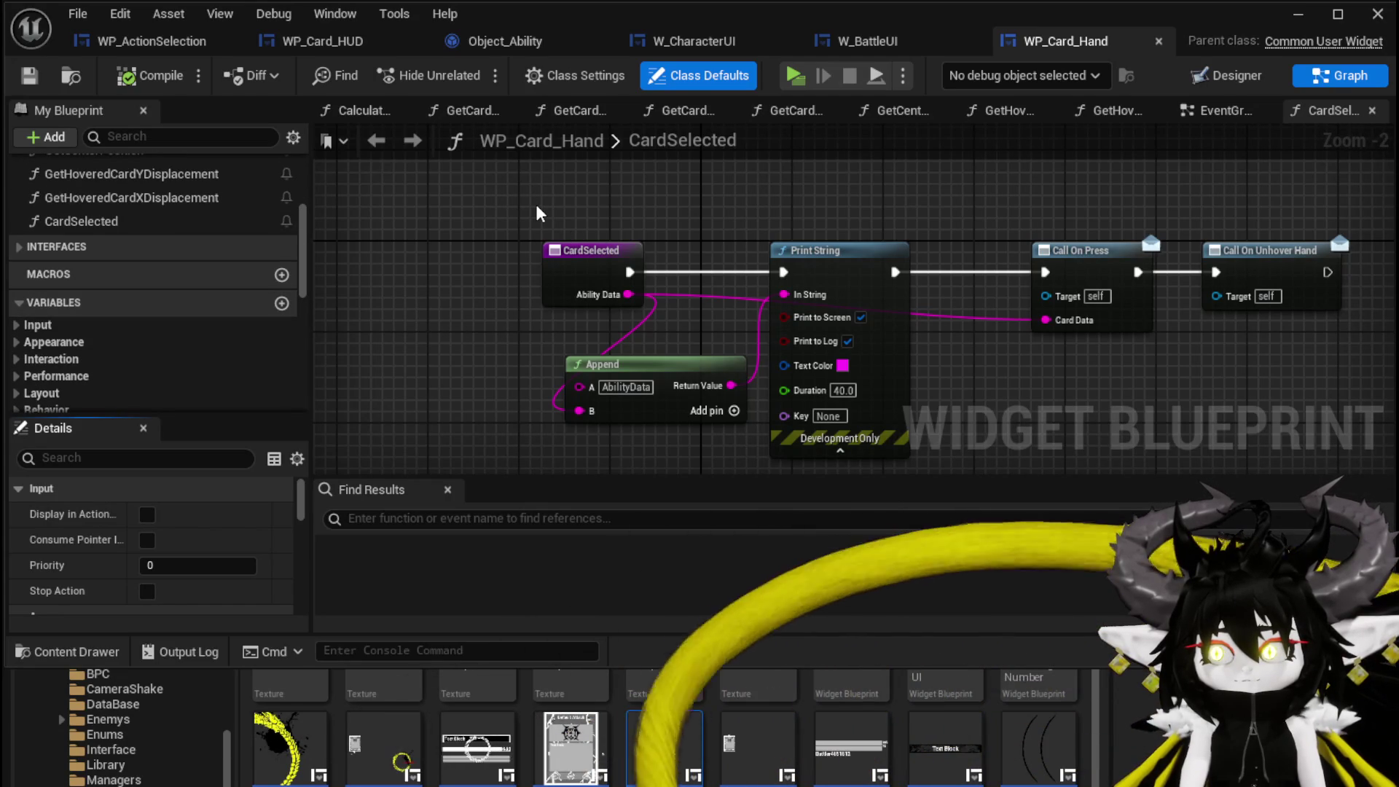
scroll(106, 255, "up", 3)
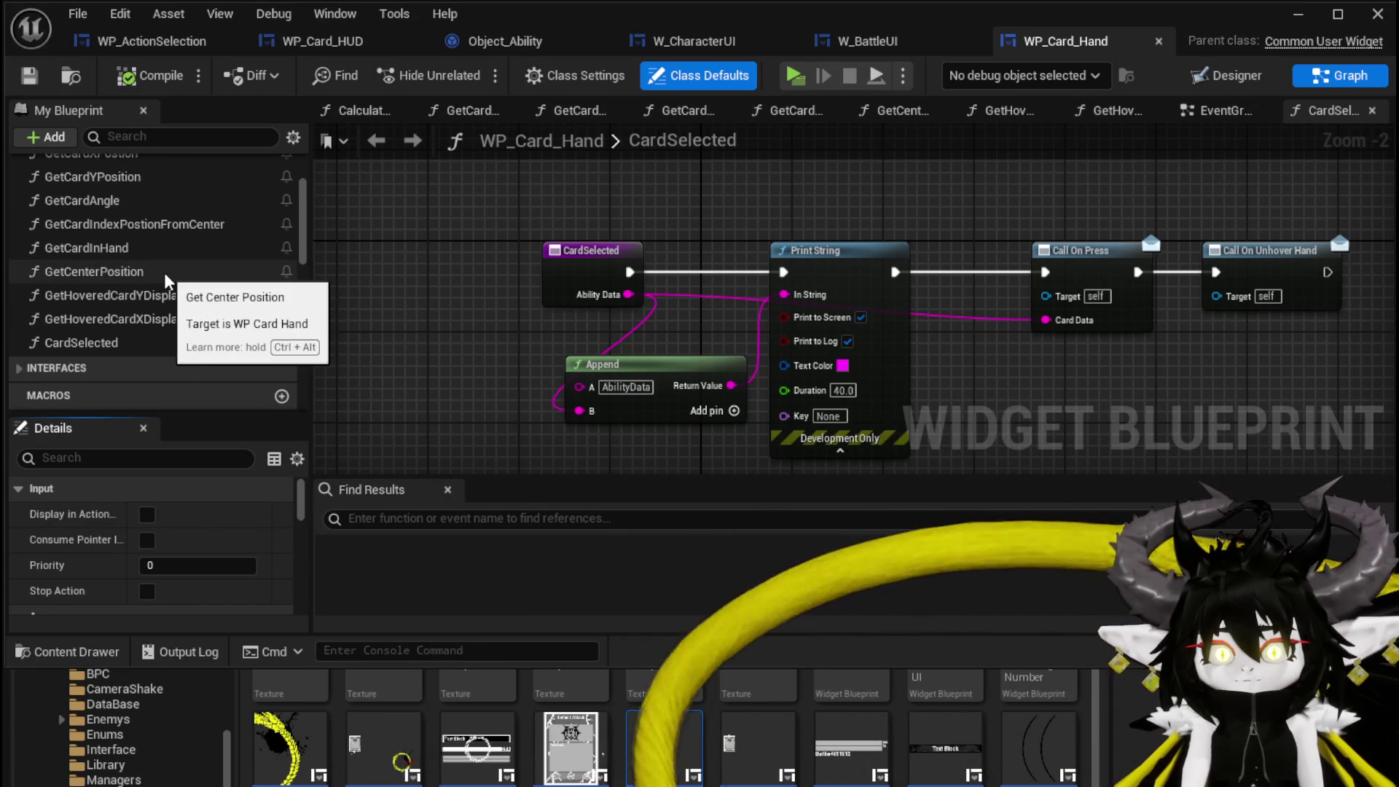
left_click(474, 309)
left_click_drag(475, 309, 477, 325)
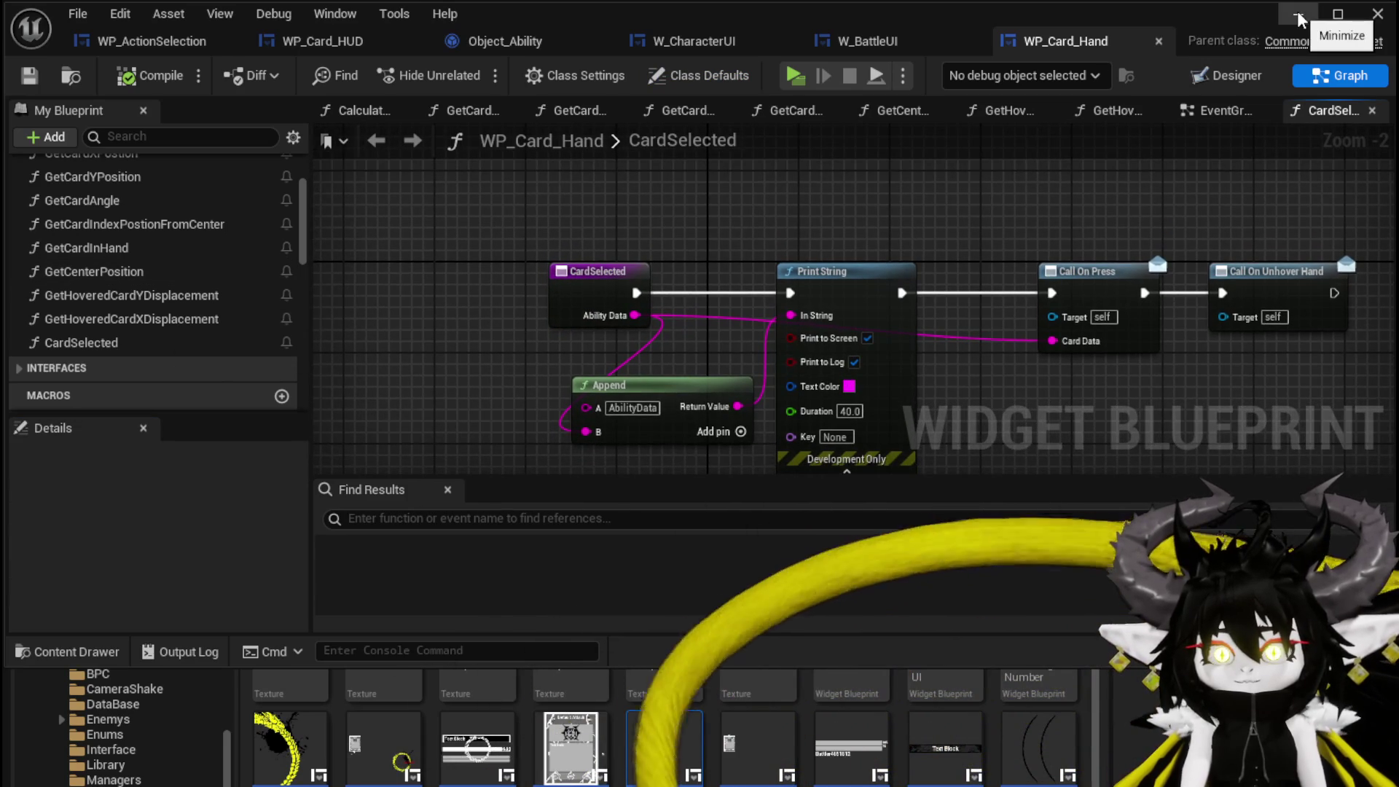
- Minimize the WP_Card_Hand editor and open the WP_Card widget blueprint from the Content Browser
left_click(1311, 28)
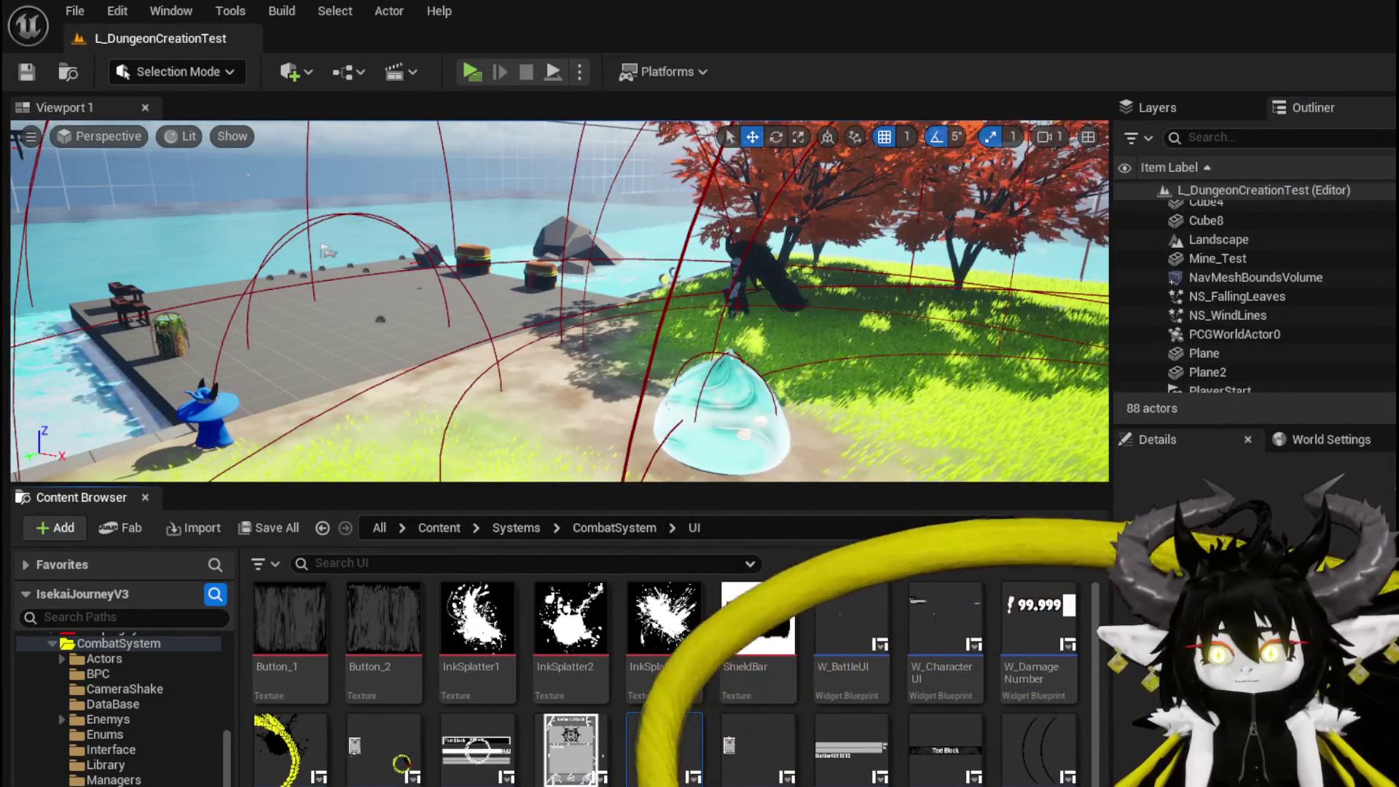
scroll(670, 677, "down", 1)
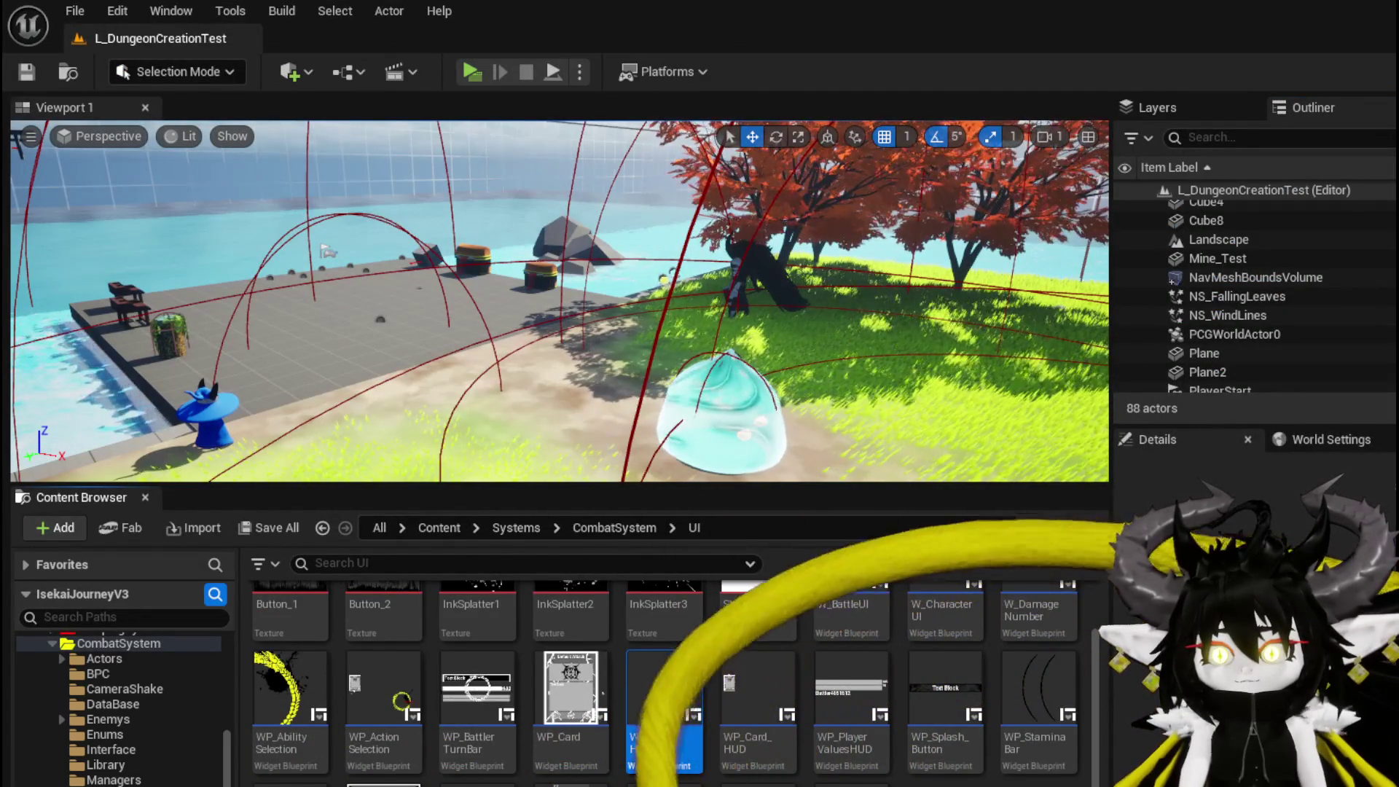
scroll(838, 677, "up", 1)
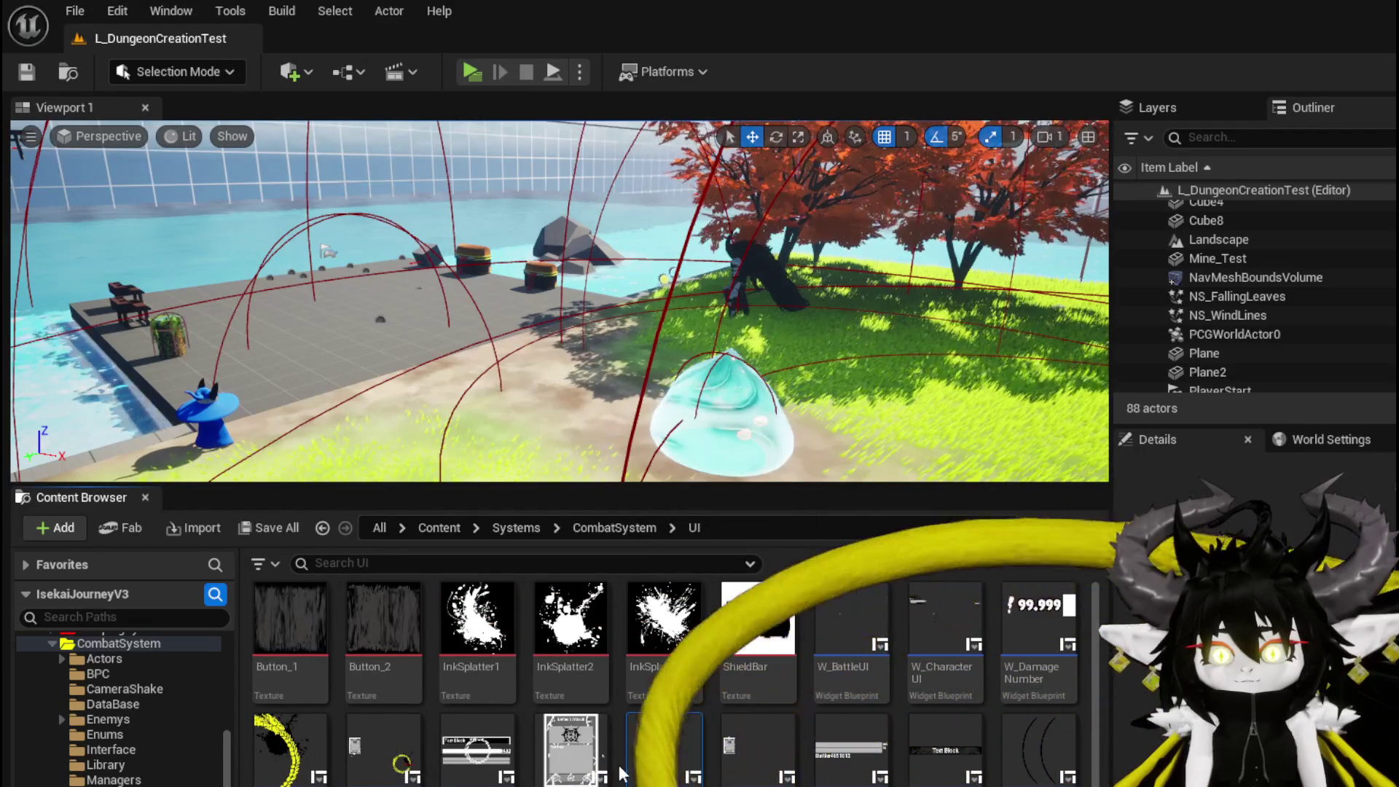
double_click(557, 743)
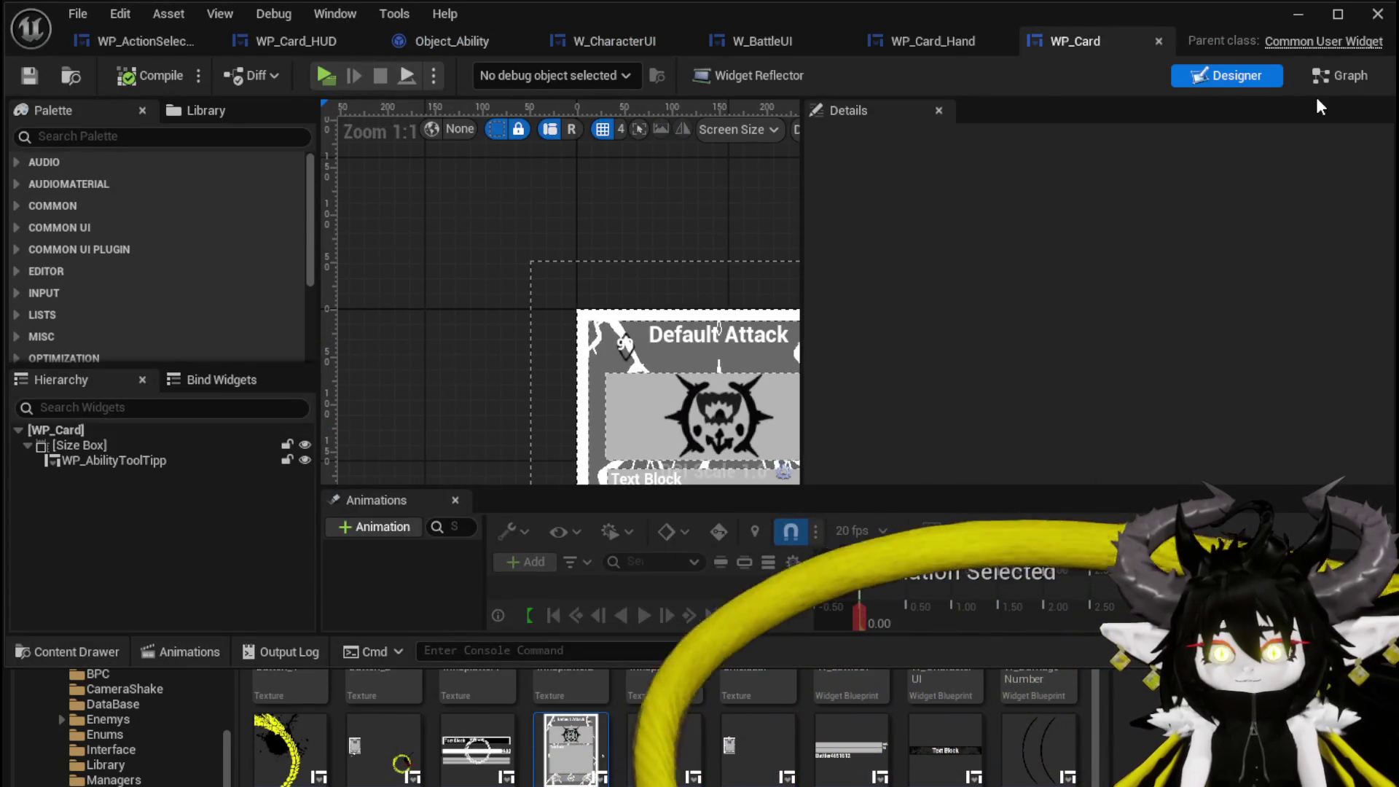
- Browse WP_Card's SetData, ReachedDestination and UpdateCard function graphs
left_click(1339, 75)
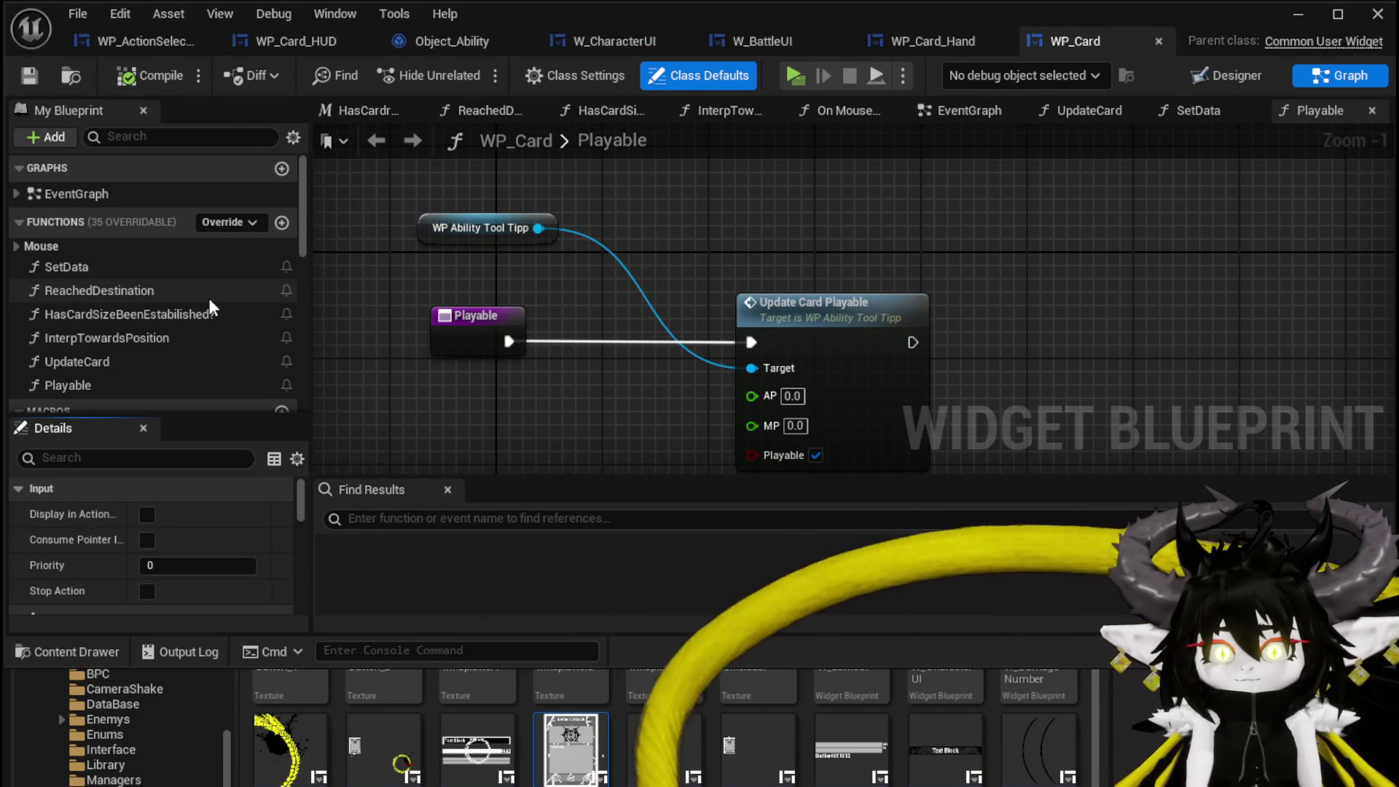
double_click(192, 271)
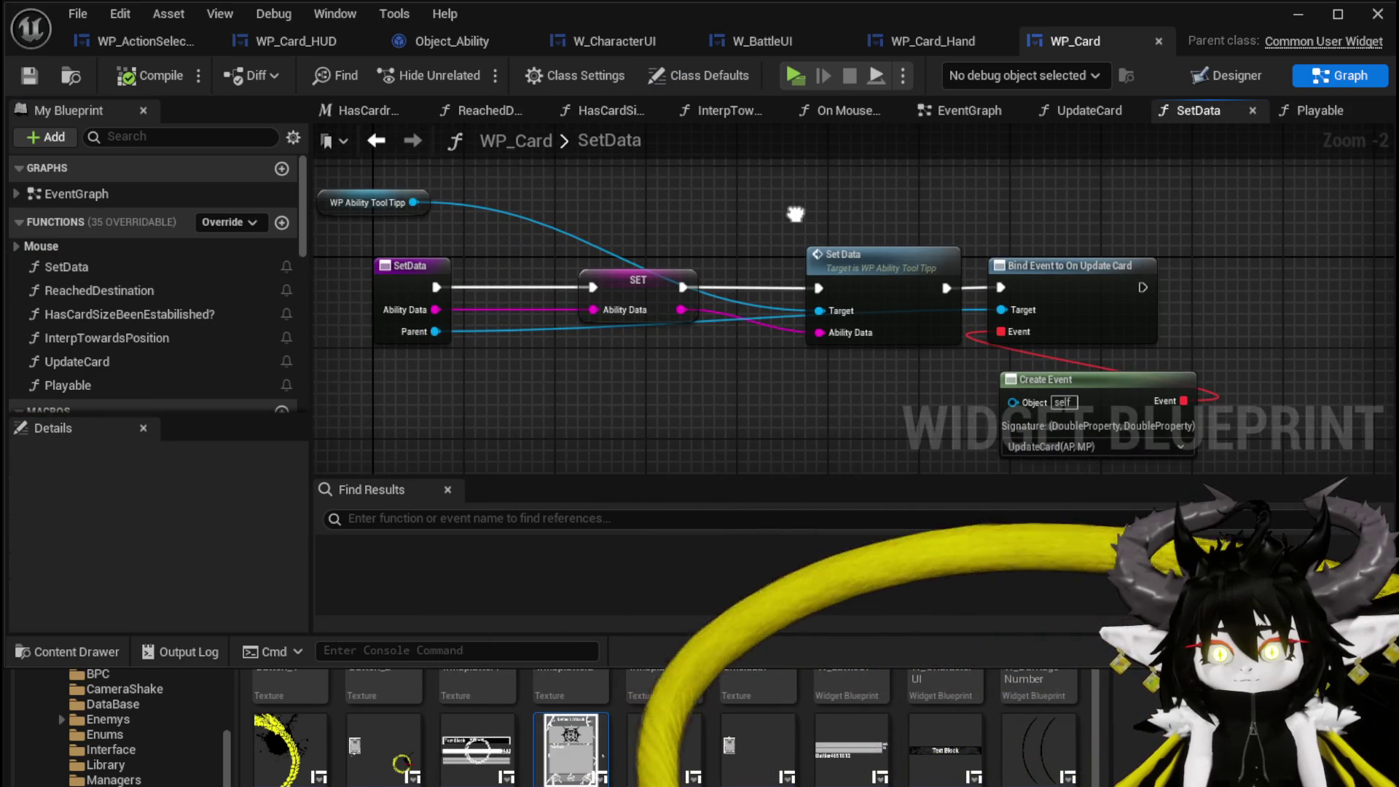
mouse_move(795, 214)
left_mouse_down()
mouse_move(688, 156)
mouse_move(755, 169)
left_mouse_up()
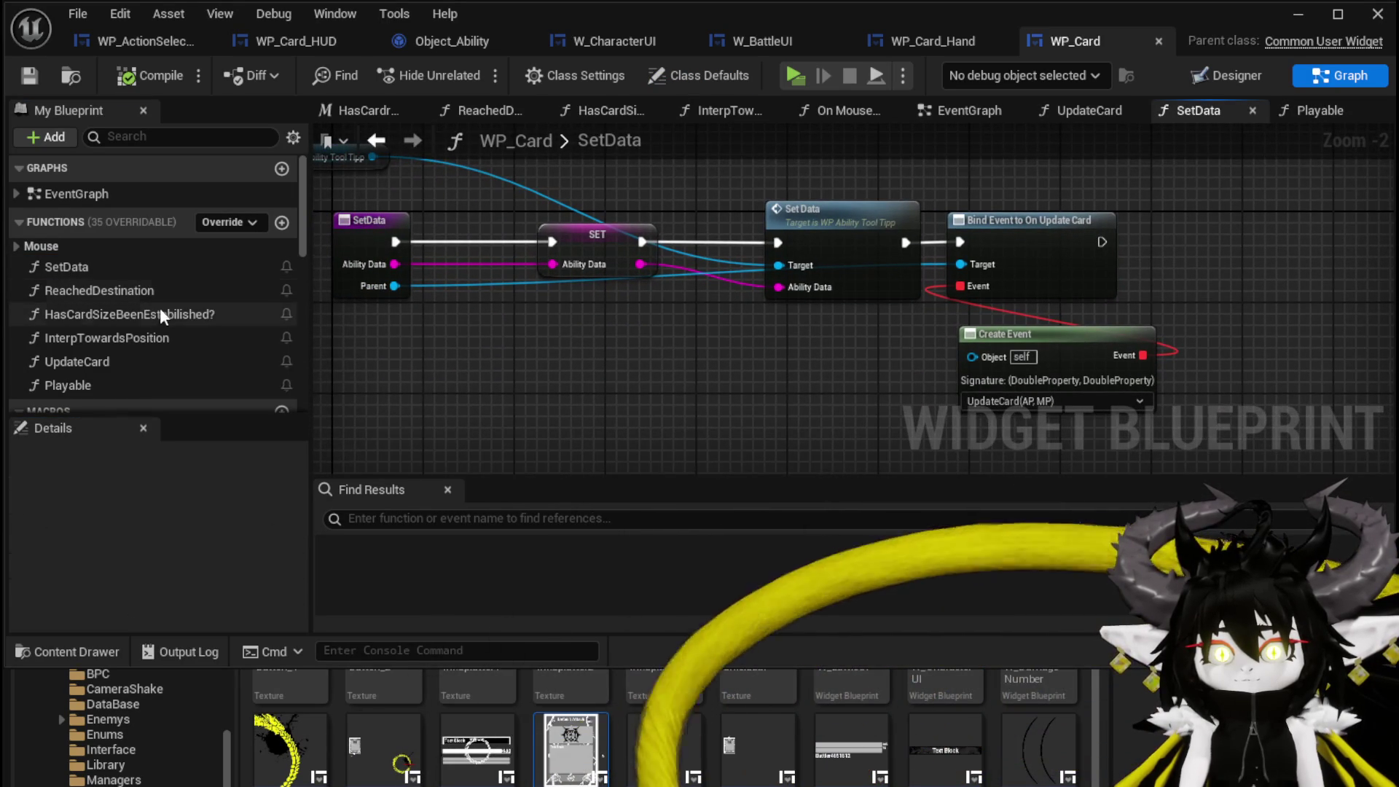
double_click(164, 293)
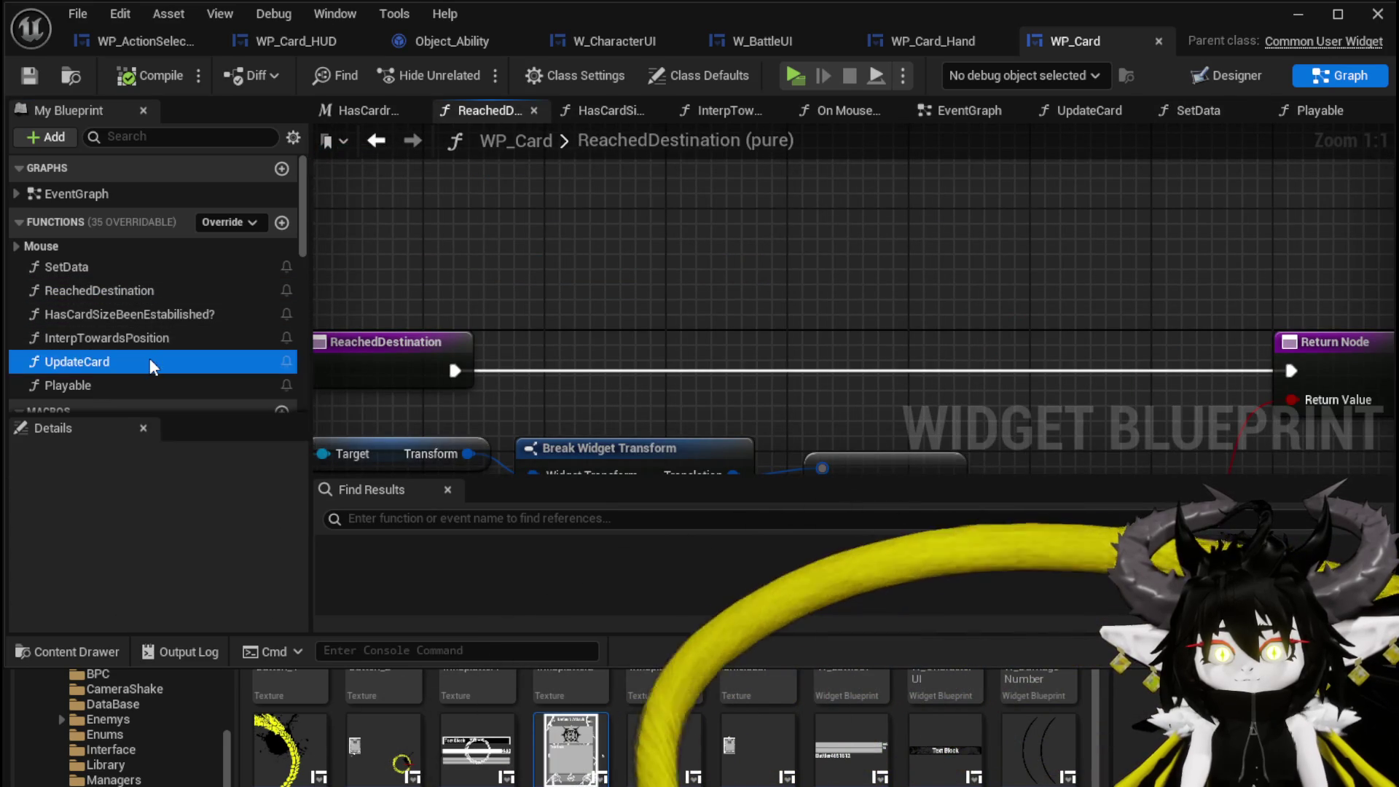
double_click(150, 358)
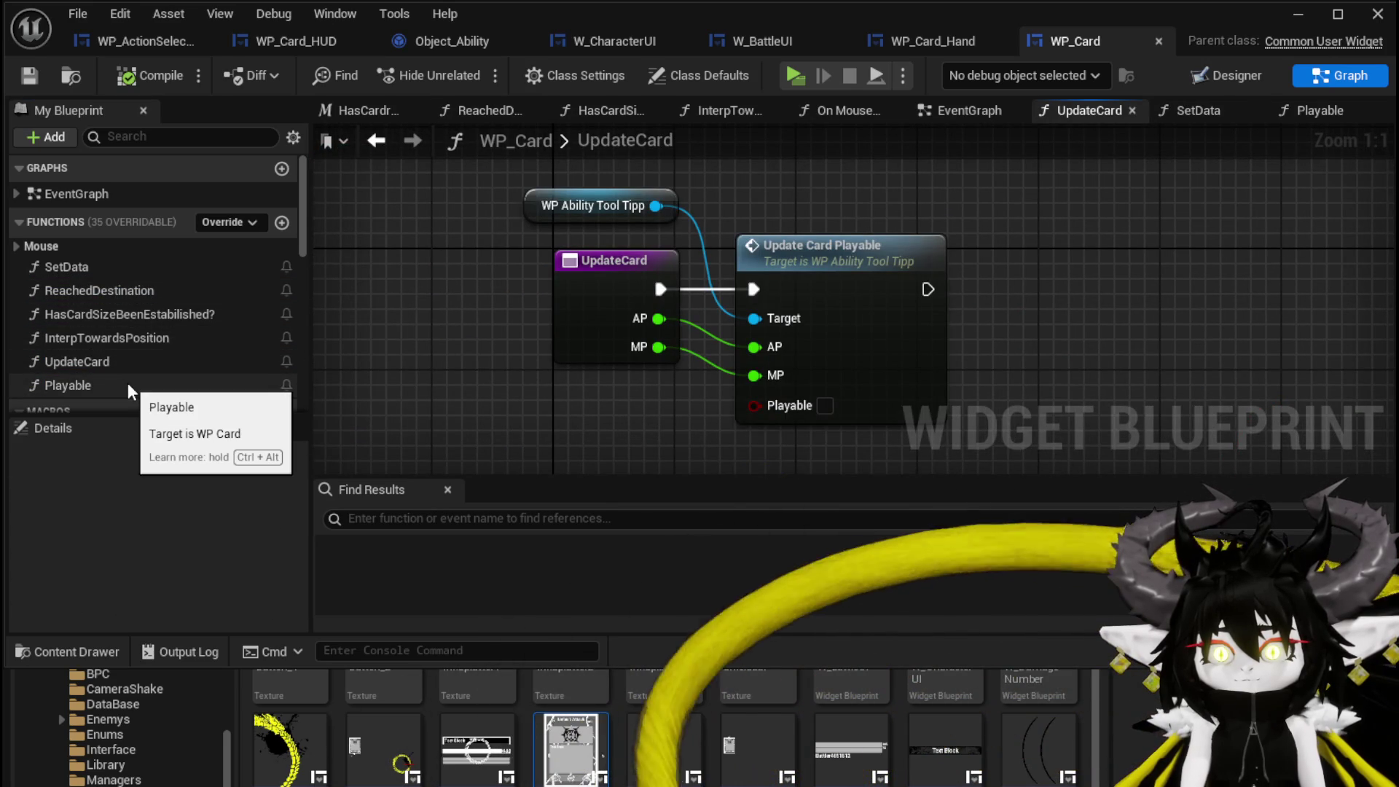
scroll(129, 359, "down", 3)
scroll(131, 342, "up", 2)
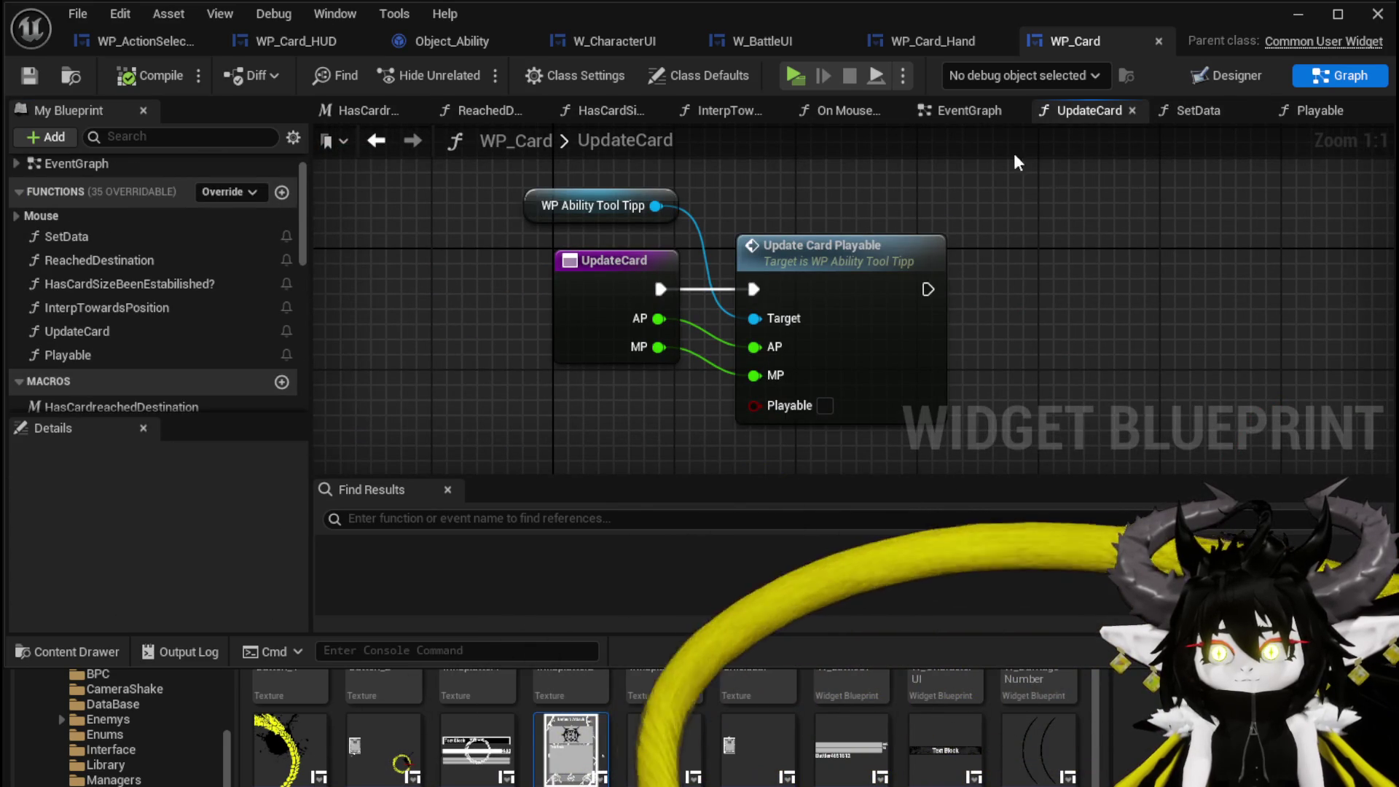
- Review WP_Card's event graph, including the mouse-enter hover and Event Tick movement nodes
left_click(969, 110)
scroll(711, 252, "down", 2)
mouse_move(888, 352)
left_mouse_down()
mouse_move(781, 446)
mouse_move(539, 307)
left_mouse_up()
scroll(781, 445, "up", 1)
scroll(579, 296, "up", 2)
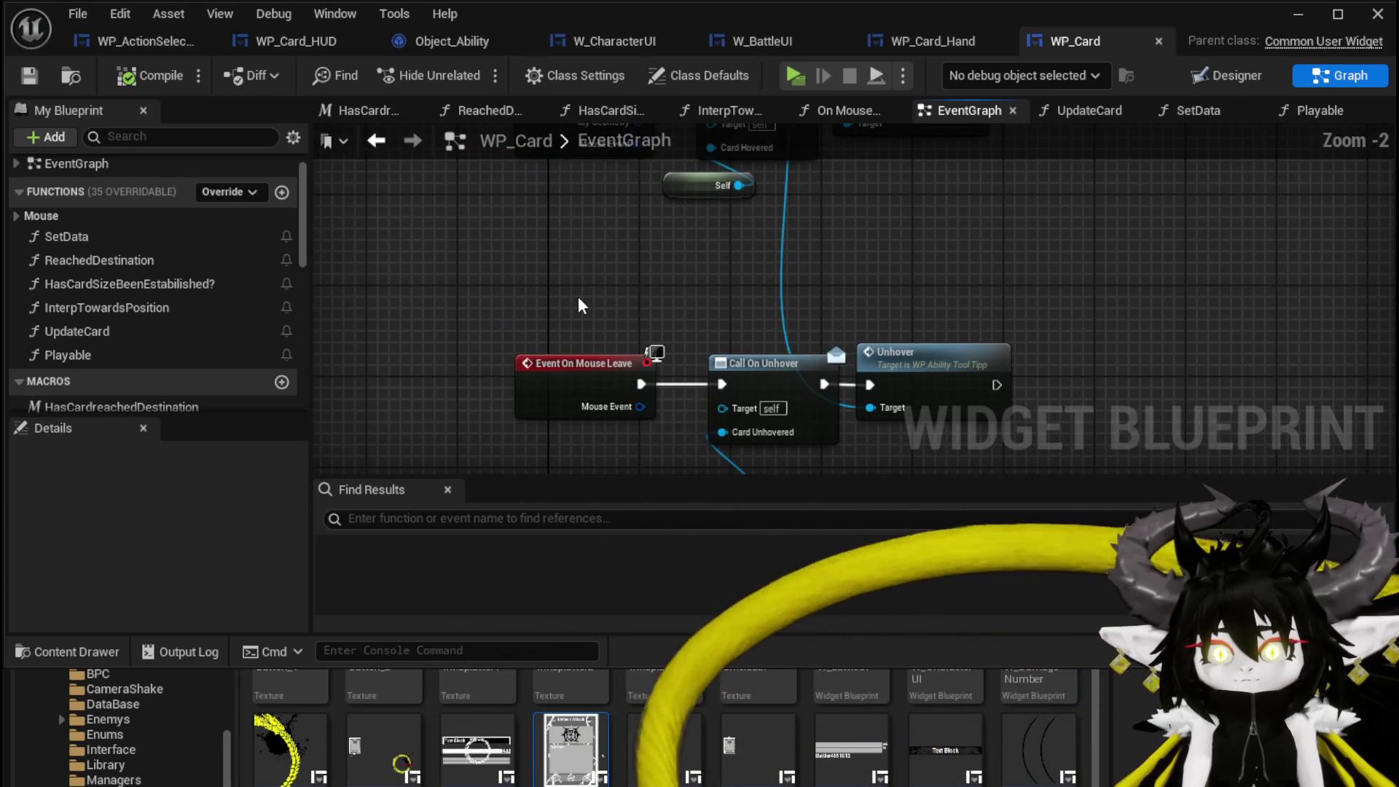
scroll(579, 296, "down", 2)
mouse_move(516, 370)
left_mouse_down()
mouse_move(564, 280)
mouse_move(504, 343)
mouse_move(523, 397)
left_mouse_up()
scroll(505, 343, "up", 1)
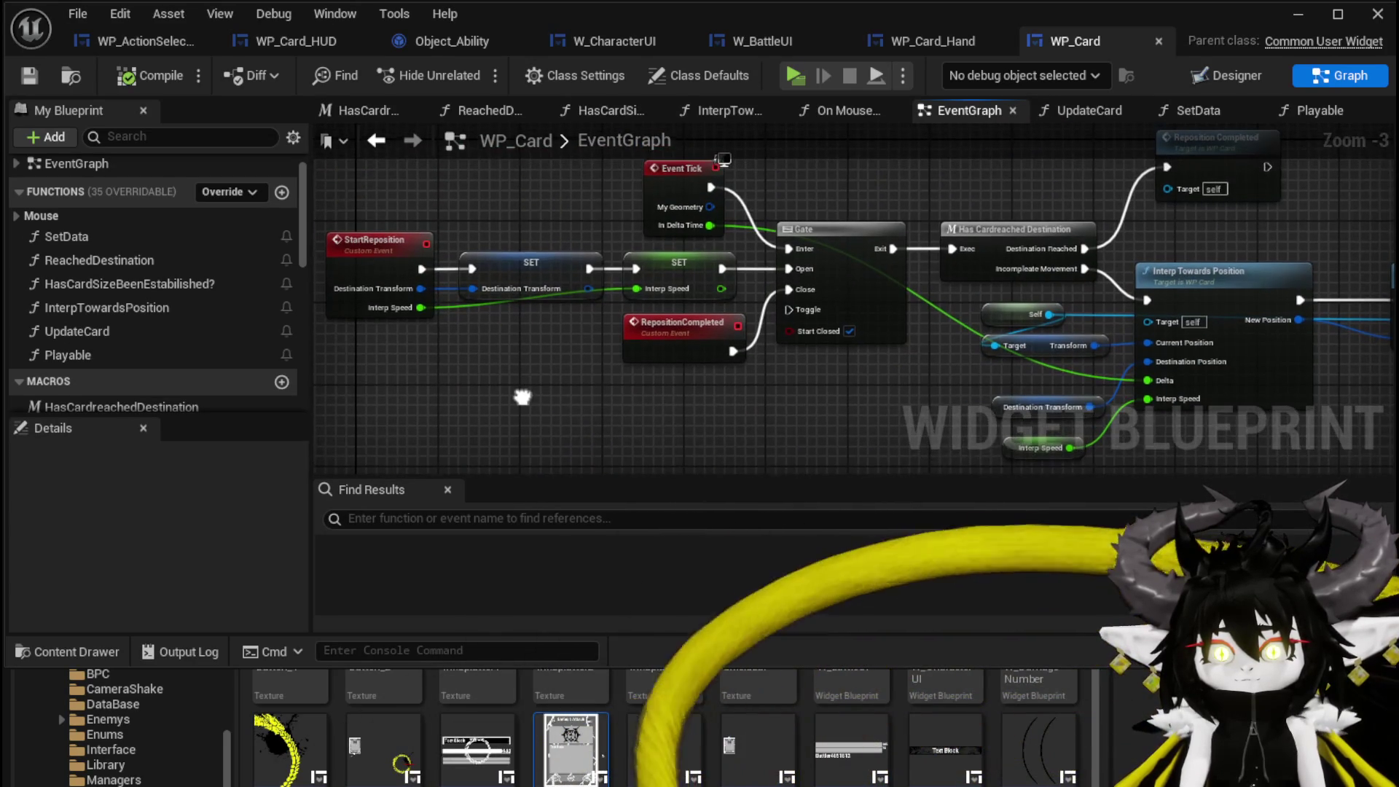
scroll(593, 199, "down", 5)
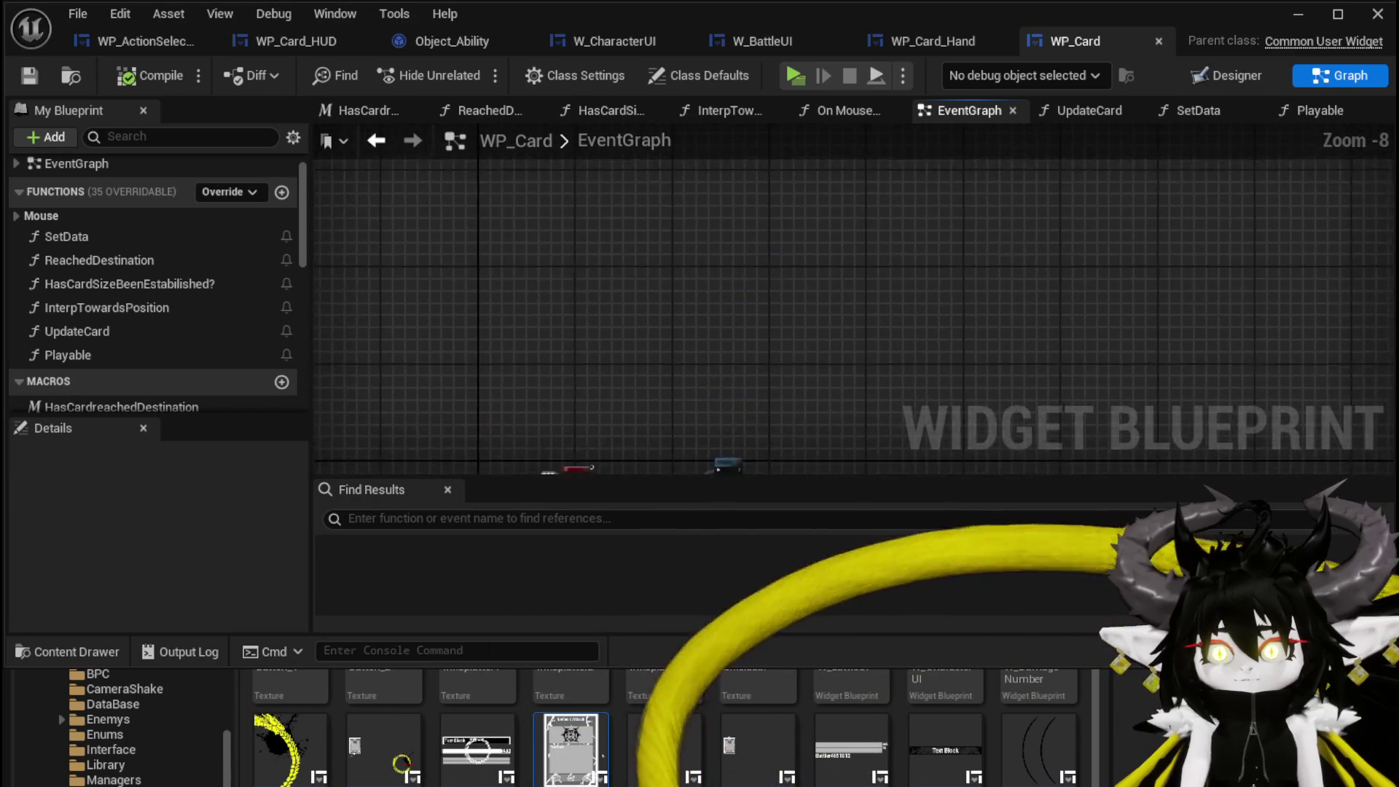
scroll(651, 190, "up", 4)
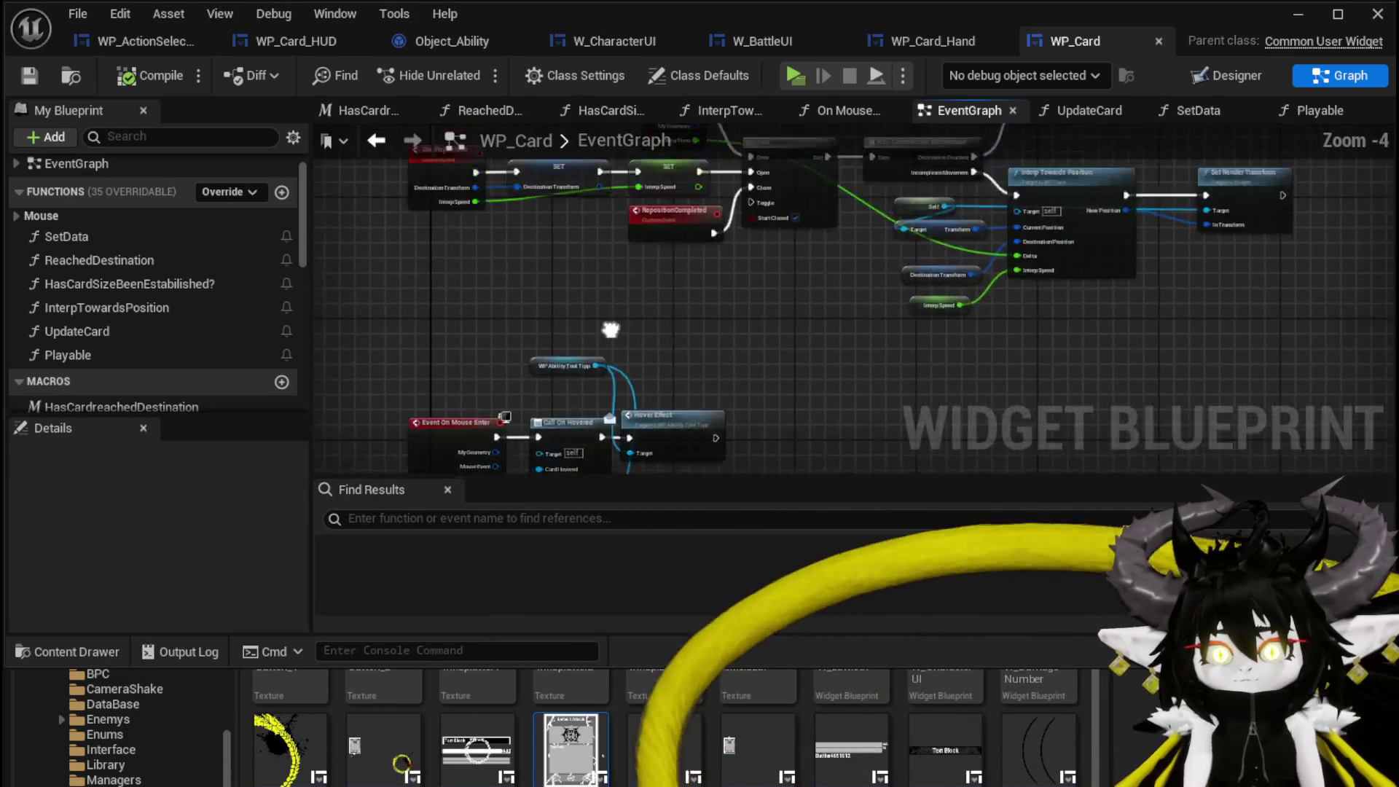
left_click_drag(618, 297, 362, 209)
- Save WP_Card, select the SetData and SET nodes in SetData, and return to WP_Card_Hand
left_click(51, 75)
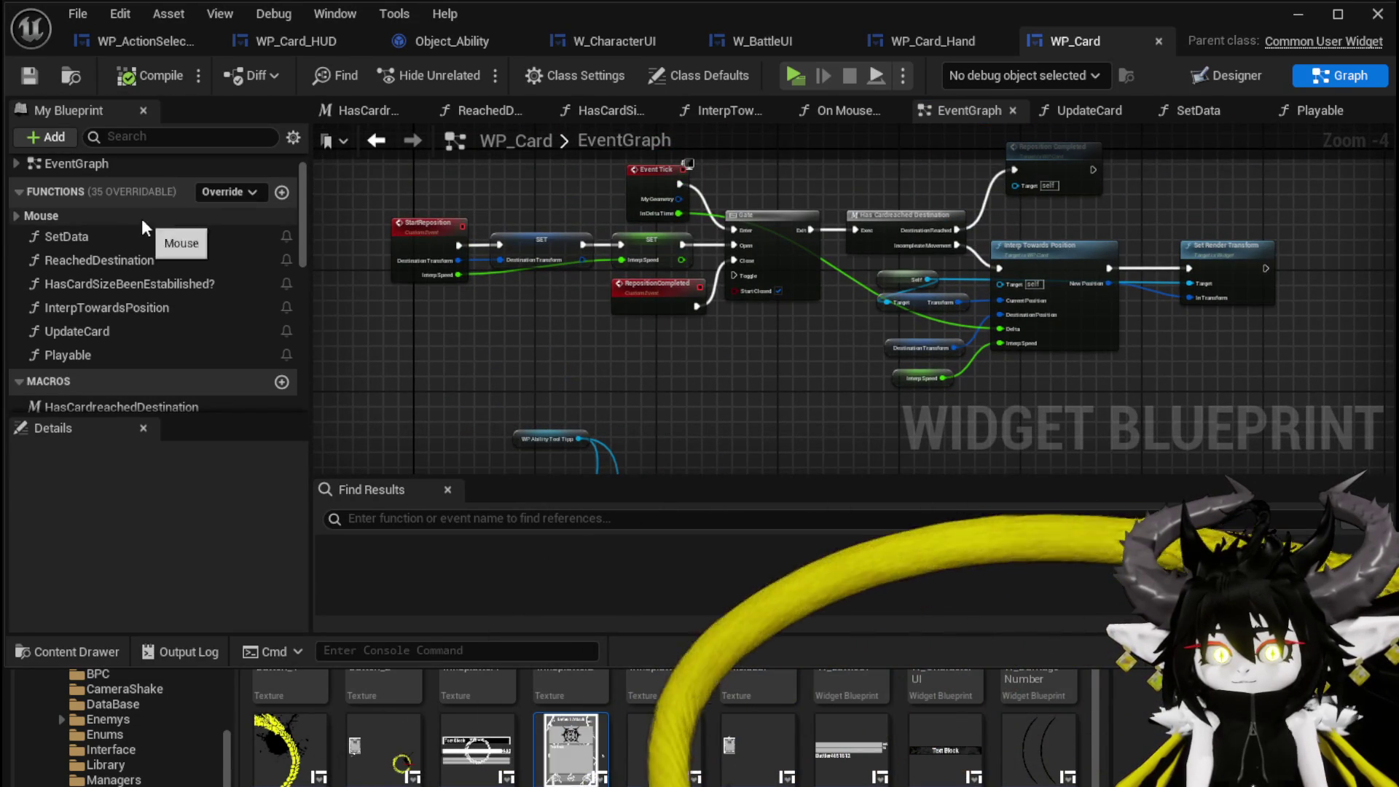
double_click(95, 235)
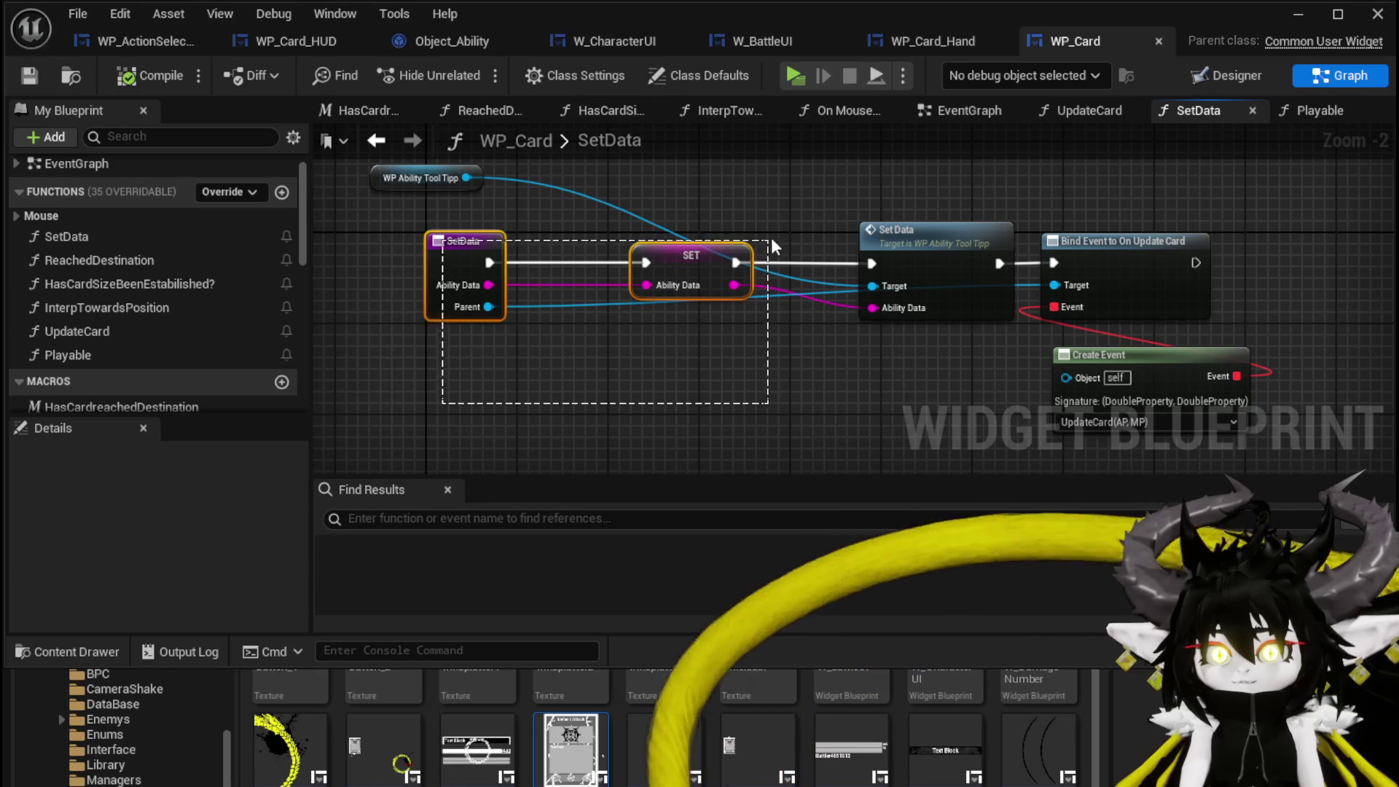
mouse_move(963, 214)
left_mouse_down()
mouse_move(1020, 211)
mouse_move(1022, 229)
left_mouse_up()
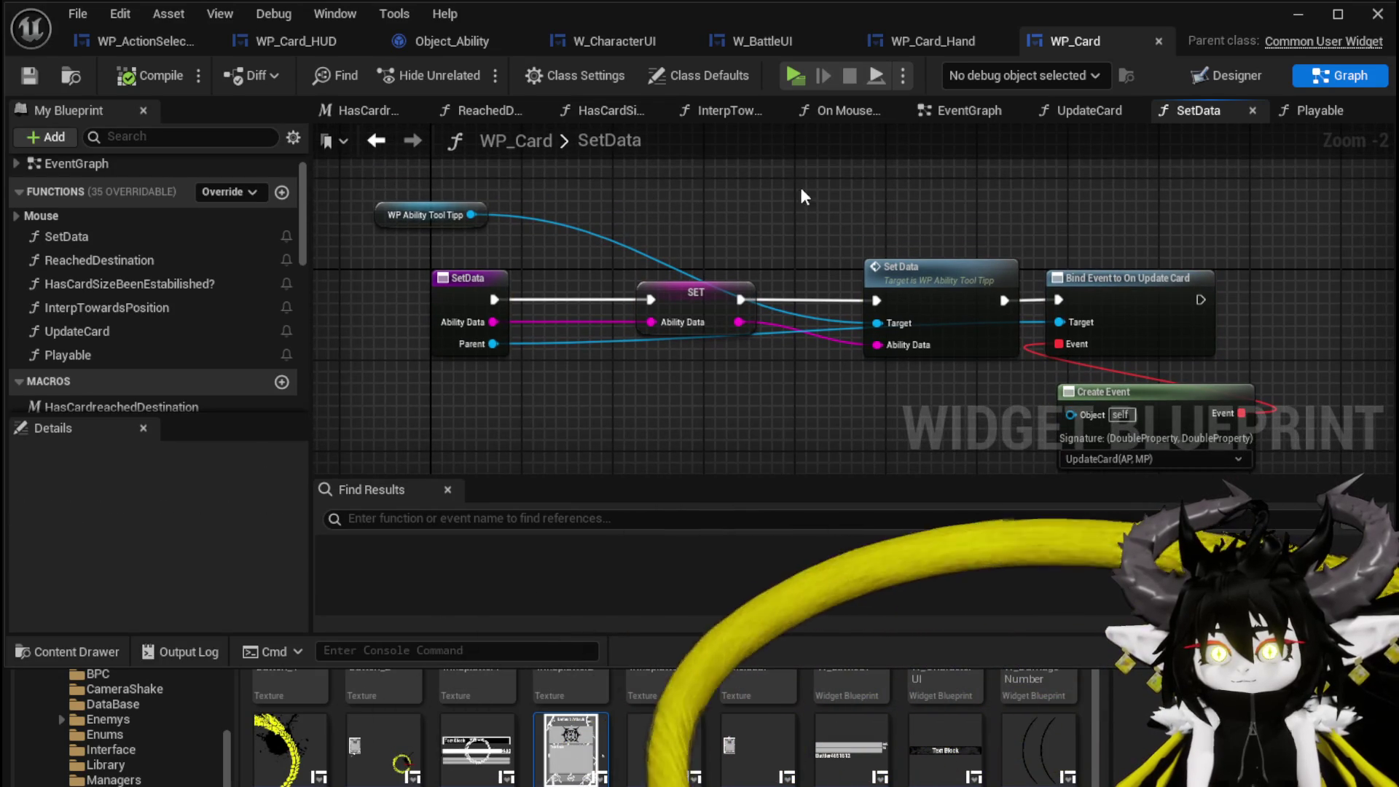
left_click(935, 44)
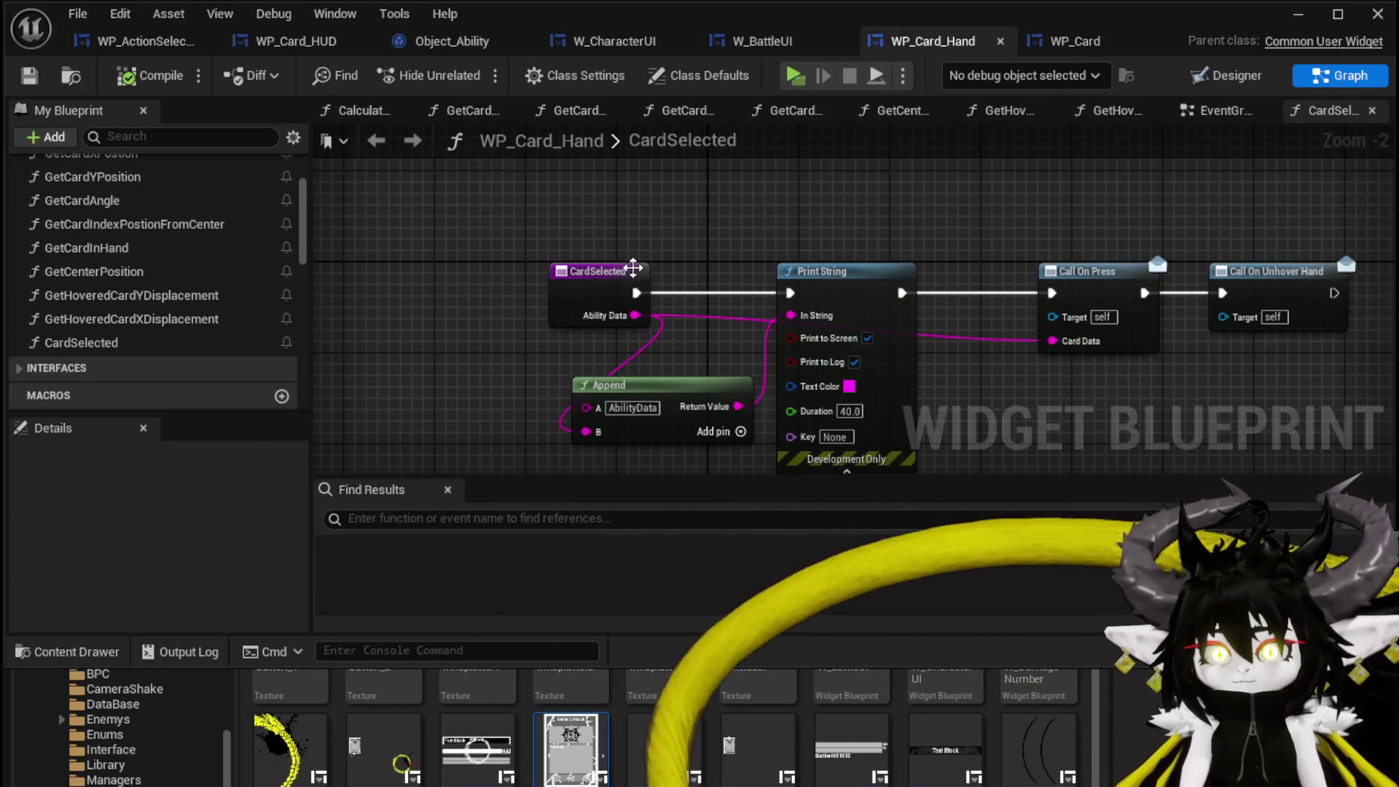
- Examine WP_Card_Hand's Event AddCard logic and nudge the Create WP Card Widget node upward
left_click(1194, 116)
scroll(596, 255, "down", 4)
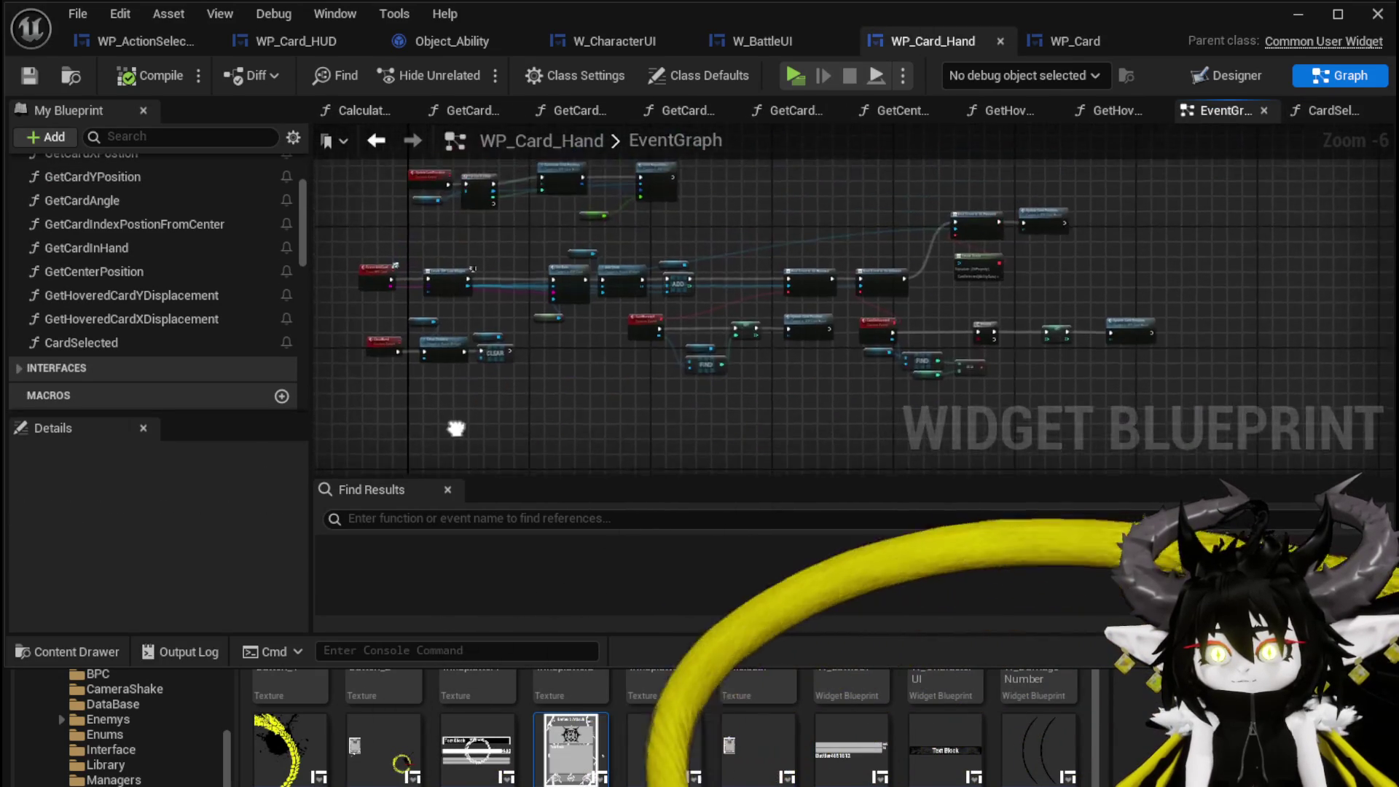
left_click_drag(459, 431, 500, 465)
scroll(609, 394, "up", 4)
left_click_drag(752, 336, 655, 407)
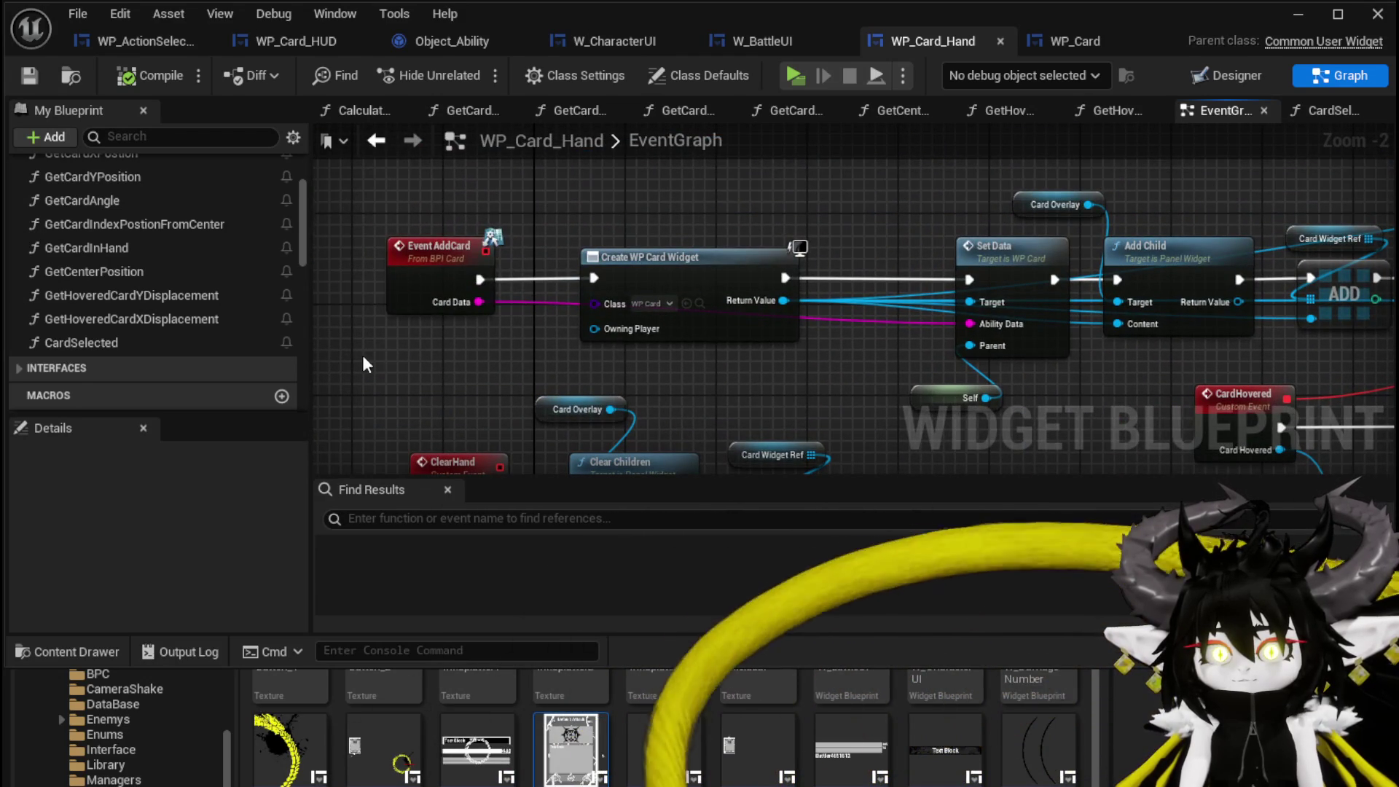
left_click_drag(829, 200, 717, 211)
left_click_drag(475, 233, 628, 236)
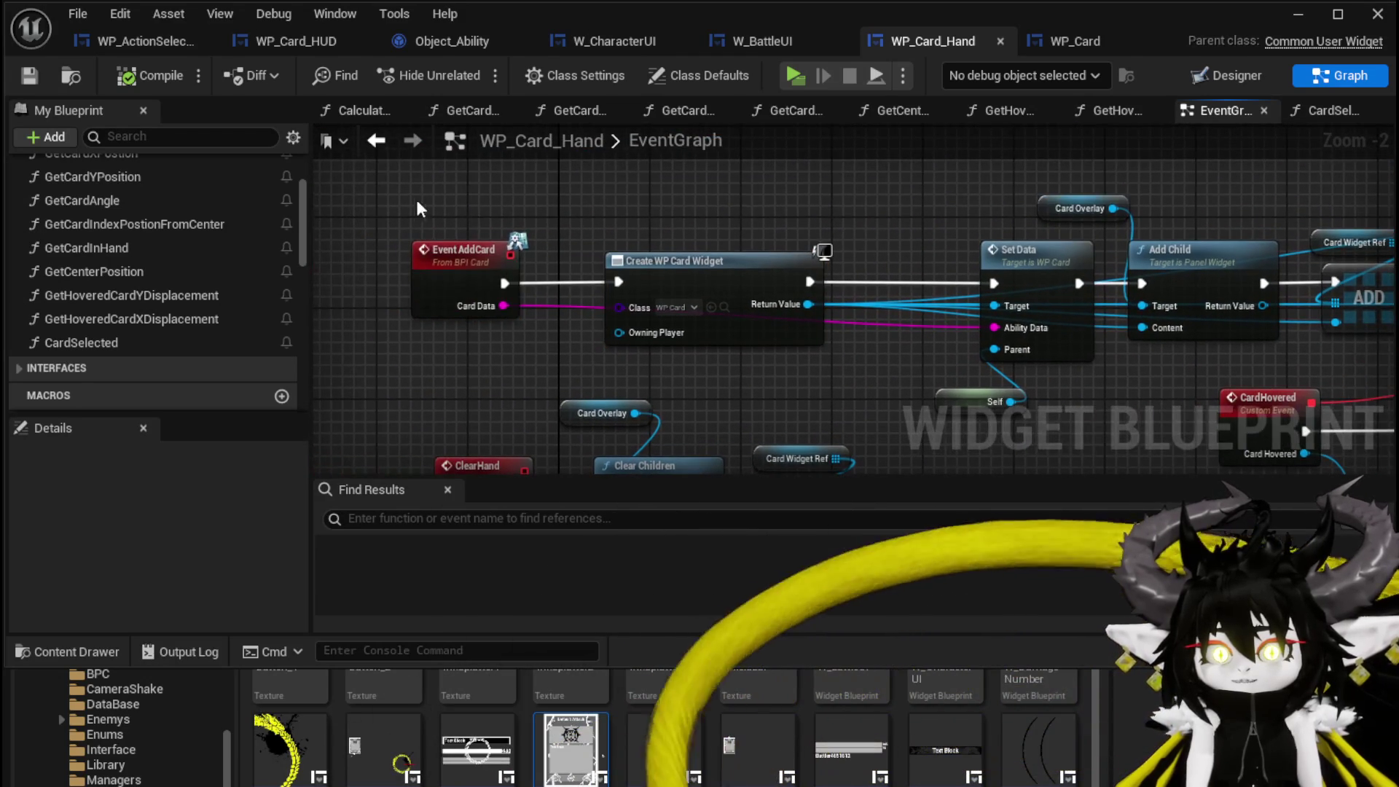
mouse_move(470, 354)
left_mouse_down()
mouse_move(449, 373)
mouse_move(489, 404)
left_mouse_up()
left_click(729, 300)
mouse_move(729, 301)
left_mouse_down()
mouse_move(693, 269)
mouse_move(571, 312)
mouse_move(624, 291)
mouse_move(437, 172)
mouse_move(397, 188)
mouse_move(583, 186)
mouse_move(702, 209)
left_mouse_up()
scroll(694, 226, "down", 2)
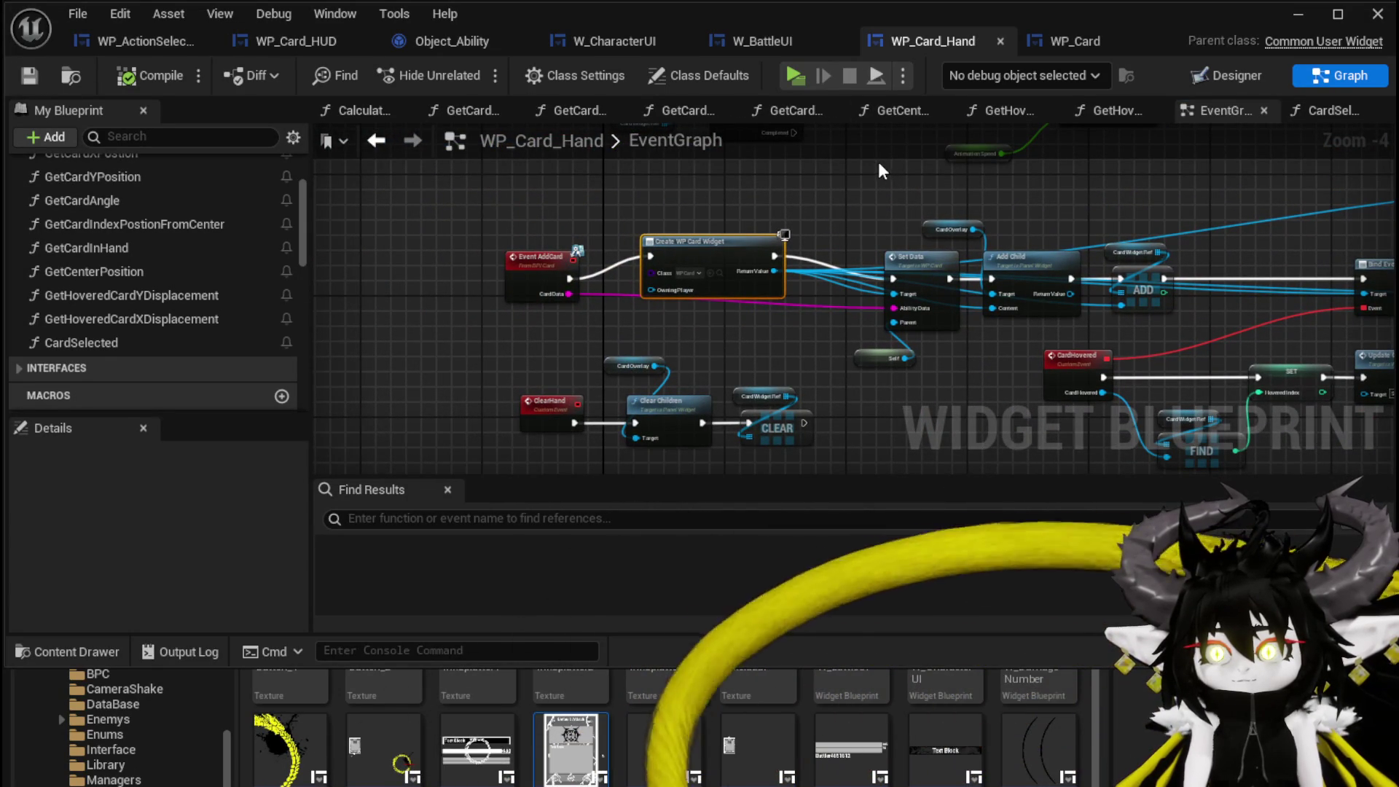
- In WP_Card_HUD's event graph, move the Append node left and pull a wire from Array Element
left_click(308, 47)
mouse_move(833, 197)
left_mouse_down()
mouse_move(961, 157)
mouse_move(843, 184)
left_mouse_up()
left_click_drag(809, 379, 706, 379)
mouse_move(587, 354)
left_mouse_down()
mouse_move(612, 241)
mouse_move(757, 330)
mouse_move(922, 357)
left_mouse_up()
left_click_drag(852, 266, 866, 282)
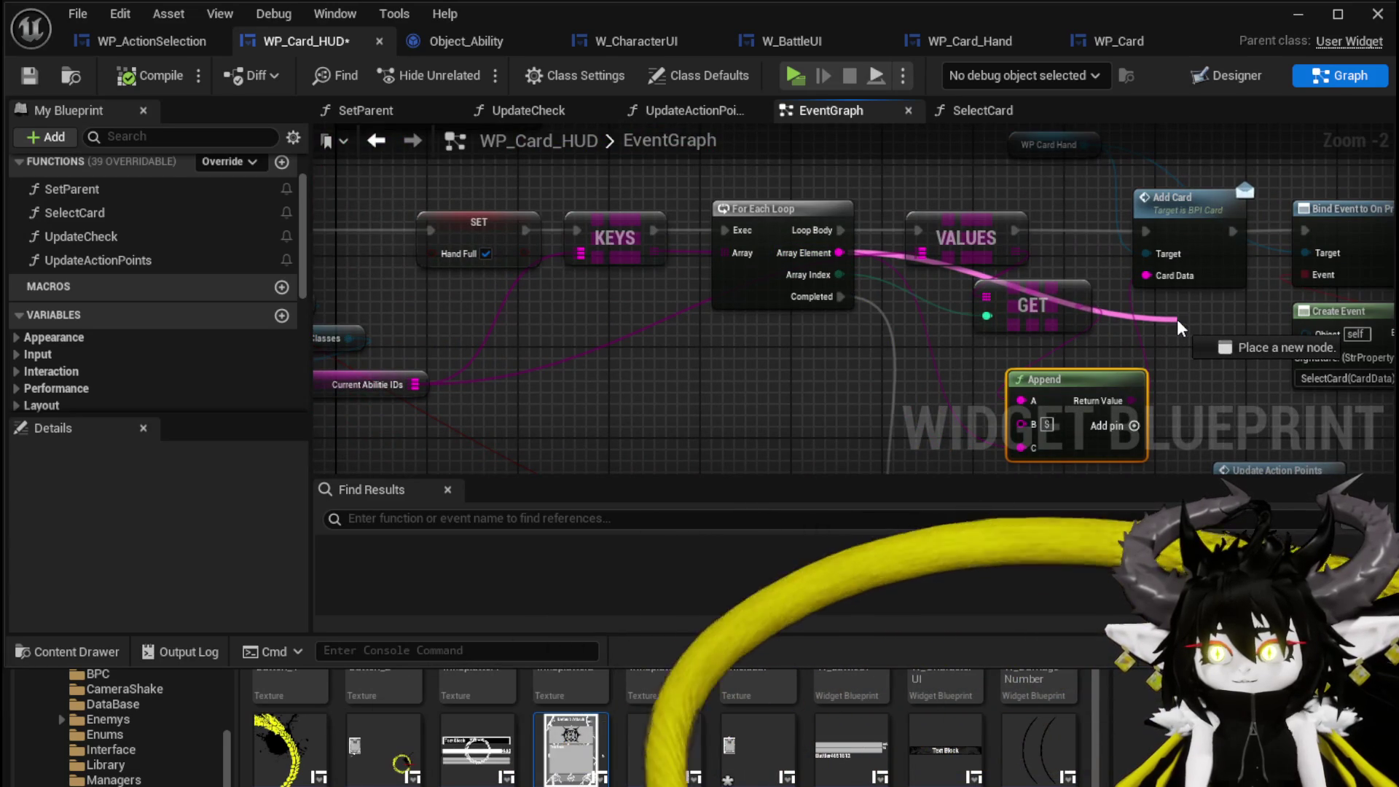
- Clear the node selection and save WP_Card_HUD with Ctrl+S
mouse_move(1180, 328)
left_mouse_down()
mouse_move(1012, 246)
mouse_move(879, 238)
mouse_move(881, 291)
mouse_move(901, 292)
left_mouse_up()
left_click(989, 312)
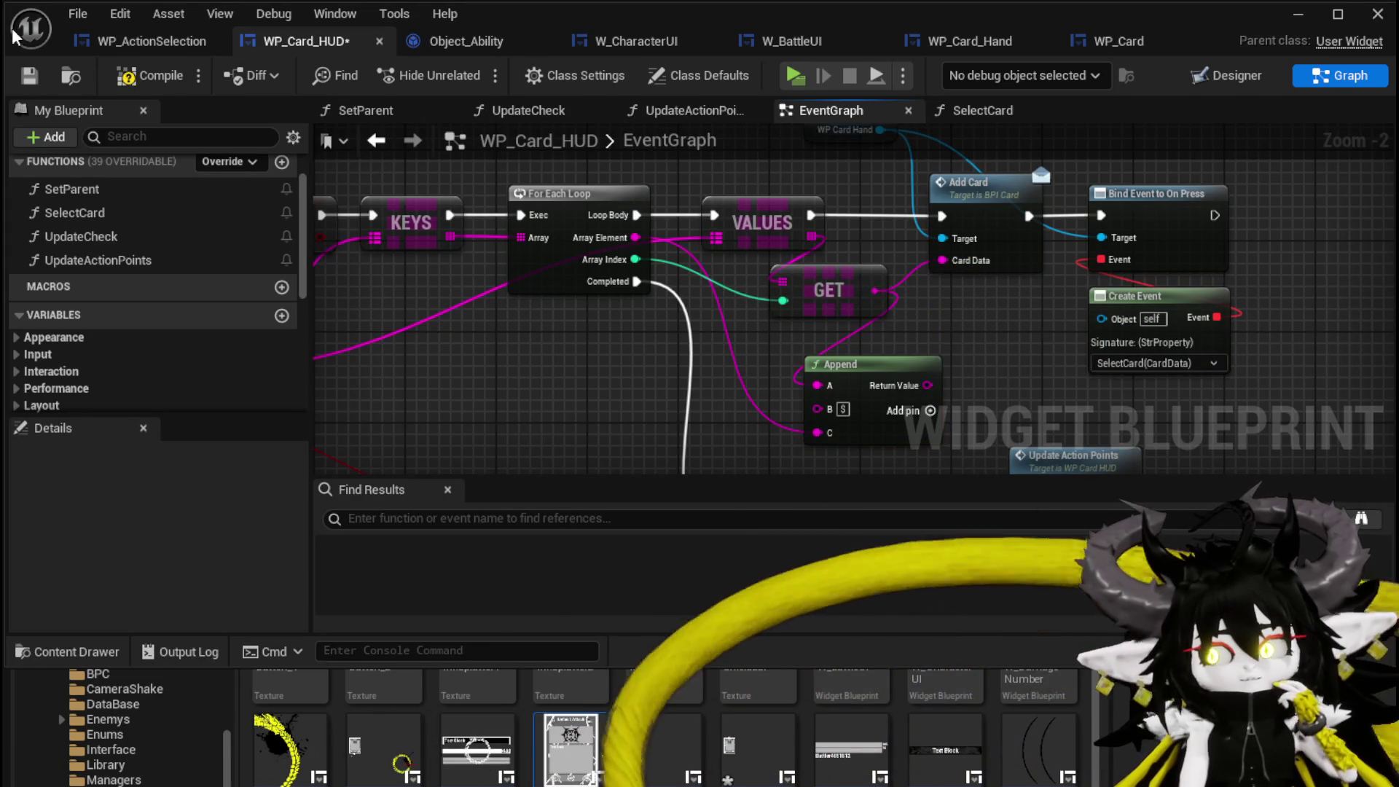
key("ctrl+s")
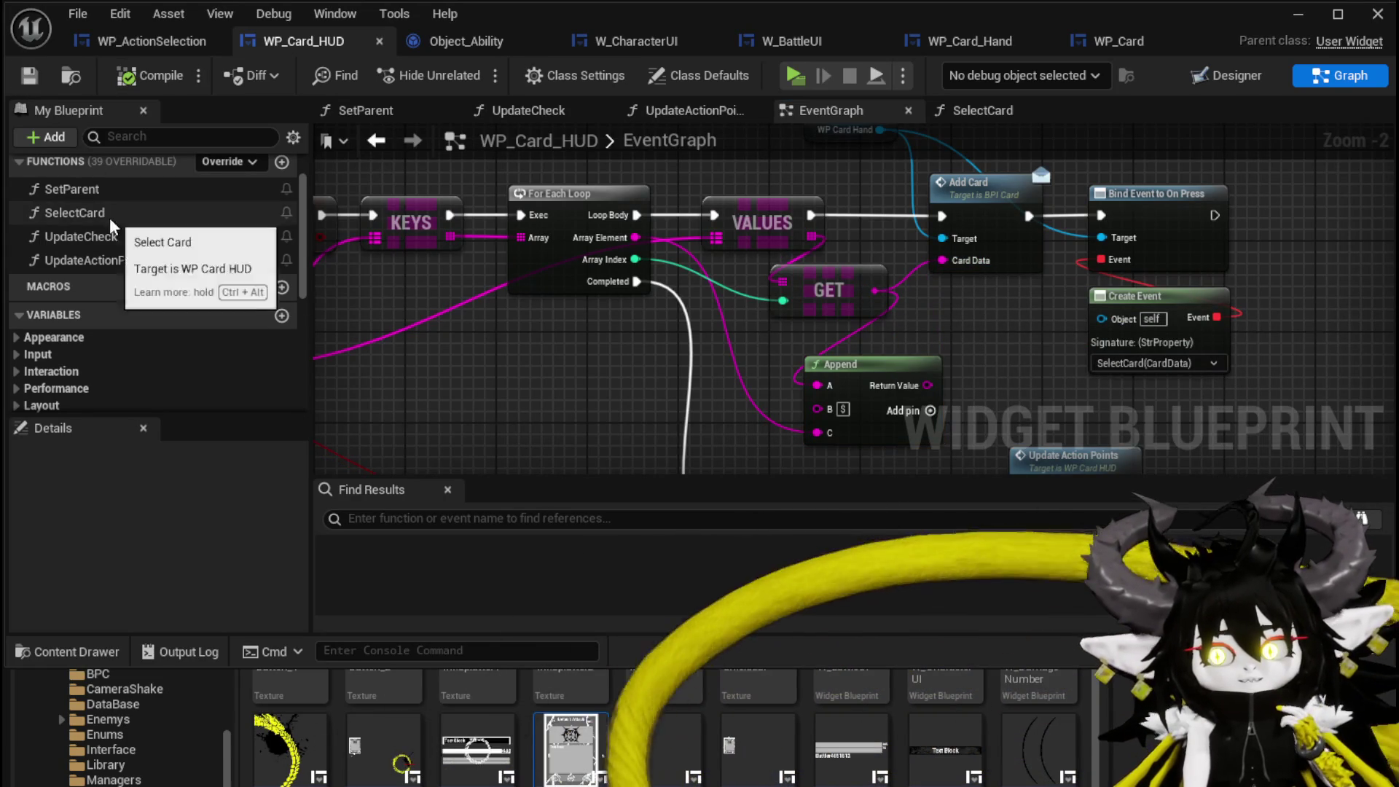
- Paste Find, Get Data and Branch into SelectCard, wire exec and Card Data, then compile
double_click(75, 212)
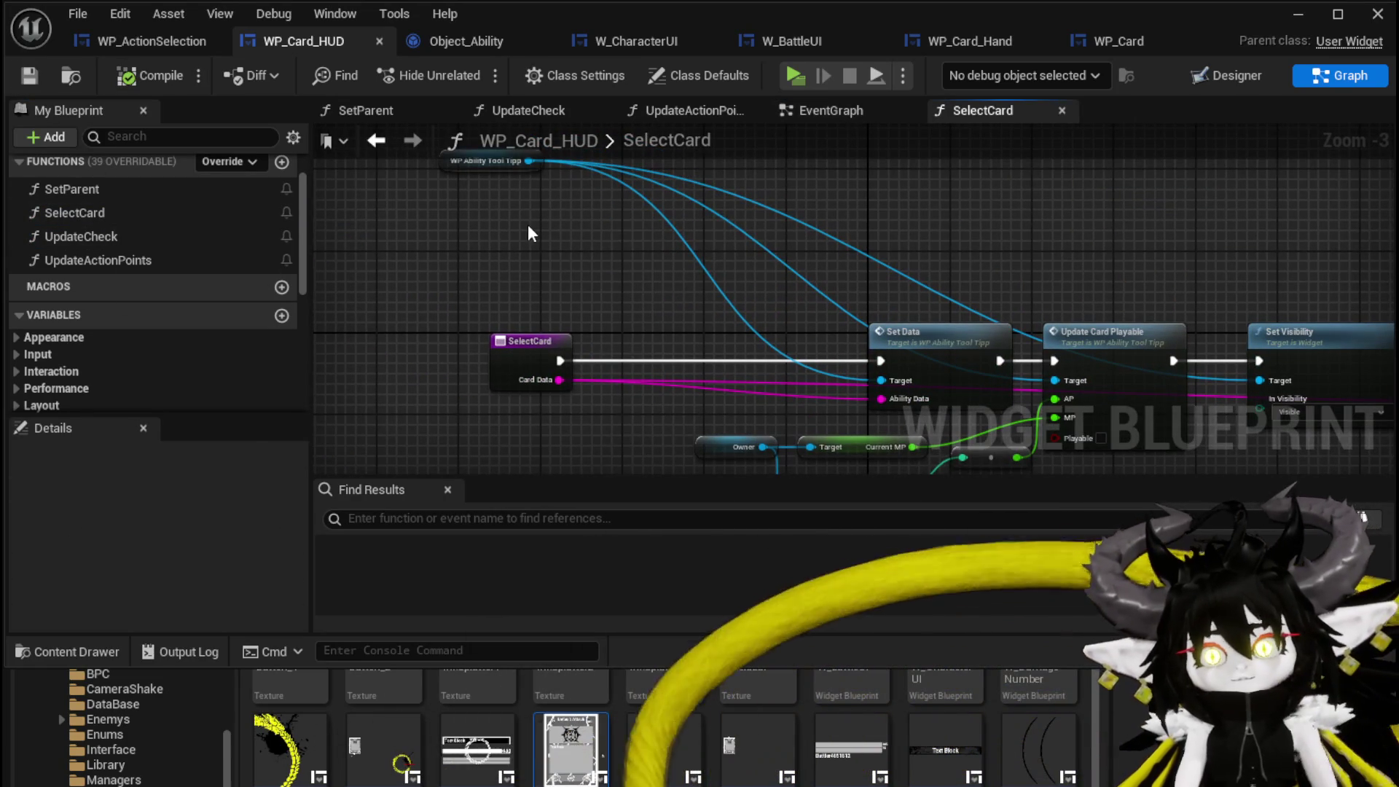
key("ctrl+v")
left_click_drag(572, 255, 623, 255)
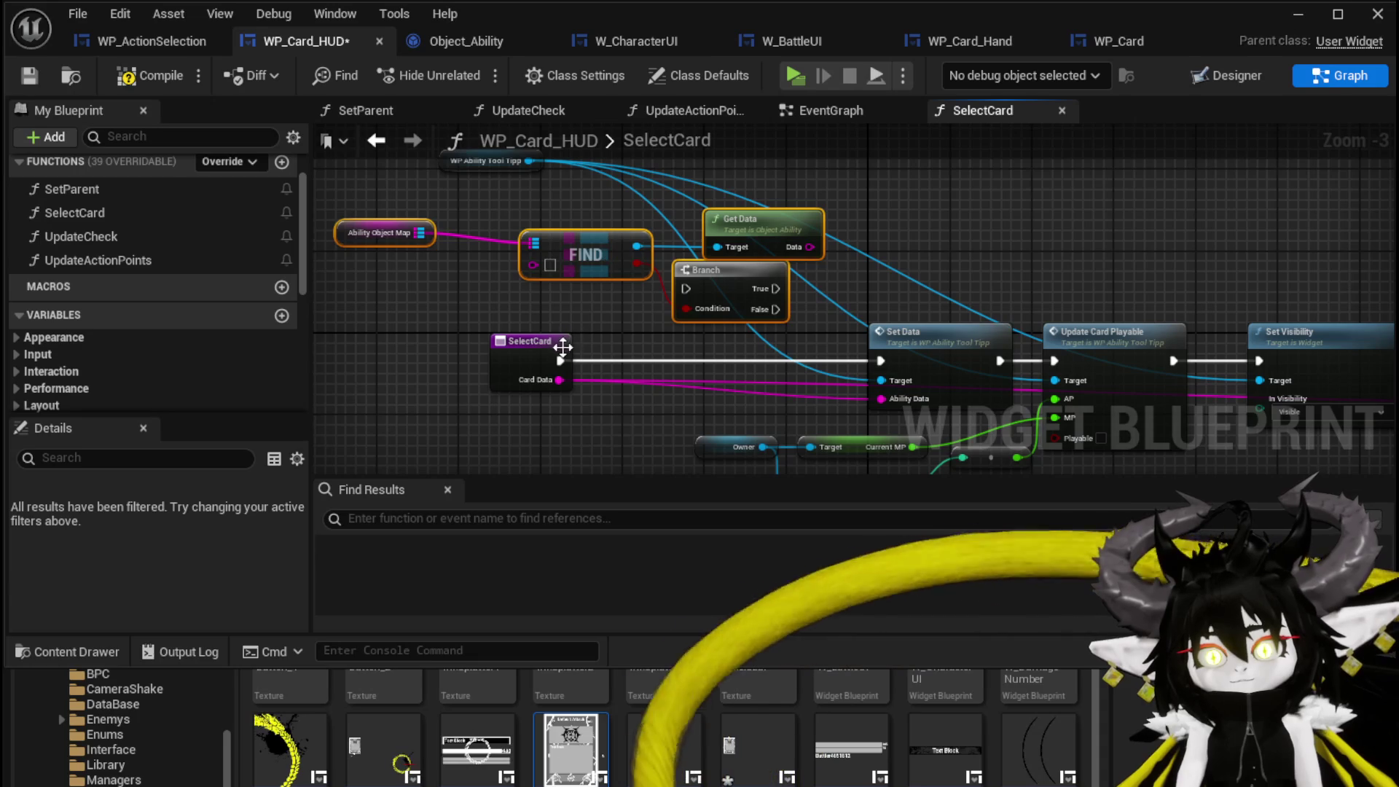
mouse_move(534, 352)
left_mouse_down()
mouse_move(421, 355)
mouse_move(579, 263)
mouse_move(485, 373)
mouse_move(552, 259)
left_mouse_up()
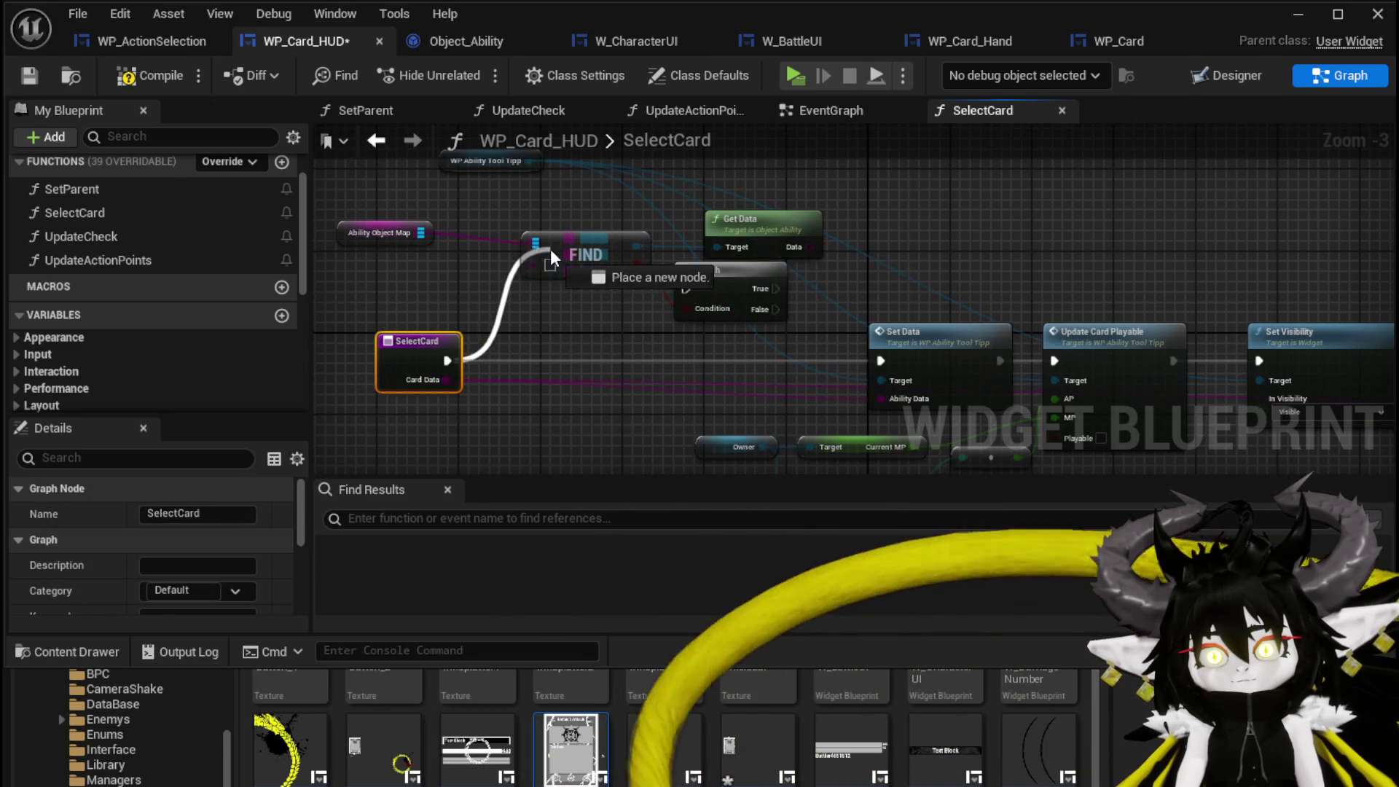
mouse_move(707, 297)
left_mouse_down()
mouse_move(689, 289)
mouse_move(669, 329)
mouse_move(880, 364)
left_mouse_up()
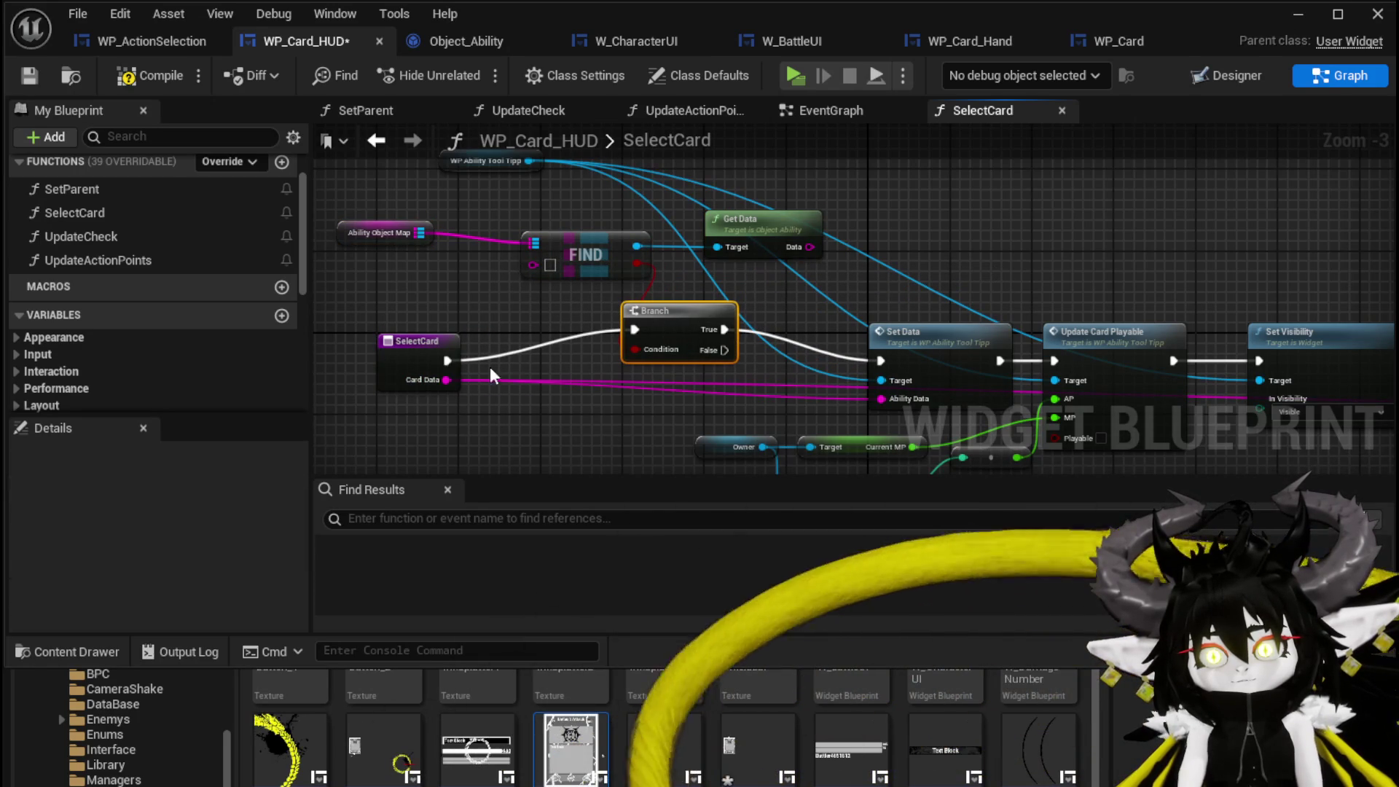
mouse_move(442, 385)
left_mouse_down()
mouse_move(828, 243)
mouse_move(526, 291)
left_mouse_up()
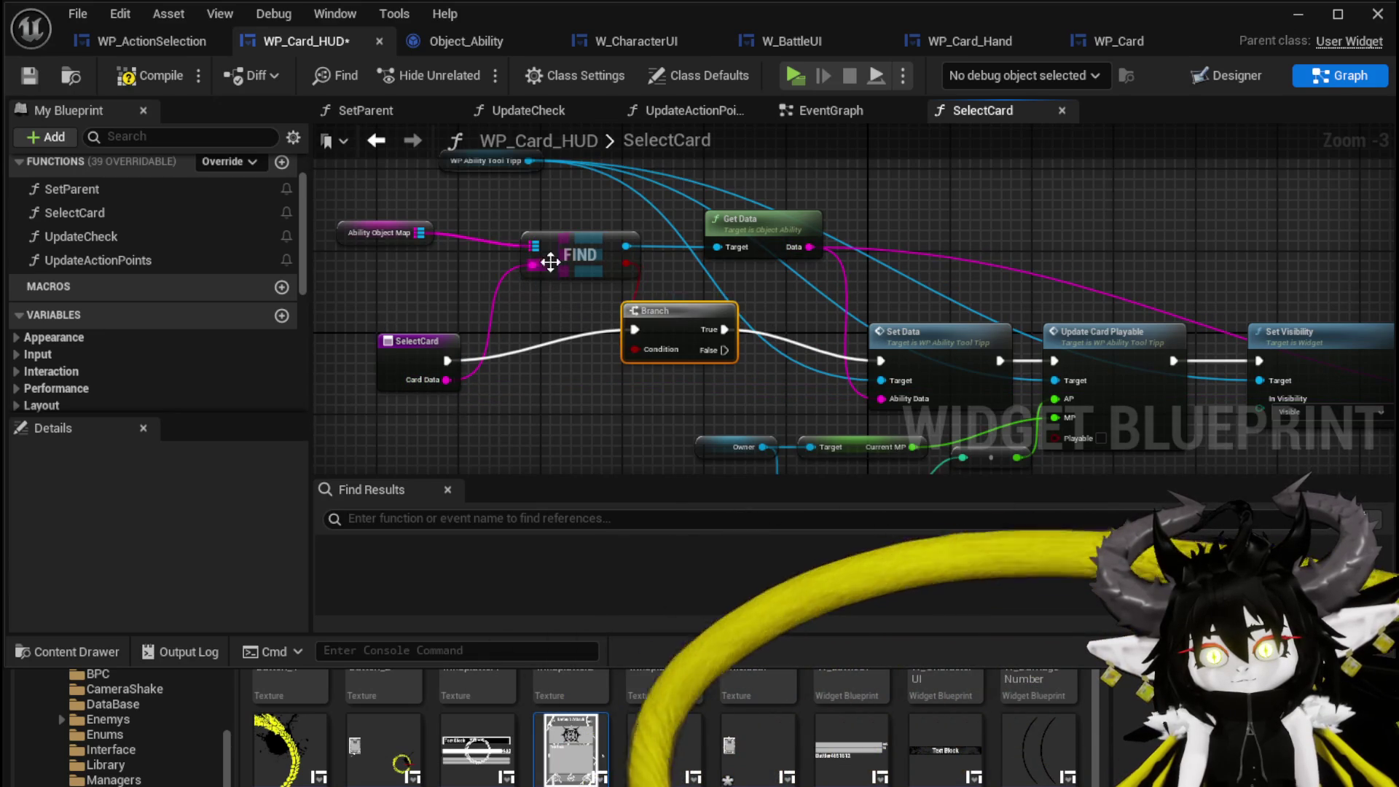
left_click(151, 77)
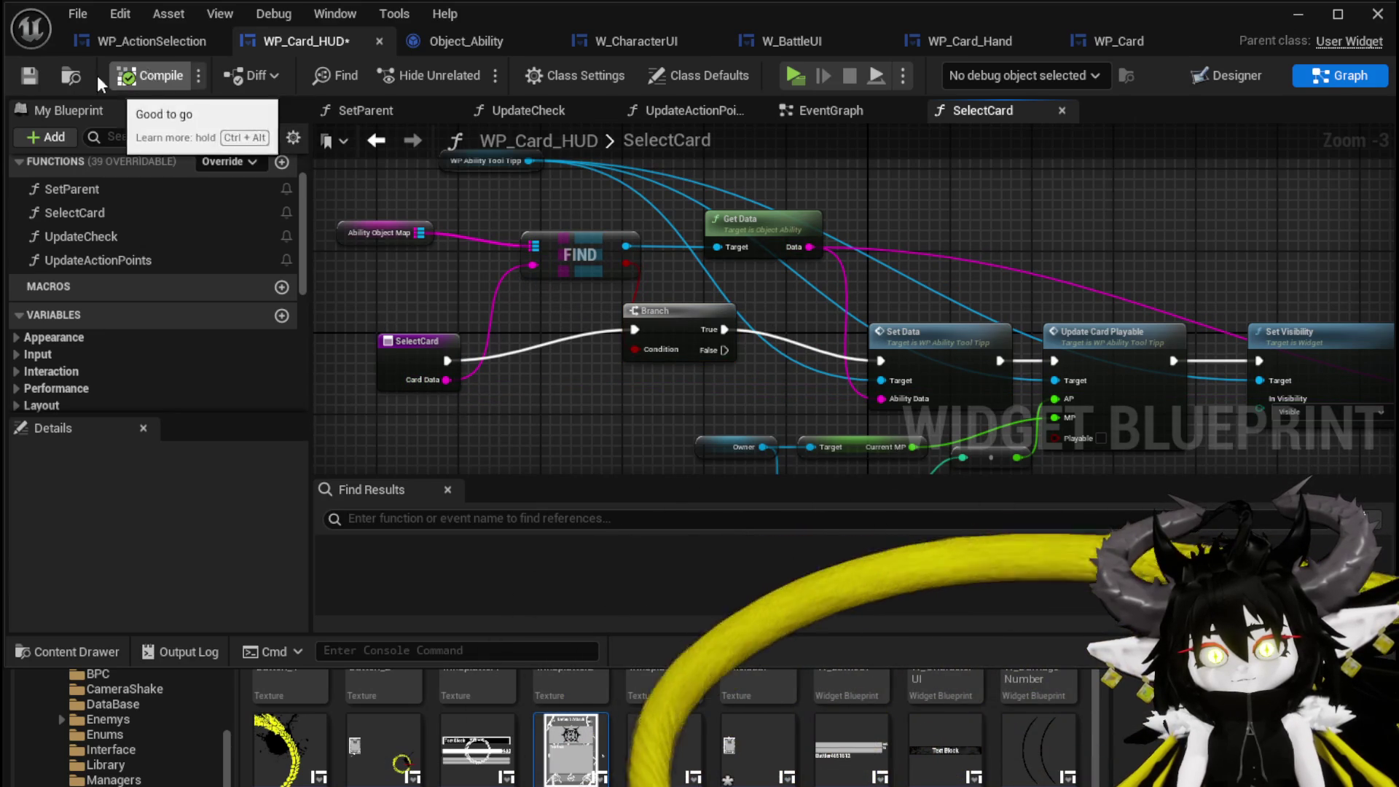
left_click(1299, 16)
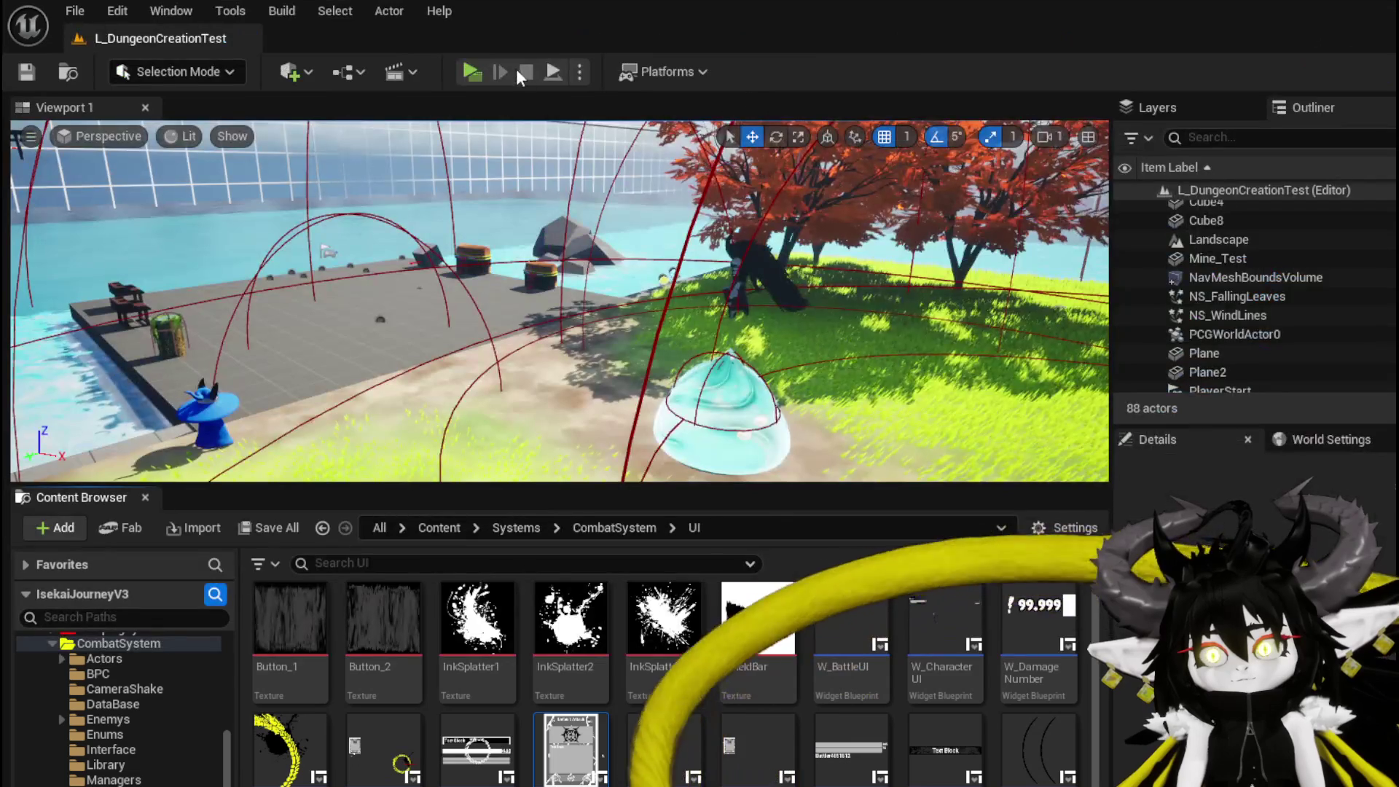
- Play in editor, run into the slimes, and cast the Free AIM Fire card at the target
left_click(484, 76)
key("w")
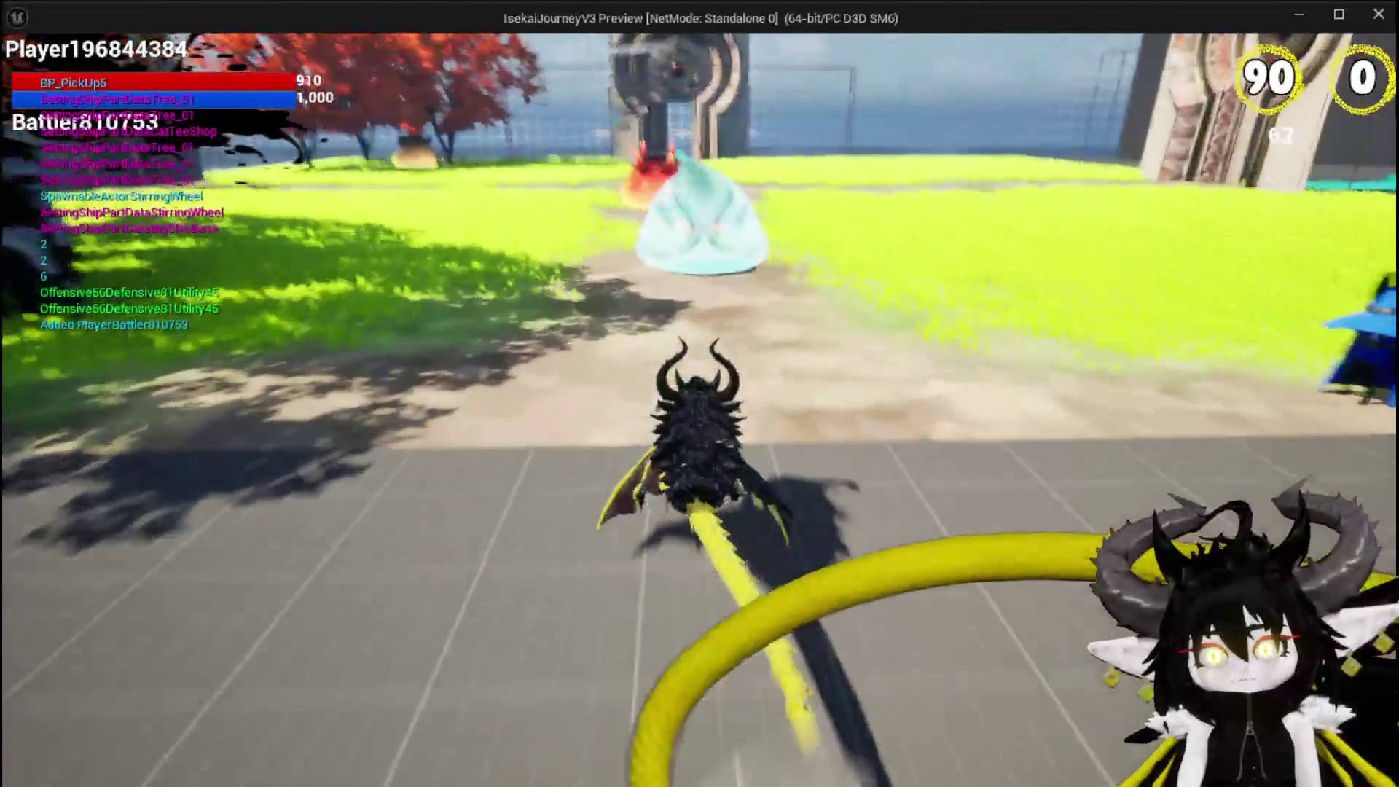
key("w")
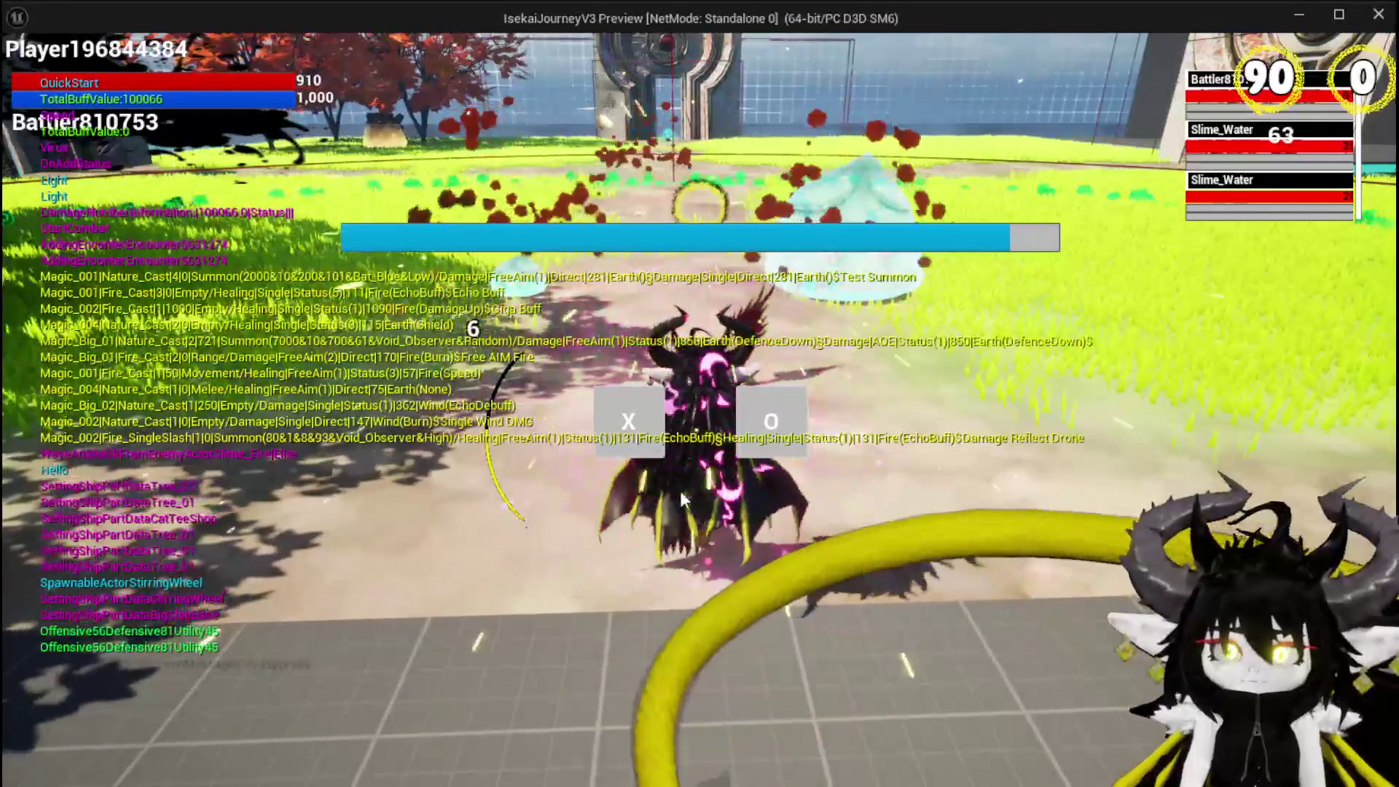
left_click(606, 414)
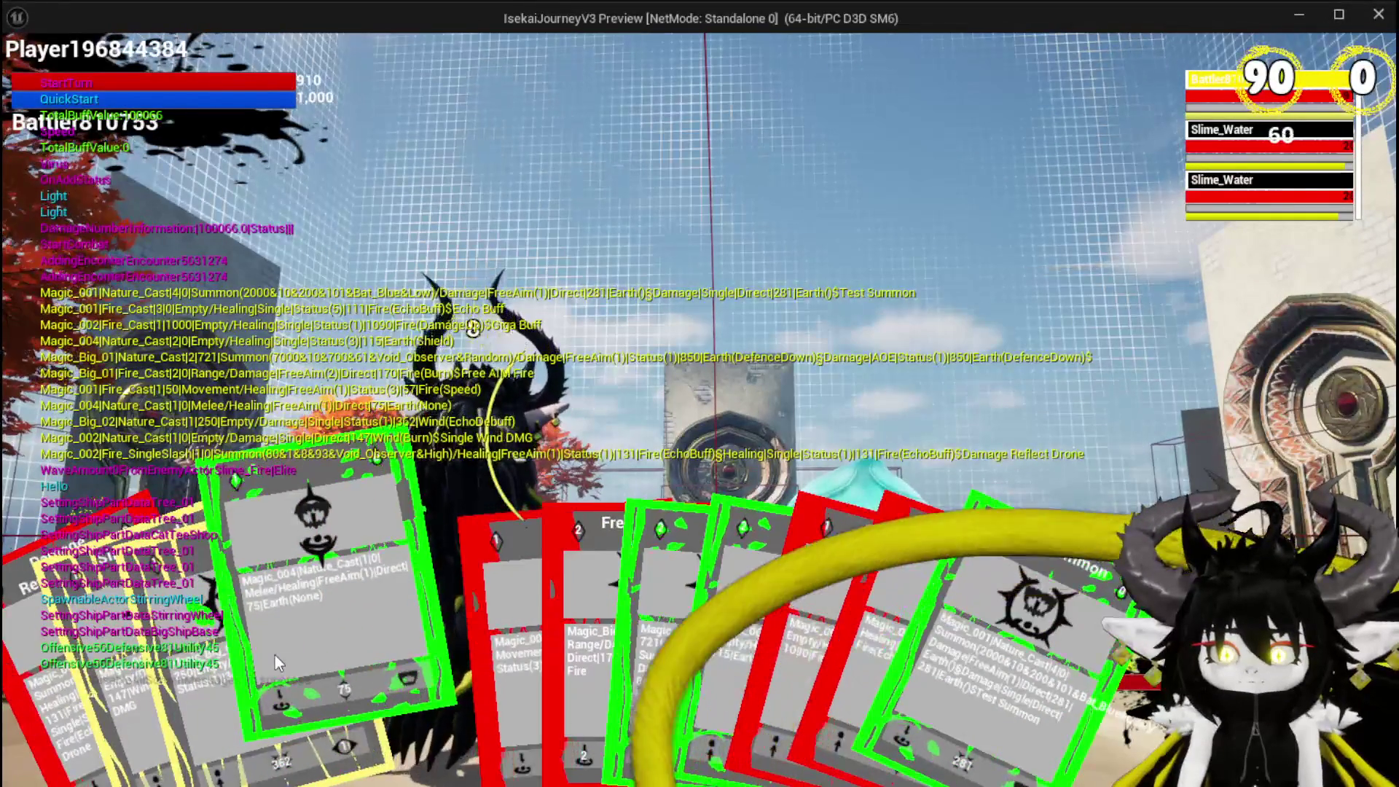
left_click(541, 630)
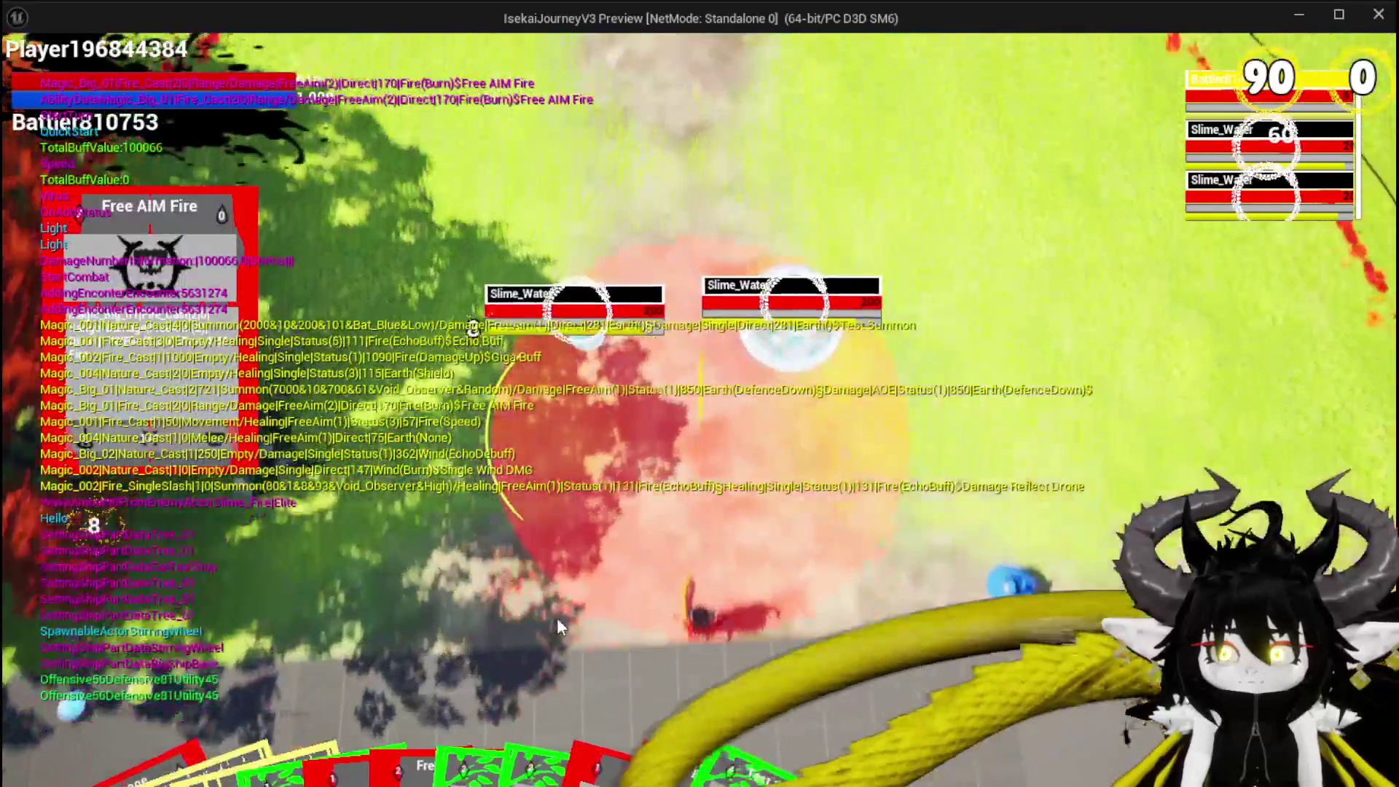
left_click(557, 618)
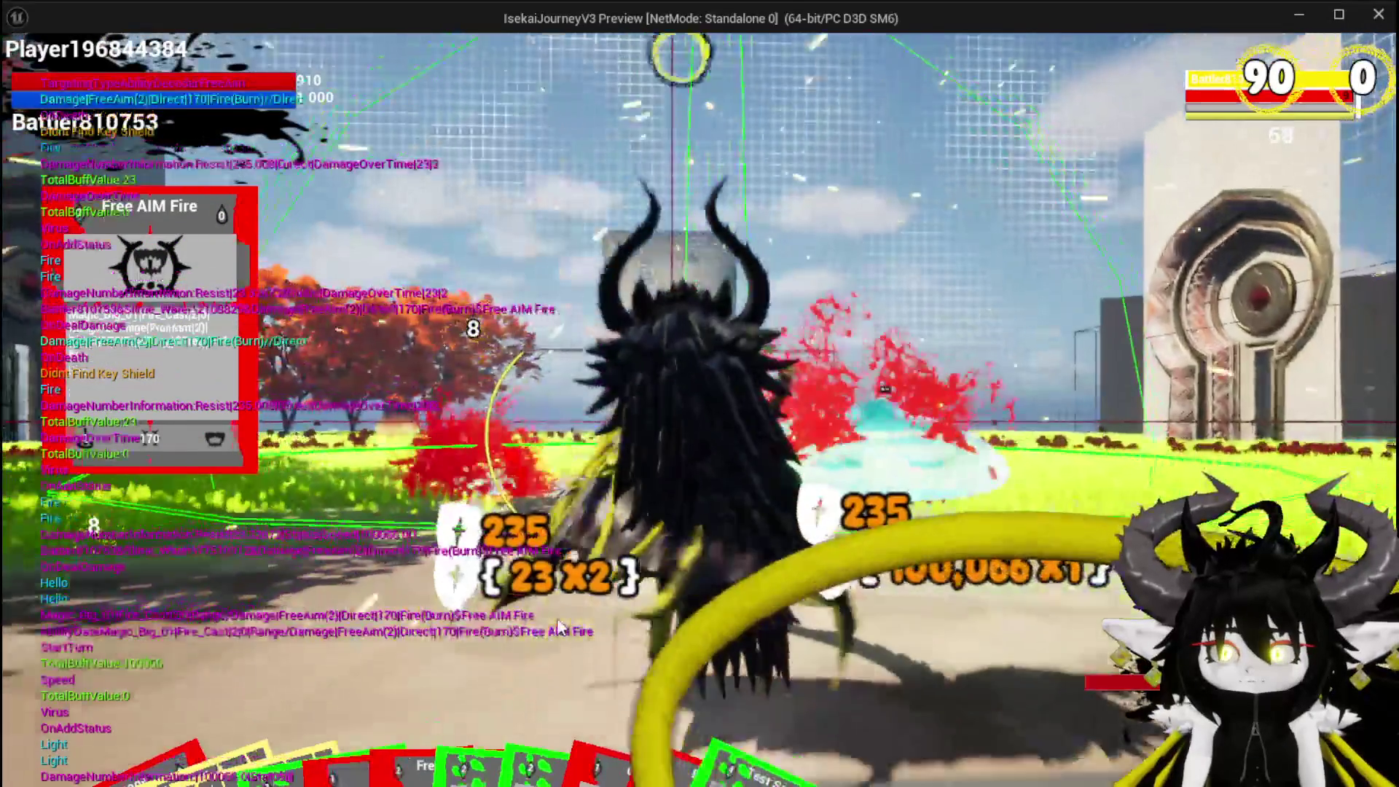
- Jump across the arena, answer the X/O prompt, stop the session and save all packages
key("w")
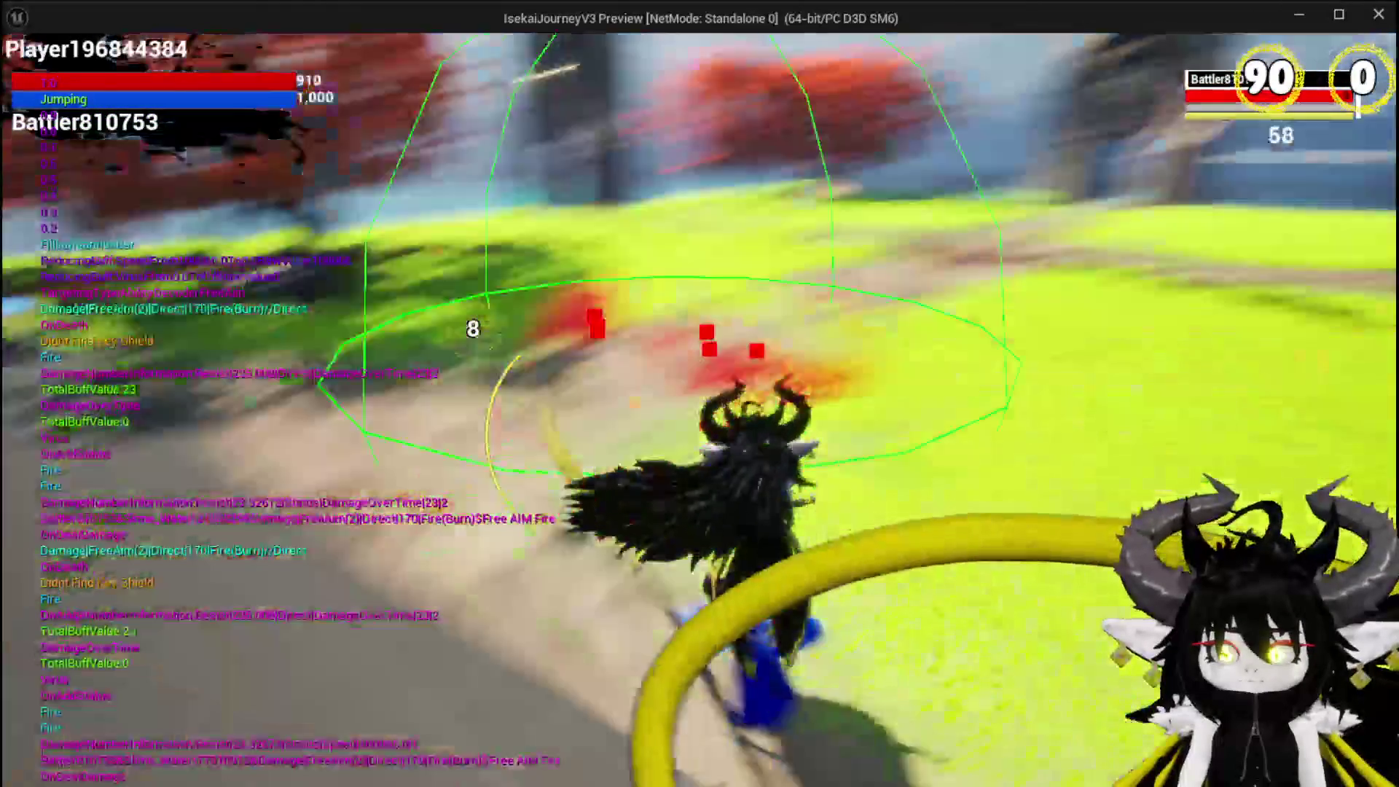
key("space")
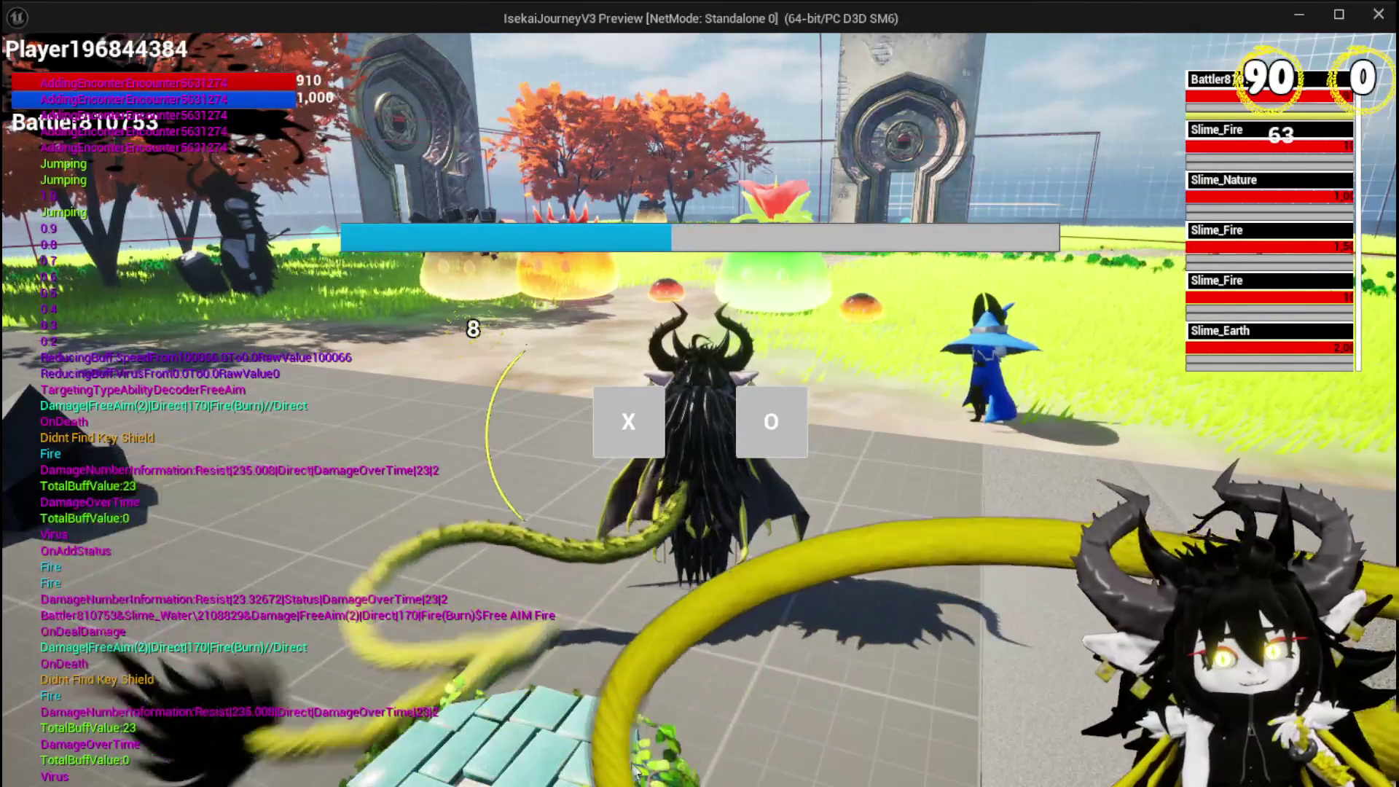
key("x")
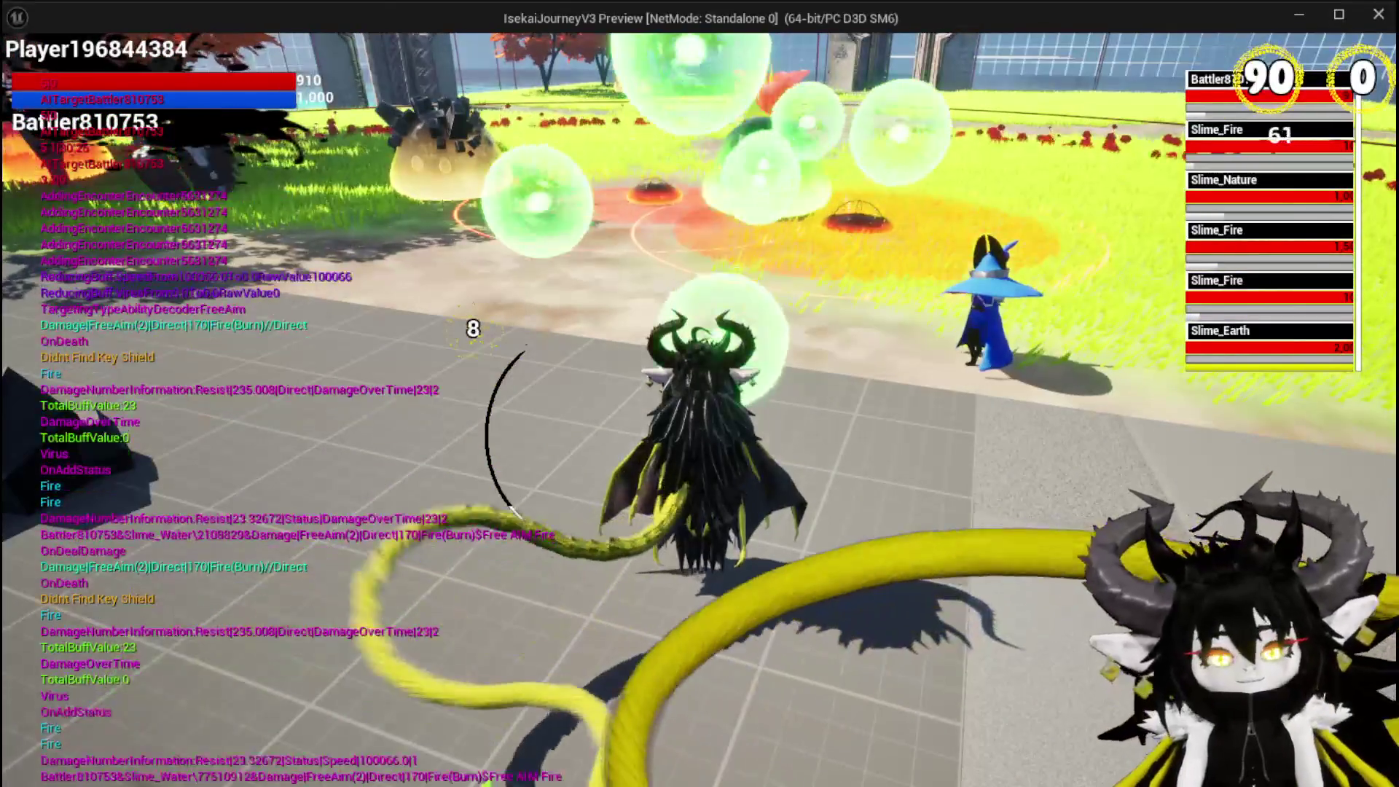
key("Escape")
key("ctrl+s")
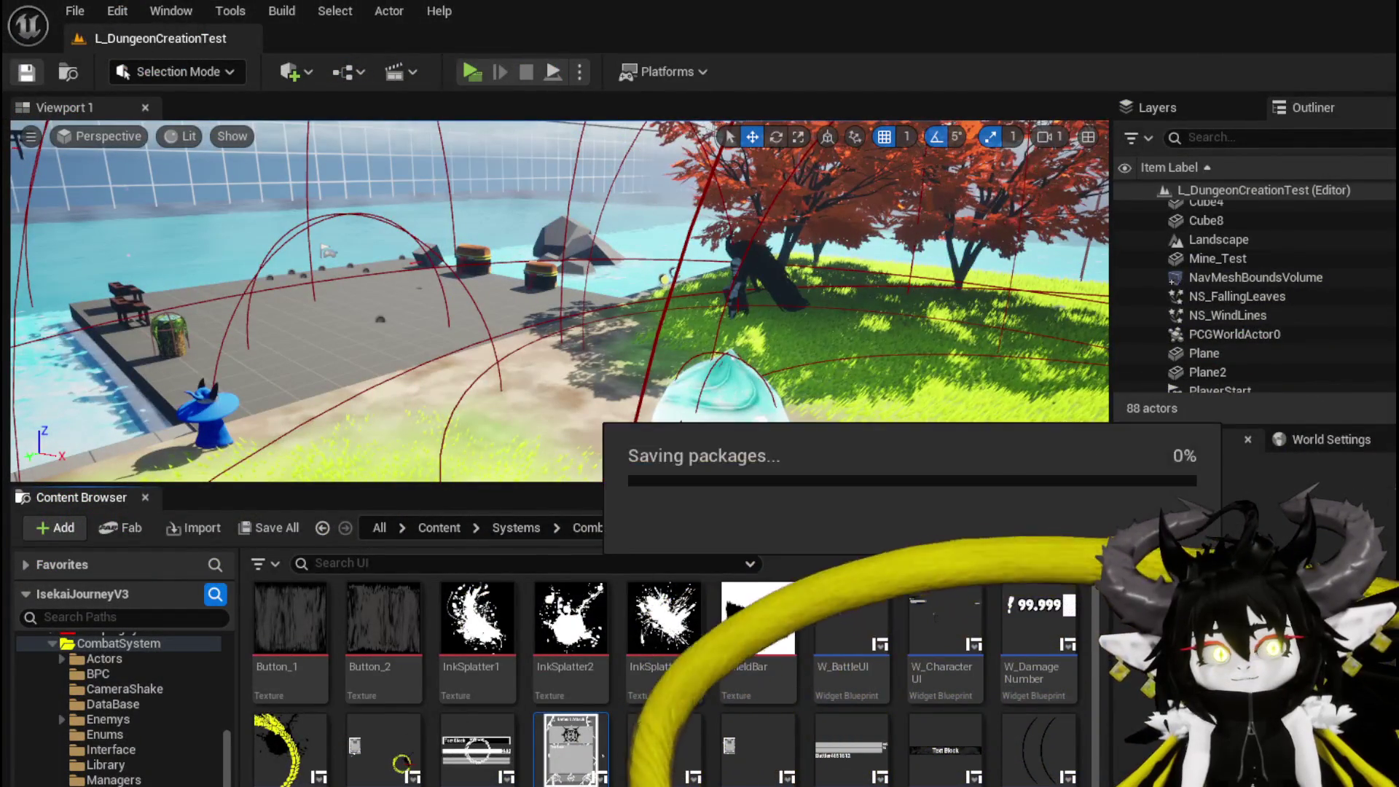